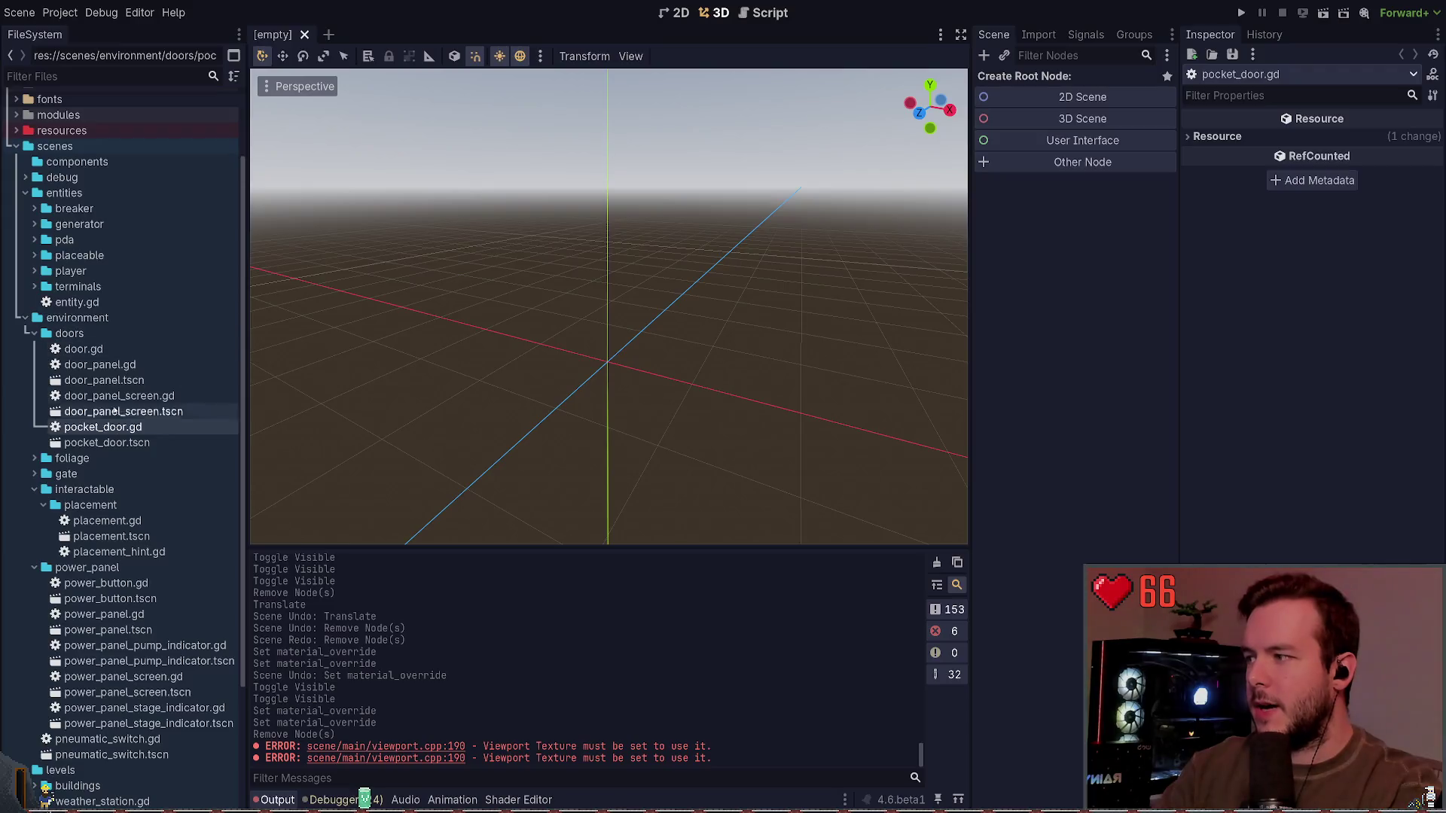
Step: Open pocket_door.tscn and select the LeftPanel's Panel node in the Scene tree
{"action": "double_click", "coordinate": [107, 442]}
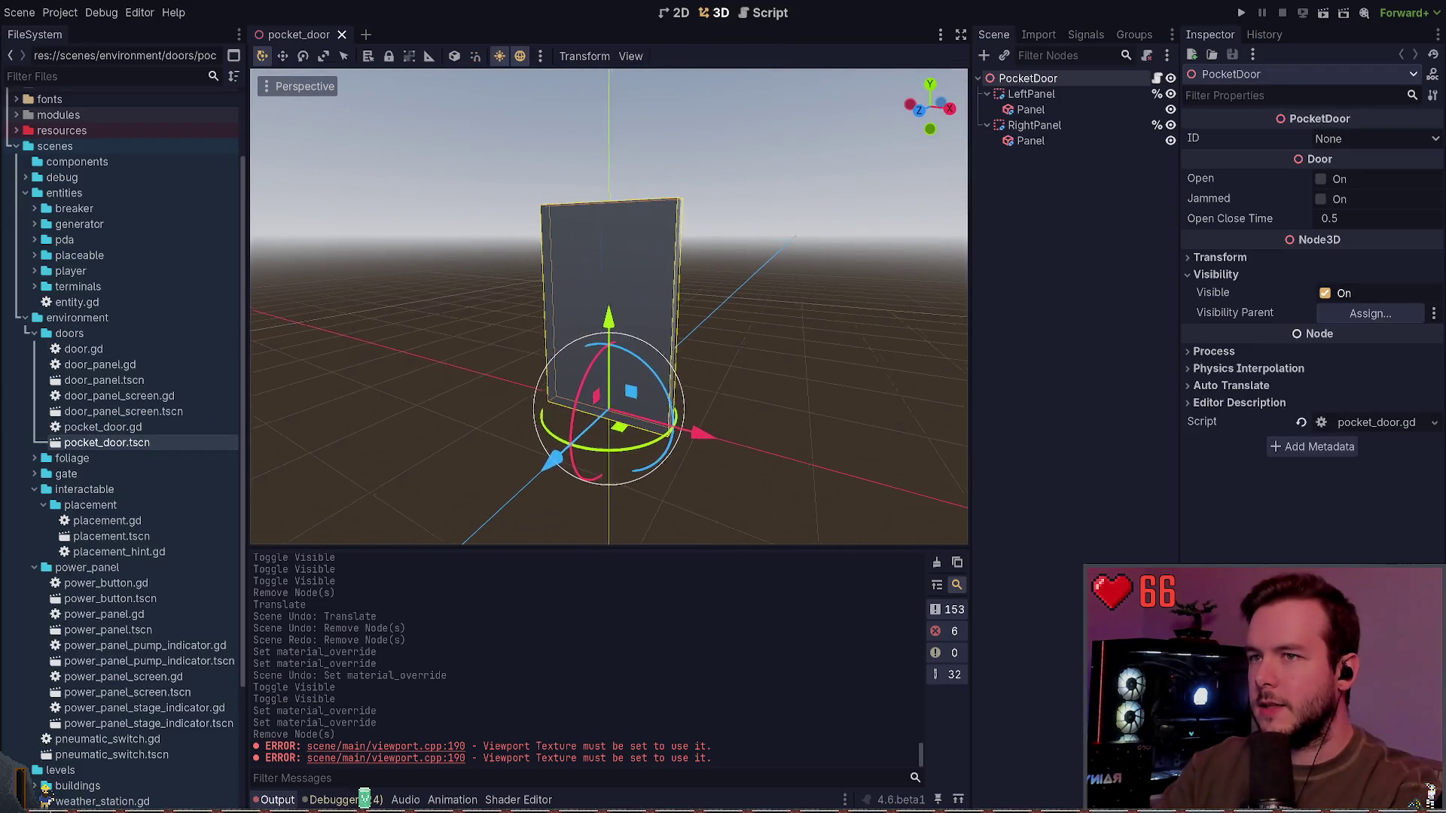
{"action": "left_click", "coordinate": [1030, 109]}
{"action": "left_click", "coordinate": [1064, 205]}
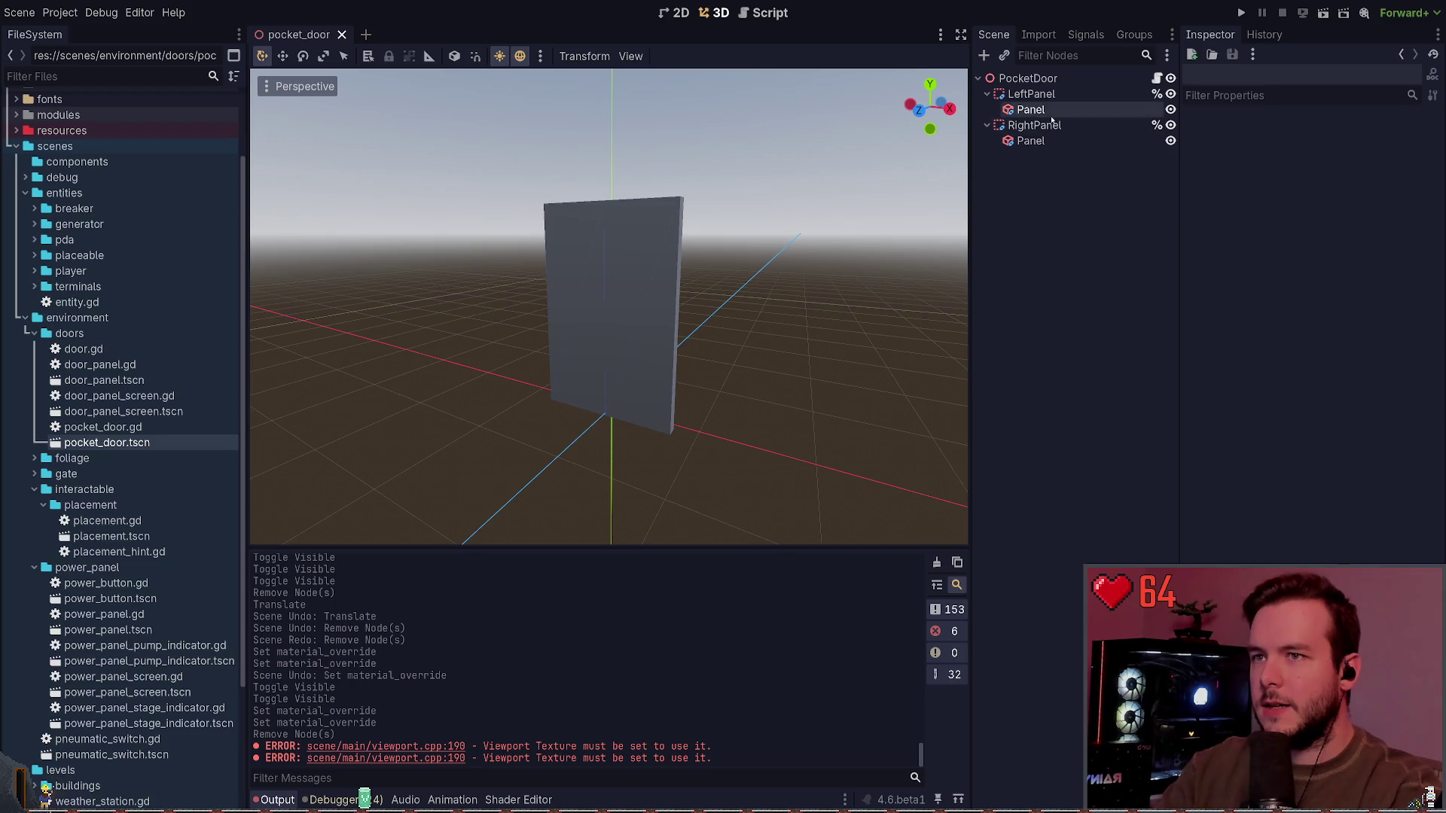
{"action": "left_click", "coordinate": [1030, 109]}
{"action": "left_click", "coordinate": [1030, 141]}
{"action": "left_click", "coordinate": [1034, 125]}
{"action": "left_click", "coordinate": [1031, 94]}
{"action": "left_click", "coordinate": [1027, 79]}
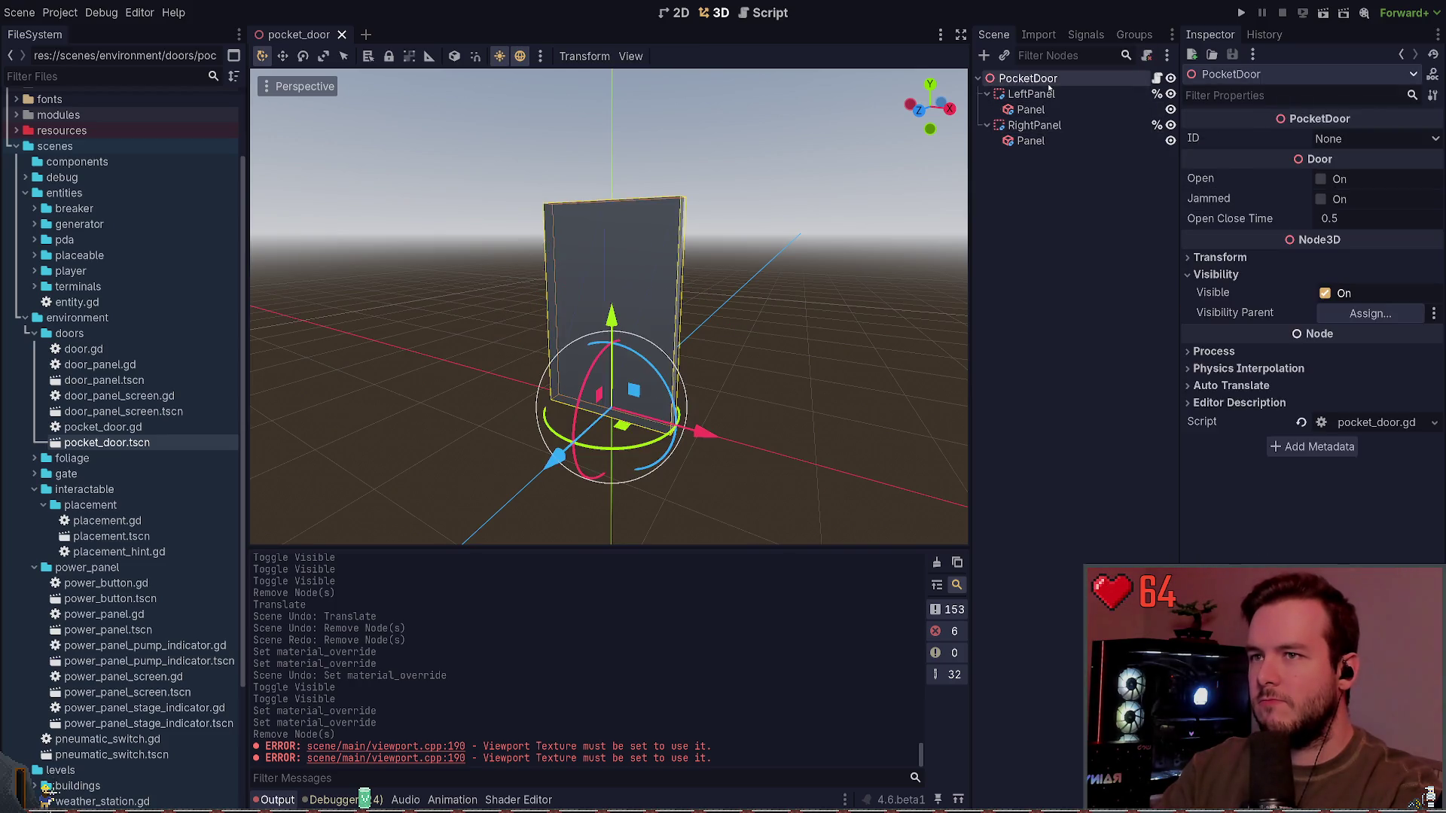
{"action": "left_click", "coordinate": [1030, 109]}
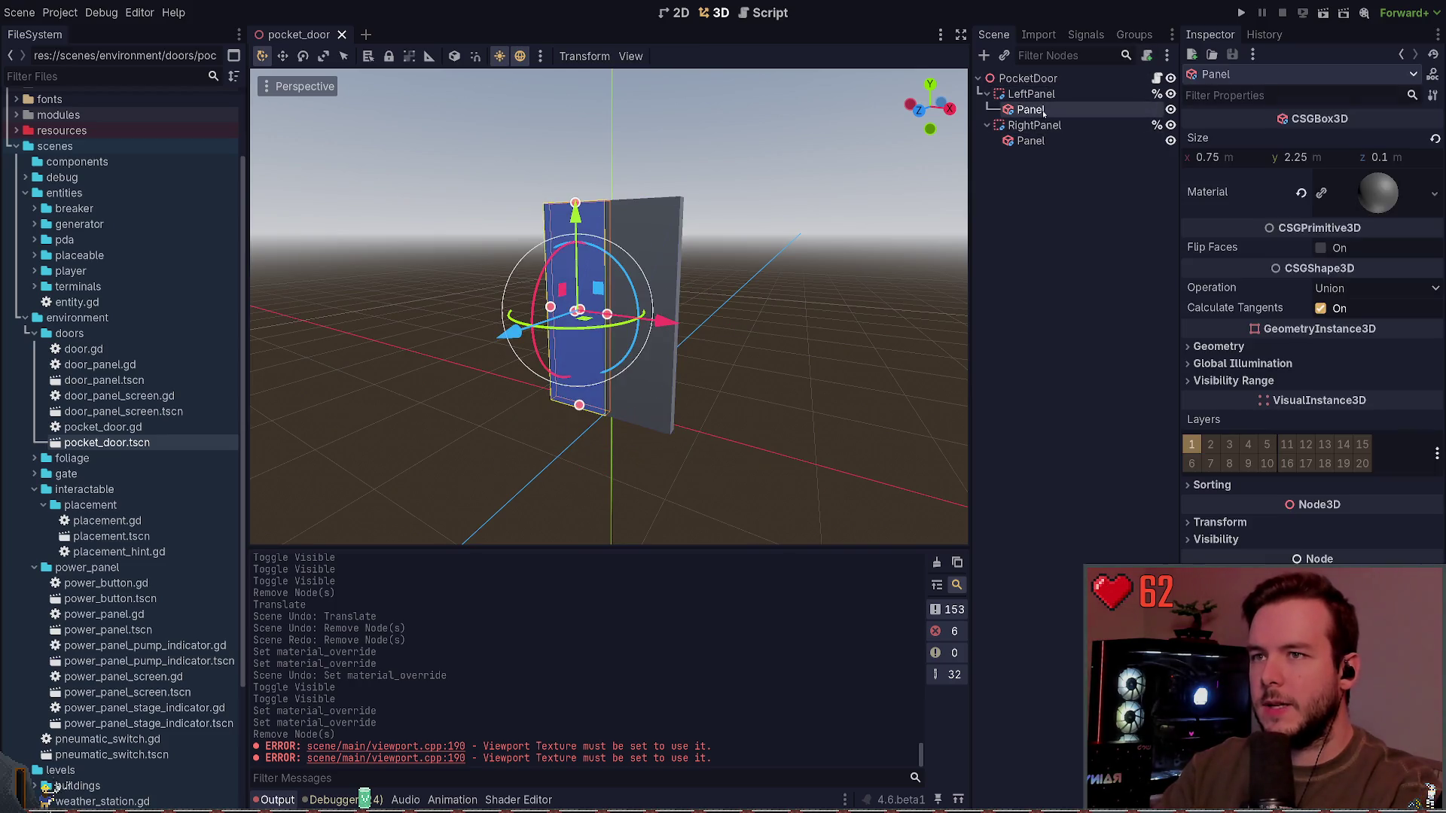
Step: Expand the left panel's Material in the Inspector, showing metallic 0.77 and specular 0.59
{"action": "left_click", "coordinate": [1380, 194]}
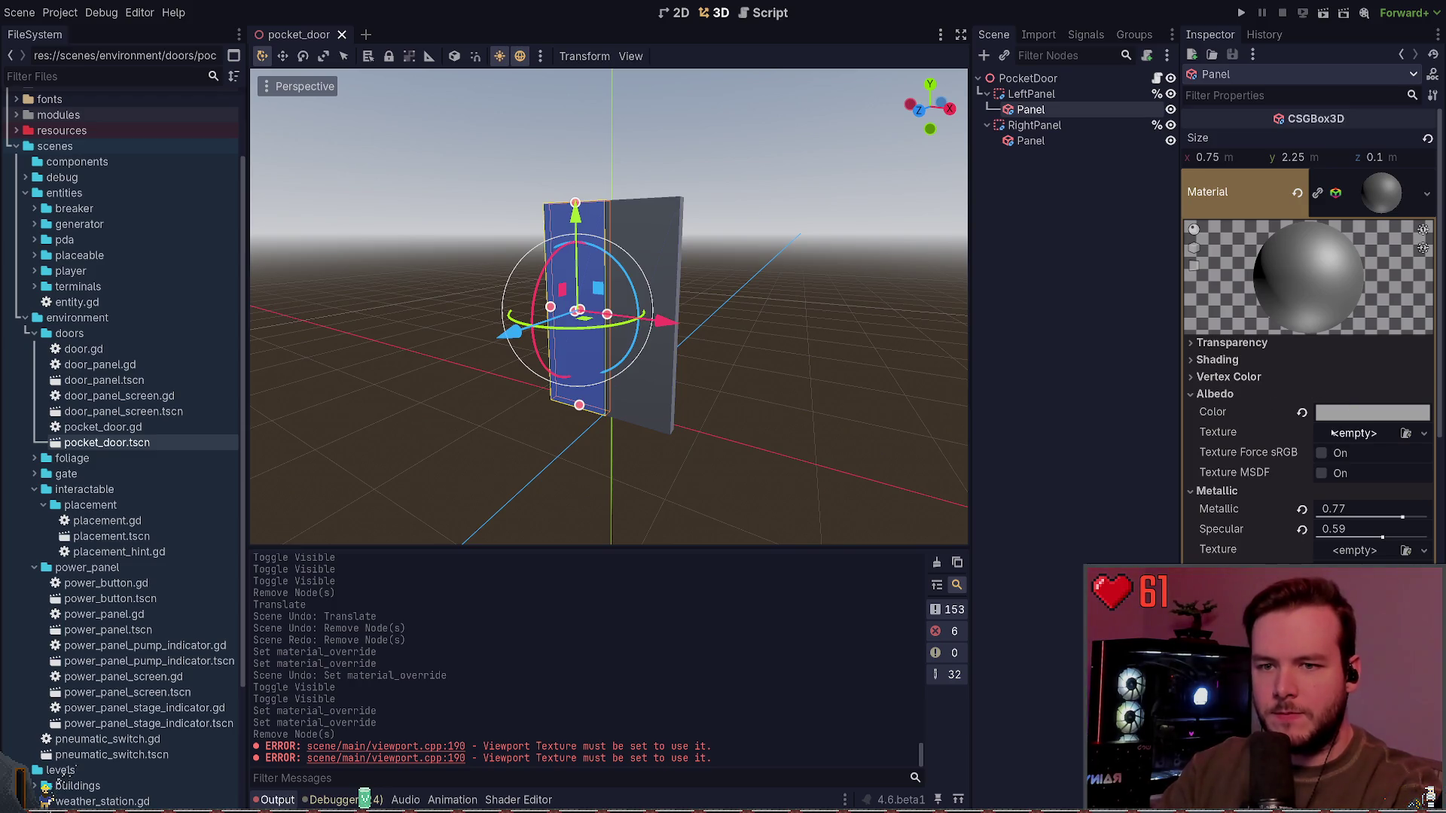
{"action": "left_click", "coordinate": [853, 327]}
{"action": "left_click", "coordinate": [1029, 109]}
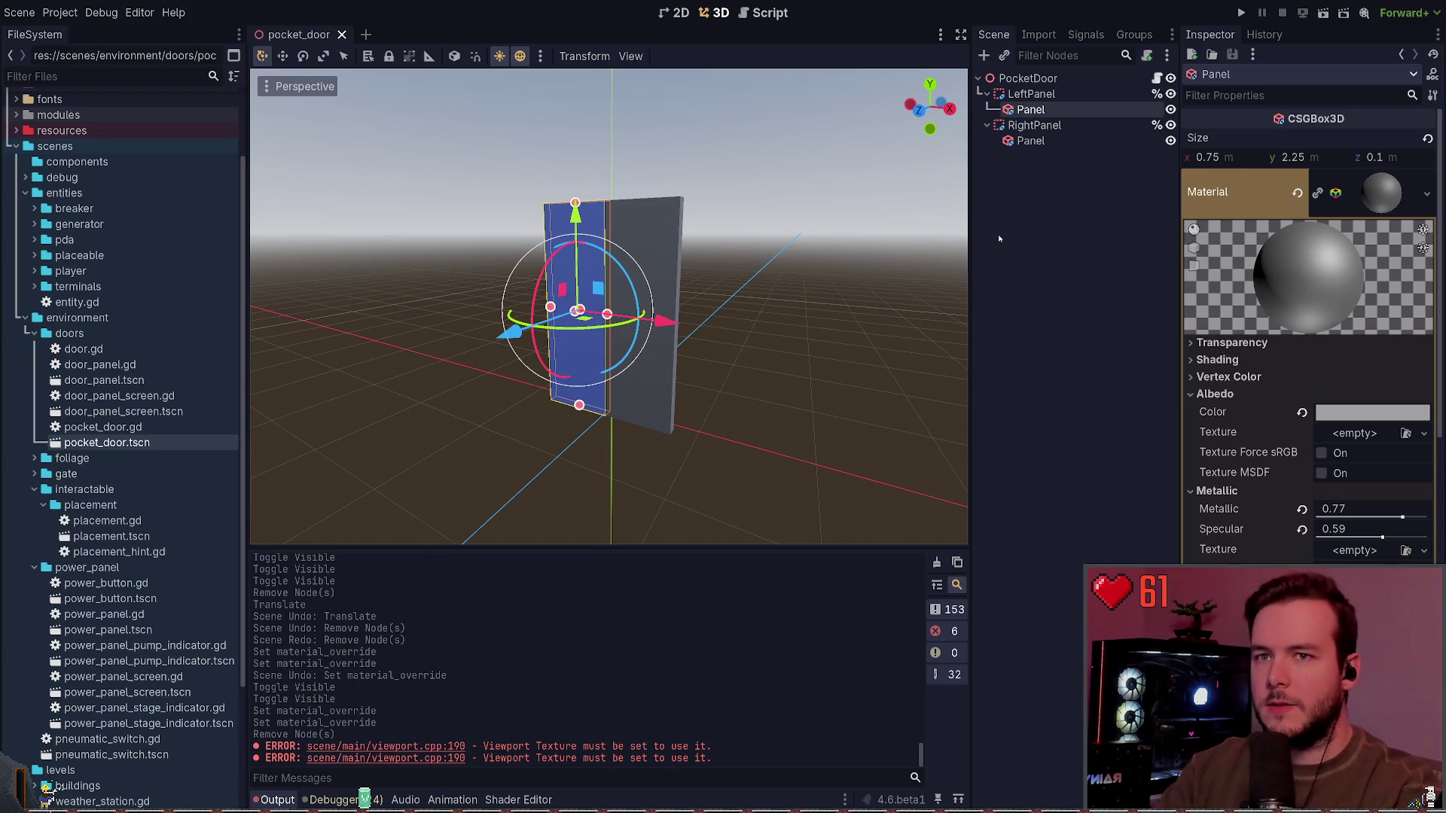
{"action": "scroll", "coordinate": [113, 346], "scroll_direction": "up", "scroll_amount": 3}
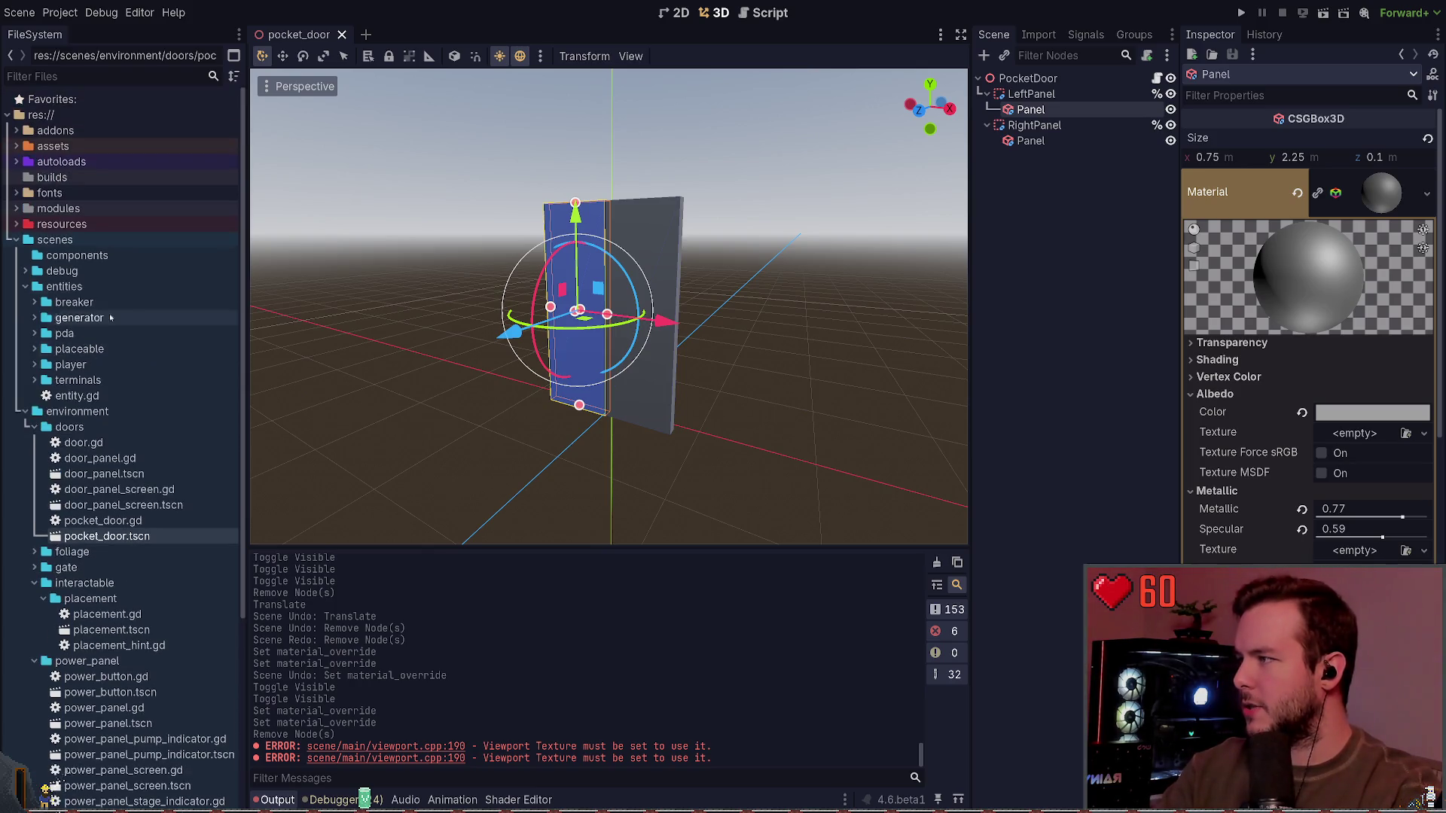
Step: Drag door_panel_1m x 1m.png from assets/textures into the material's Albedo Texture slot
{"action": "left_click", "coordinate": [17, 146]}
{"action": "left_click", "coordinate": [25, 208]}
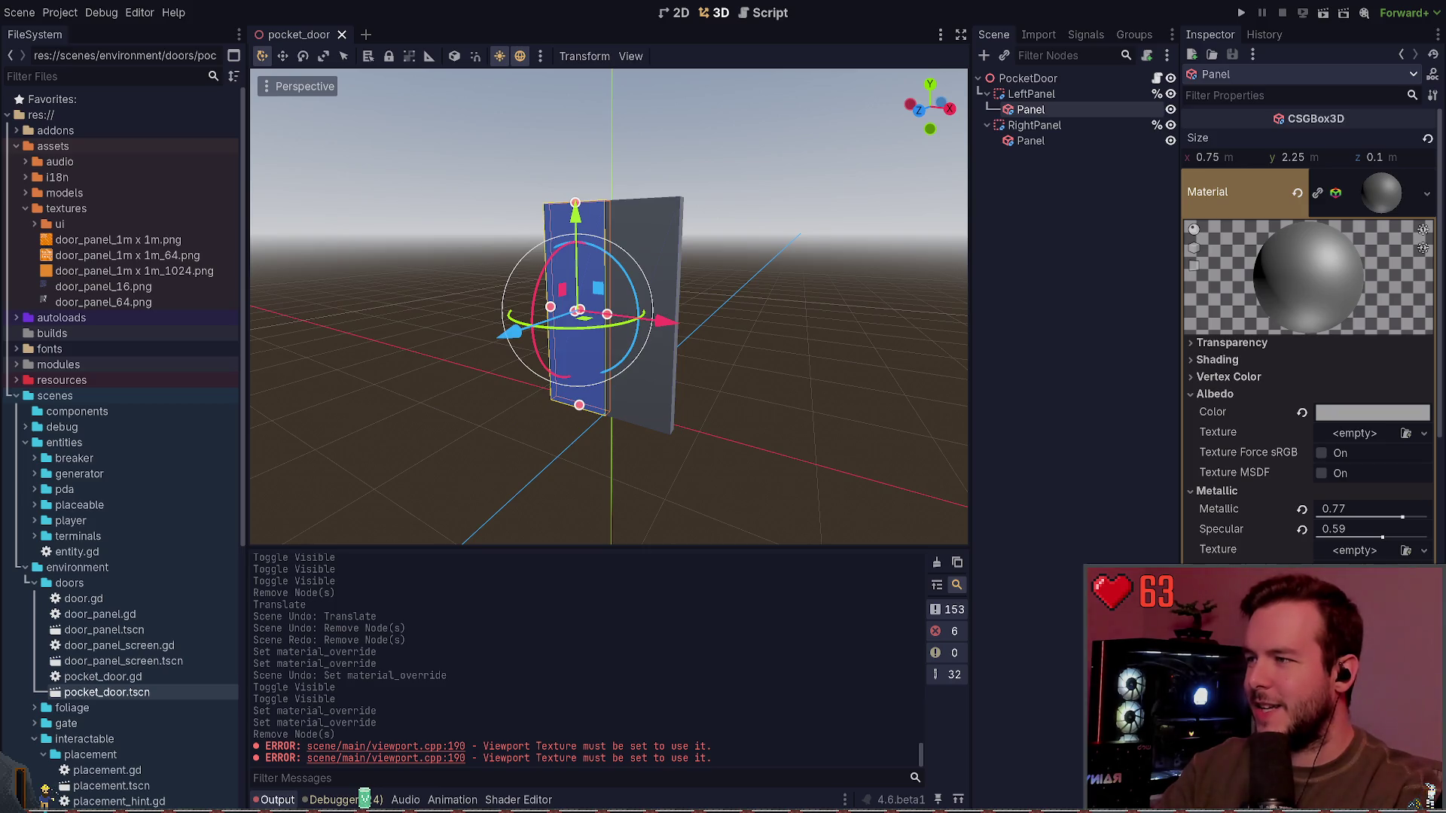
{"action": "left_click", "coordinate": [71, 256]}
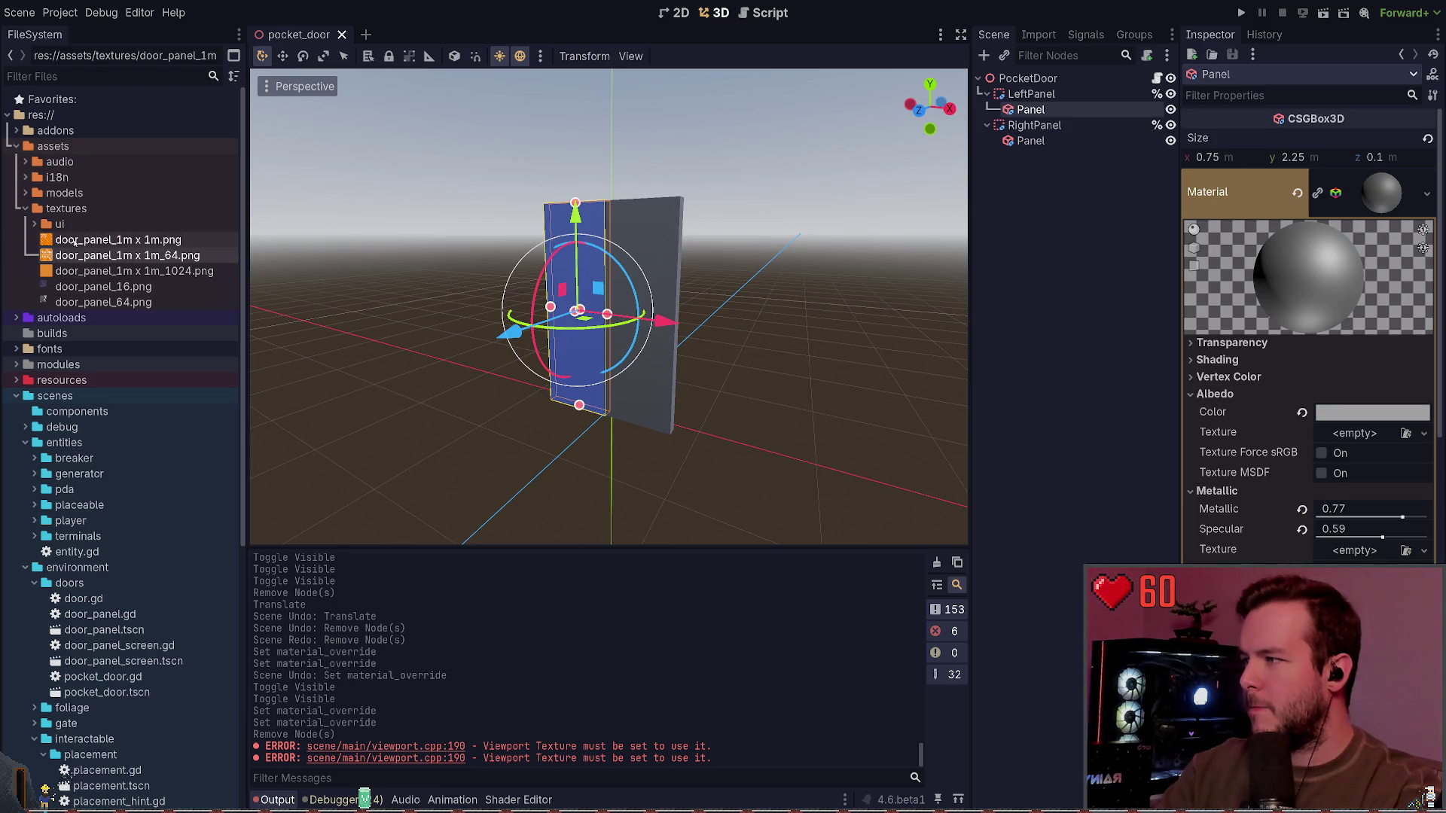
{"action": "left_click", "coordinate": [98, 241]}
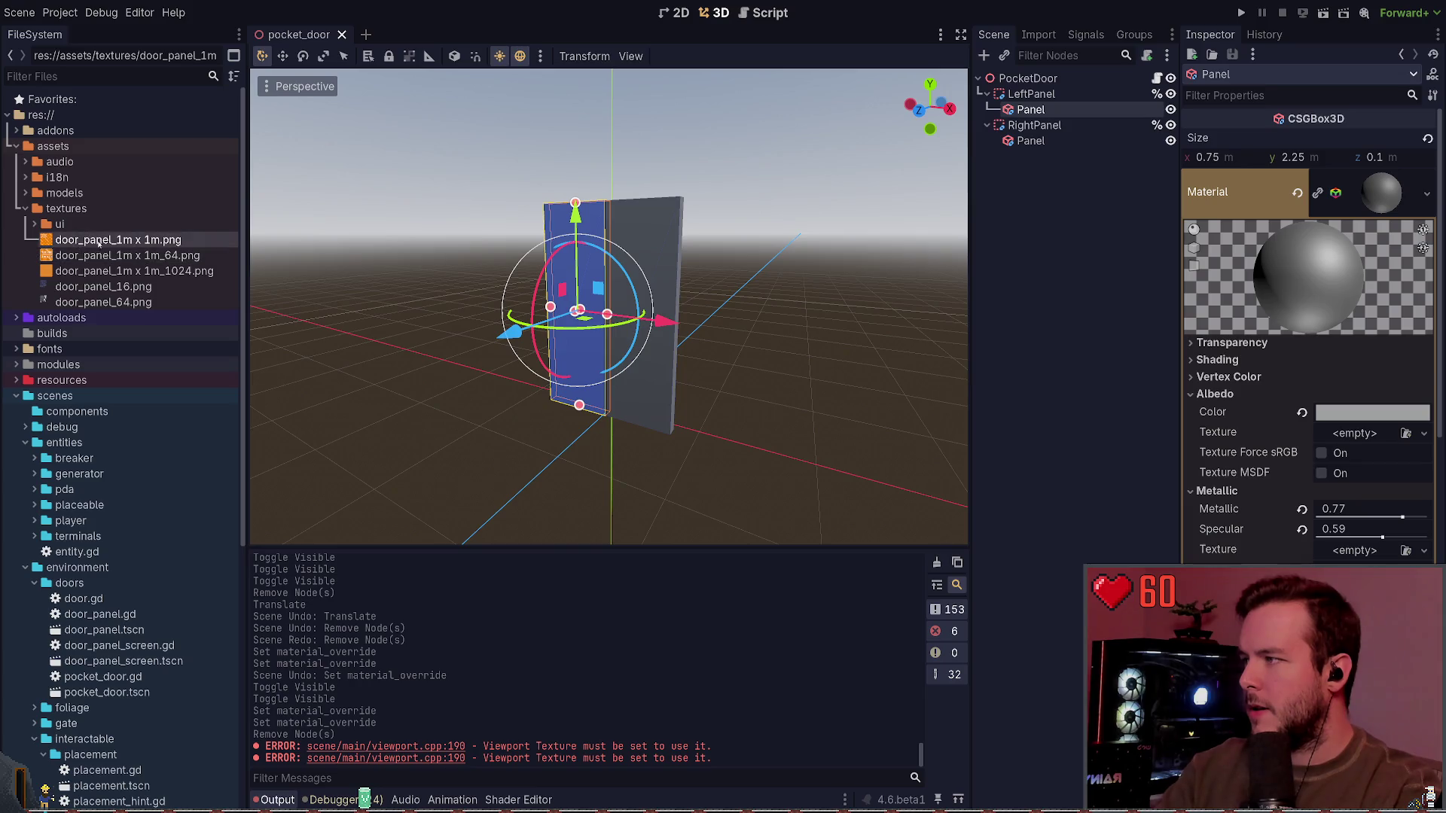
{"action": "left_click_drag", "start_coordinate": [70, 241], "coordinate": [1356, 433]}
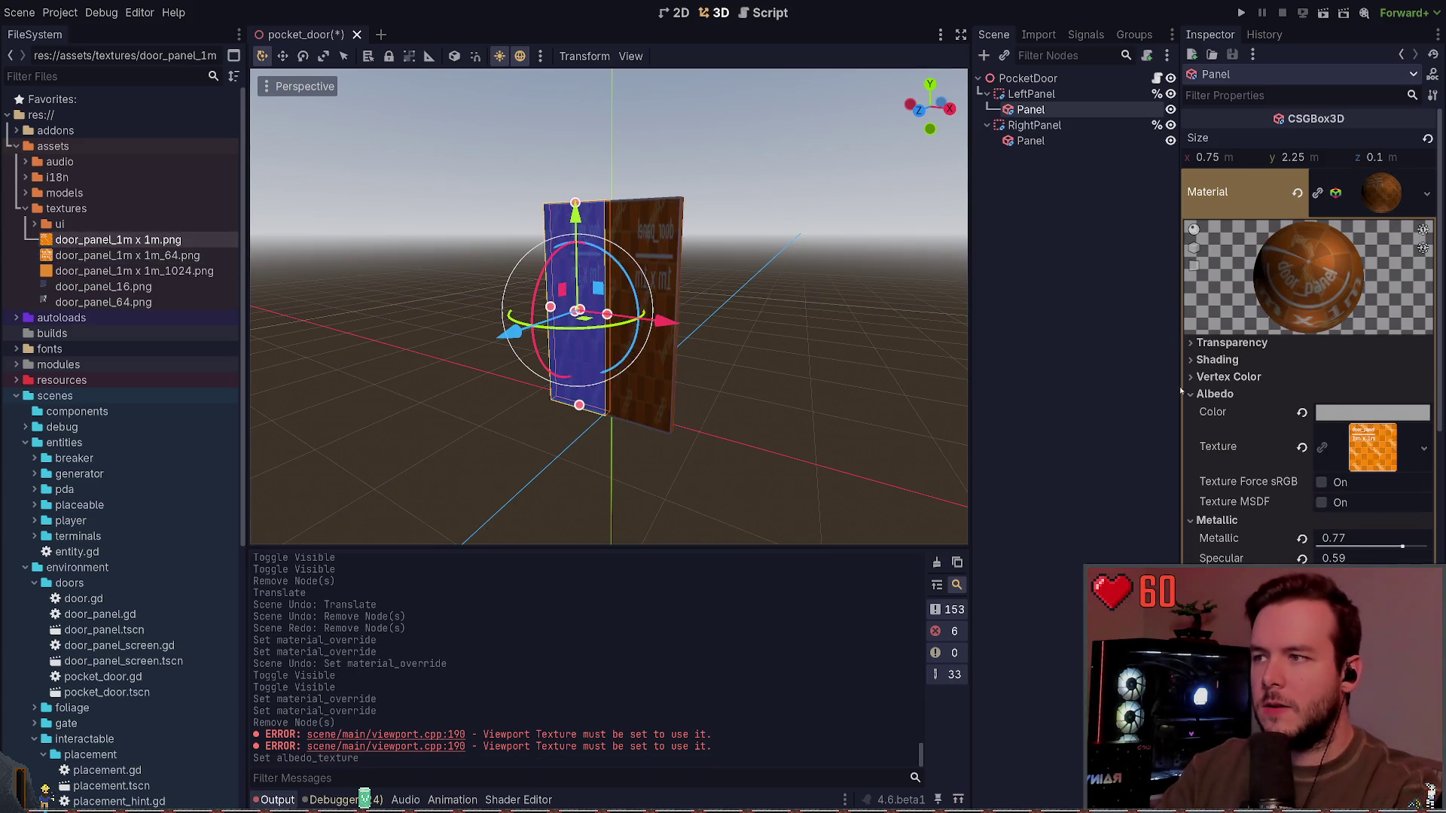
{"action": "left_click", "coordinate": [1373, 449]}
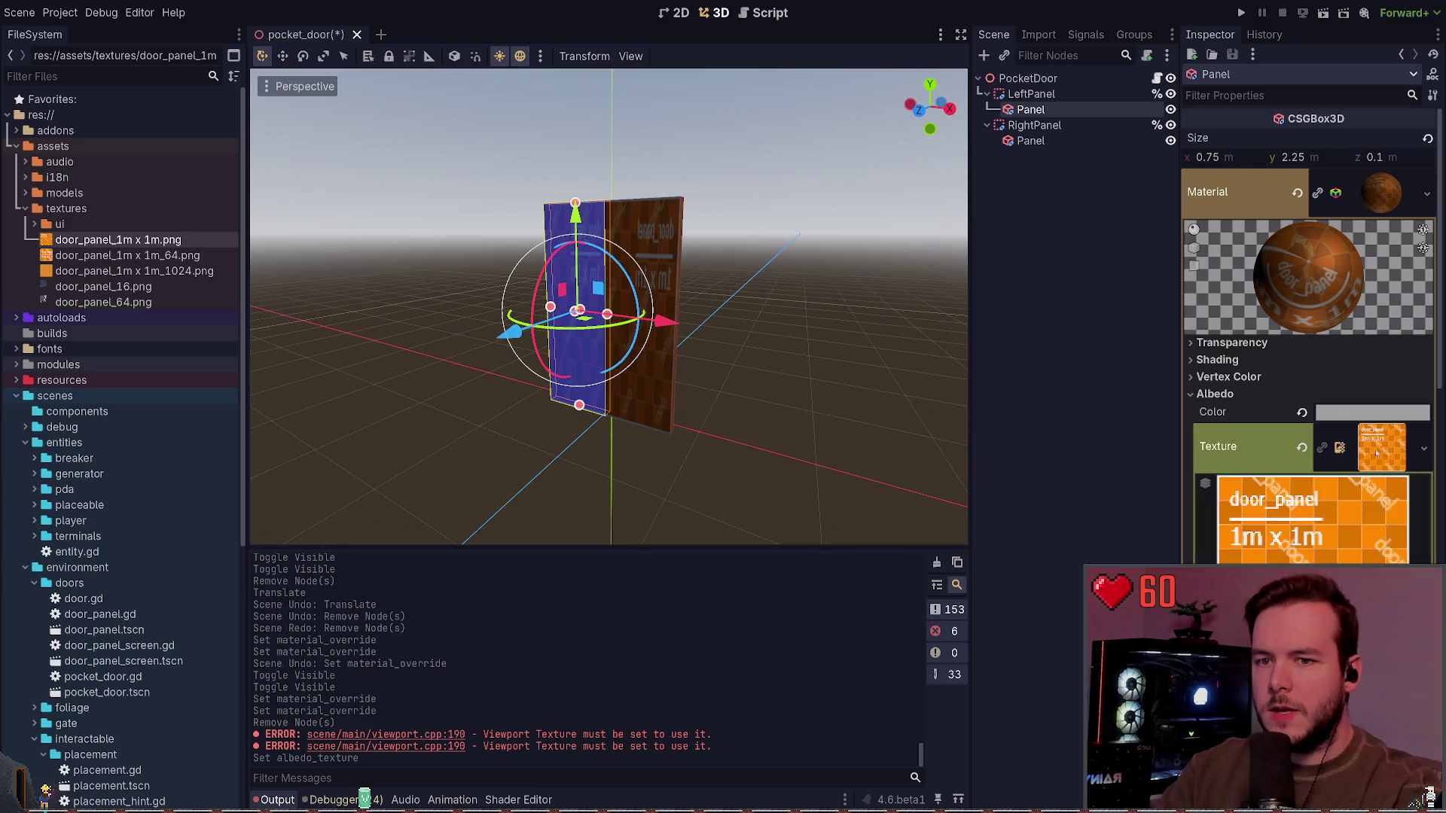
{"action": "left_click", "coordinate": [1373, 449]}
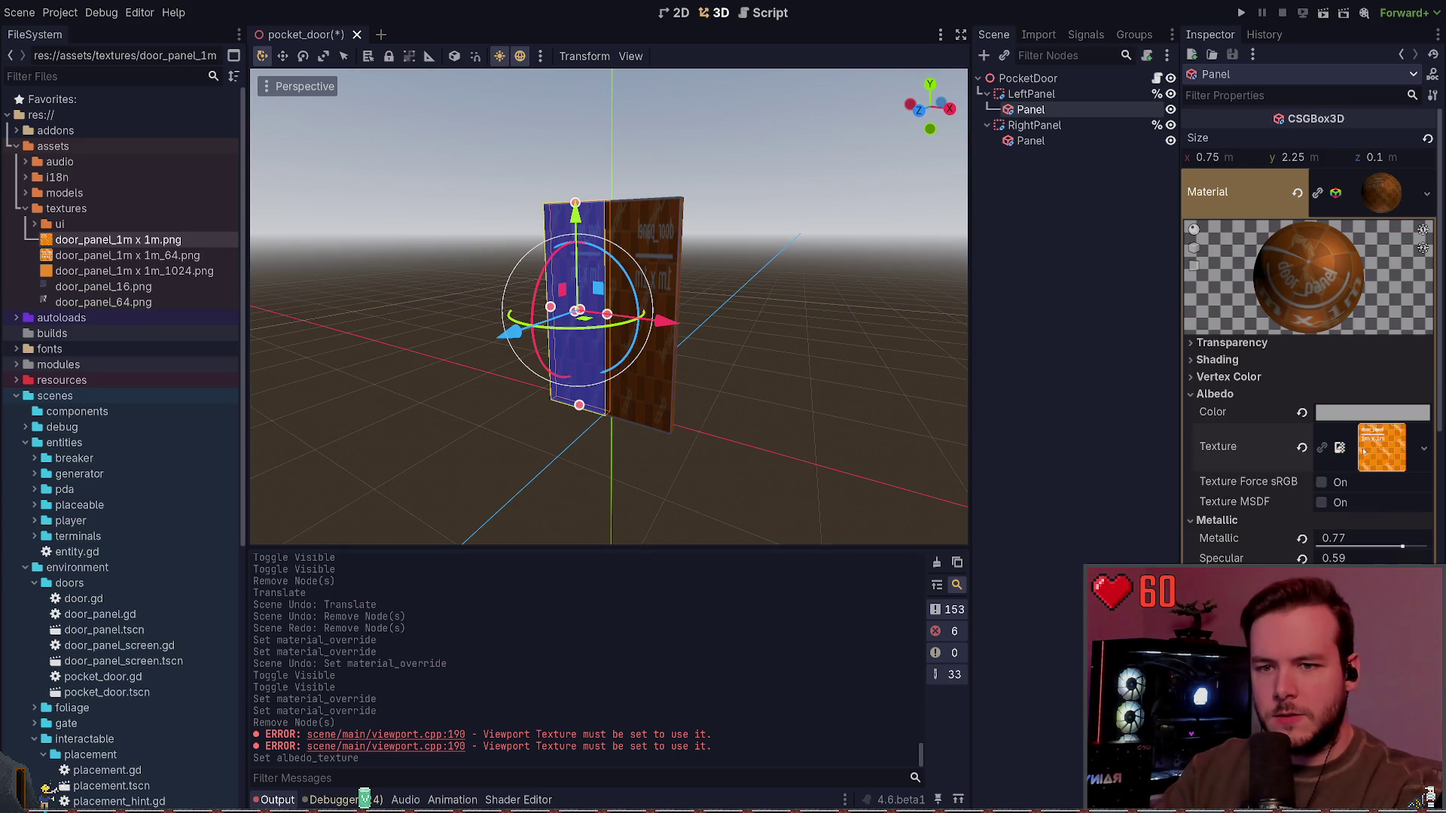
{"action": "left_click", "coordinate": [1365, 453]}
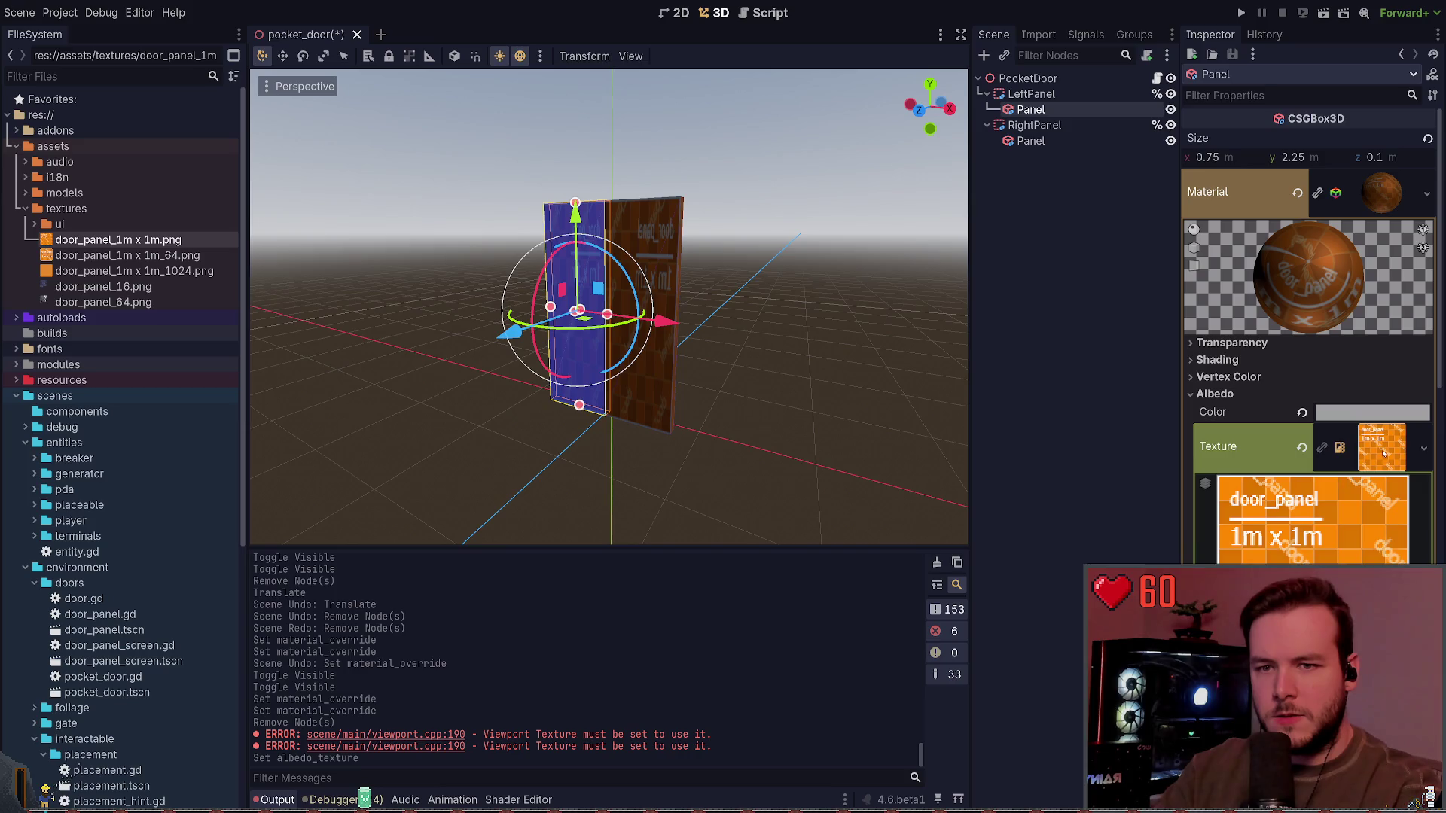
{"action": "left_click", "coordinate": [1383, 453]}
Step: Enable UV1 Triplanar and World Triplanar mapping, then save the scene with Ctrl+S
{"action": "scroll", "coordinate": [1231, 468], "scroll_direction": "down", "scroll_amount": 3}
{"action": "scroll", "coordinate": [1231, 551], "scroll_direction": "down", "scroll_amount": 3}
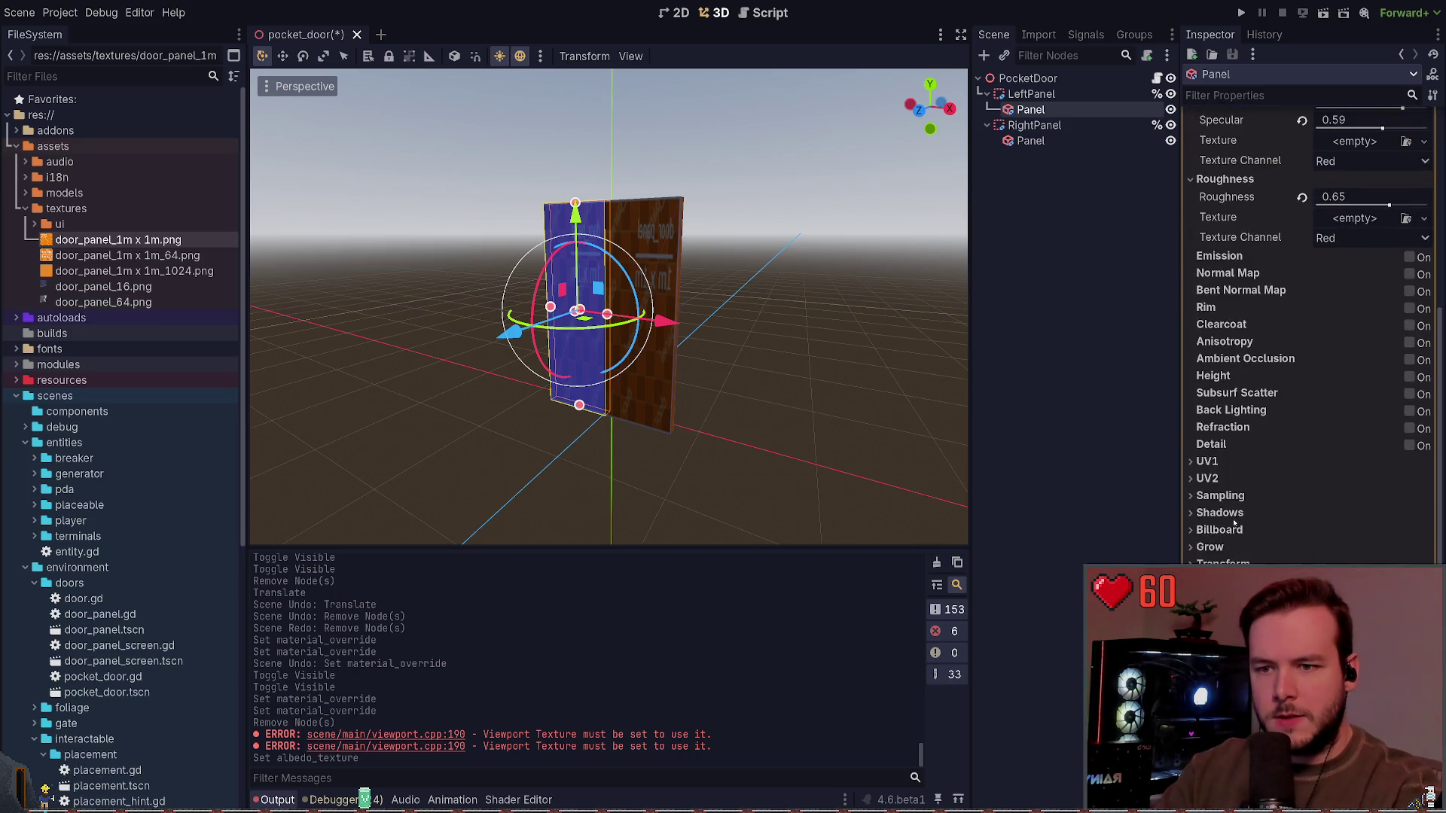
{"action": "left_click", "coordinate": [1207, 461]}
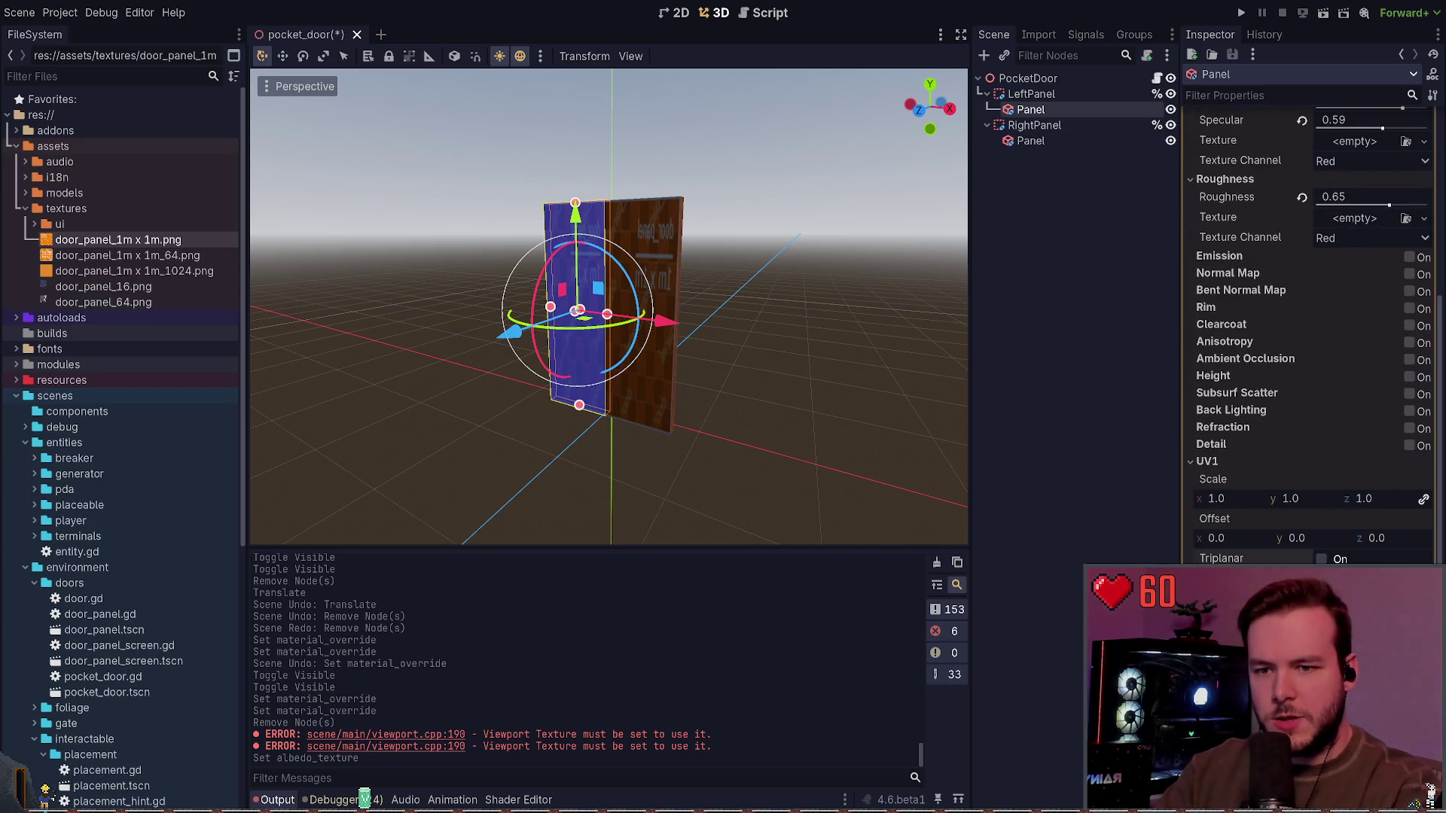
{"action": "left_click", "coordinate": [1321, 559]}
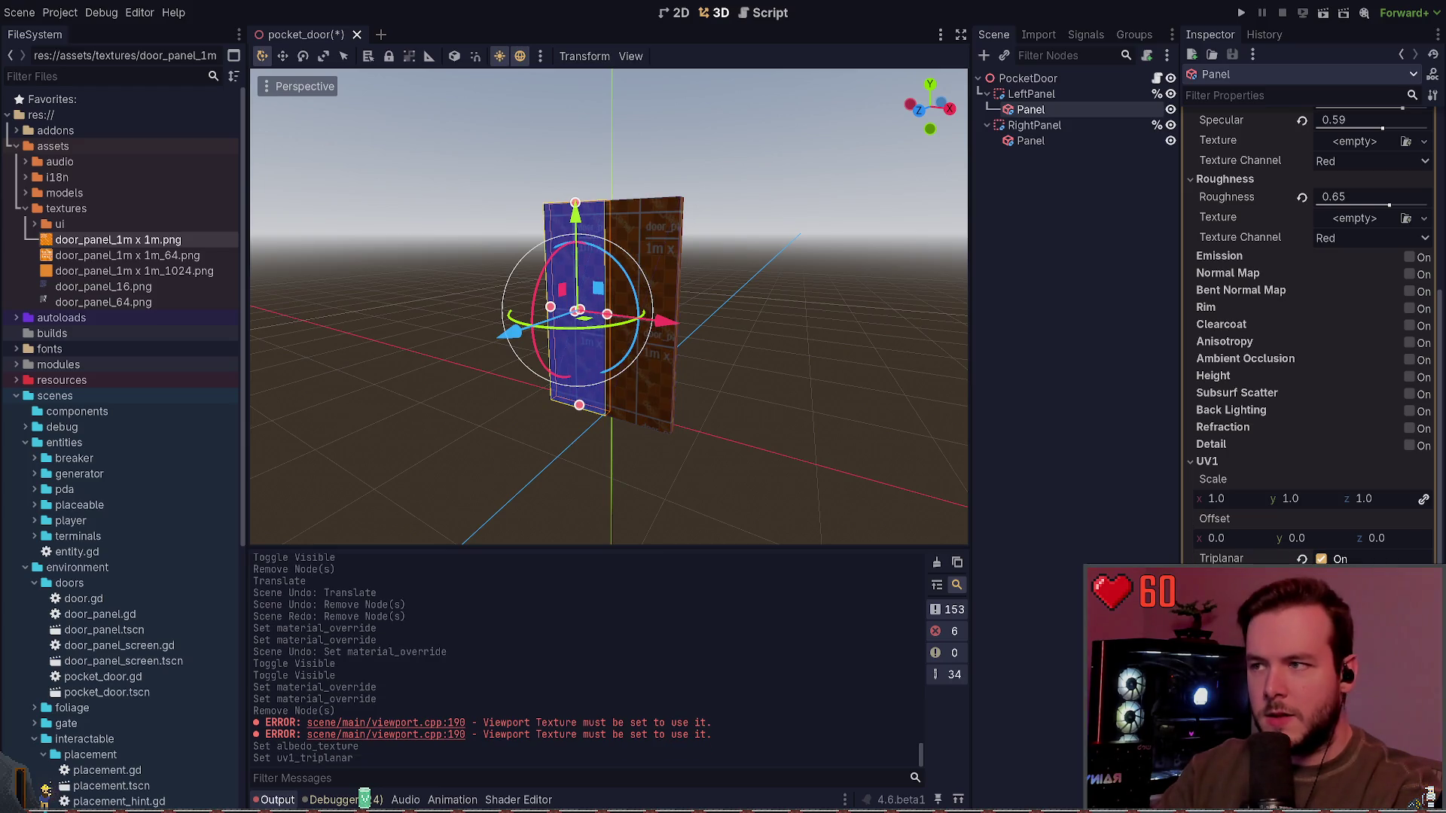
{"action": "left_click", "coordinate": [1321, 576]}
{"action": "left_click", "coordinate": [1075, 349]}
{"action": "key", "text": "ctrl+s"}
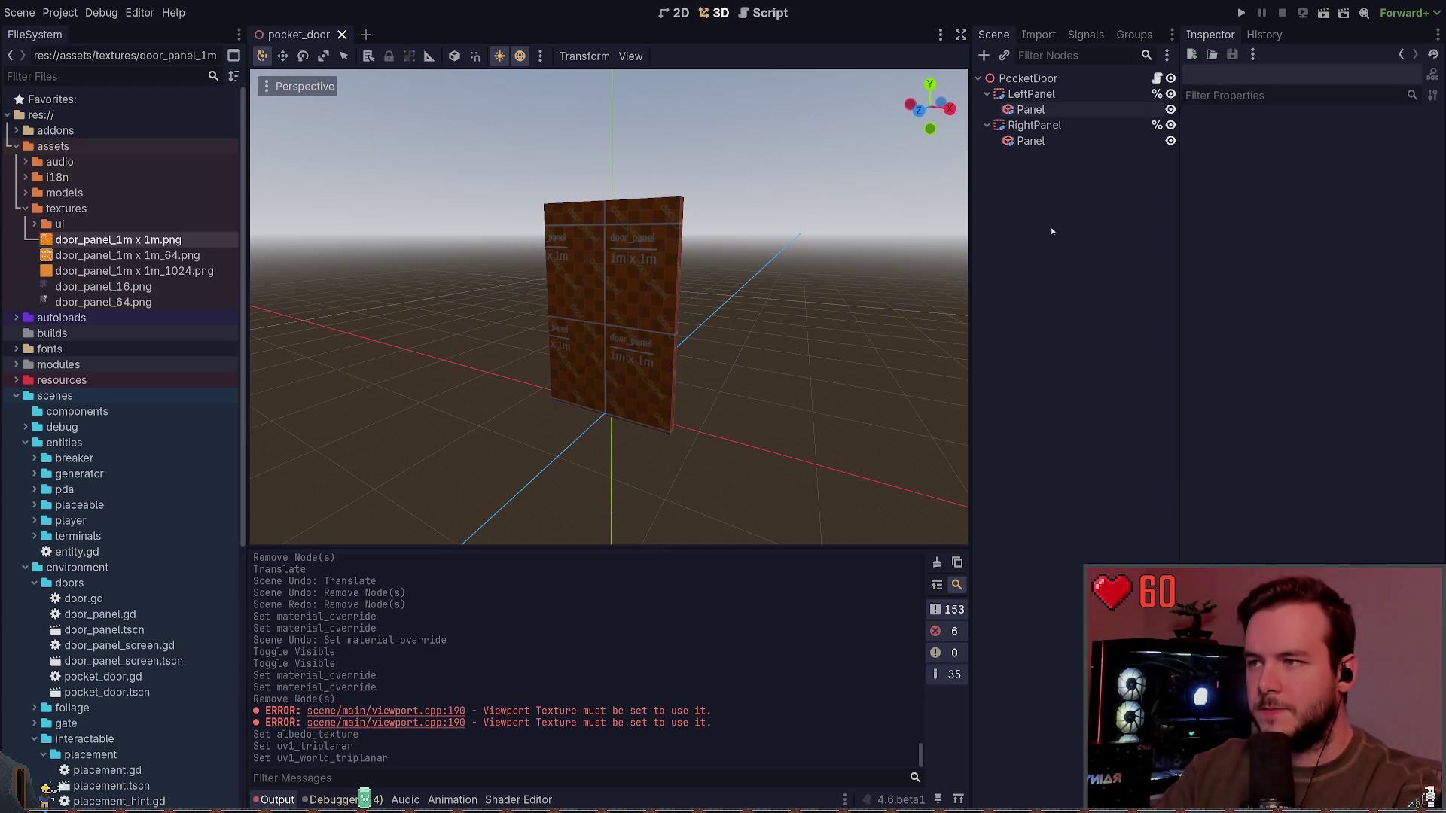
{"action": "left_click", "coordinate": [1241, 12]}
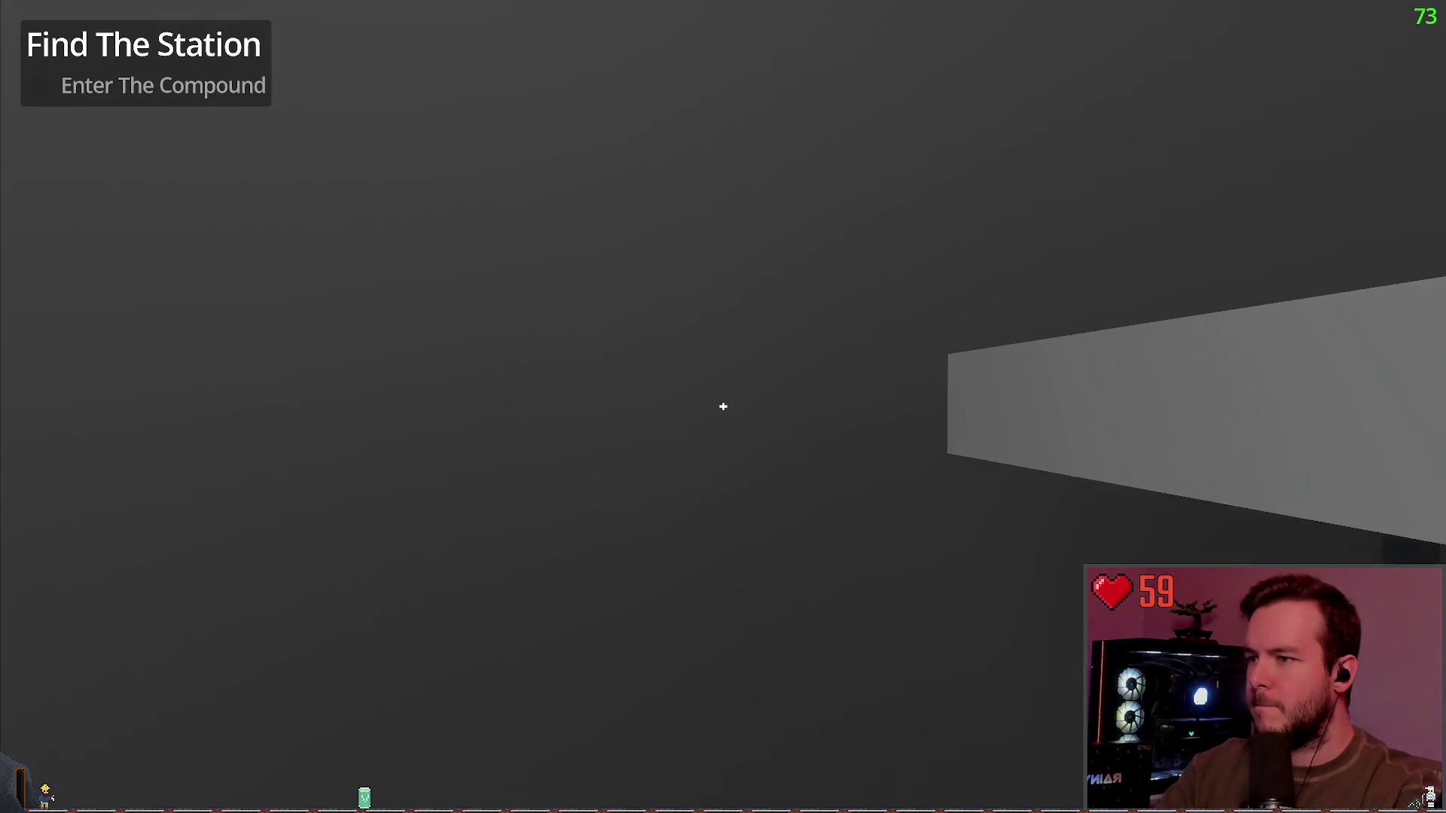
Step: Walk through the compound and up the stairs to the research building's door keypad
{"action": "key", "text": "w"}
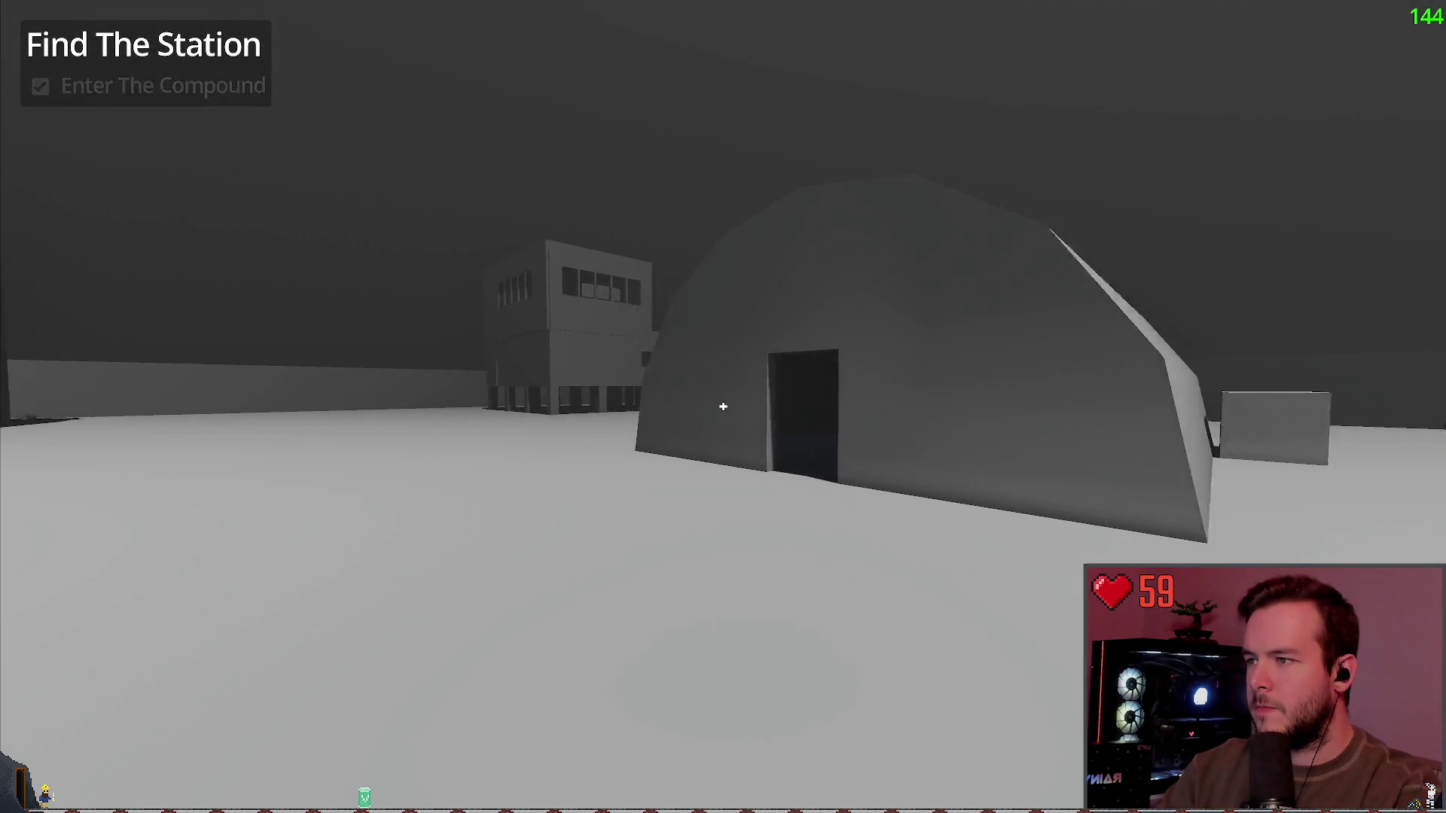
{"action": "key", "text": "w"}
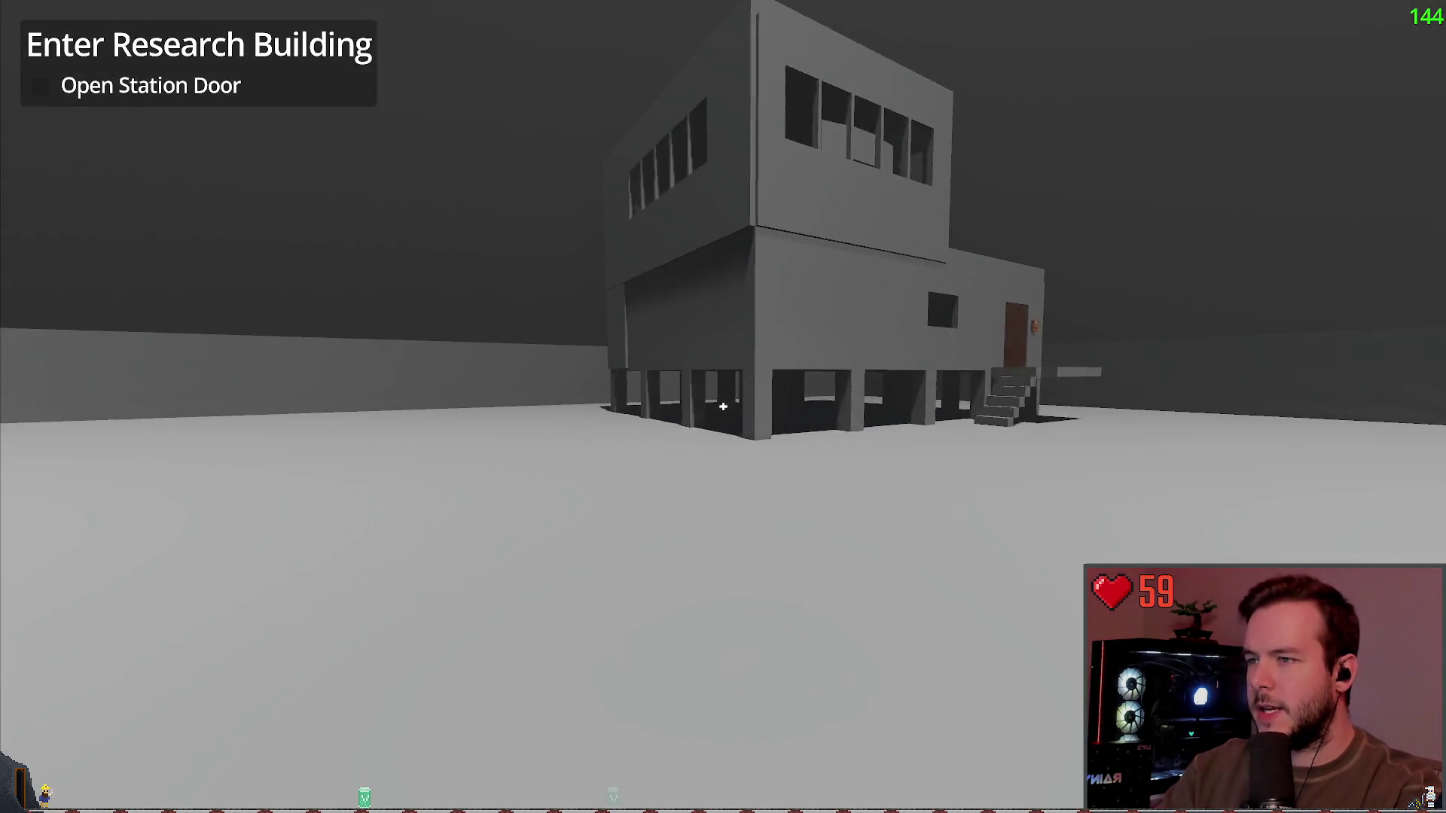
{"action": "key", "text": "w"}
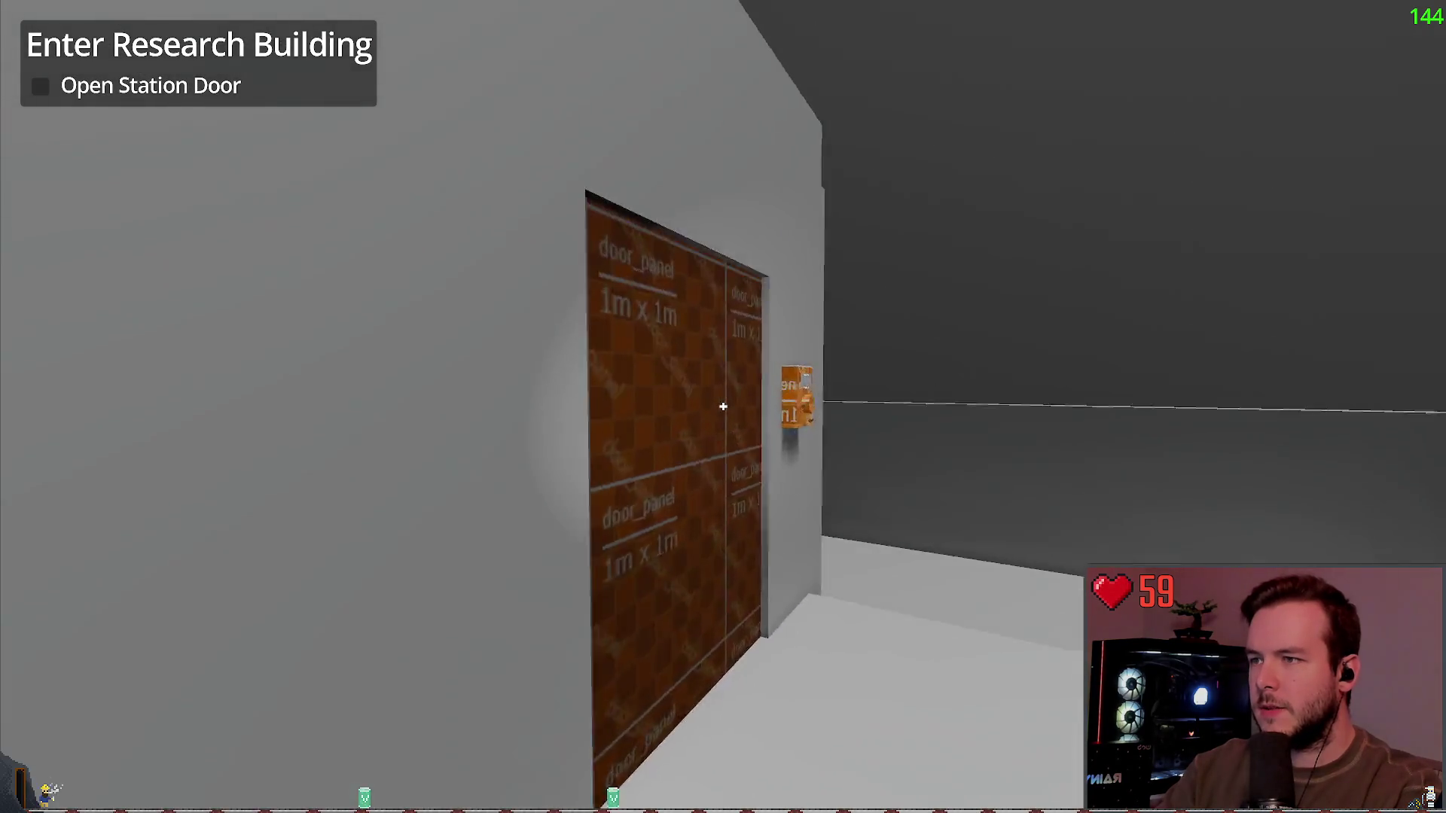
{"action": "key", "text": "e"}
Step: Load a different save from the pause menu's saved-games list
{"action": "key", "text": "Escape"}
{"action": "left_click", "coordinate": [127, 382]}
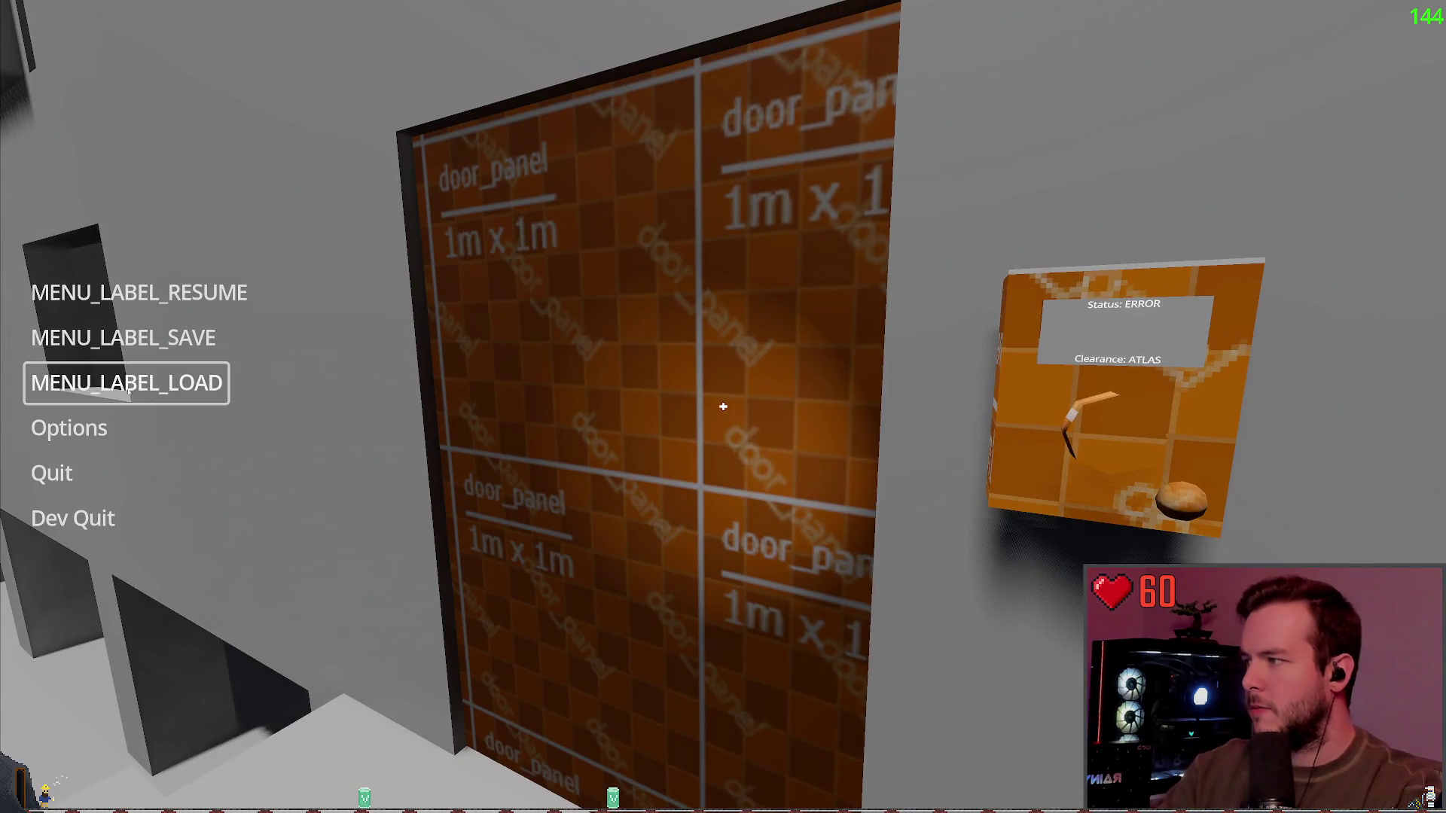
{"action": "key", "text": "Down"}
{"action": "key", "text": "Down"}
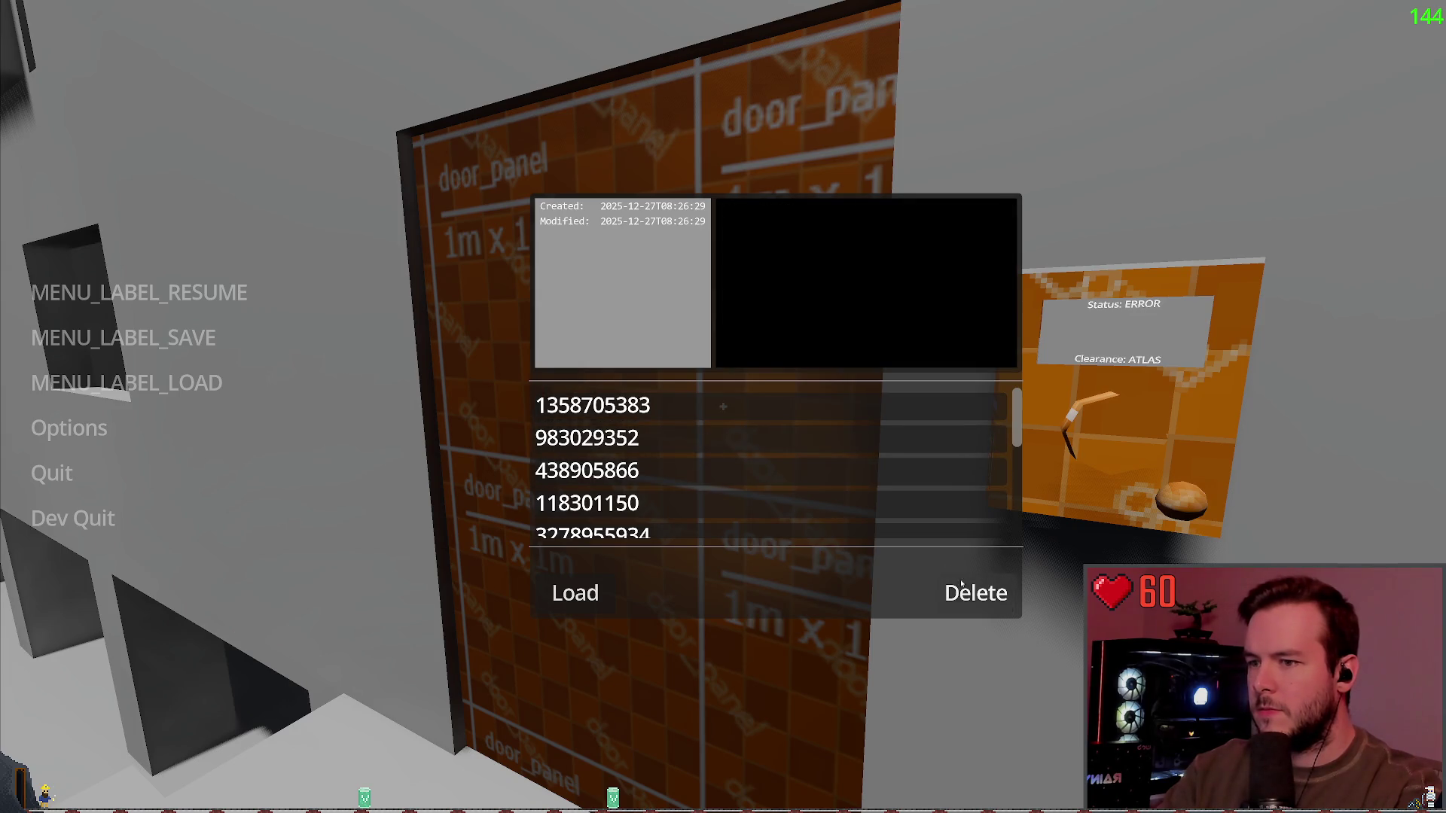
{"action": "left_click", "coordinate": [570, 594]}
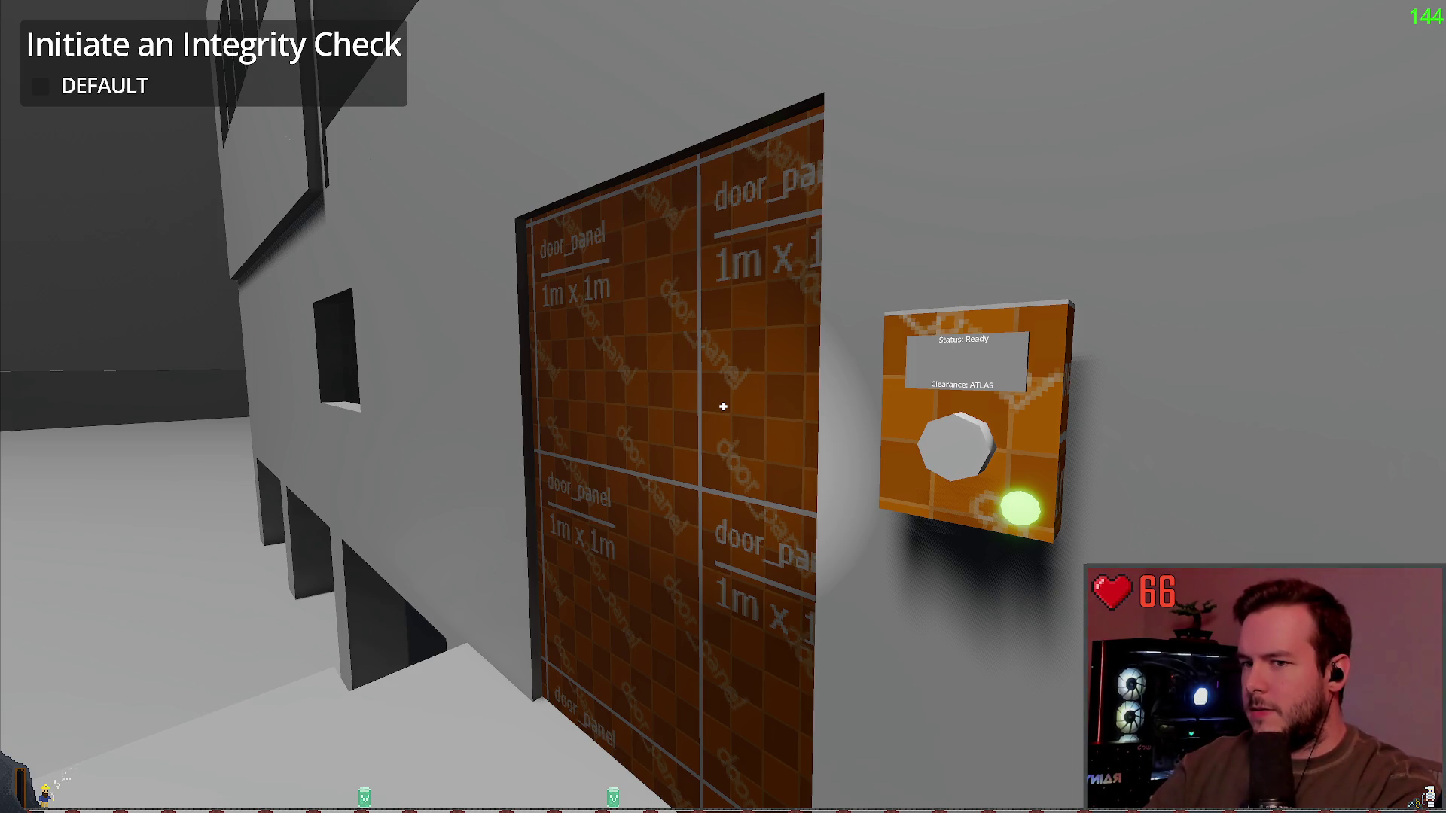
Step: Bring up the terminal and show the git diff of door_panel.tscn
{"action": "key", "text": "super+grave"}
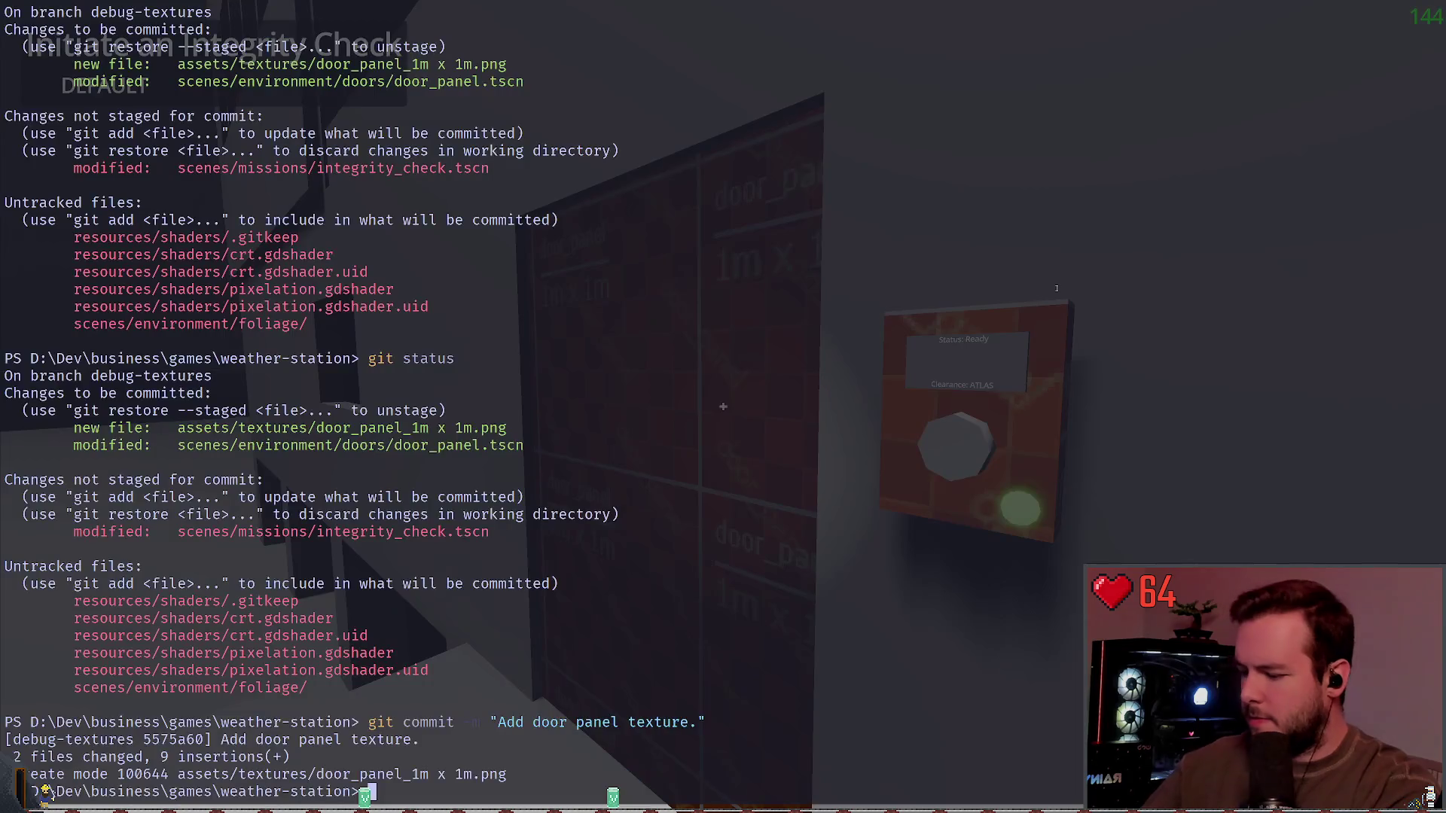
{"action": "type", "text": "git diff .\\scenes\\en"}
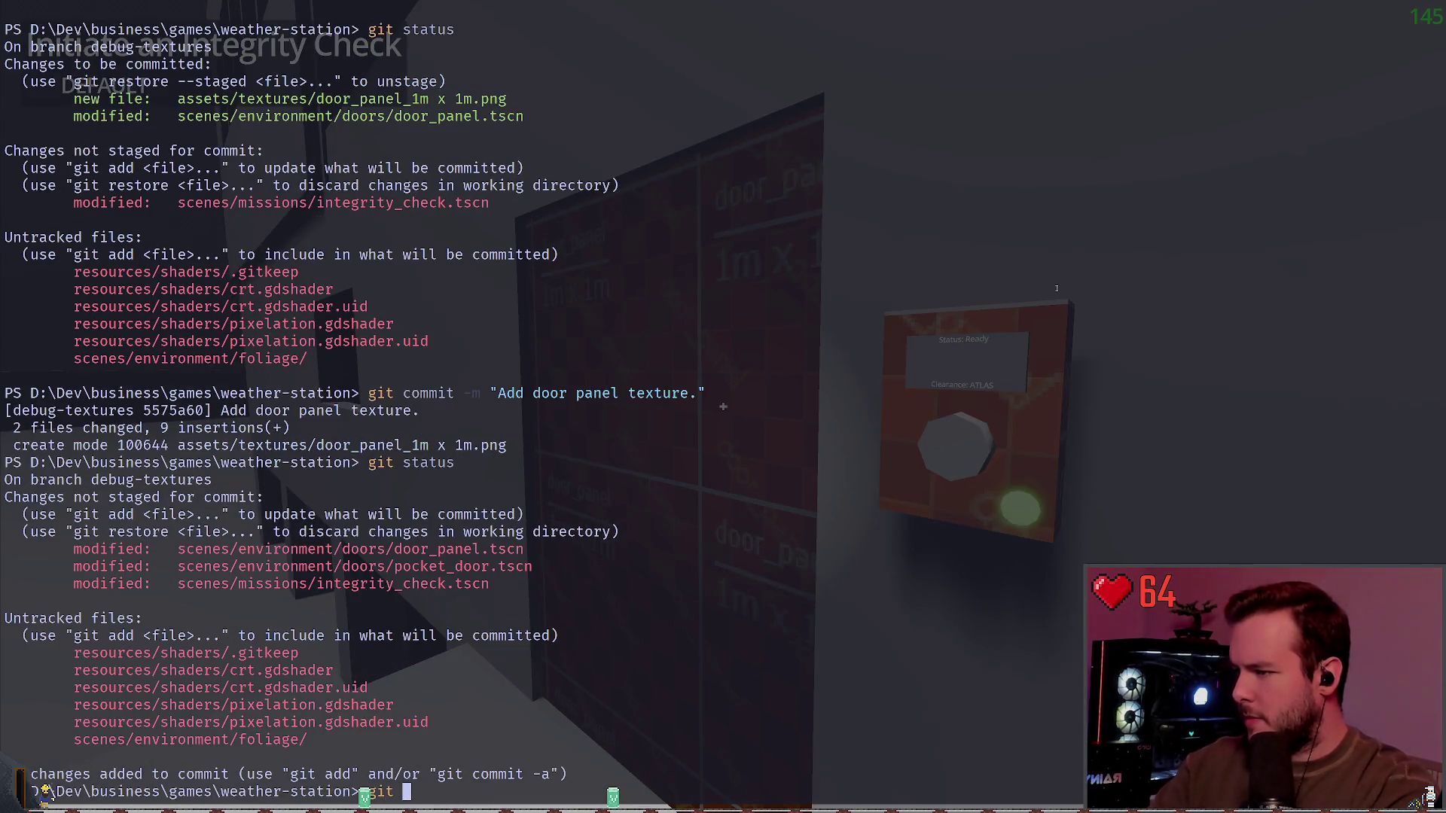
{"action": "type", "text": "vironment\\doors\\d"}
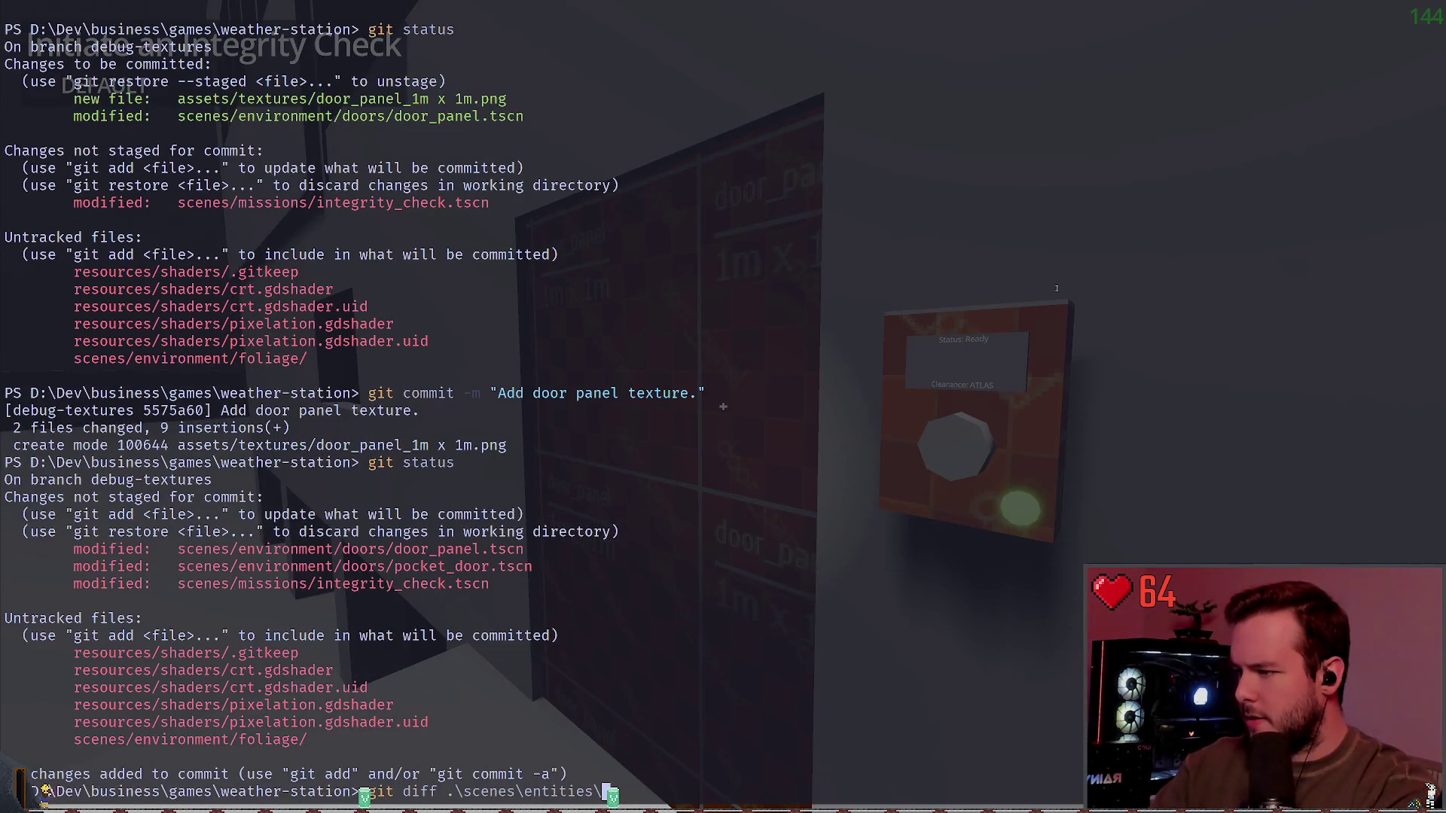
{"action": "type", "text": "oor_panel.gd"}
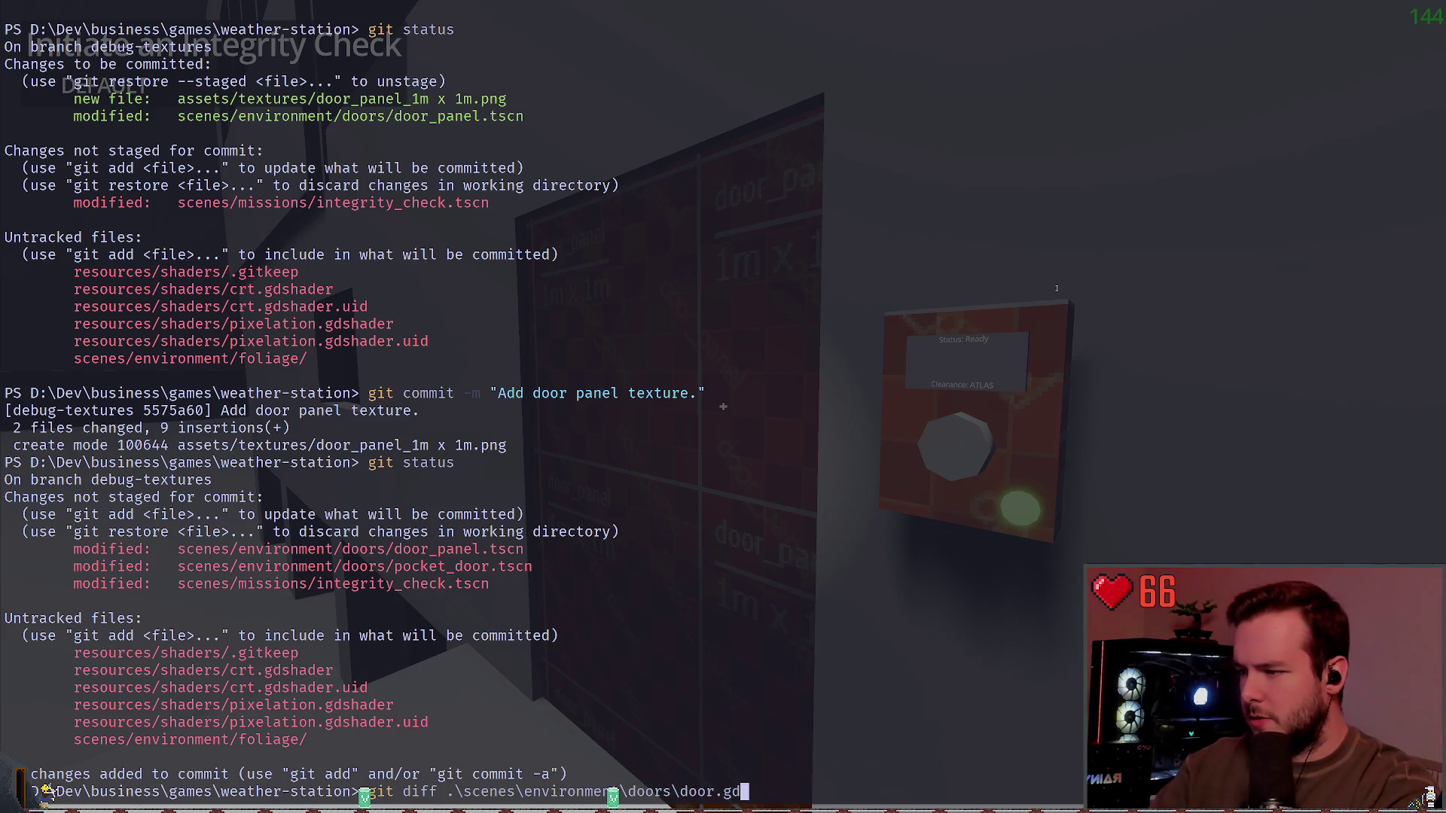
{"action": "key", "text": "BackSpace"}
{"action": "key", "text": "BackSpace"}
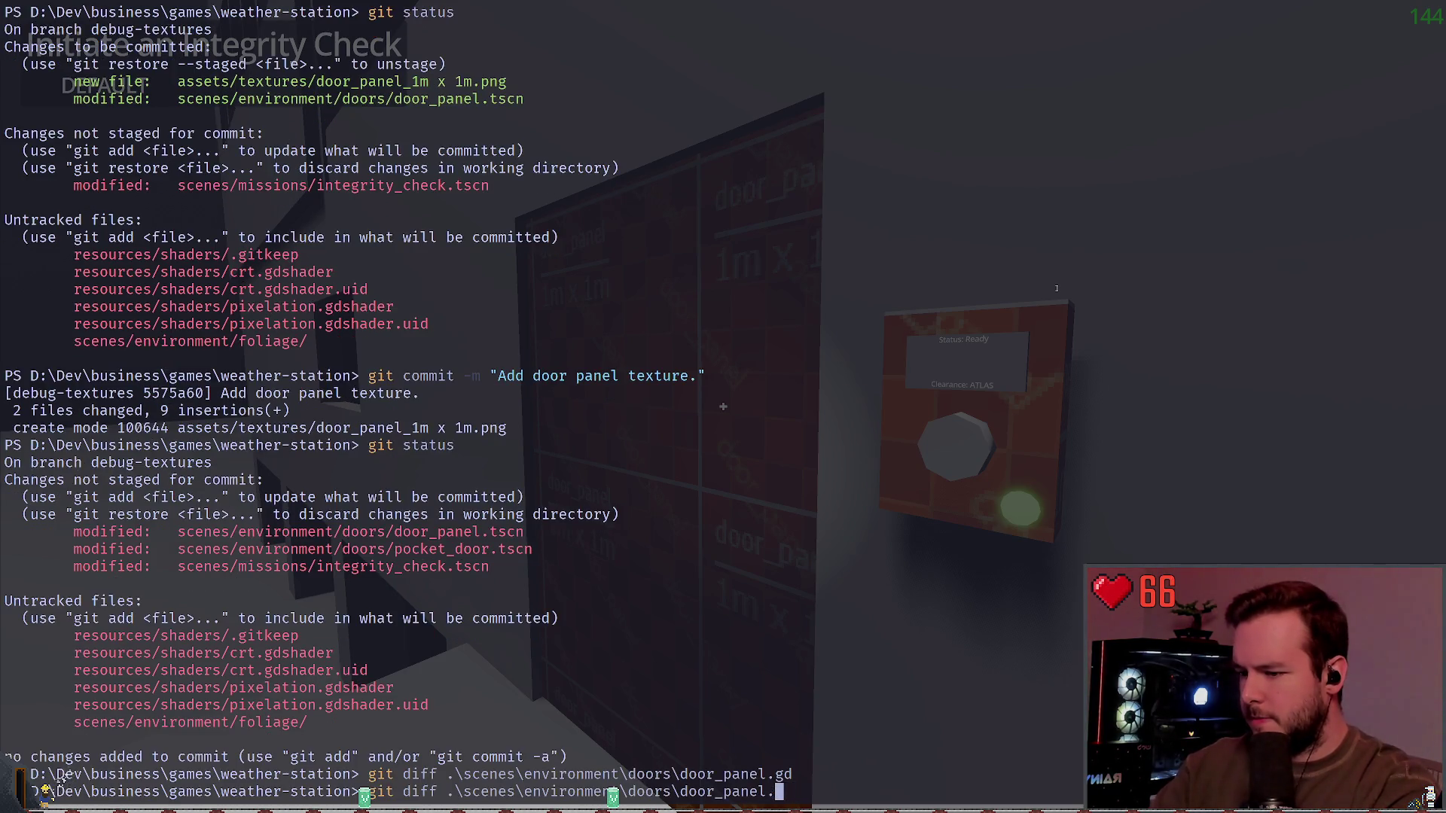
{"action": "type", "text": "tscn"}
{"action": "key", "text": "Return"}
Step: Stage door_panel.tscn and commit it as "Change door panel from override to material."
{"action": "type", "text": "git add .\\scenes\\environment\\doors\\door_panel.tscn"}
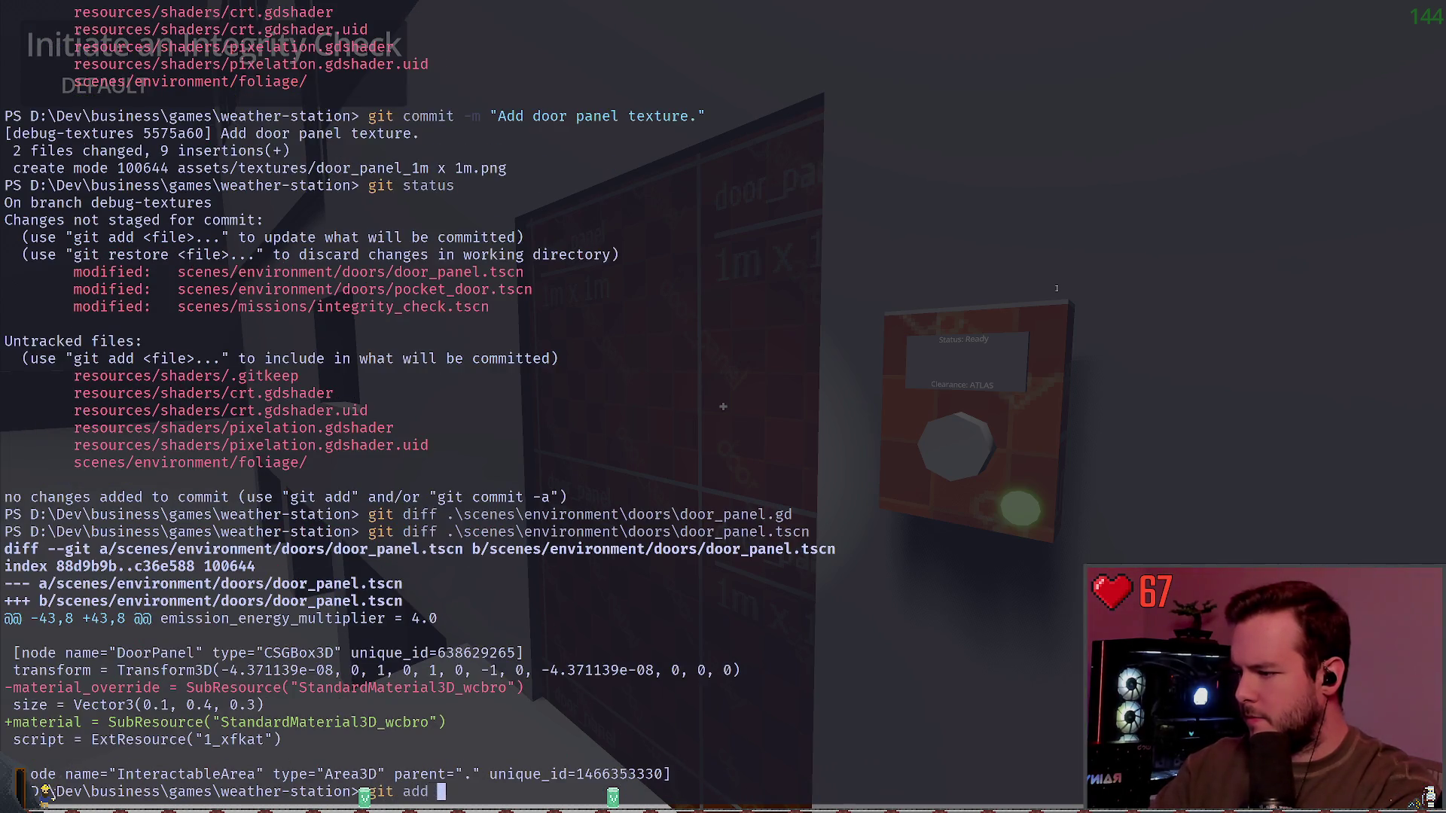
{"action": "key", "text": "Return"}
{"action": "type", "text": "git status"}
{"action": "key", "text": "Return"}
{"action": "type", "text": "git "}
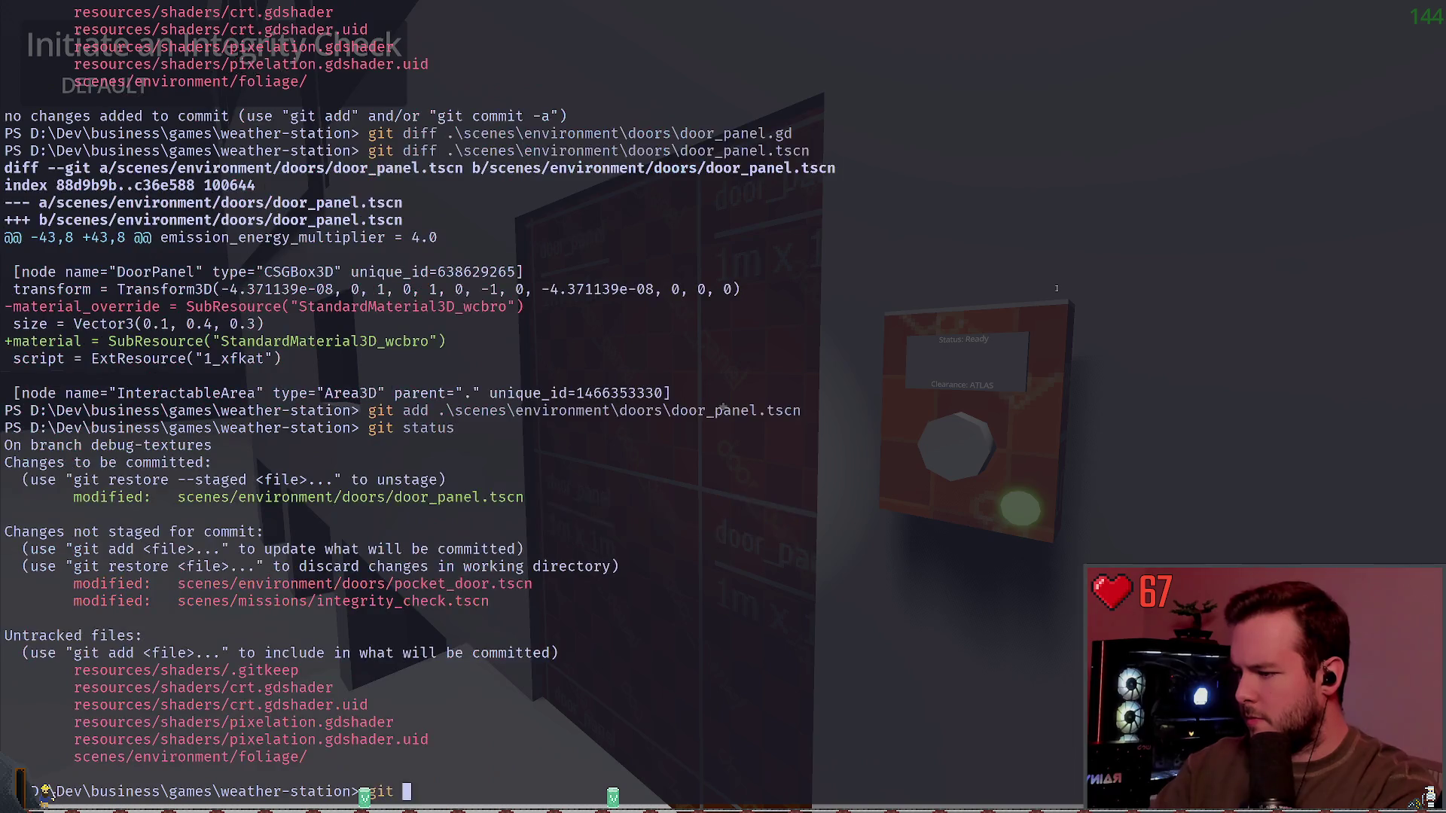
{"action": "type", "text": "commit -m \""}
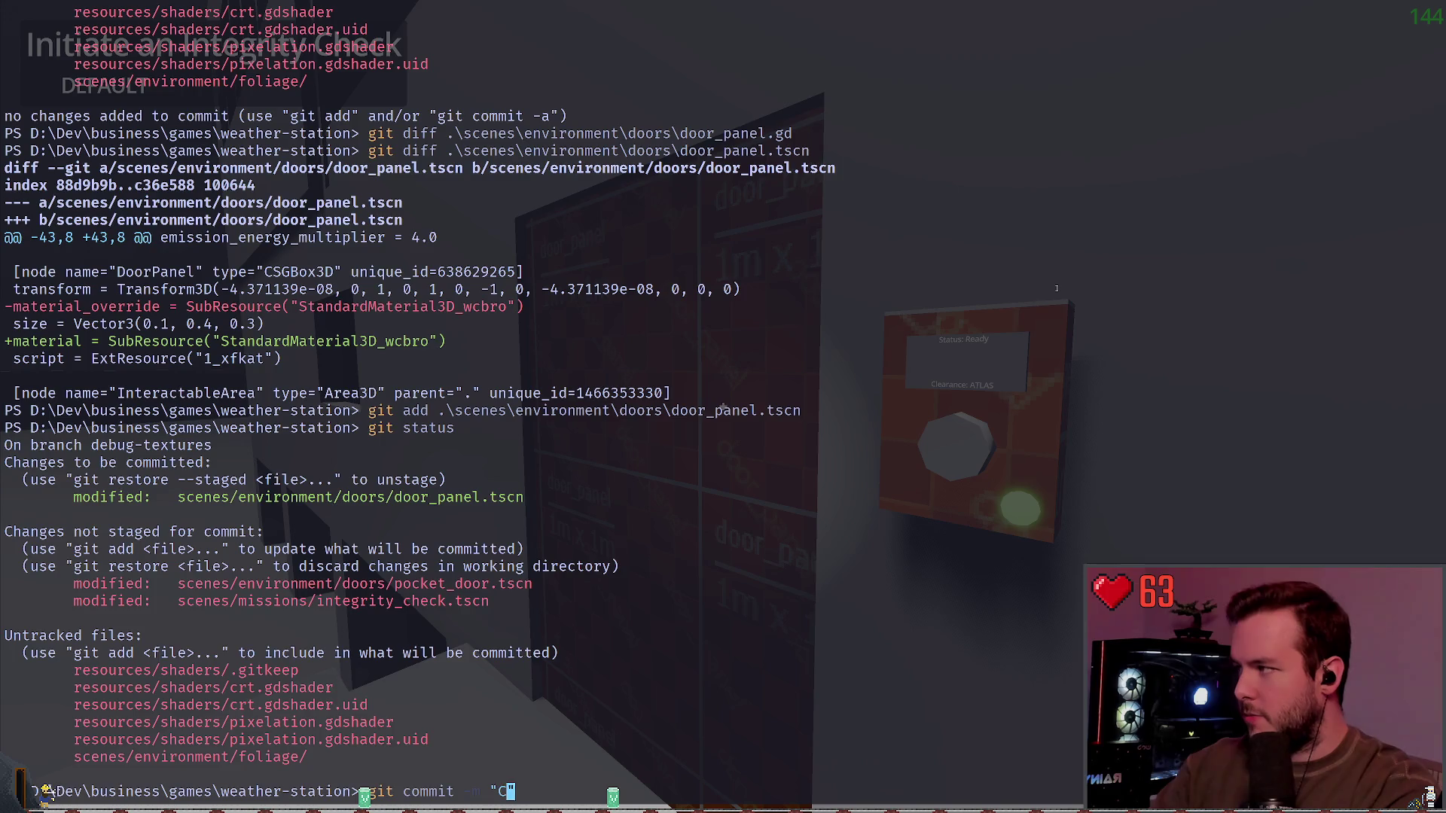
{"action": "type", "text": "Chang"}
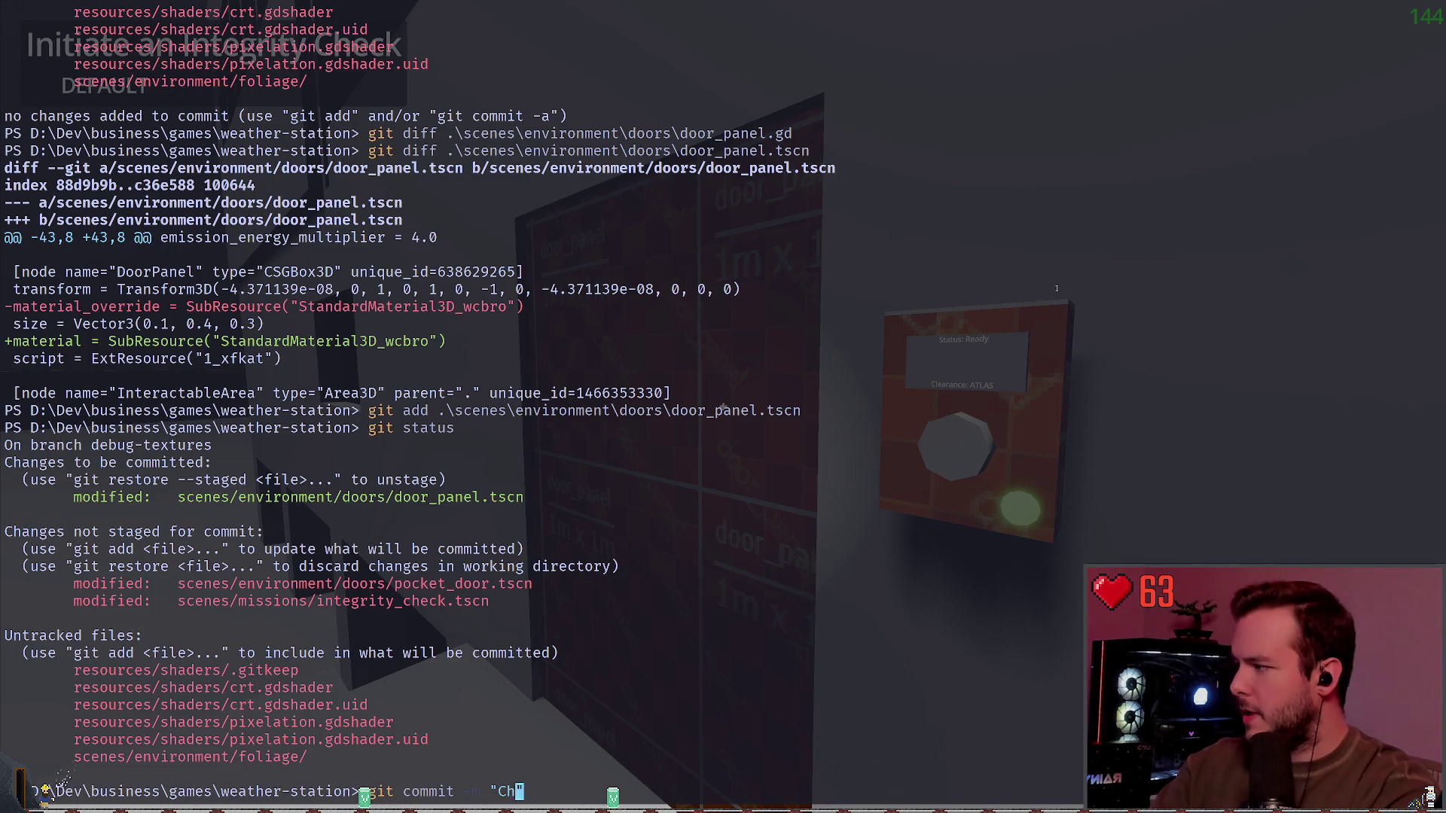
{"action": "type", "text": "e door panel "}
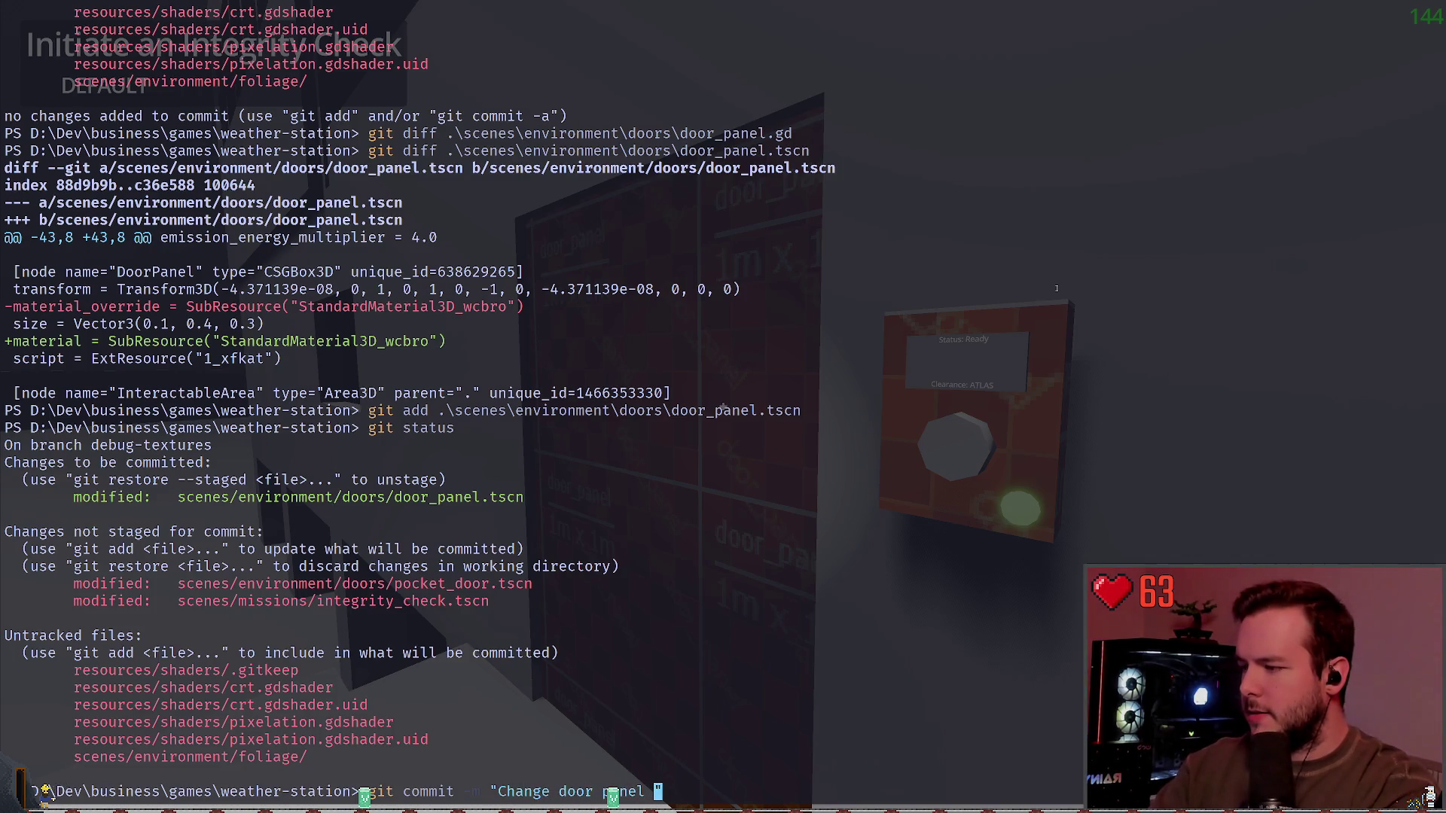
{"action": "type", "text": "from o"}
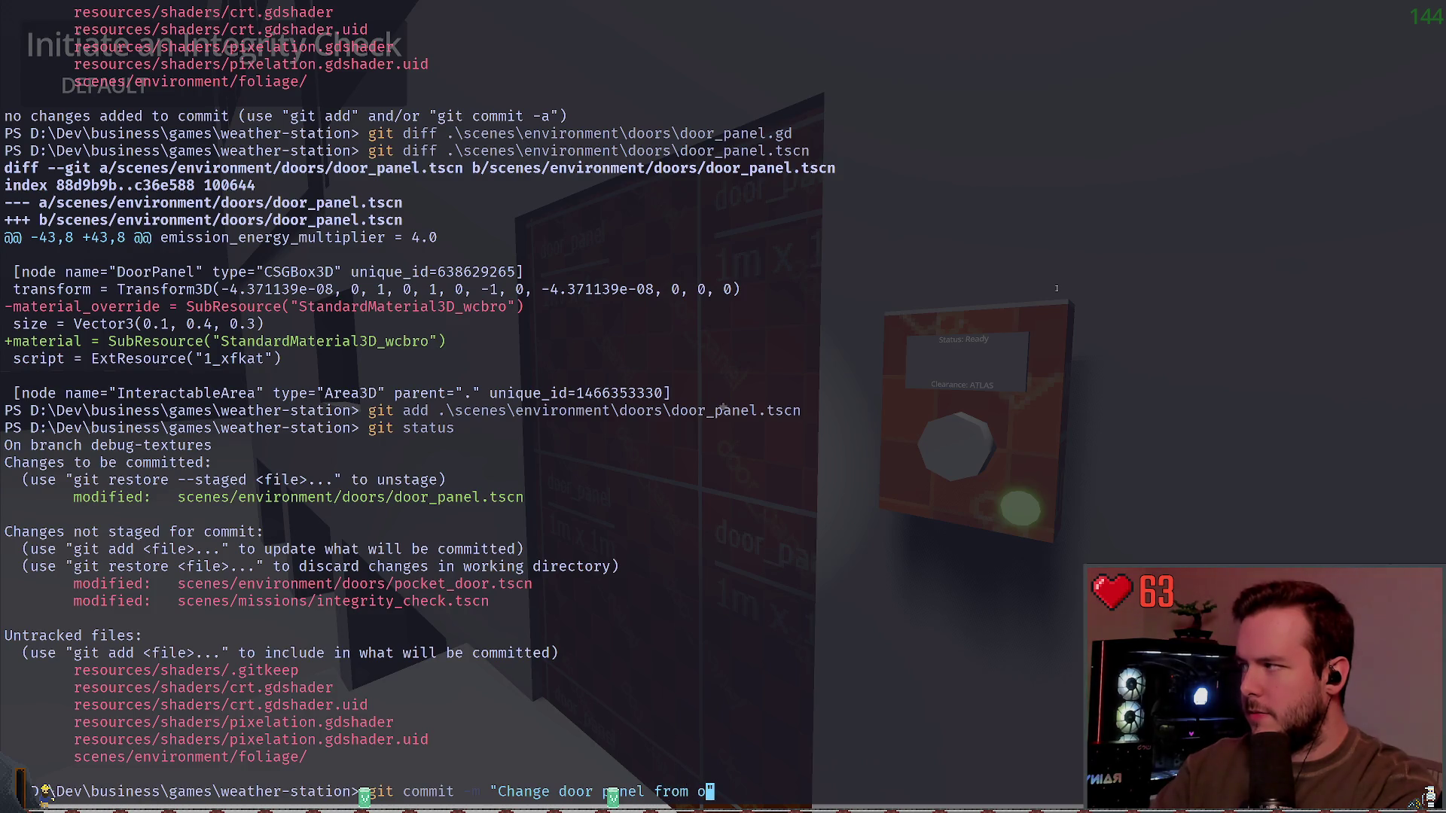
{"action": "key", "text": "BackSpace"}
{"action": "type", "text": "material to "}
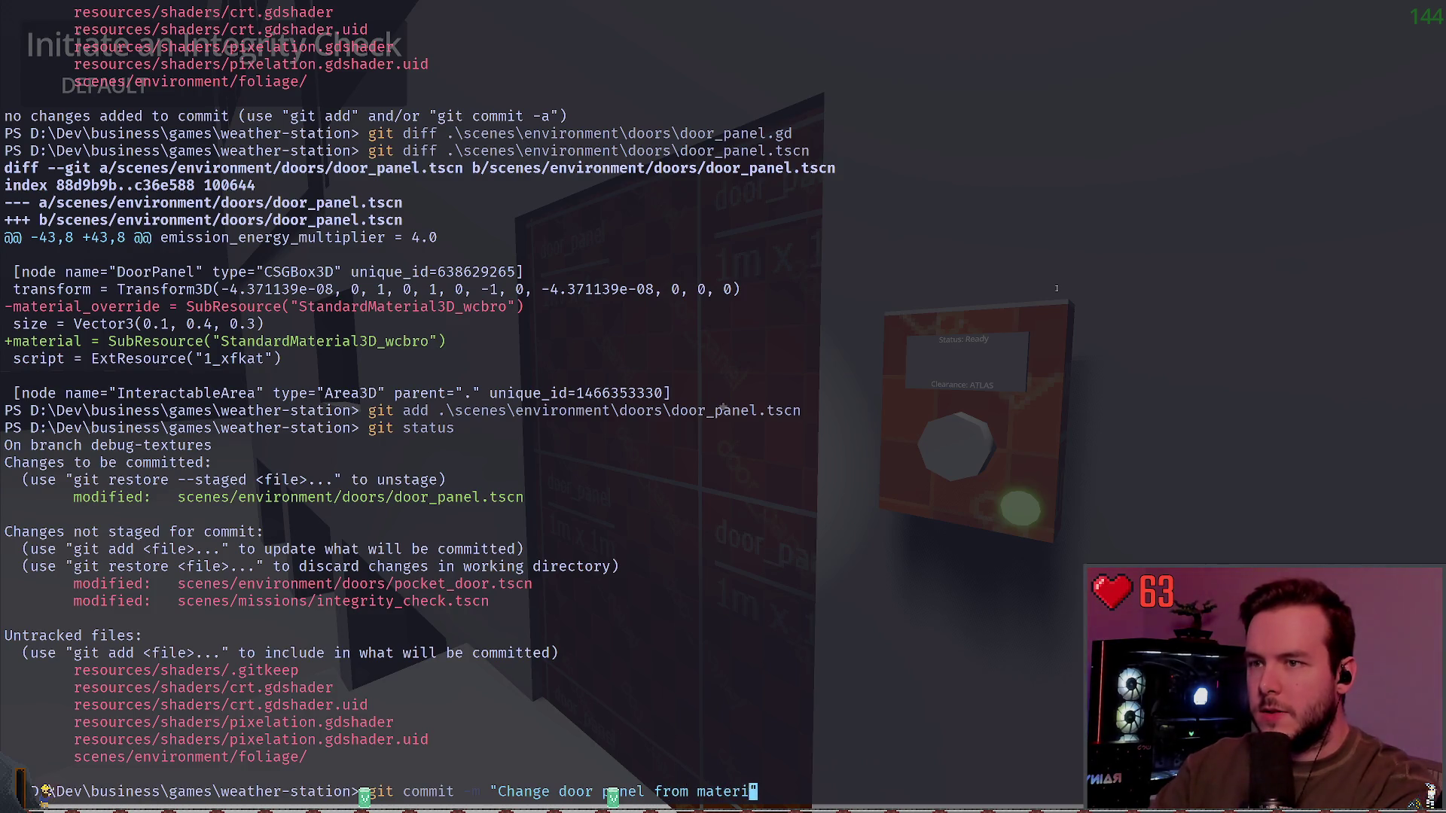
{"action": "type", "text": "override"}
{"action": "key", "text": "BackSpace"}
{"action": "key", "text": "BackSpace"}
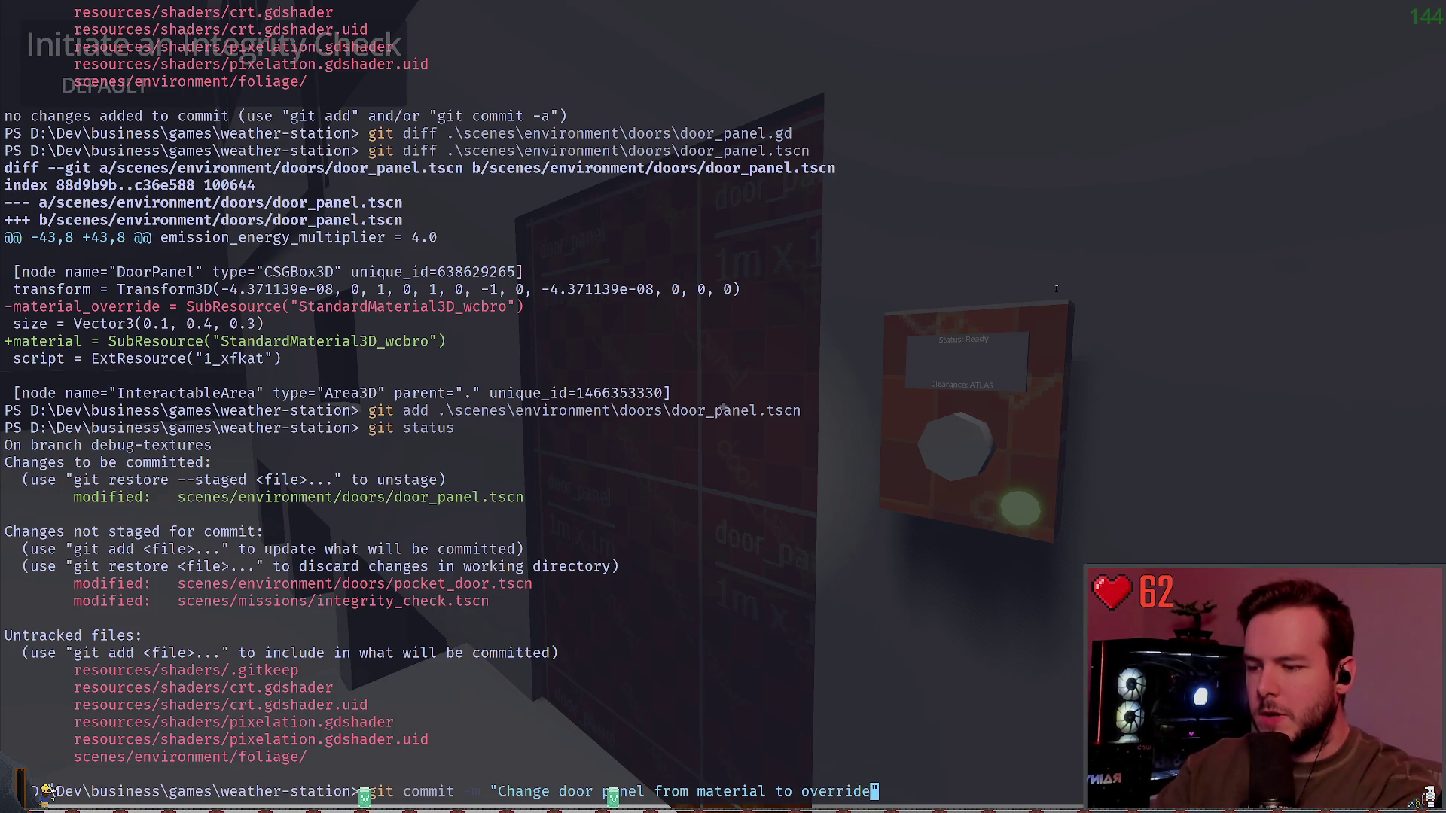
{"action": "key", "text": "BackSpace"}
{"action": "key", "text": "BackSpace"}
{"action": "key", "text": "BackSpace"}
{"action": "type", "text": "override to"}
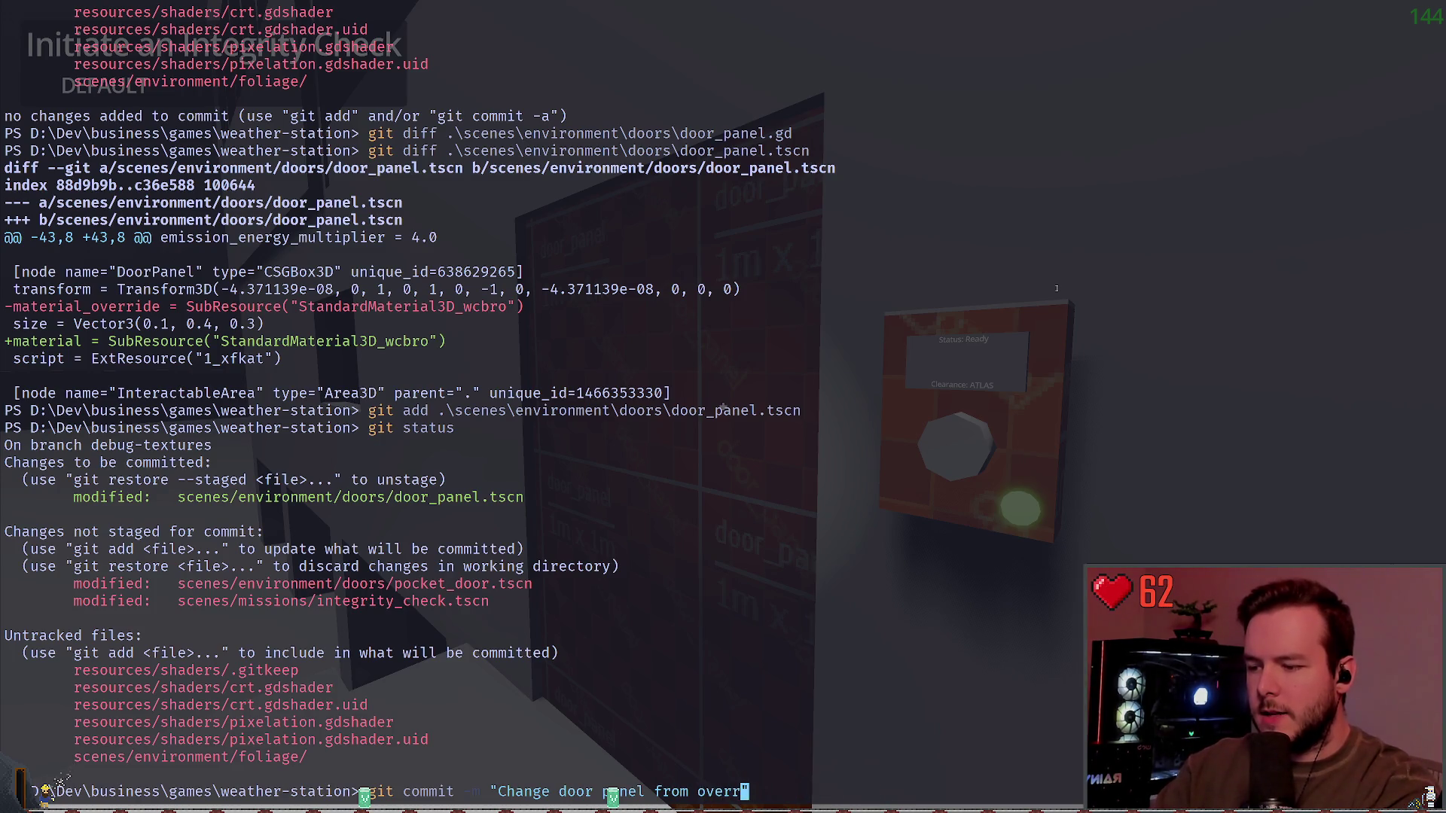
{"action": "type", "text": " material."}
{"action": "key", "text": "Return"}
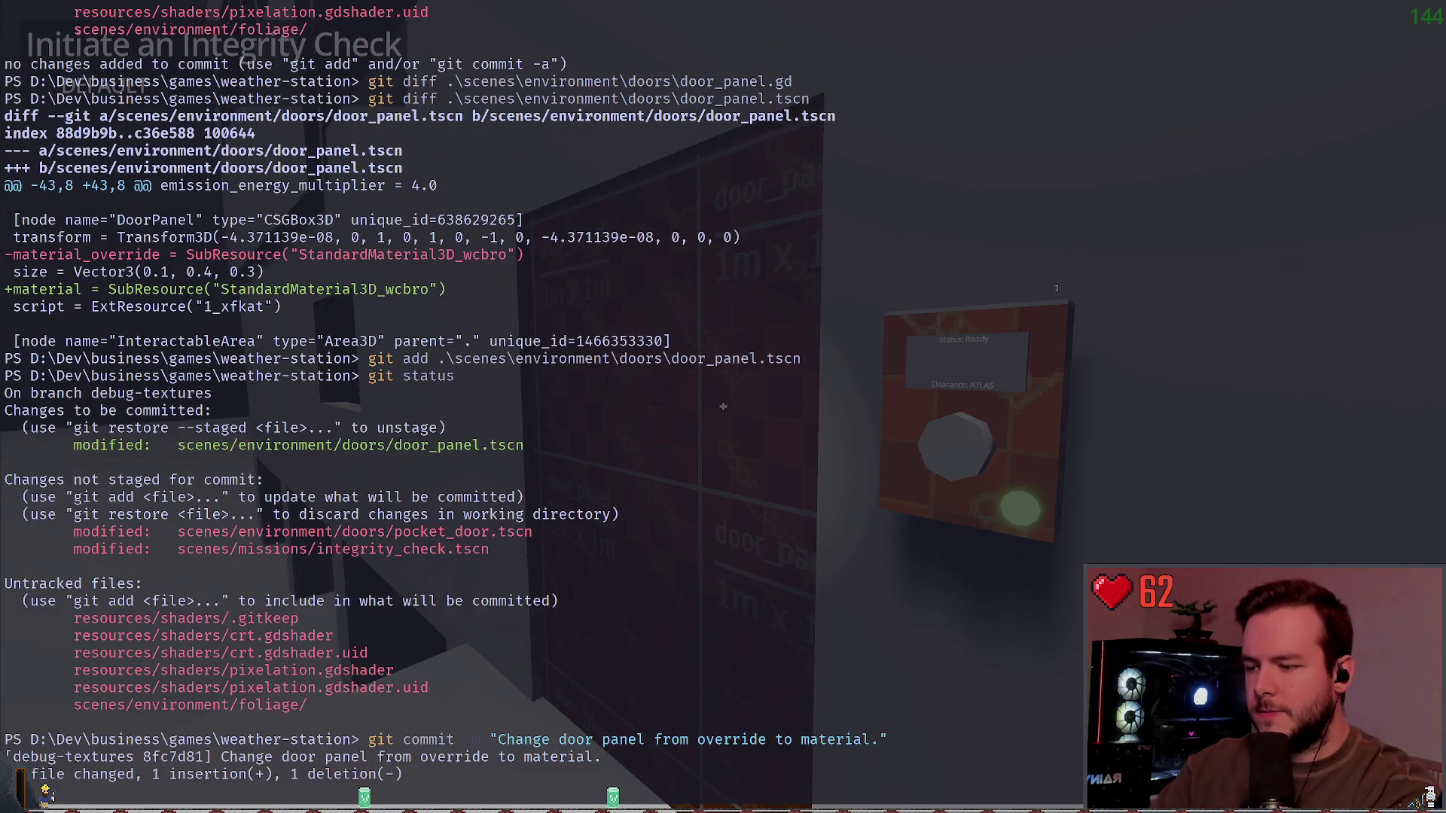
Step: Amend the commit in vim to read "Change door panel from override to base material."
{"action": "type", "text": "git"}
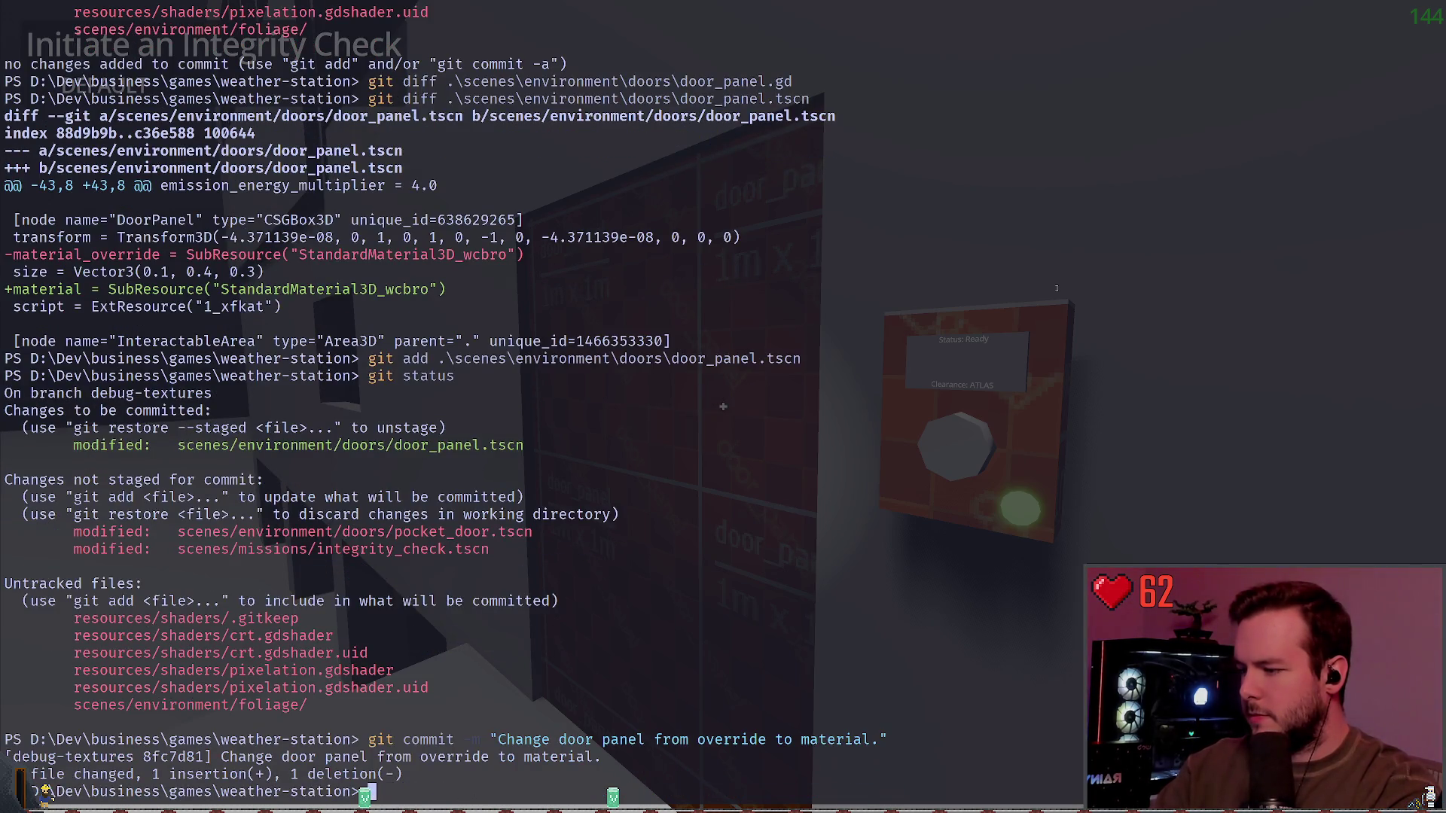
{"action": "key", "text": "Up"}
{"action": "key", "text": "ctrl+c"}
{"action": "type", "text": "git commi"}
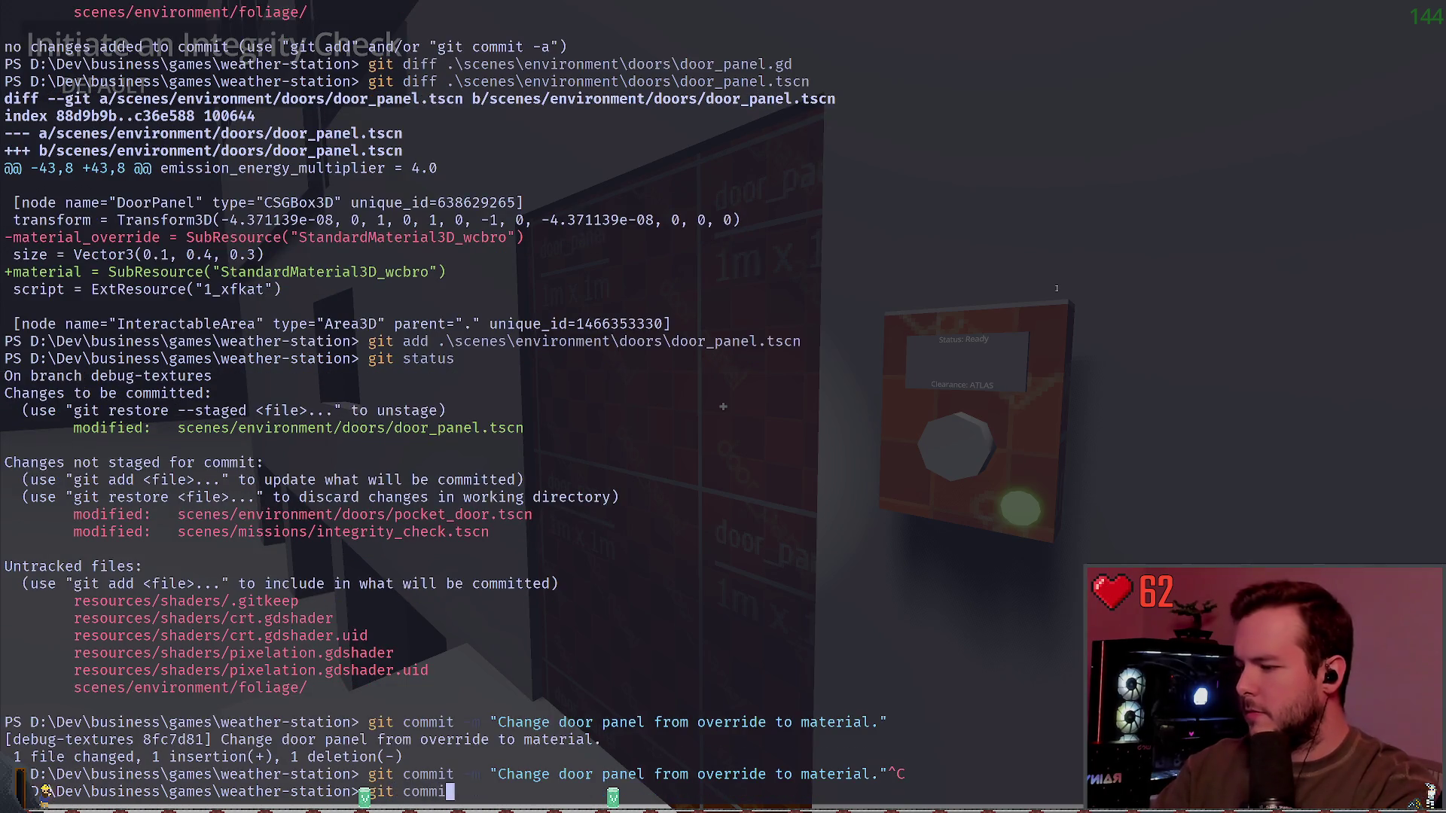
{"action": "type", "text": "t -m amend"}
{"action": "key", "text": "Return"}
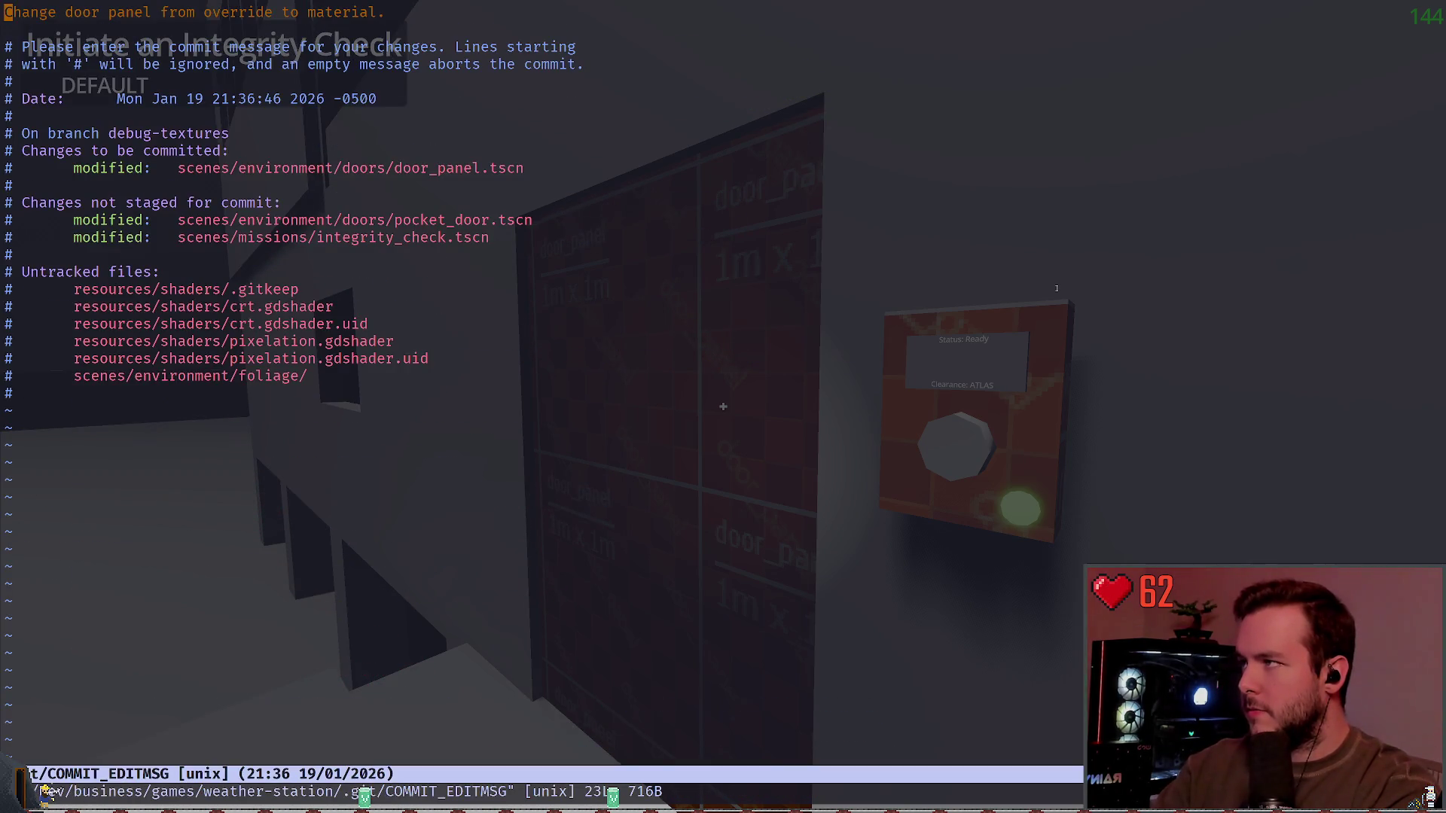
{"action": "key", "text": "w"}
{"action": "key", "text": "w"}
{"action": "key", "text": "w"}
{"action": "type", "text": "in"}
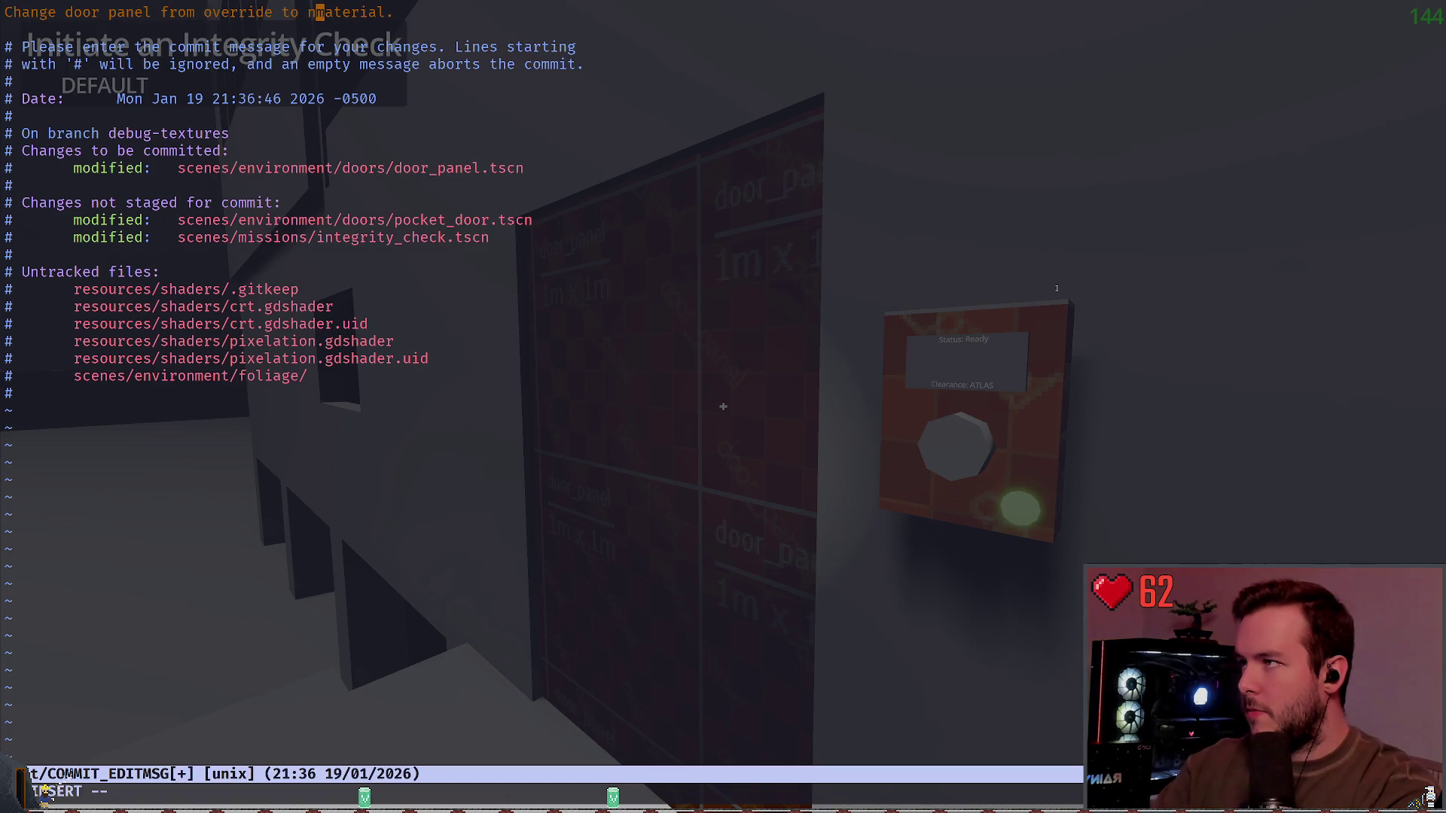
{"action": "key", "text": "BackSpace"}
{"action": "type", "text": "base"}
{"action": "key", "text": "Escape"}
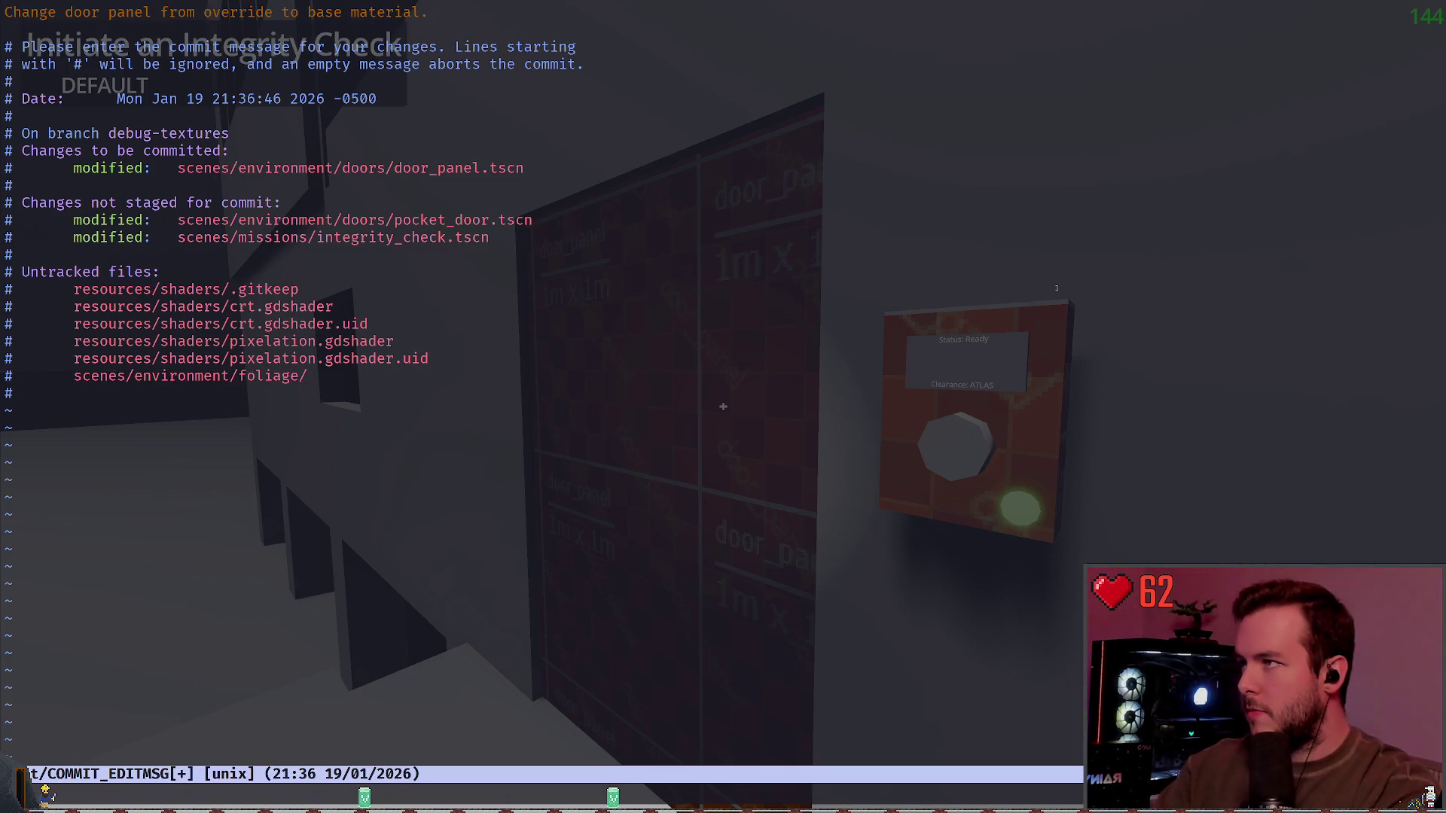
{"action": "type", "text": ":wq"}
{"action": "key", "text": "Return"}
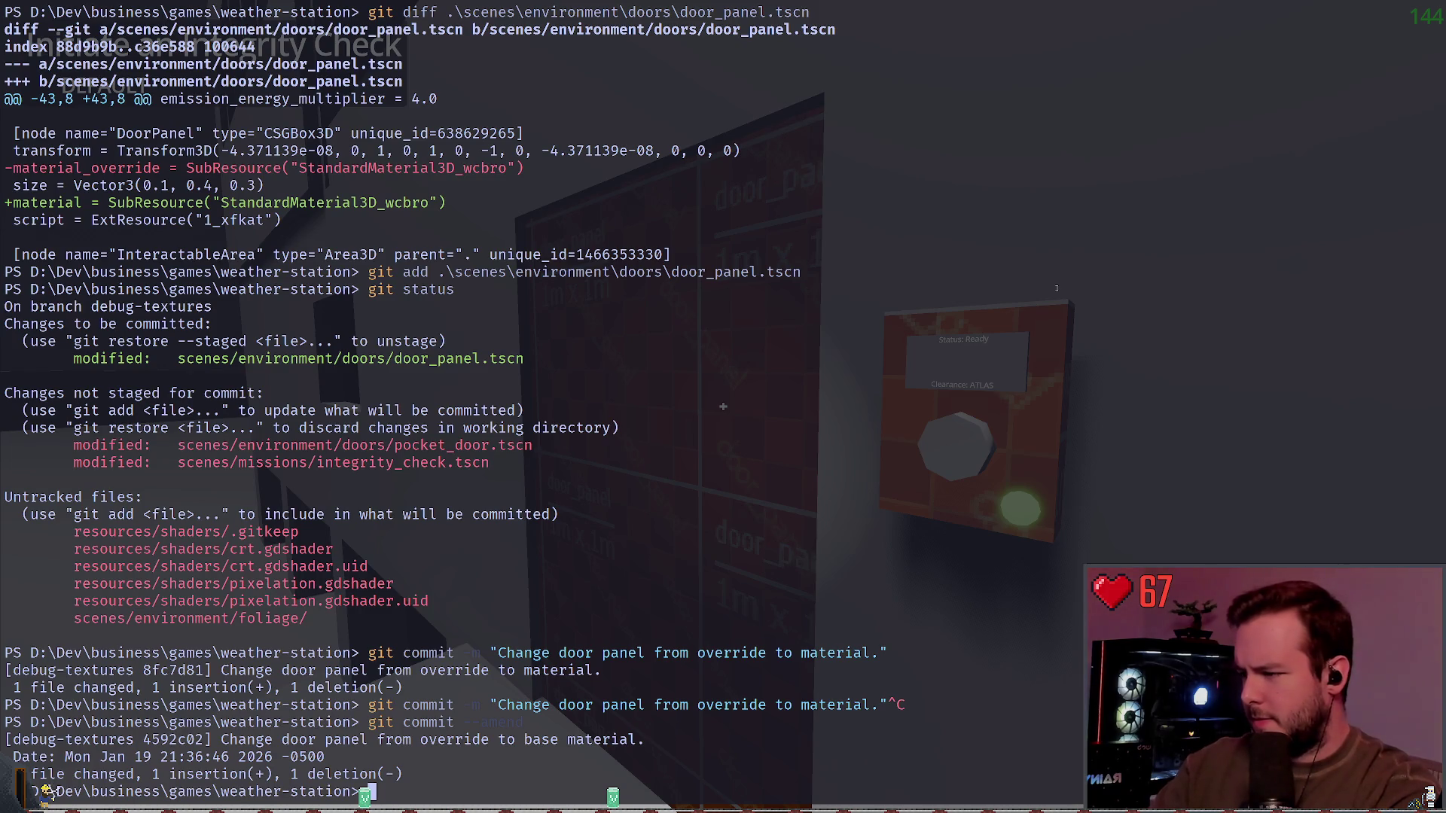
Step: Check git status and show the diff of scenes\environment\doors\pocket_door.tscn
{"action": "type", "text": "git status"}
{"action": "key", "text": "Return"}
{"action": "type", "text": "git "}
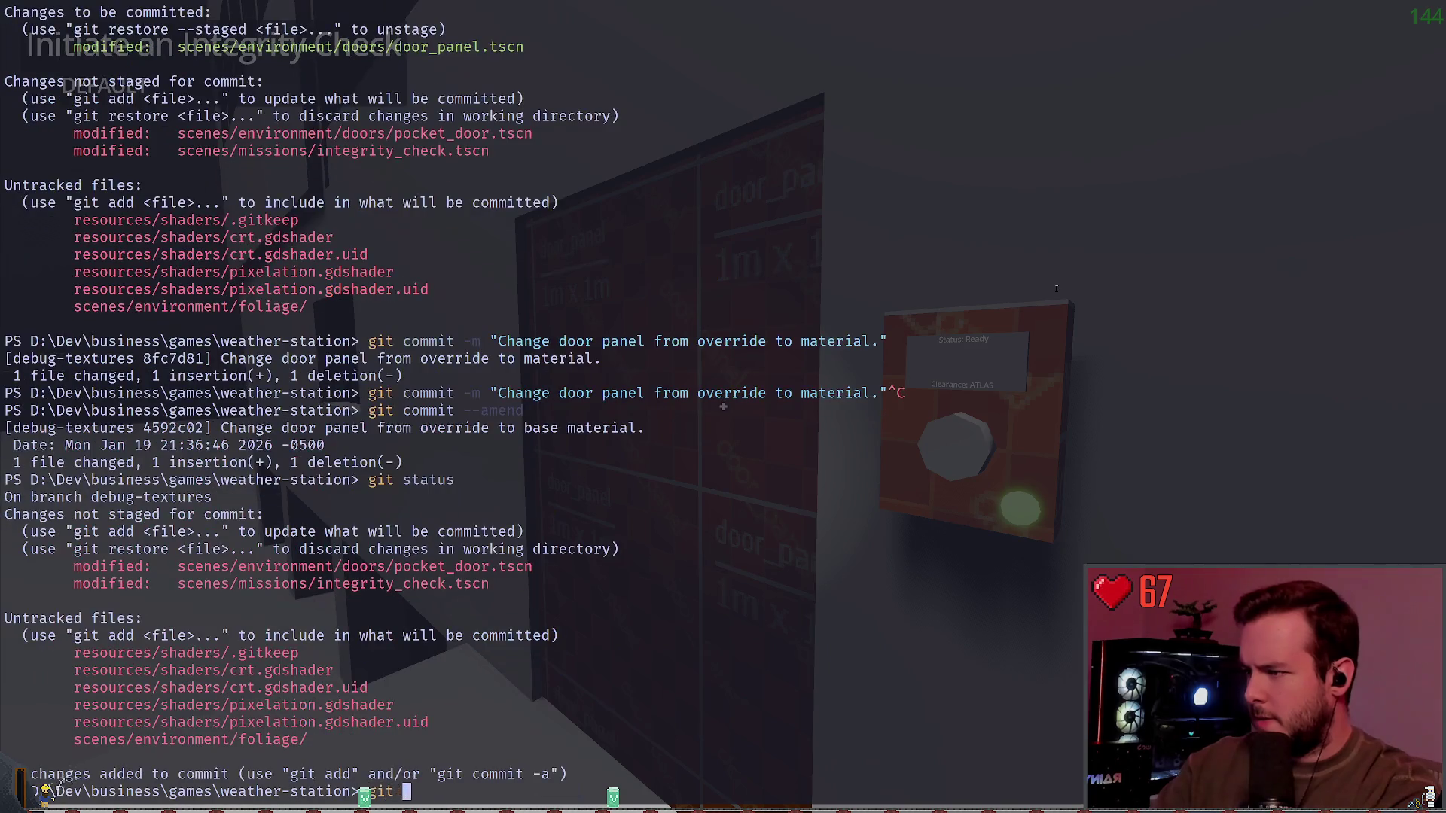
{"action": "type", "text": "diff .\\scenes\\entities\\n"}
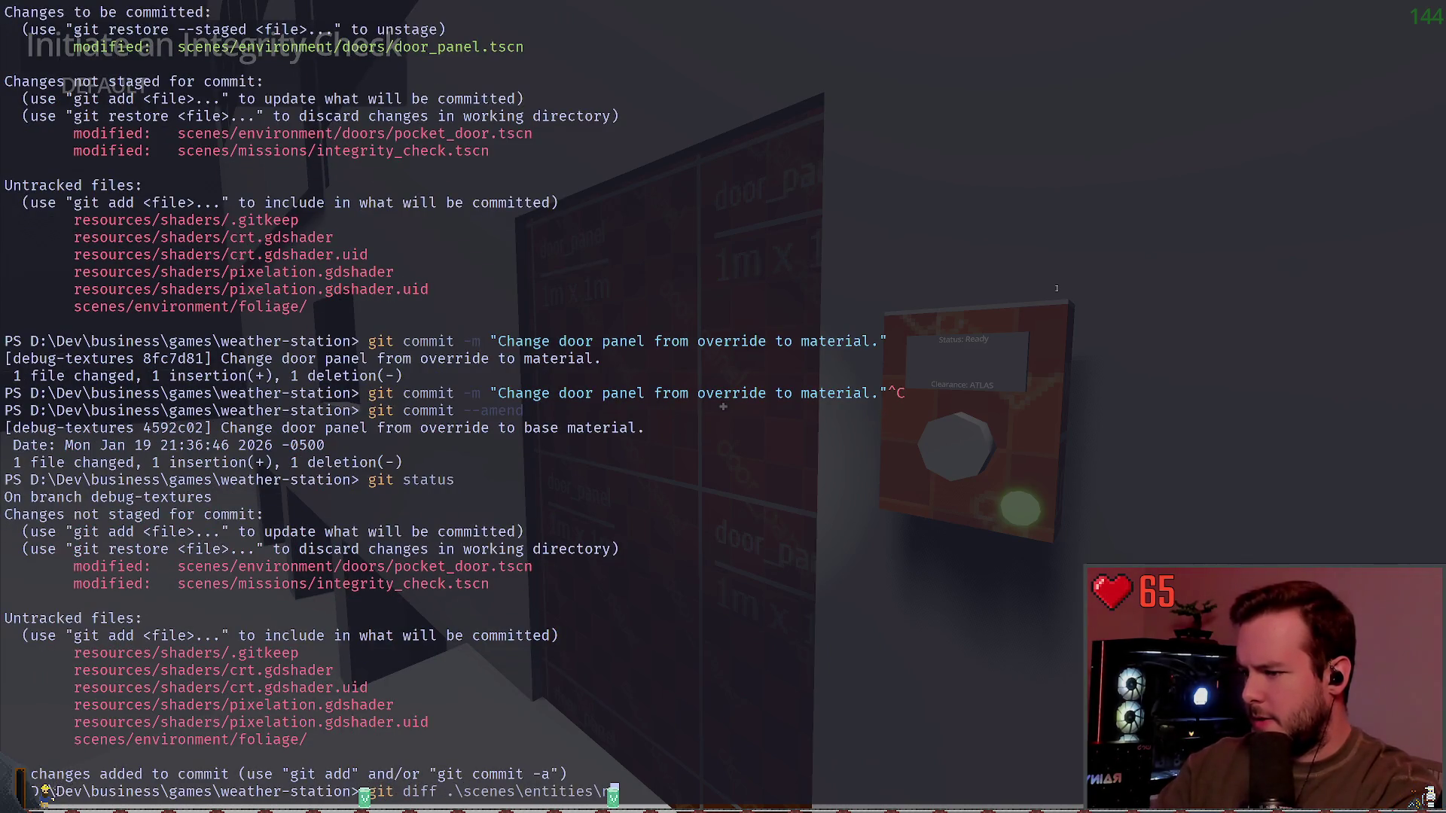
{"action": "key", "text": "BackSpace"}
{"action": "key", "text": "BackSpace"}
{"action": "key", "text": "BackSpace"}
{"action": "type", "text": "v"}
{"action": "key", "text": "Tab"}
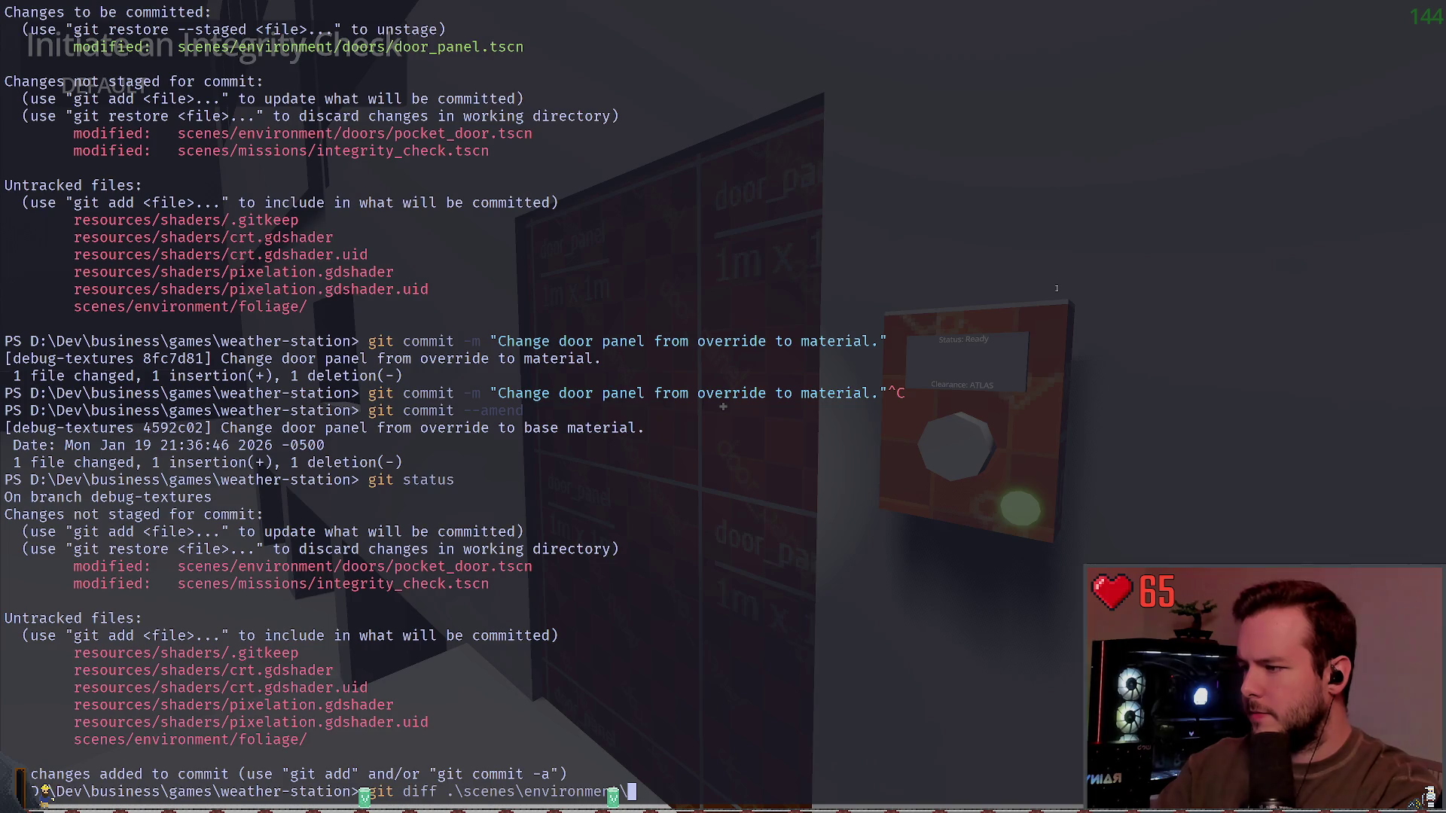
{"action": "type", "text": "doors\\pocket_door.gd"}
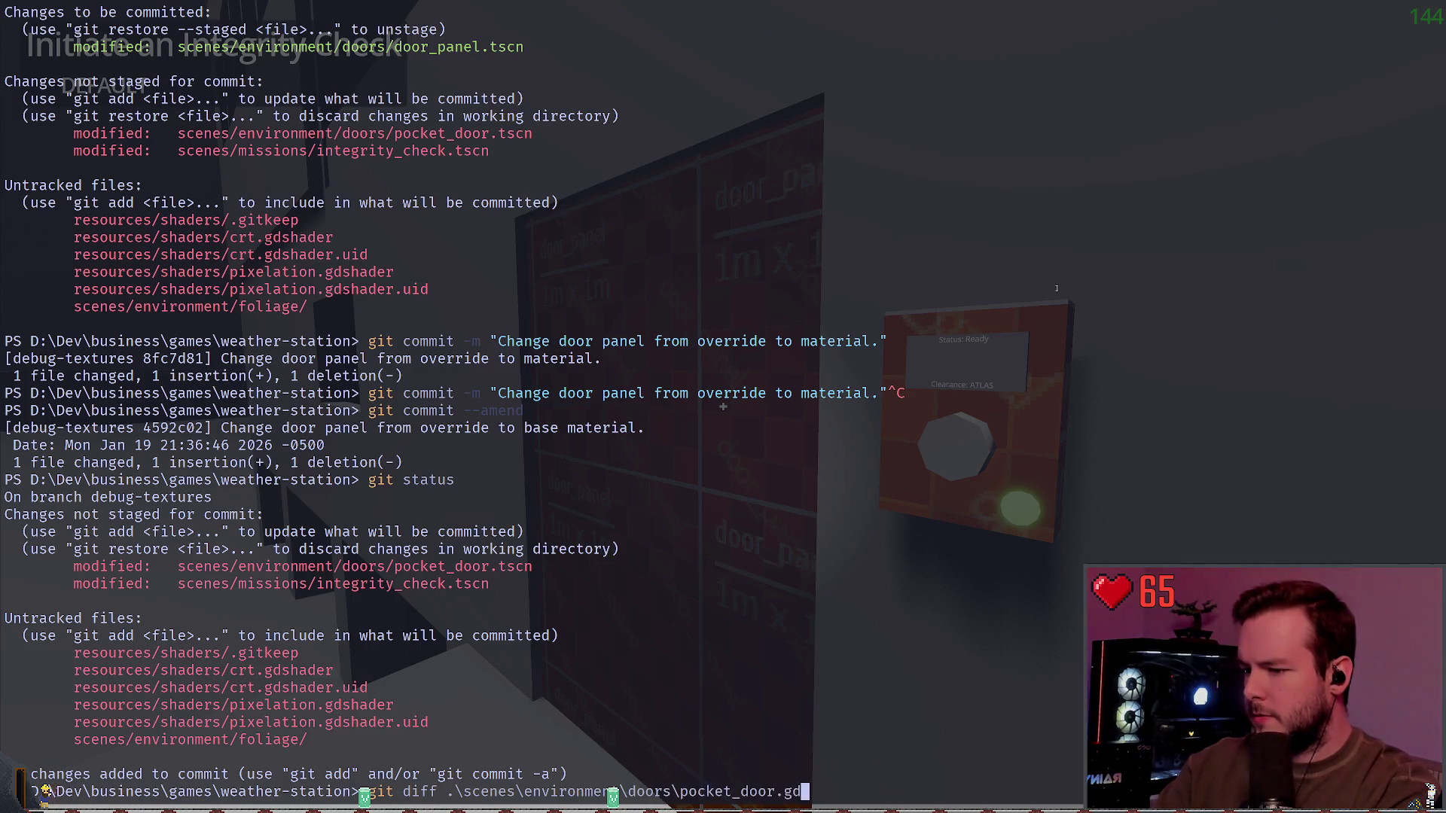
{"action": "key", "text": "BackSpace"}
{"action": "key", "text": "BackSpace"}
{"action": "type", "text": "tscn"}
{"action": "key", "text": "Return"}
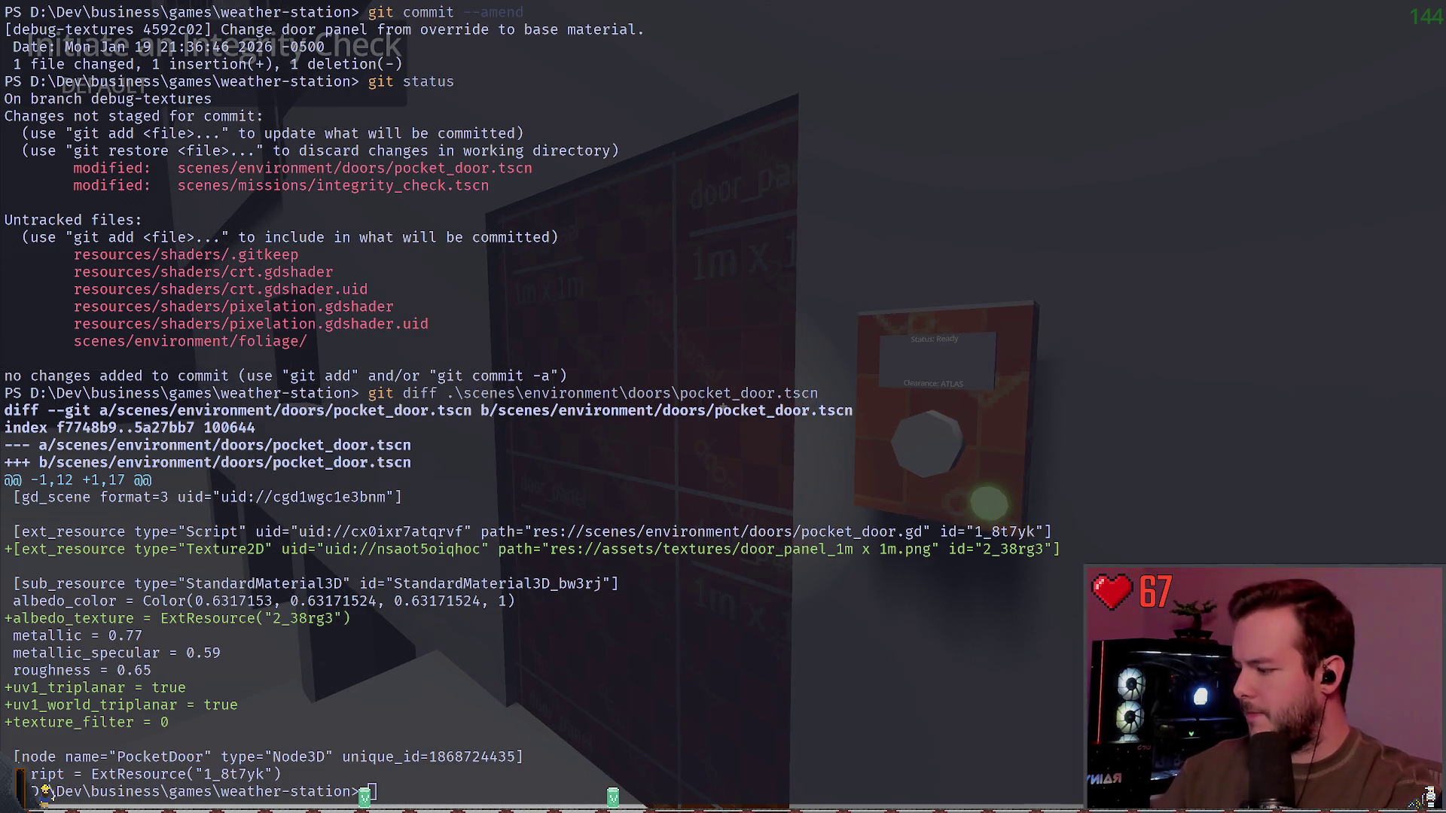
{"action": "key", "text": "super+grave"}
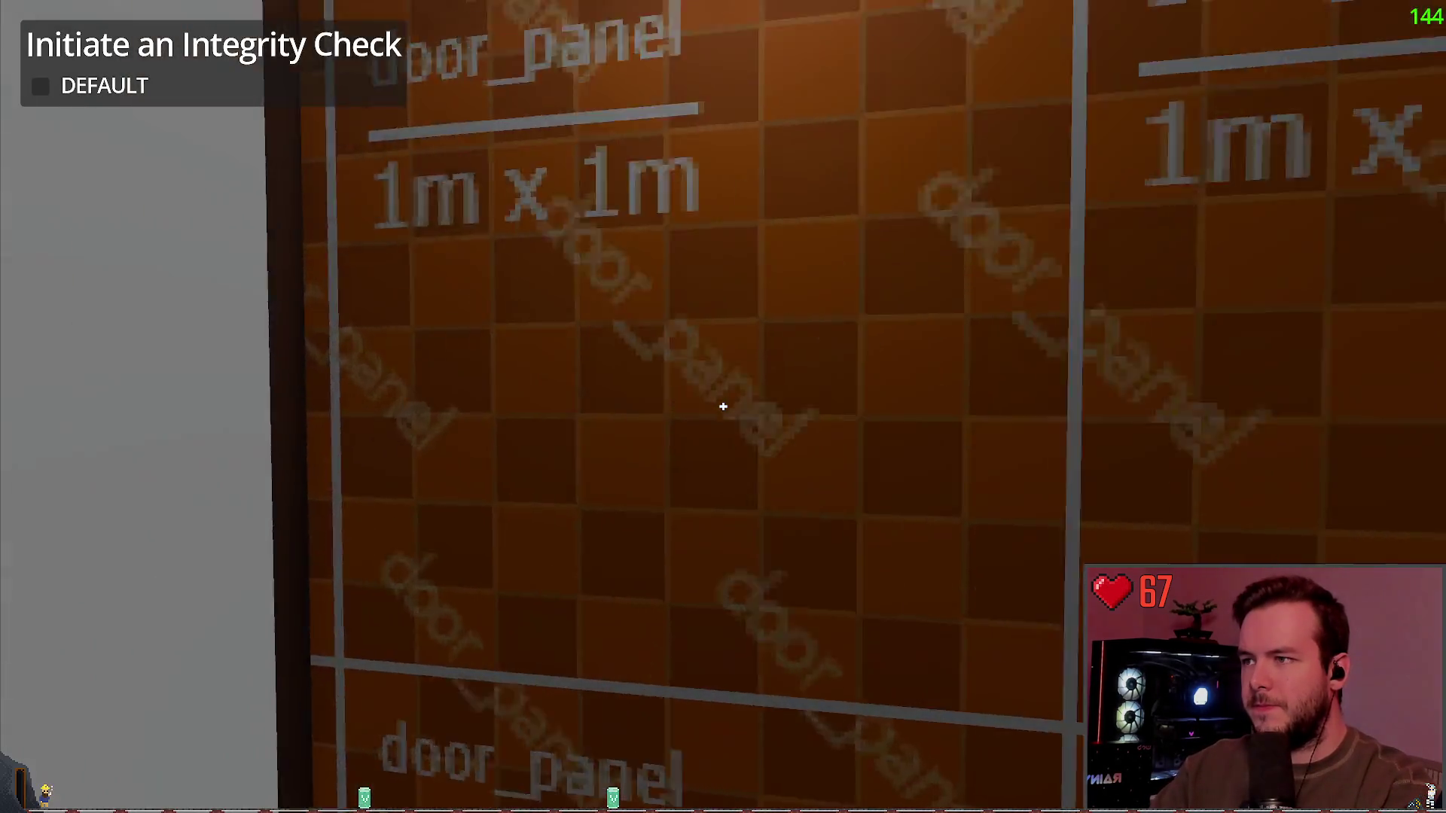
Step: Use the wall-panel button repeatedly to cycle the orange-textured pocket door open and shut
{"action": "left_click", "coordinate": [723, 407]}
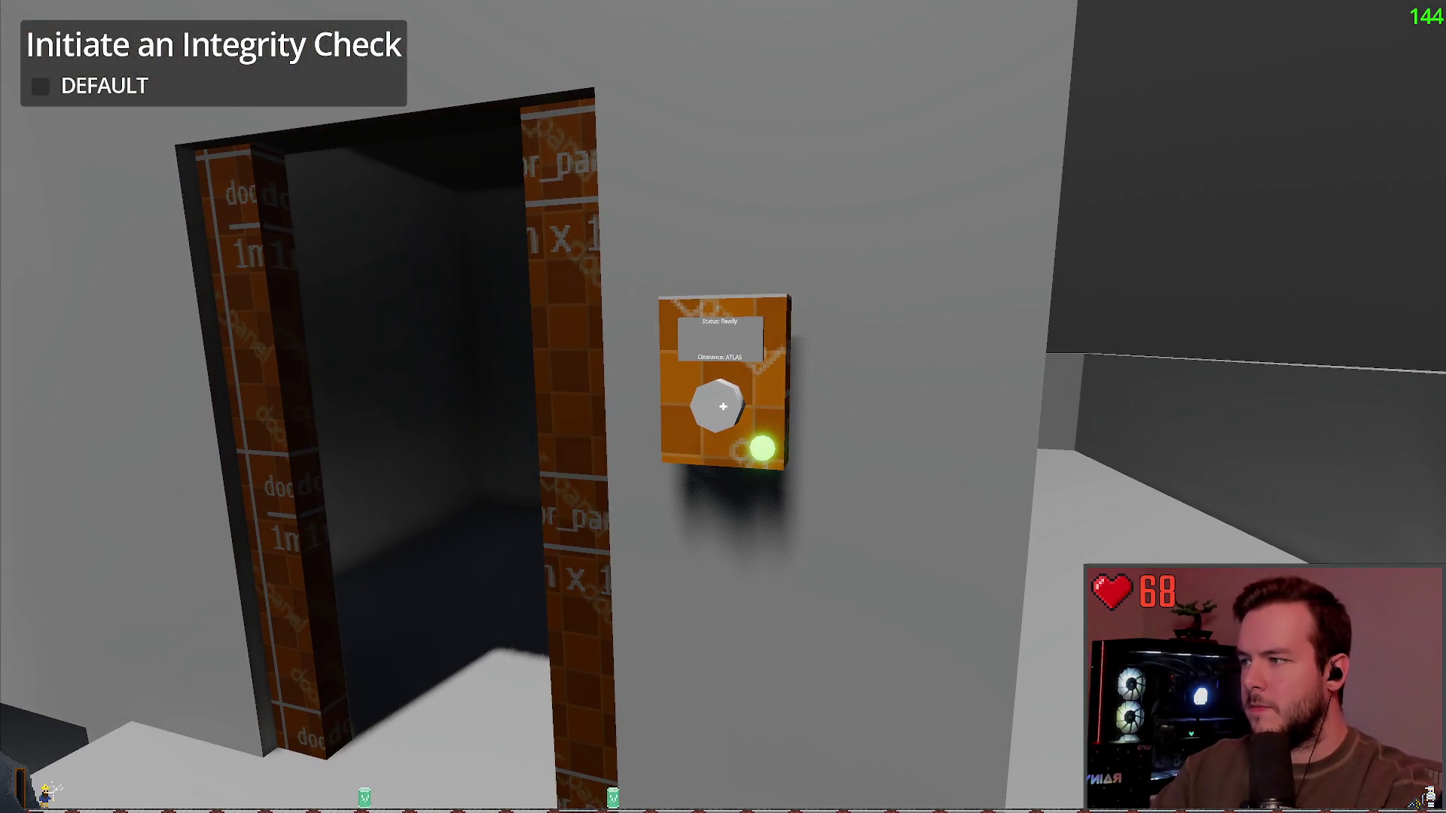
{"action": "left_click", "coordinate": [723, 407]}
{"action": "left_click", "coordinate": [723, 406]}
{"action": "left_click", "coordinate": [722, 407]}
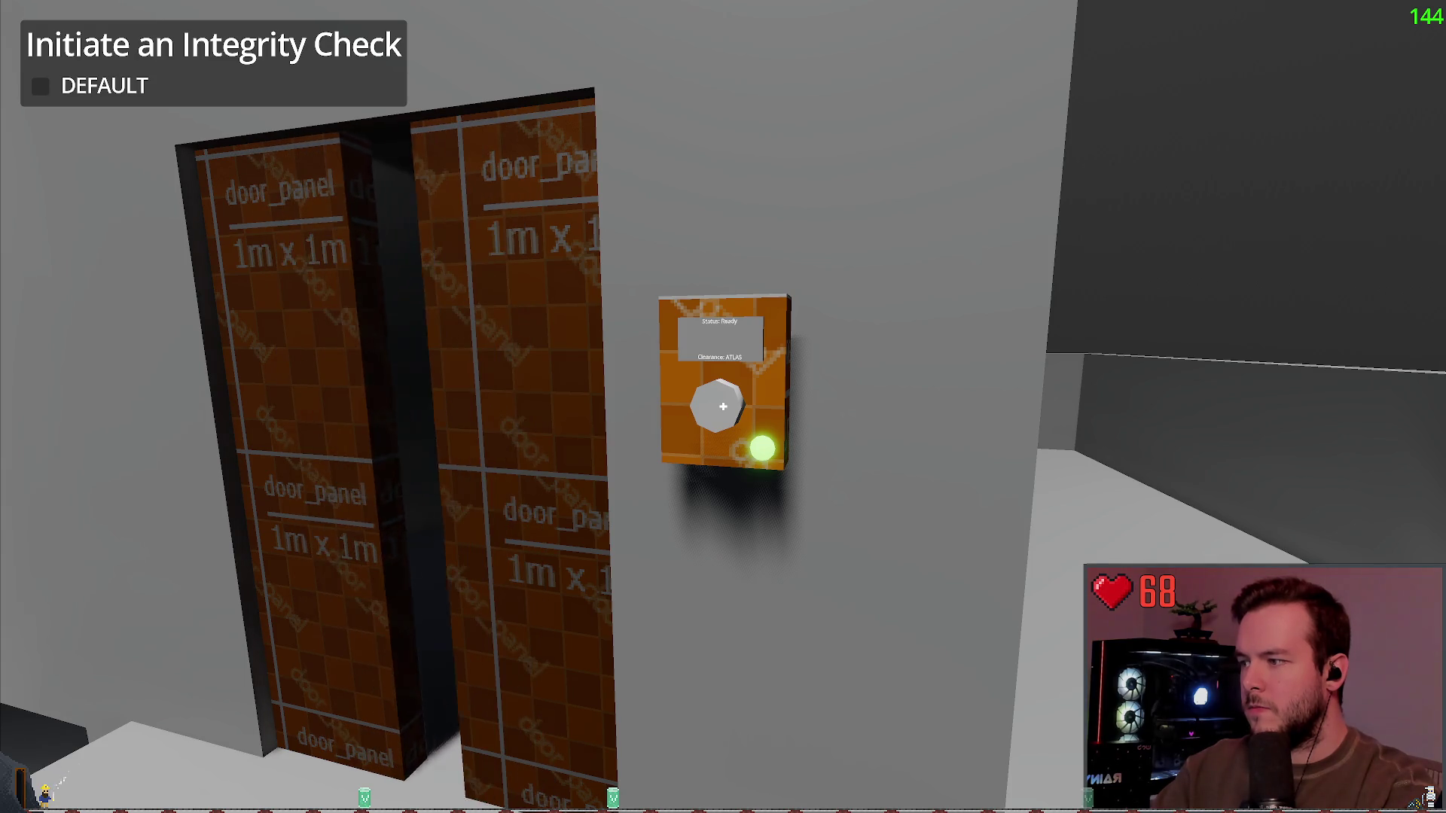
{"action": "left_click", "coordinate": [722, 406]}
{"action": "left_click", "coordinate": [723, 406]}
{"action": "left_click", "coordinate": [723, 407]}
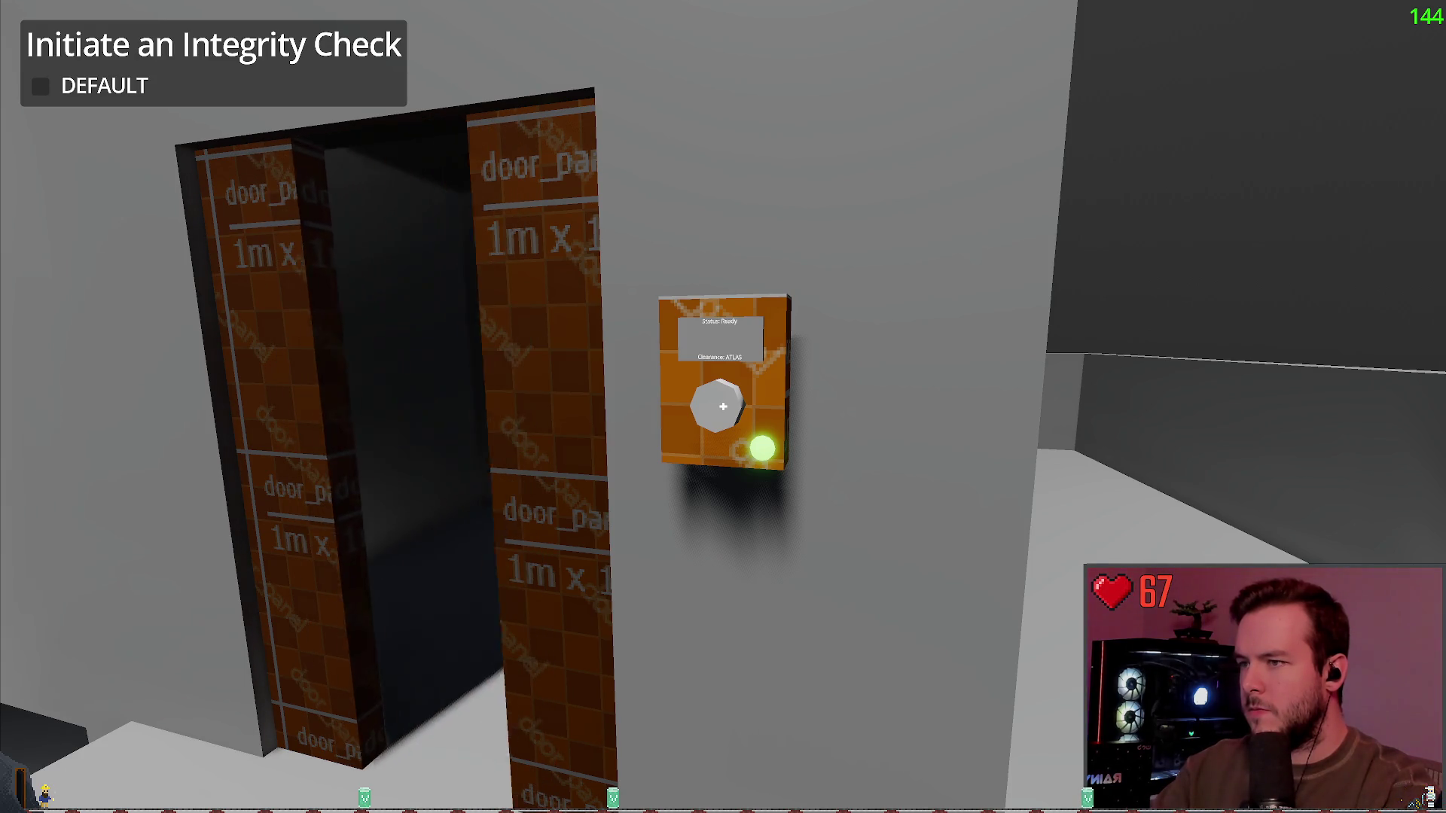
{"action": "left_click", "coordinate": [722, 407]}
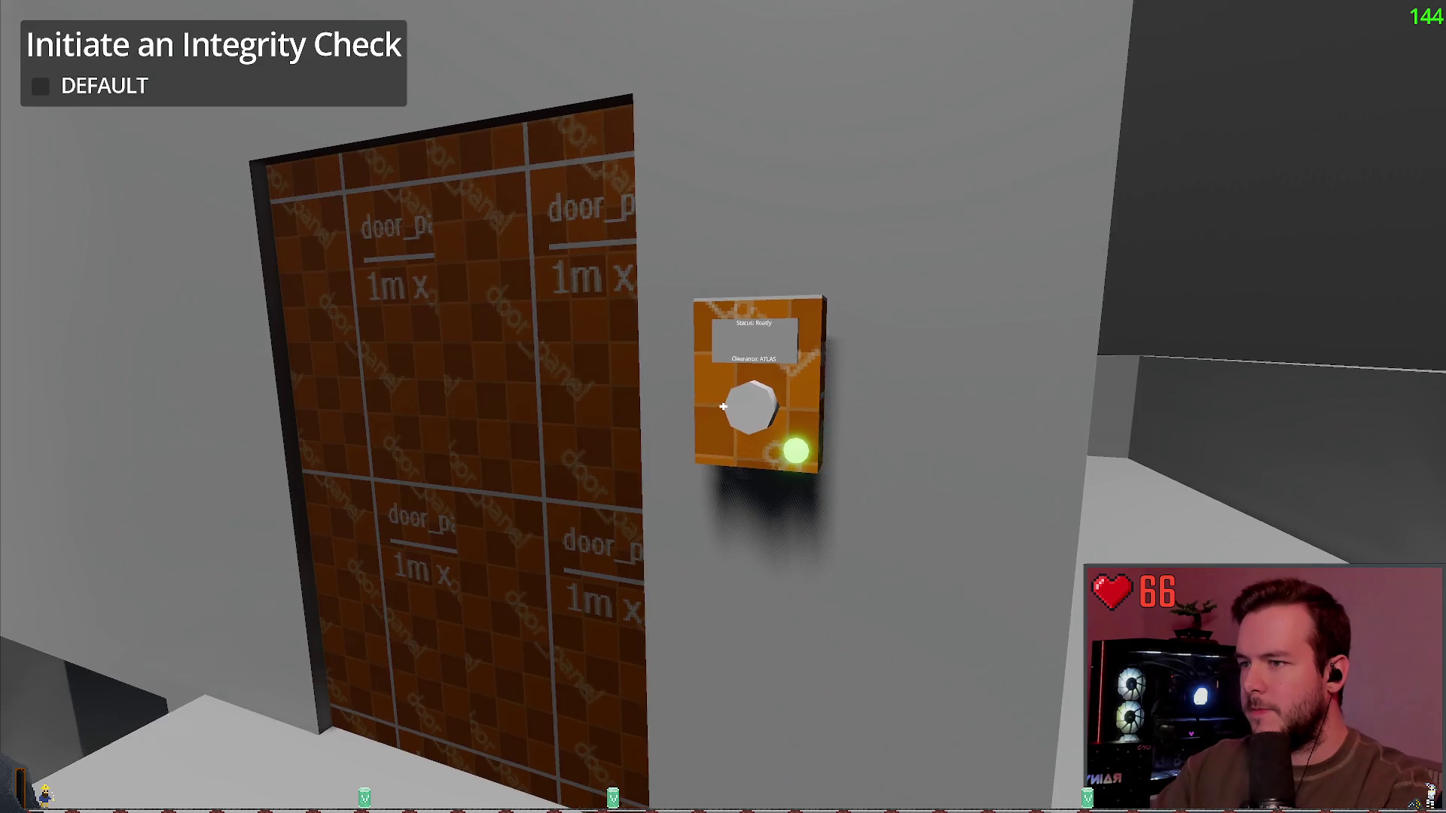
{"action": "left_click", "coordinate": [723, 407]}
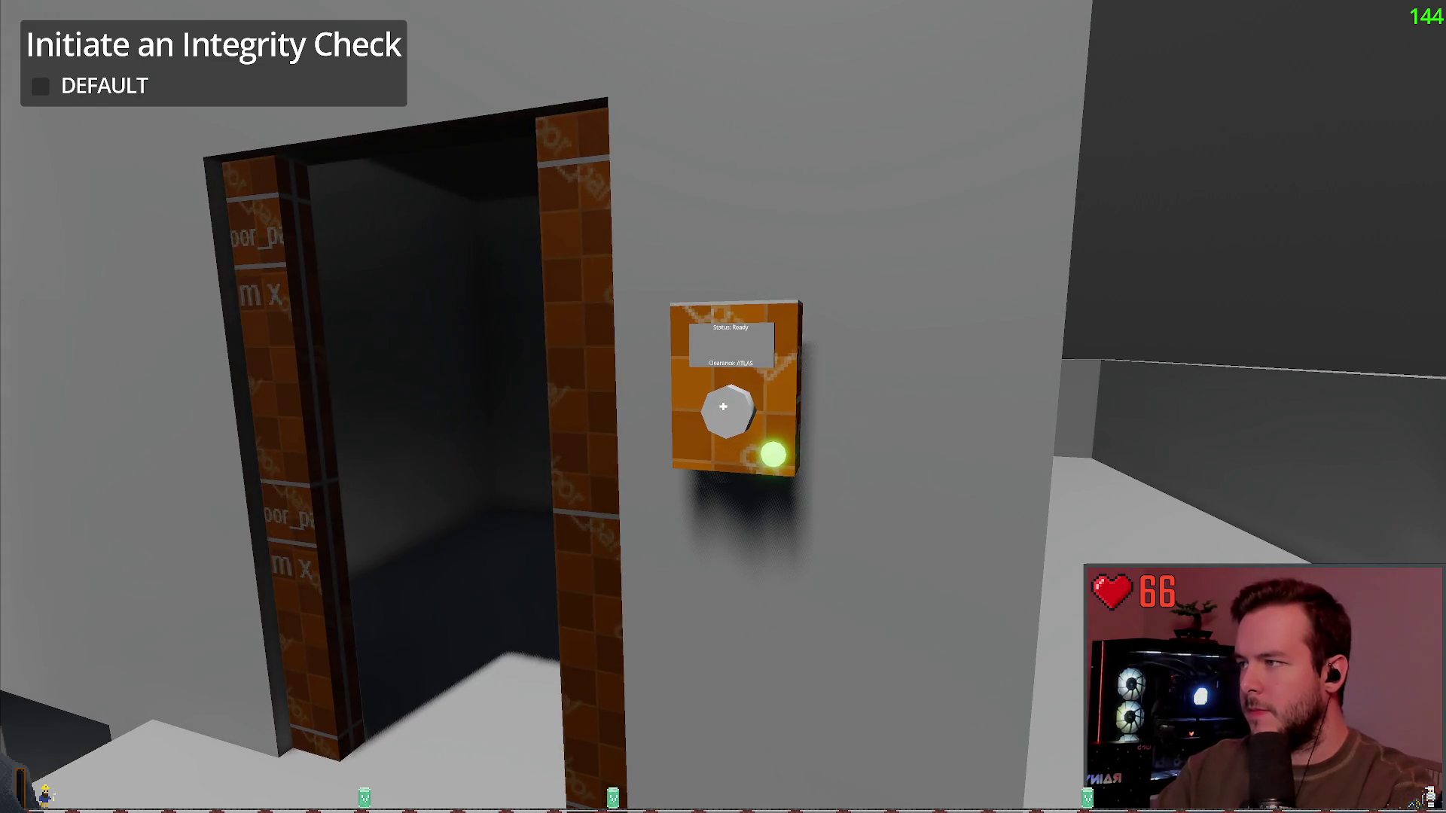
{"action": "left_click", "coordinate": [723, 406]}
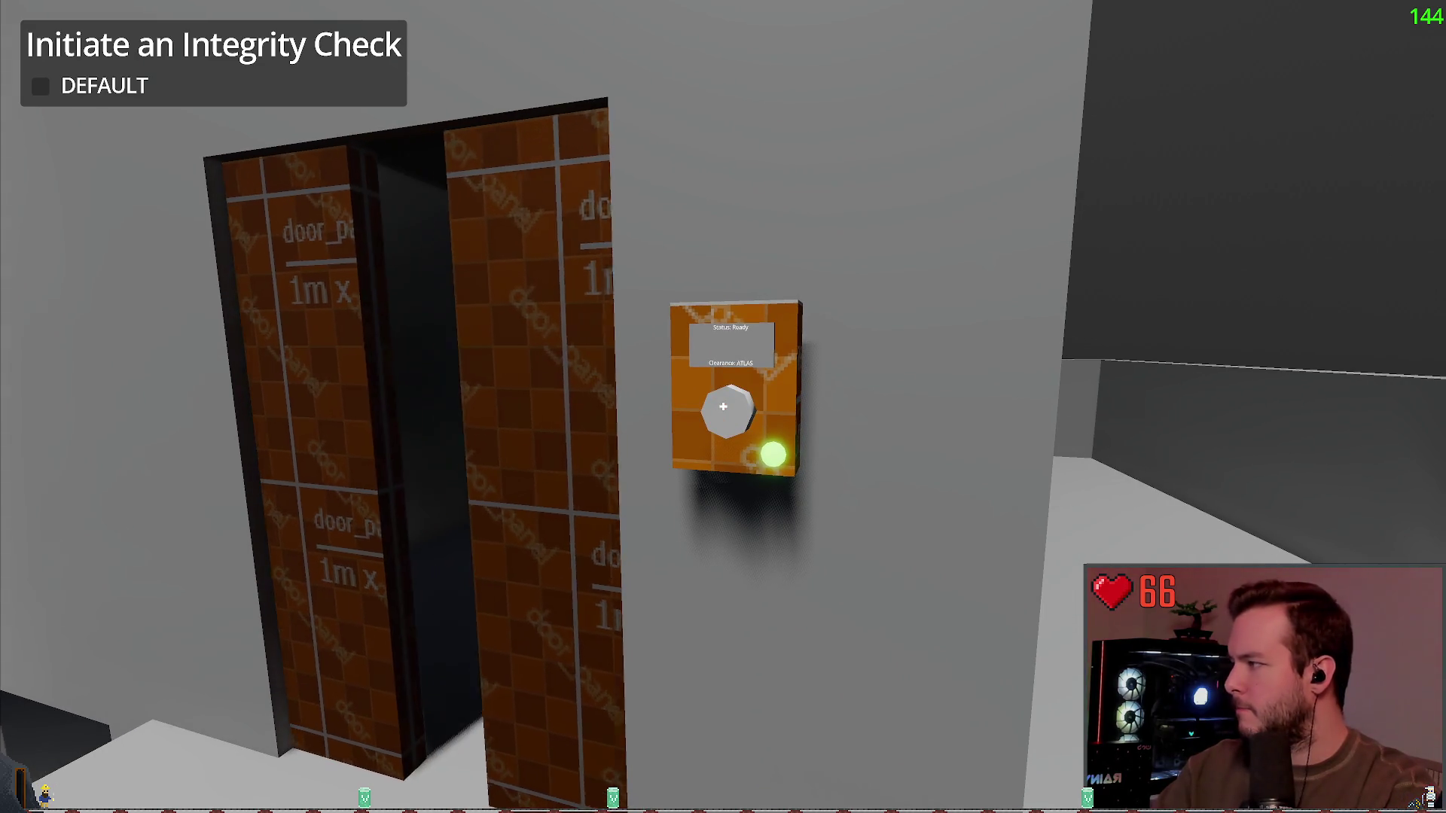
{"action": "left_click", "coordinate": [723, 406]}
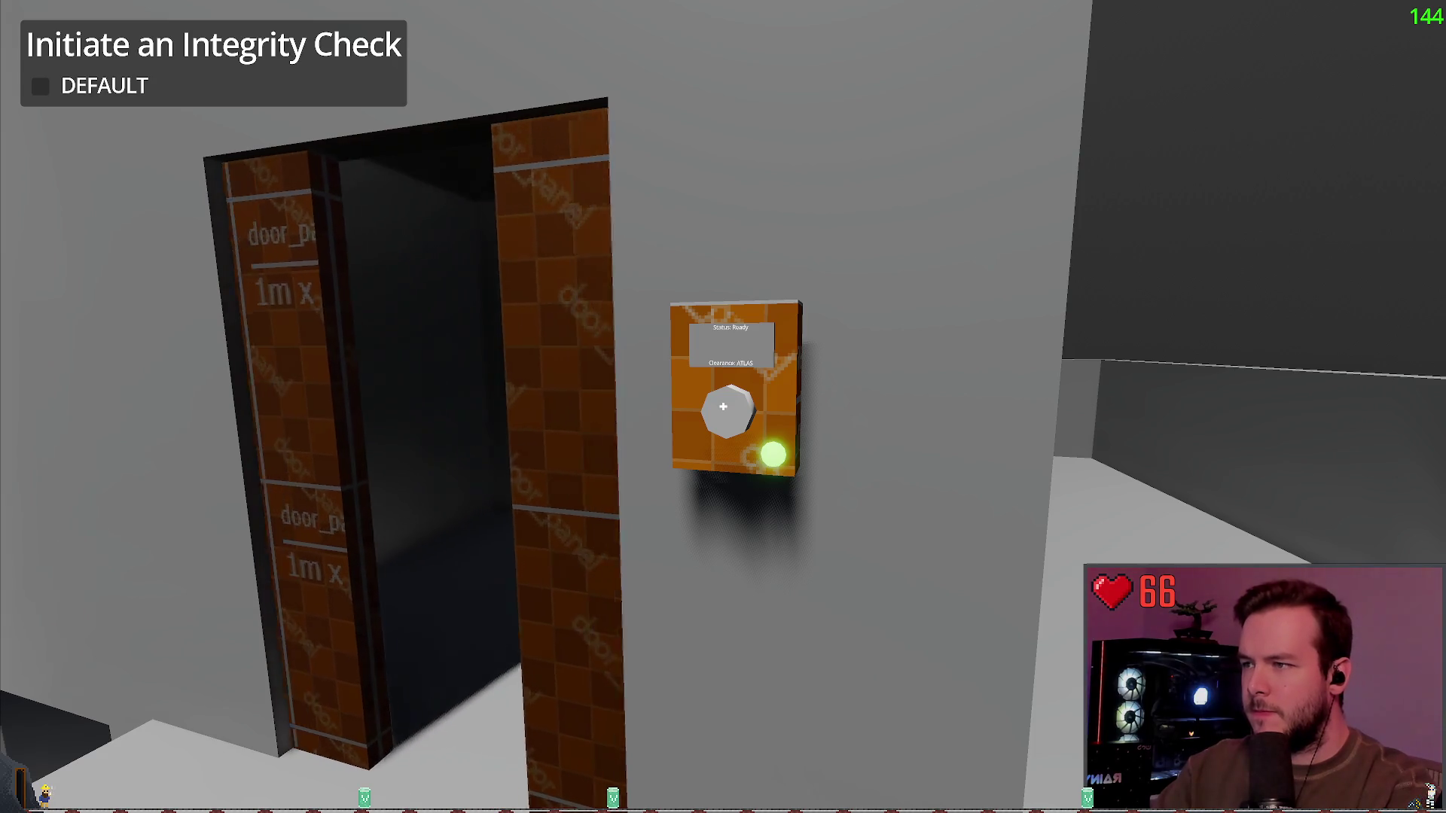
{"action": "left_click", "coordinate": [723, 407]}
{"action": "left_click", "coordinate": [723, 407]}
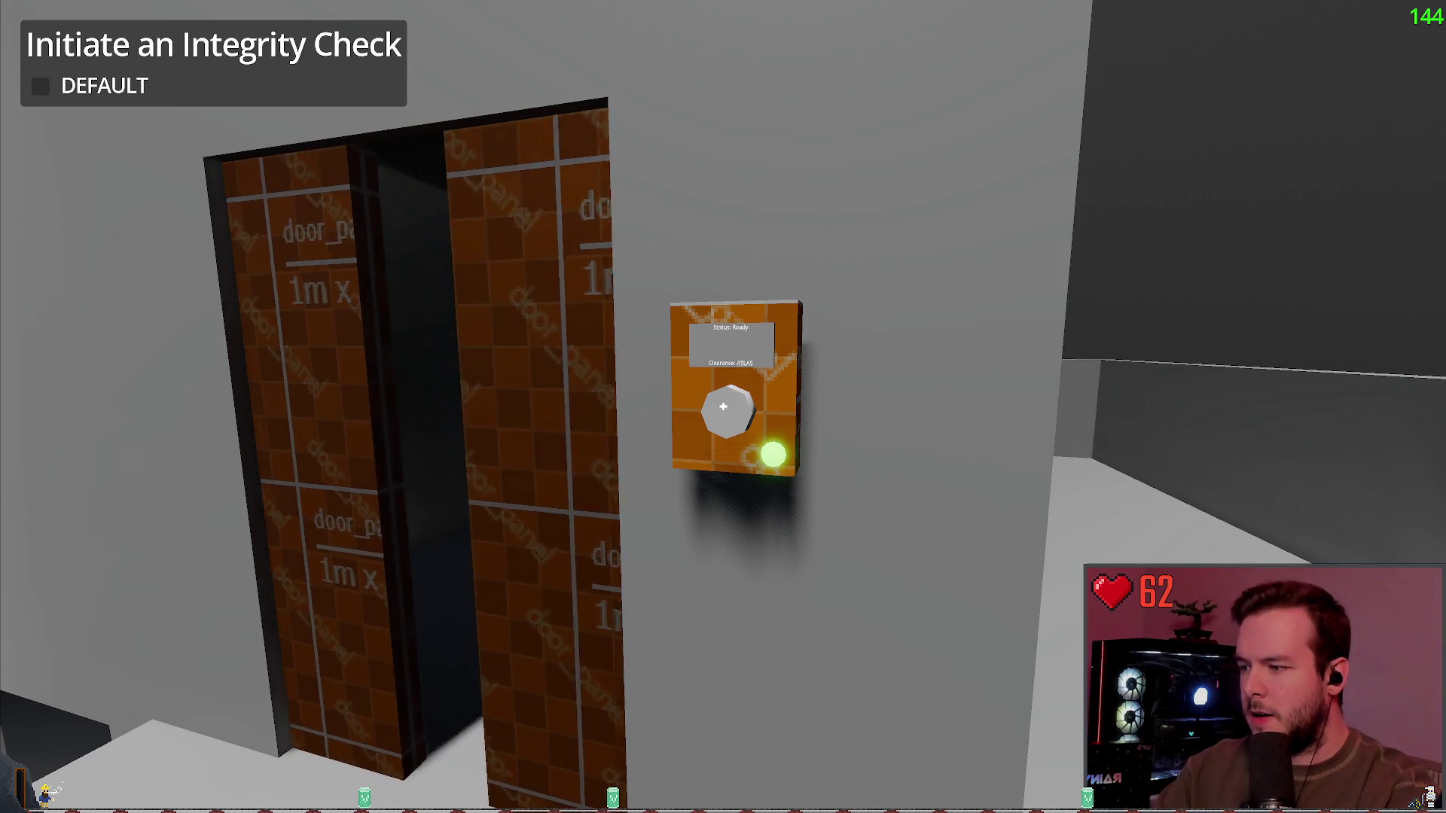
{"action": "left_click", "coordinate": [723, 407]}
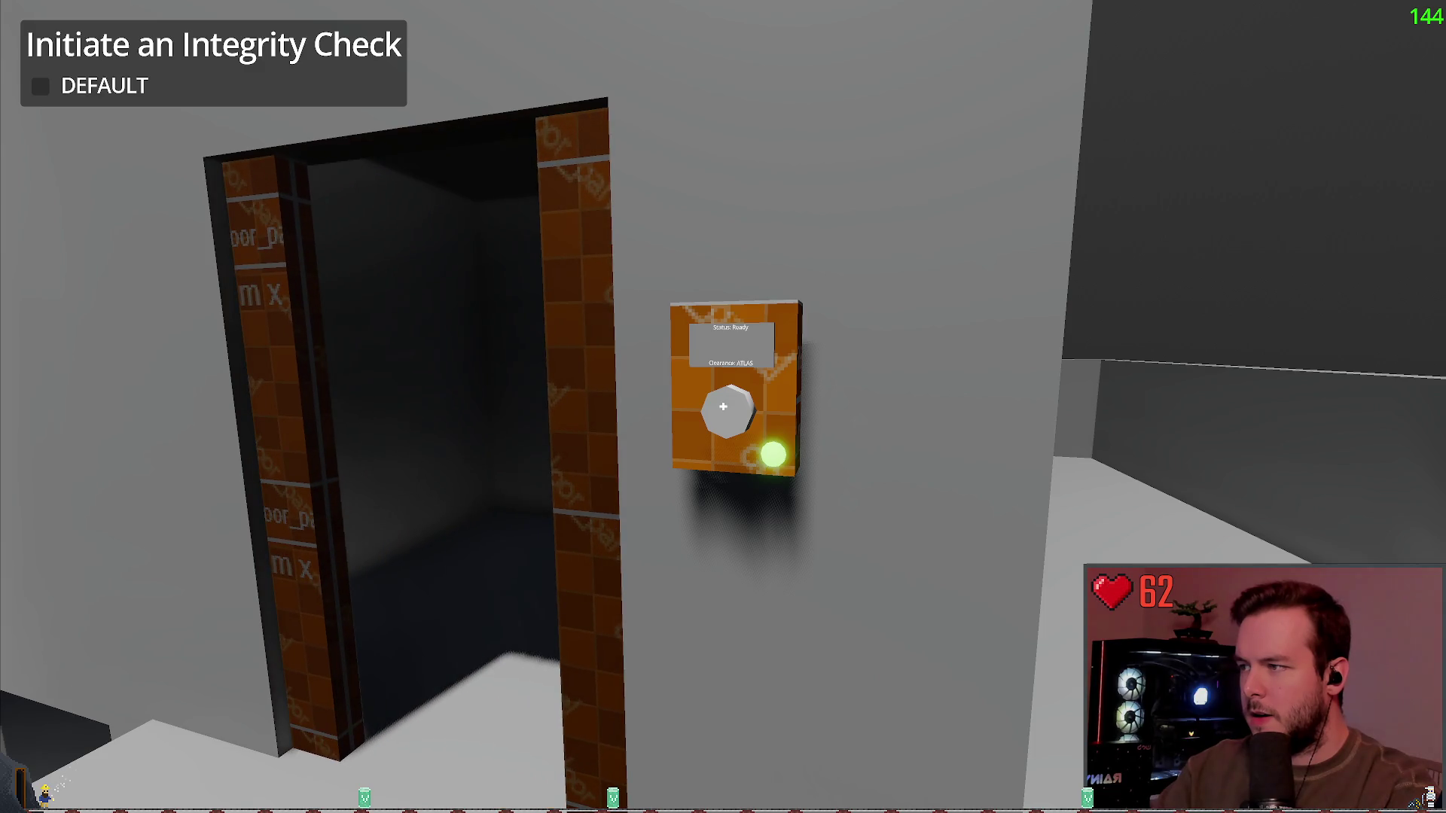
{"action": "left_click", "coordinate": [723, 407]}
{"action": "left_click", "coordinate": [723, 406]}
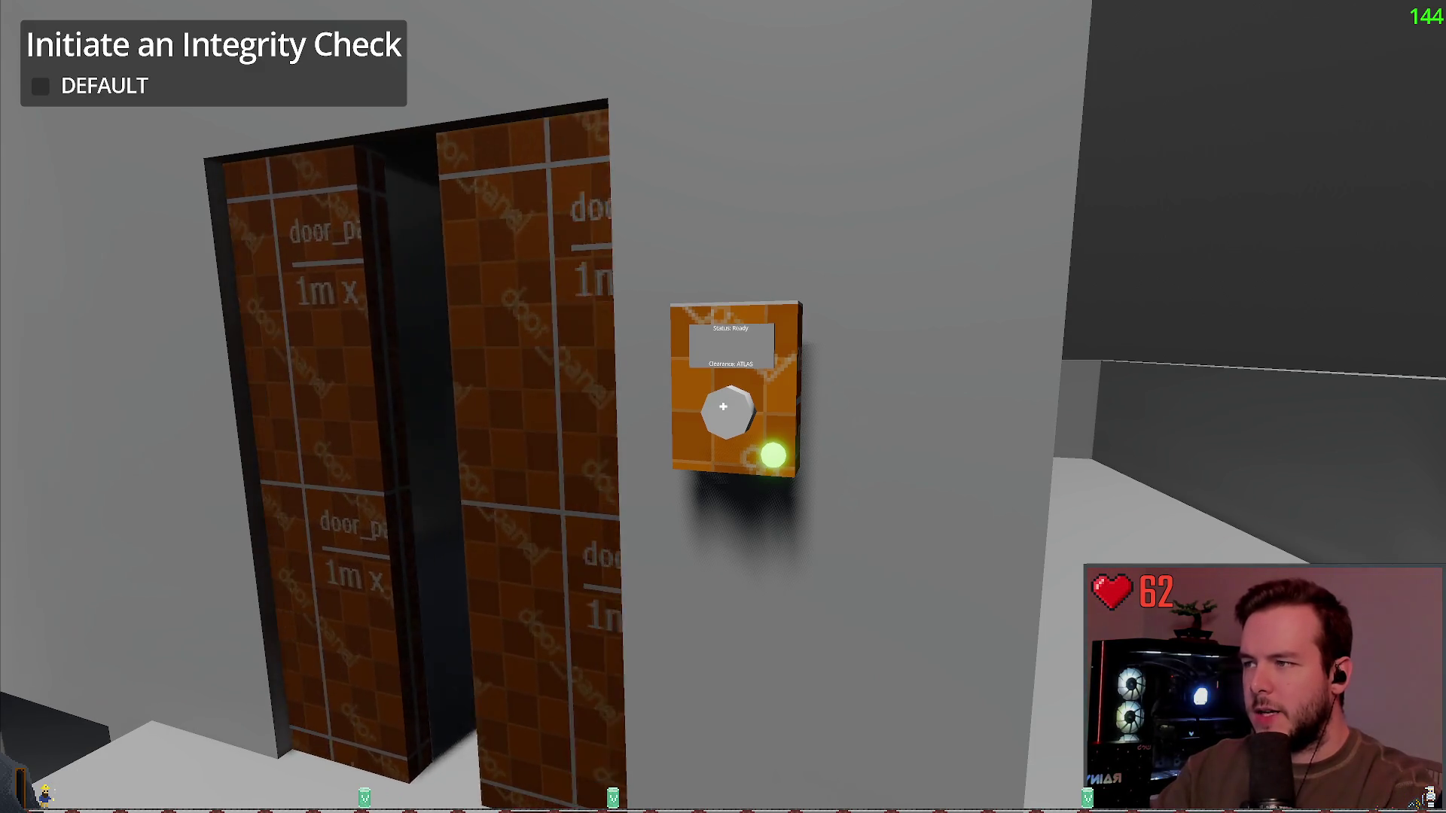
{"action": "left_click", "coordinate": [723, 406]}
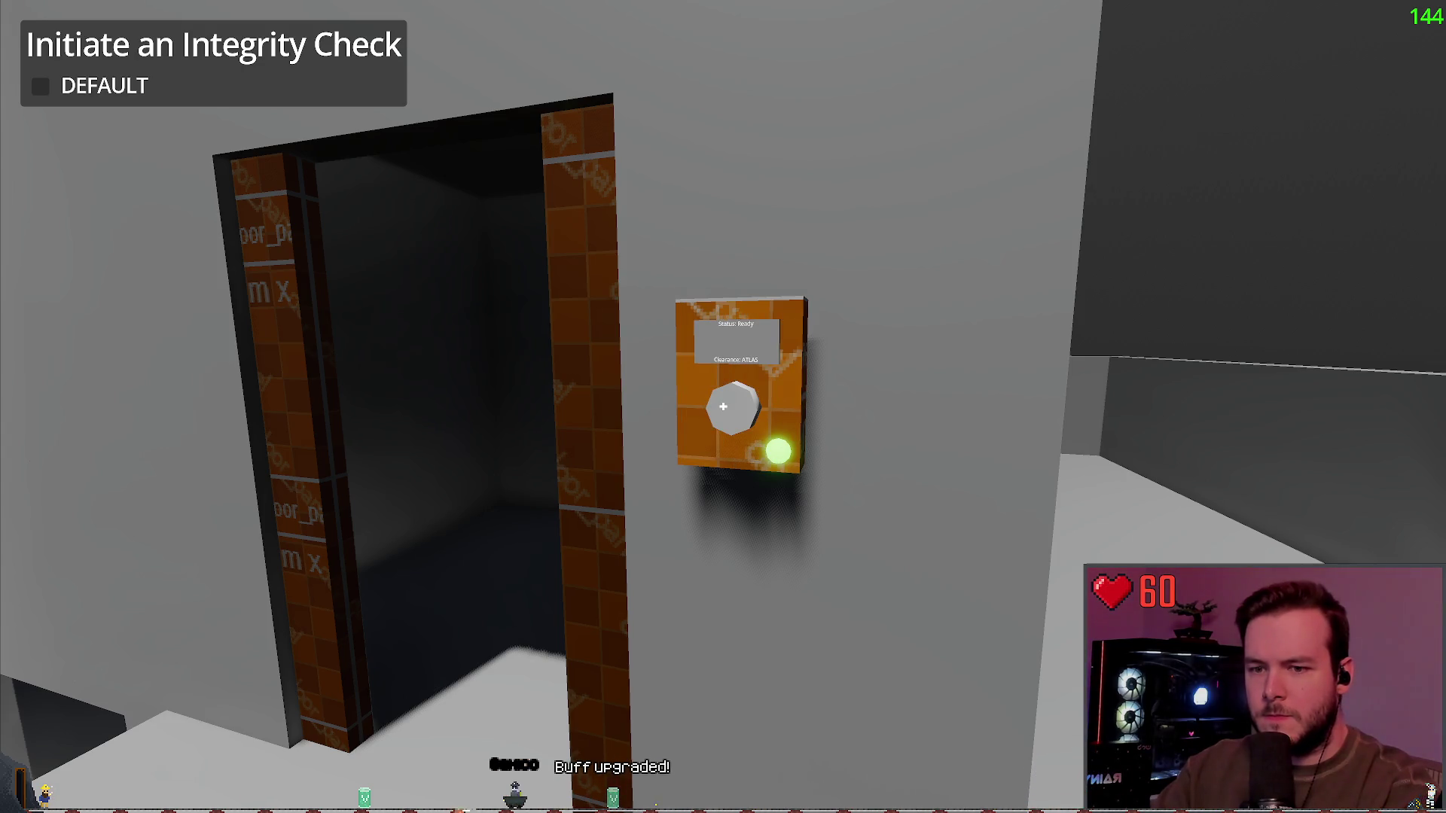
Step: Back away with WASD to view the shut orange pocket door from outside the house
{"action": "key", "text": "s"}
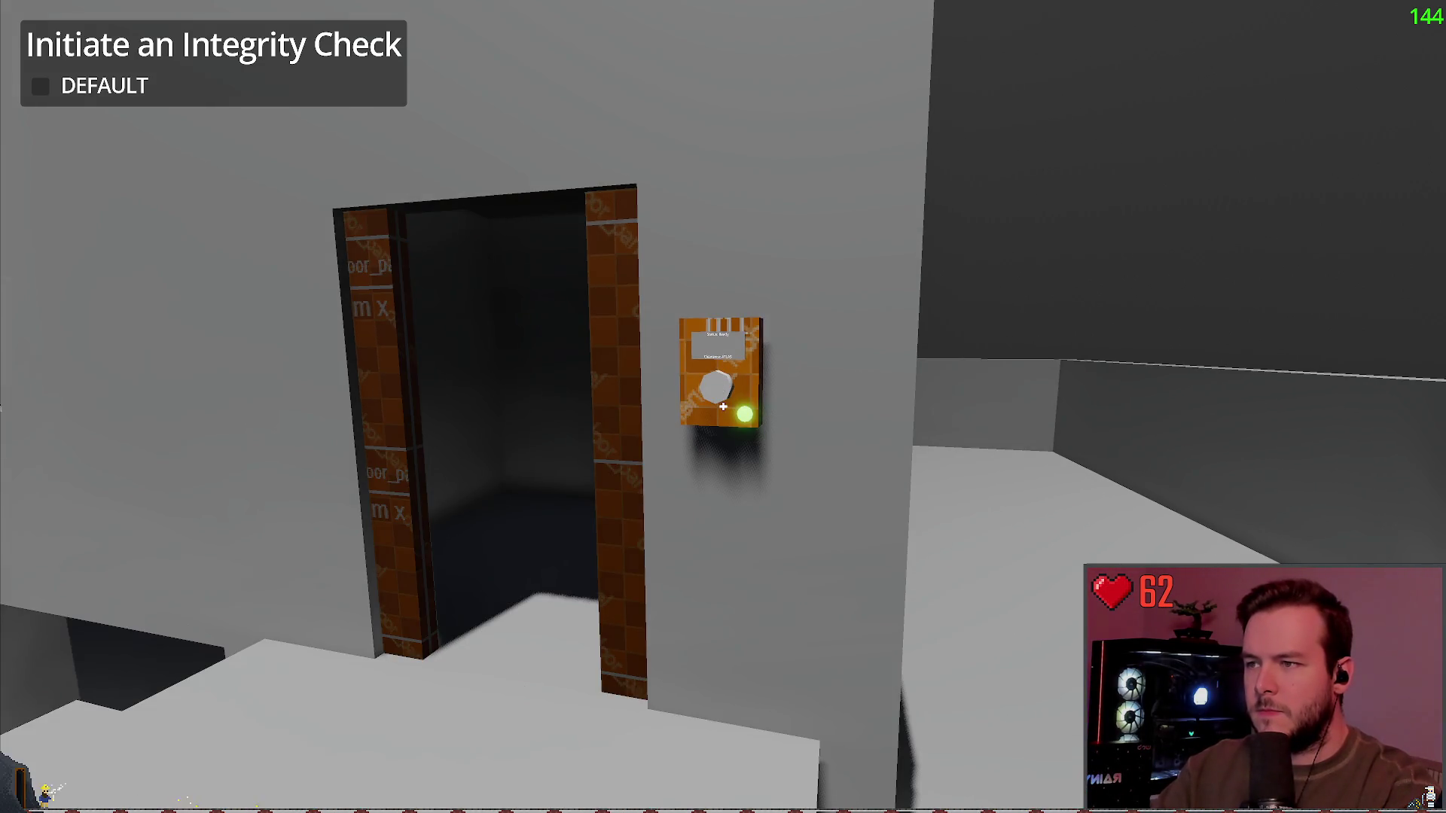
{"action": "key", "text": "w"}
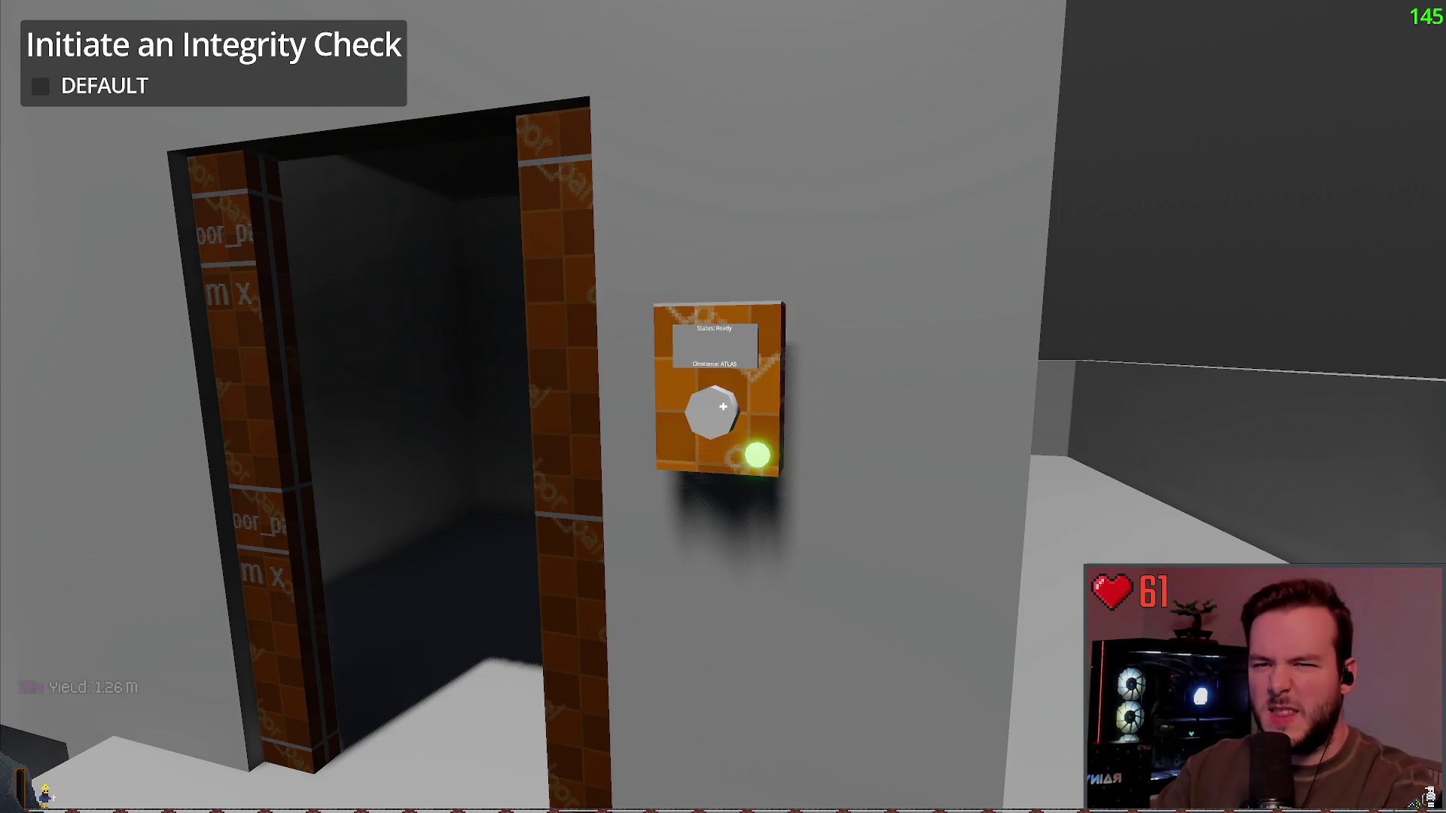
{"action": "key", "text": "s"}
{"action": "key", "text": "w"}
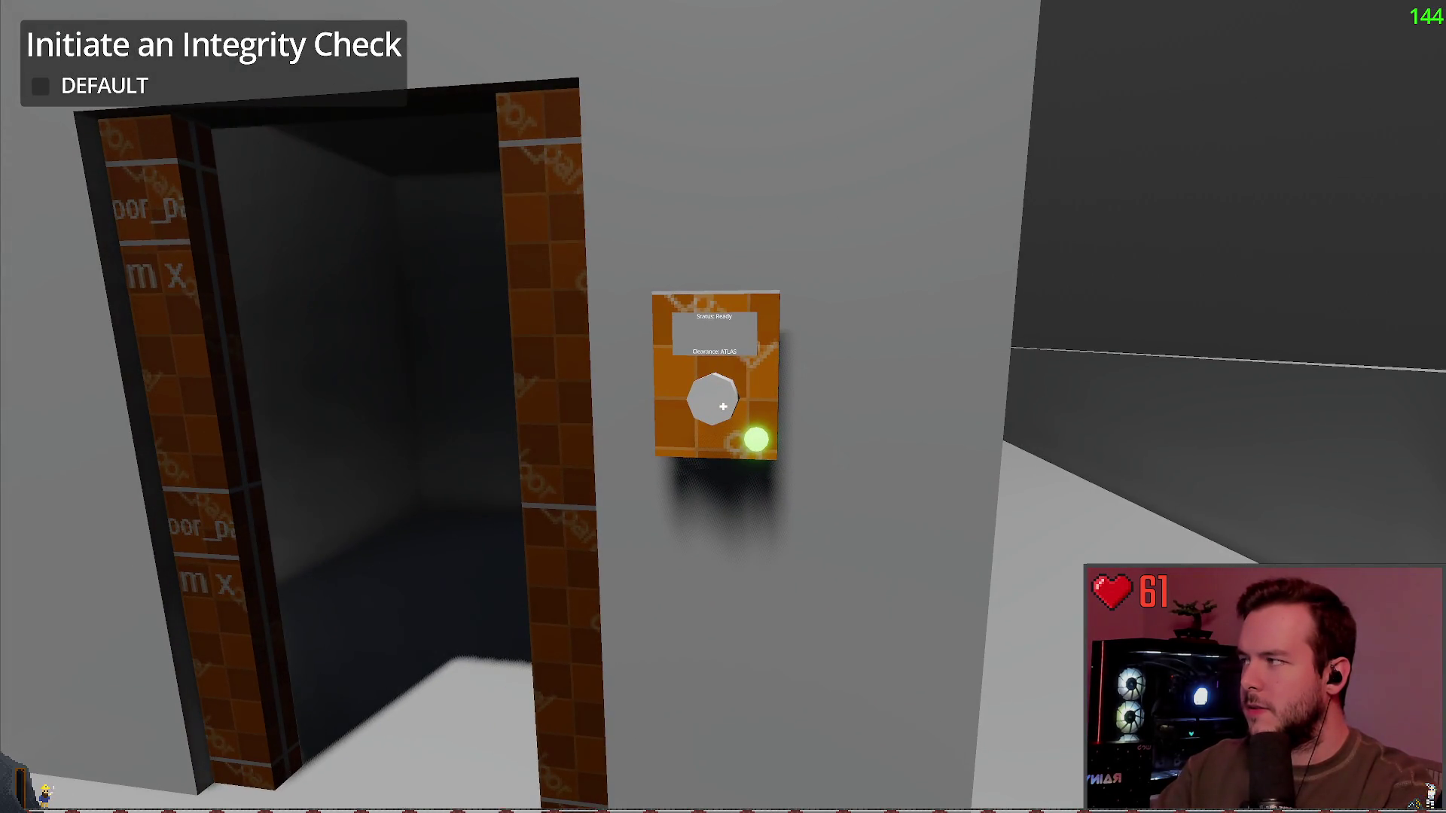
{"action": "key", "text": "a"}
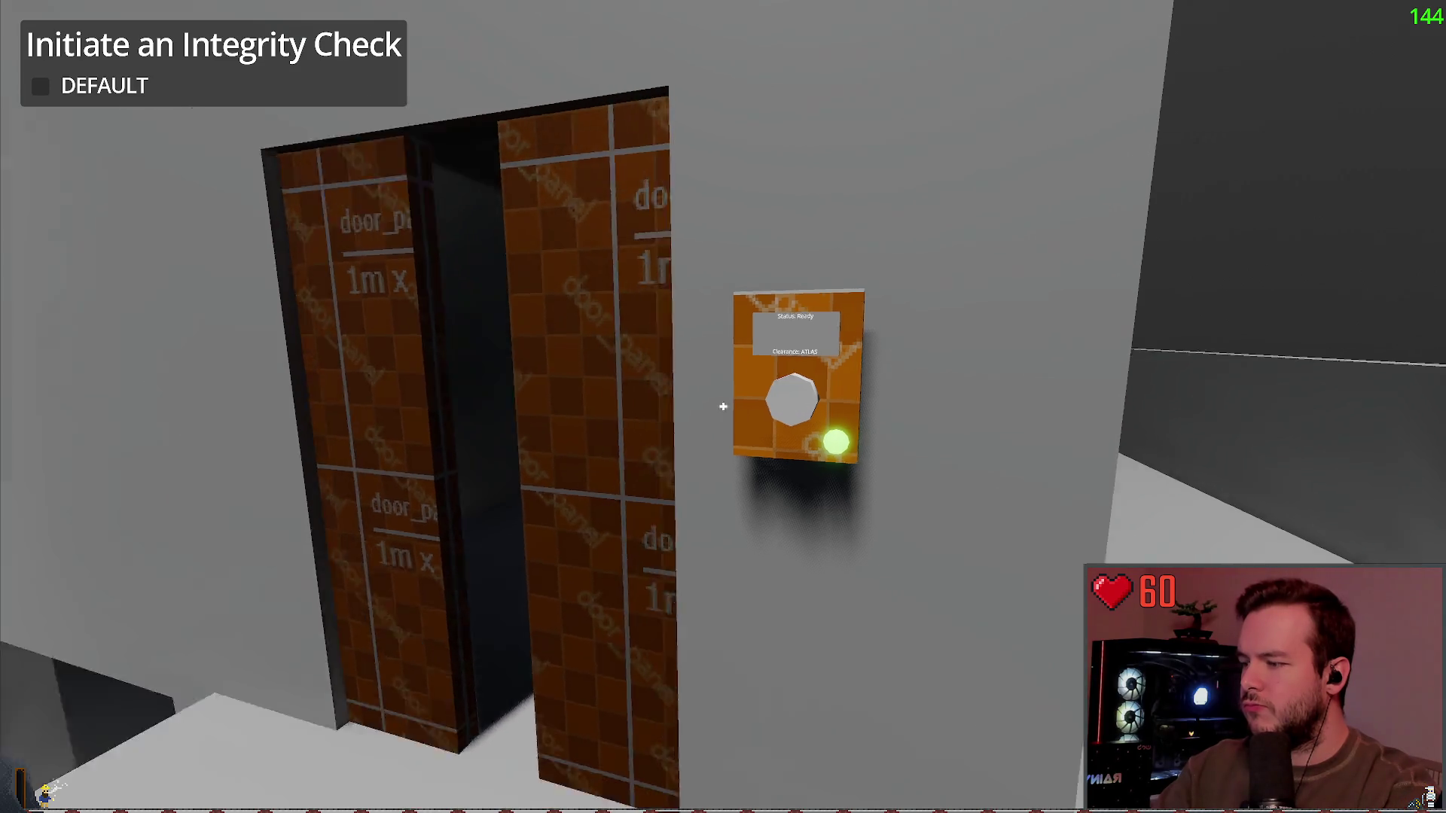
{"action": "key", "text": "s"}
{"action": "key", "text": "d"}
{"action": "key", "text": "a"}
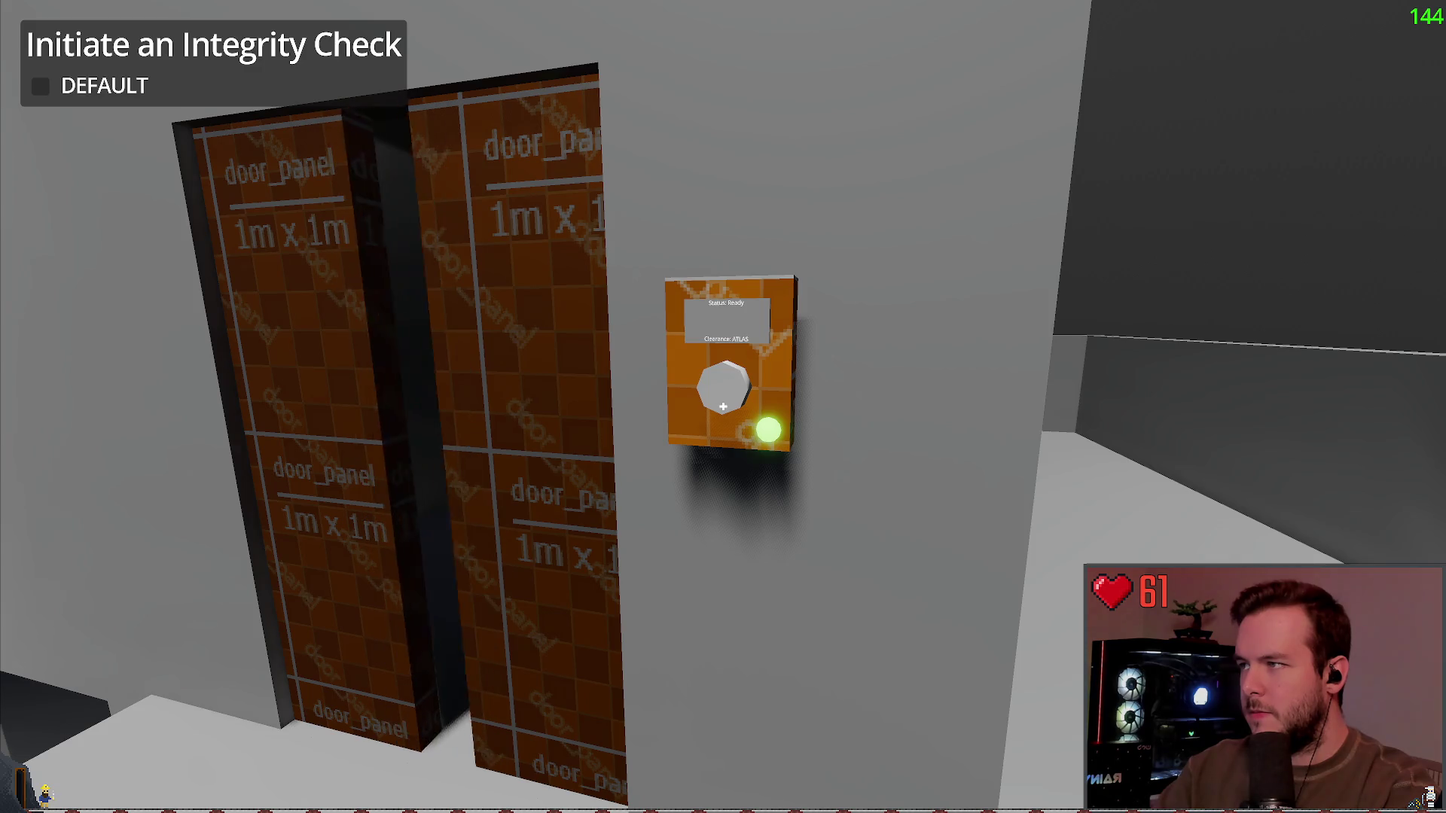
{"action": "key", "text": "a"}
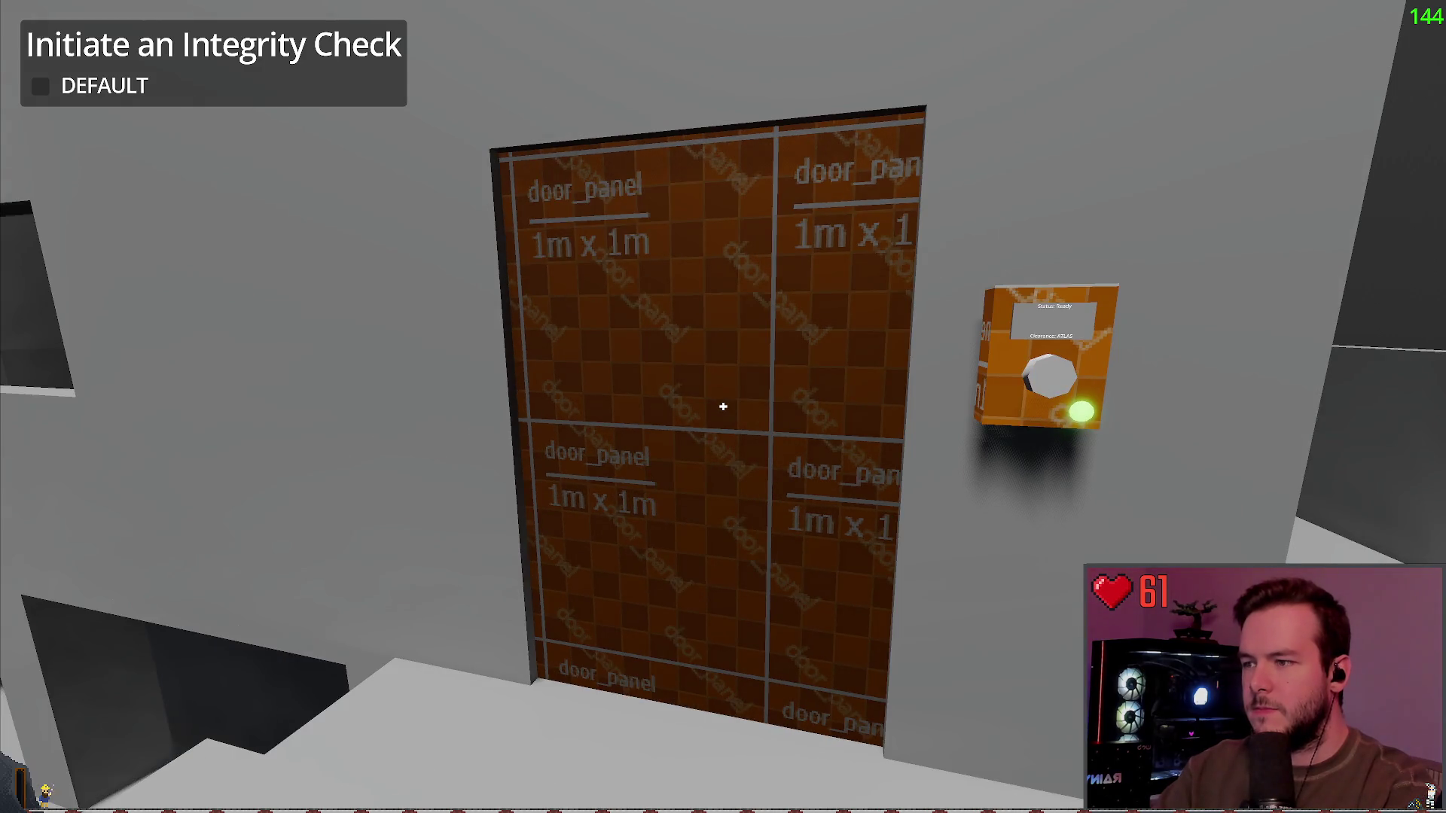
{"action": "key", "text": "s"}
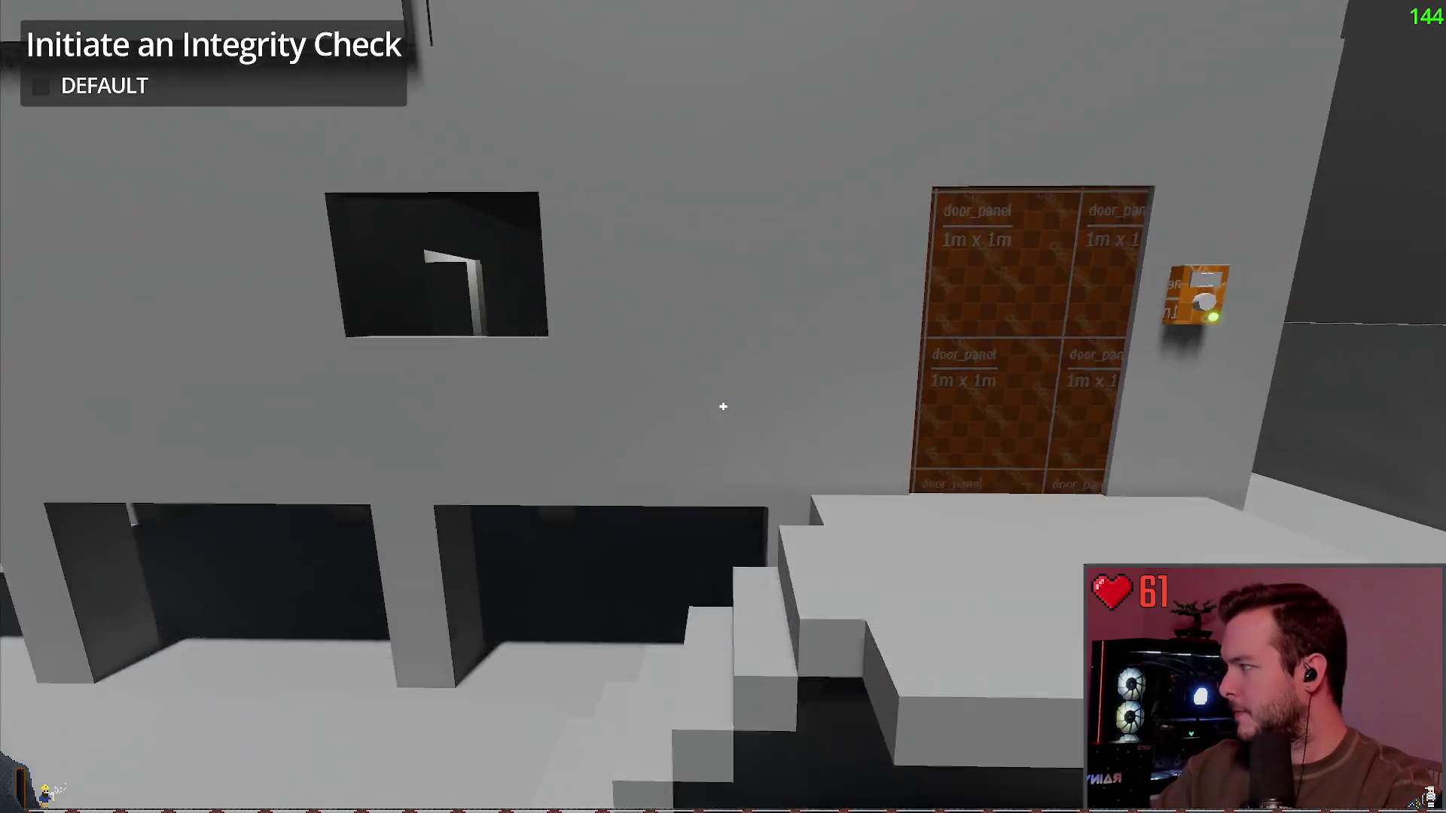
{"action": "key", "text": "s"}
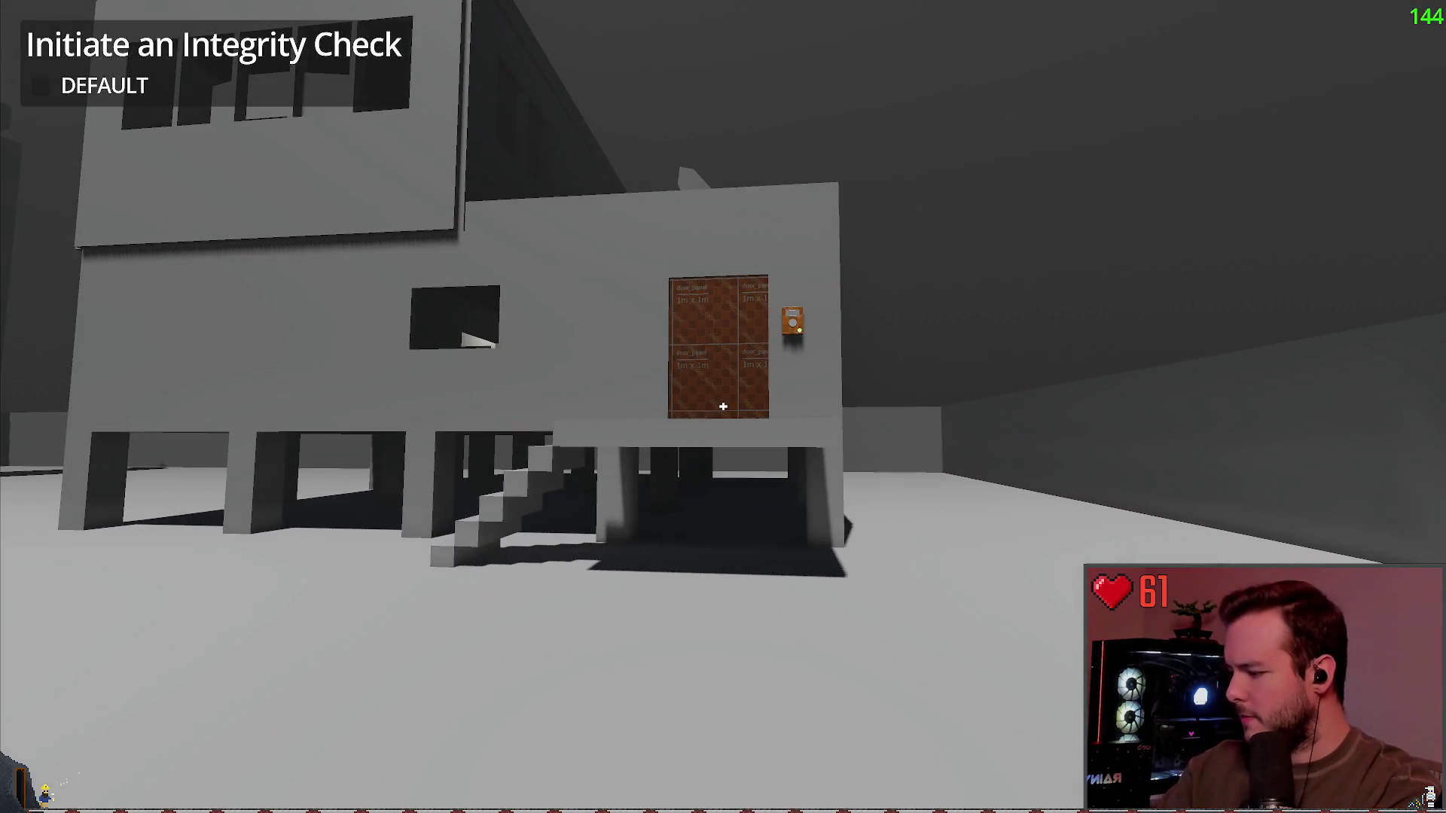
{"action": "key", "text": "super+grave"}
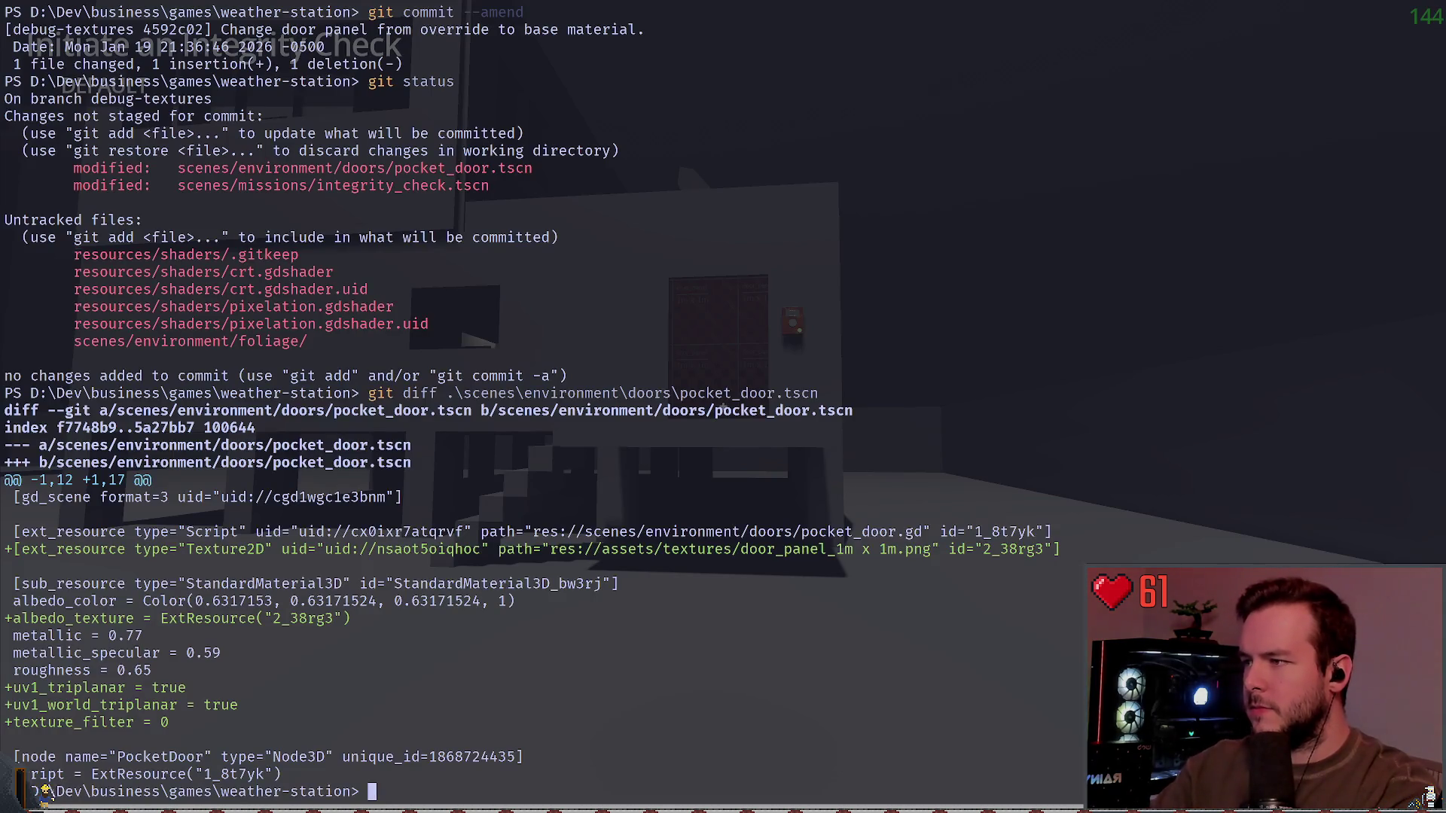
Step: Stage pocket_door.tscn and commit it as "Add pocket door textures.", checking git status before and after
{"action": "type", "text": "git status"}
{"action": "key", "text": "Return"}
{"action": "type", "text": "git add "}
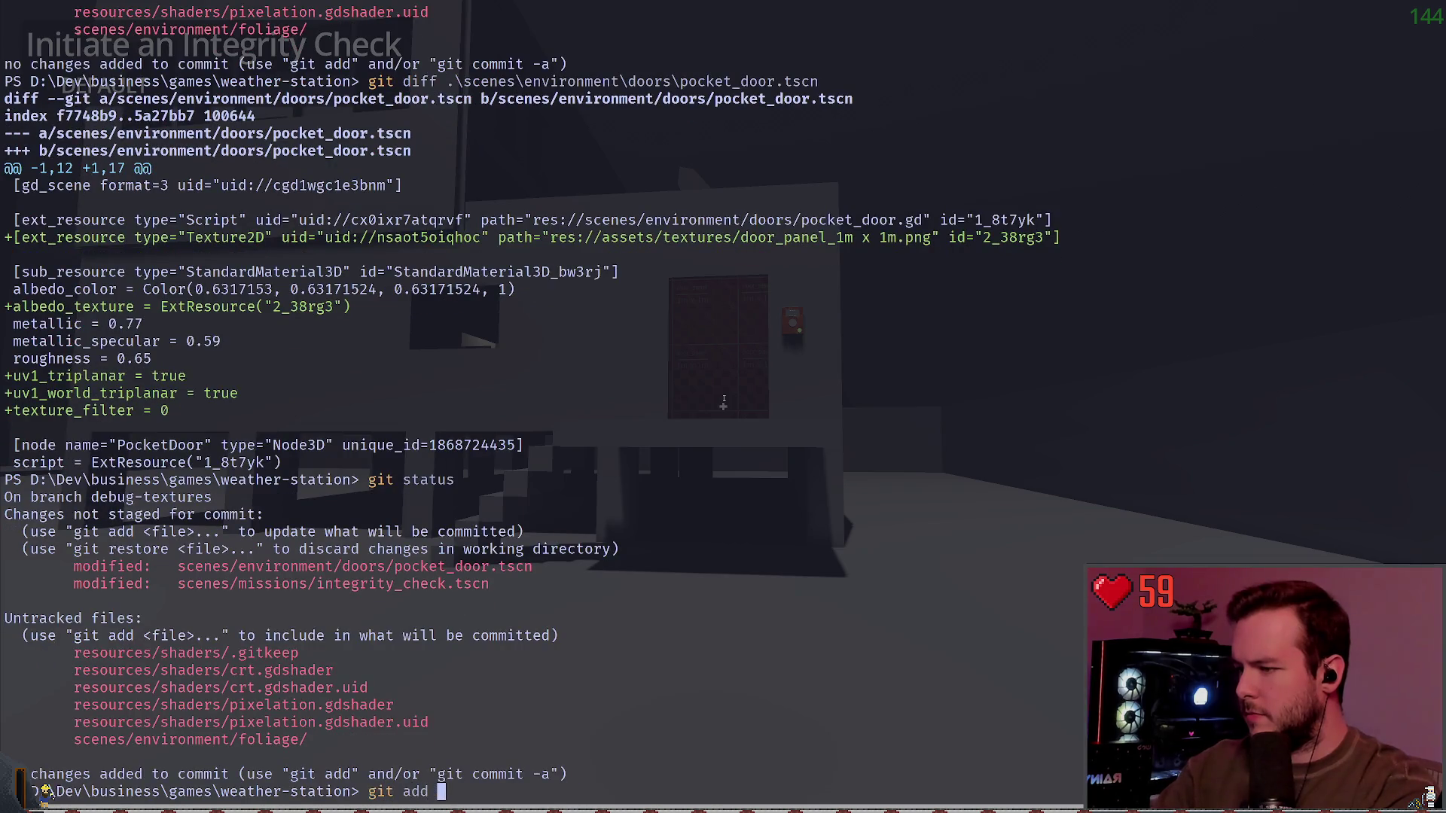
{"action": "type", "text": ".\\scenes\\environment\\doors\\pocket_door.tscn"}
{"action": "key", "text": "Return"}
{"action": "type", "text": "git commit -m \"Add"}
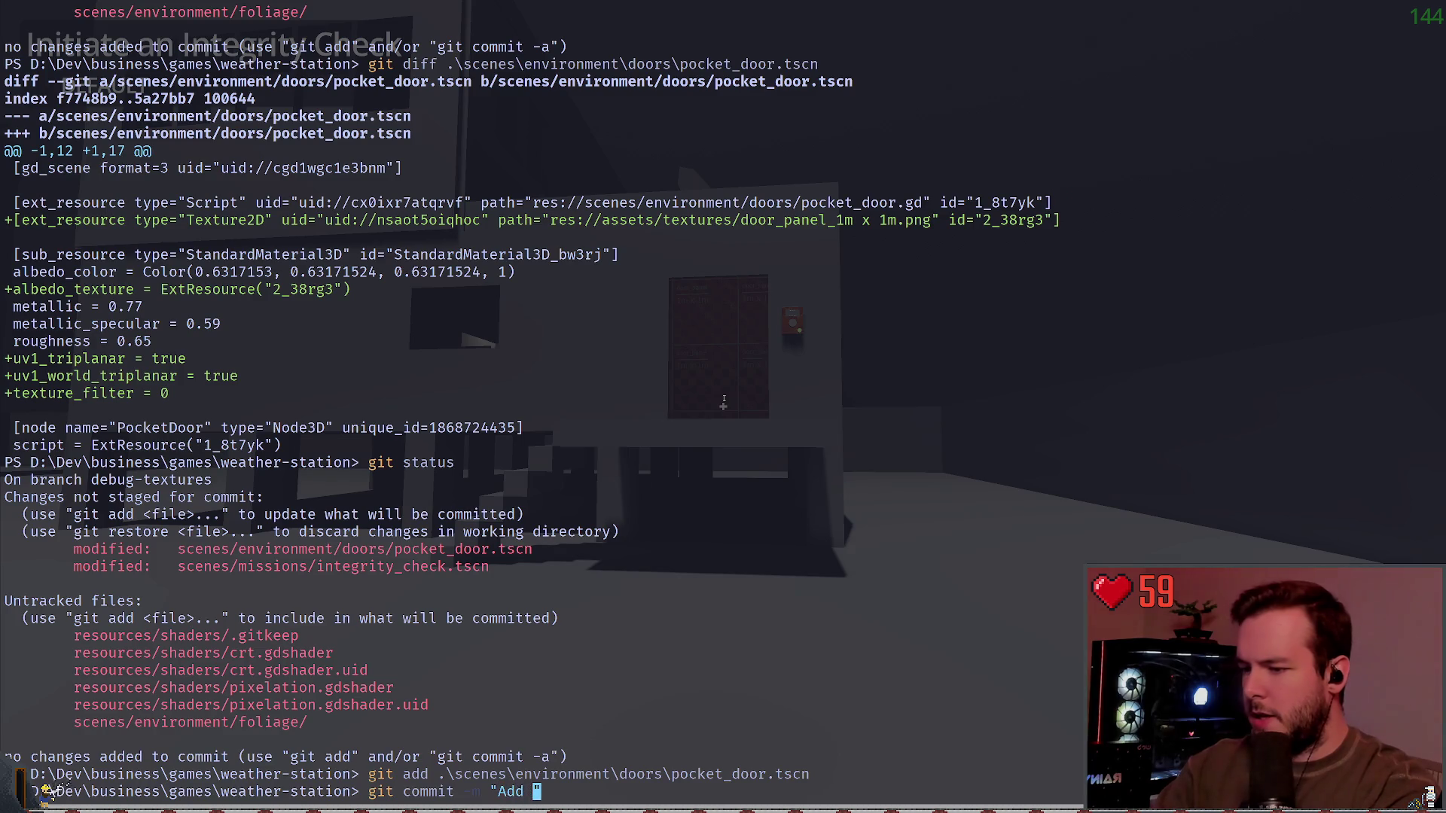
{"action": "type", "text": "ck"}
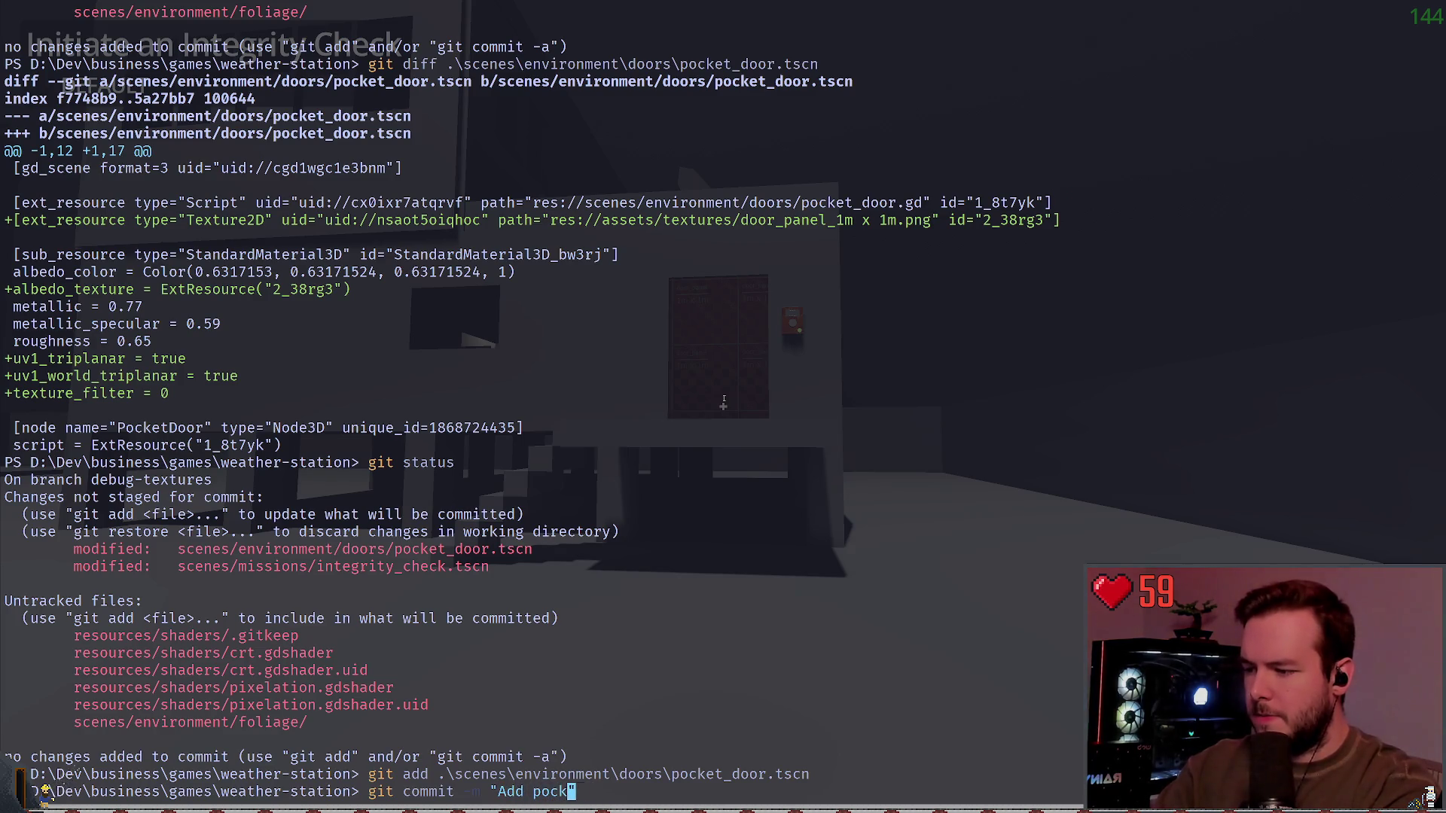
{"action": "type", "text": "tures.\""}
{"action": "key", "text": "Return"}
{"action": "type", "text": "git status"}
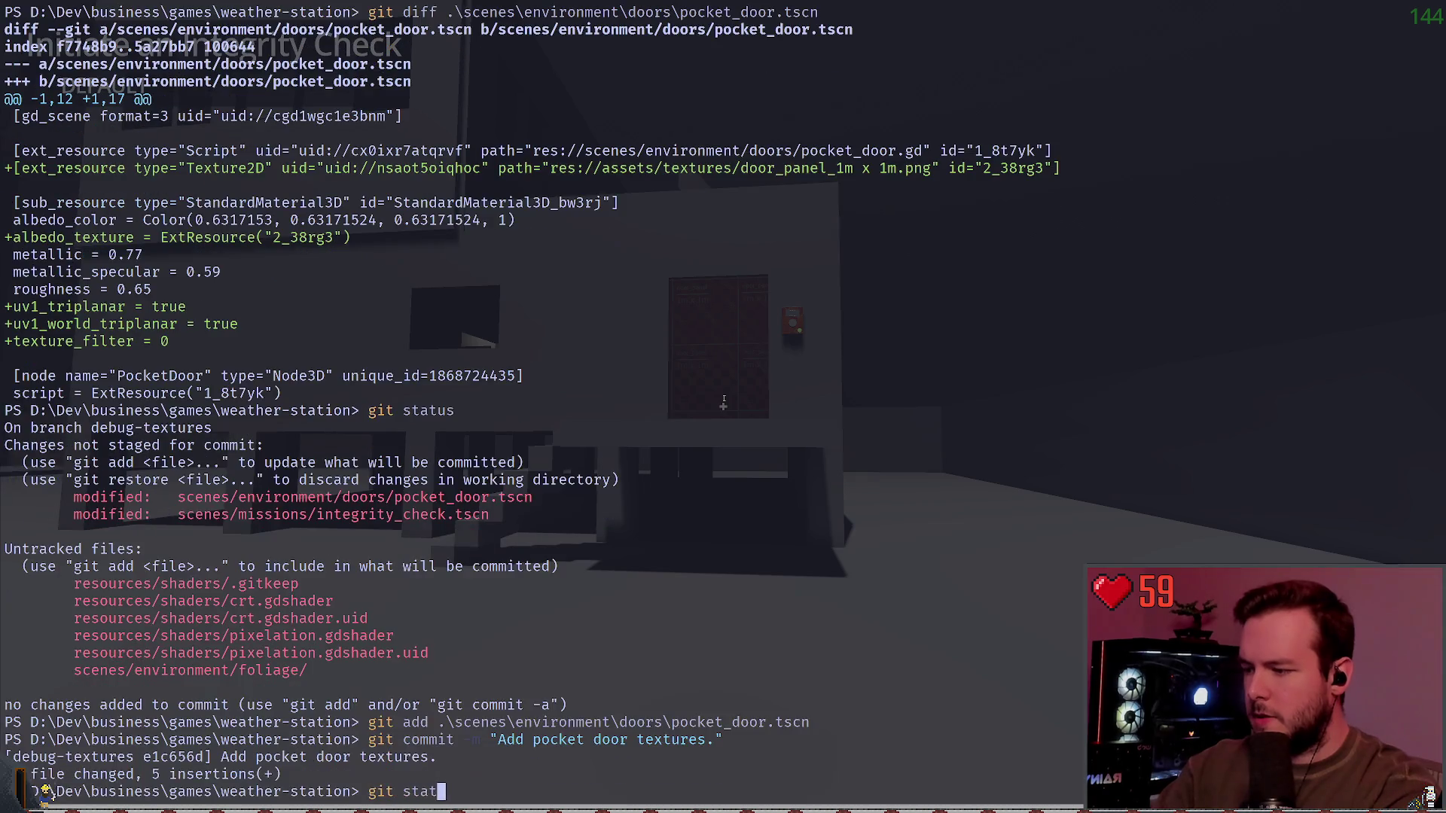
{"action": "key", "text": "Return"}
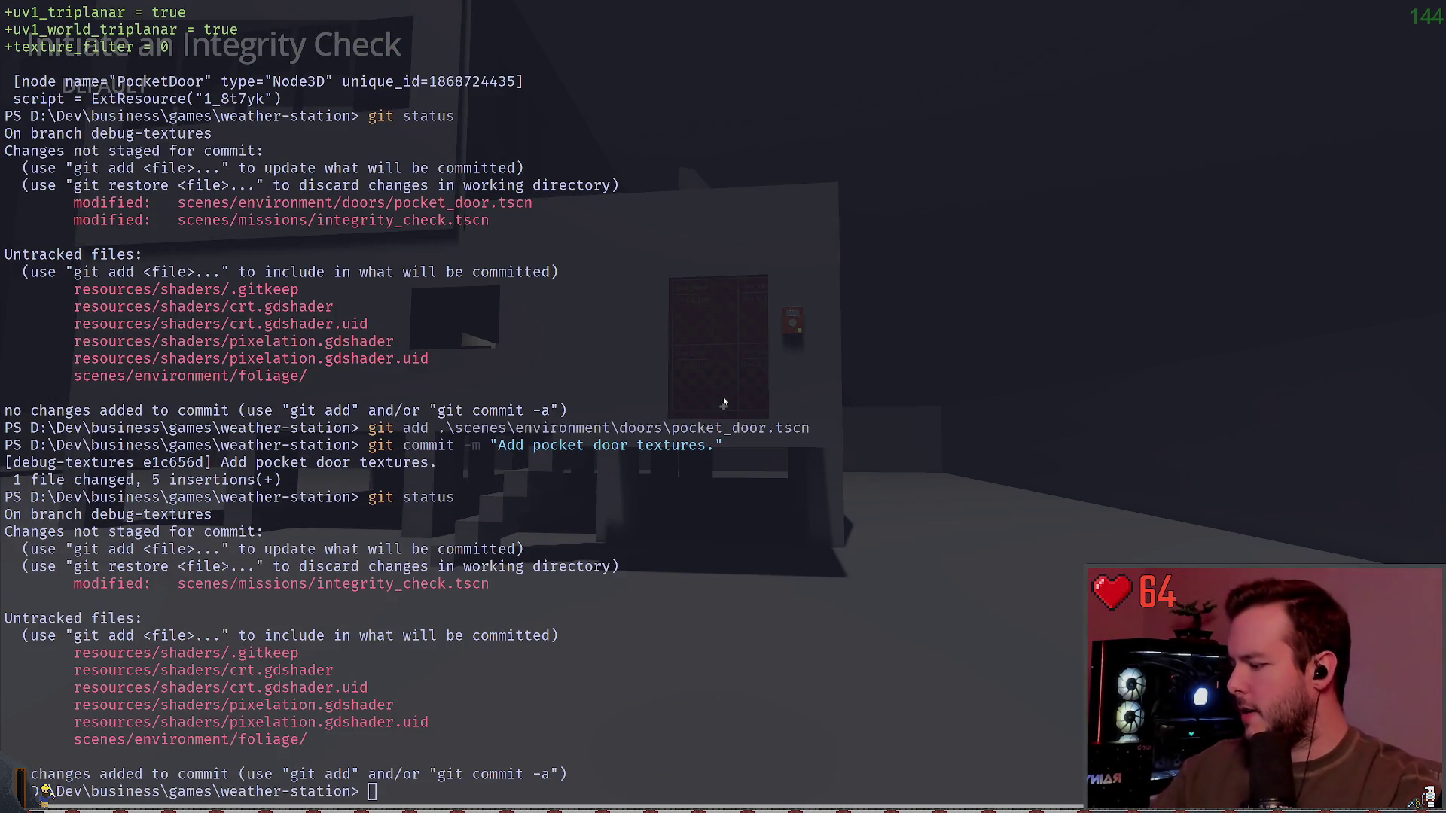
{"action": "key", "text": "super+grave"}
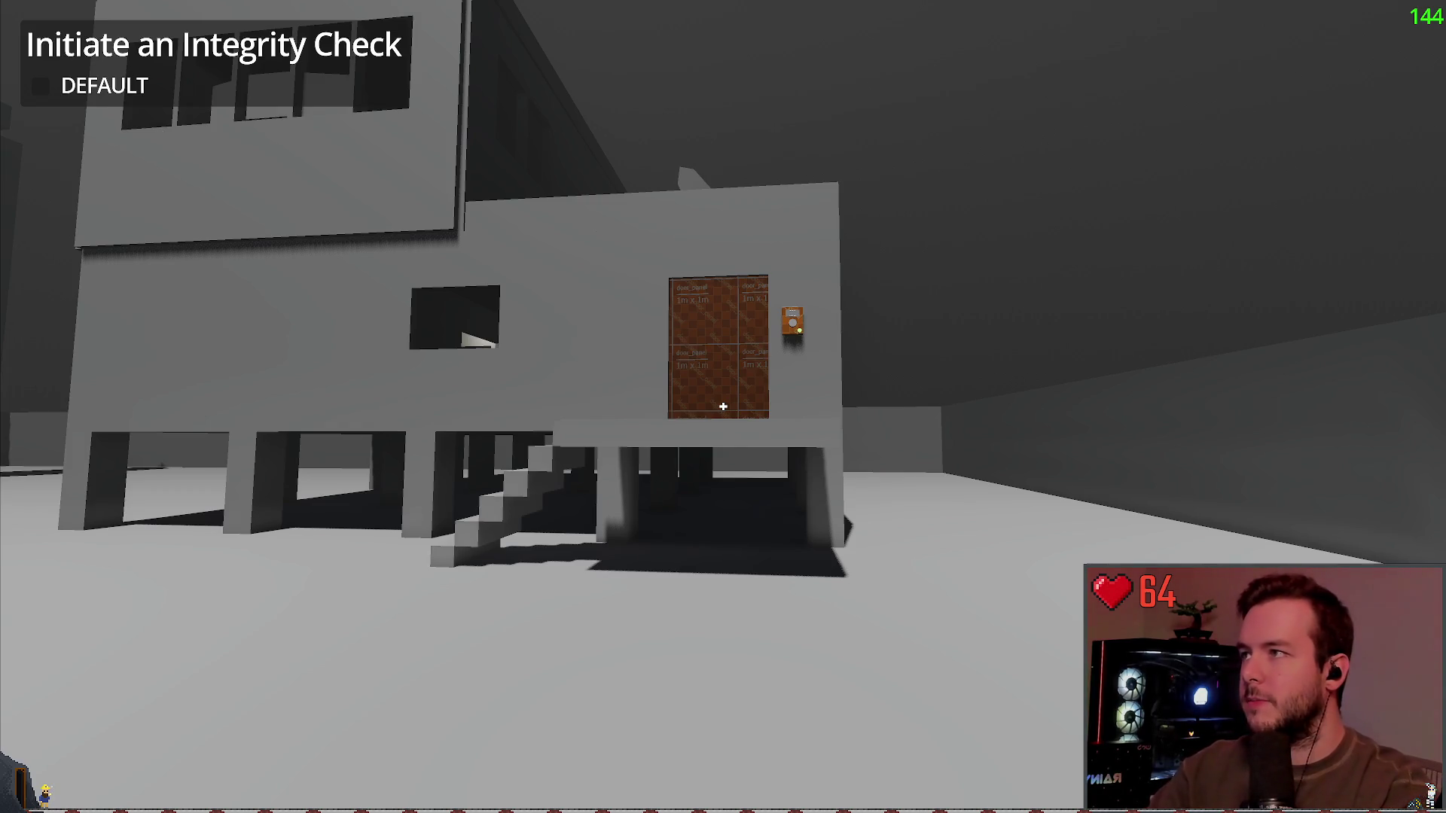
Step: Walk through the rooms, past the hangar and into the corridor beside the door keypad
{"action": "key", "text": "alt+Tab"}
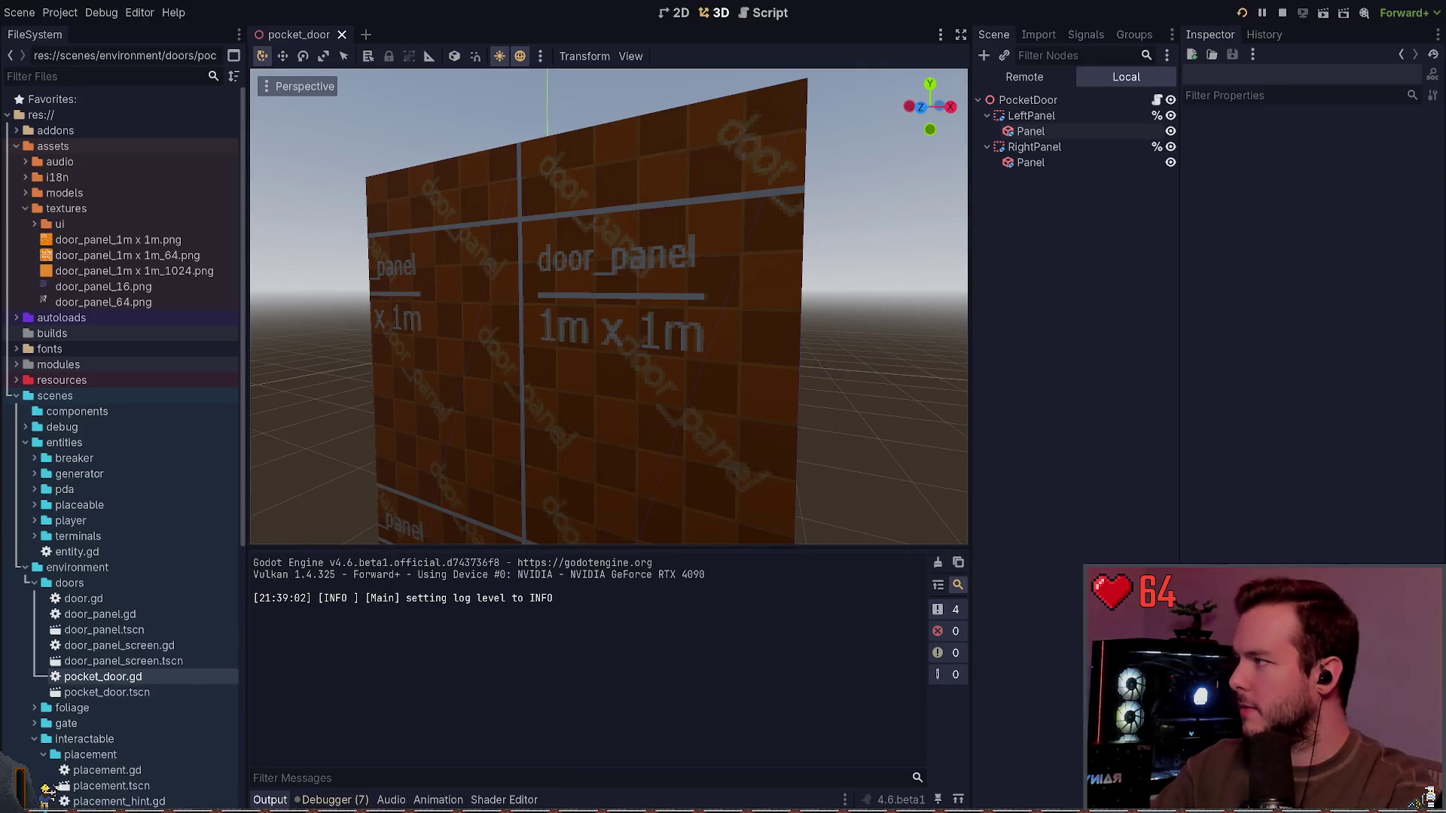
{"action": "key", "text": "alt+Tab"}
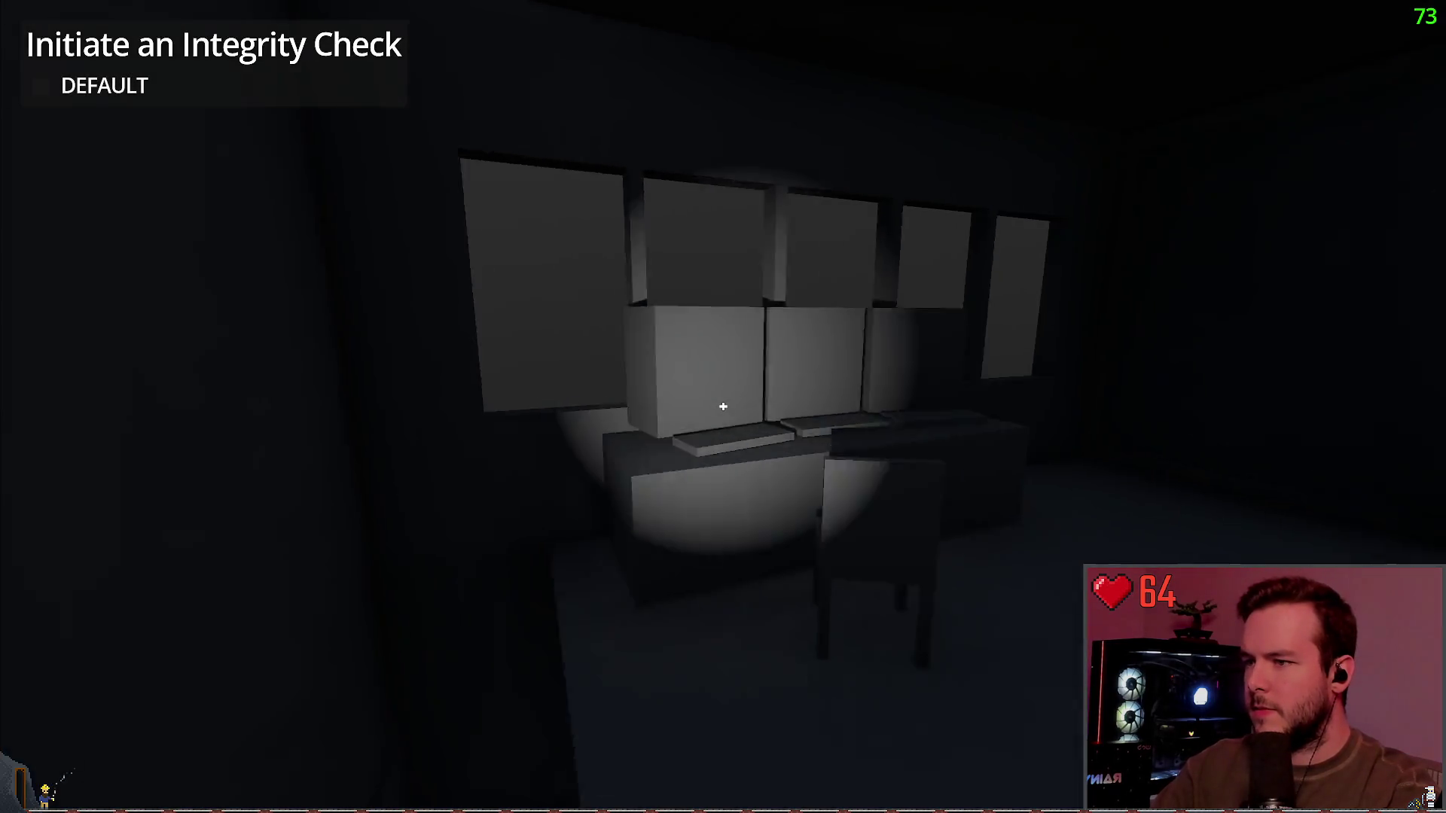
{"action": "key", "text": "w"}
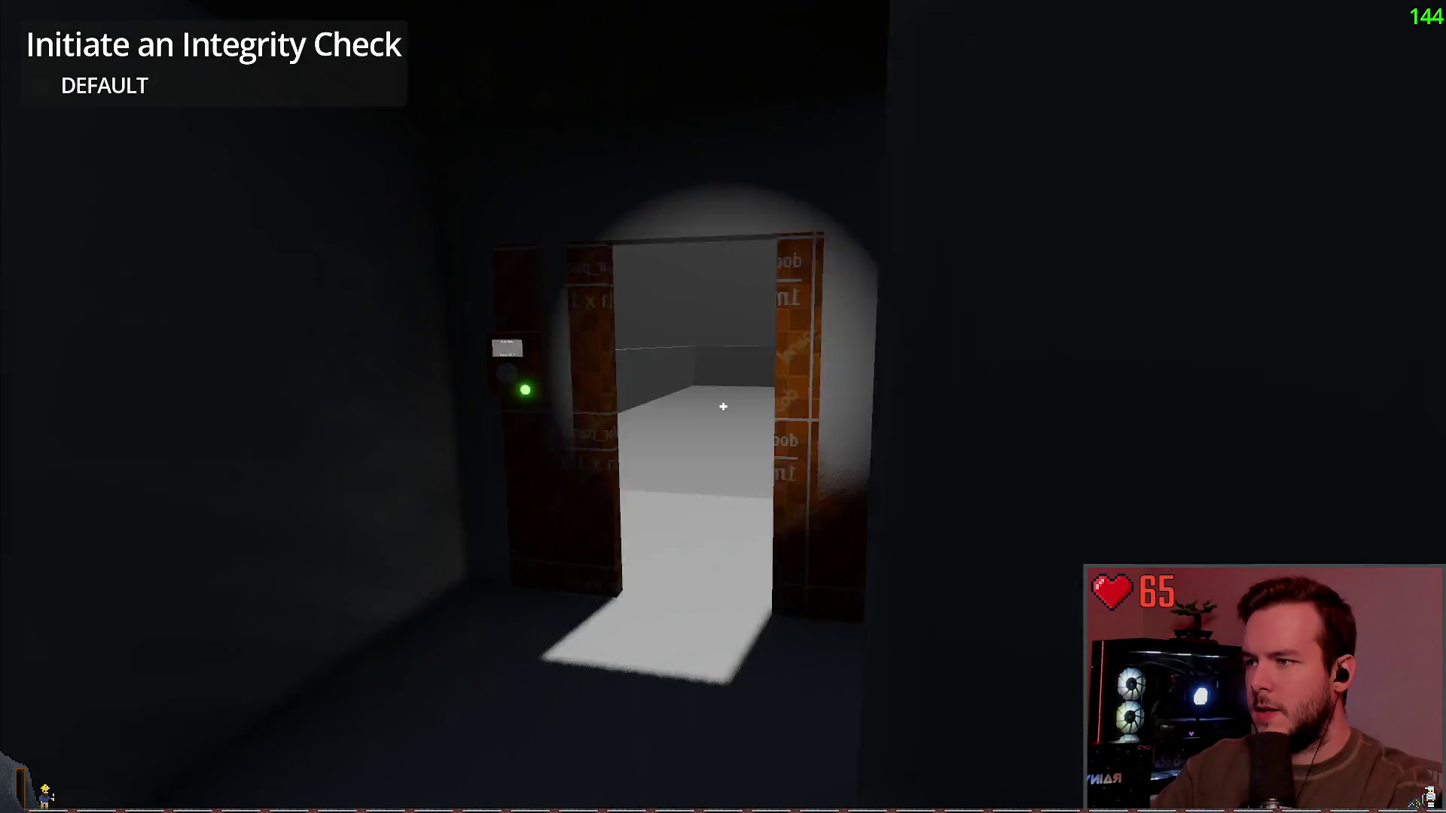
{"action": "key", "text": "w"}
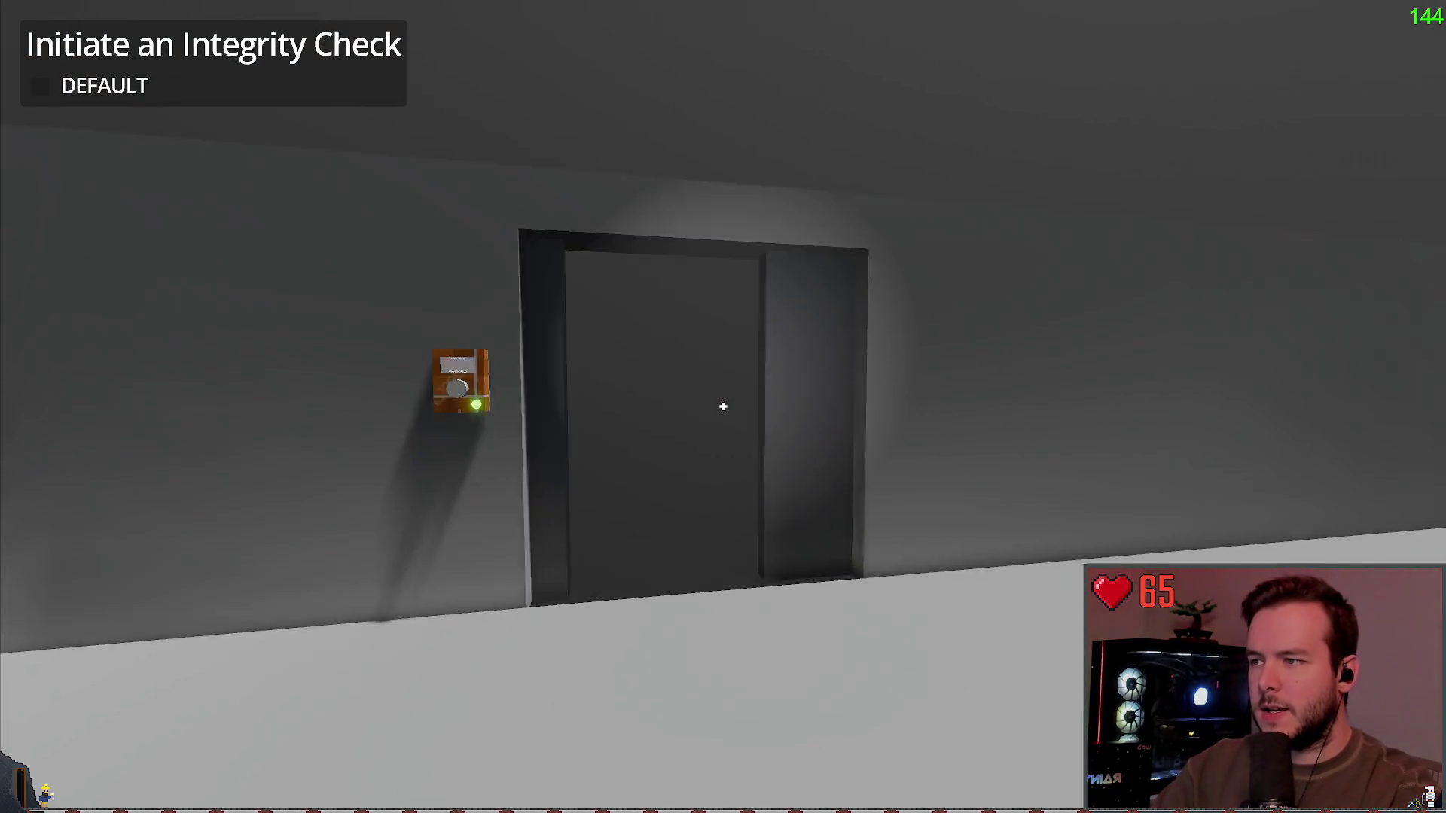
{"action": "key", "text": "w"}
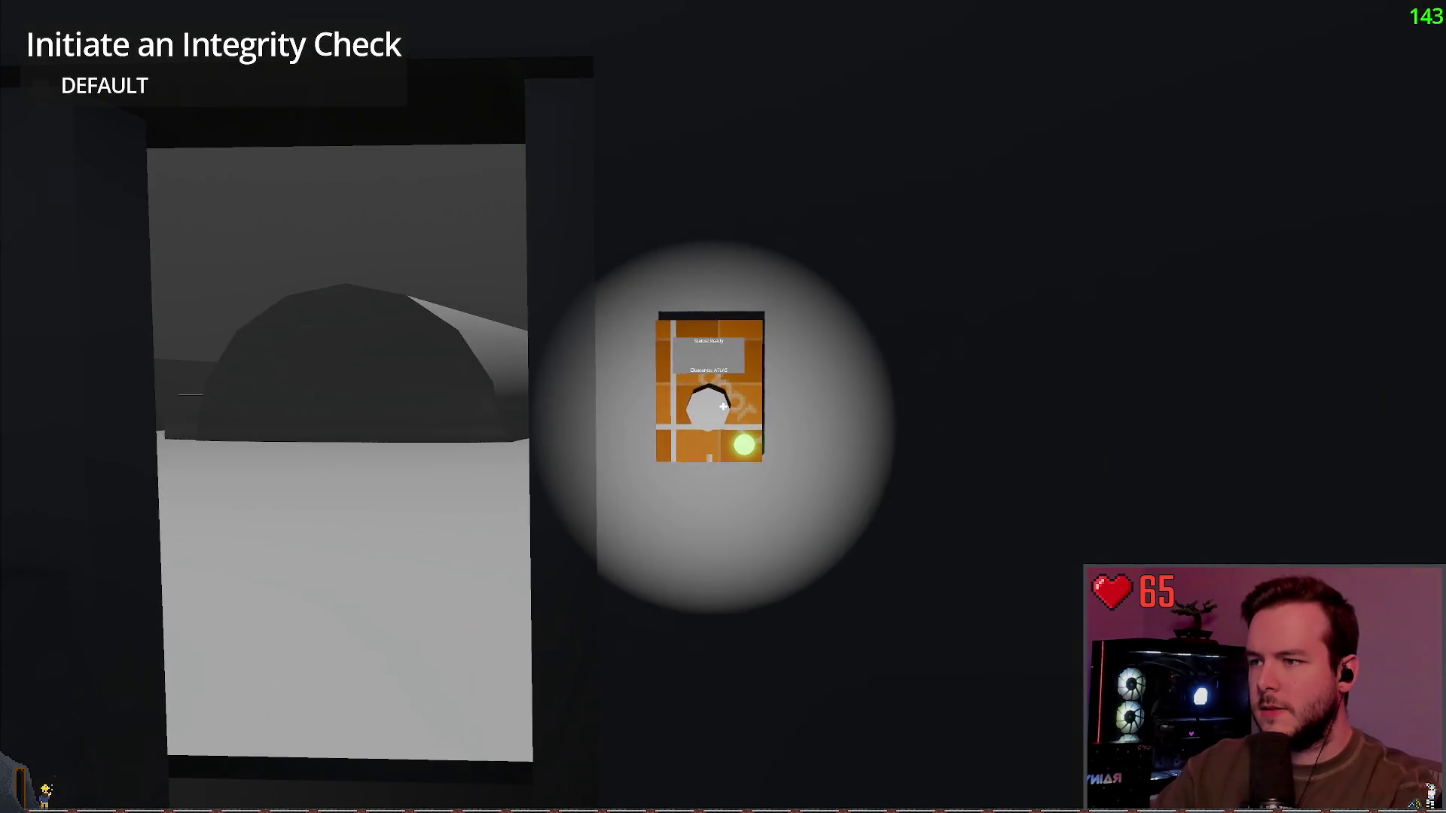
{"action": "key", "text": "w"}
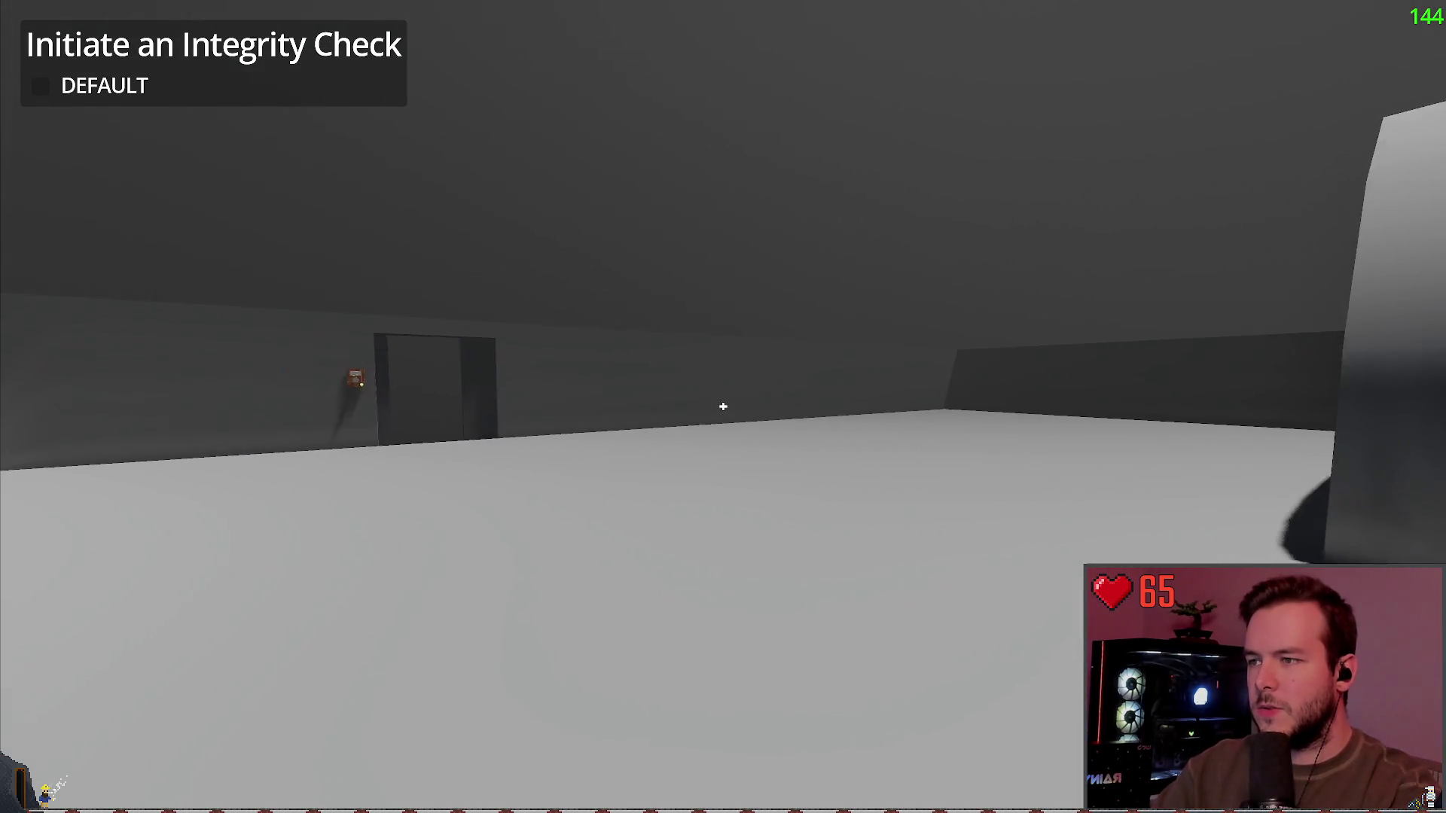
{"action": "key", "text": "w"}
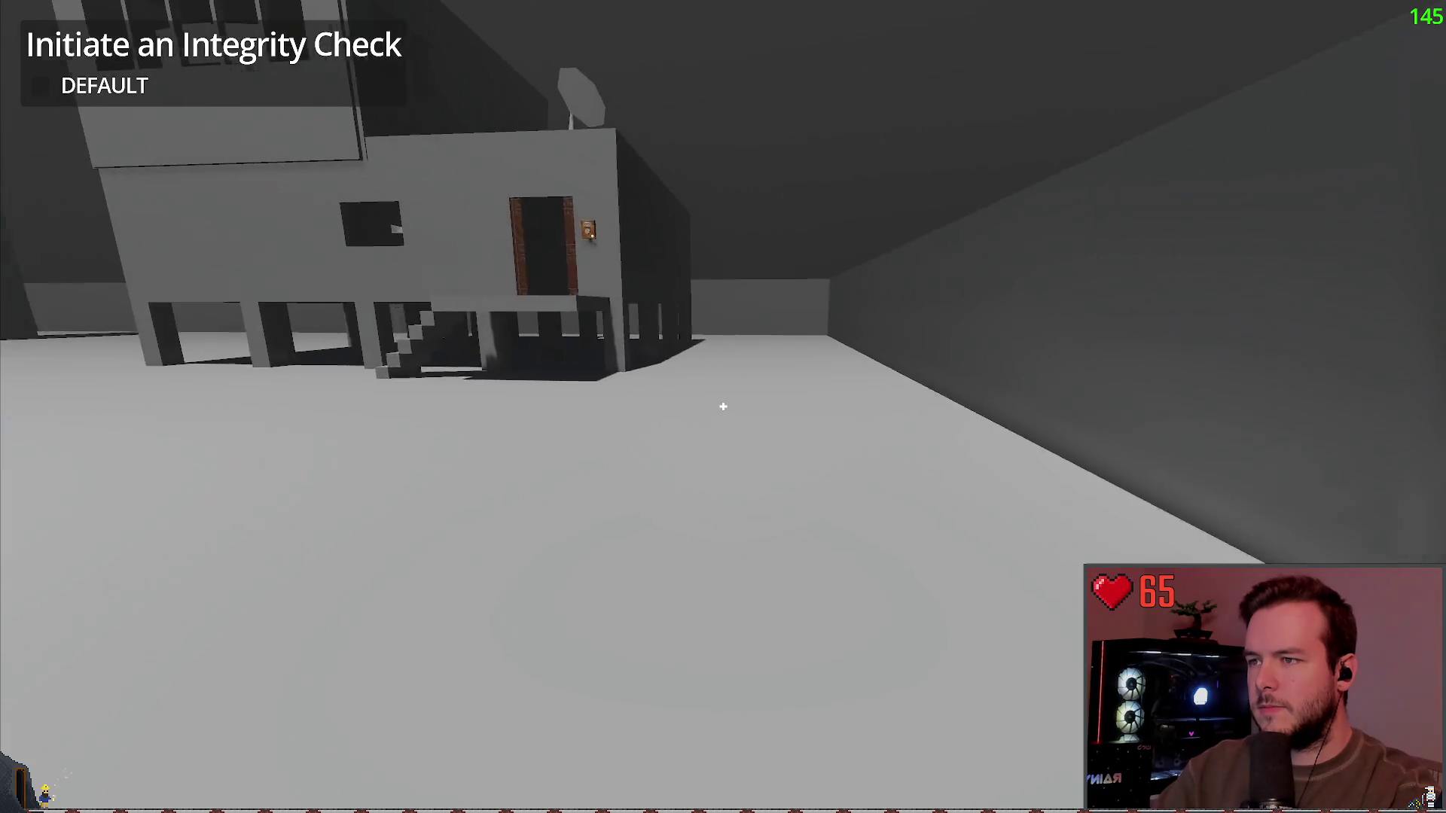
{"action": "key", "text": "w"}
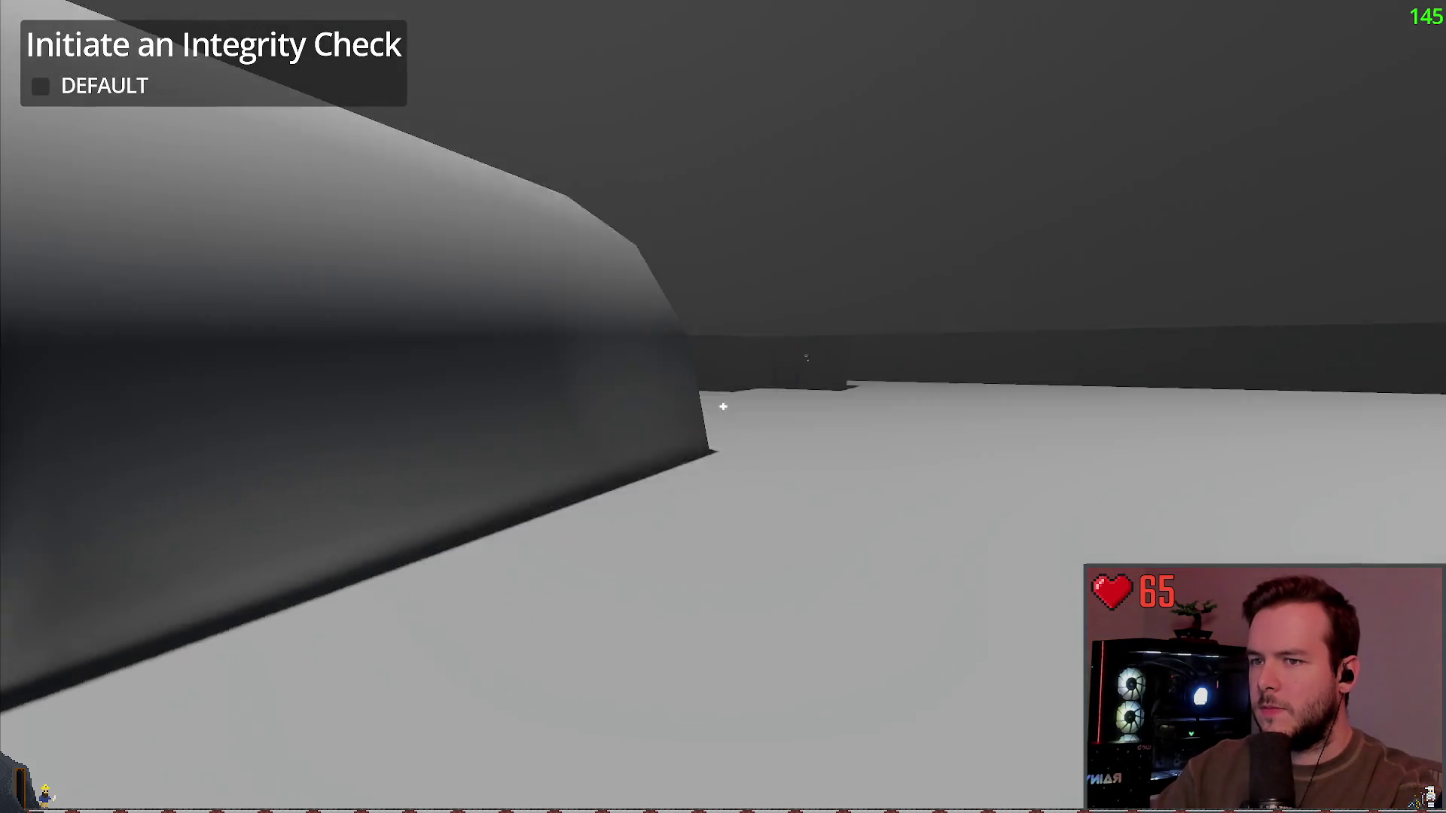
{"action": "key", "text": "w"}
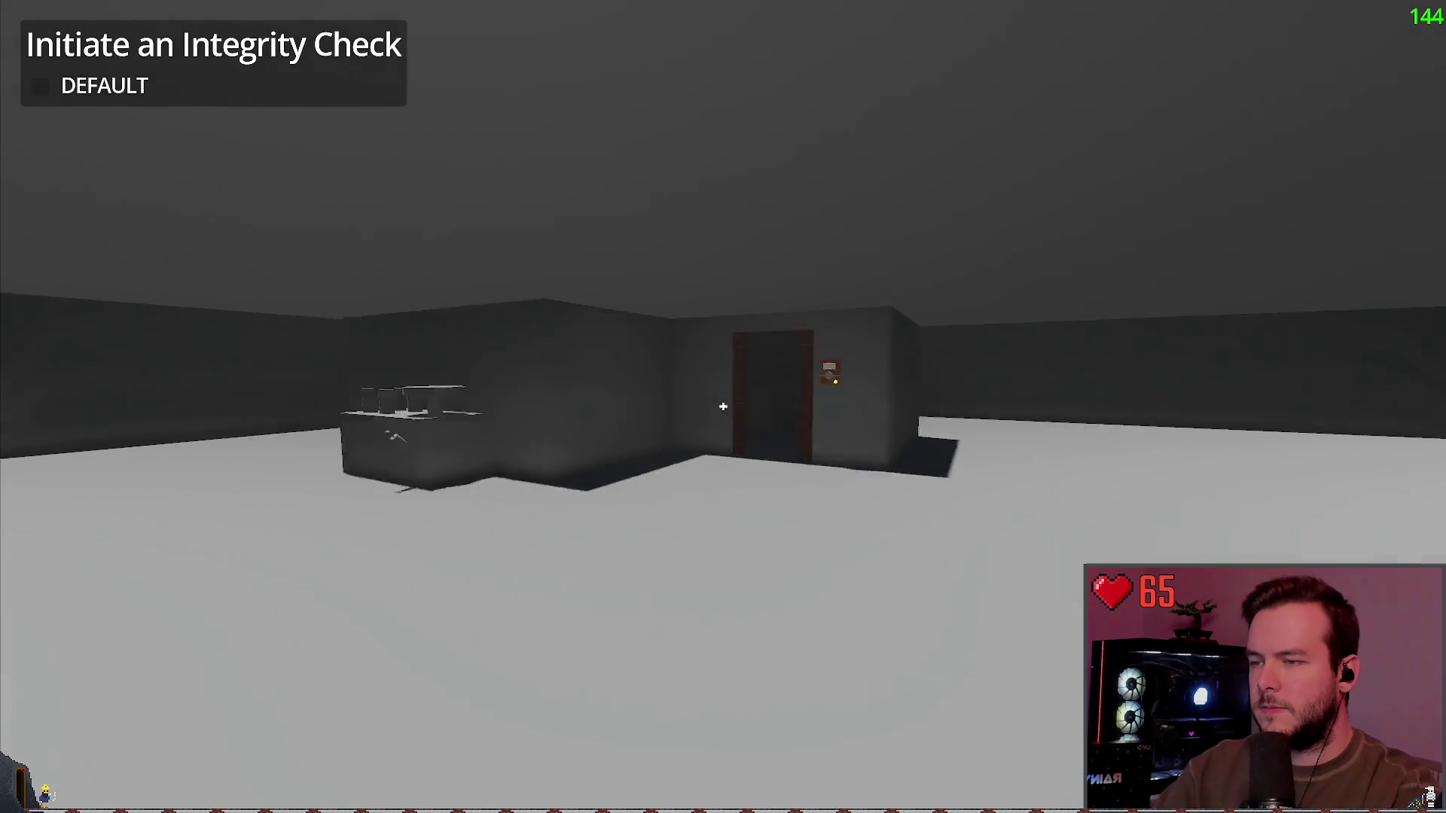
{"action": "key", "text": "w"}
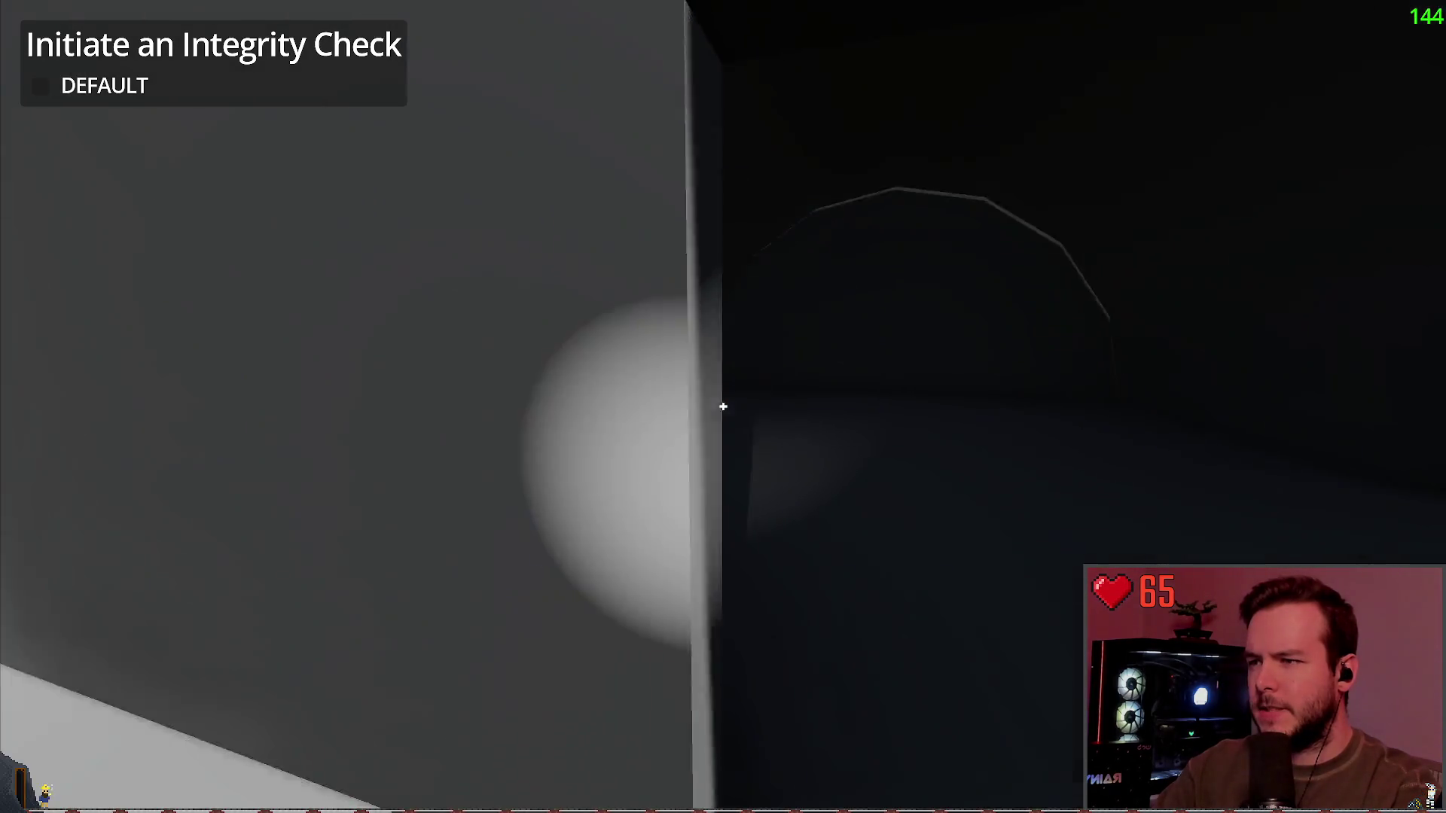
{"action": "key", "text": "w"}
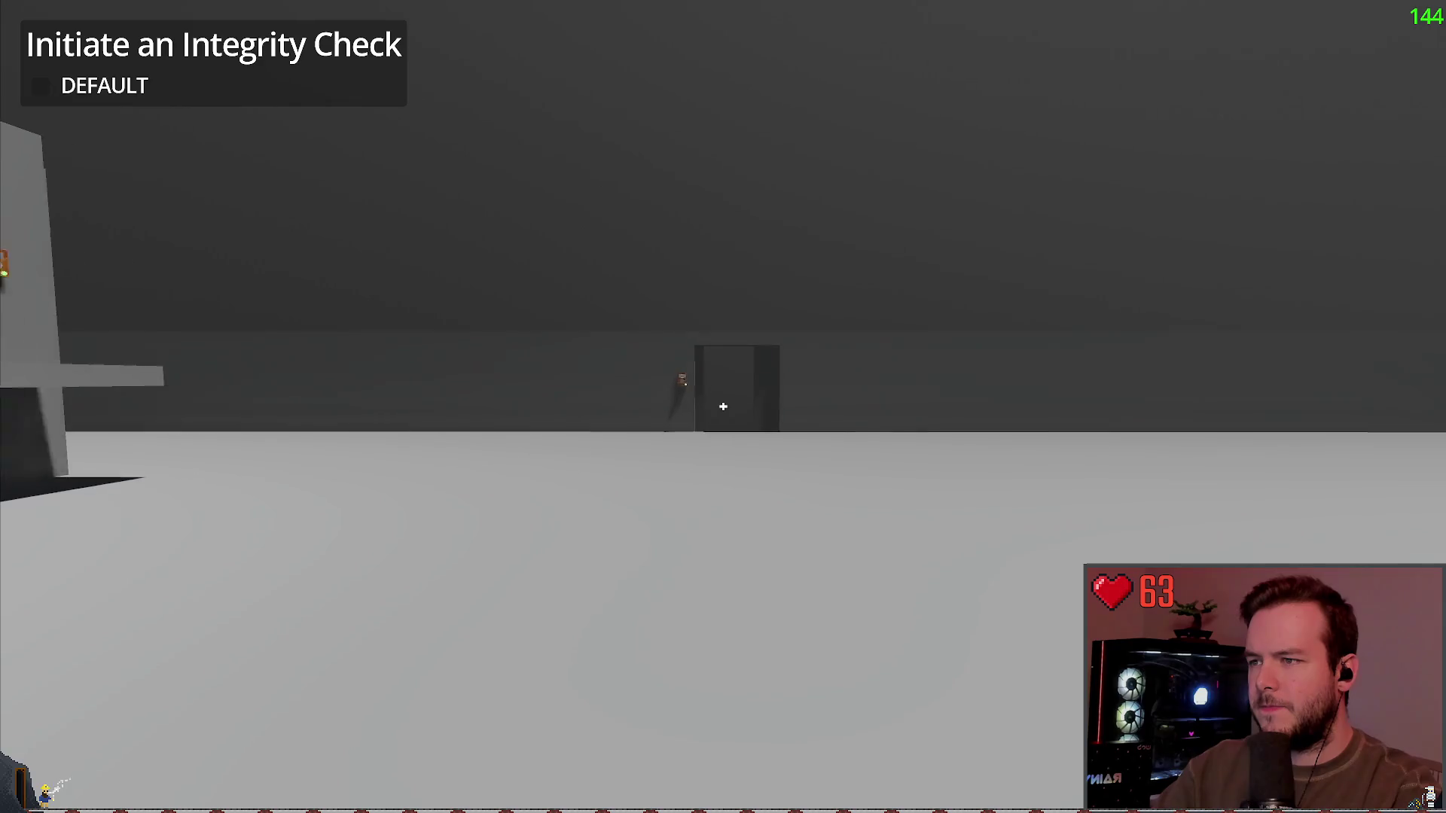
{"action": "key", "text": "w"}
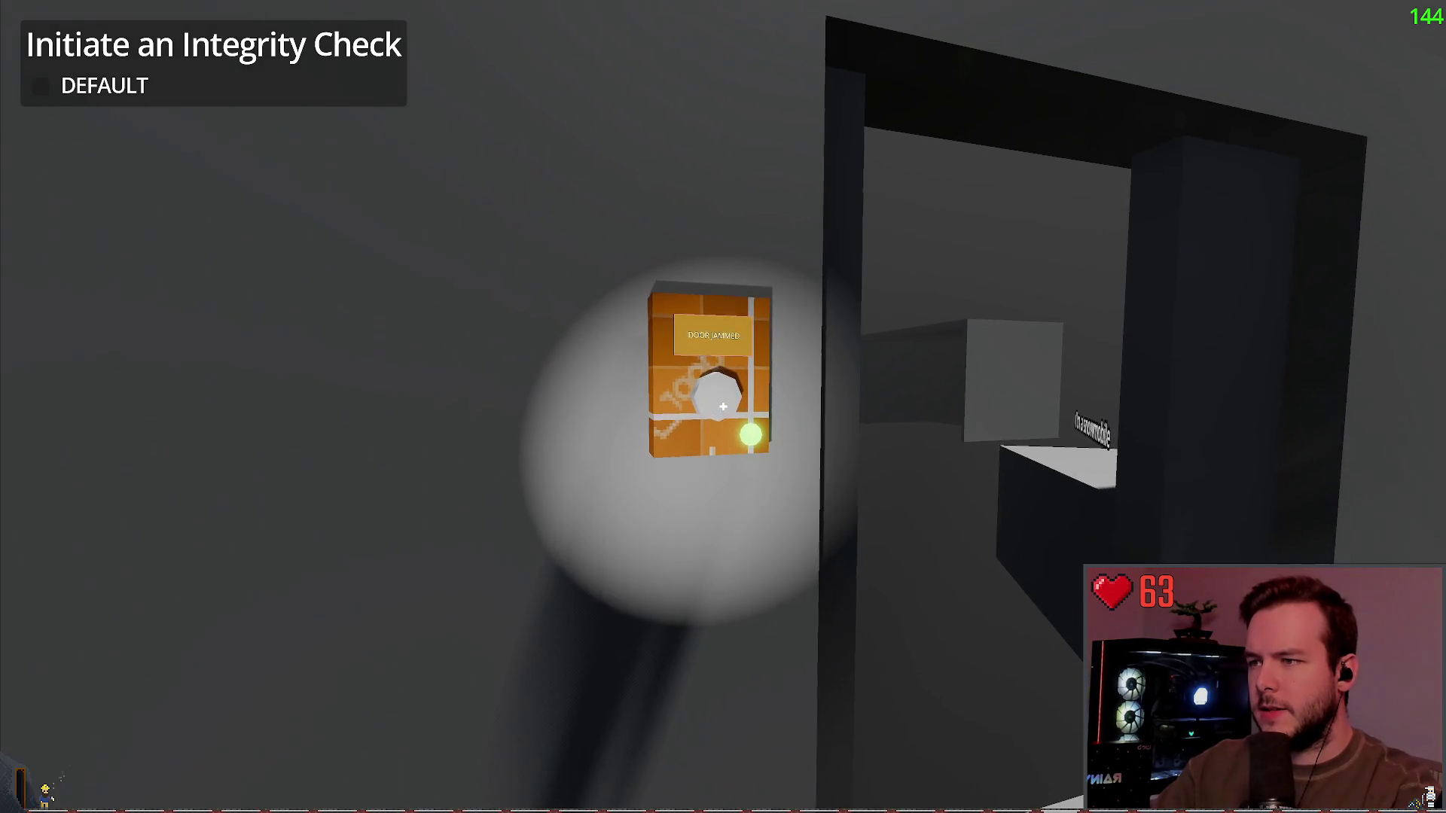
{"action": "key", "text": "w"}
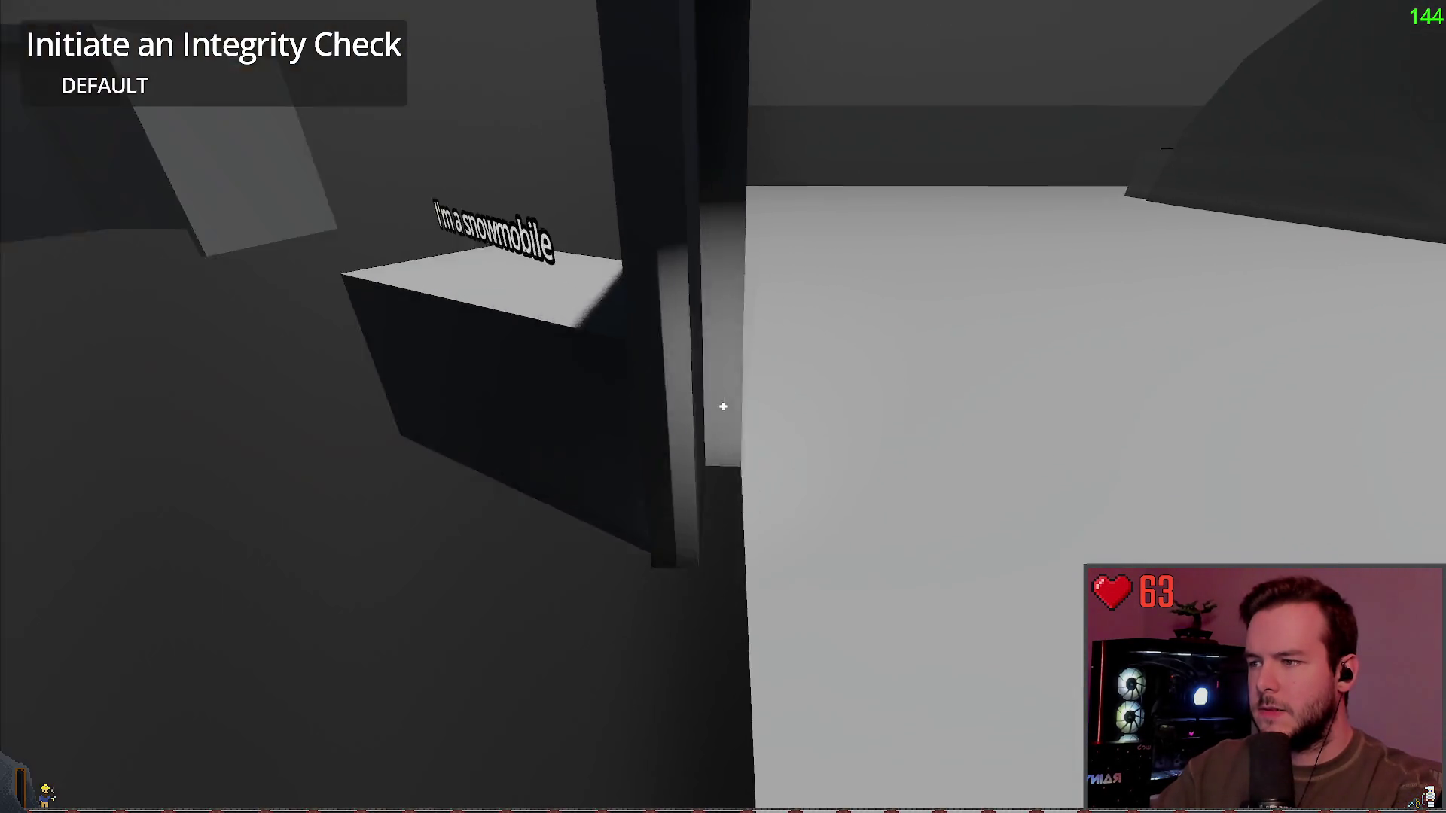
{"action": "key", "text": "e"}
Step: Cross the snowfield and climb the house stairs to the orange door panel, then pause
{"action": "key", "text": "w"}
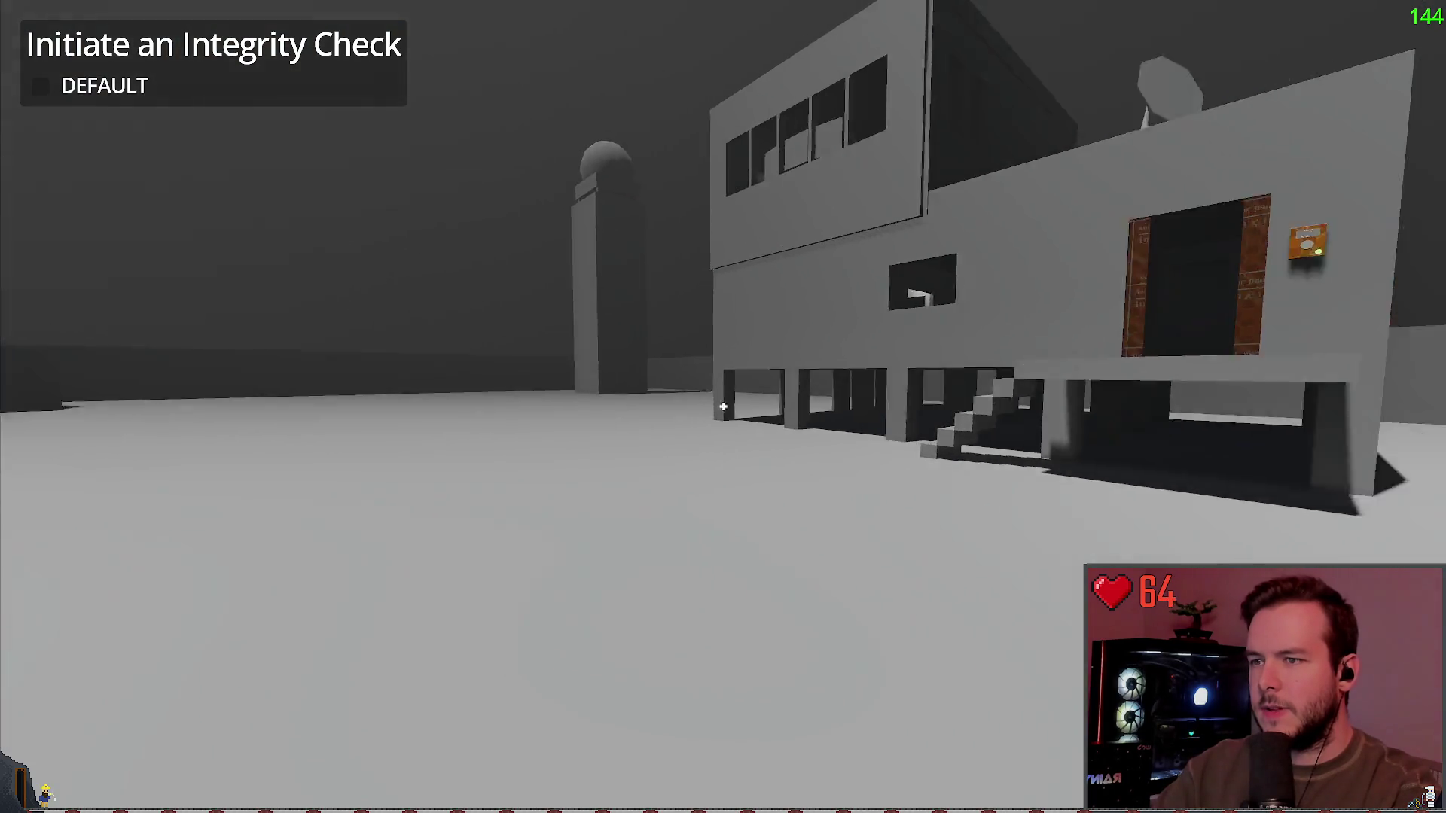
{"action": "key", "text": "w"}
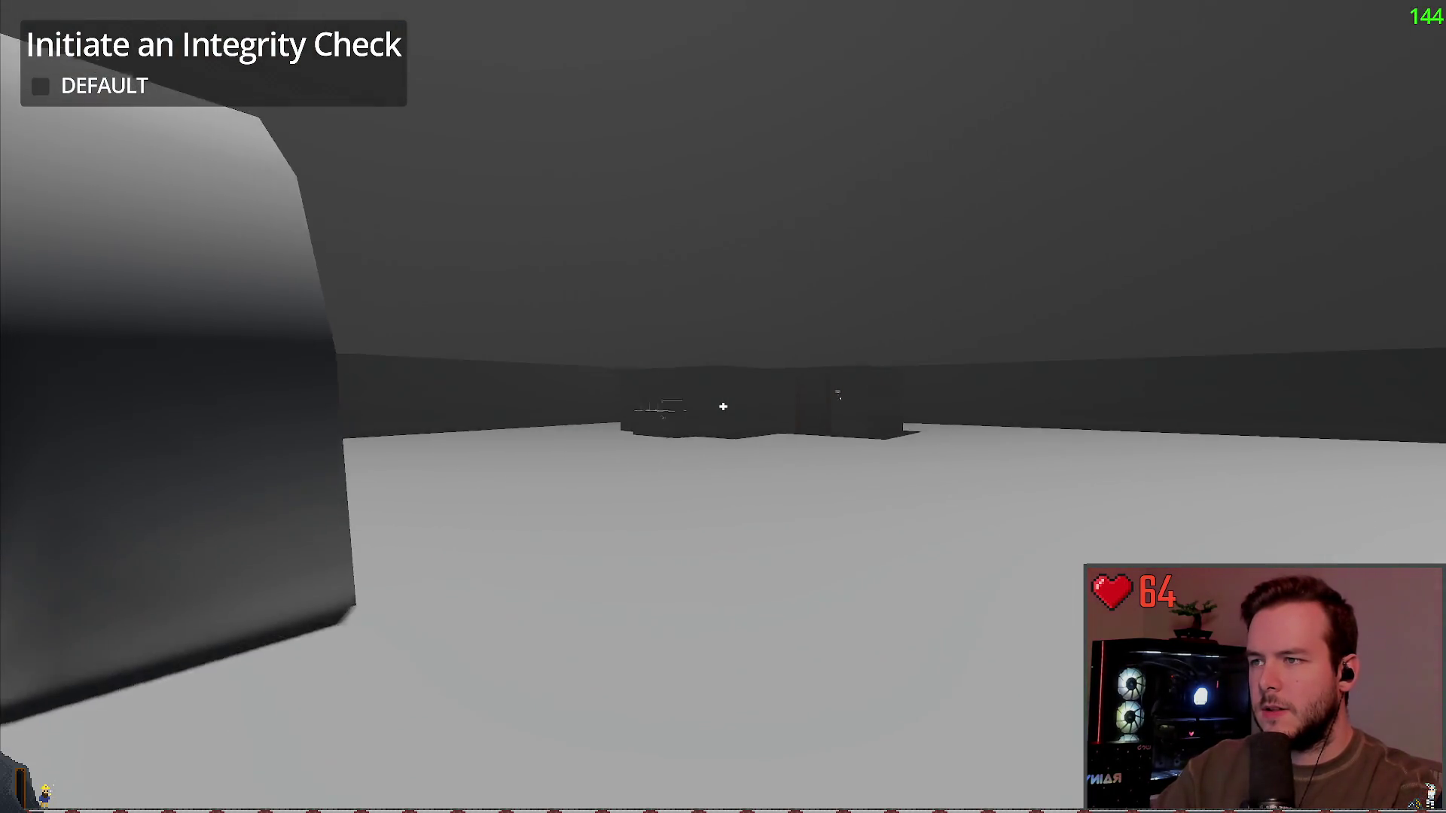
{"action": "key", "text": "w"}
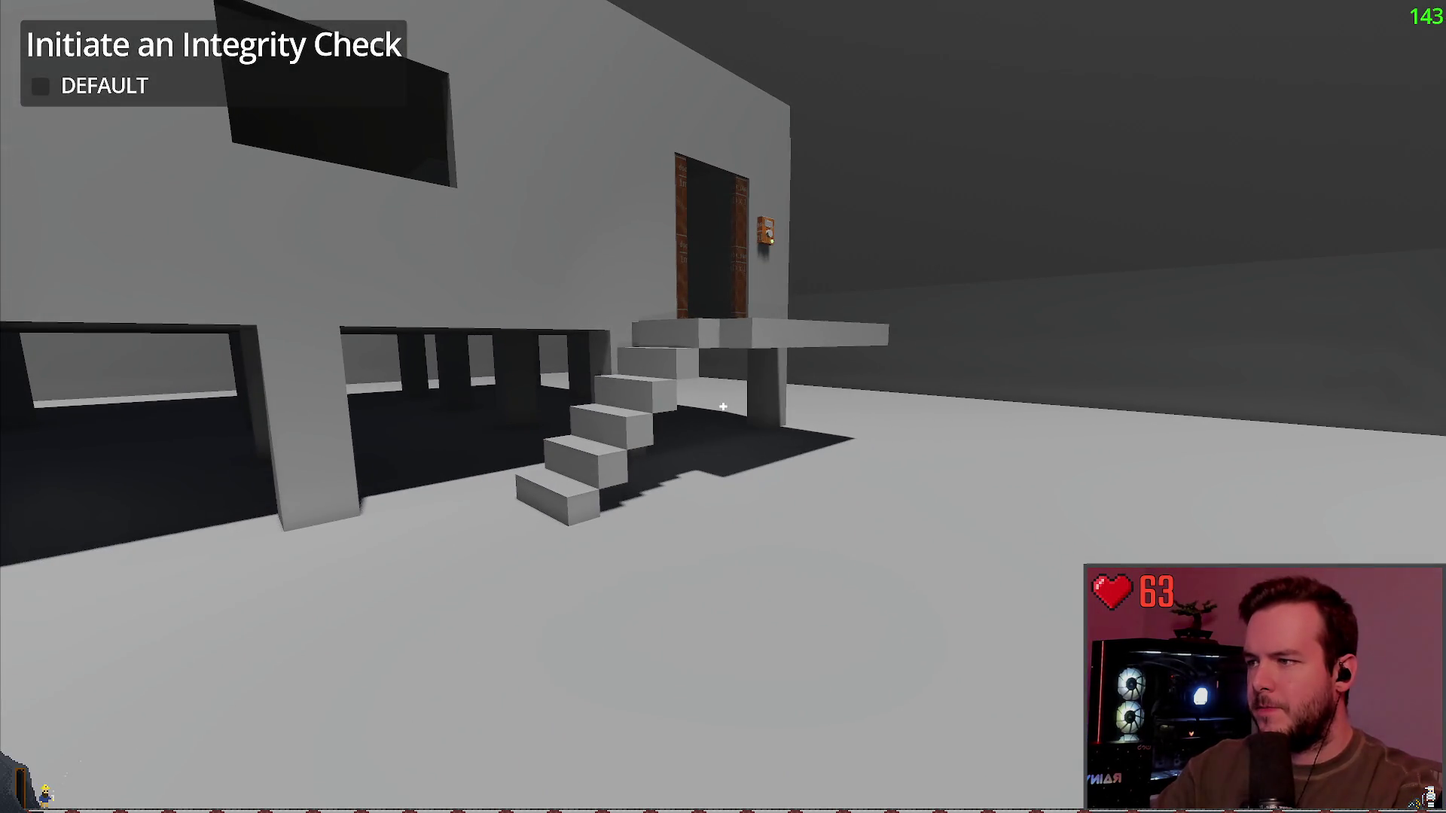
{"action": "key", "text": "w"}
{"action": "key", "text": "w"}
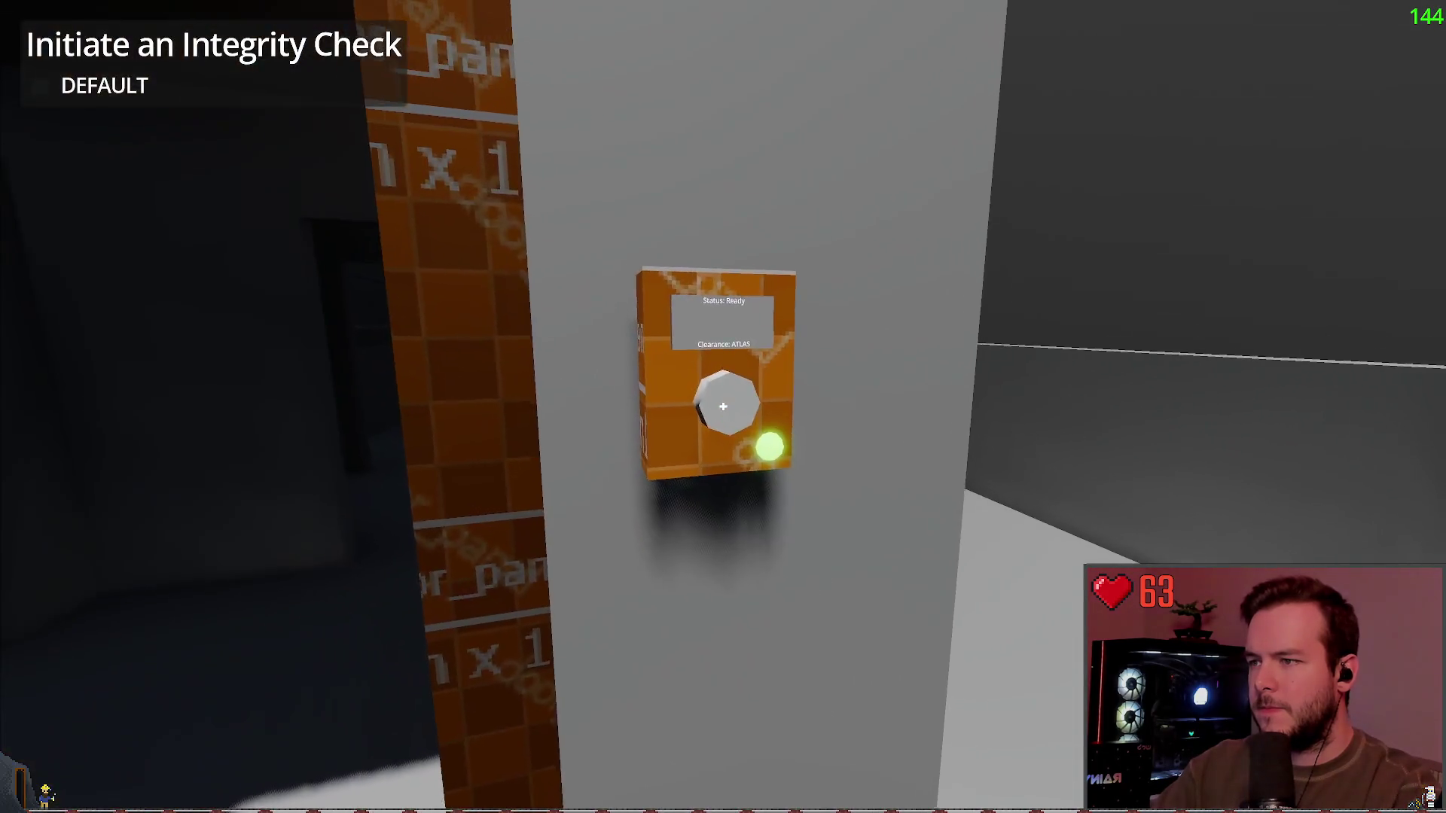
{"action": "key", "text": "w"}
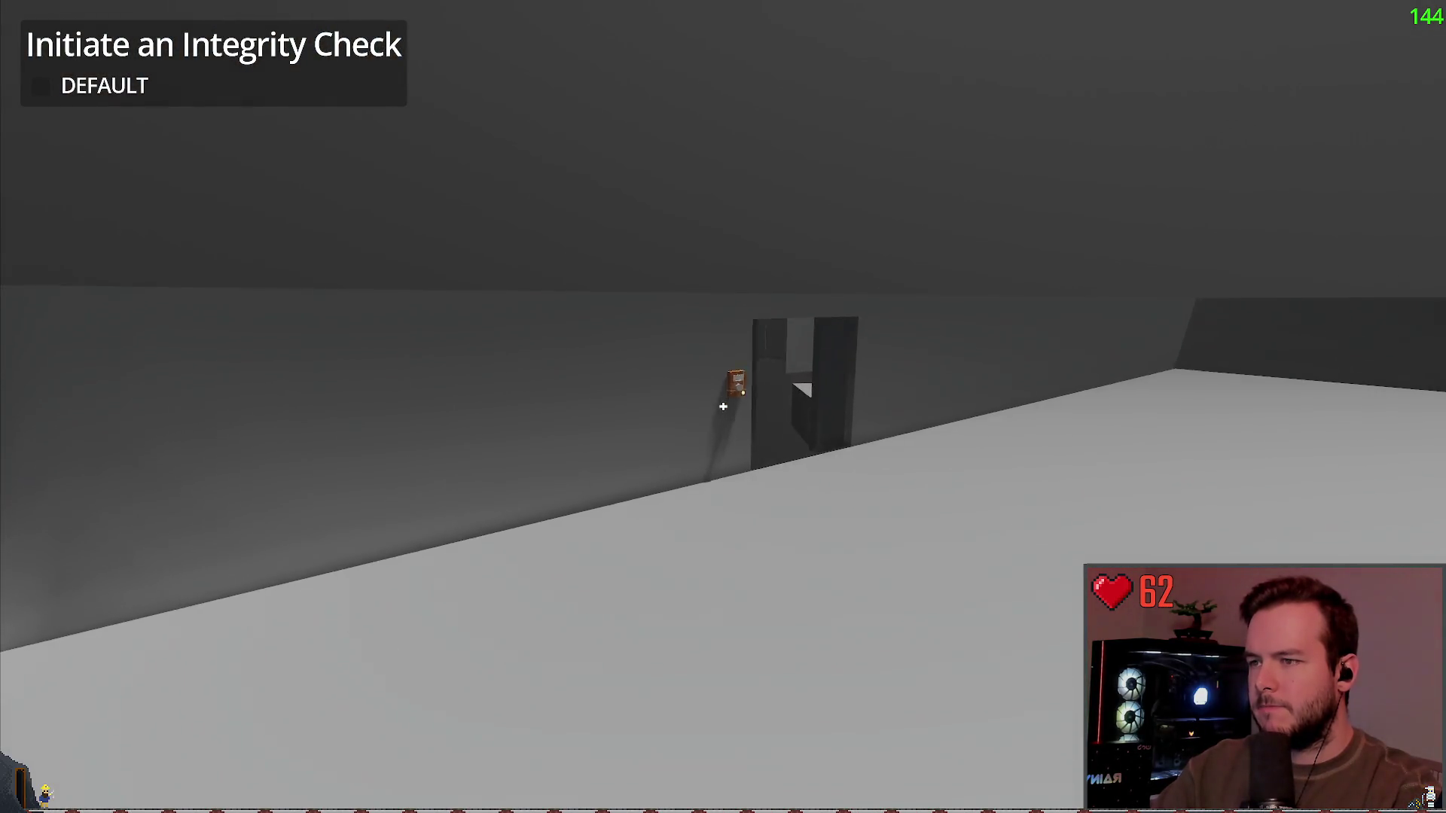
{"action": "key", "text": "s"}
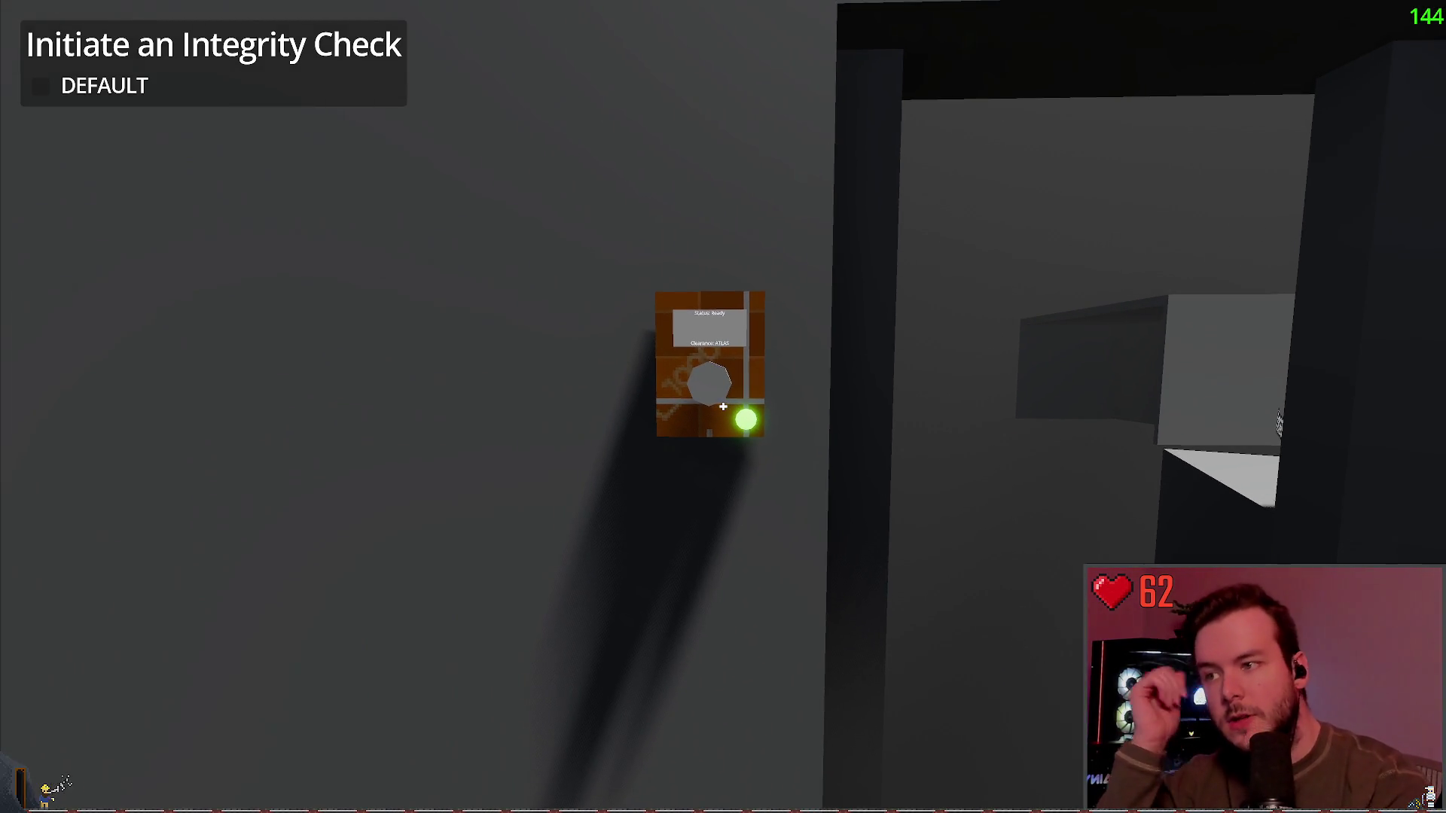
{"action": "key", "text": "s"}
{"action": "key", "text": "Escape"}
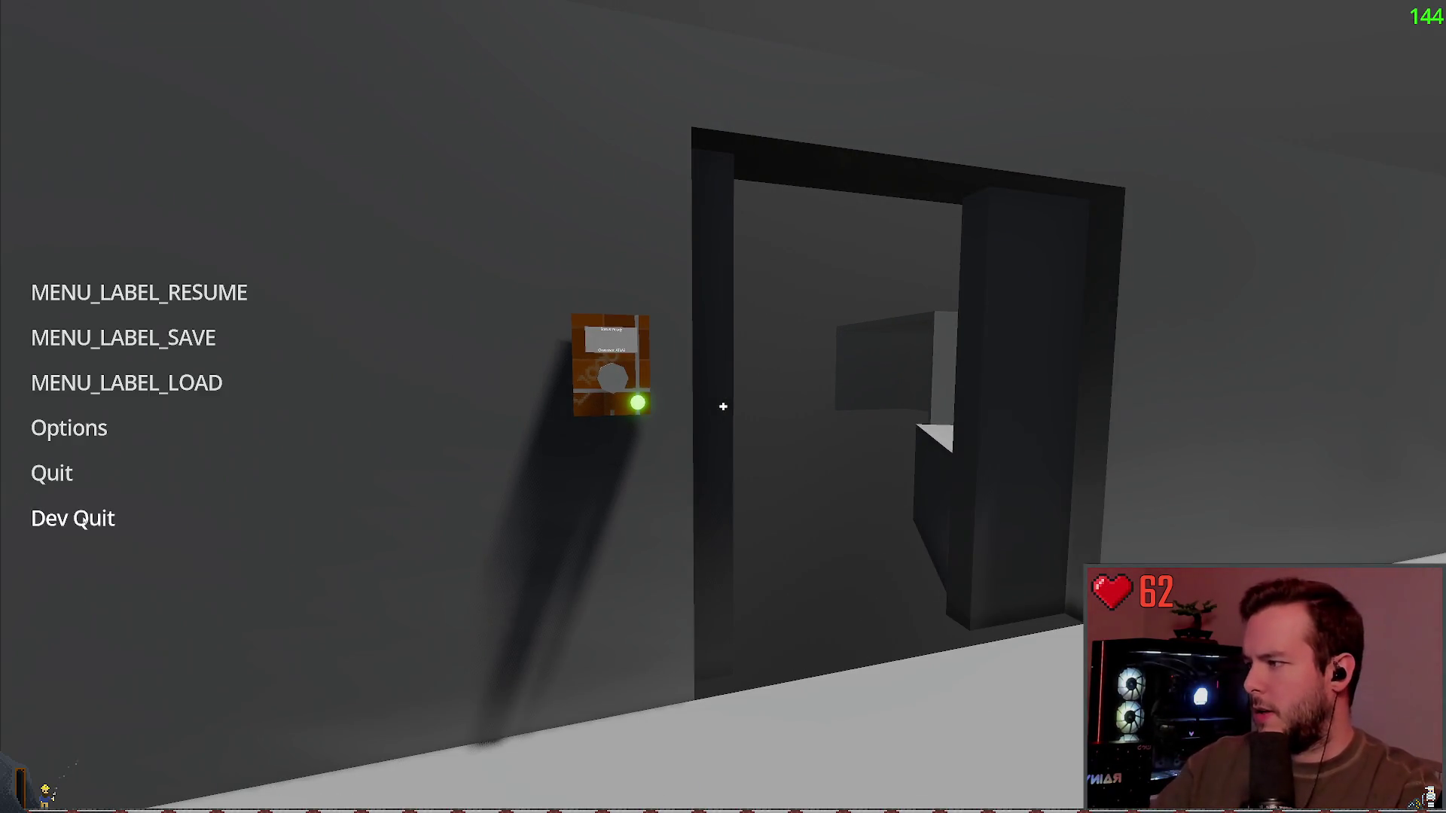
Step: Quit via Dev Quit, close the pocket_door scene tab, and run the project again
{"action": "left_click", "coordinate": [50, 518]}
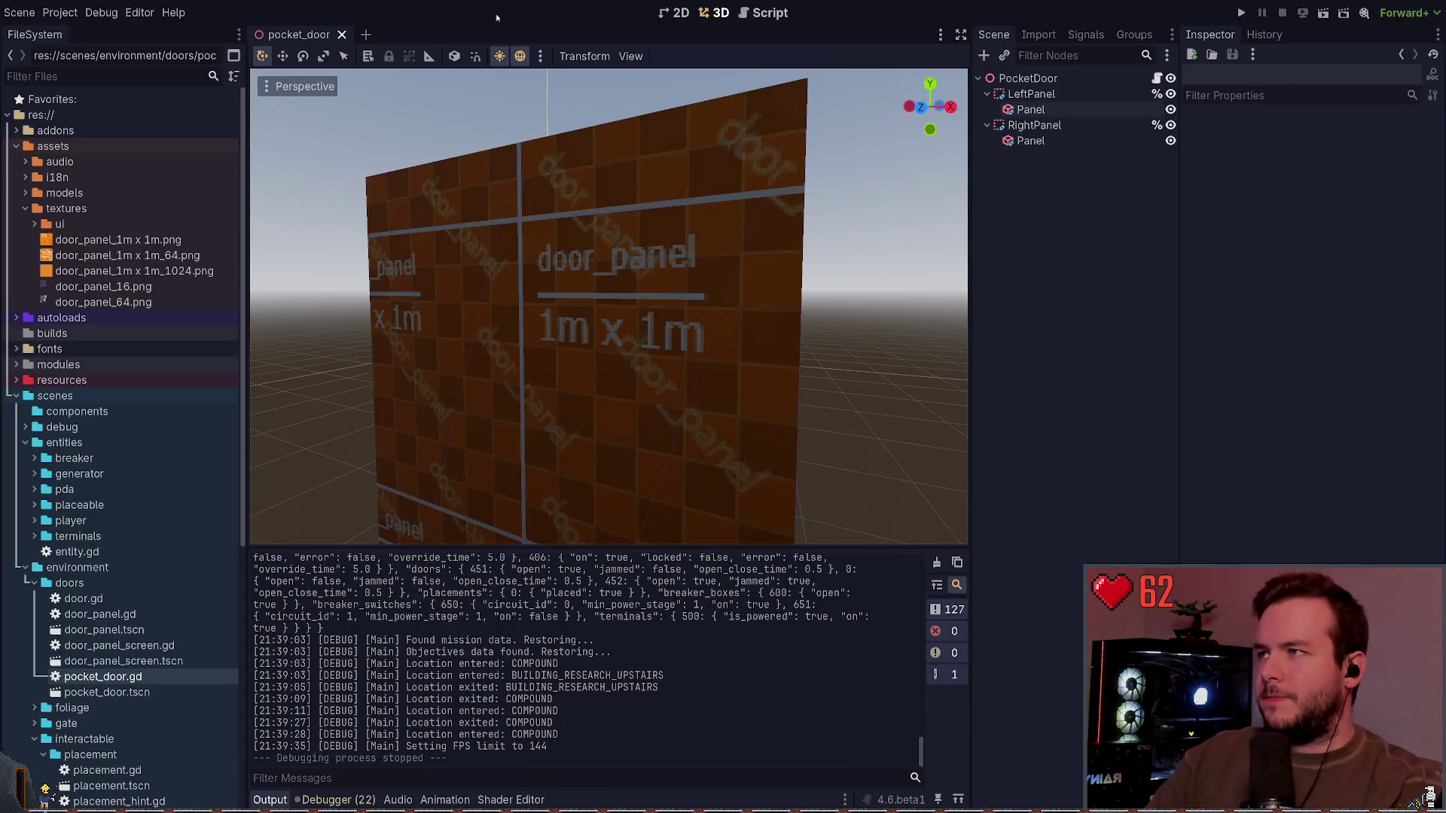
{"action": "left_click", "coordinate": [341, 35]}
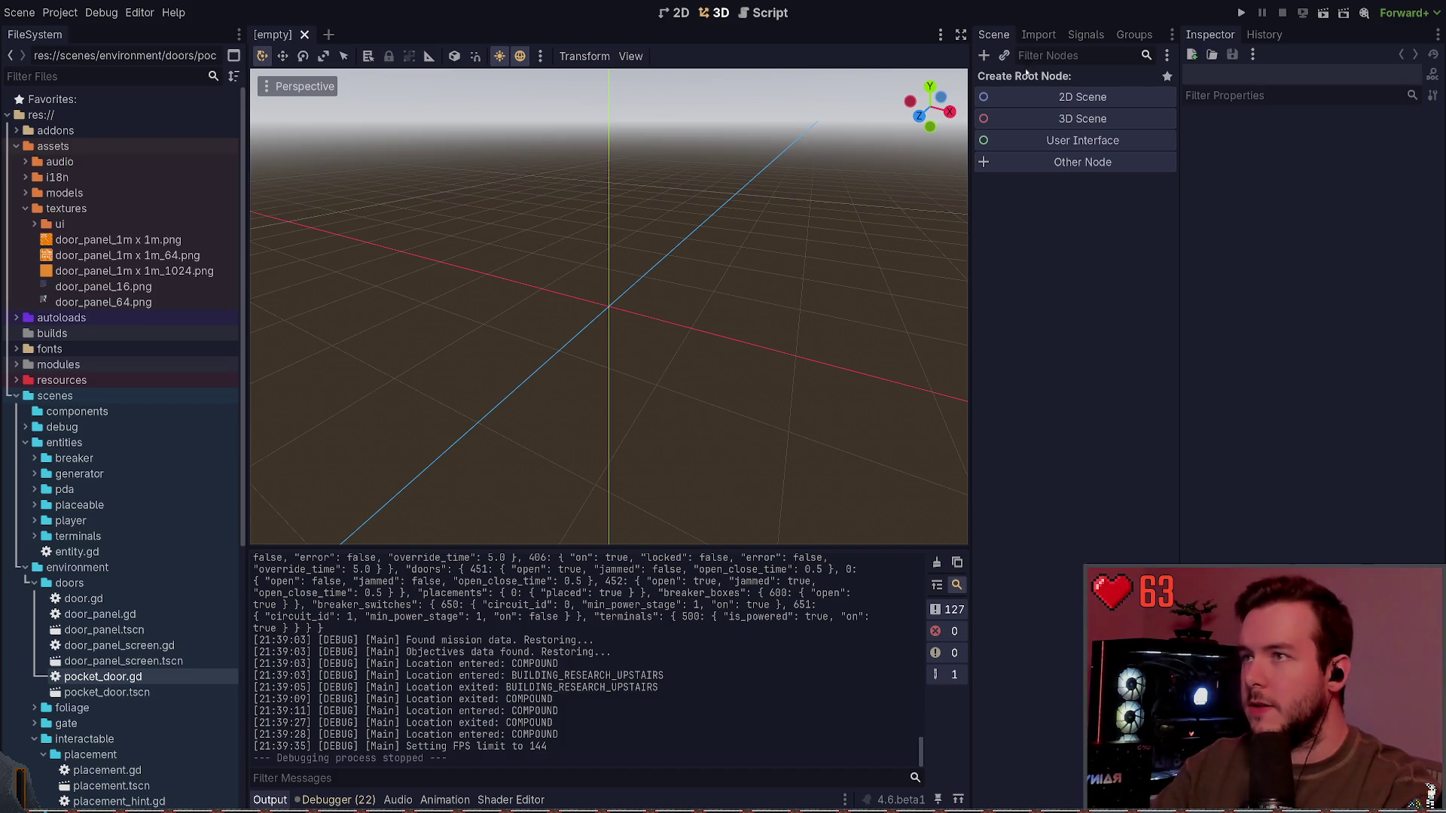
{"action": "left_click", "coordinate": [1236, 13]}
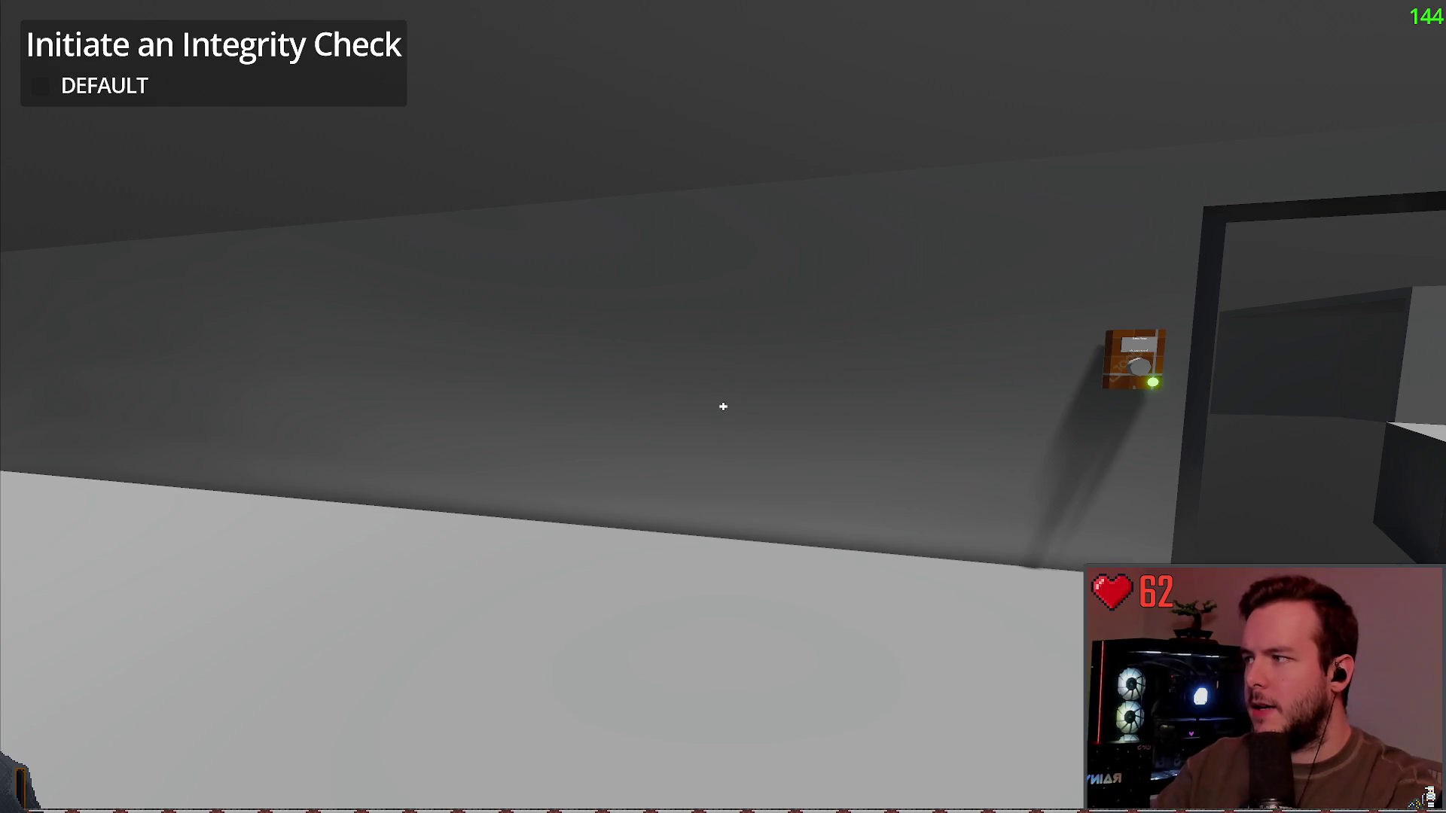
Step: Walk up to the house door, then open and close it with E
{"action": "key", "text": "w"}
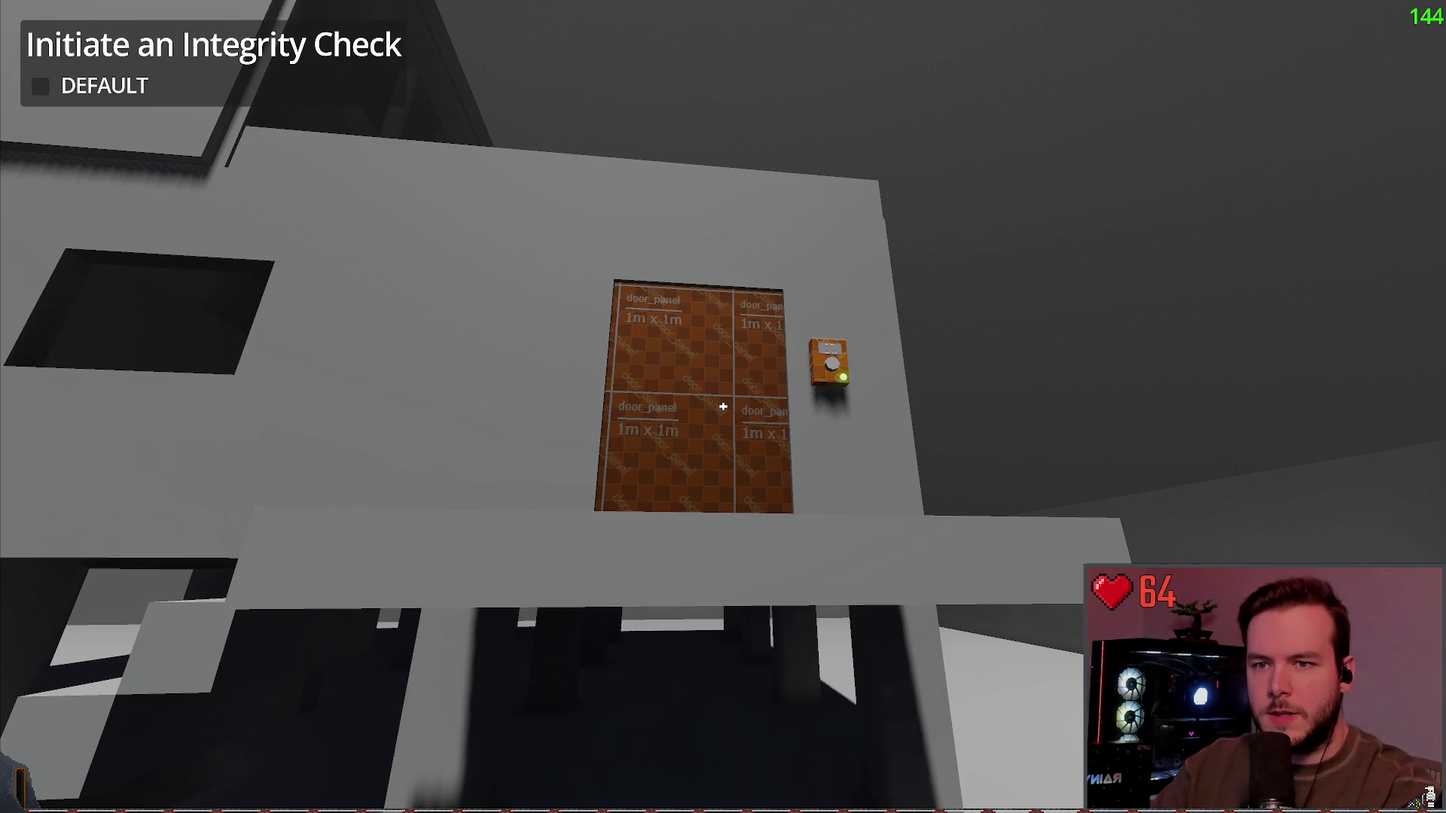
{"action": "key", "text": "e"}
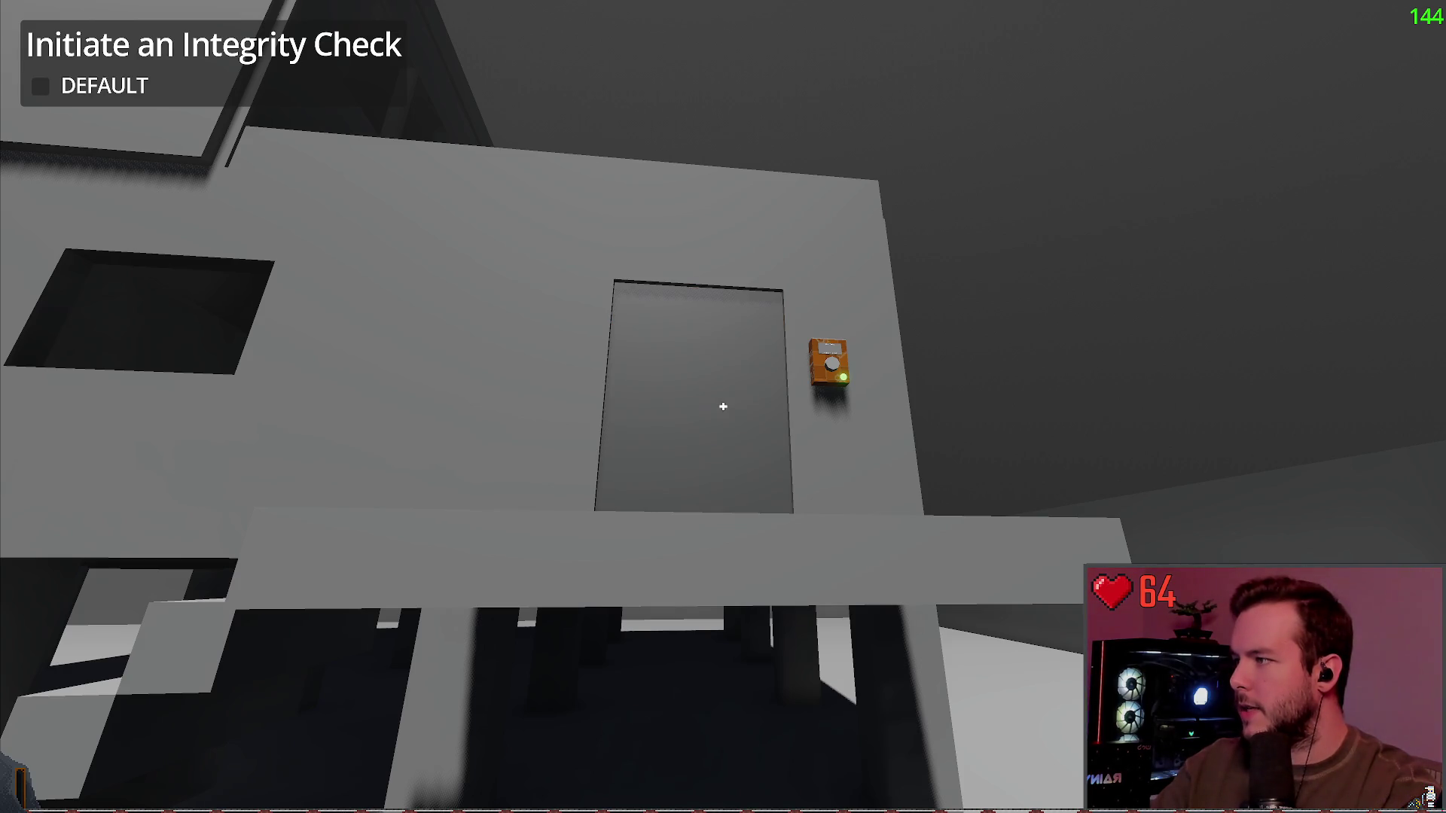
{"action": "key", "text": "e"}
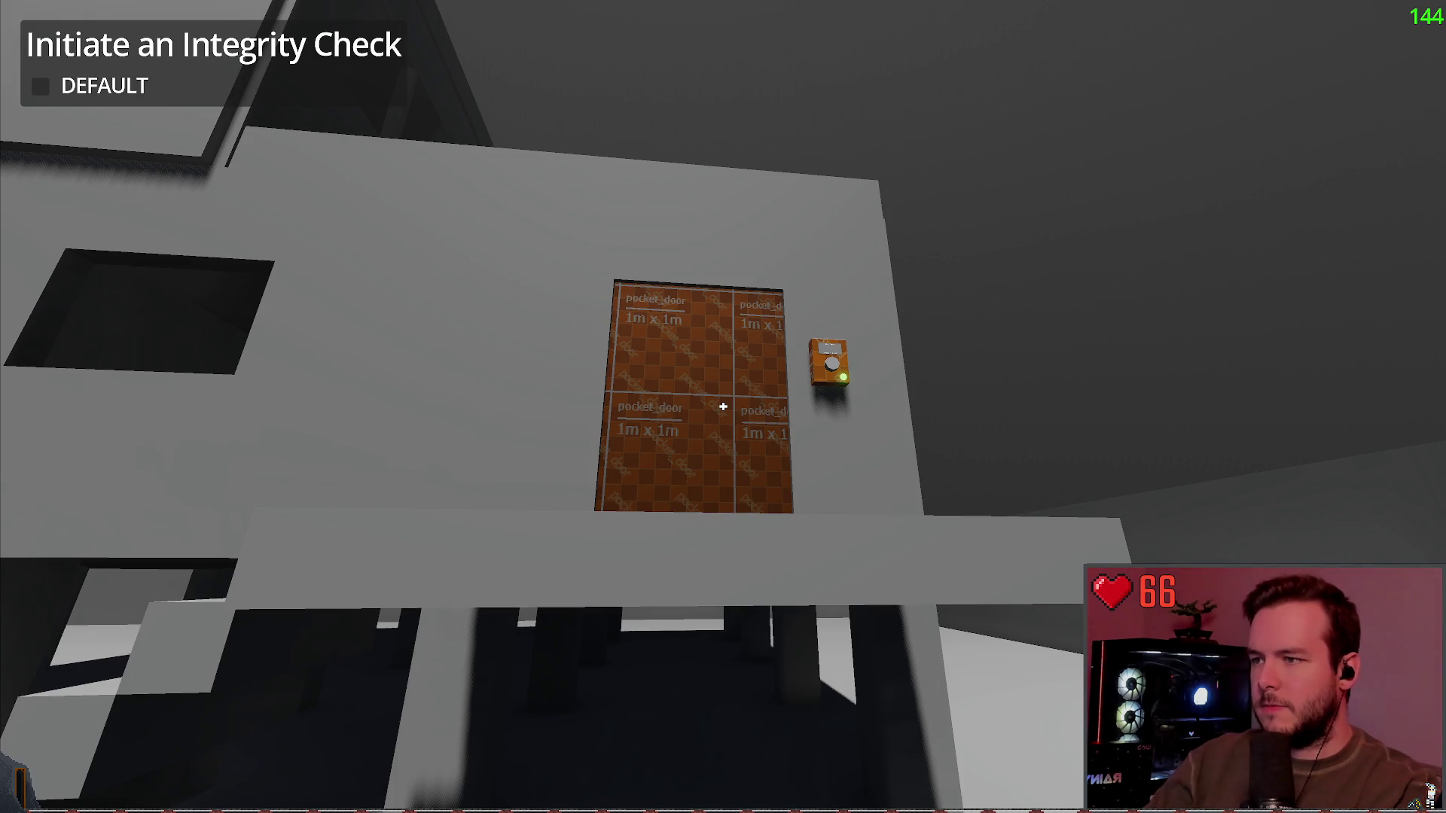
Step: Climb the stairs to inspect the door's orange pocket_door texture, then pause the game
{"action": "key", "text": "w"}
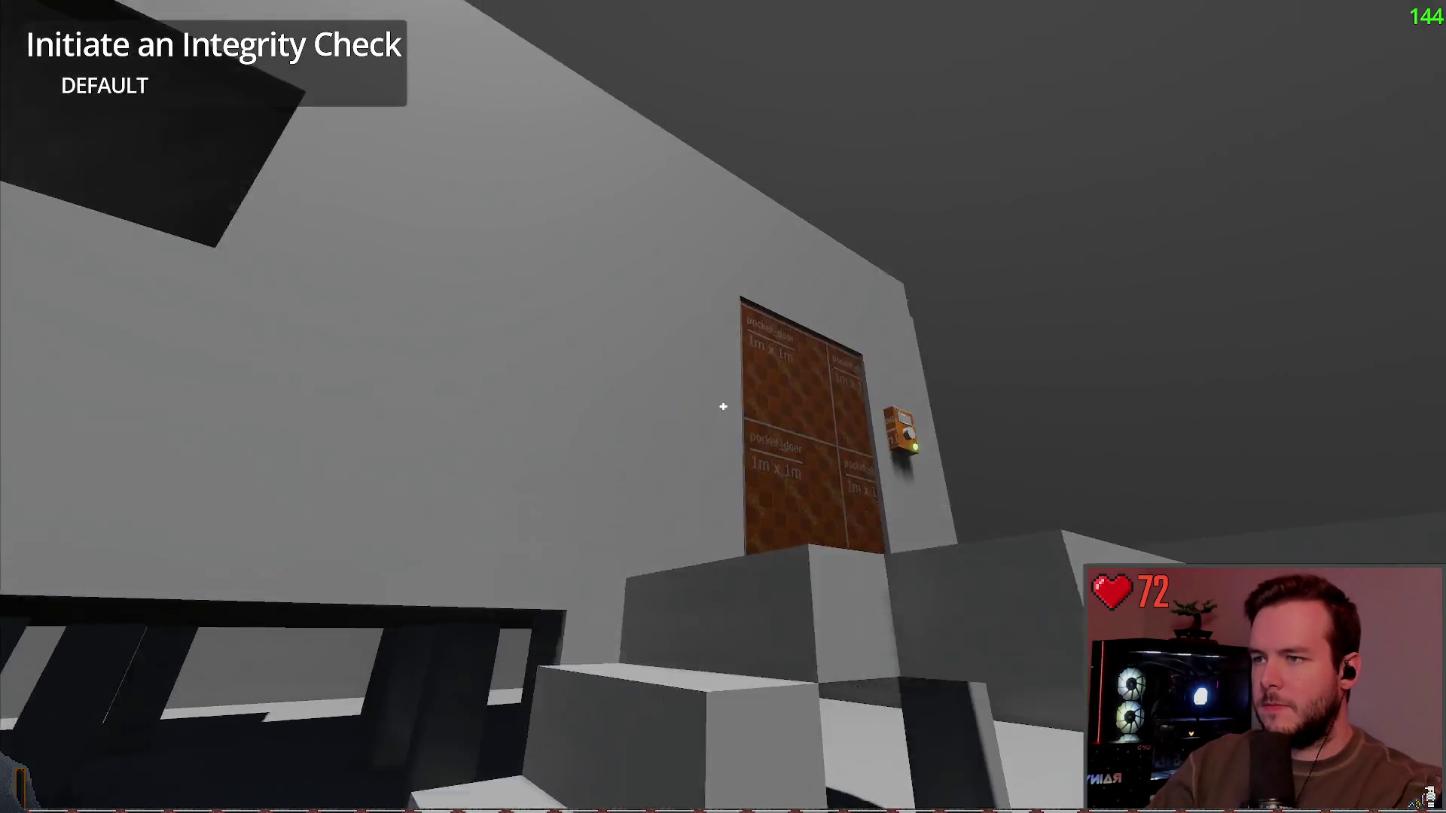
{"action": "key", "text": "w"}
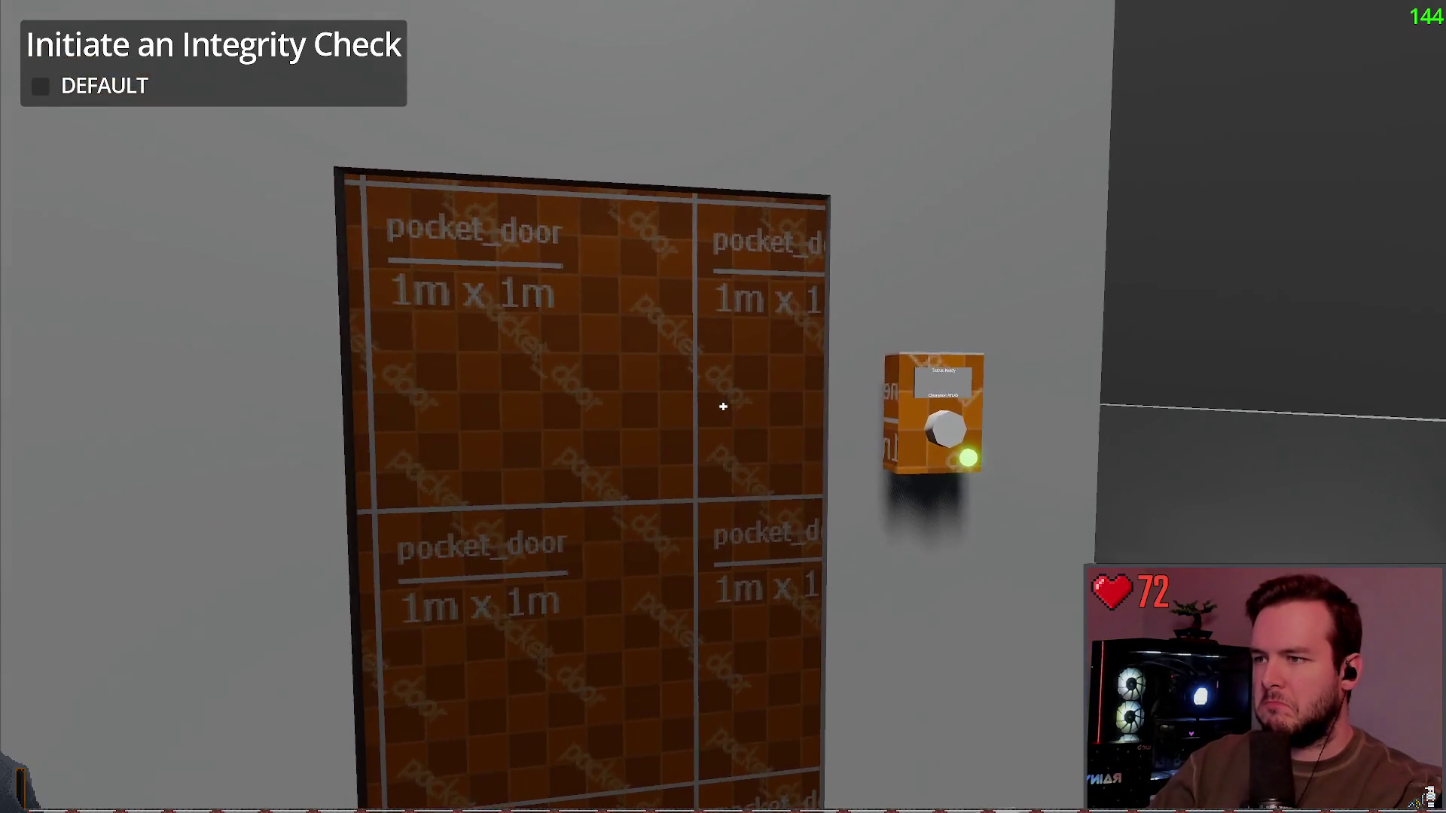
{"action": "key", "text": "a"}
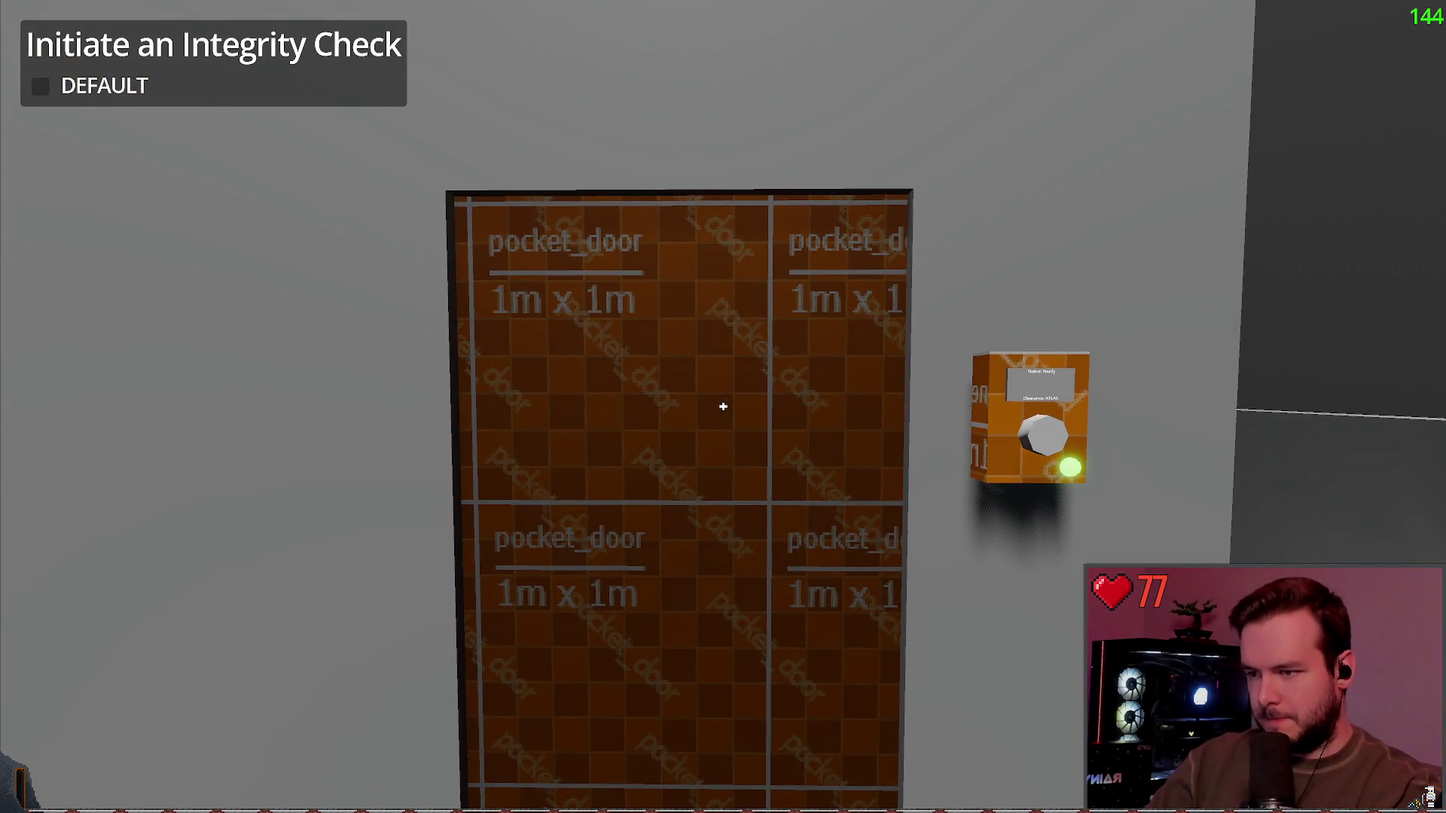
{"action": "key", "text": "w"}
{"action": "key", "text": "s"}
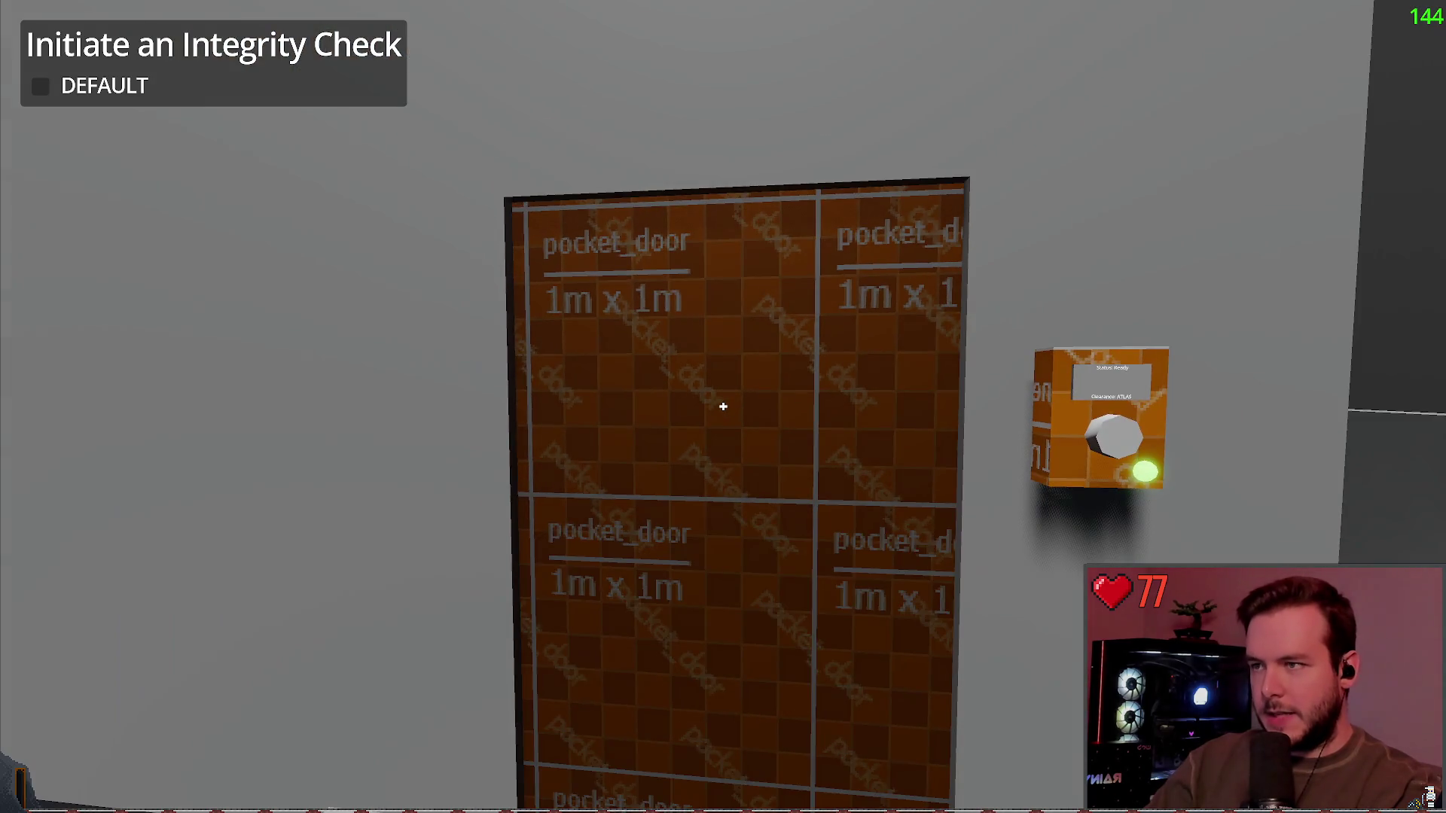
{"action": "key", "text": "w"}
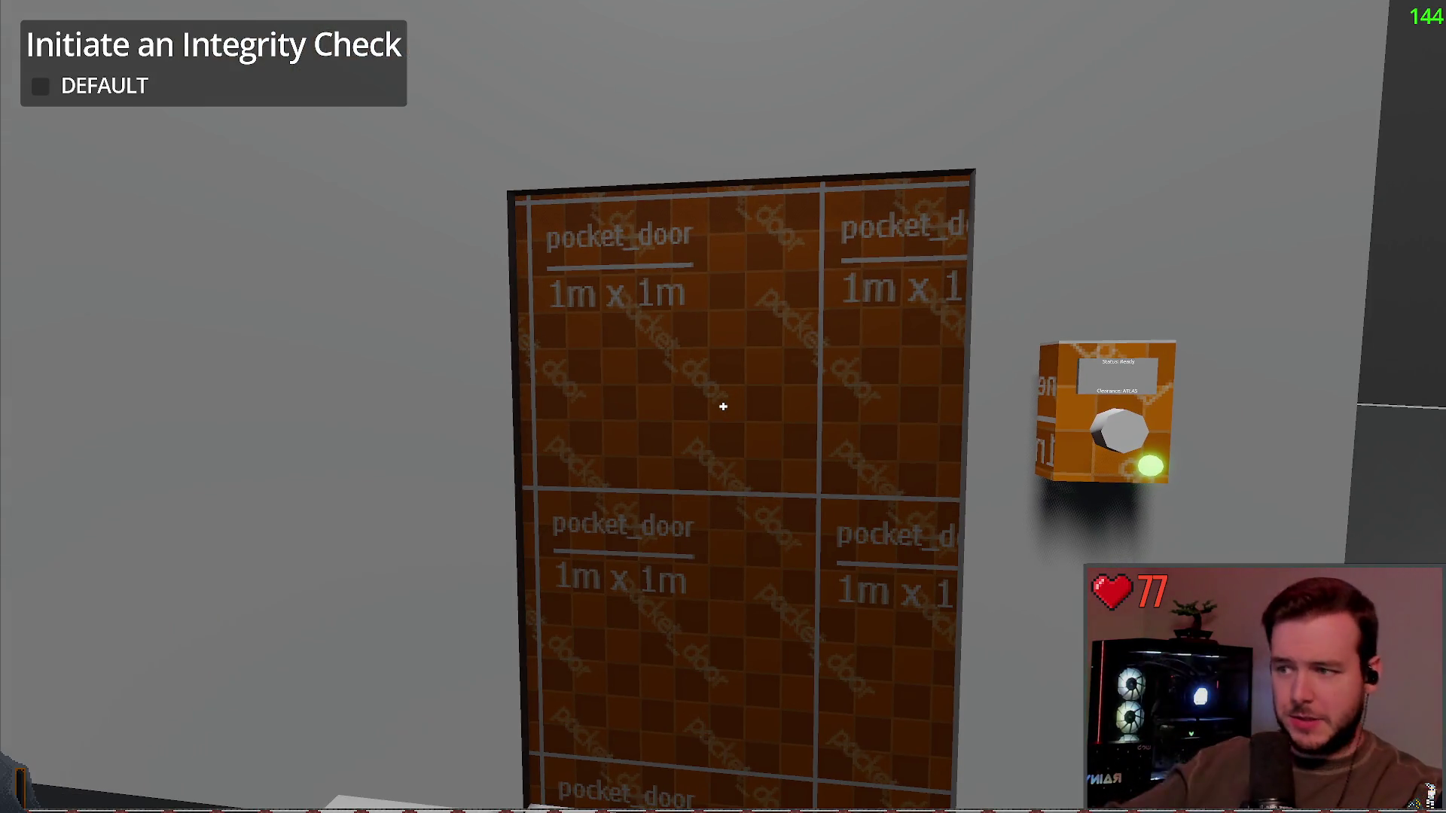
{"action": "key", "text": "Escape"}
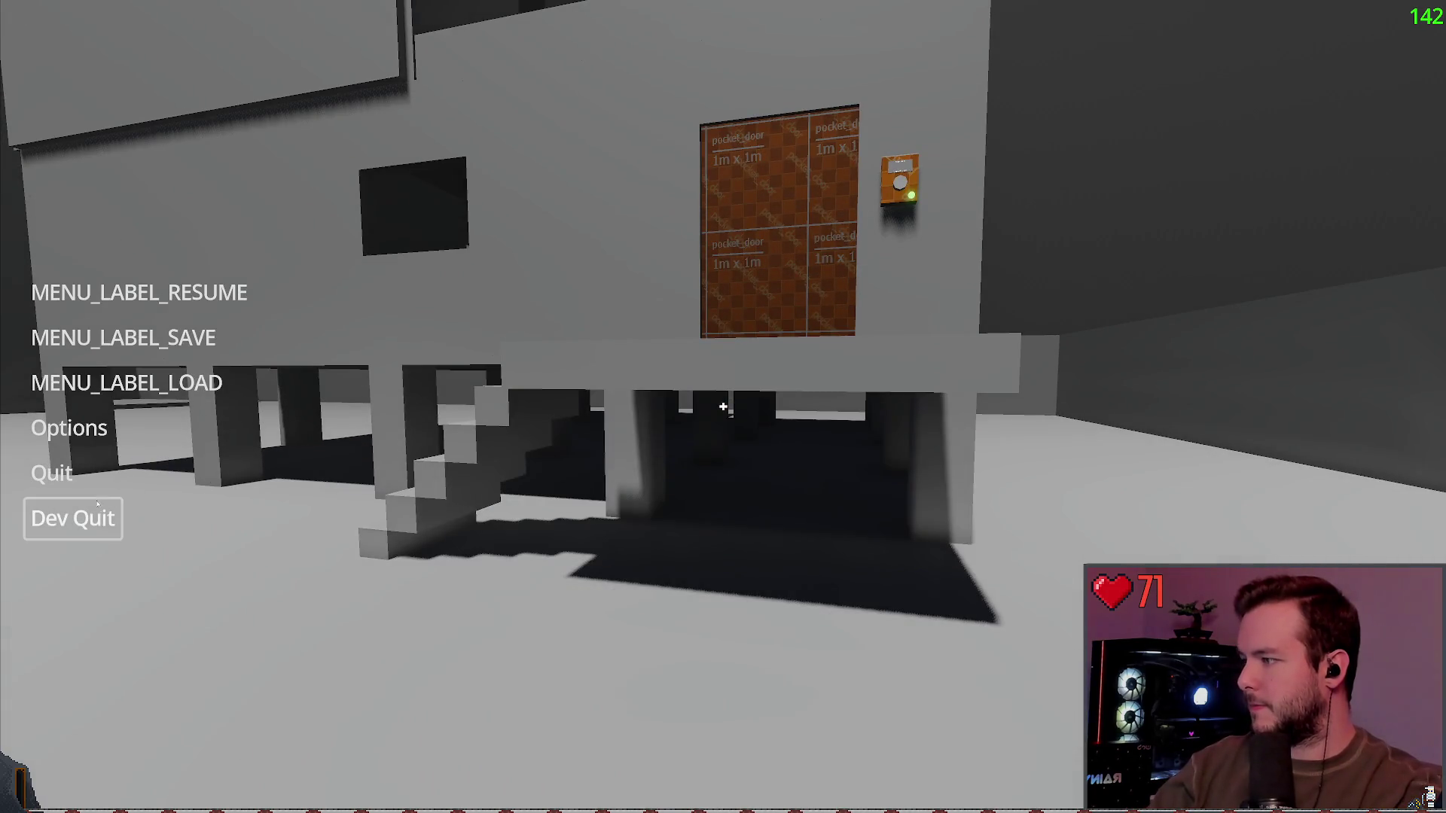
Step: Quit the playtest and stage pocket_door.tscn with git add in the drop-down terminal
{"action": "left_click", "coordinate": [98, 504]}
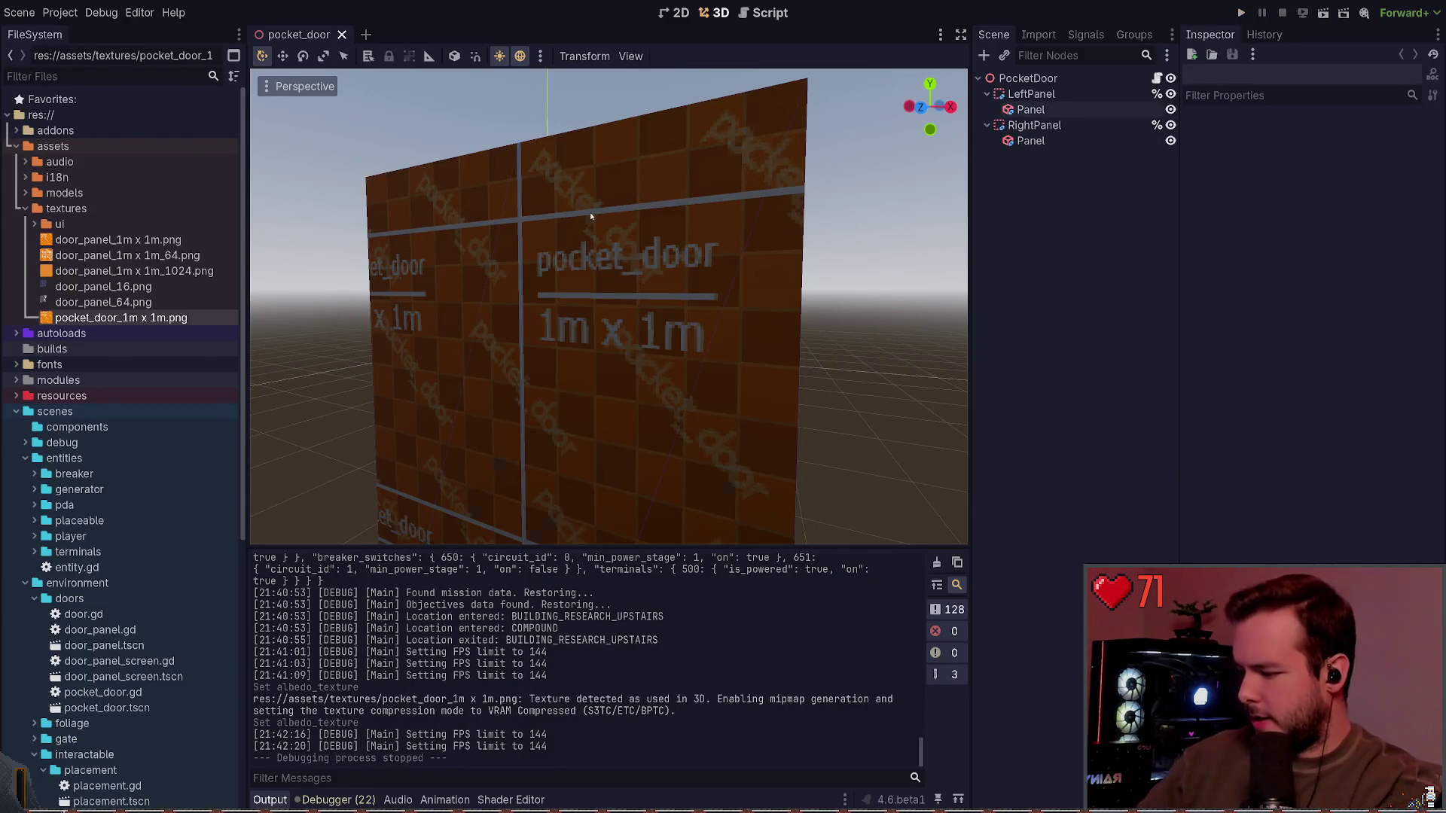
{"action": "key", "text": "super+grave"}
{"action": "type", "text": "git a"}
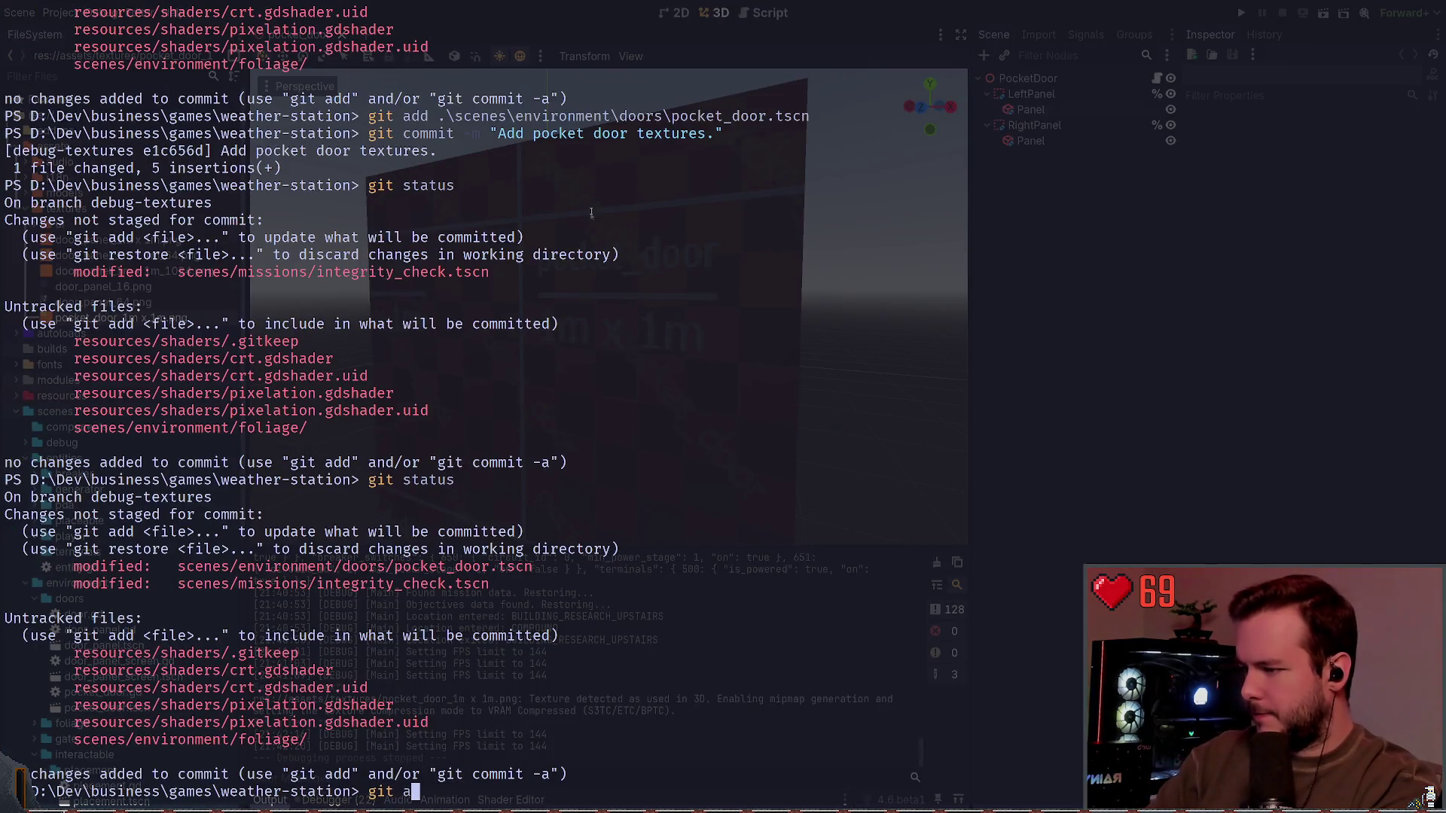
{"action": "key", "text": "BackSpace"}
{"action": "type", "text": "diff .\\scenes\\entities\\n"}
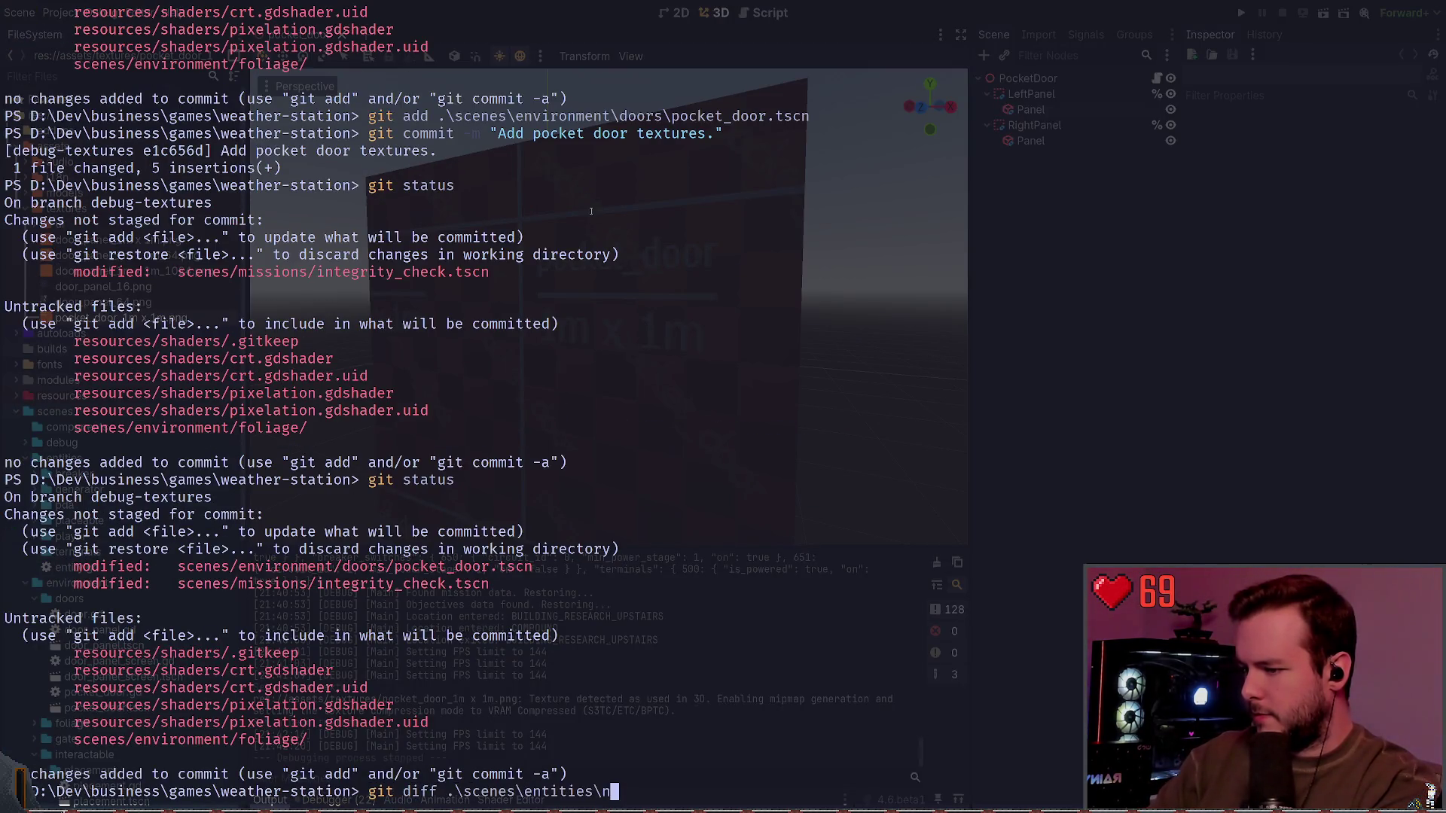
{"action": "key", "text": "ctrl+c"}
{"action": "type", "text": "git add"}
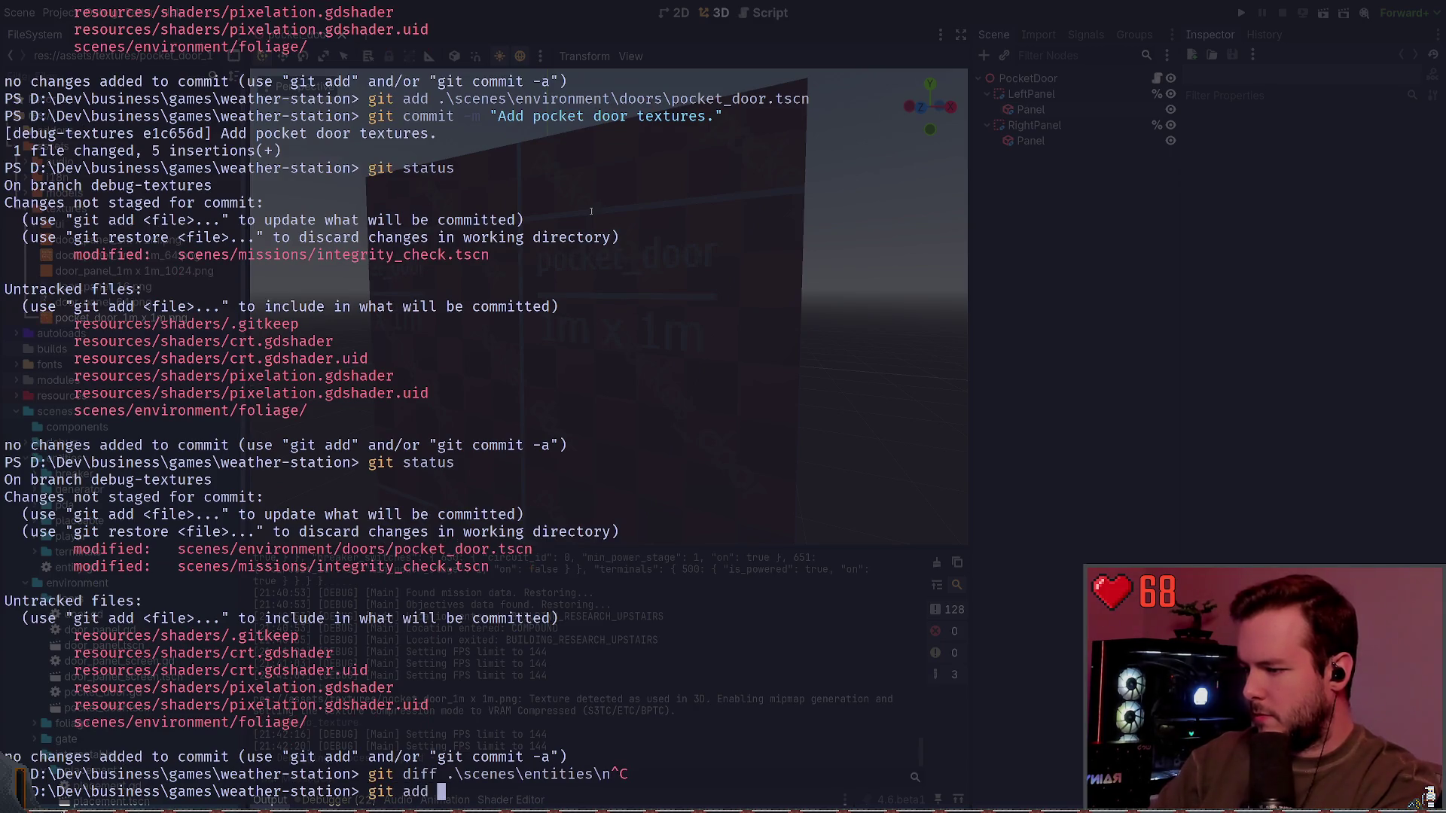
{"action": "key", "text": "Up"}
{"action": "key", "text": "Return"}
Step: Amend the 'Add pocket door textures.' commit with its message unchanged, then run git status
{"action": "type", "text": "git "}
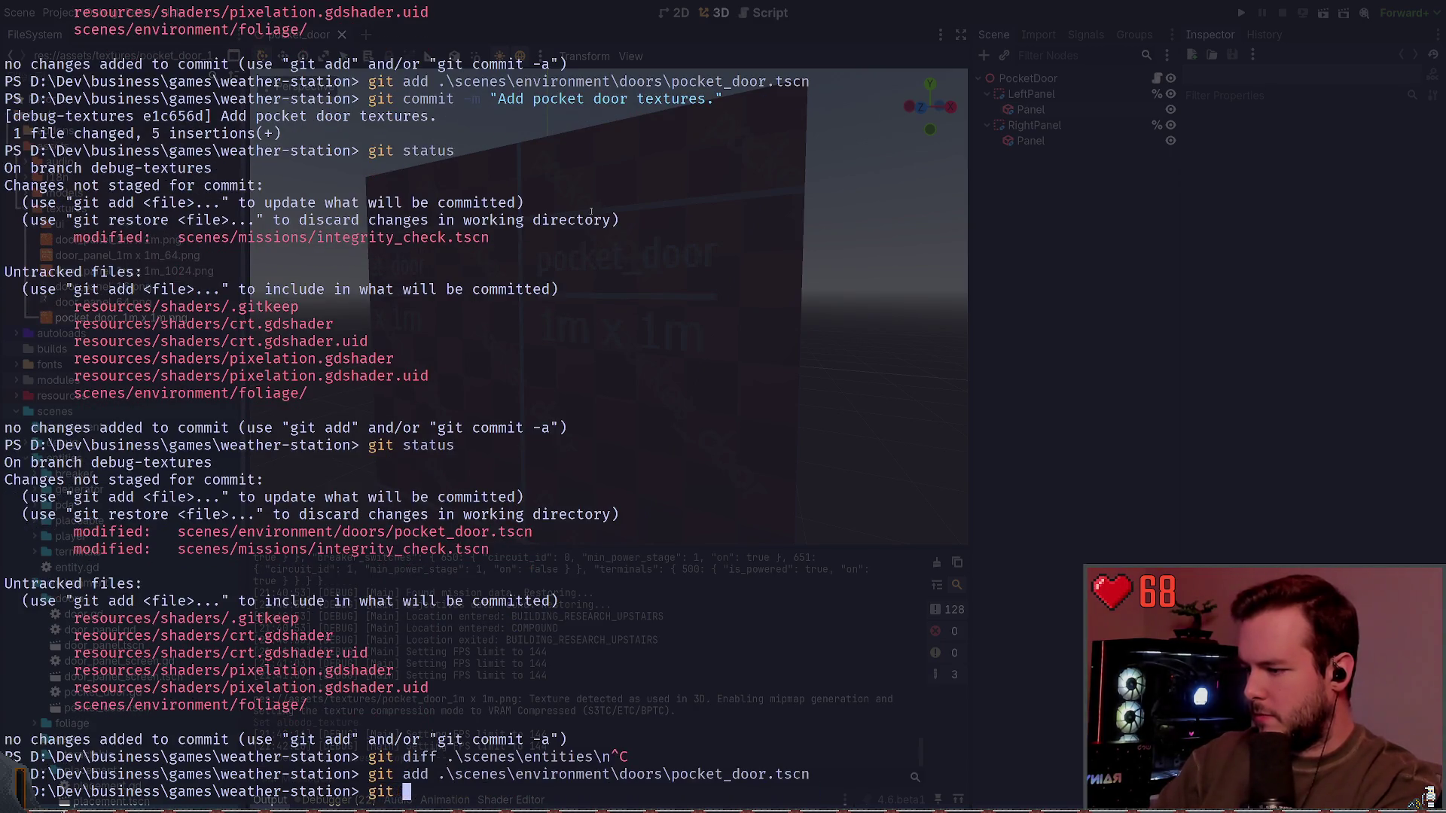
{"action": "type", "text": "commit --amend"}
{"action": "key", "text": "Return"}
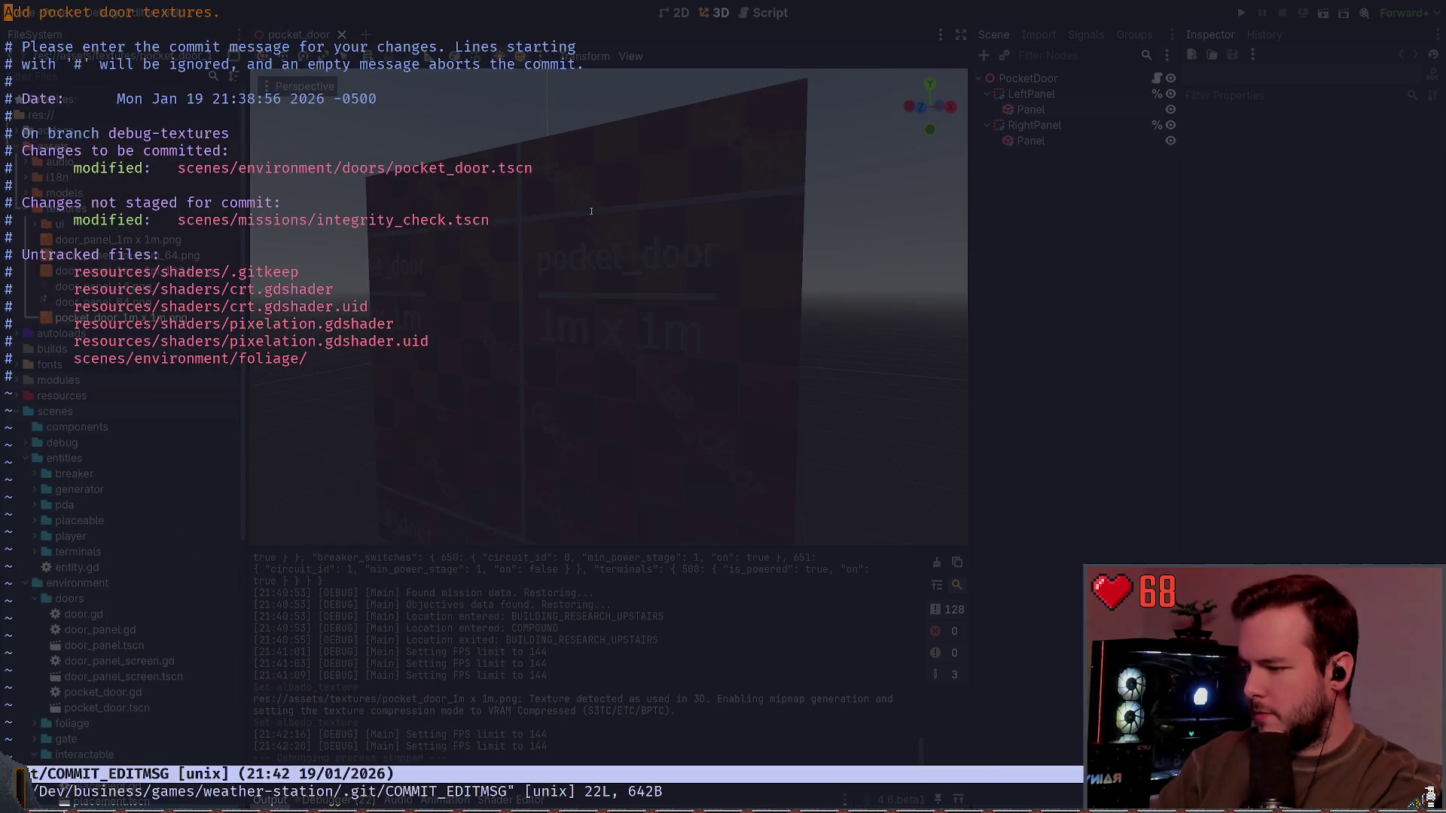
{"action": "type", "text": ":wq"}
{"action": "key", "text": "Return"}
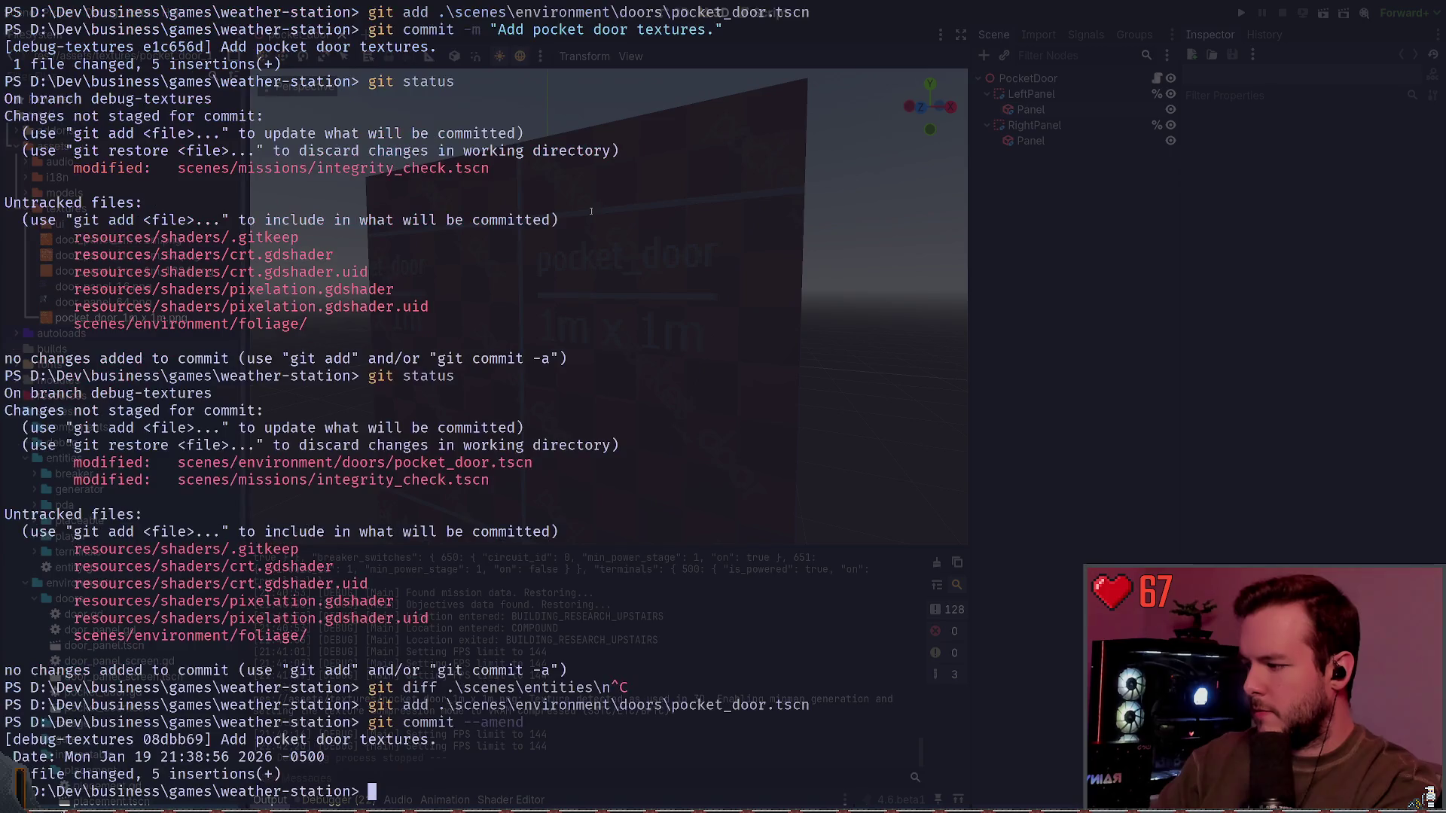
{"action": "type", "text": "git status"}
{"action": "key", "text": "Return"}
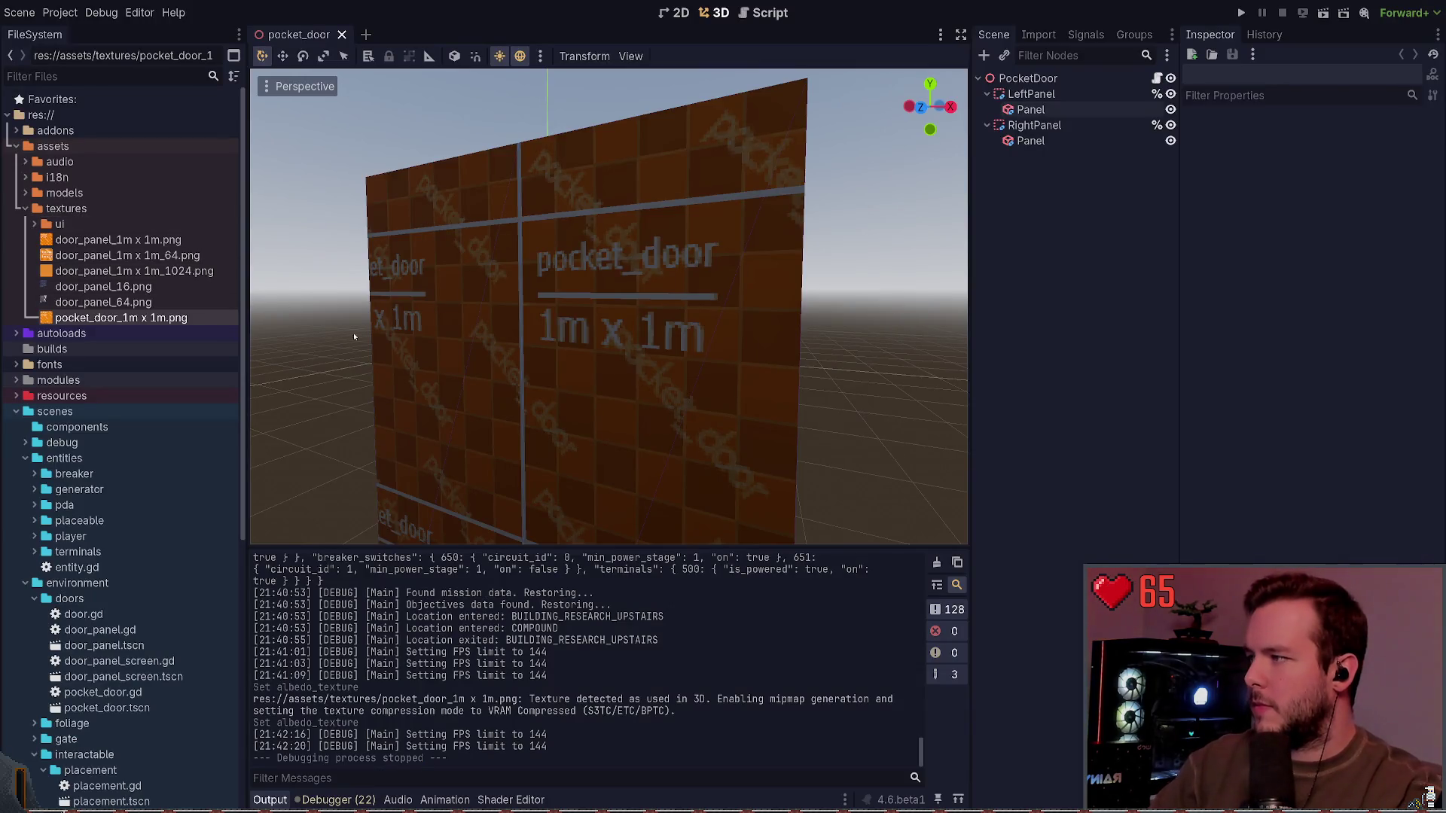
Step: Select the door_panel_64.png and door_panel_1m x 1m_64.png textures and toggle the ui folder
{"action": "left_click", "coordinate": [105, 302]}
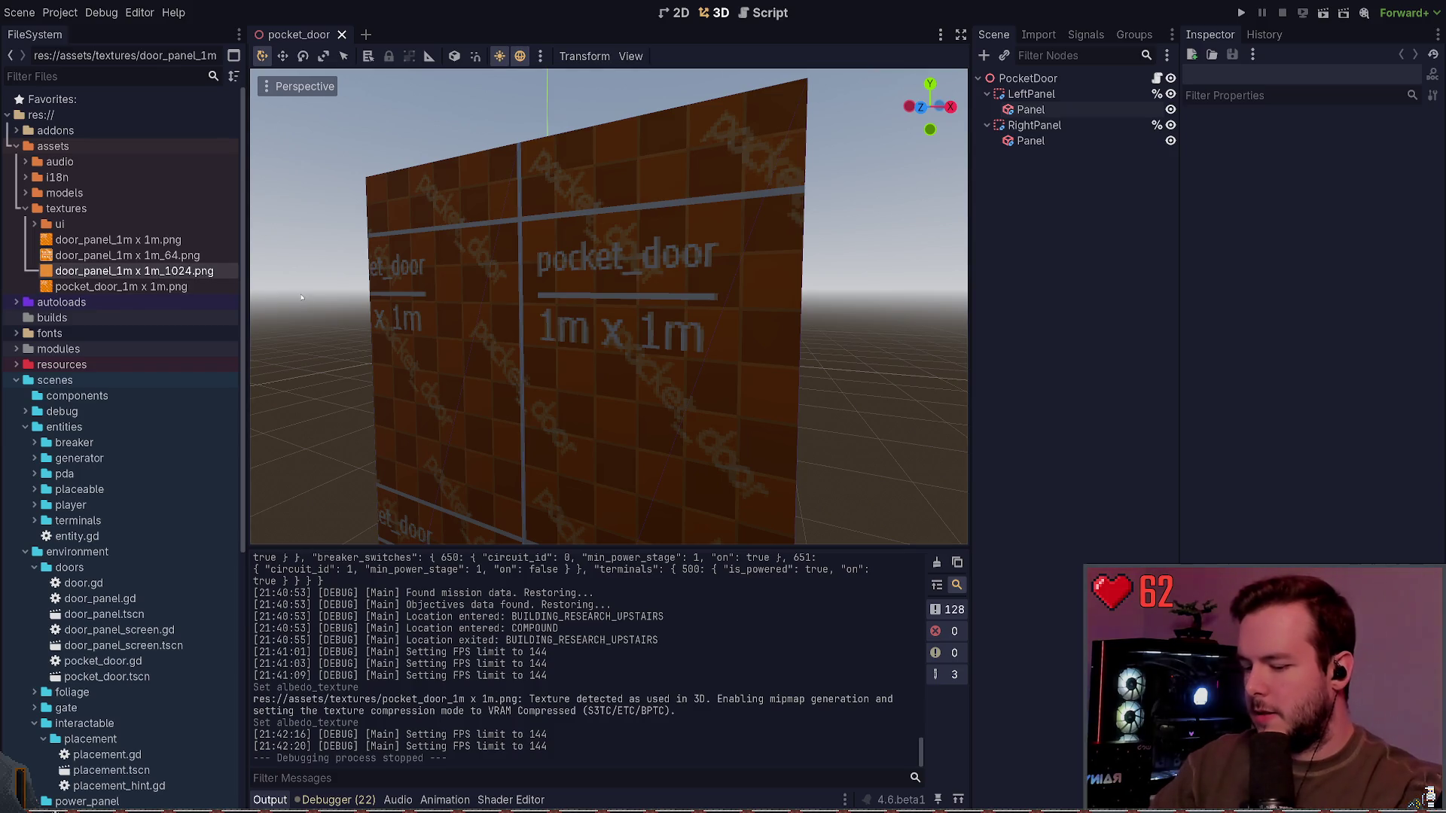
{"action": "left_click", "coordinate": [120, 256]}
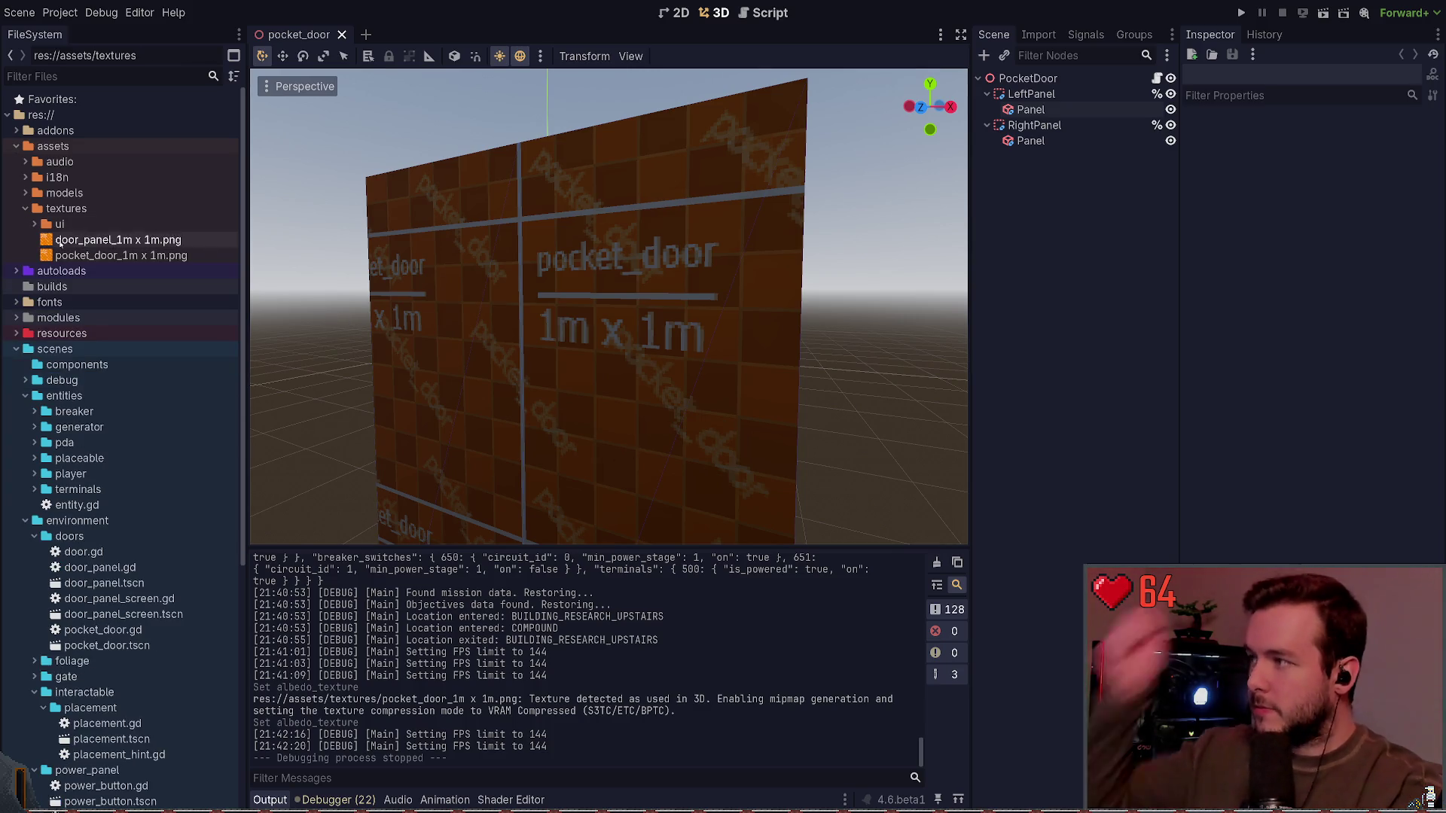
{"action": "left_click", "coordinate": [34, 224]}
{"action": "left_click", "coordinate": [34, 224]}
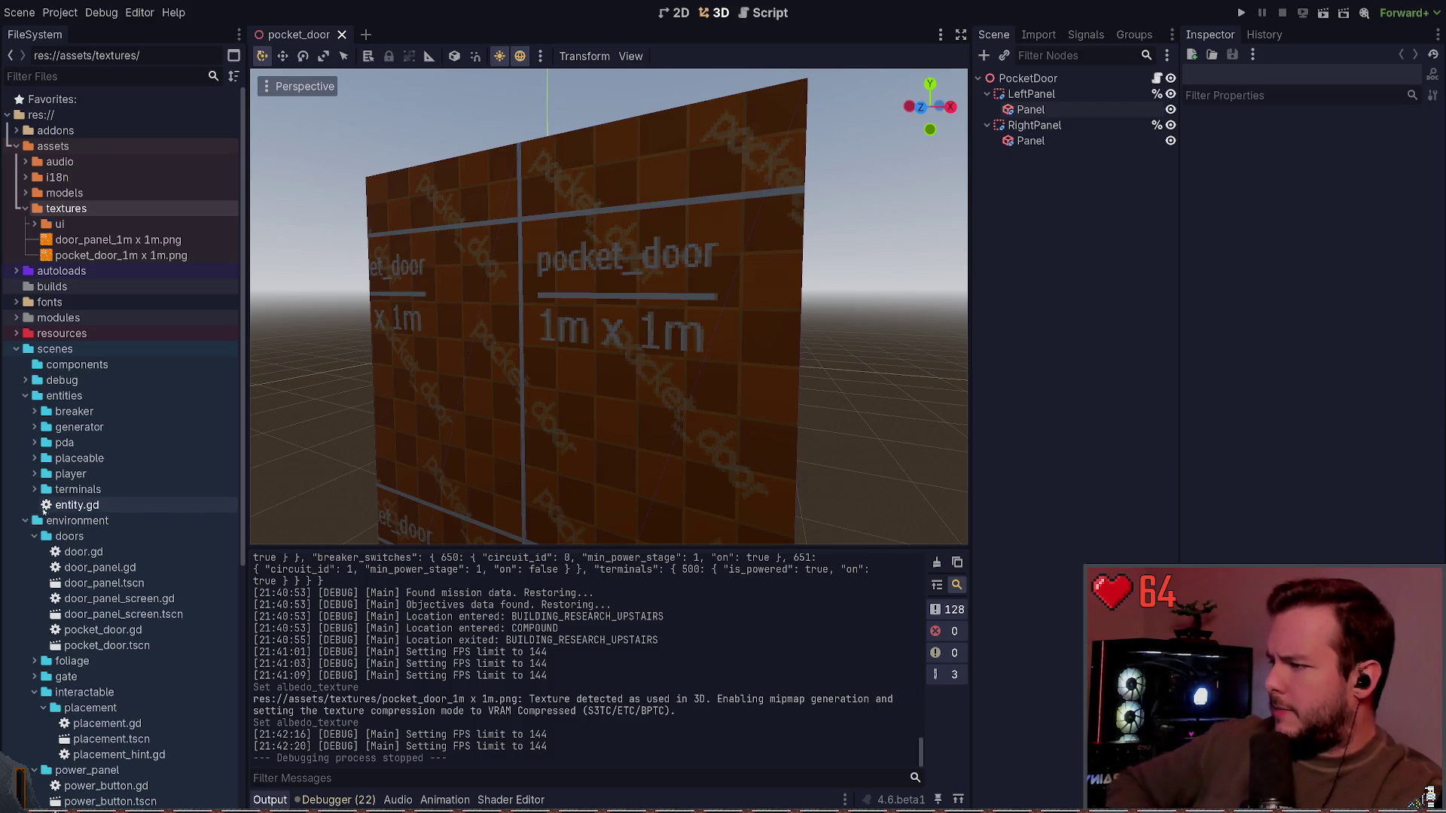
Step: Collapse the doors, interactable, power_panel, levels, environment and entities folders in FileSystem
{"action": "left_click", "coordinate": [27, 535]}
{"action": "left_click", "coordinate": [34, 583]}
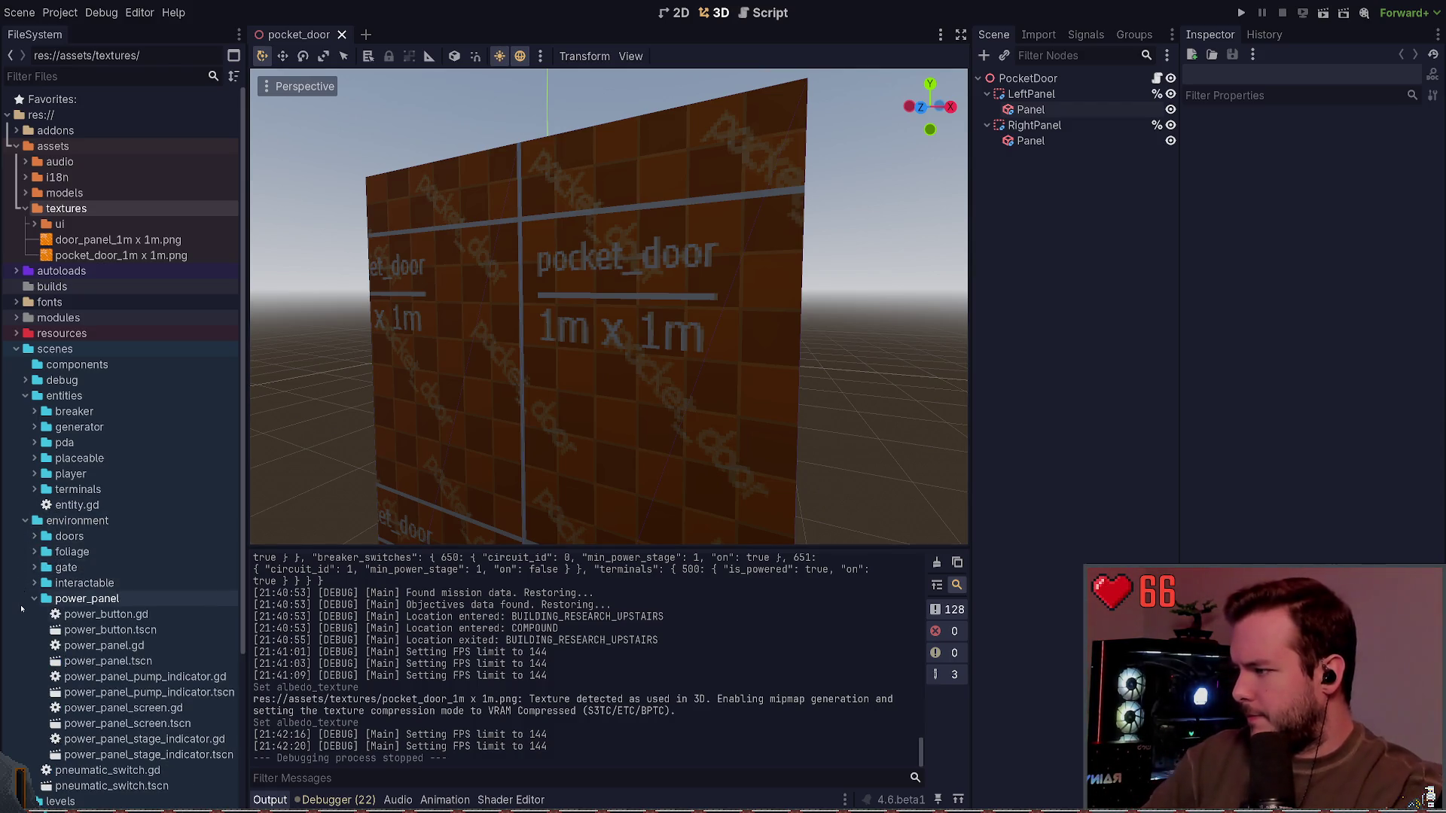
{"action": "double_click", "coordinate": [86, 599]}
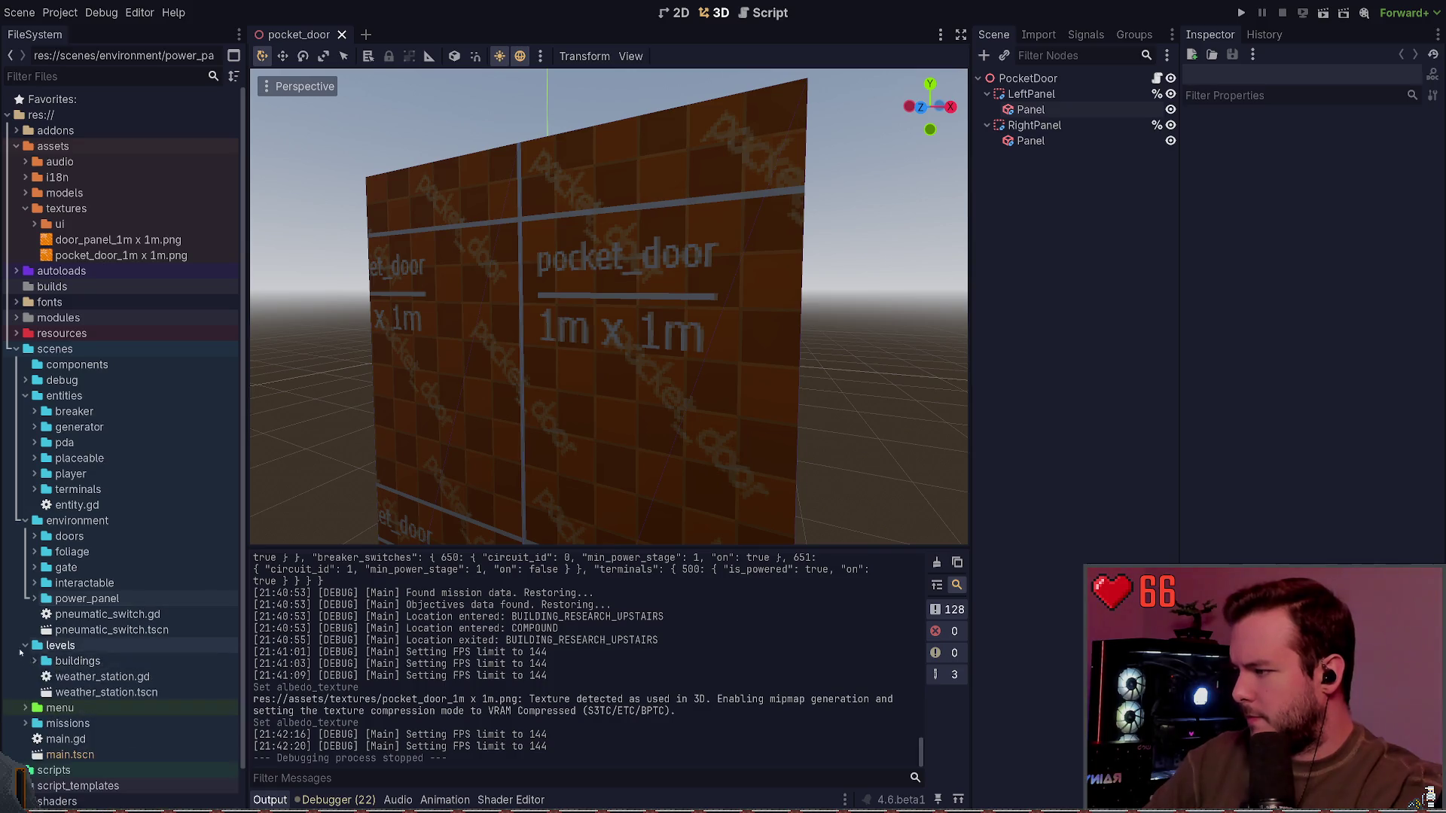
{"action": "left_click", "coordinate": [26, 646]}
{"action": "left_click", "coordinate": [25, 521]}
{"action": "left_click", "coordinate": [25, 395]}
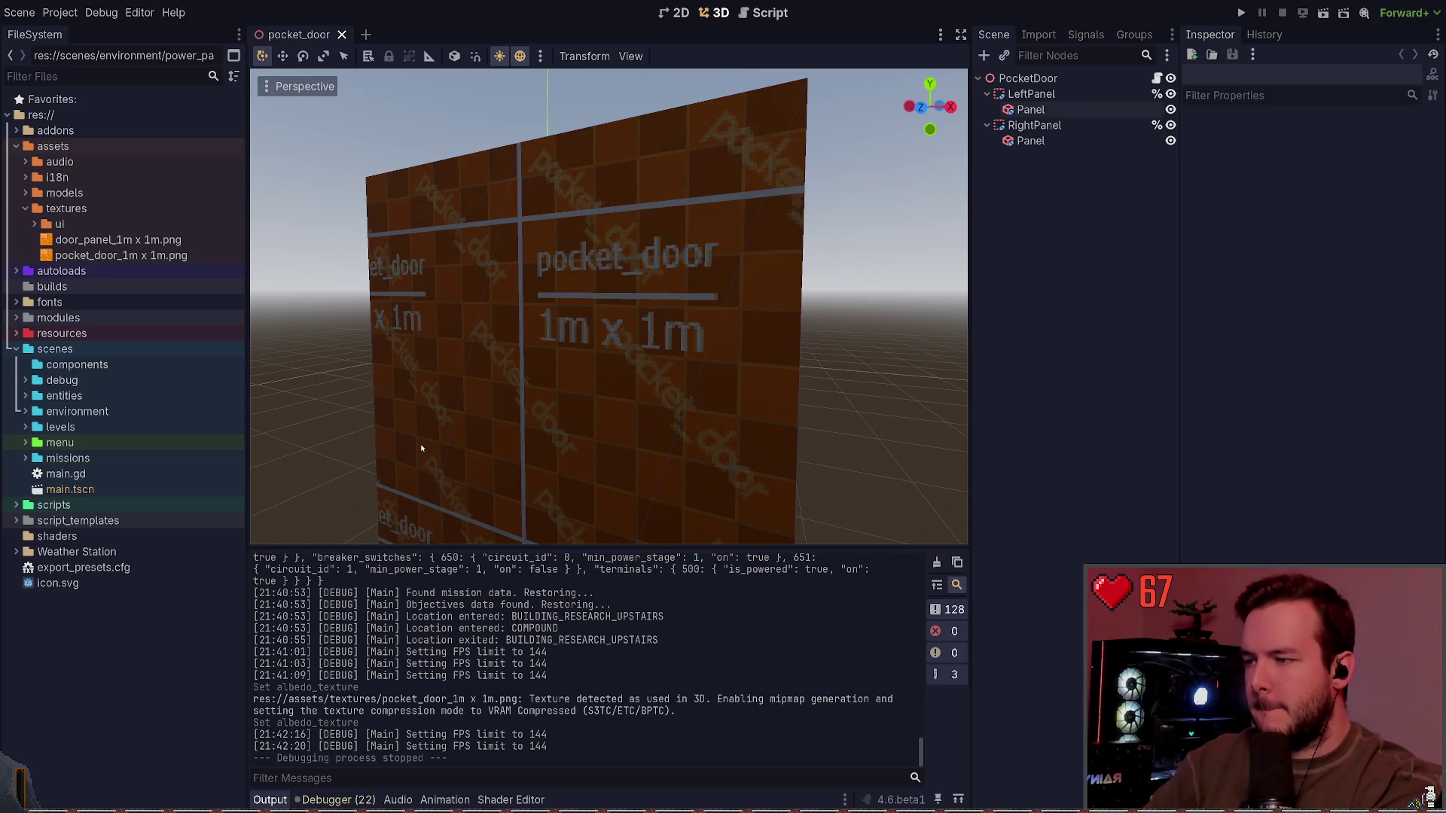
{"action": "key", "text": "ctrl+shift+o"}
Step: Open power_panel.tscn via Quick Open and focus the view on its InfoPanel
{"action": "type", "text": "power_pa"}
{"action": "key", "text": "Return"}
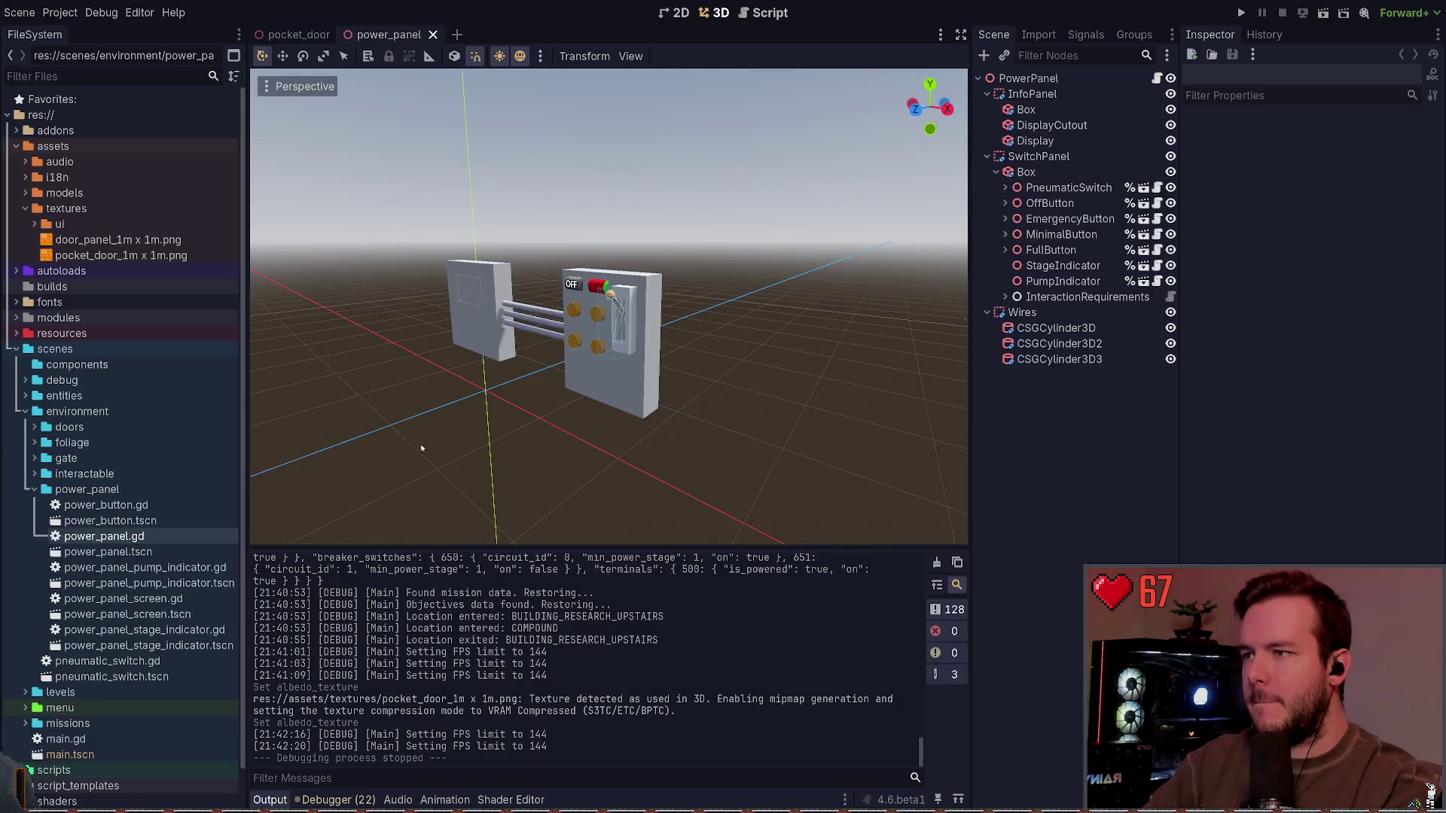
{"action": "left_click", "coordinate": [1033, 94]}
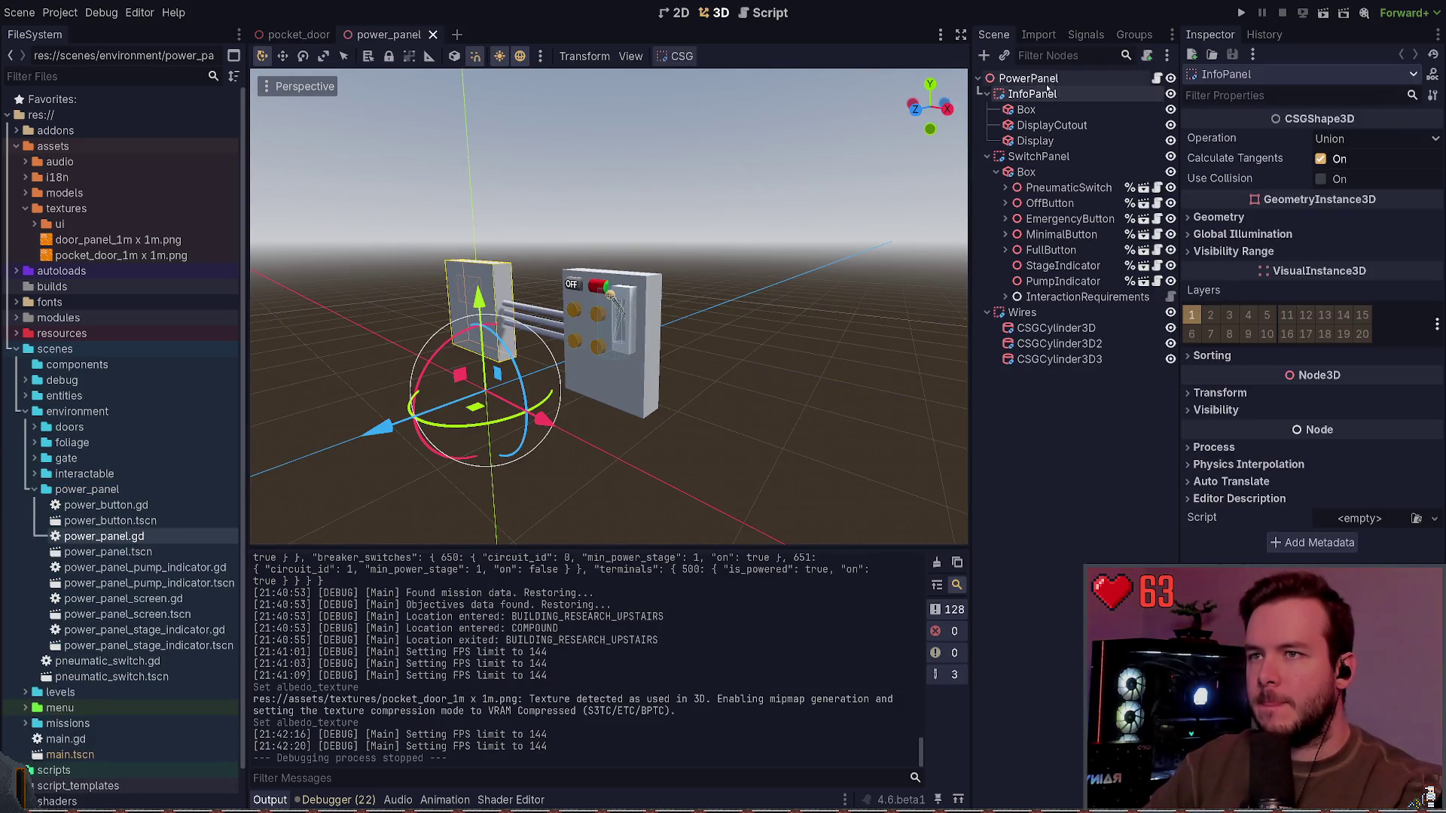
{"action": "key", "text": "f"}
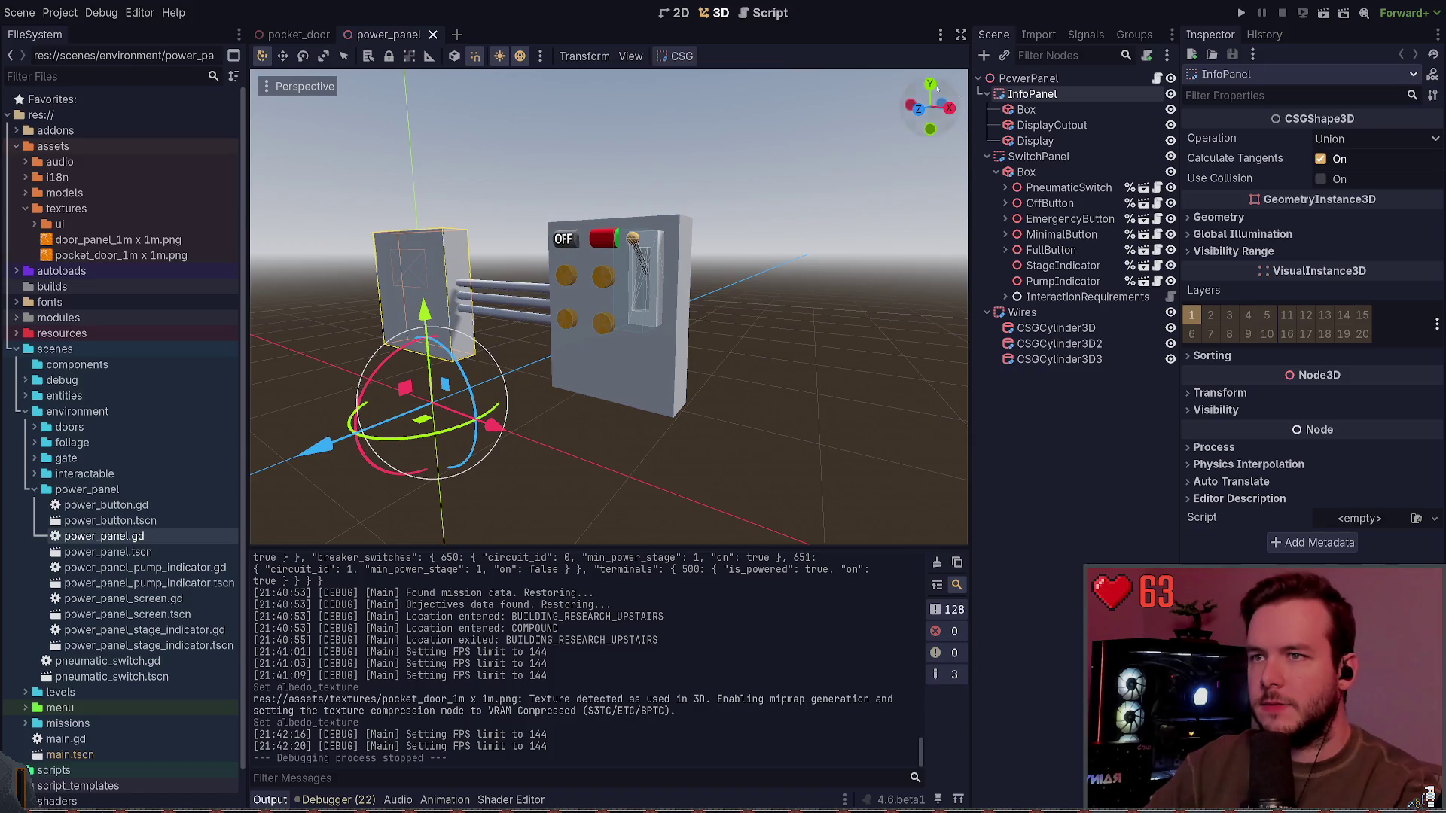
Step: Inspect the SwitchPanel and its Box, then return to the pocket_door scene
{"action": "left_click", "coordinate": [1076, 155]}
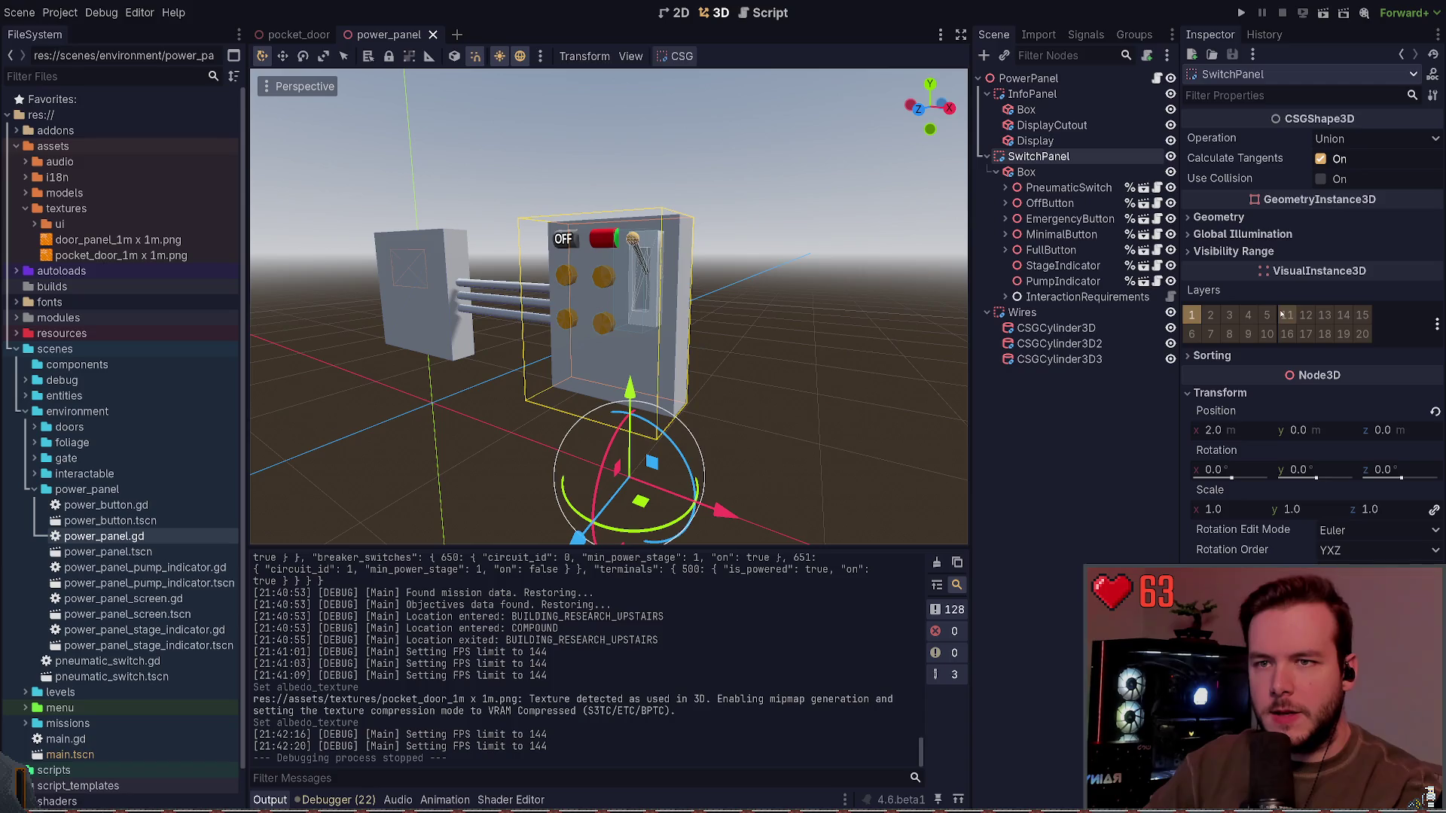
{"action": "left_click", "coordinate": [1254, 217]}
{"action": "left_click", "coordinate": [1250, 218]}
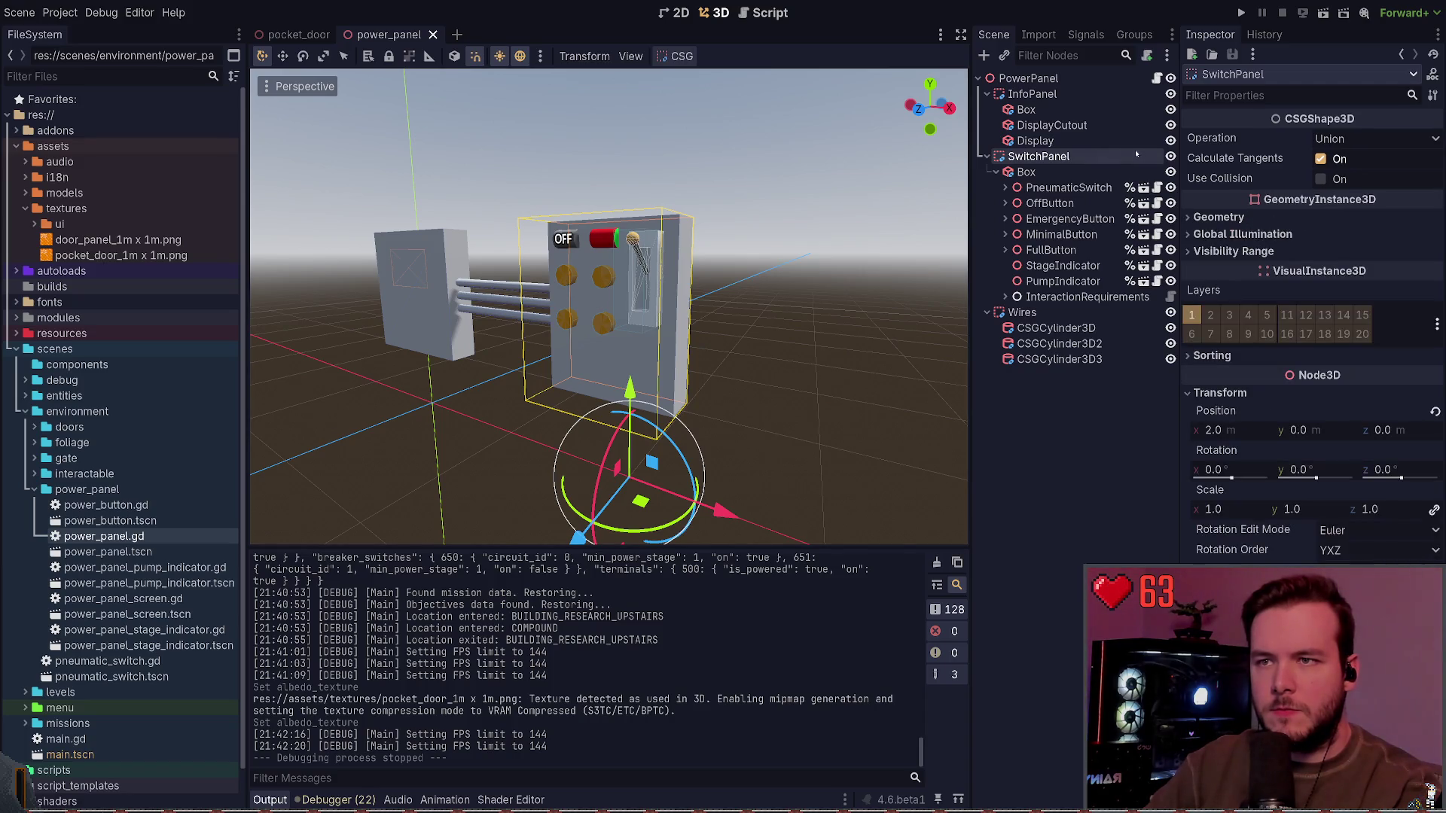
{"action": "left_click", "coordinate": [1026, 172]}
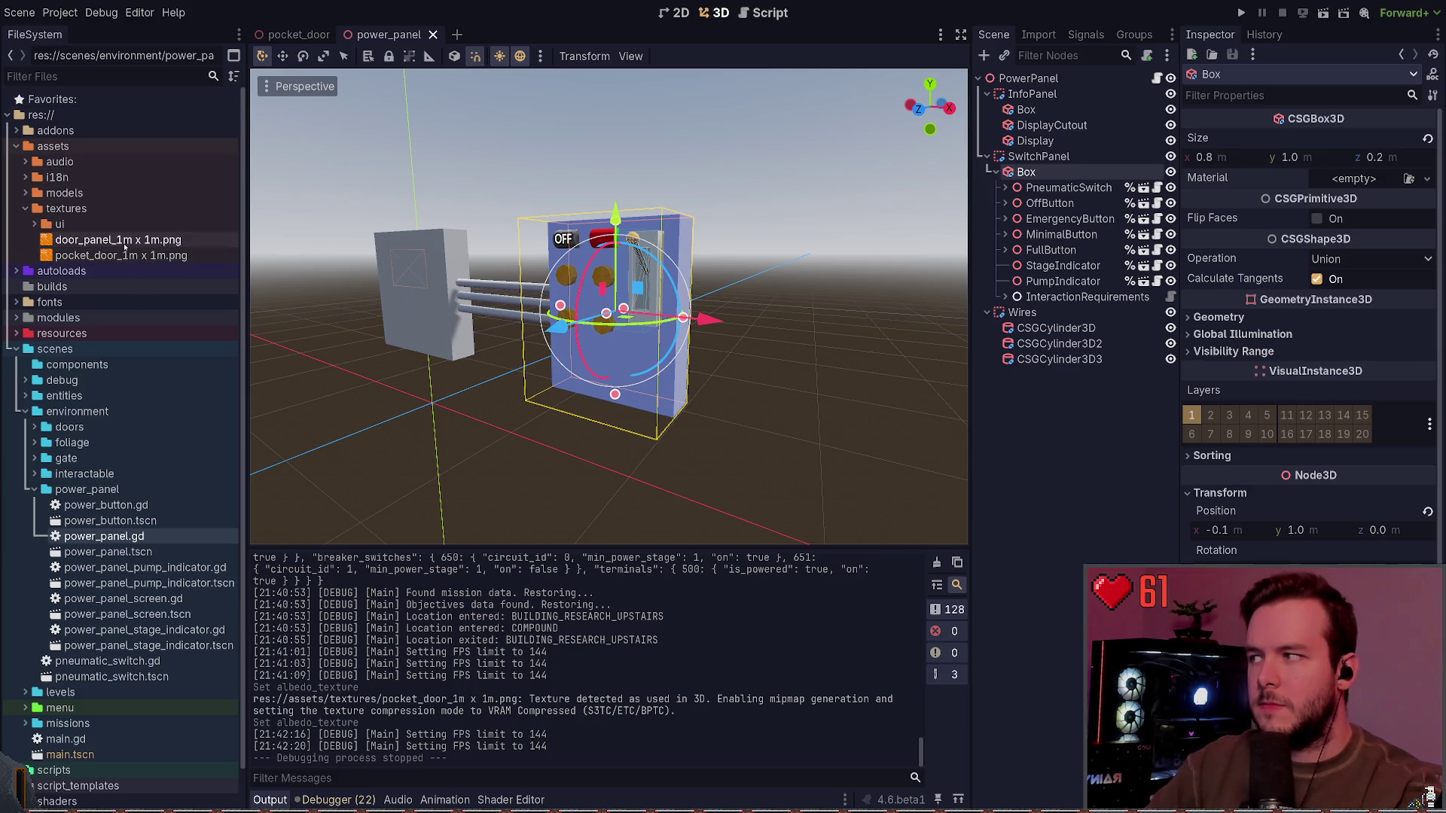
{"action": "left_click", "coordinate": [299, 34]}
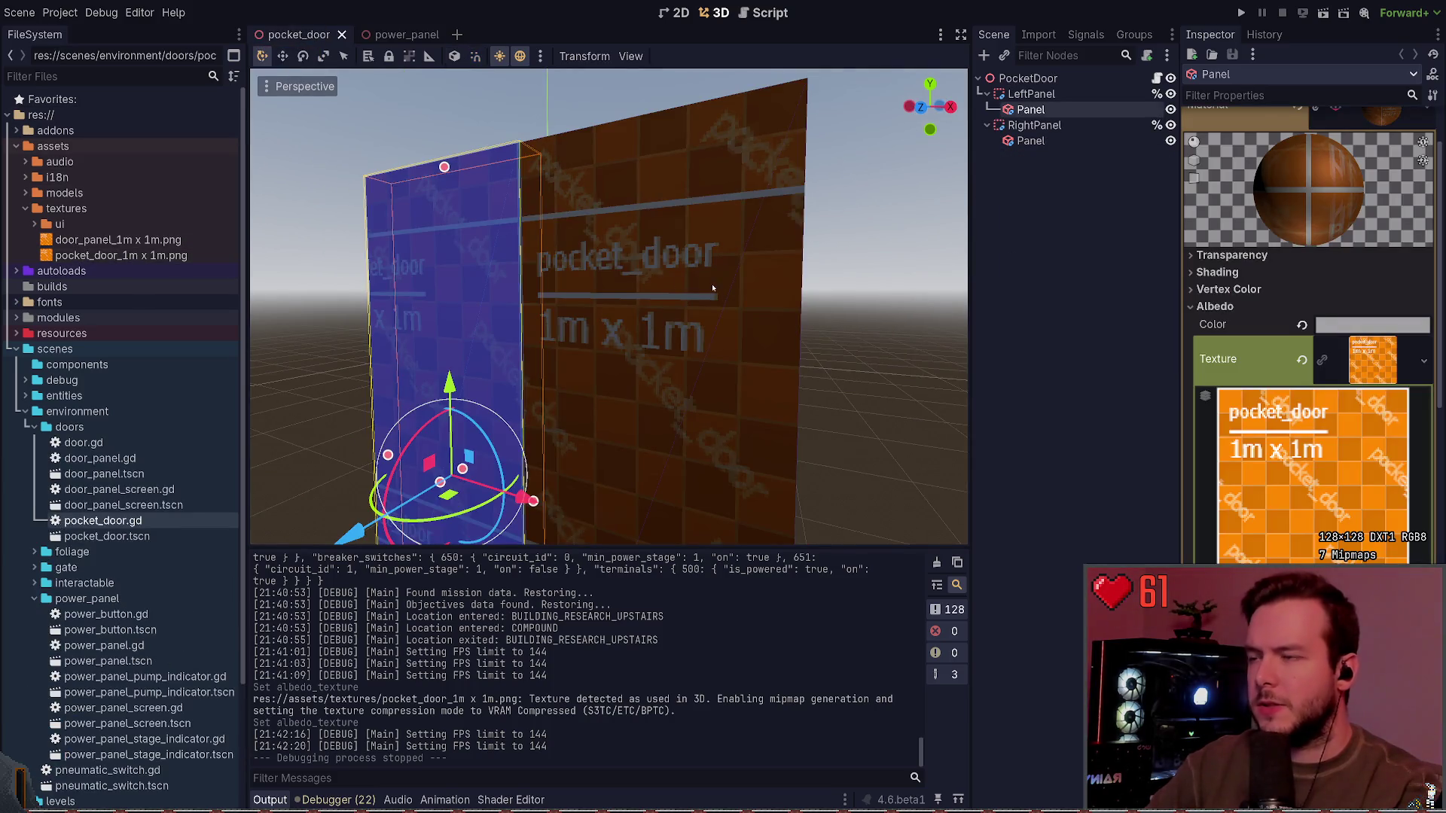
{"action": "key", "text": "ctrl+shift+o"}
Step: Open door_panel.tscn and check its material's Albedo against the 1m x 1m texture files
{"action": "type", "text": "door_pa"}
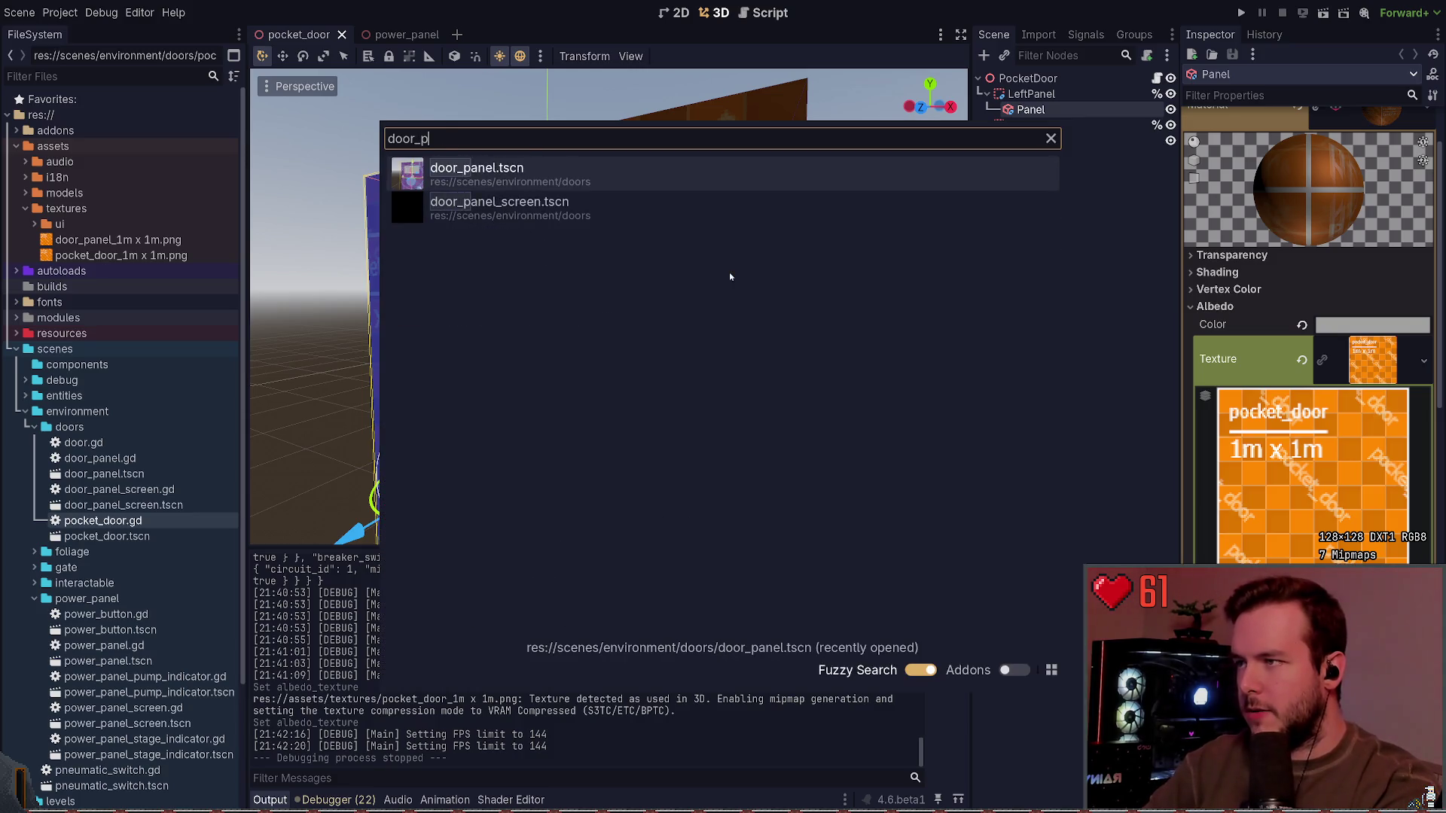
{"action": "key", "text": "Return"}
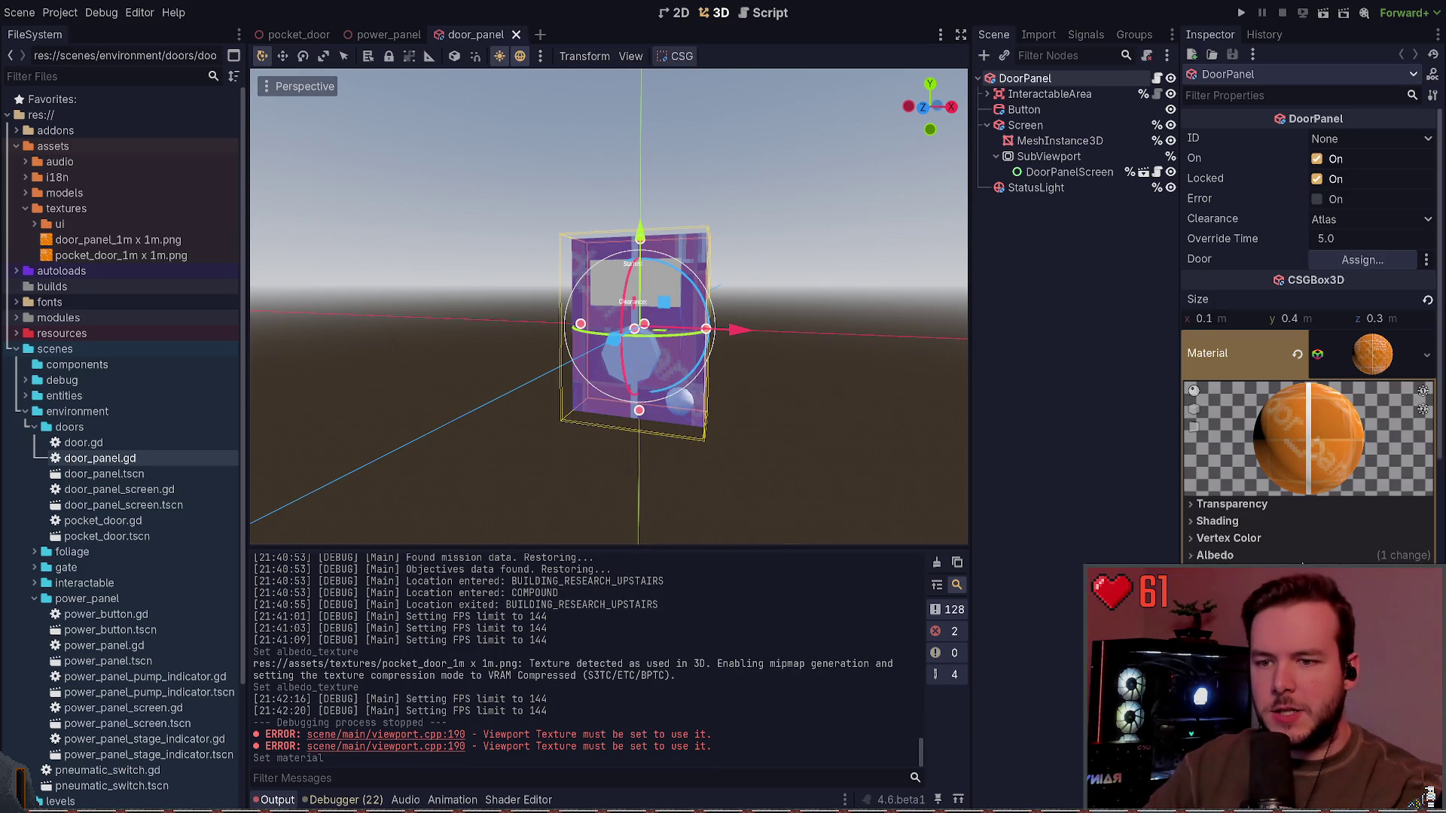
{"action": "left_click", "coordinate": [1299, 557]}
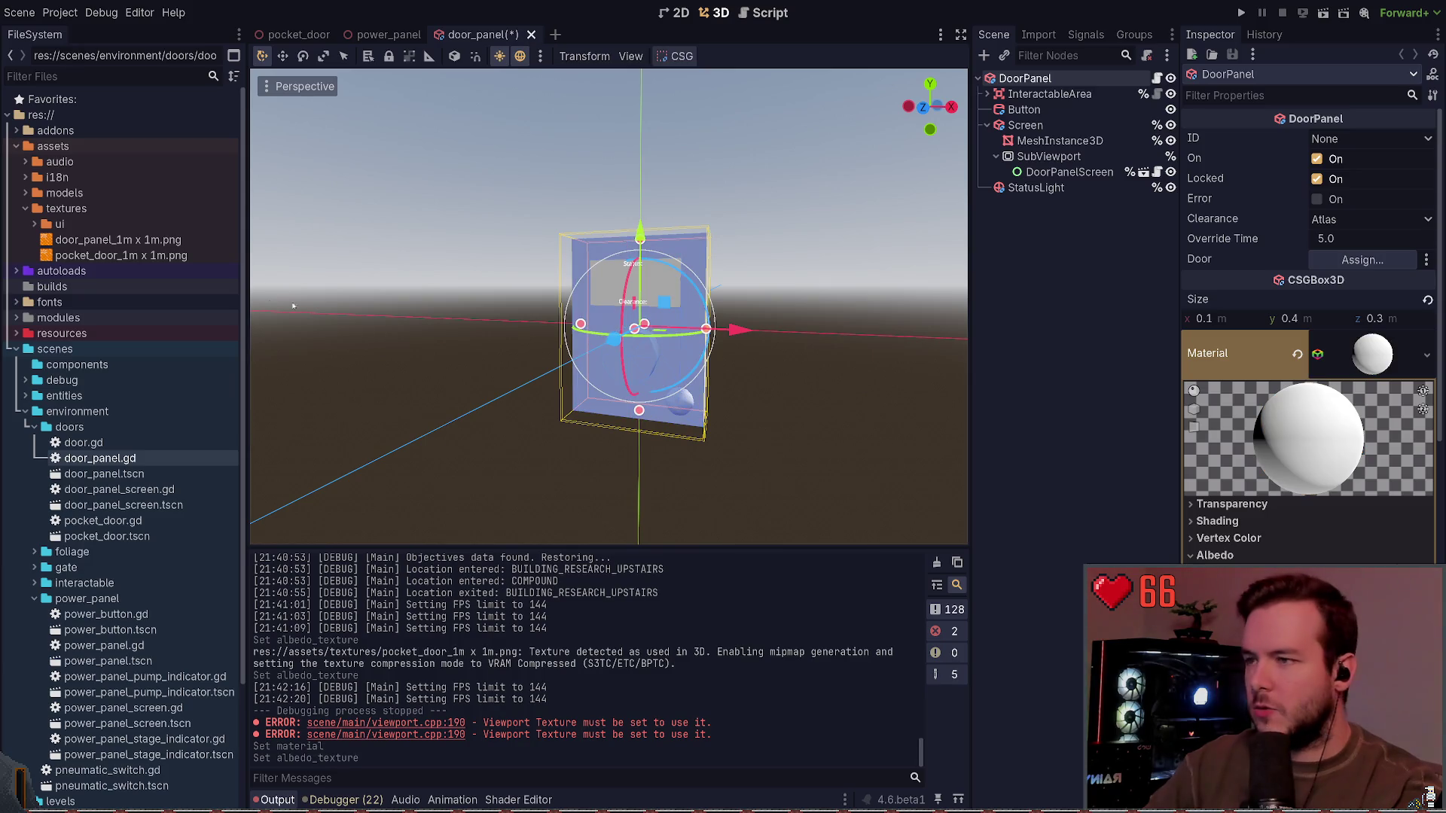
{"action": "left_click", "coordinate": [90, 241]}
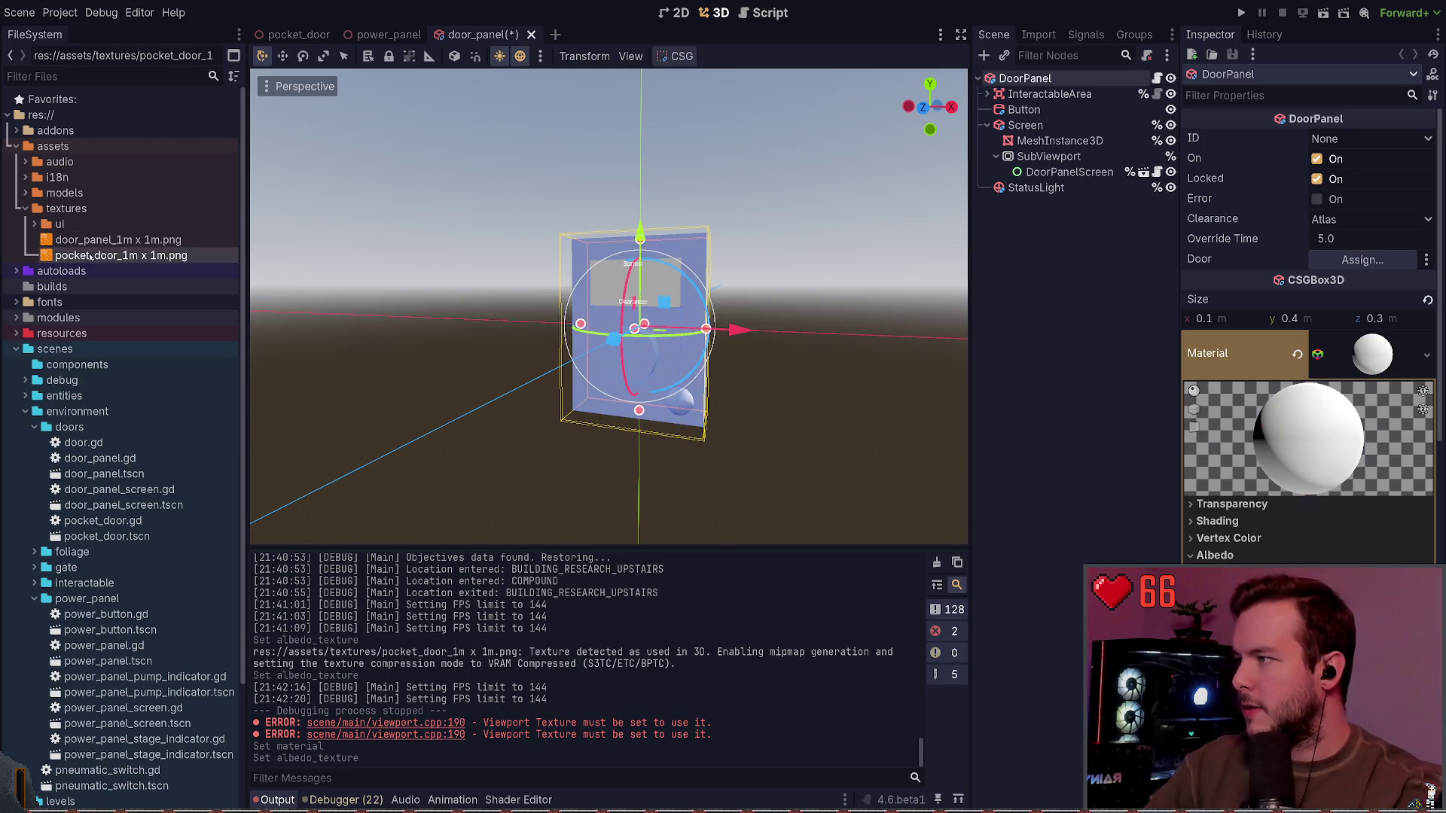
{"action": "left_click", "coordinate": [78, 256]}
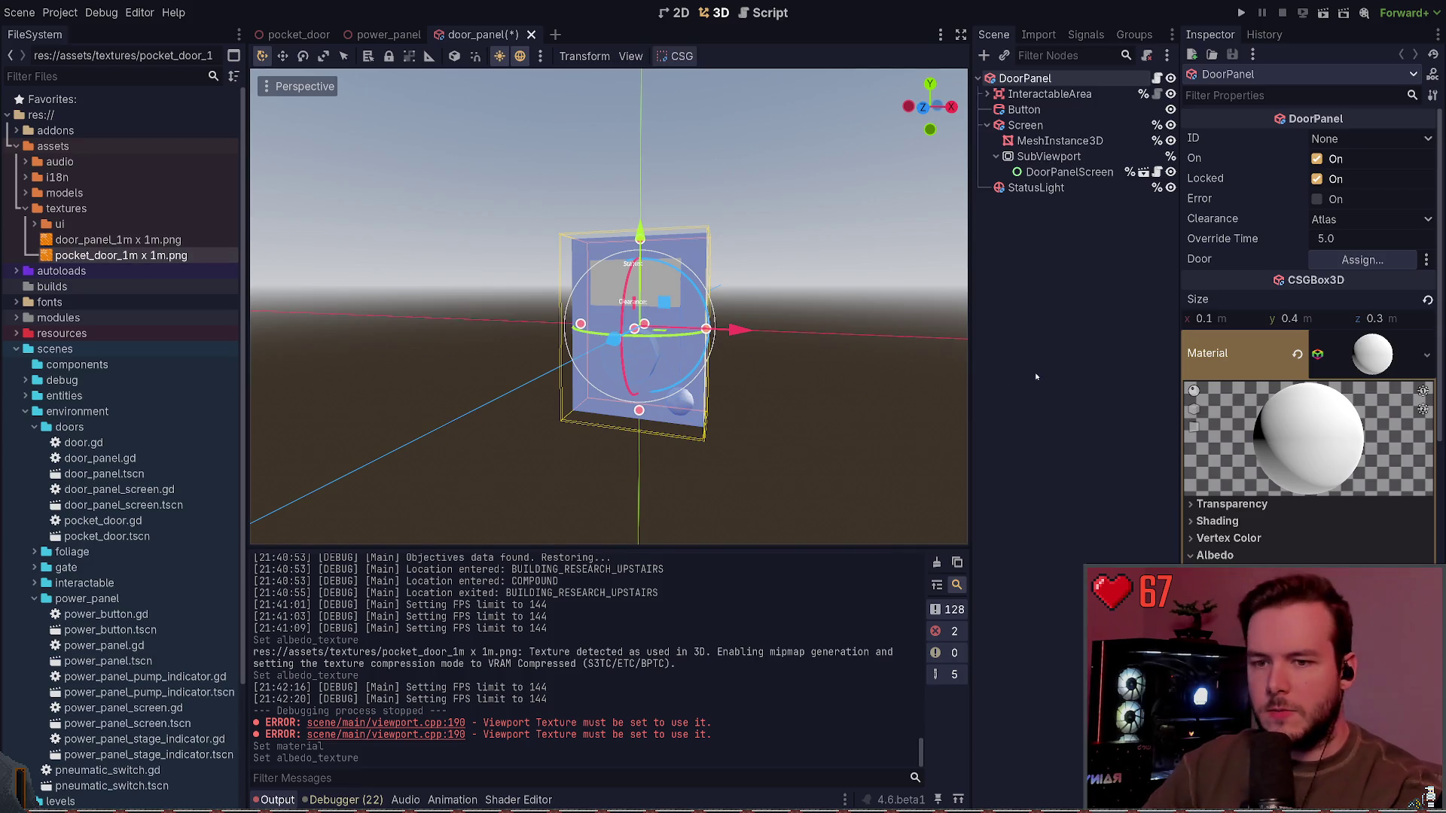
Step: Undo the accidental albedo texture clearing and save the door_panel scene
{"action": "key", "text": "ctrl+z"}
{"action": "key", "text": "ctrl+s"}
{"action": "key", "text": "ctrl+z"}
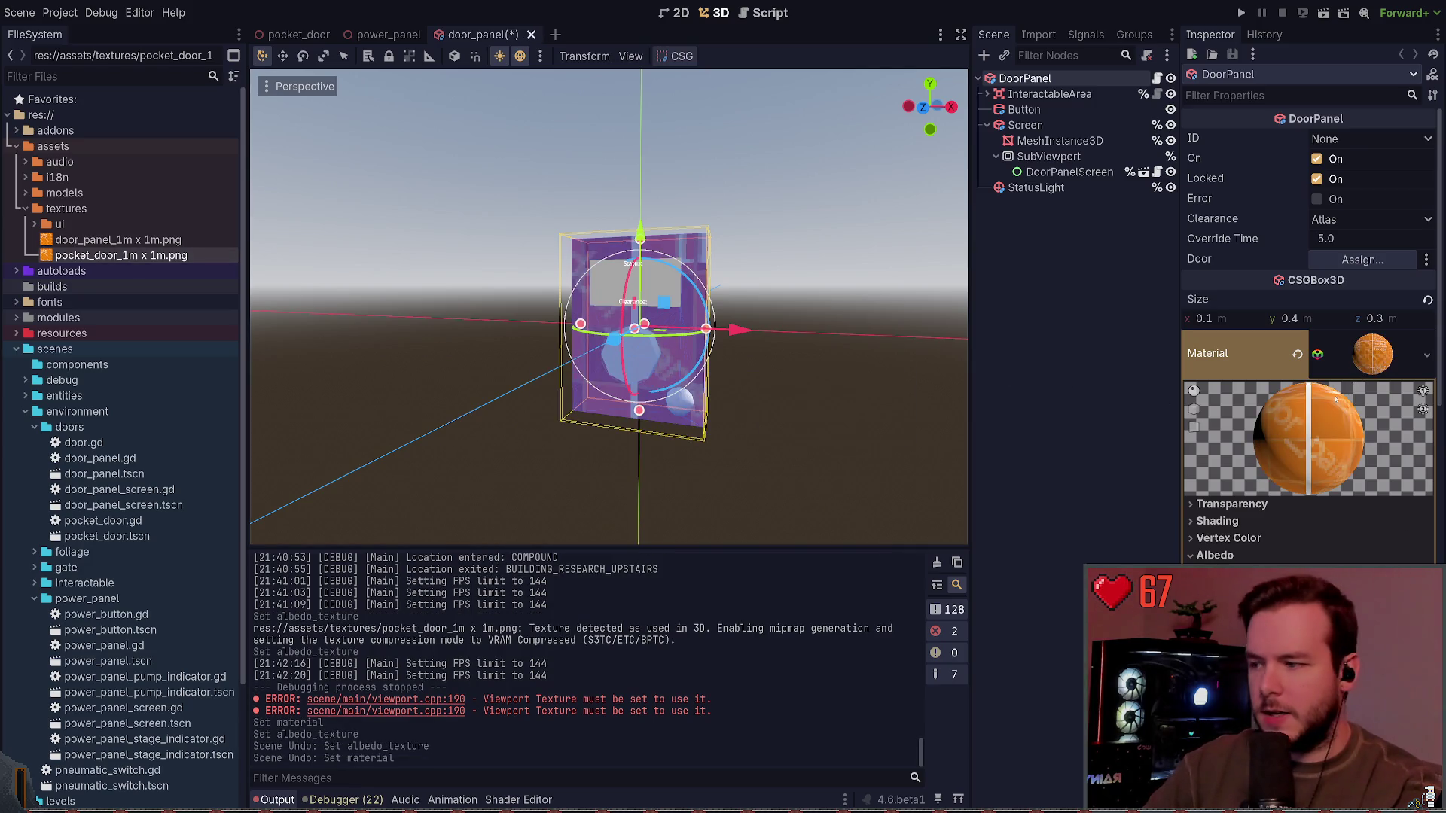
{"action": "key", "text": "ctrl+z"}
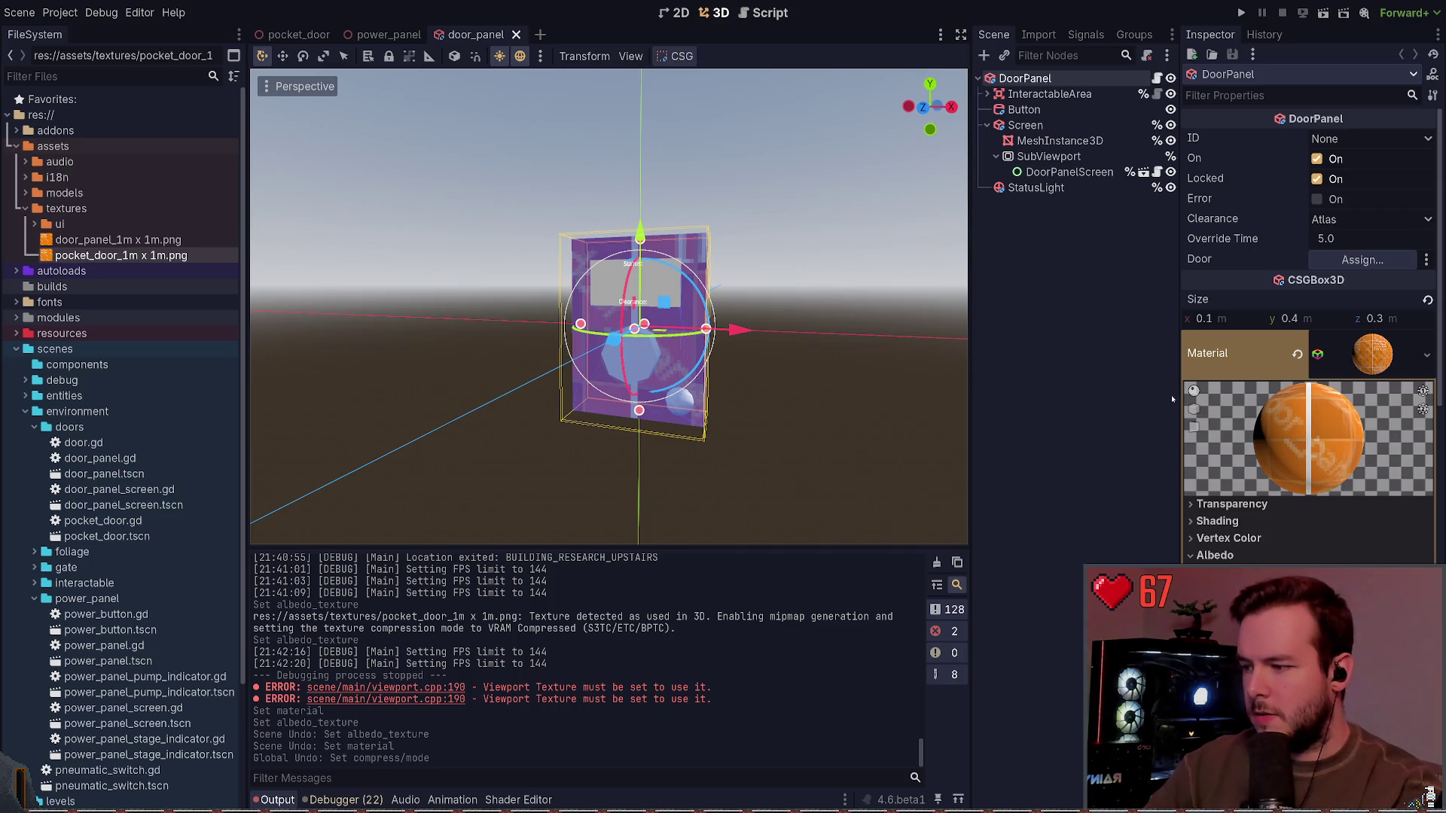
{"action": "key", "text": "ctrl+shift+z"}
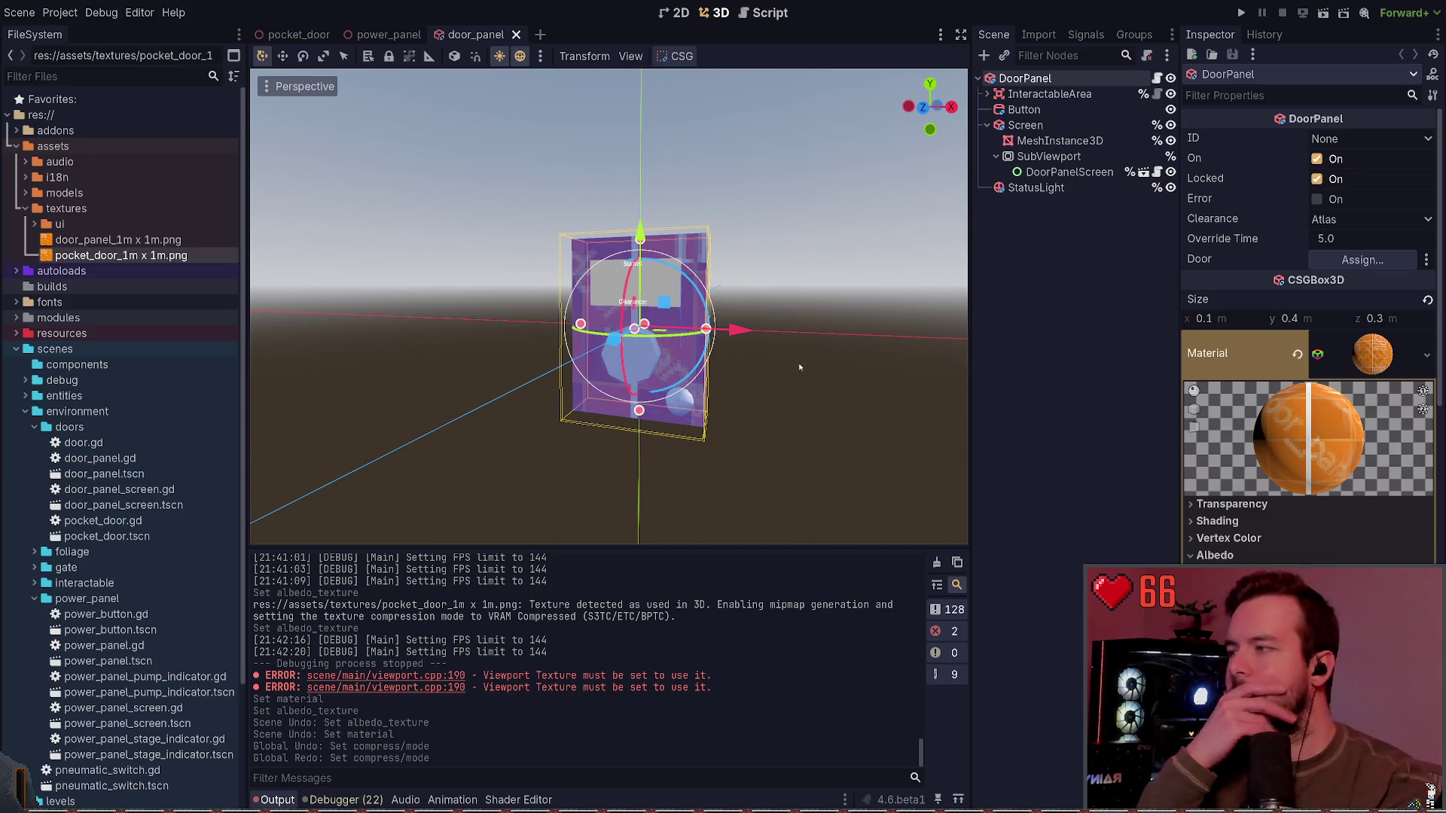
Step: Switch between the pocket_door and door_panel tabs, then close the door_panel scene
{"action": "left_click", "coordinate": [299, 35]}
{"action": "left_click", "coordinate": [486, 34]}
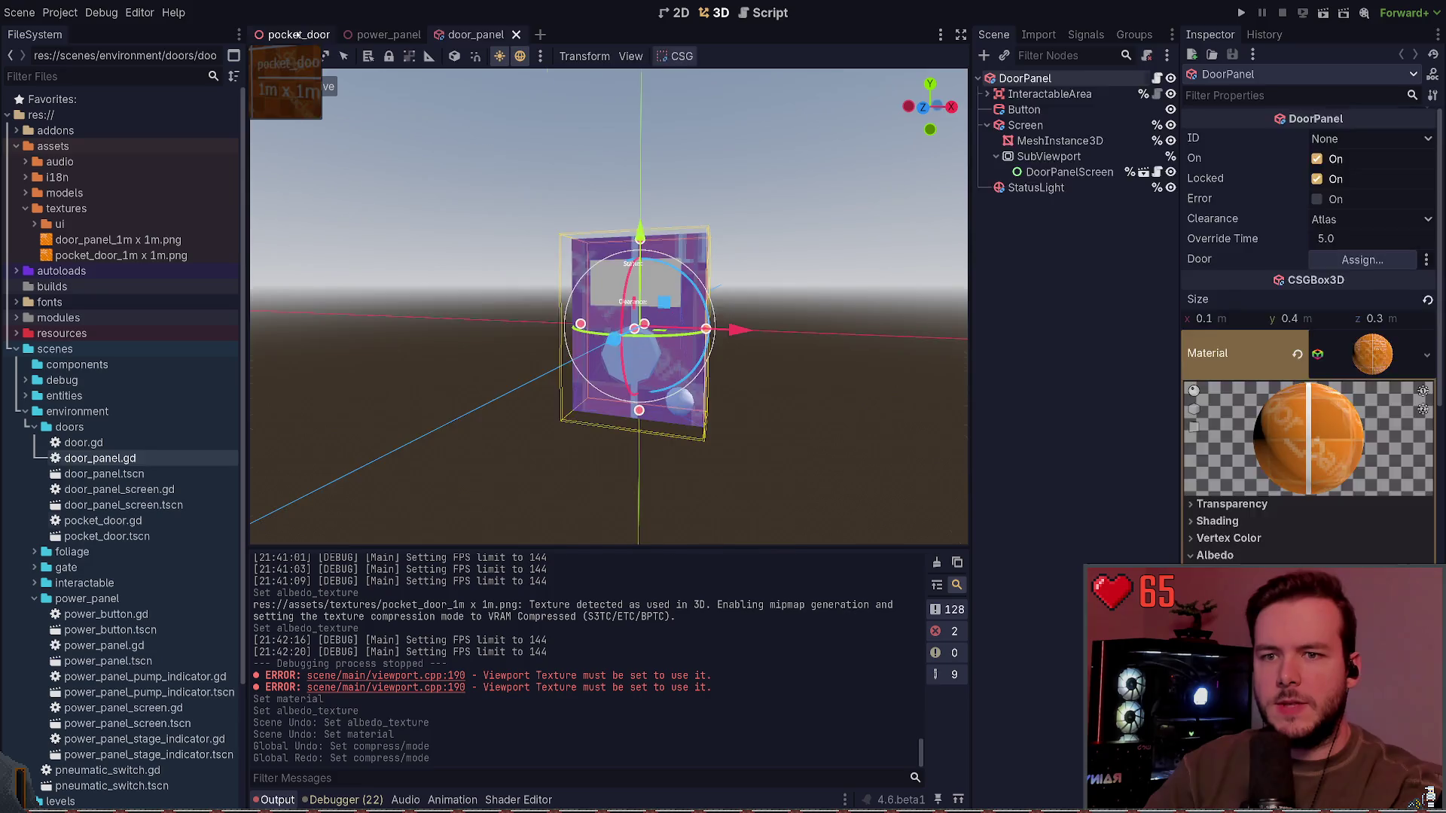
{"action": "left_click_drag", "start_coordinate": [298, 35], "coordinate": [1389, 367]}
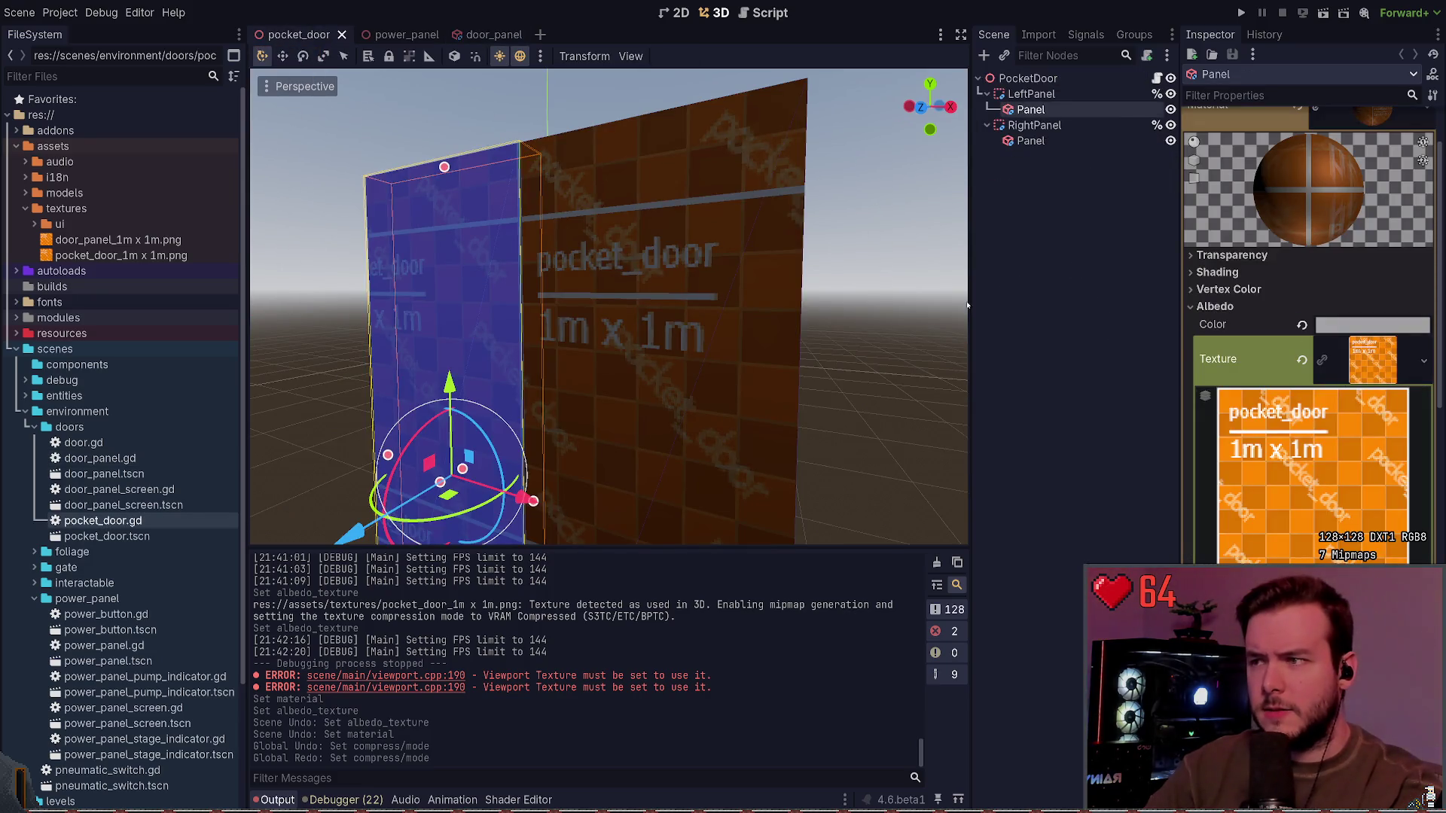
{"action": "left_click", "coordinate": [482, 34]}
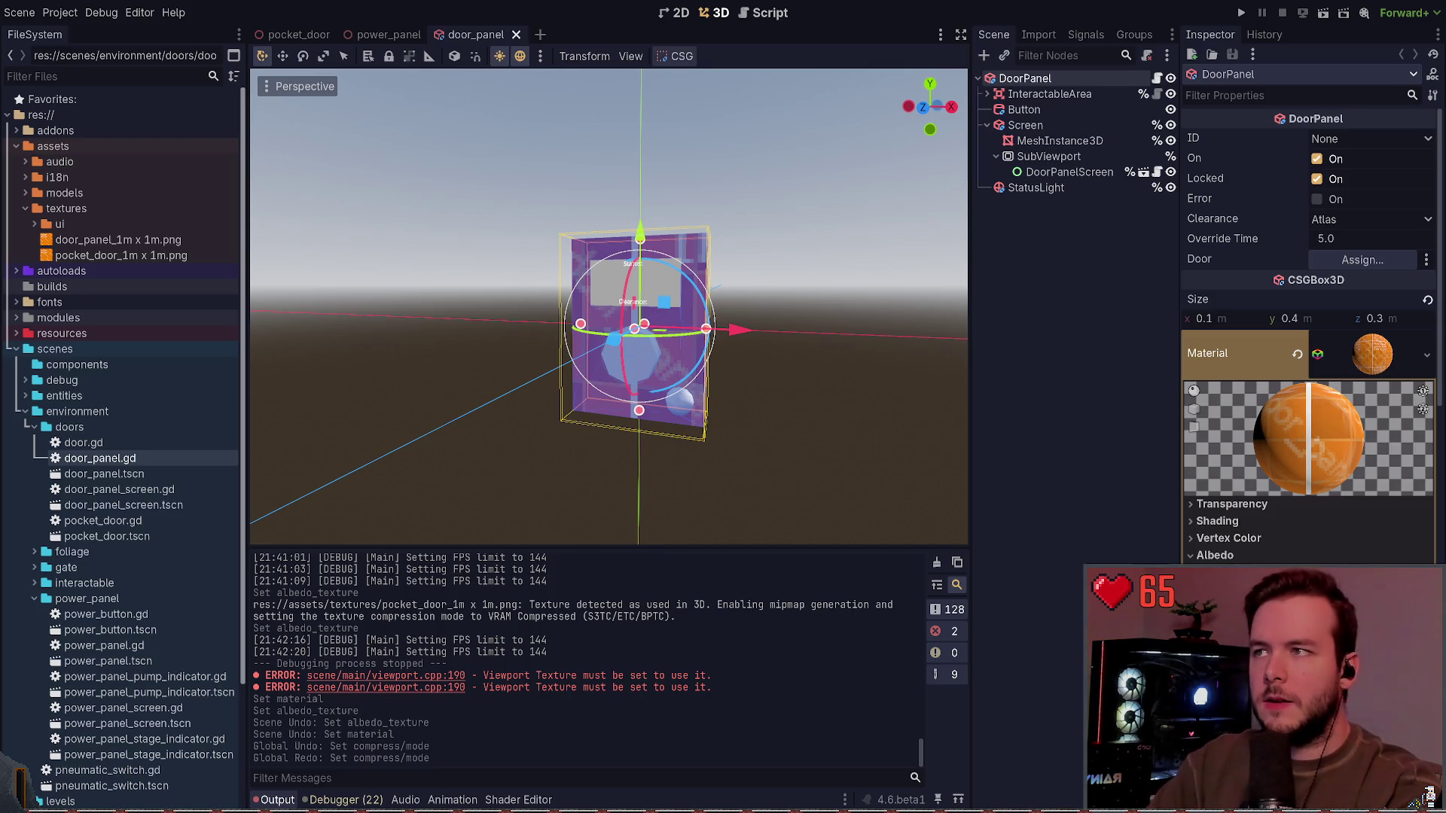
{"action": "left_click", "coordinate": [515, 35]}
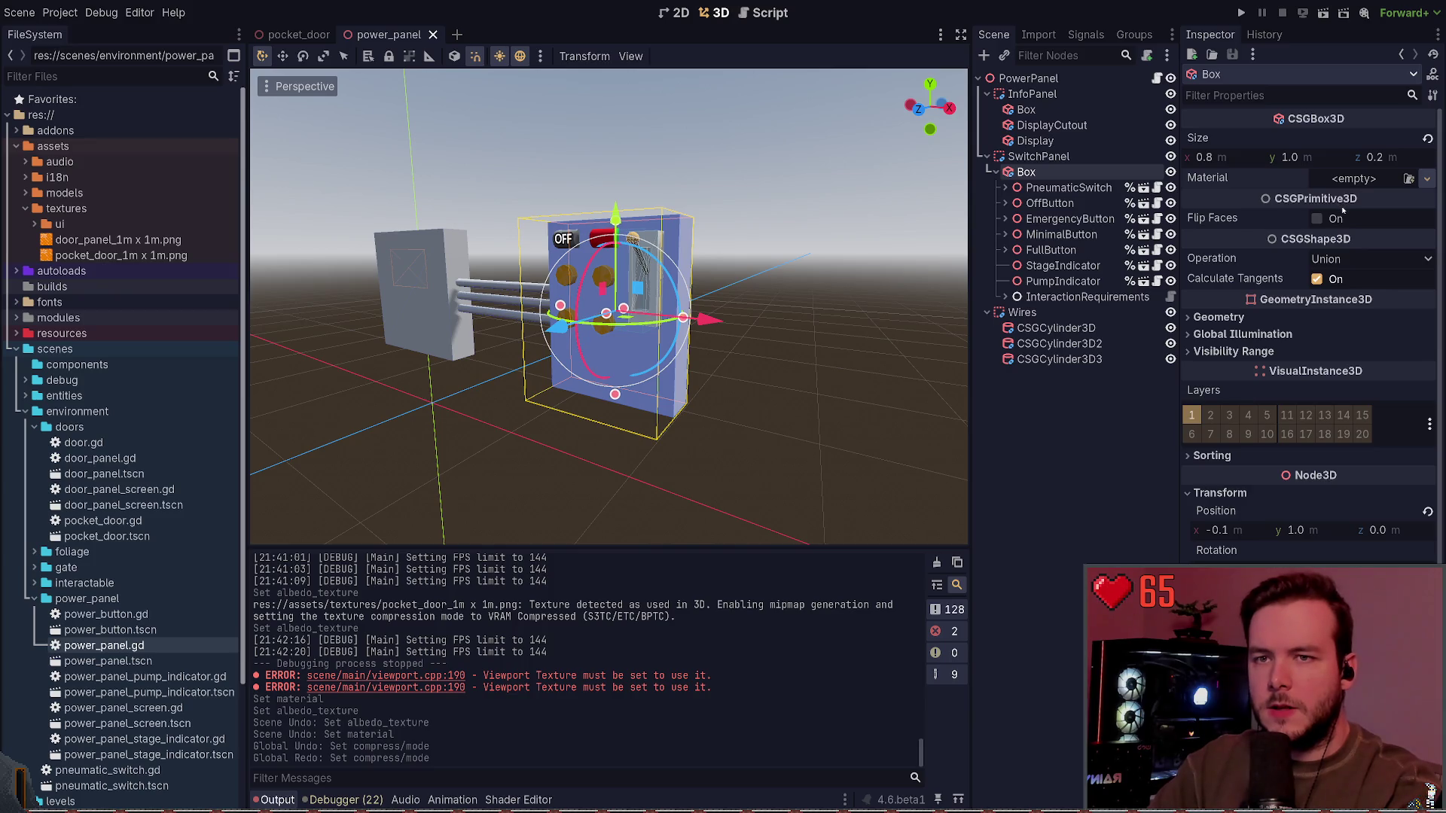
Step: Paste the orange material onto the SwitchPanel Box, set Albedo Texture to power_panel_1m x 1m.png, and save
{"action": "key", "text": "ctrl+v"}
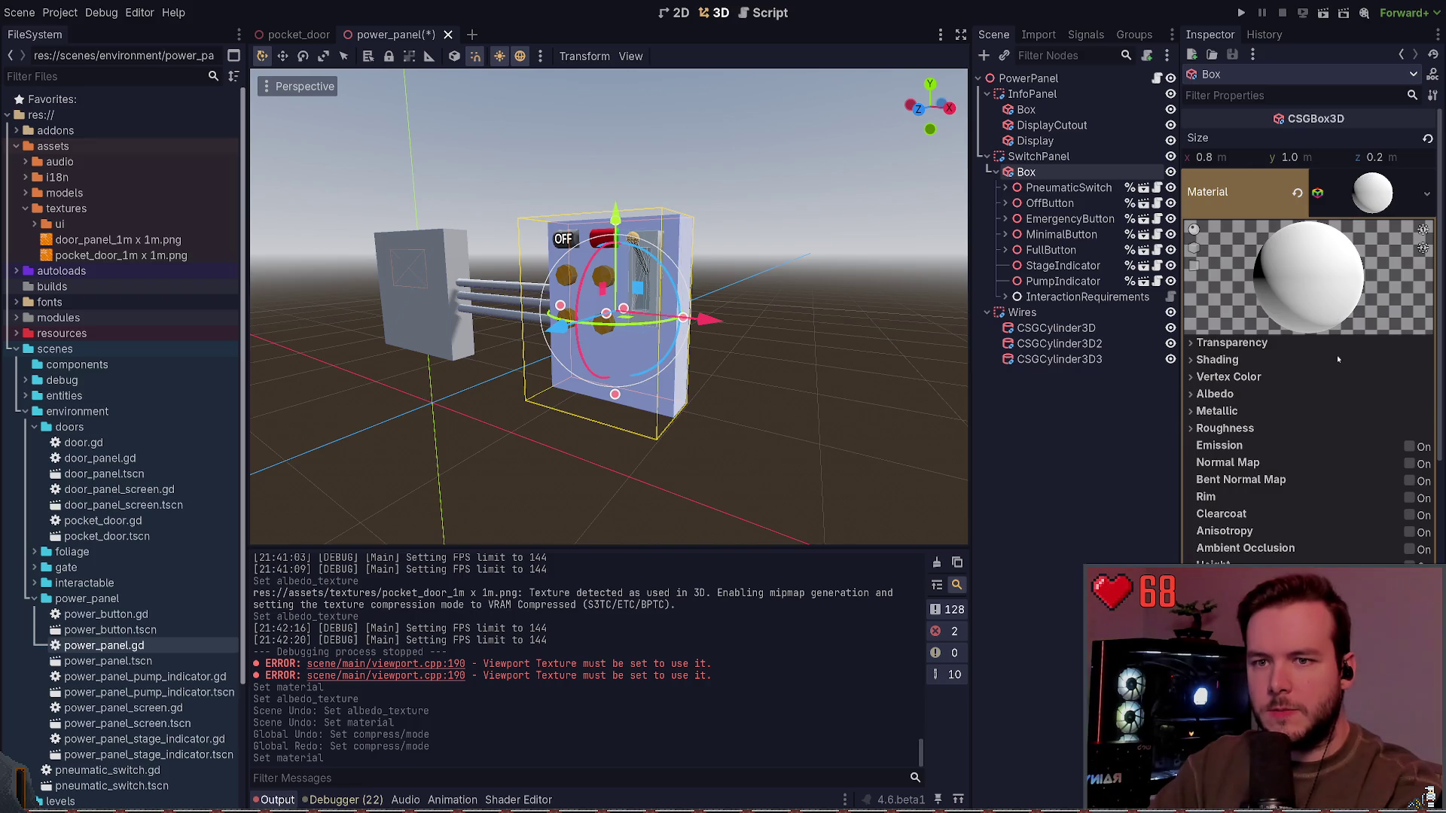
{"action": "key", "text": "ctrl+v"}
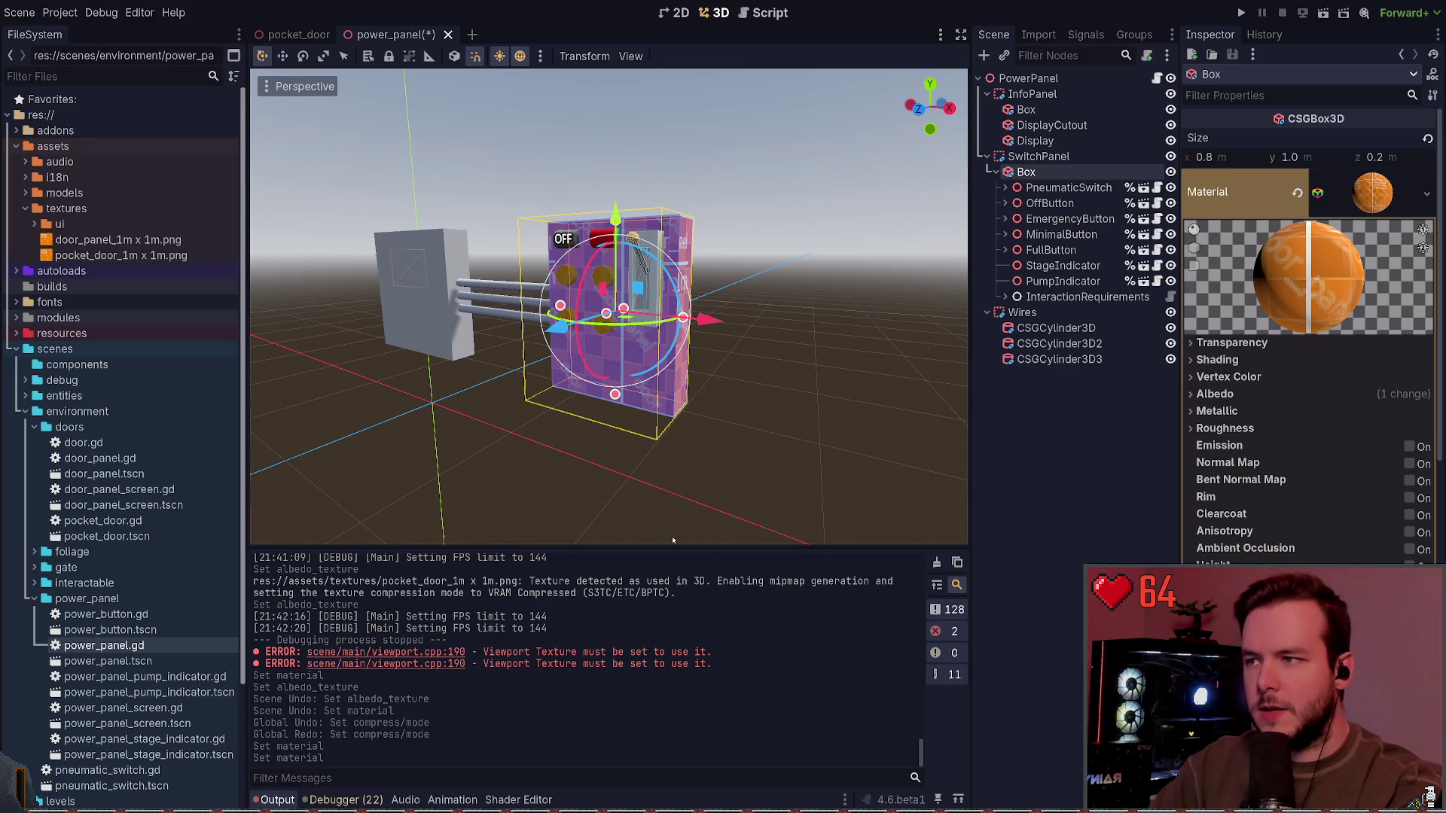
{"action": "key", "text": "ctrl+v"}
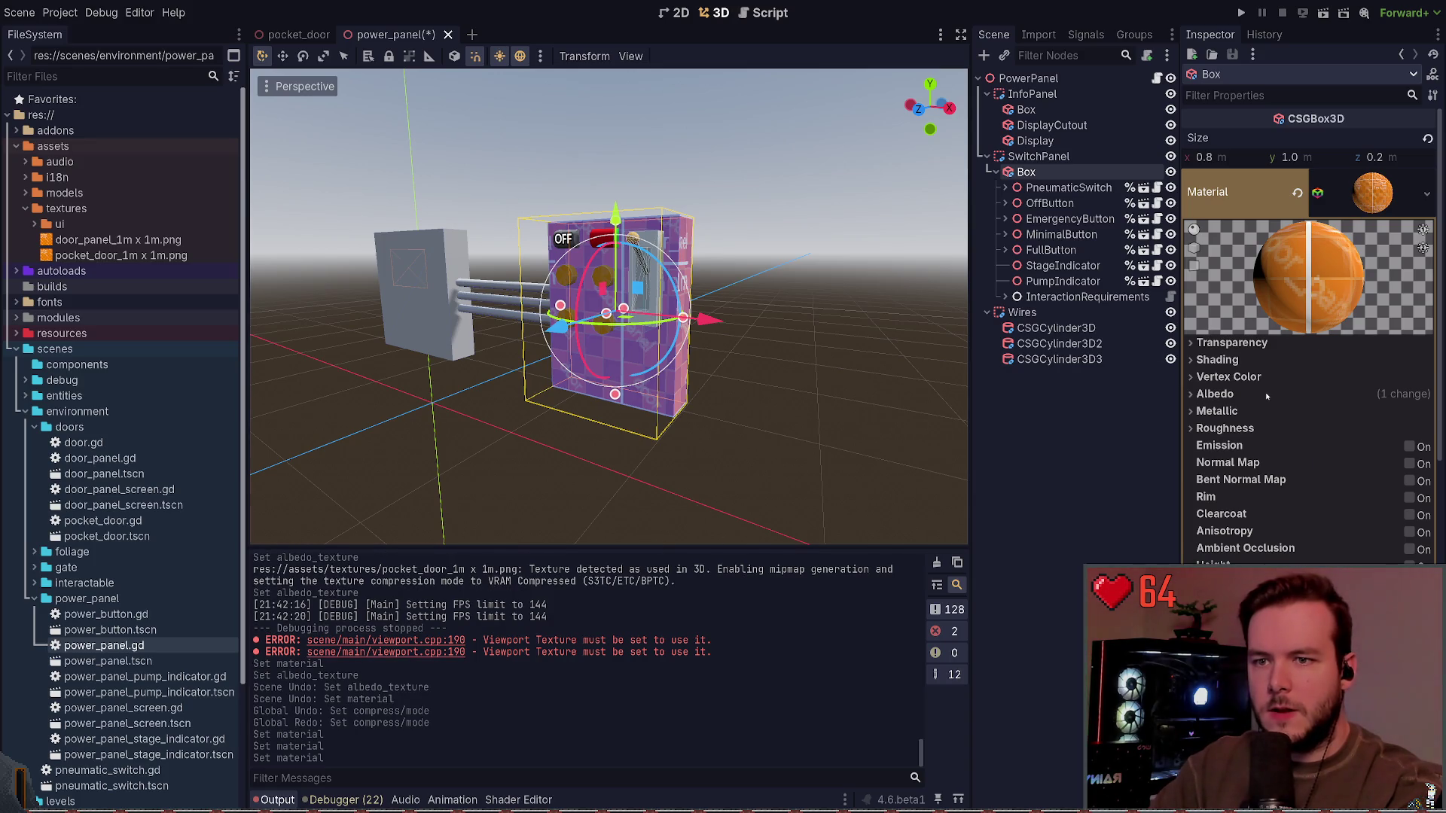
{"action": "left_click", "coordinate": [1267, 396]}
{"action": "scroll", "coordinate": [1255, 503], "scroll_direction": "down", "scroll_amount": 3}
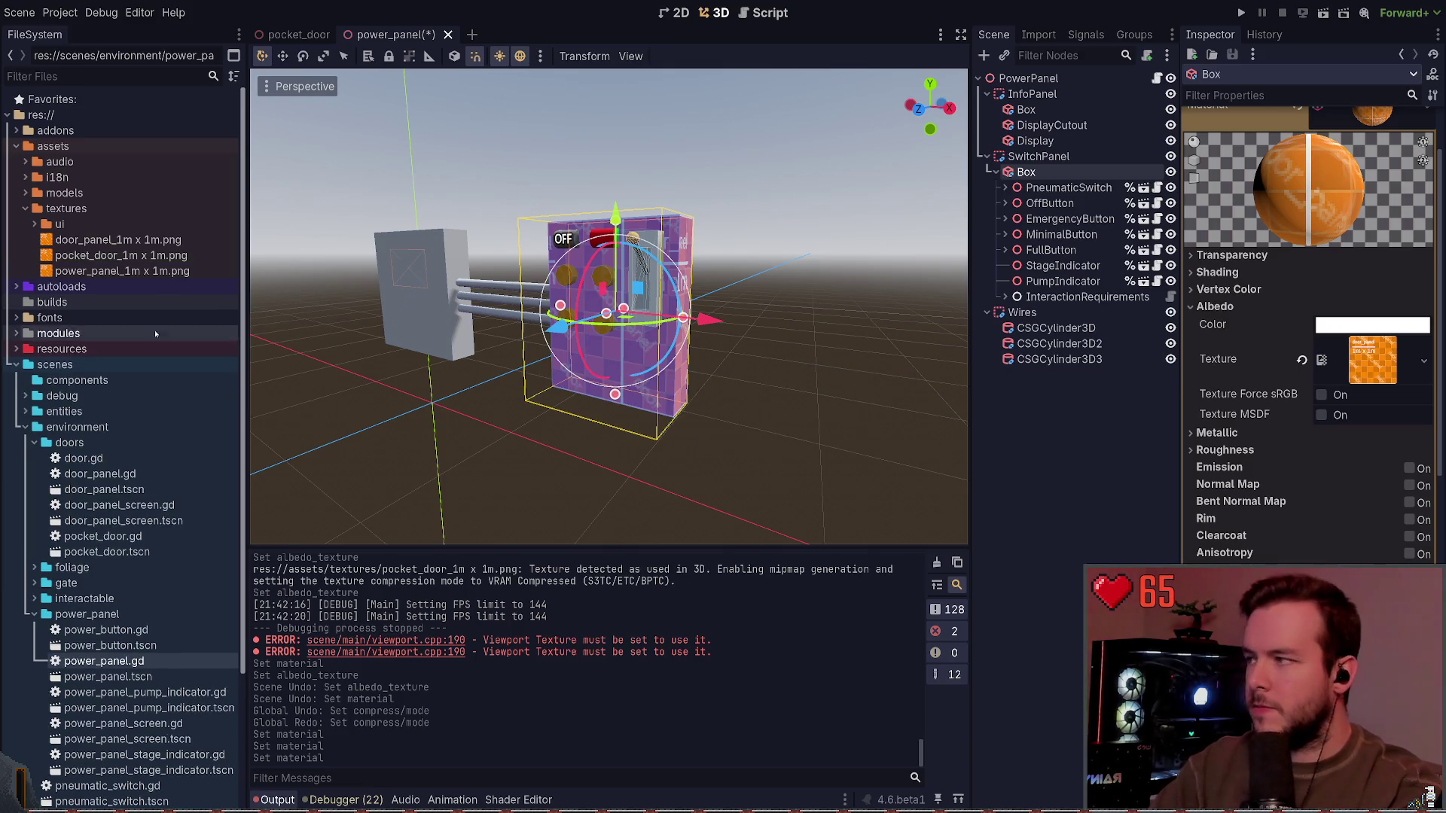
{"action": "left_click", "coordinate": [121, 271]}
{"action": "left_click_drag", "start_coordinate": [120, 271], "coordinate": [1384, 359]}
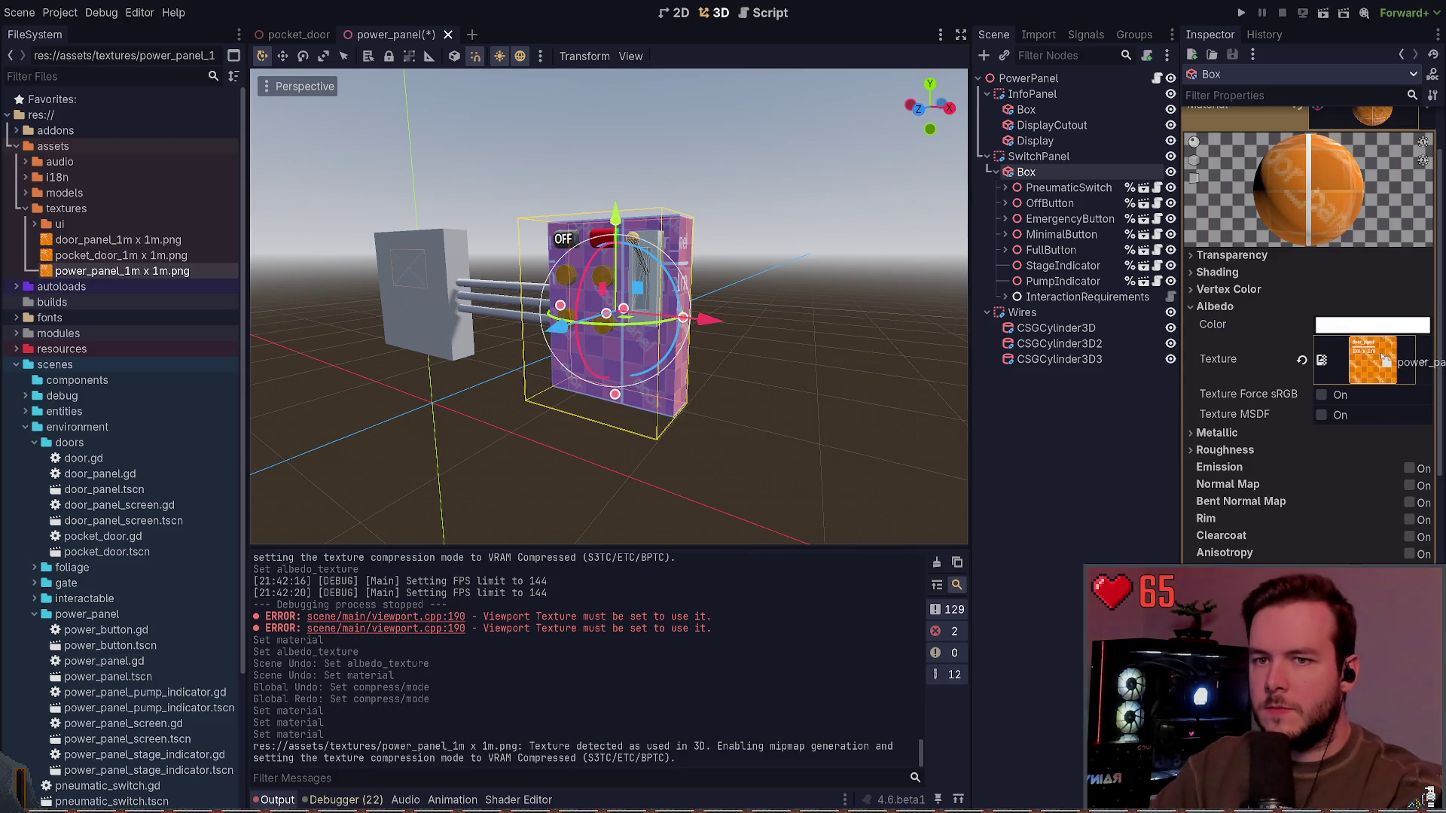
{"action": "left_click", "coordinate": [1092, 421]}
{"action": "key", "text": "ctrl+s"}
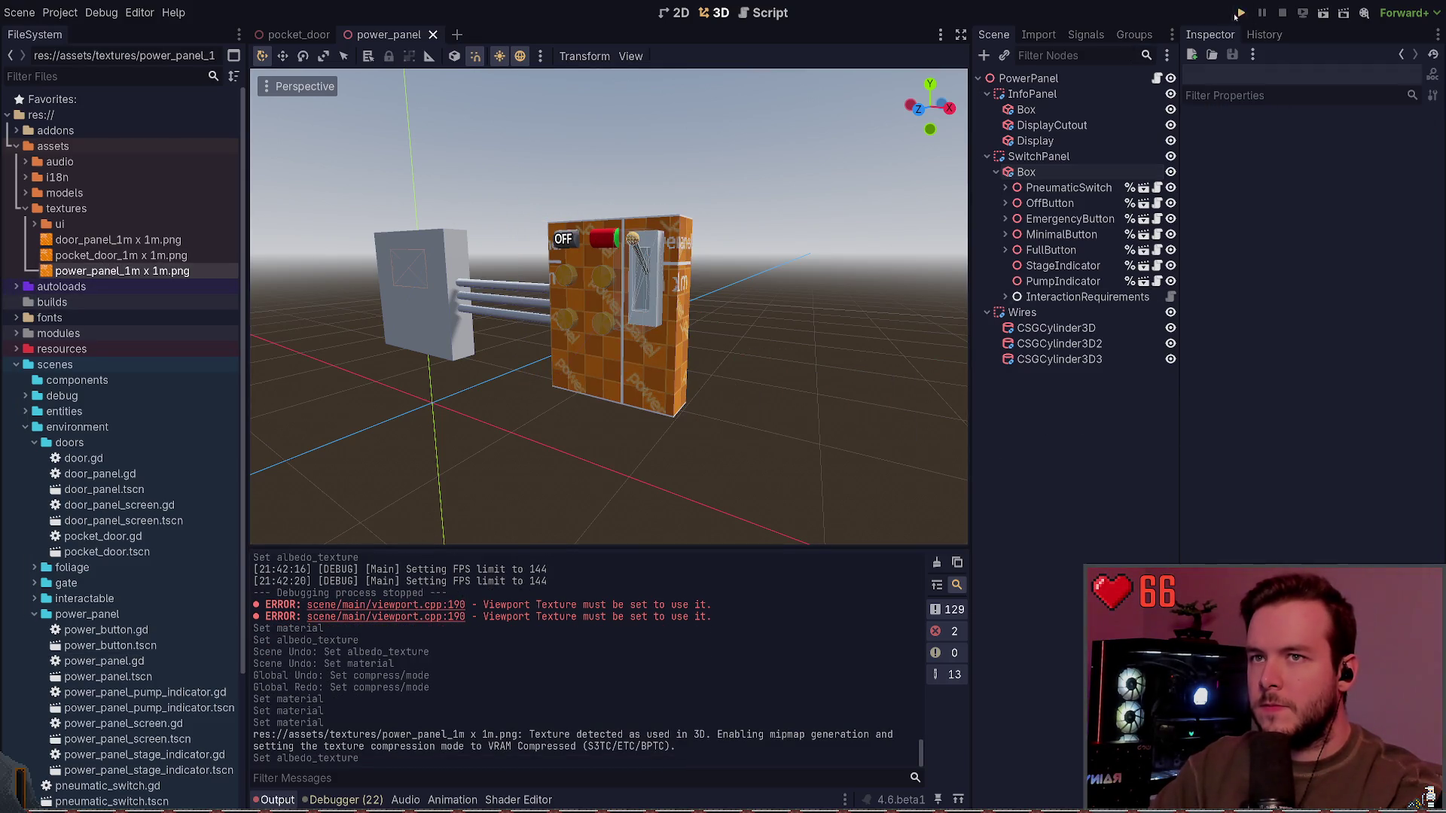
Step: Run the game and load the Enter Research Building save from the pause menu
{"action": "left_click", "coordinate": [1238, 13]}
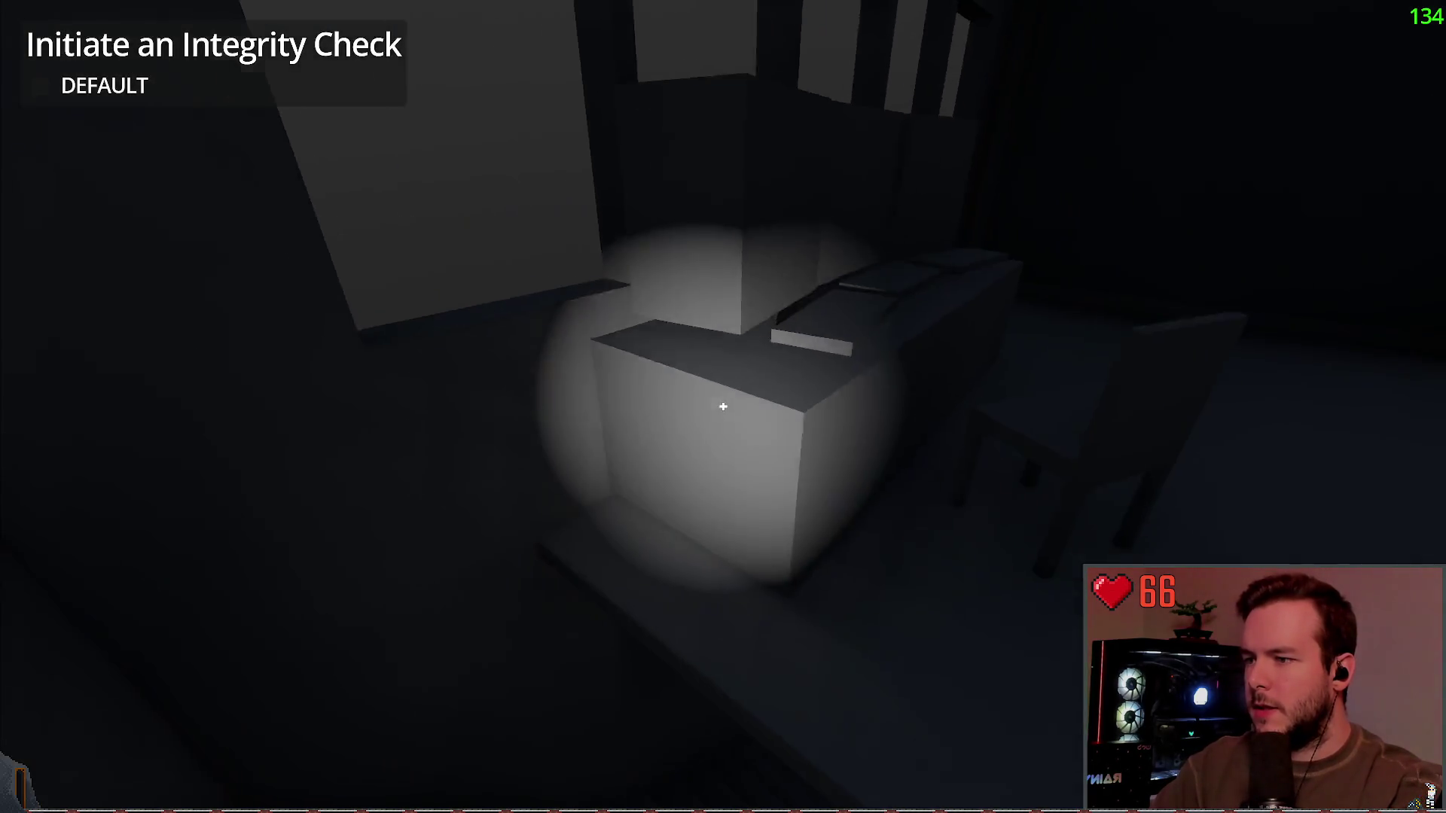
{"action": "key", "text": "Escape"}
{"action": "left_click", "coordinate": [127, 383]}
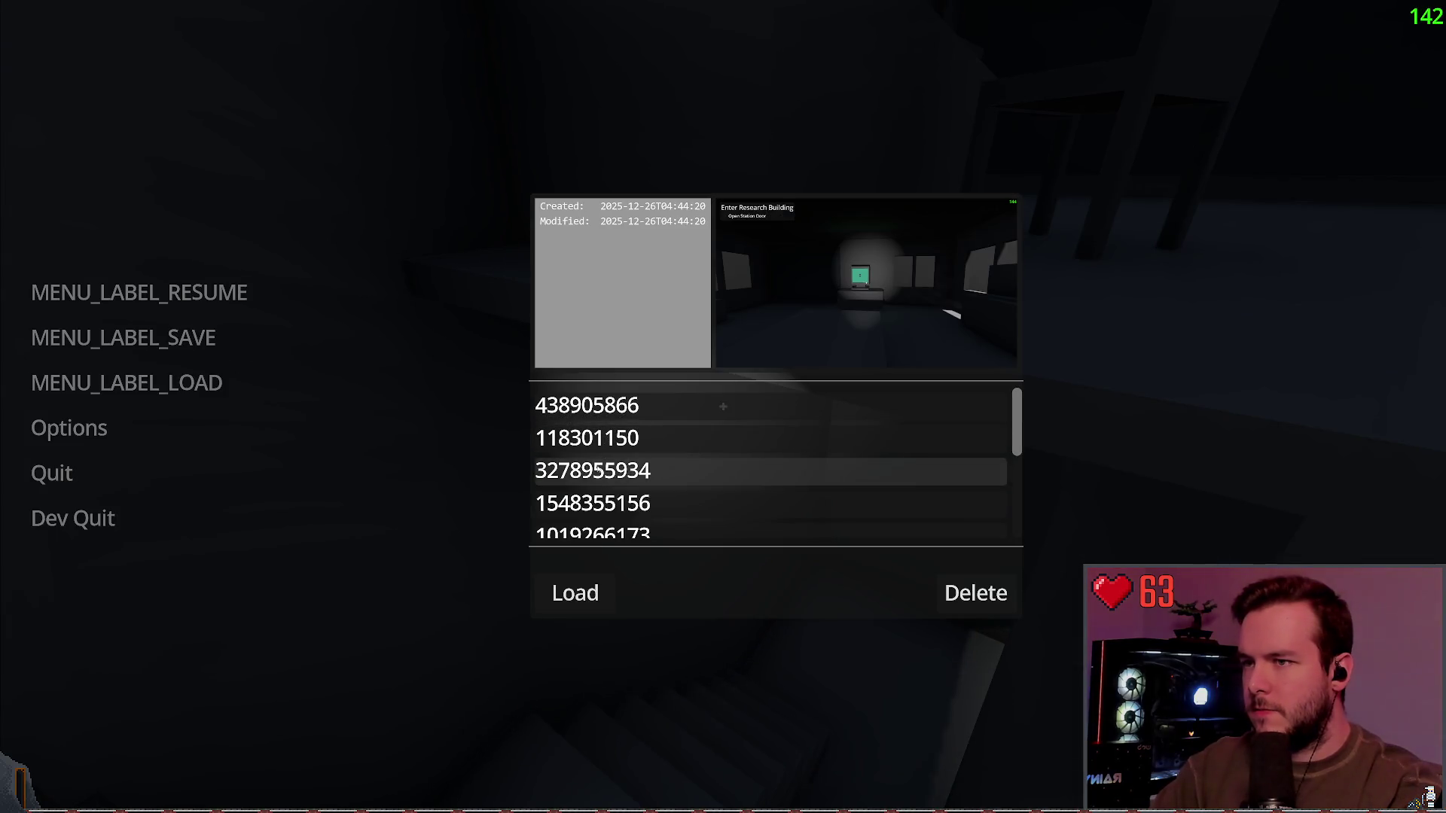
{"action": "left_click", "coordinate": [663, 504]}
{"action": "scroll", "coordinate": [684, 482], "scroll_direction": "down", "scroll_amount": 2}
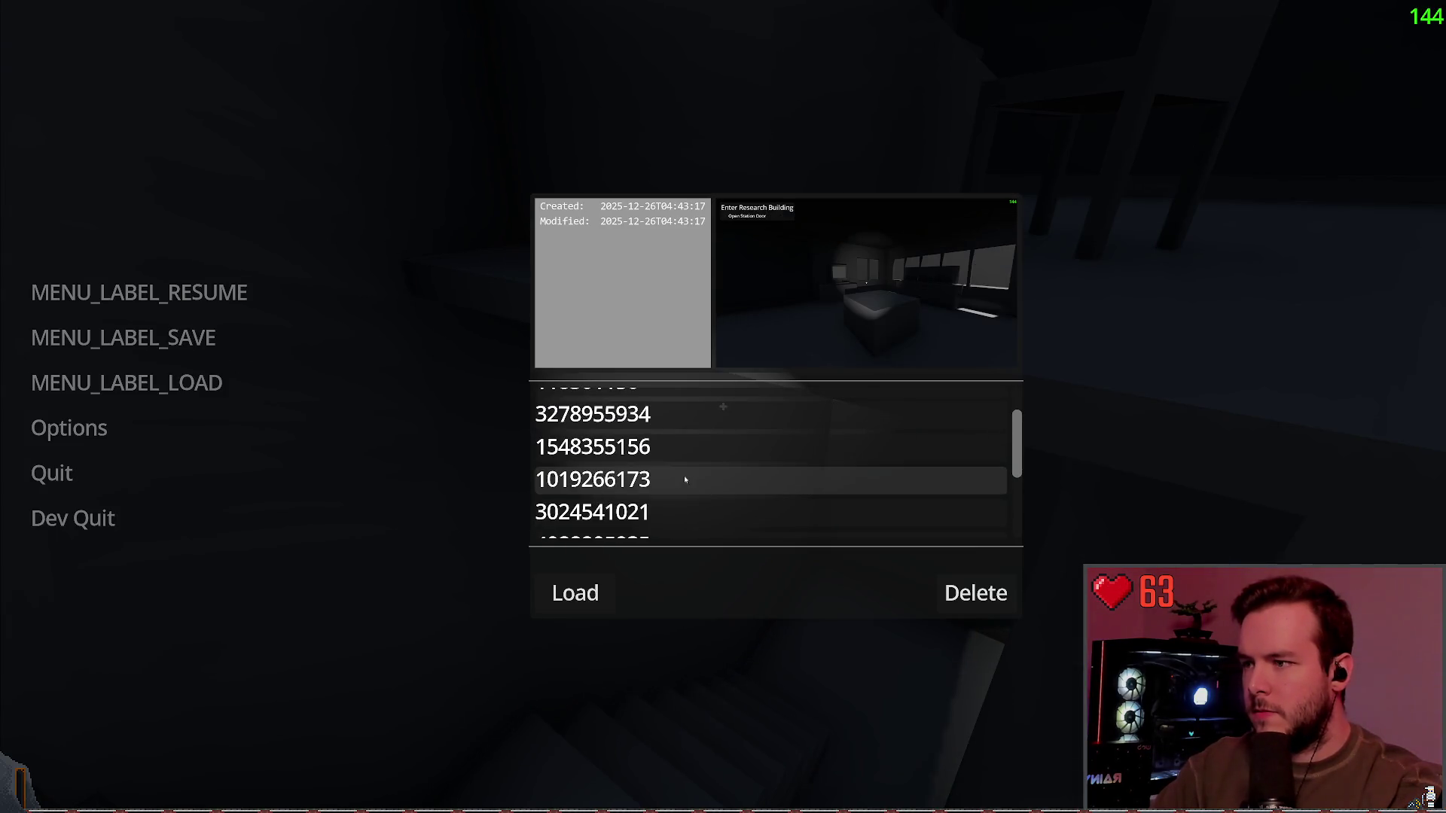
{"action": "left_click", "coordinate": [676, 505]}
{"action": "scroll", "coordinate": [676, 500], "scroll_direction": "down", "scroll_amount": 2}
{"action": "left_click", "coordinate": [677, 510]}
{"action": "scroll", "coordinate": [685, 501], "scroll_direction": "down", "scroll_amount": 3}
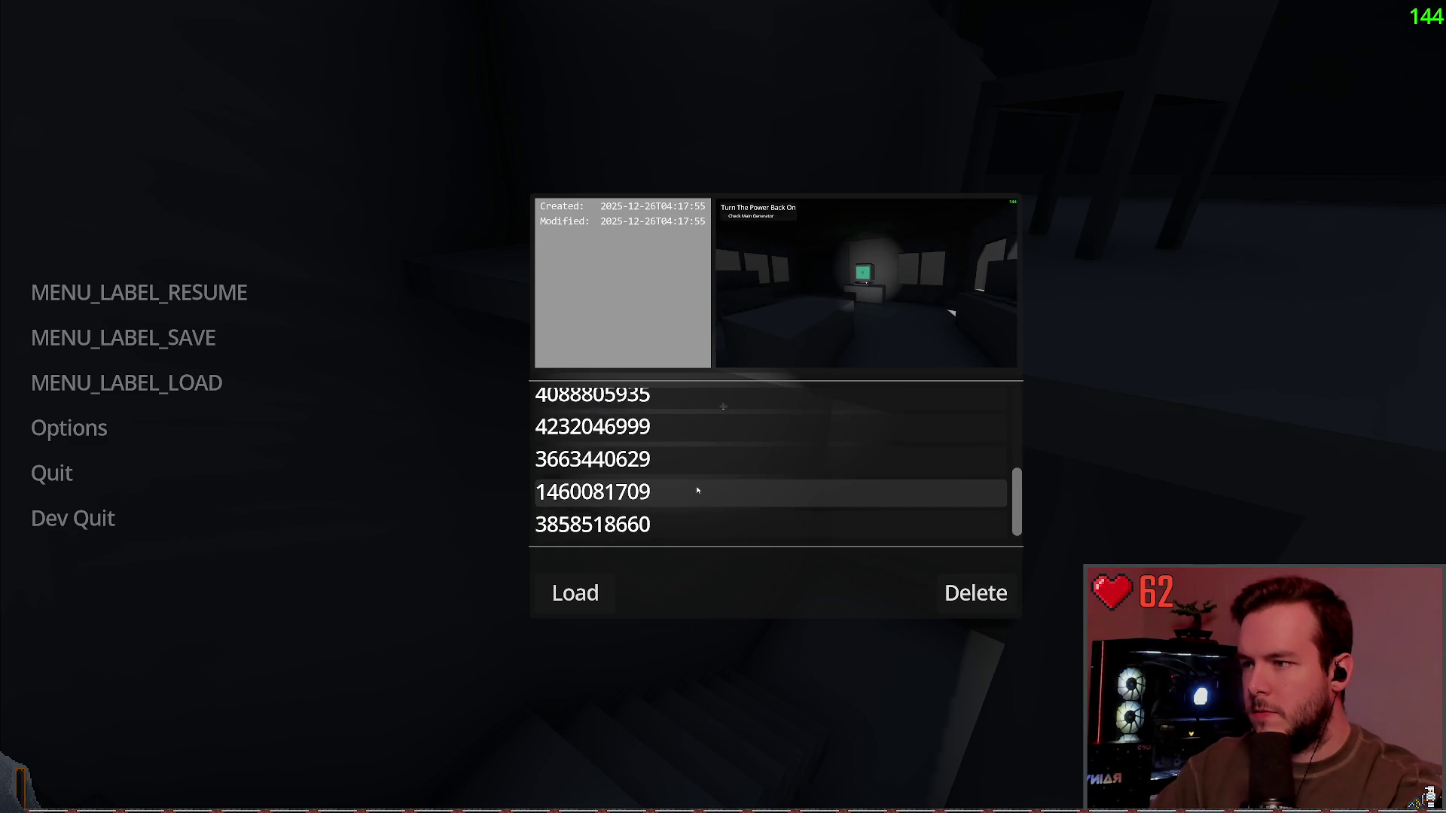
{"action": "left_click", "coordinate": [678, 512]}
{"action": "left_click", "coordinate": [682, 459]}
{"action": "left_click", "coordinate": [645, 527]}
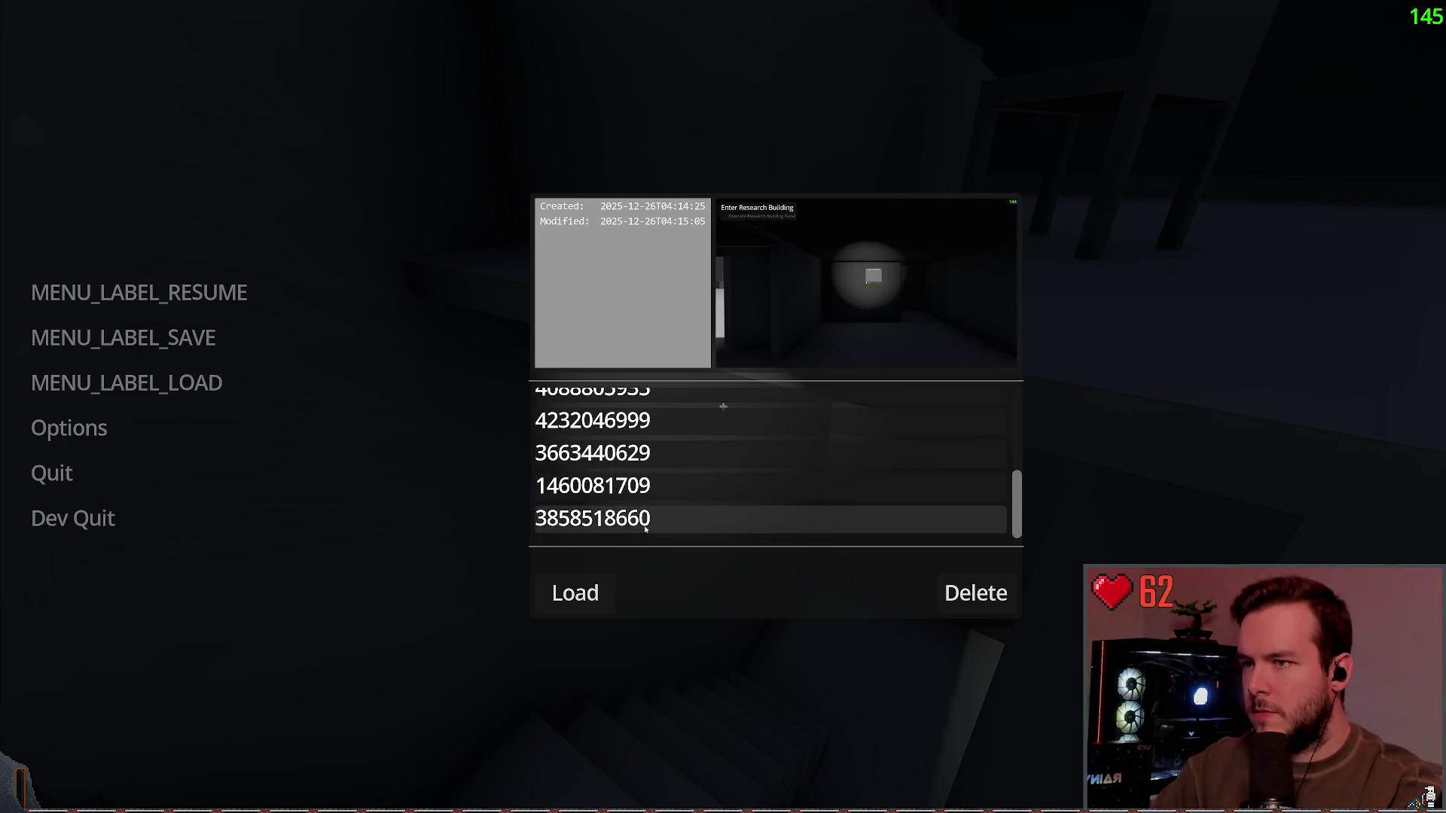
{"action": "left_click", "coordinate": [575, 592]}
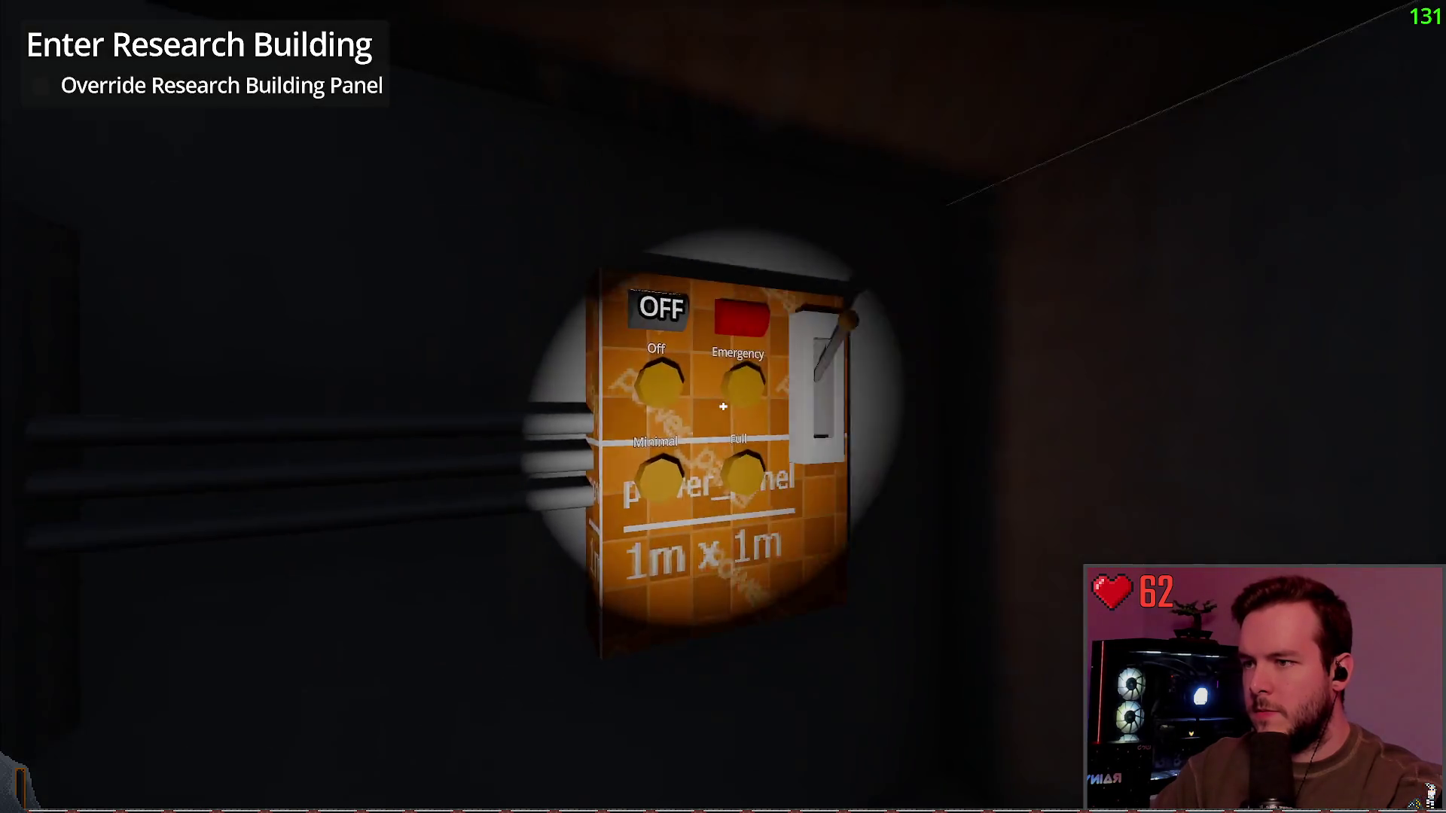
Step: Walk around the power panel to inspect its orange texture, then quit to the editor
{"action": "key", "text": "s"}
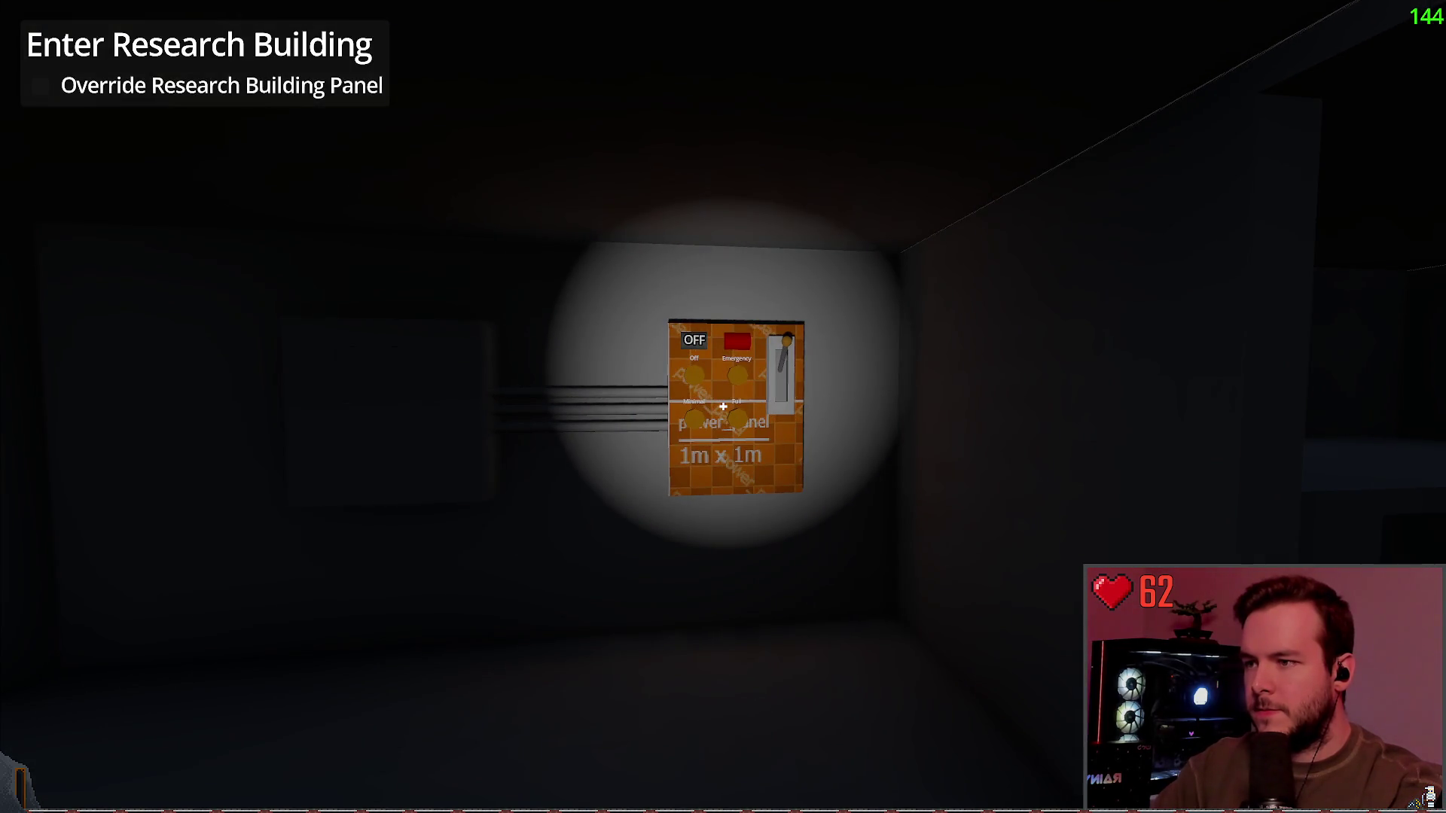
{"action": "key", "text": "s"}
{"action": "key", "text": "a"}
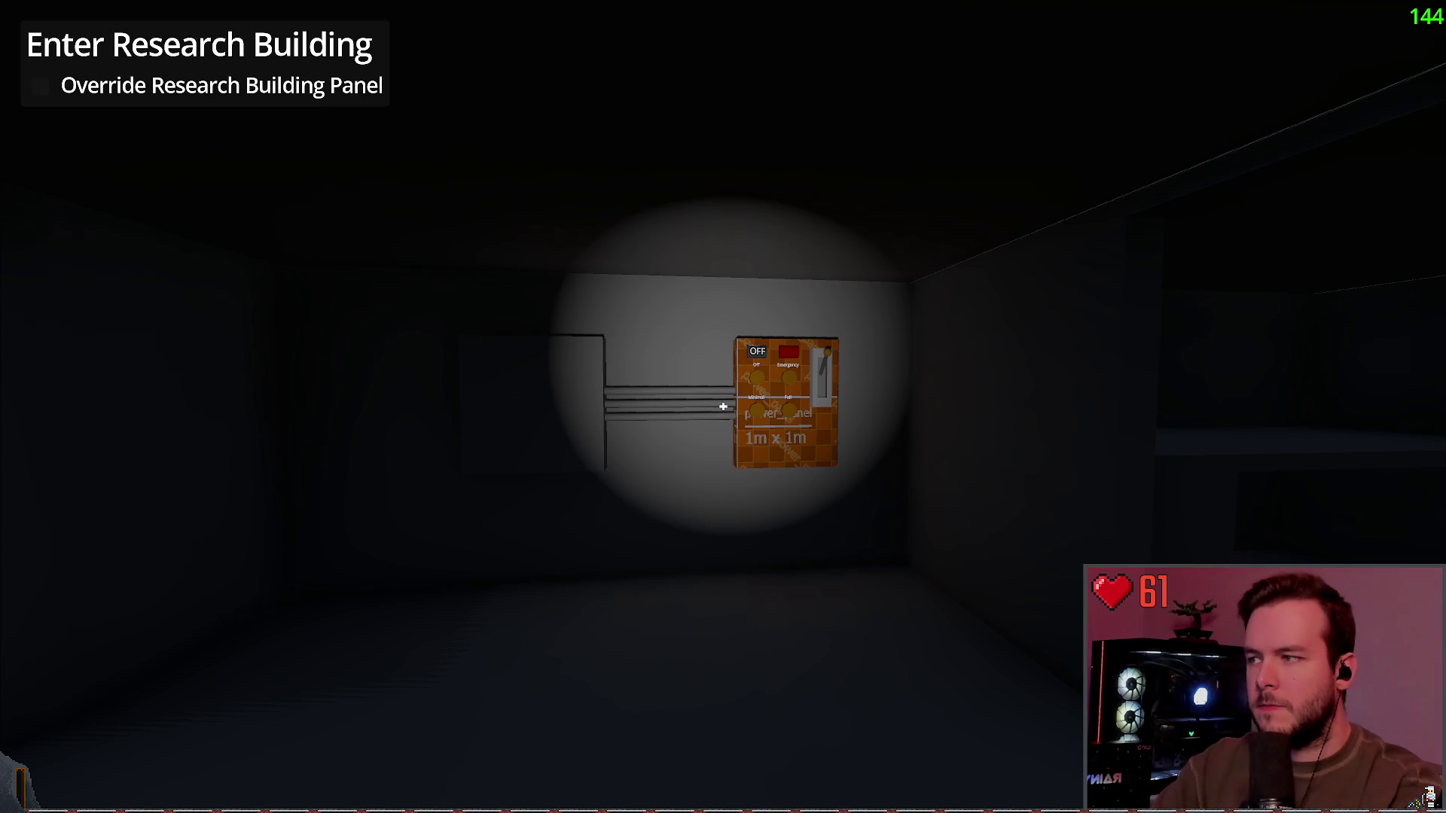
{"action": "key", "text": "a"}
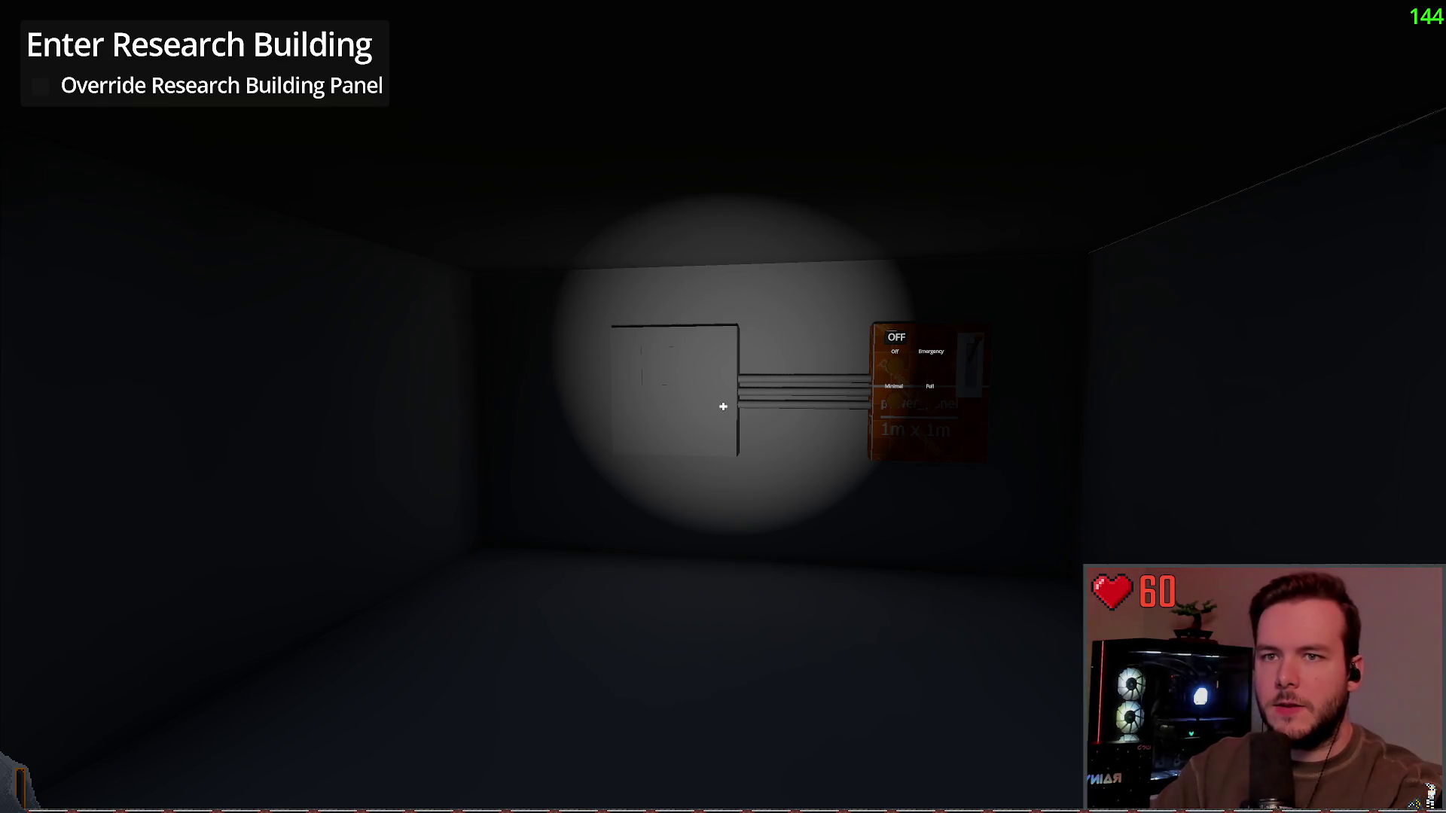
{"action": "key", "text": "d"}
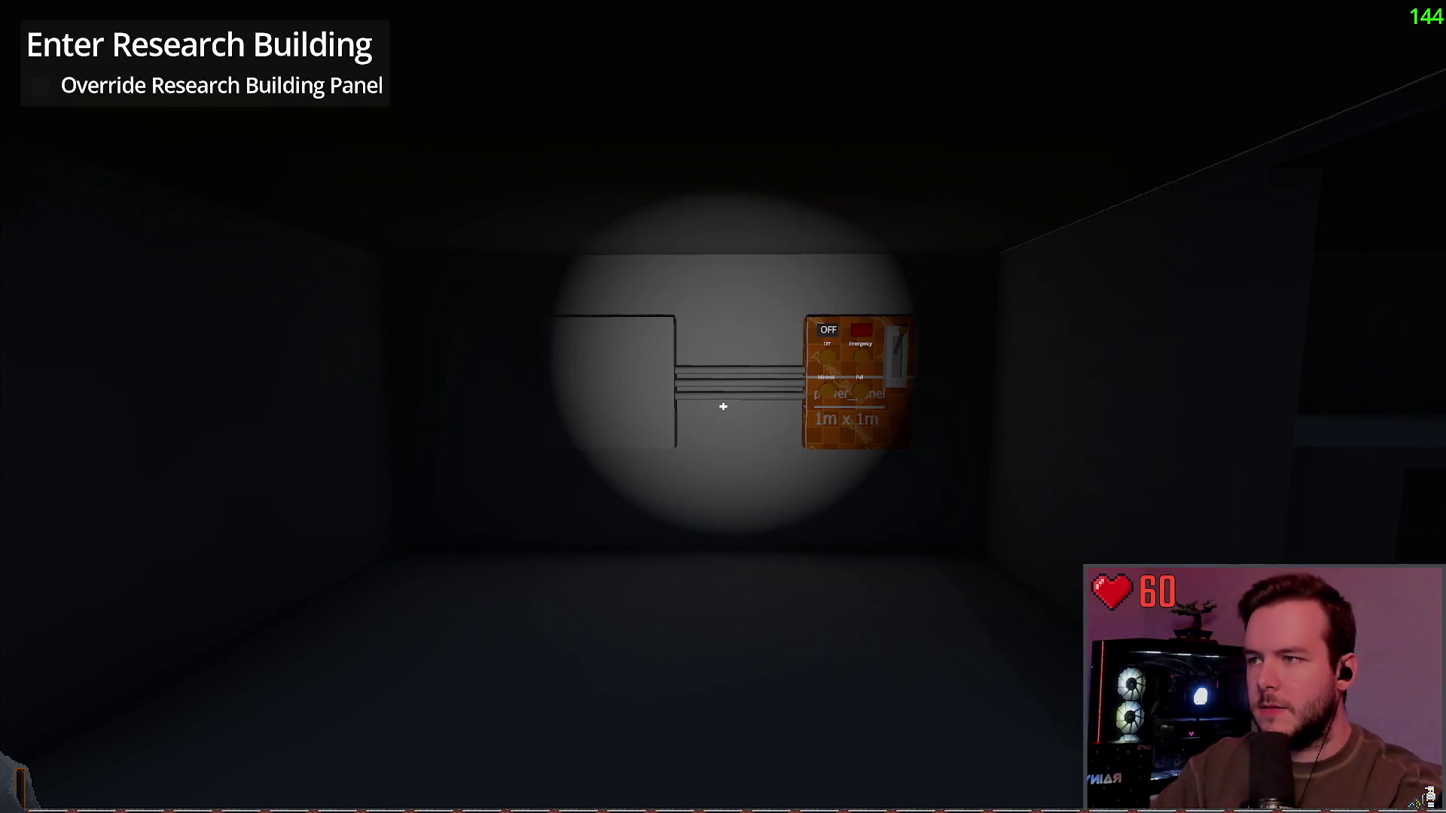
{"action": "key", "text": "Escape"}
{"action": "left_click", "coordinate": [72, 516]}
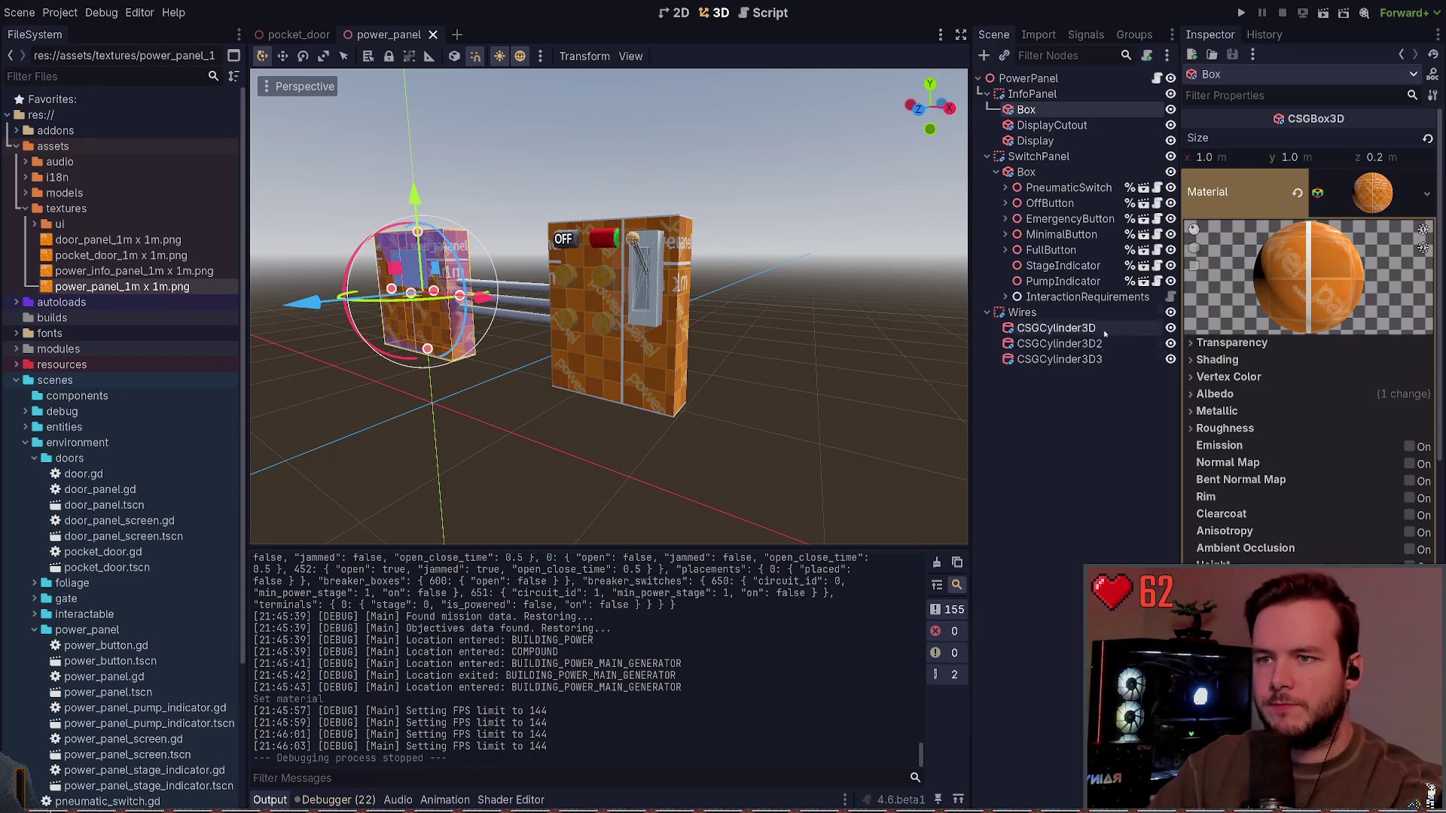
Step: Set the InfoPanel Box albedo texture to power_info_panel_1m x 1m.png, save, and run with F5
{"action": "left_click", "coordinate": [1290, 394]}
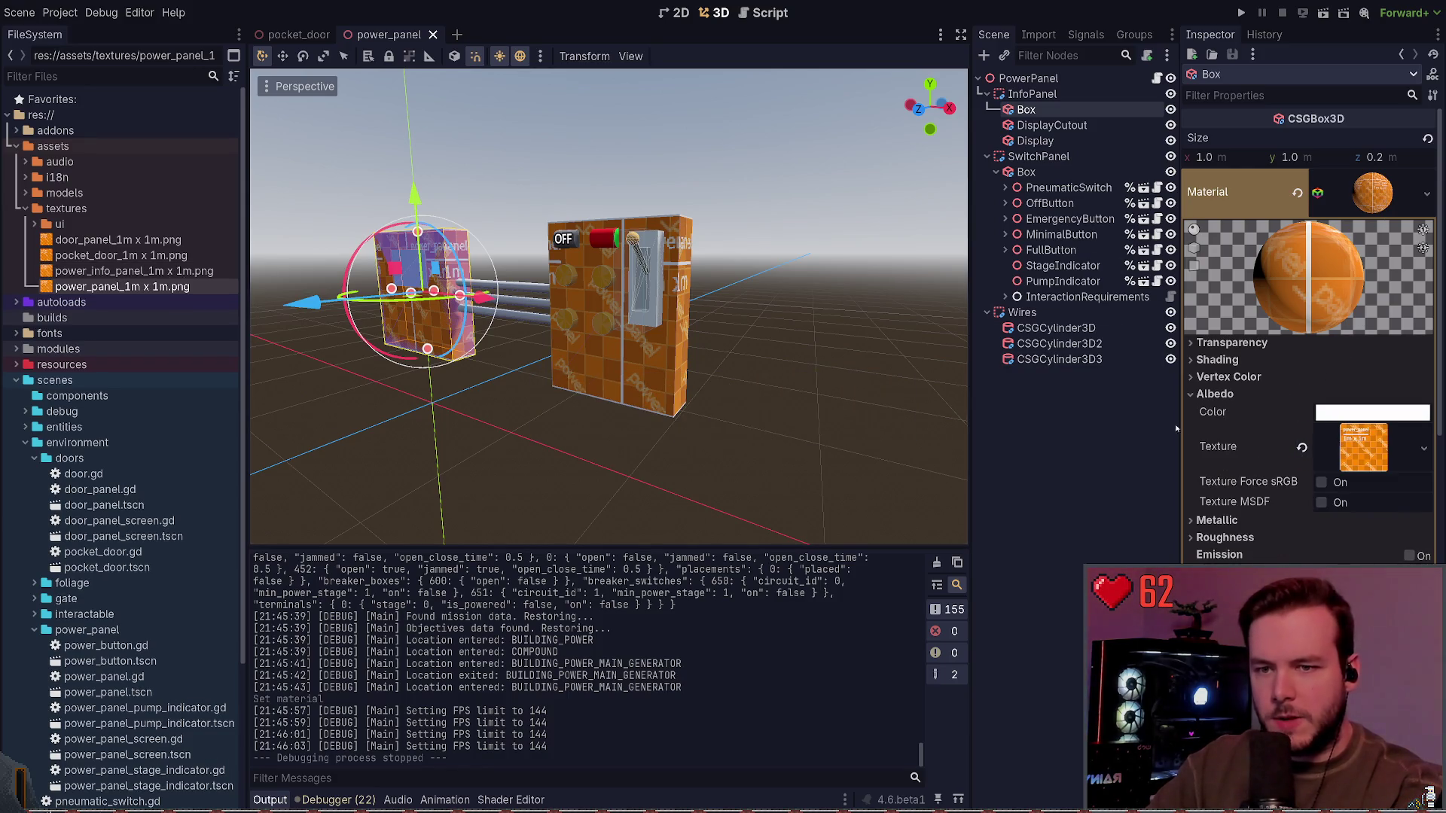
{"action": "left_click", "coordinate": [136, 273]}
{"action": "left_click_drag", "start_coordinate": [79, 273], "coordinate": [1363, 448]}
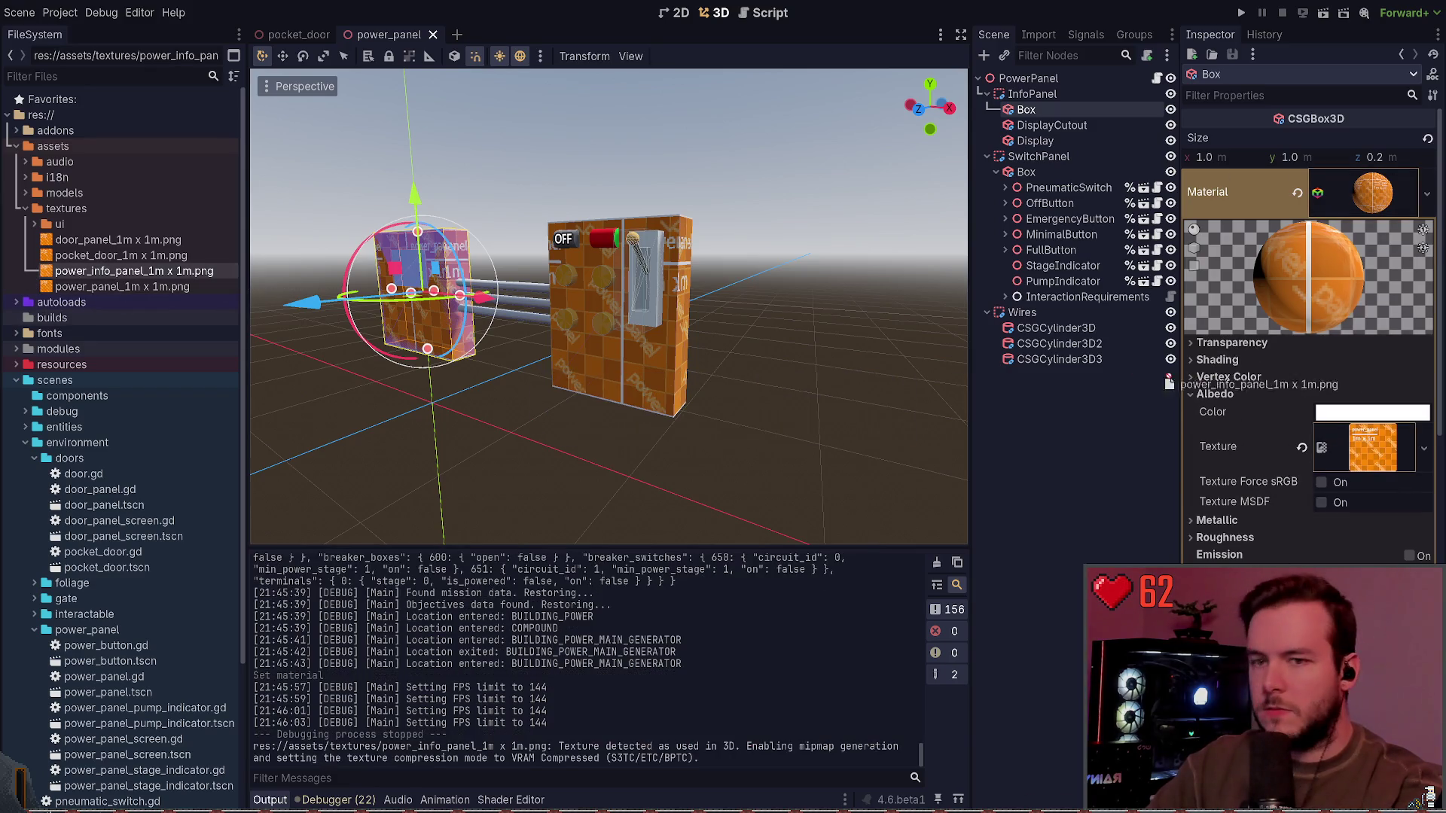
{"action": "left_click", "coordinate": [1044, 399]}
{"action": "key", "text": "ctrl+s"}
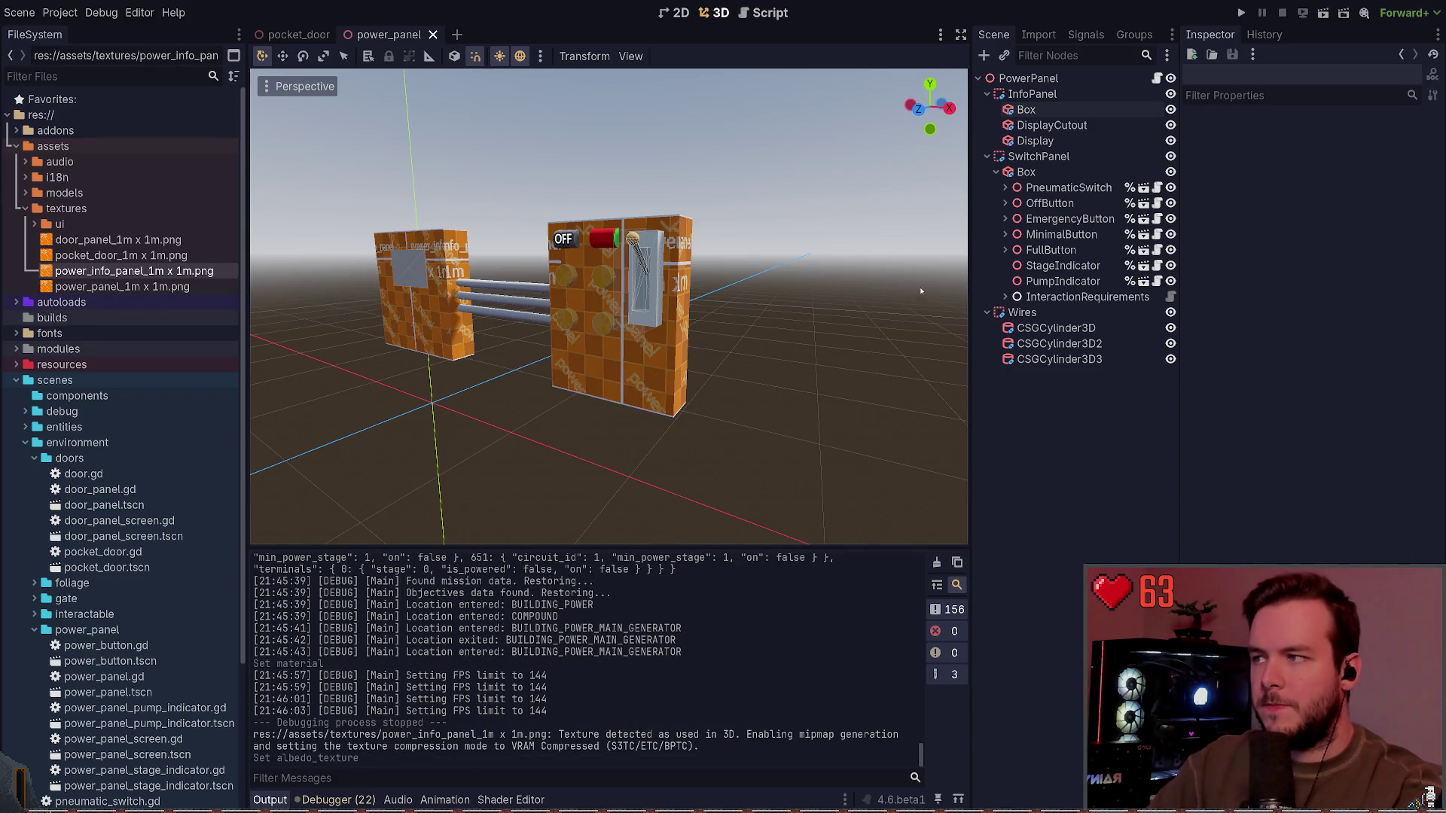
{"action": "left_click_drag", "start_coordinate": [713, 296], "coordinate": [659, 293]}
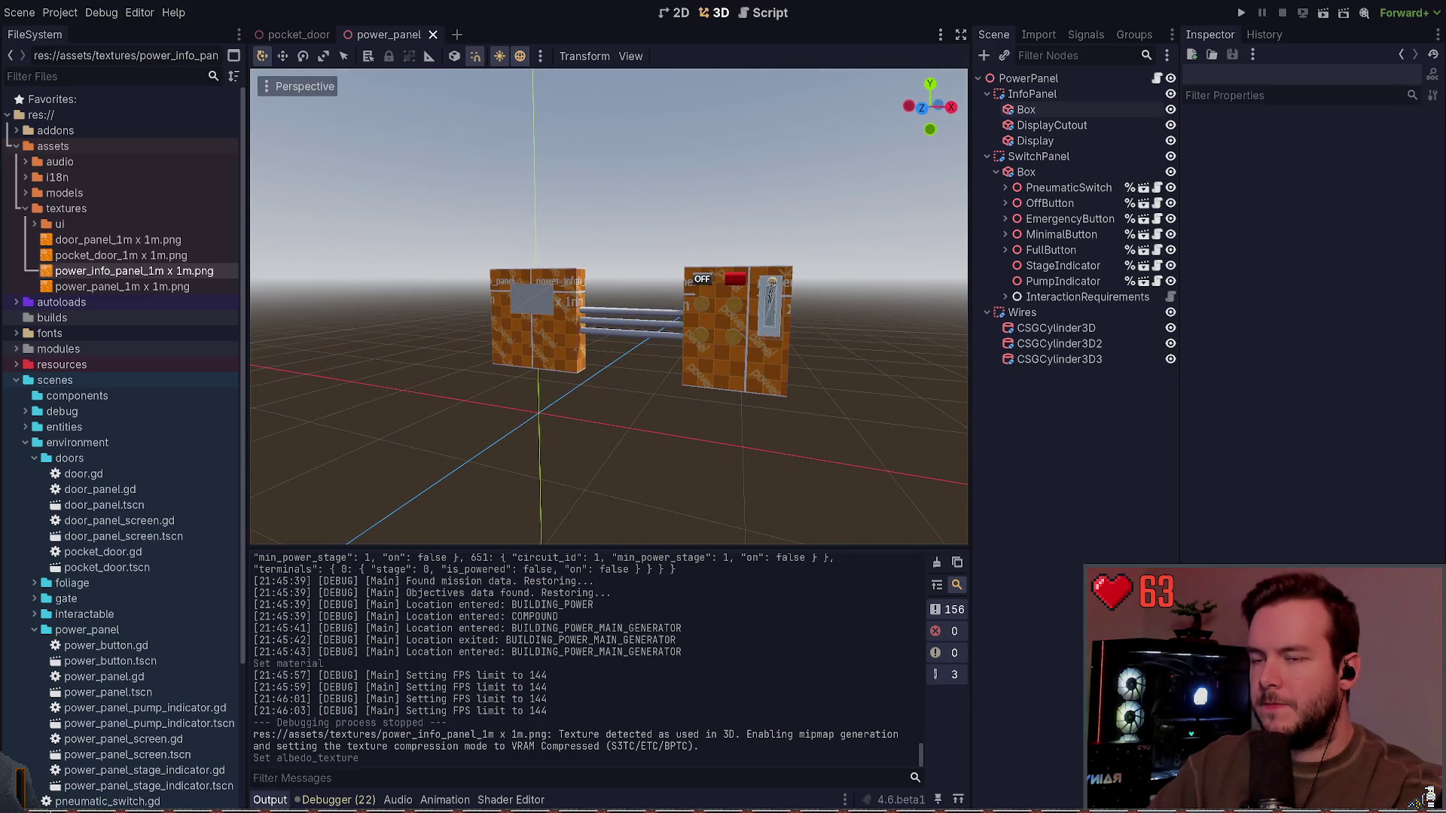
{"action": "key", "text": "F5"}
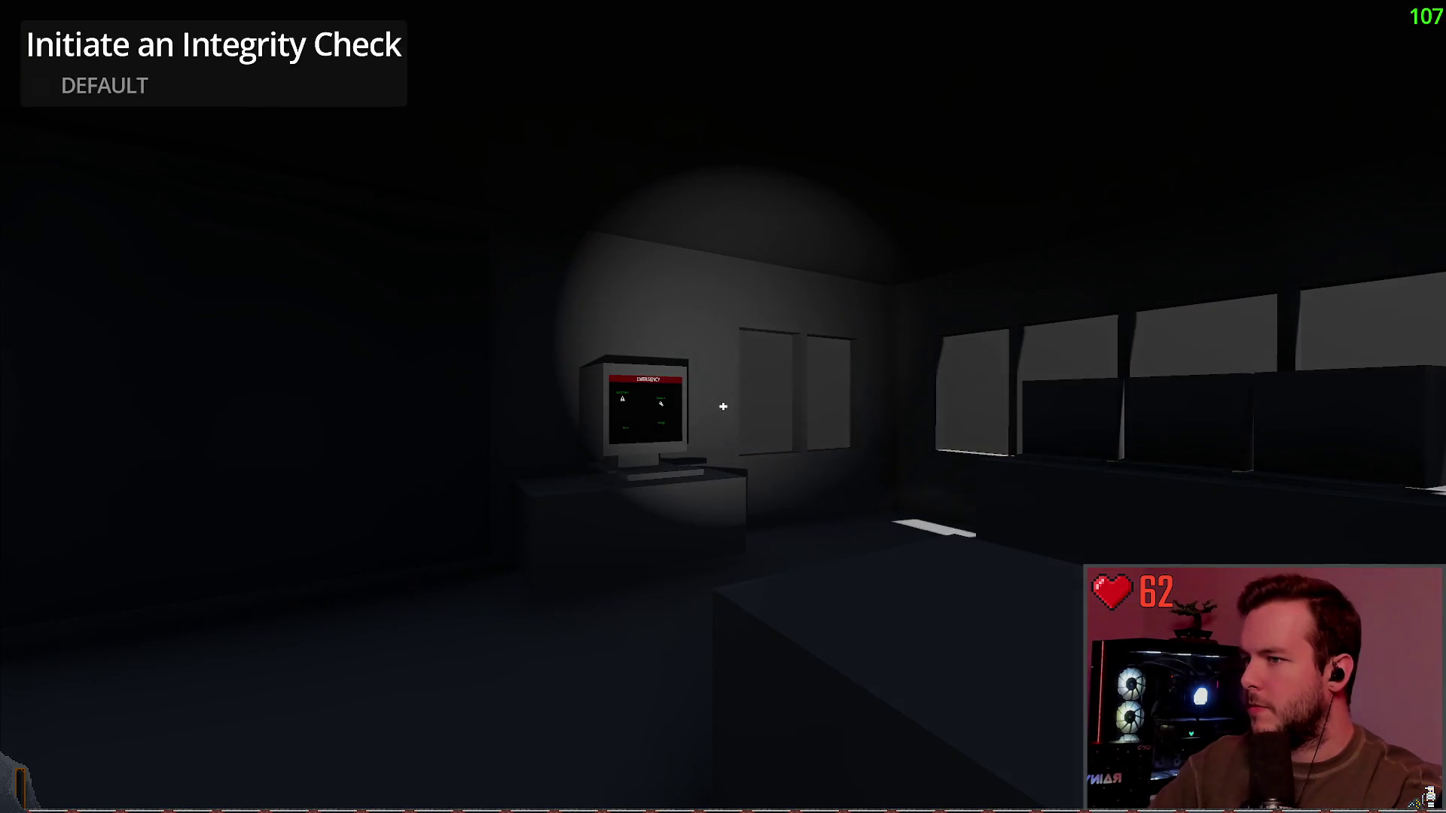
Step: Load the research building save and walk up to both power panels
{"action": "key", "text": "Escape"}
{"action": "left_click", "coordinate": [127, 383]}
{"action": "scroll", "coordinate": [670, 455], "scroll_direction": "down", "scroll_amount": 2}
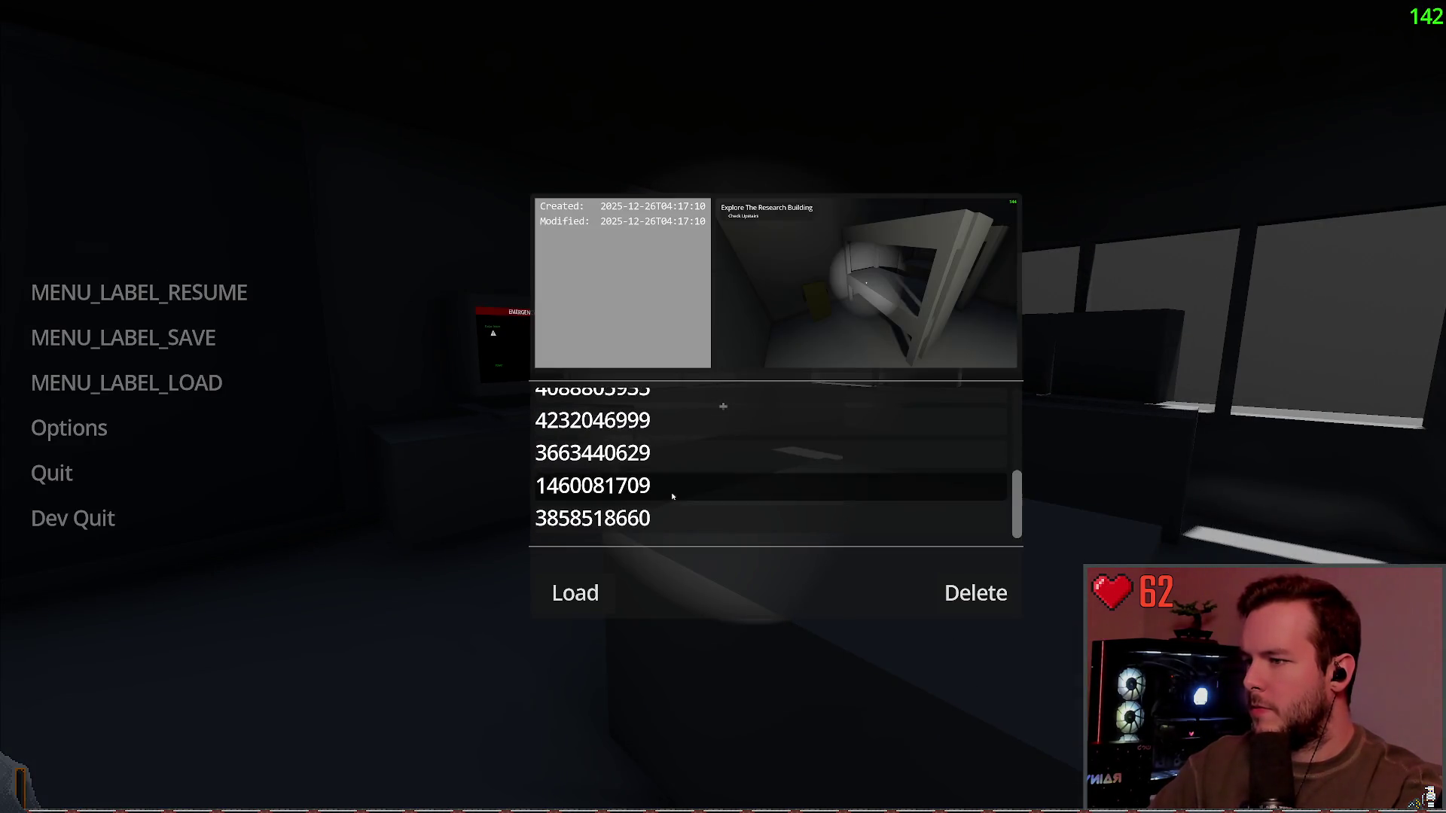
{"action": "left_click", "coordinate": [575, 593]}
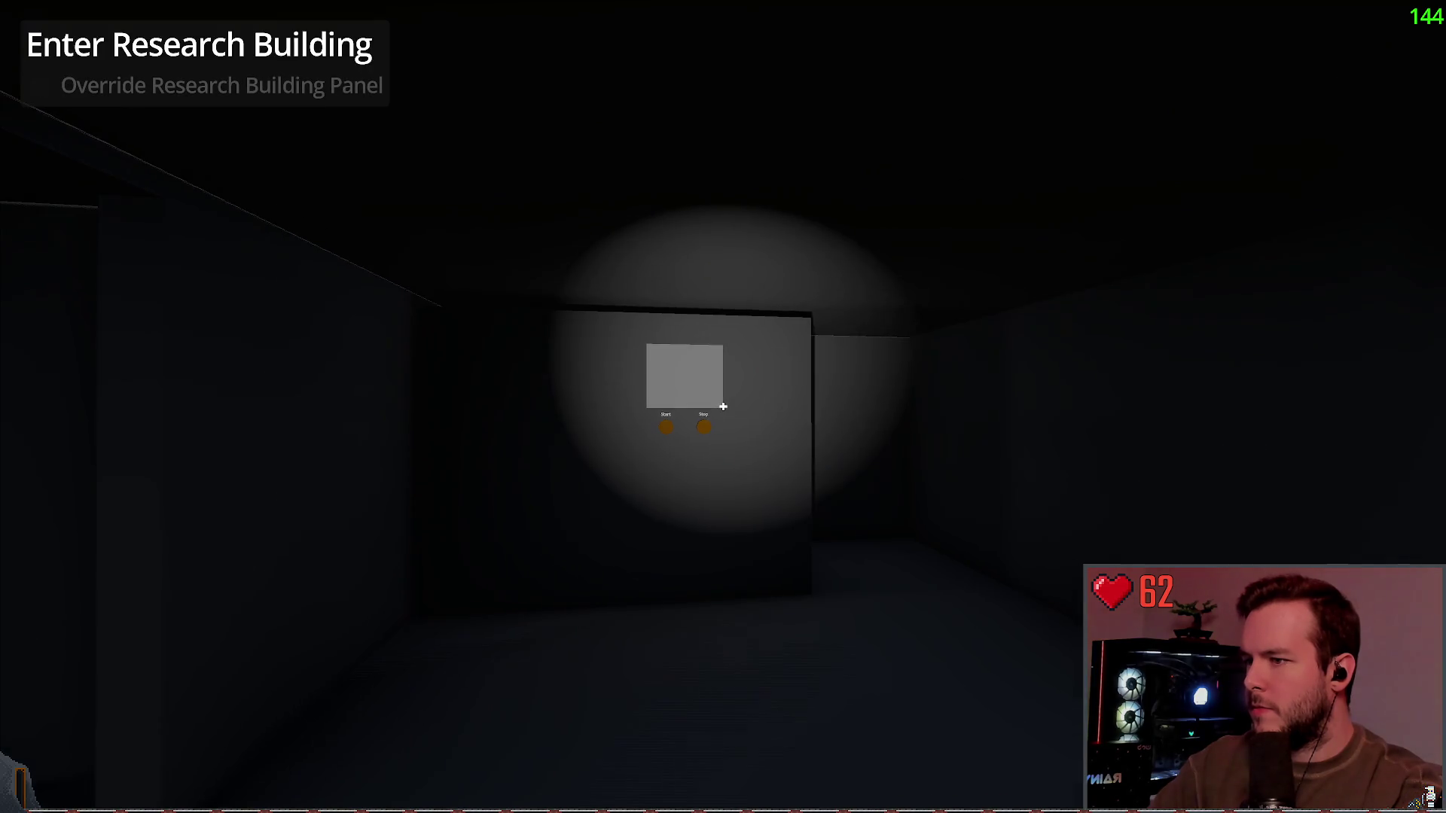
{"action": "key", "text": "s"}
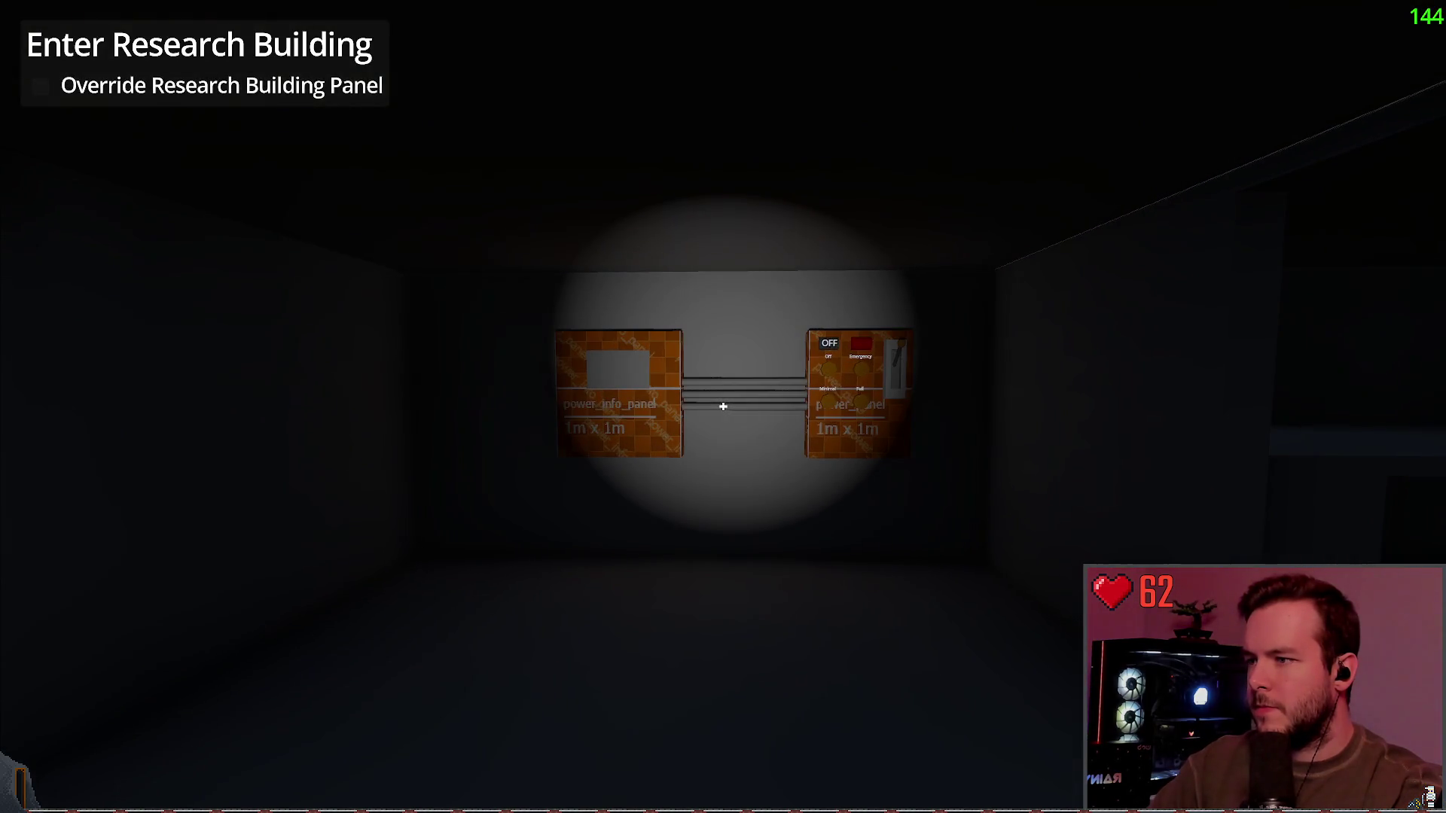
{"action": "key", "text": "s"}
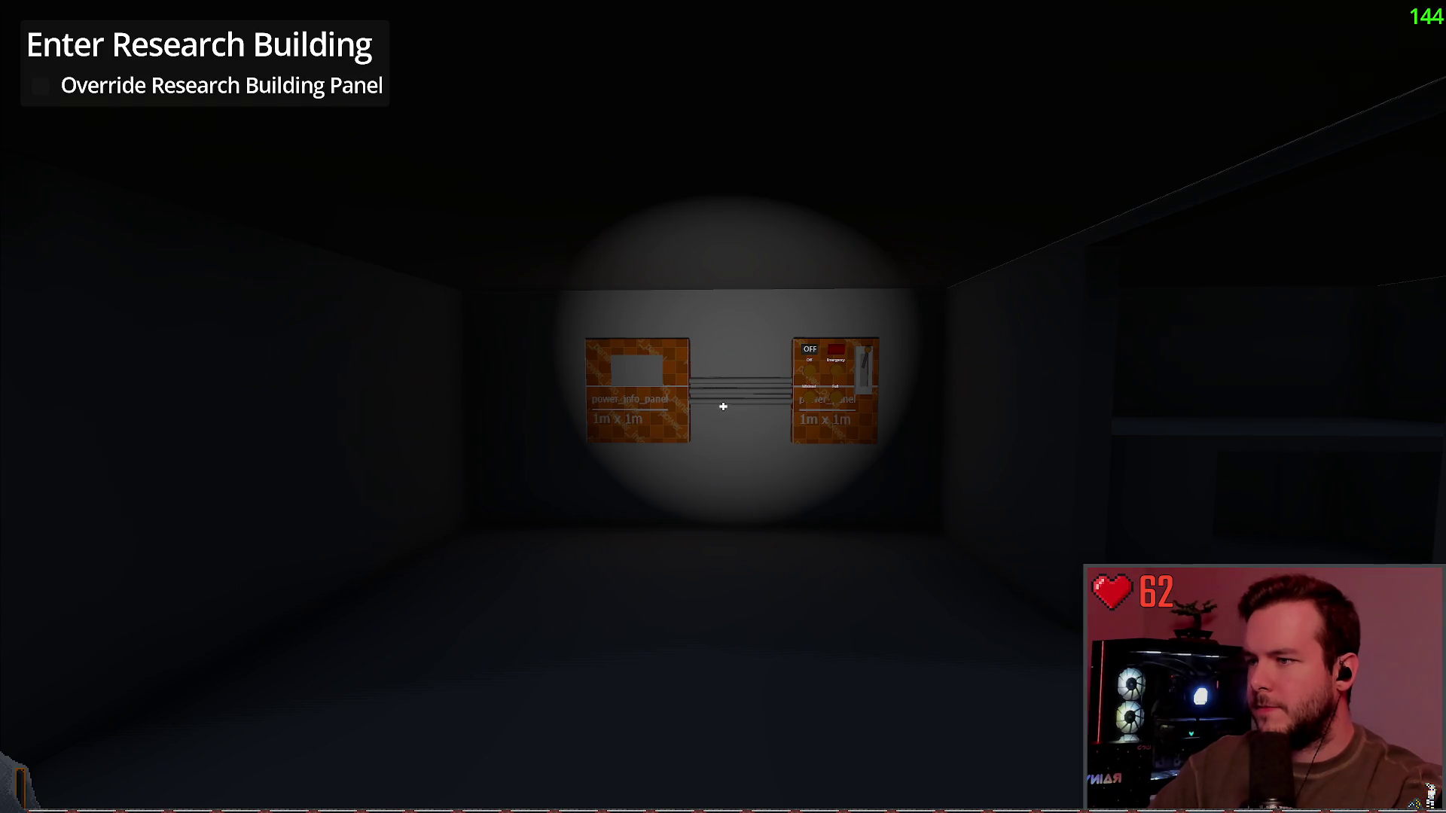
{"action": "key", "text": "w"}
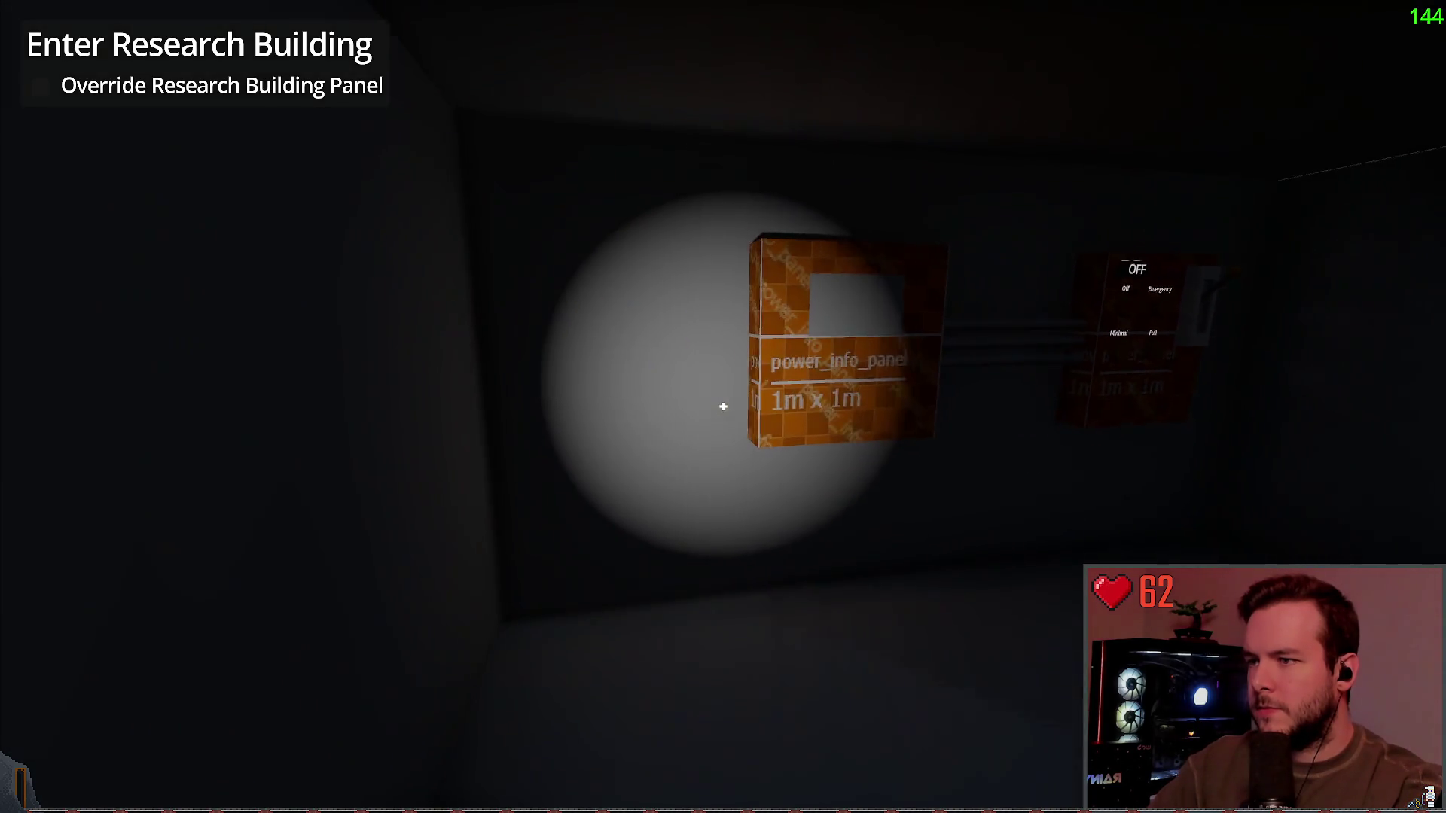
{"action": "key", "text": "w"}
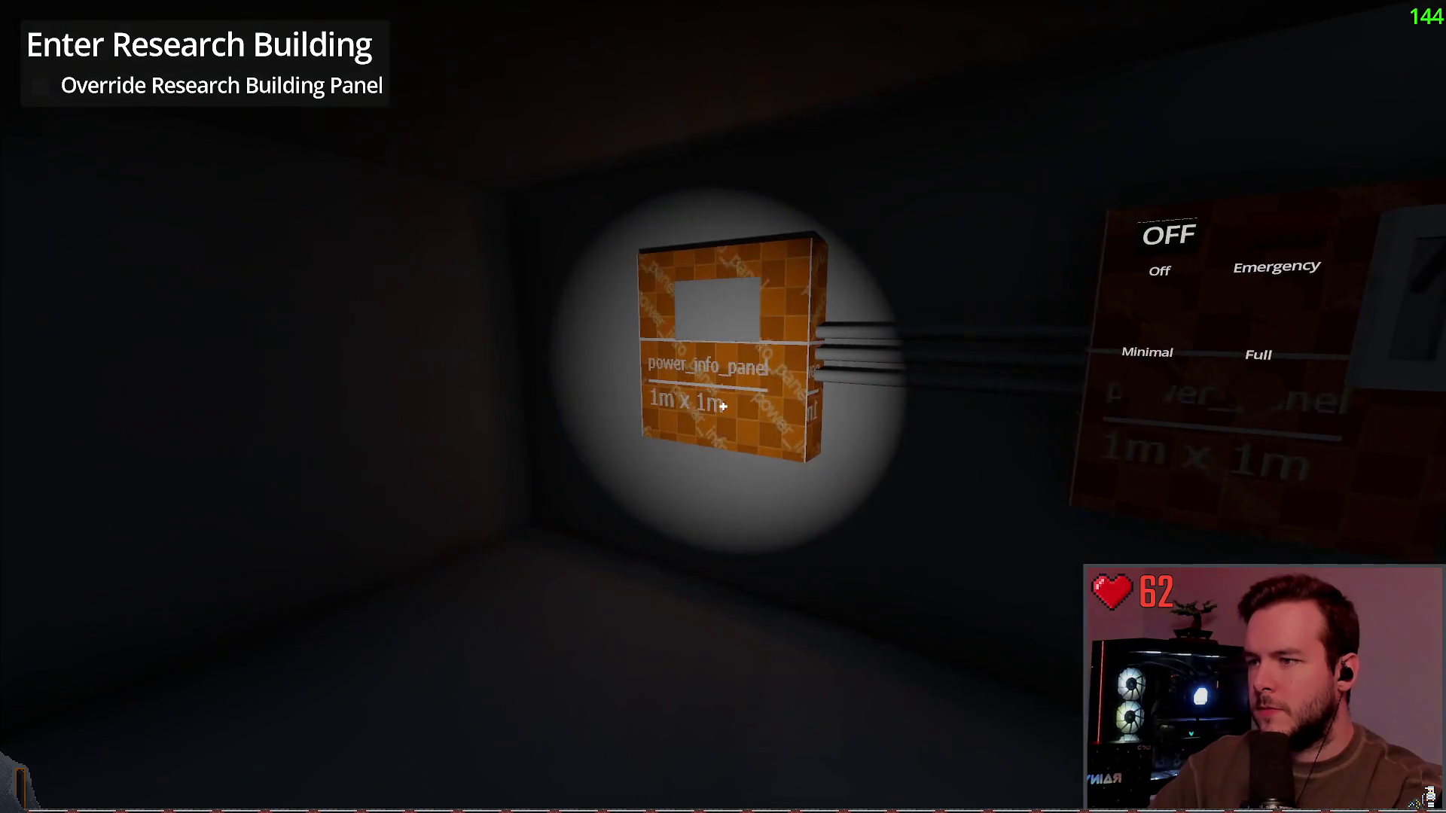
Step: Inspect the knob panel and the Start/Stop panel, then quit the game back to the editor
{"action": "key", "text": "d"}
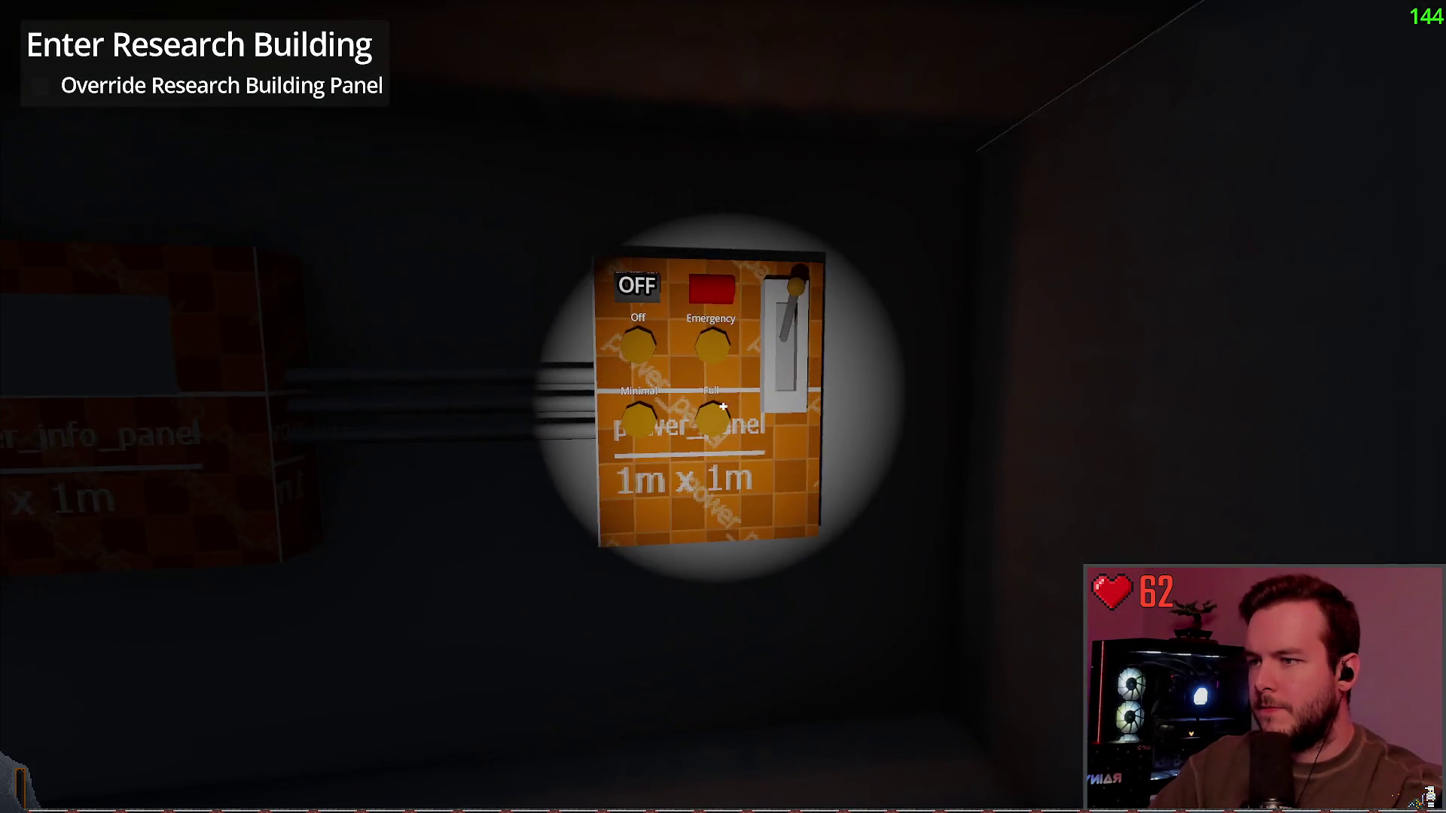
{"action": "key", "text": "s"}
{"action": "key", "text": "a"}
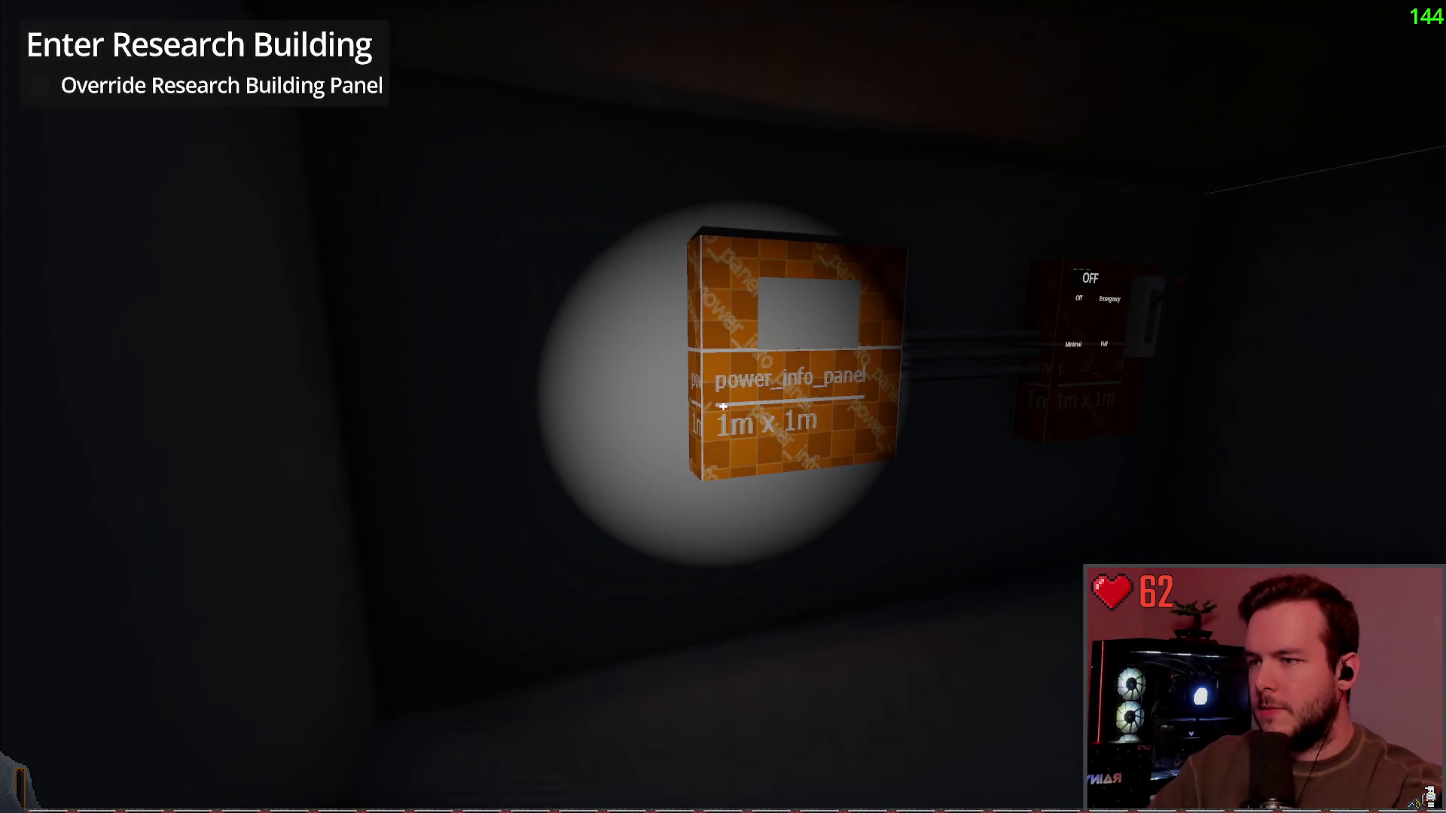
{"action": "key", "text": "s"}
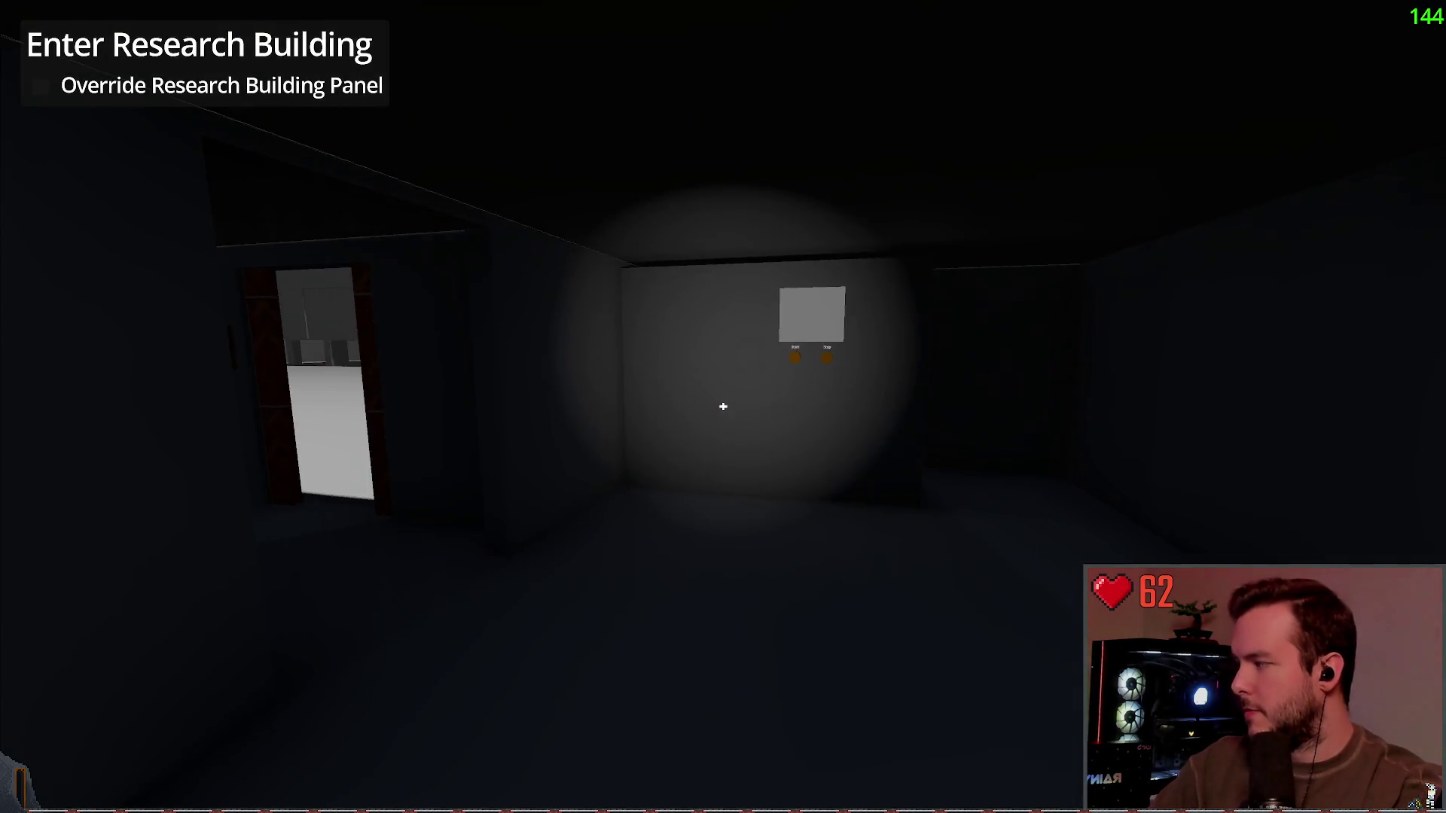
{"action": "key", "text": "w"}
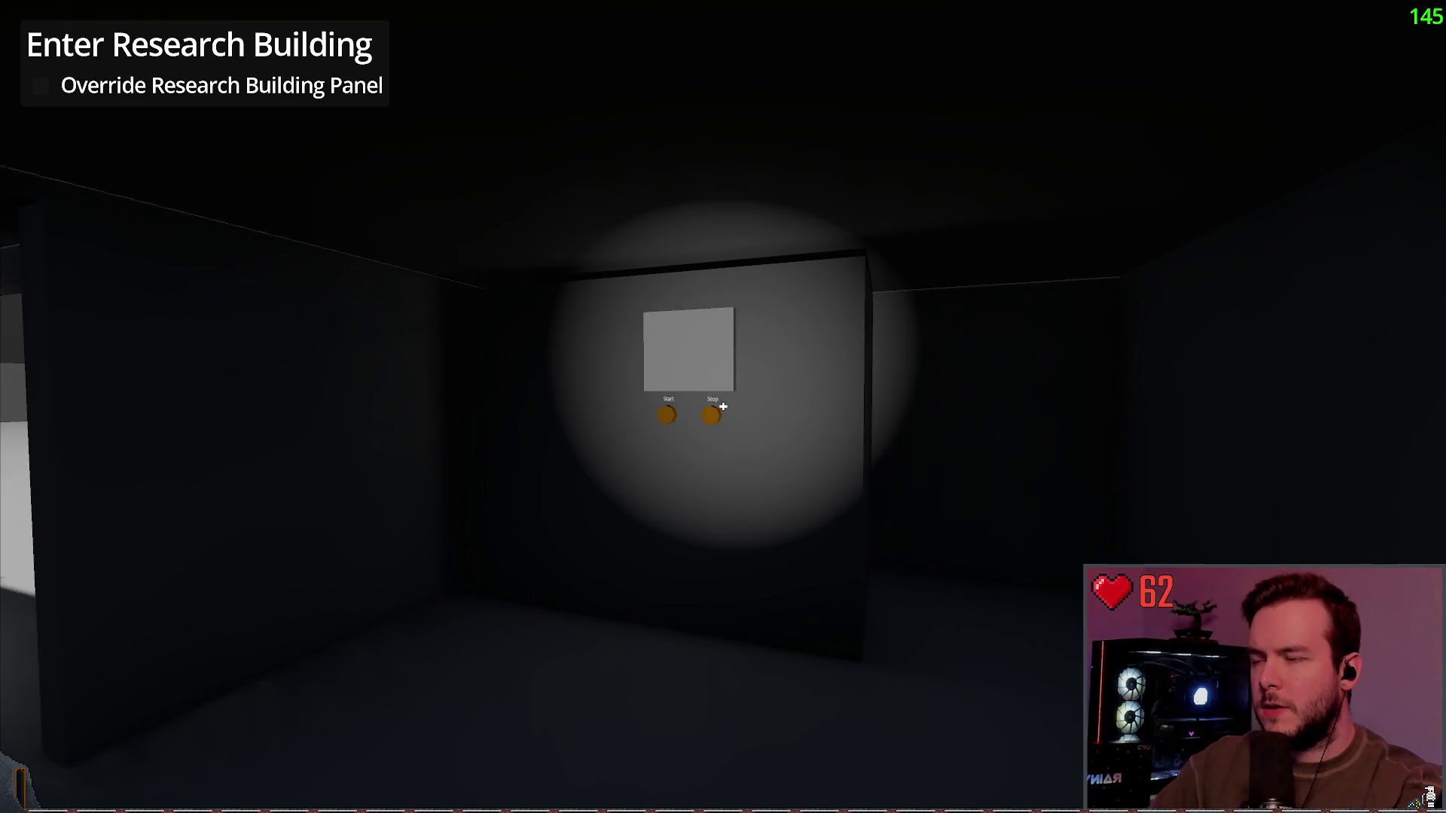
{"action": "key", "text": "s"}
{"action": "key", "text": "a"}
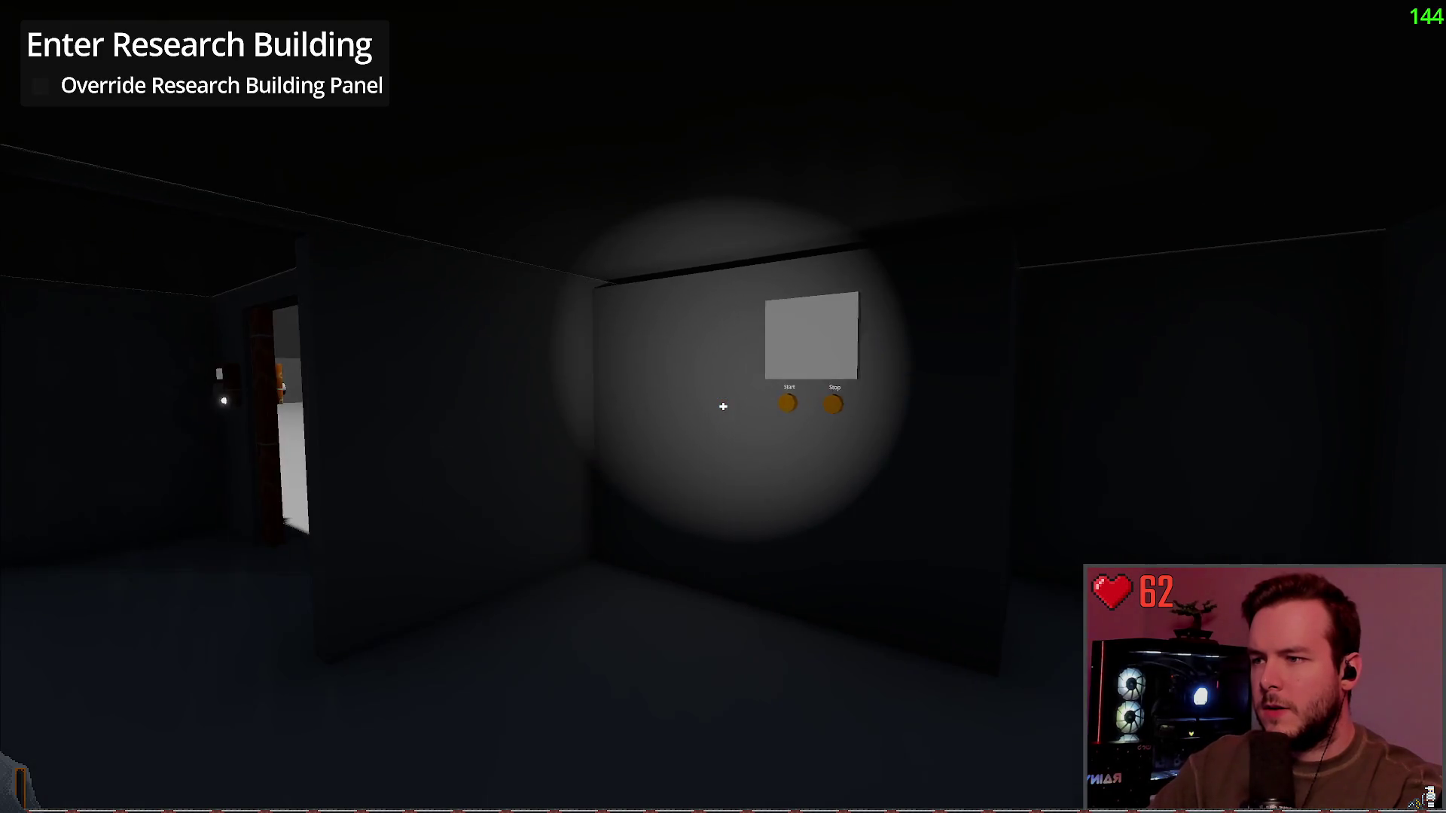
{"action": "key", "text": "s"}
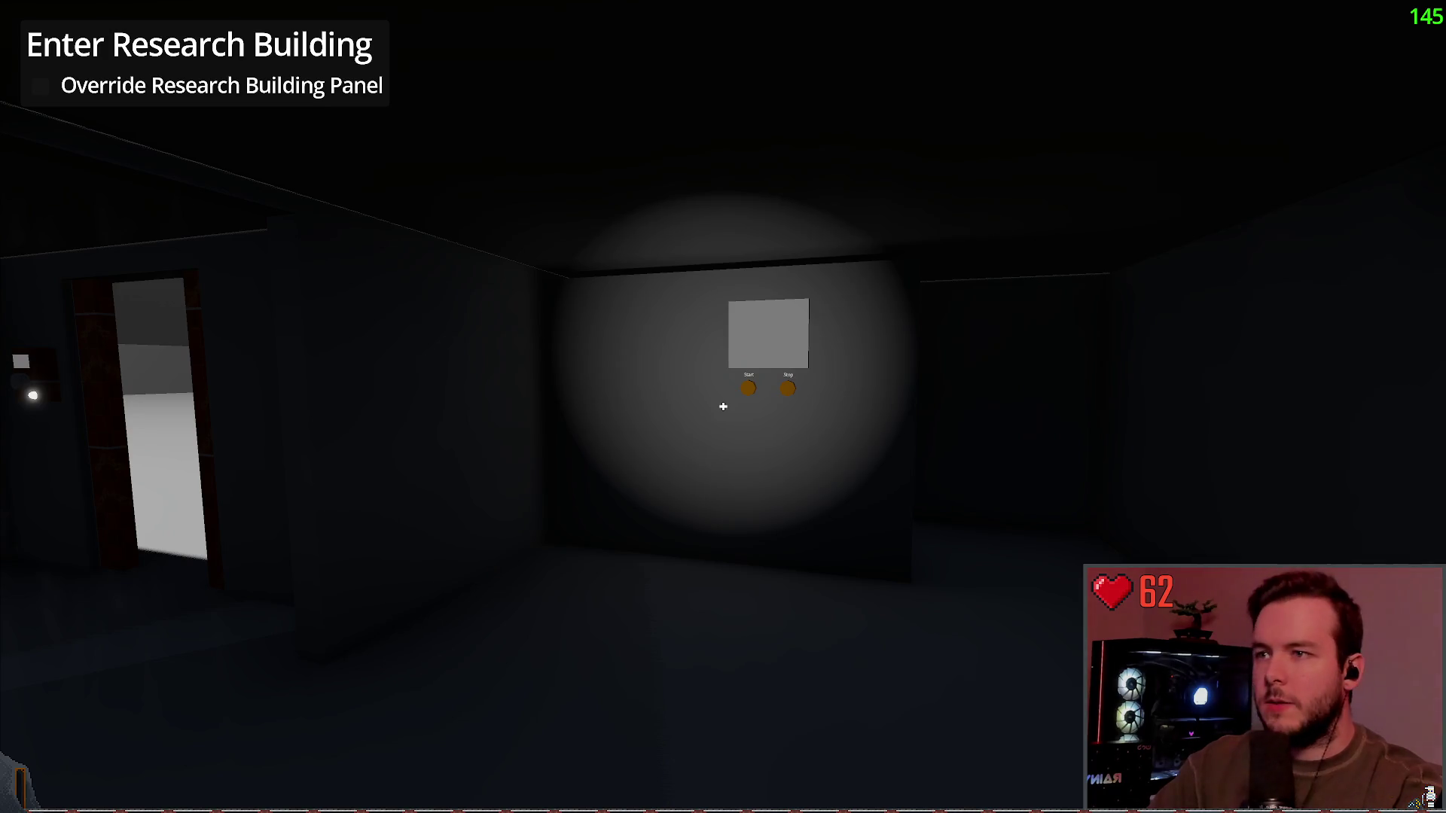
{"action": "key", "text": "Escape"}
{"action": "left_click", "coordinate": [70, 516]}
{"action": "left_click", "coordinate": [646, 437]}
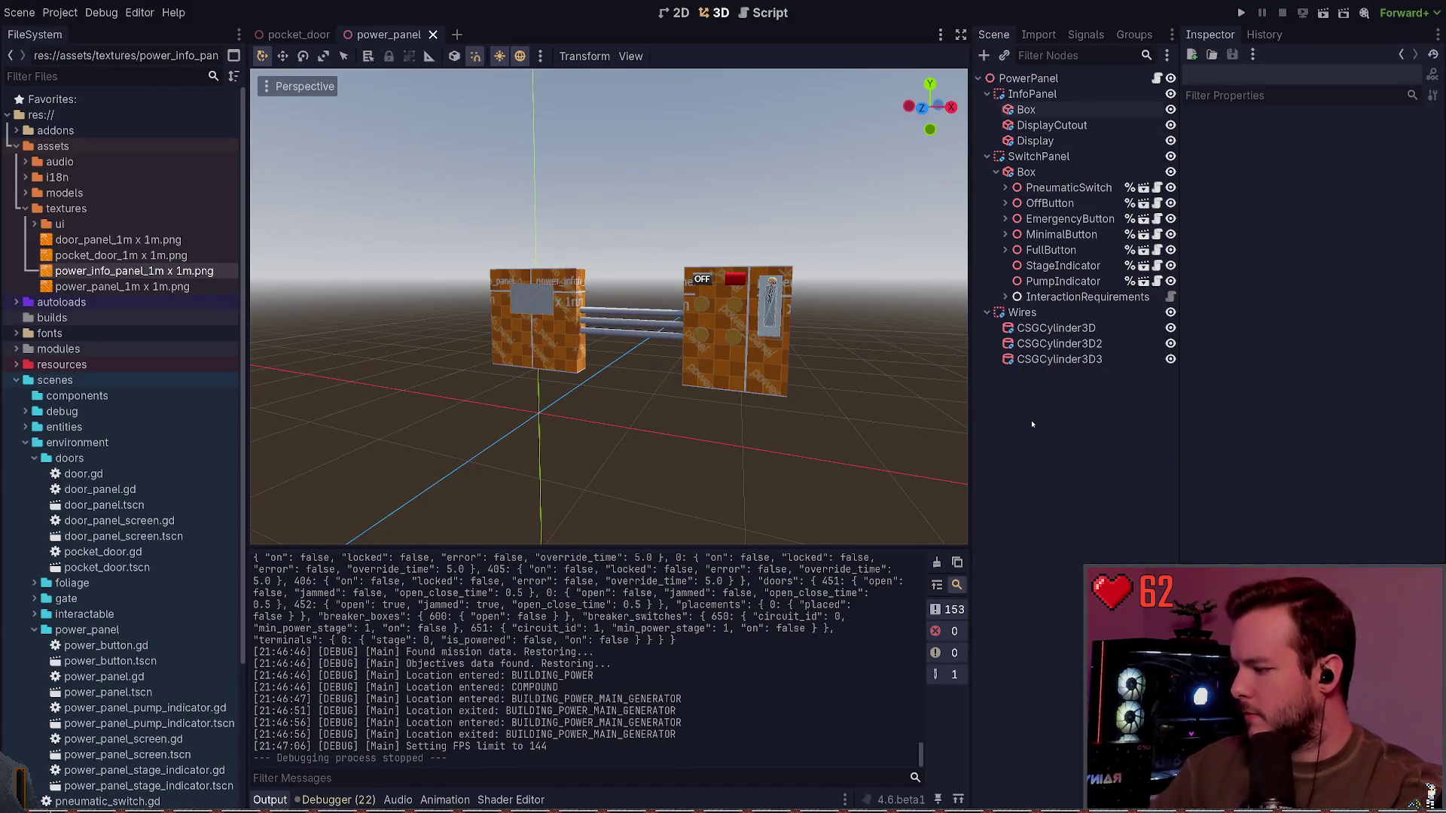
Step: Check git status and stage the whole scenes\environment folder
{"action": "key", "text": "super+grave"}
{"action": "type", "text": "git status"}
{"action": "key", "text": "Return"}
{"action": "type", "text": "gi"}
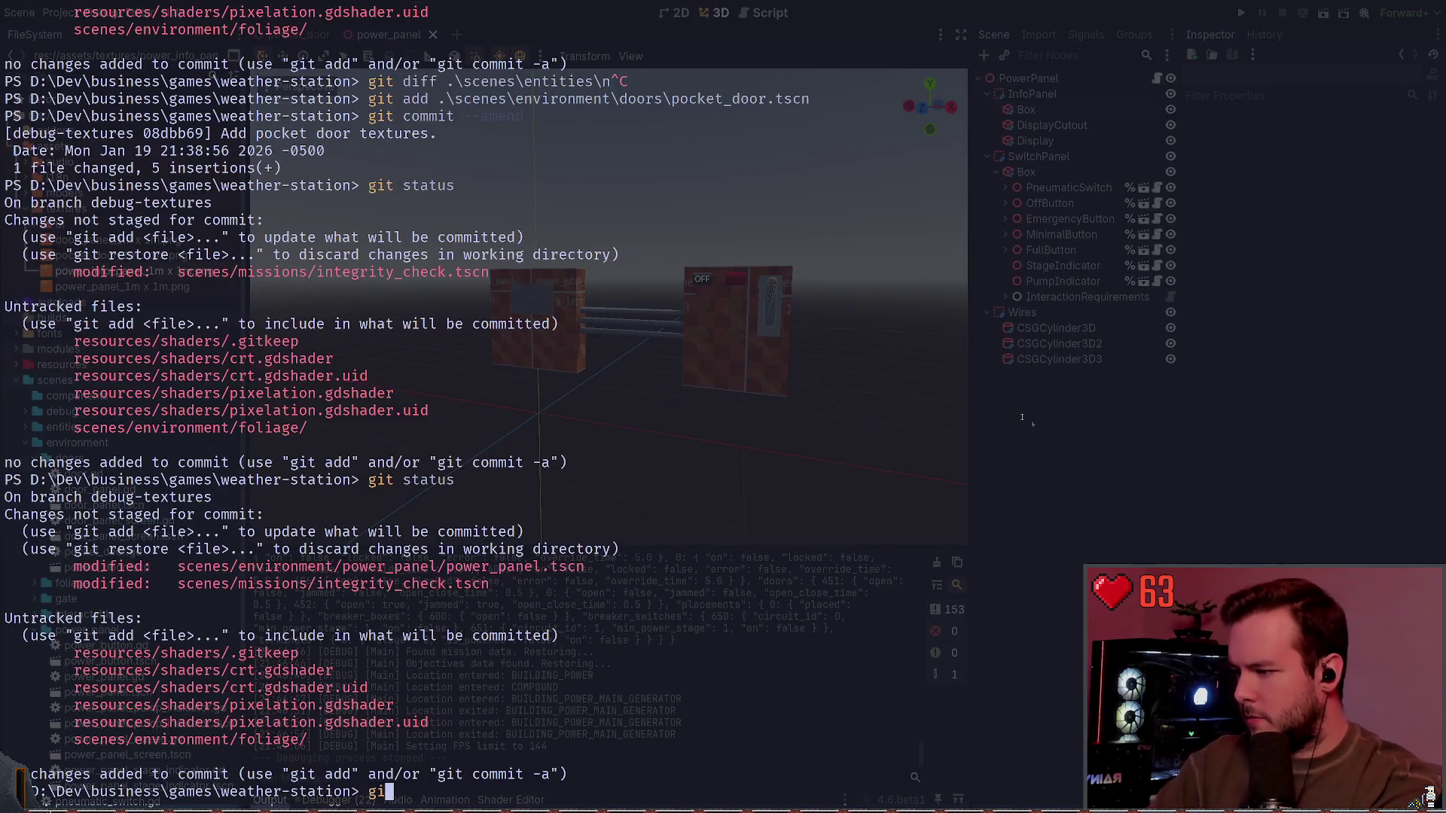
{"action": "type", "text": "t add power"}
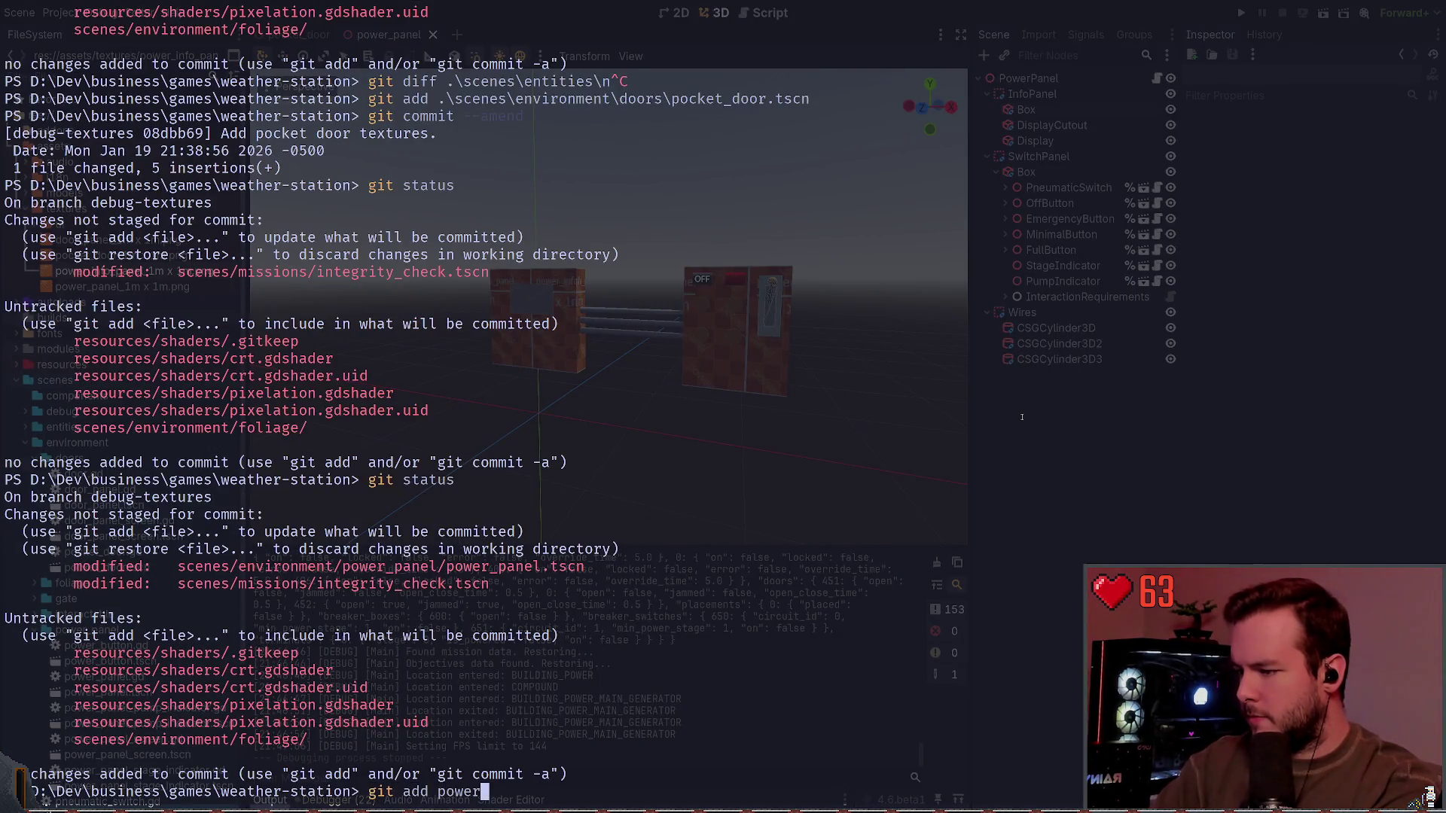
{"action": "key", "text": "BackSpace"}
{"action": "key", "text": "BackSpace"}
{"action": "key", "text": "BackSpace"}
{"action": "key", "text": "BackSpace"}
{"action": "key", "text": "BackSpace"}
{"action": "type", "text": ".\\scenes\\e"}
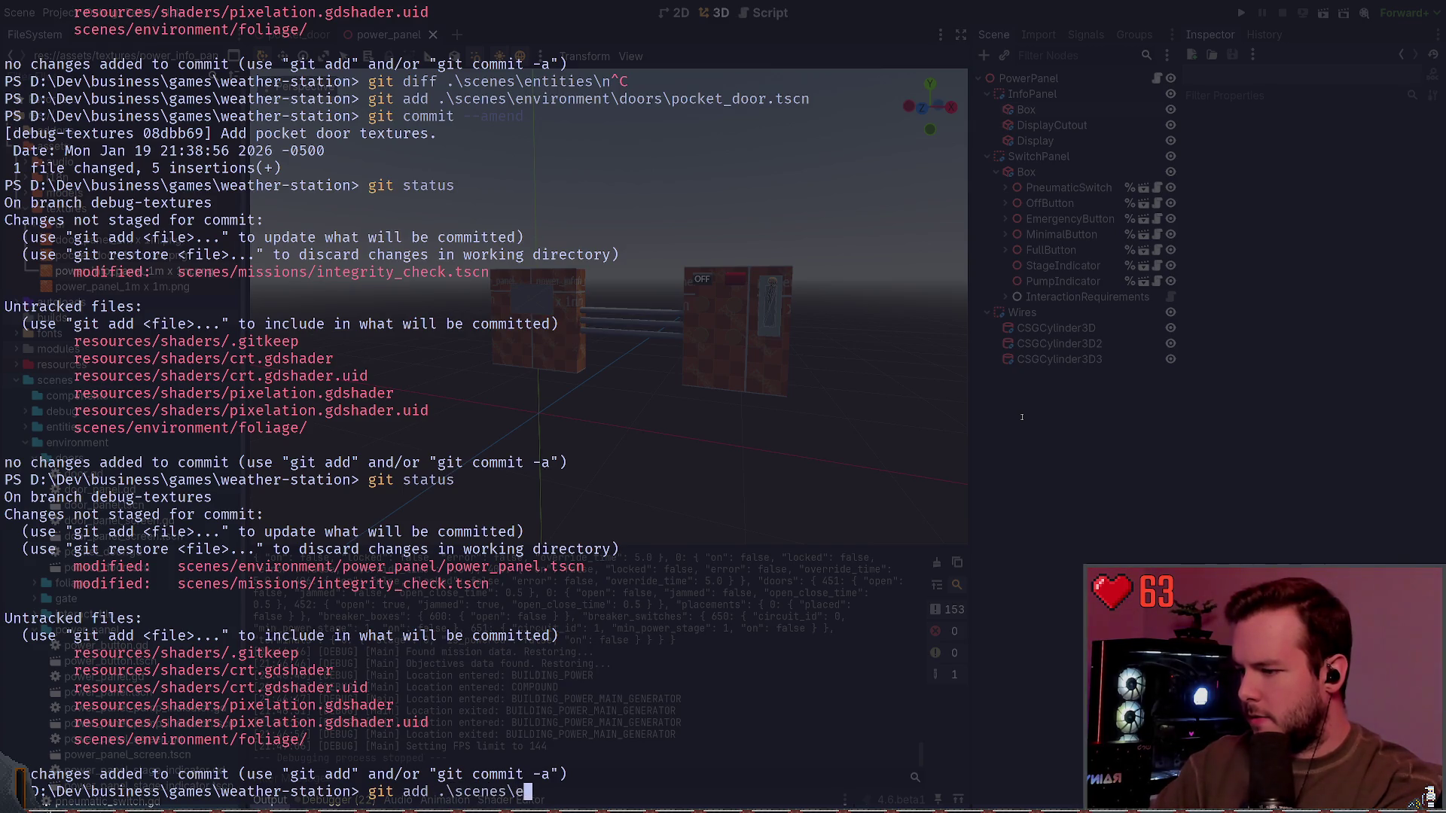
{"action": "type", "text": "nvironment\\"}
{"action": "key", "text": "Return"}
{"action": "type", "text": "gi"}
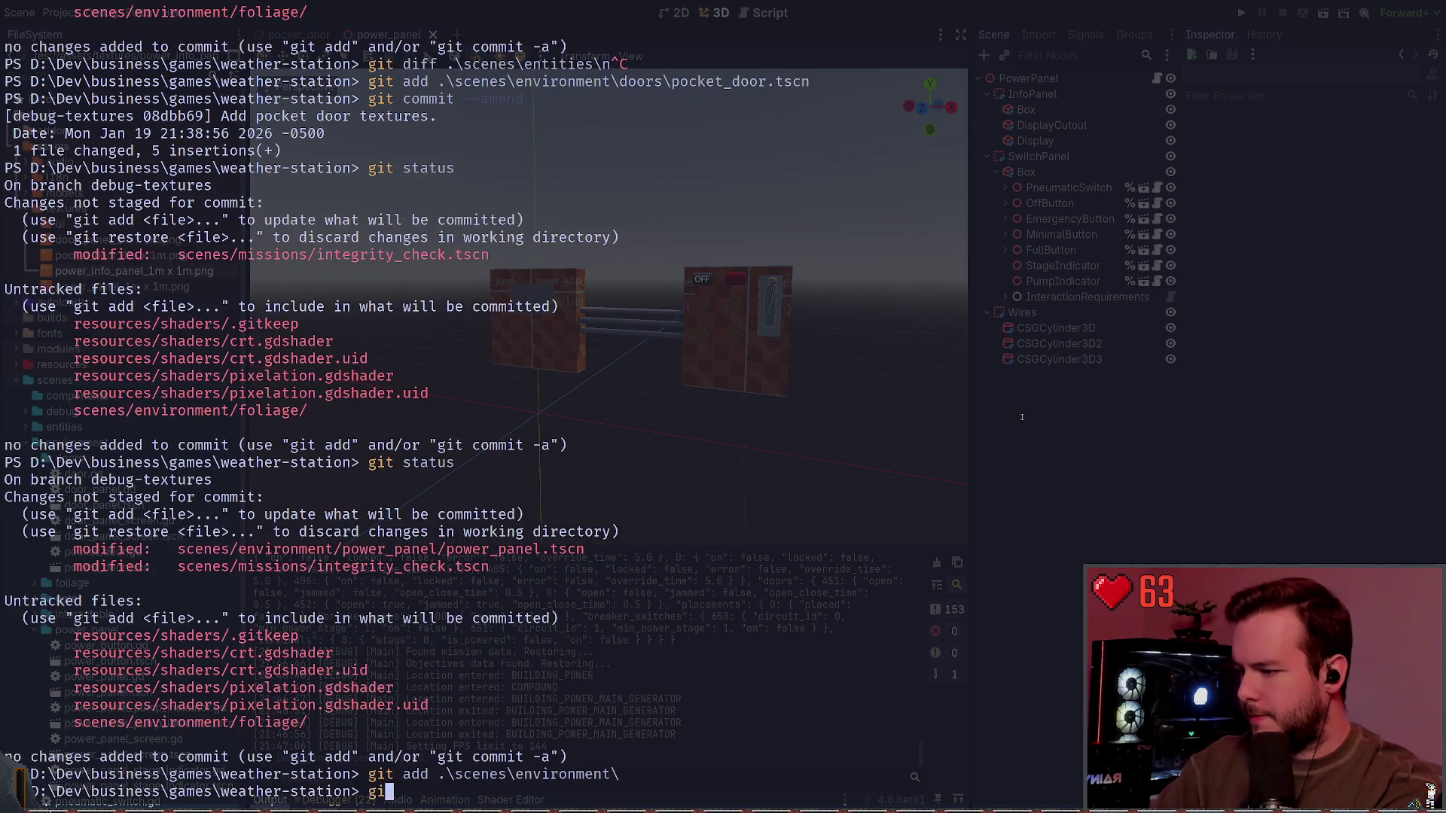
{"action": "type", "text": "t status"}
{"action": "key", "text": "Return"}
Step: Unstage scenes\environment and stage only the power_panel folder instead
{"action": "type", "text": "git com"}
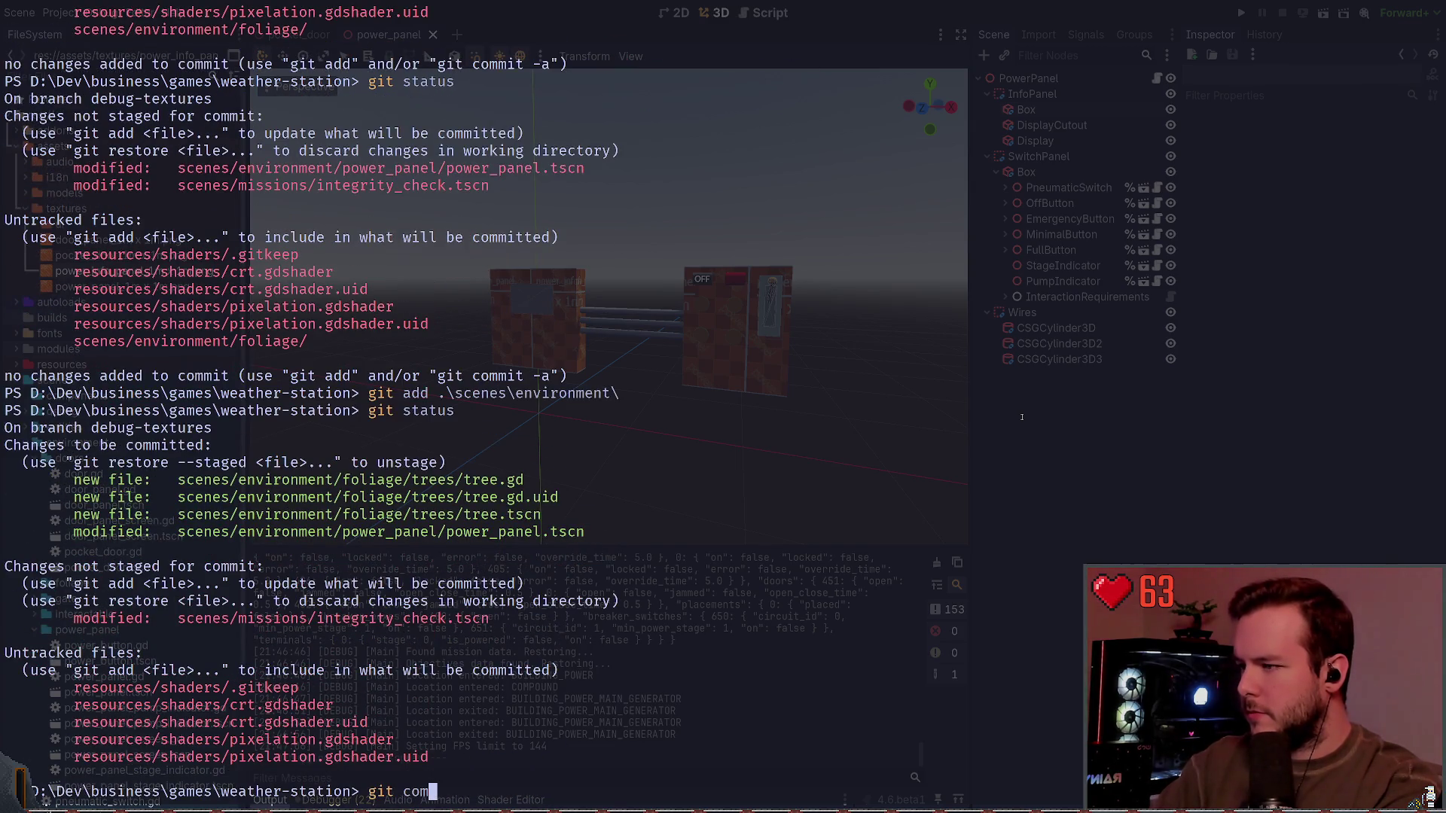
{"action": "key", "text": "ctrl+c"}
{"action": "type", "text": "git restore -"}
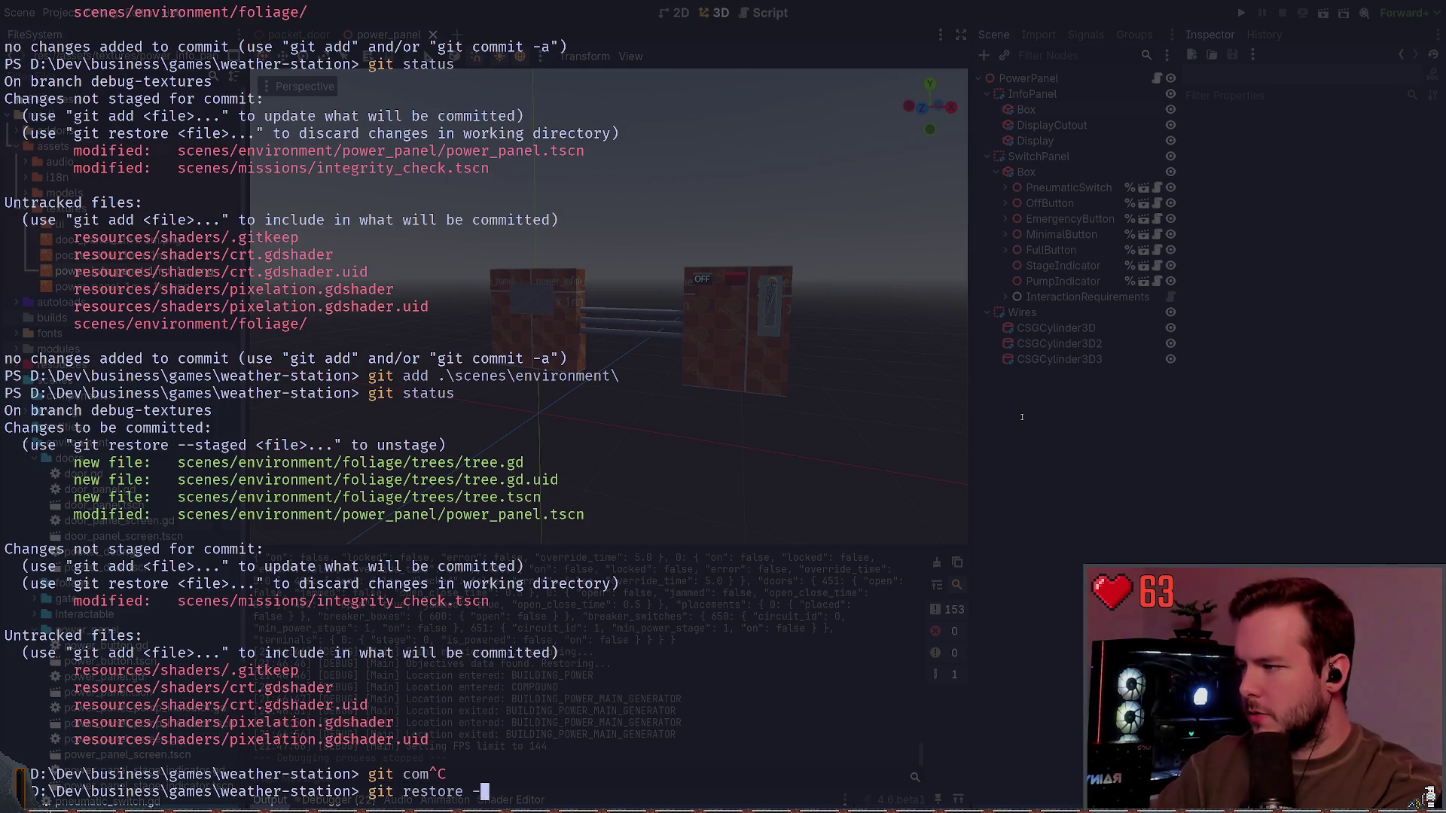
{"action": "type", "text": "-staged .\\scenes\\environment\\"}
{"action": "key", "text": "Return"}
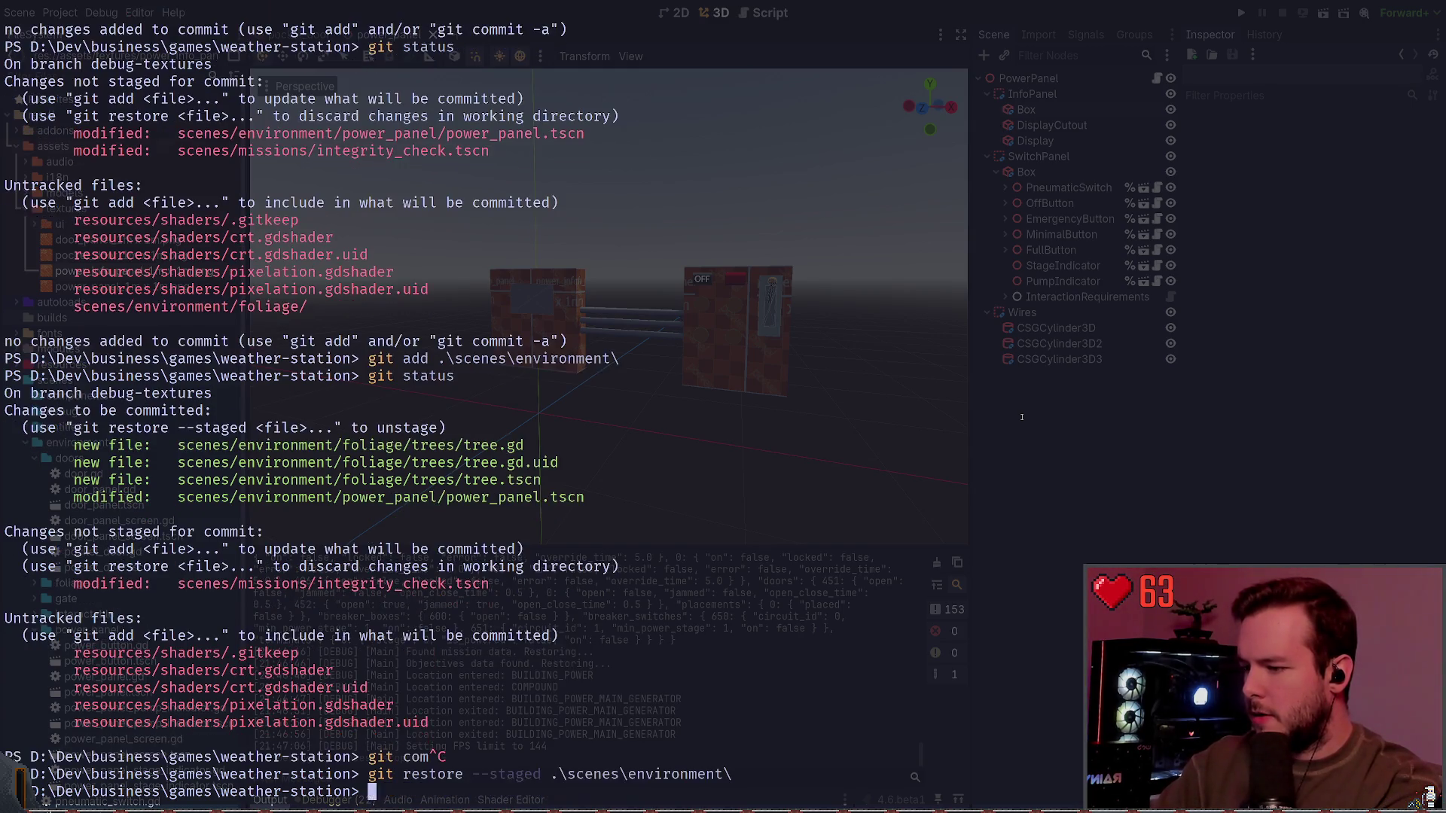
{"action": "type", "text": "git st"}
{"action": "key", "text": "BackSpace"}
{"action": "type", "text": "add .\\scenes\\ev"}
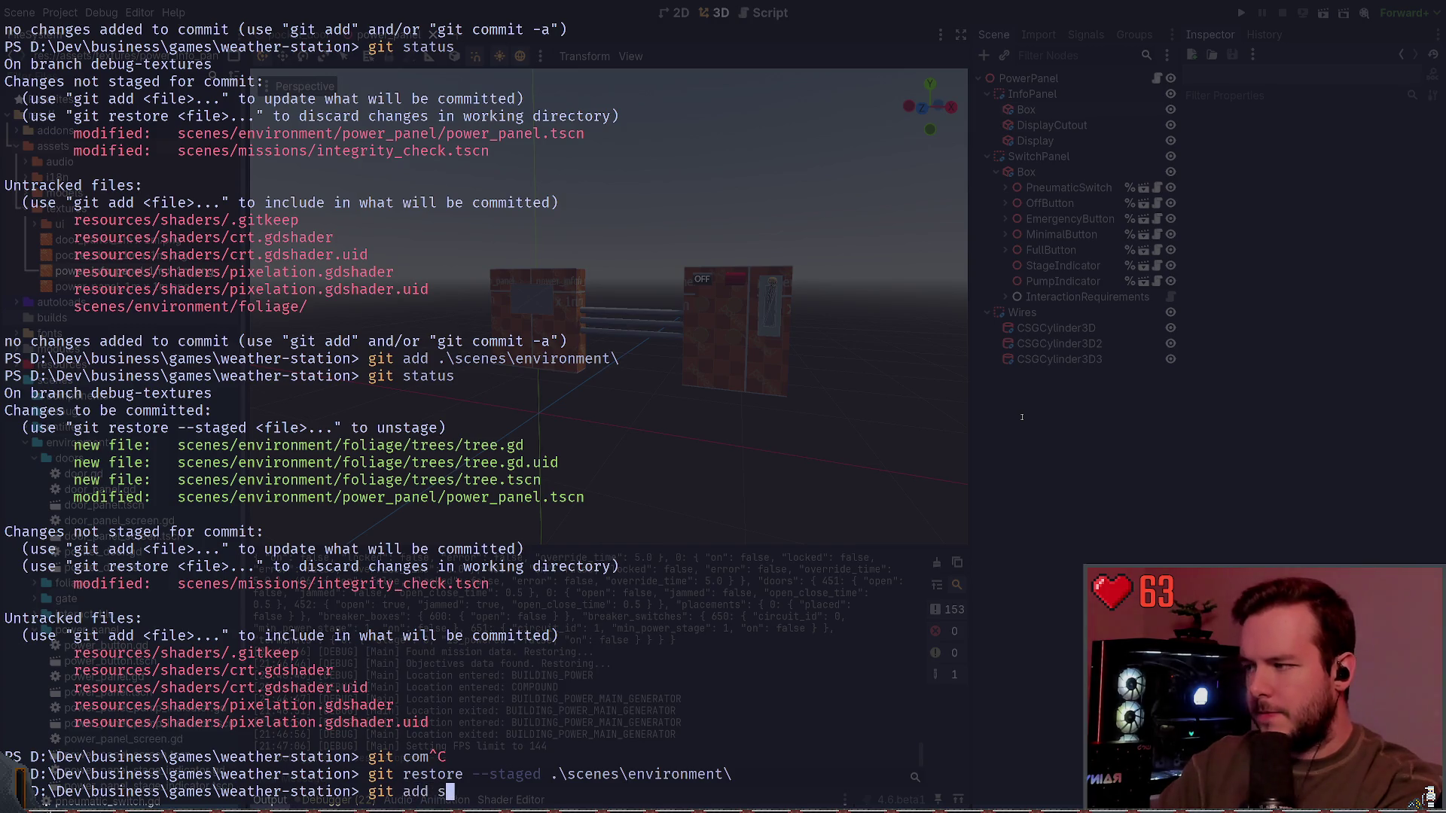
{"action": "type", "text": "vironment\\power_panel\\"}
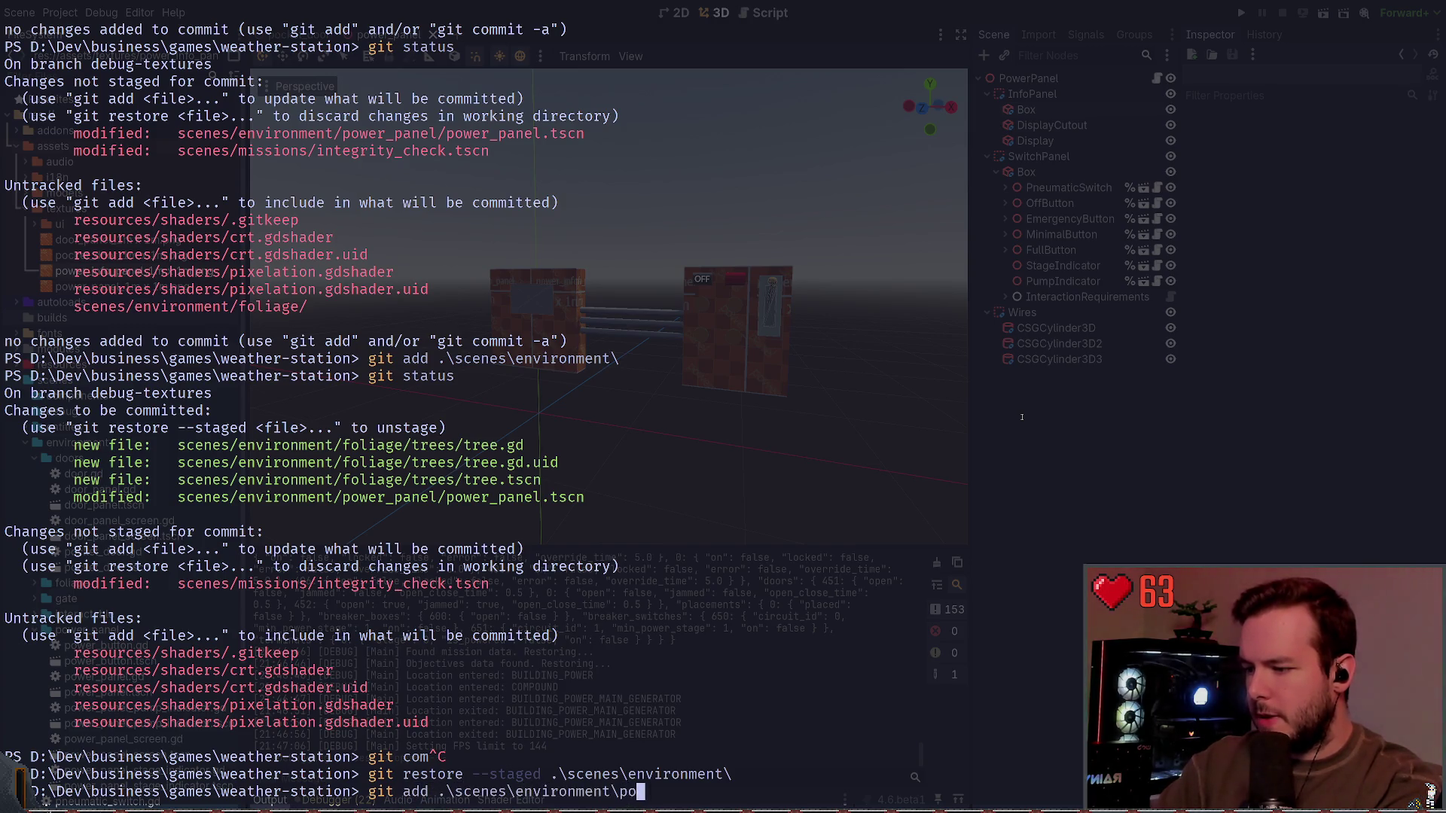
{"action": "key", "text": "Return"}
{"action": "type", "text": "git status"}
{"action": "key", "text": "Return"}
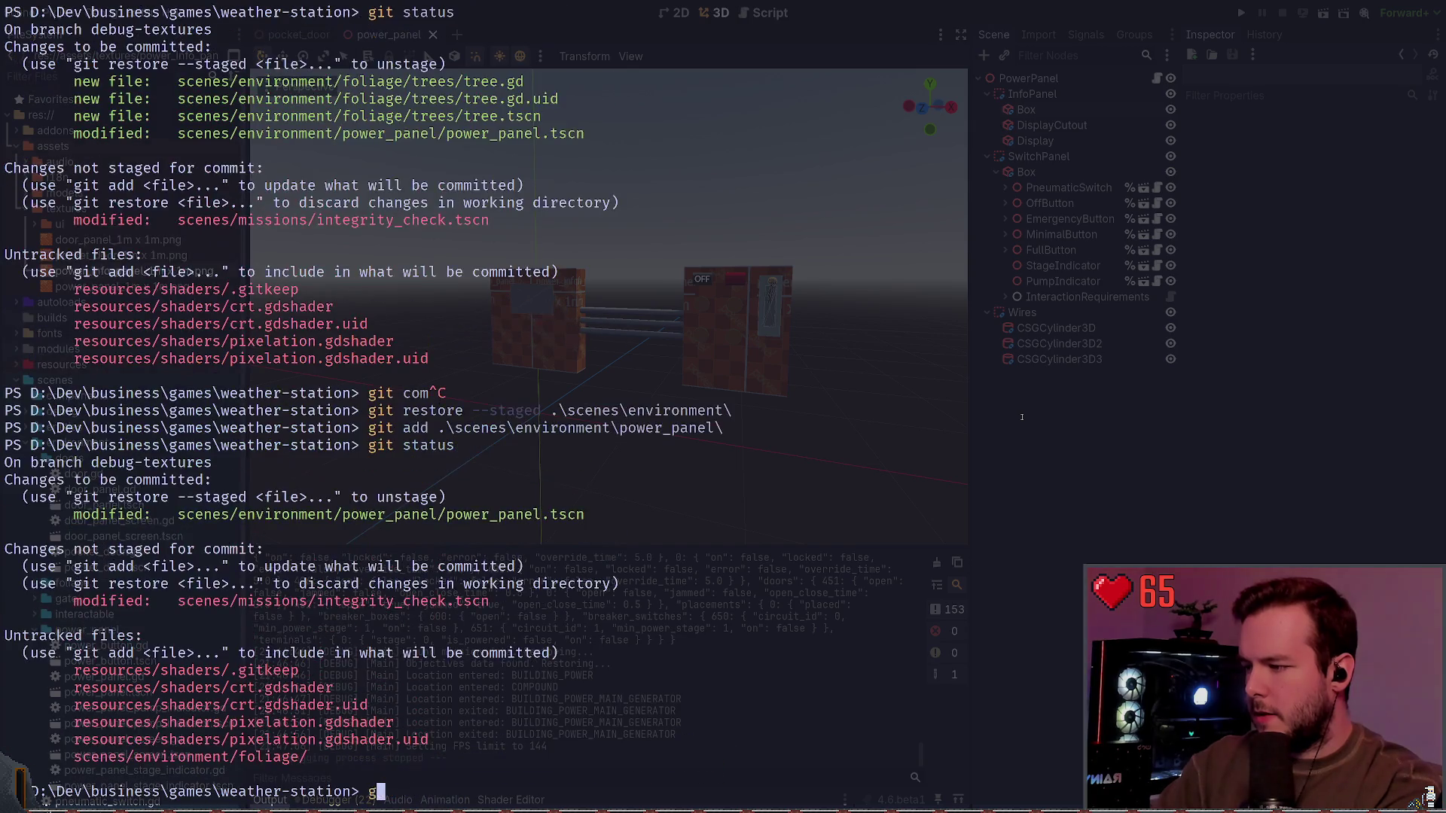
Step: Commit the staged power panel changes as 'Add power panel textures.' and verify git status
{"action": "type", "text": "git commit -m \"a"}
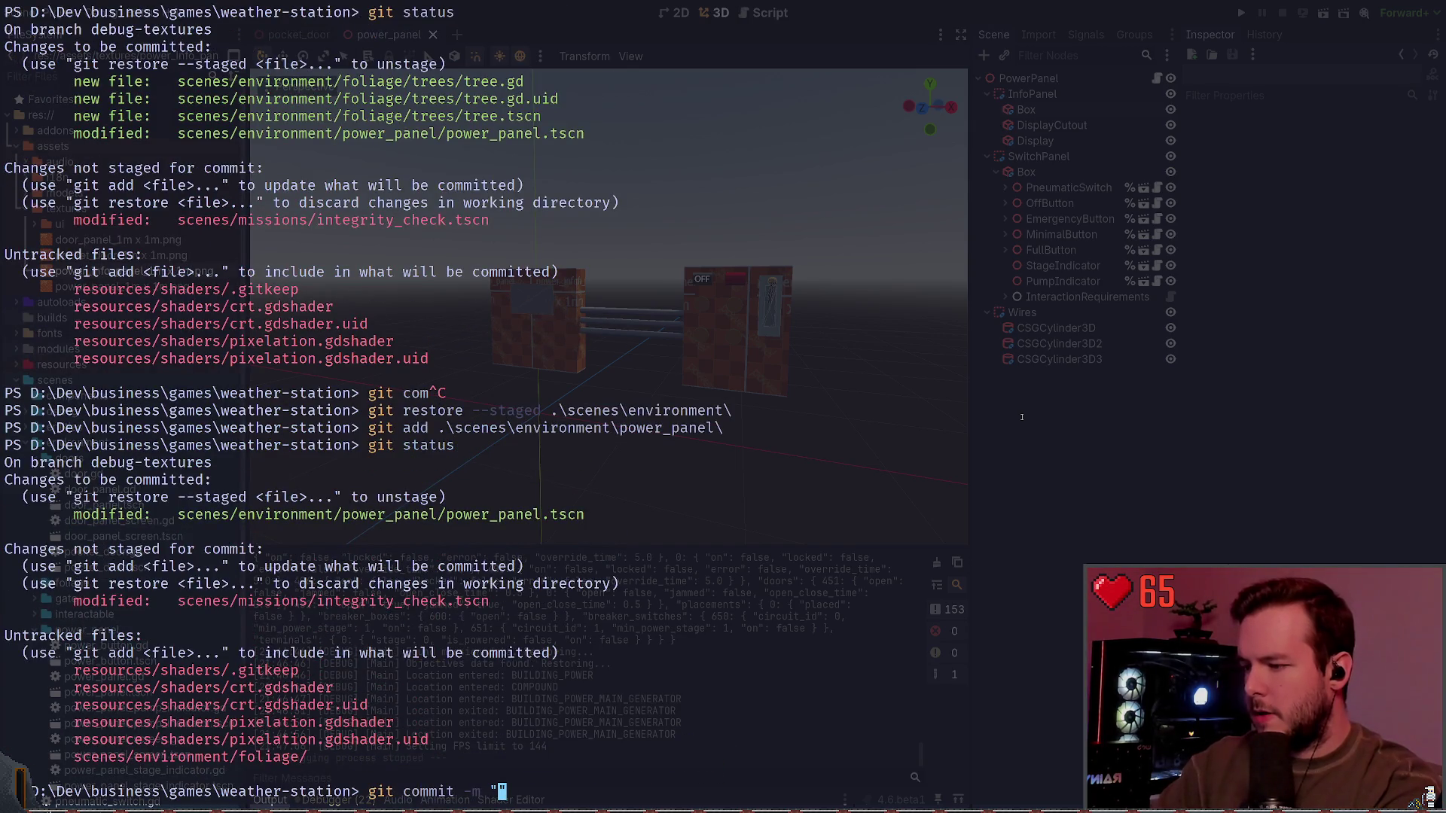
{"action": "key", "text": "BackSpace"}
{"action": "type", "text": "Add power panel tex"}
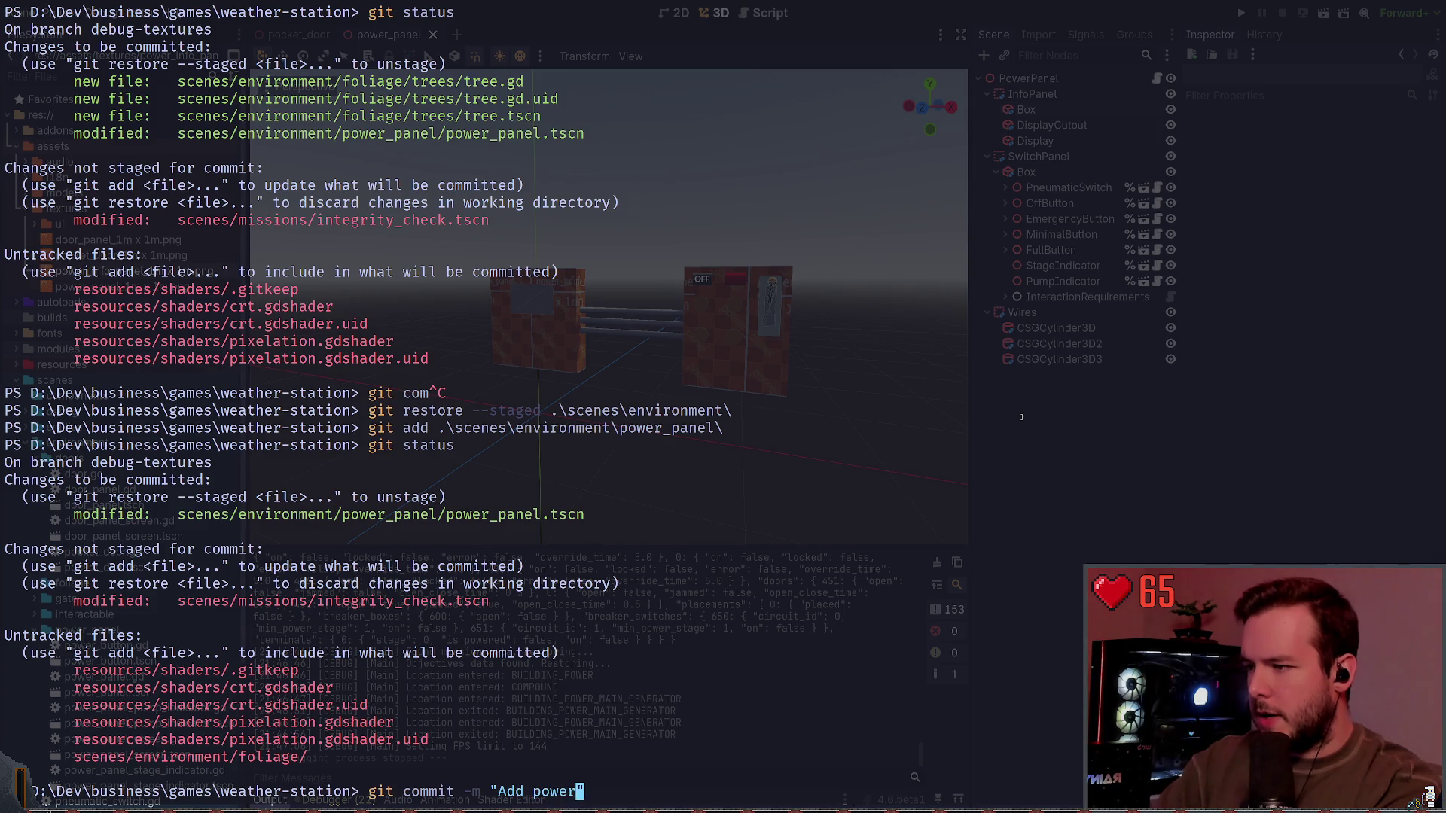
{"action": "type", "text": "tures."}
{"action": "key", "text": "Return"}
{"action": "type", "text": "git status"}
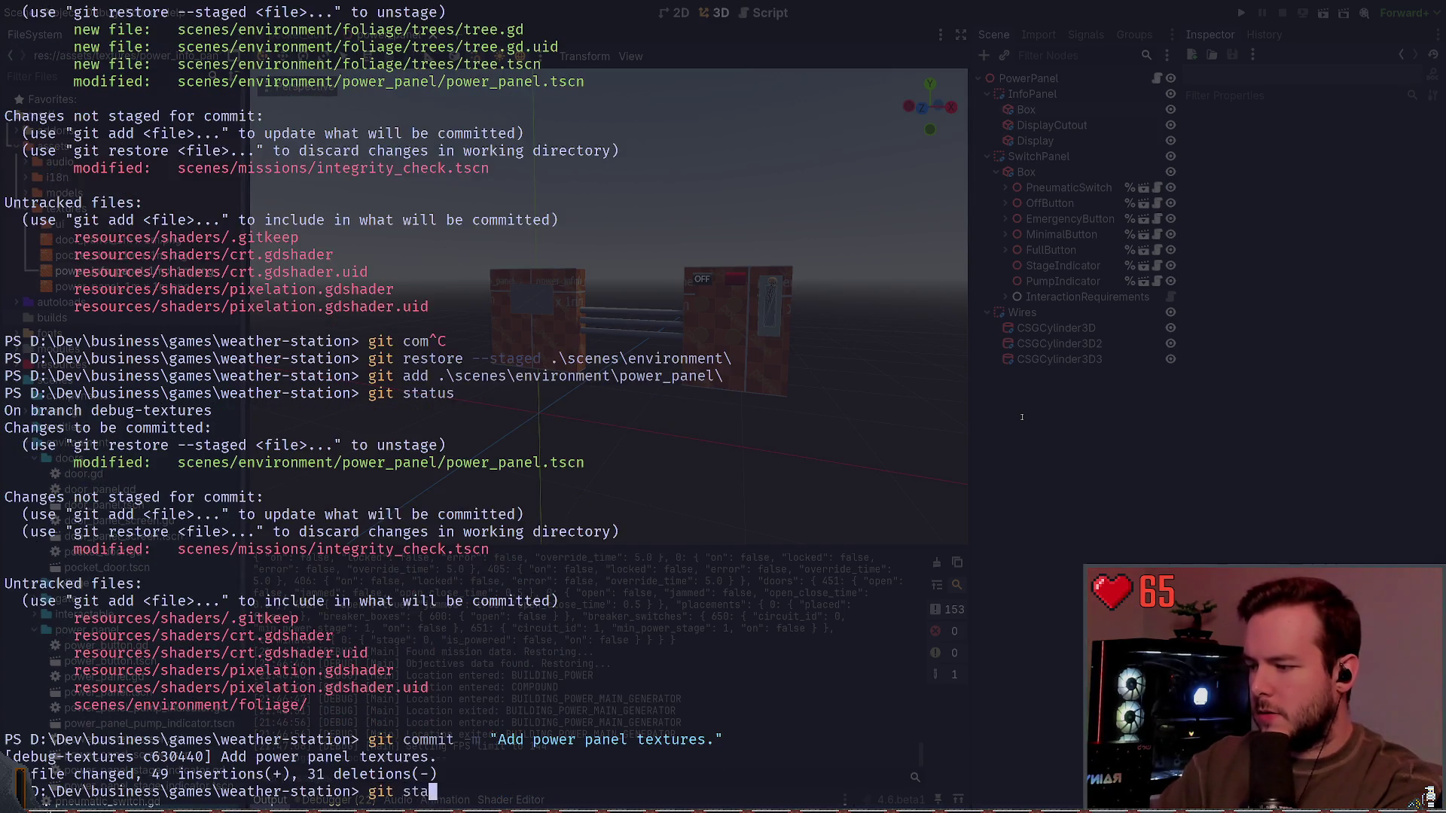
{"action": "key", "text": "Return"}
{"action": "type", "text": "git"}
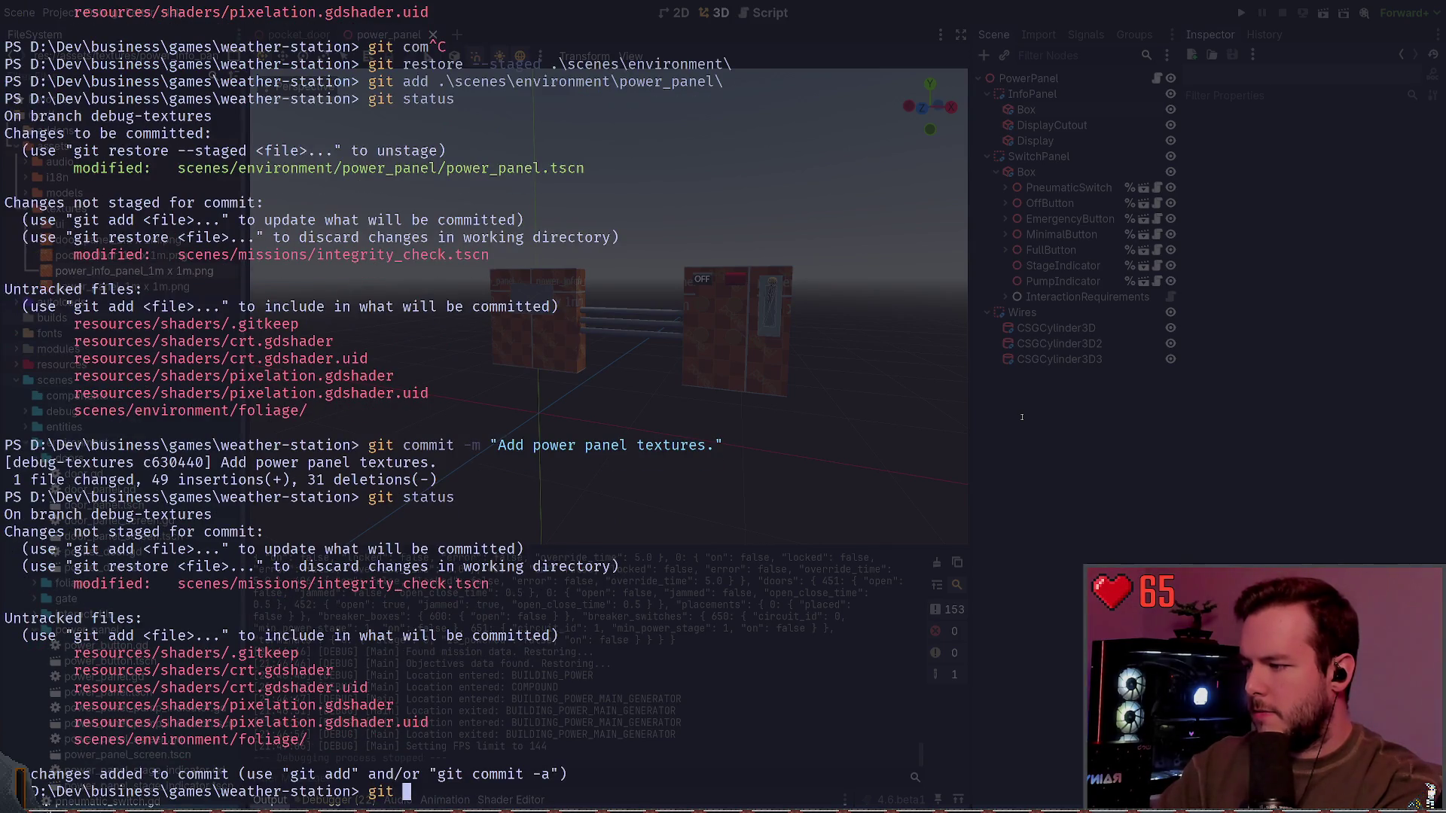
{"action": "key", "text": "ctrl+c"}
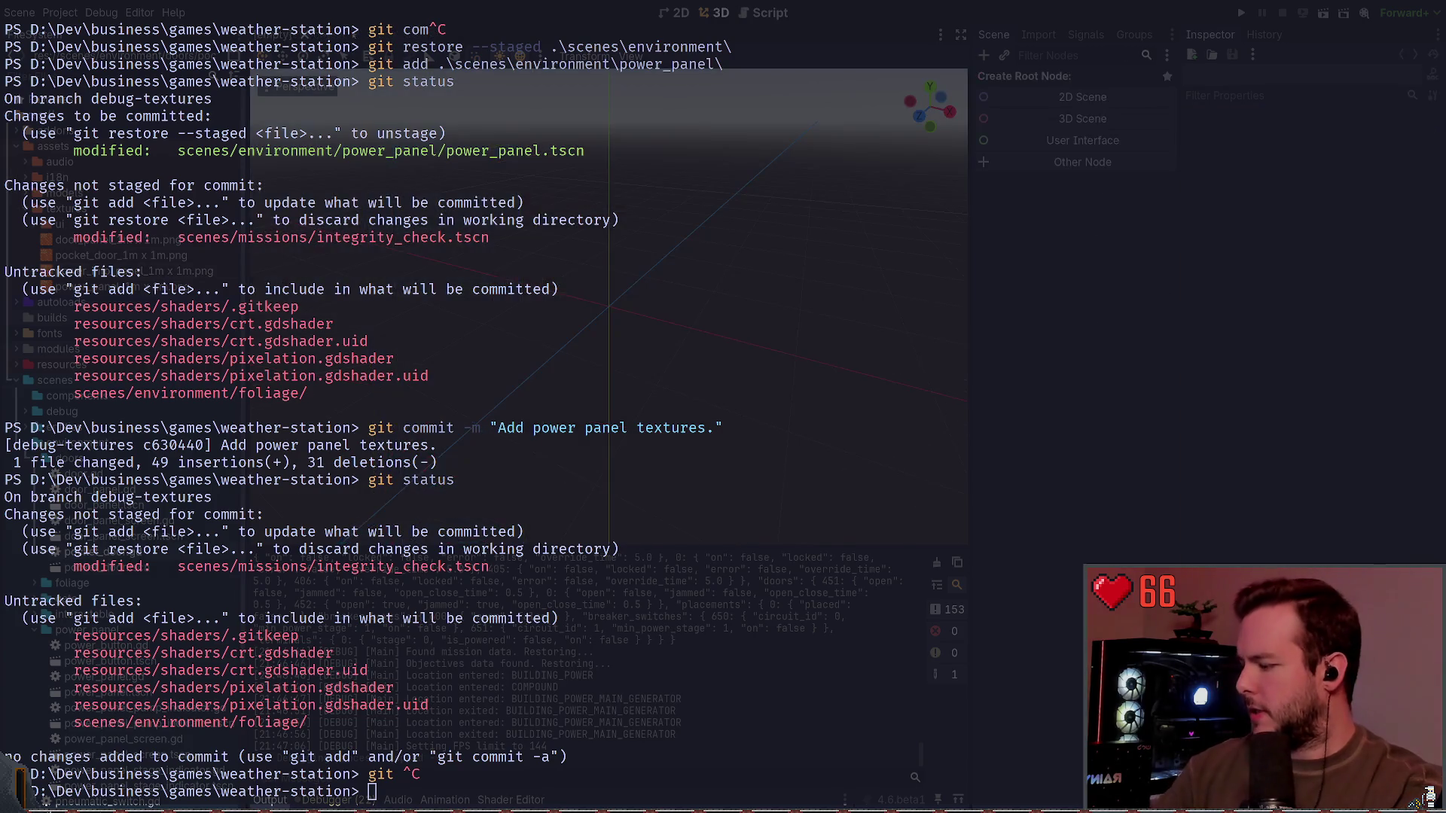
{"action": "key", "text": "super+grave"}
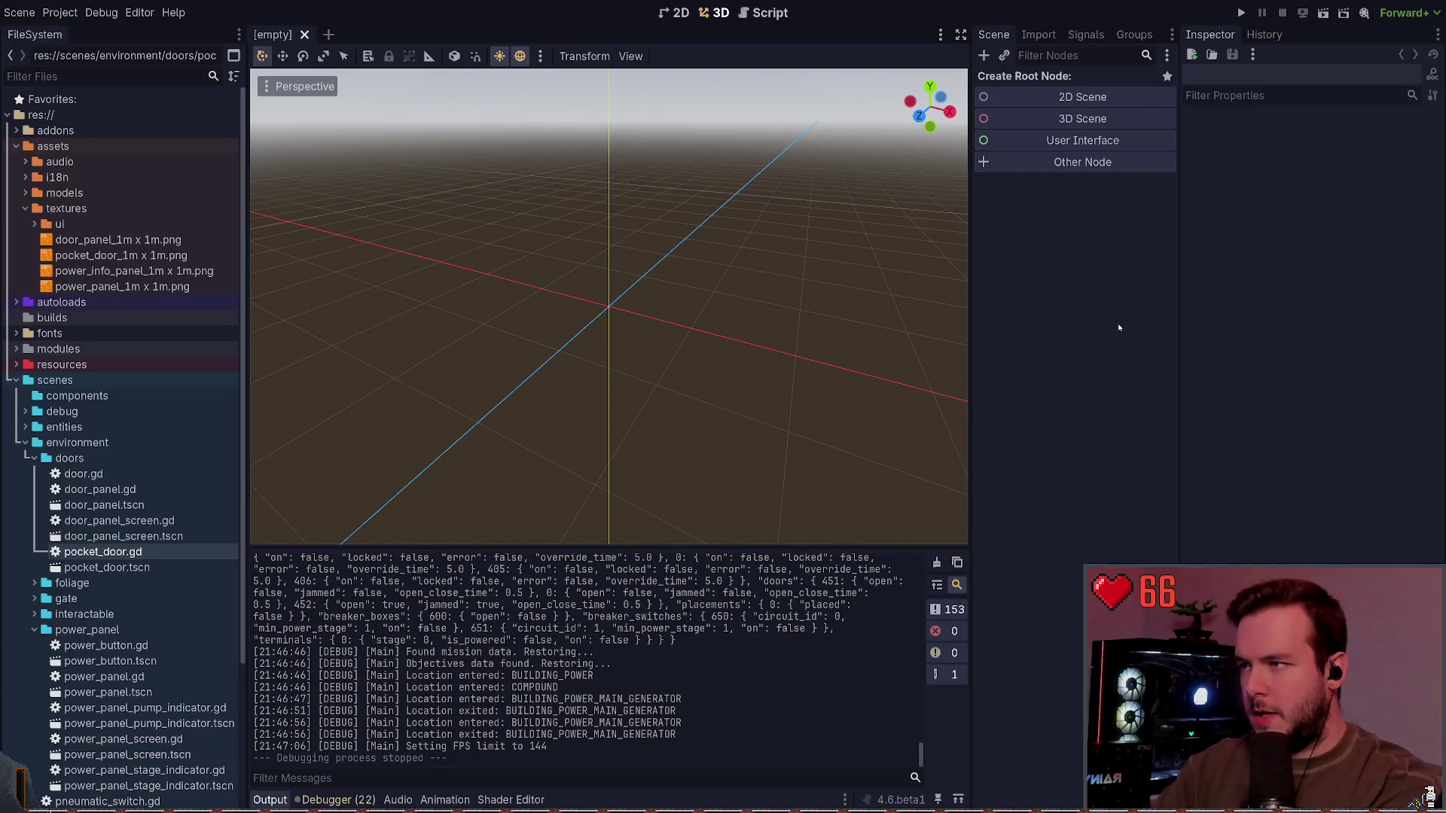
Step: Open main_generator.tscn via Quick Open search 'gener' and select its Body node
{"action": "key", "text": "ctrl+shift+o"}
{"action": "type", "text": "gener"}
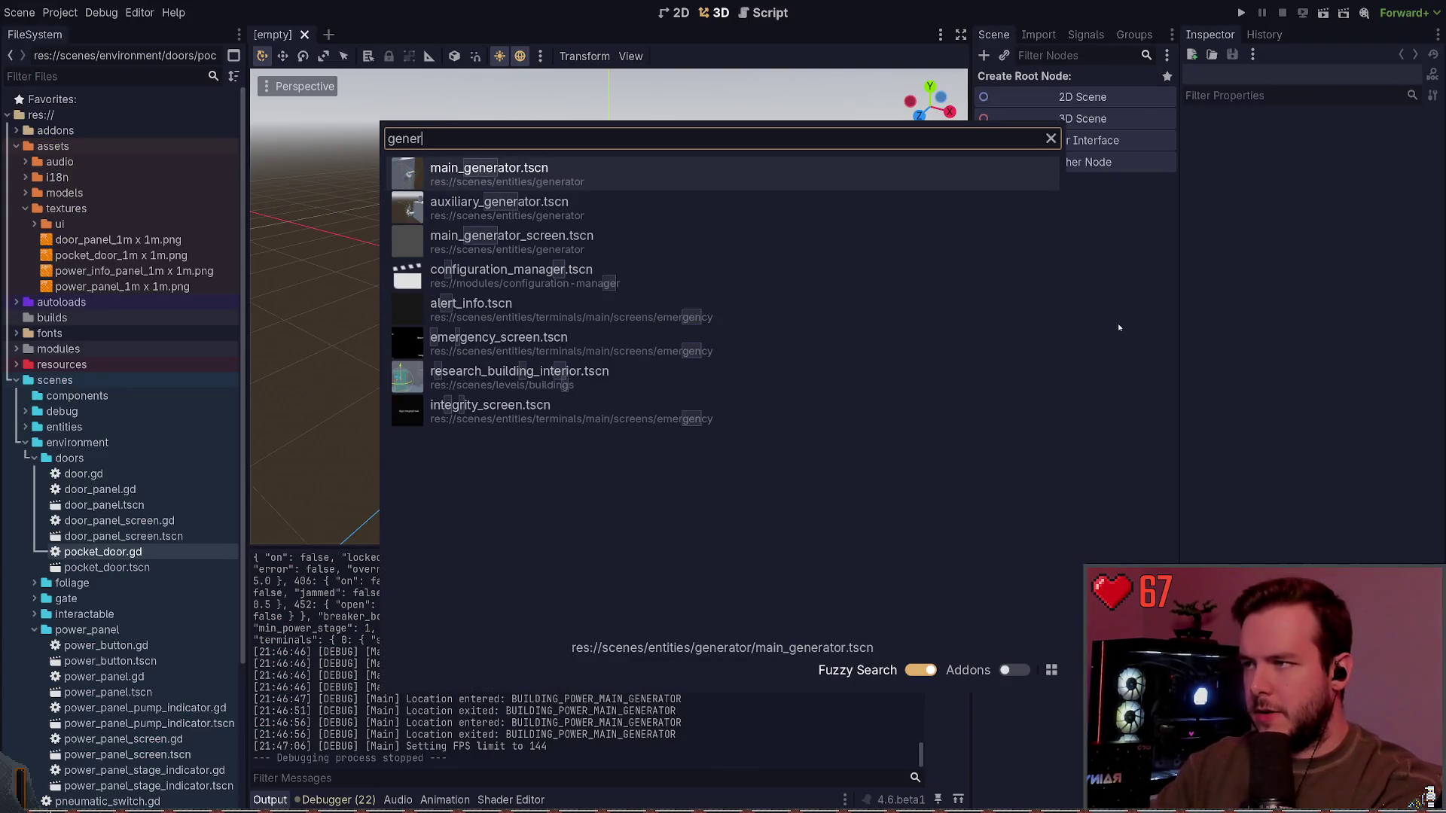
{"action": "key", "text": "Return"}
{"action": "scroll", "coordinate": [755, 259], "scroll_direction": "down", "scroll_amount": 5}
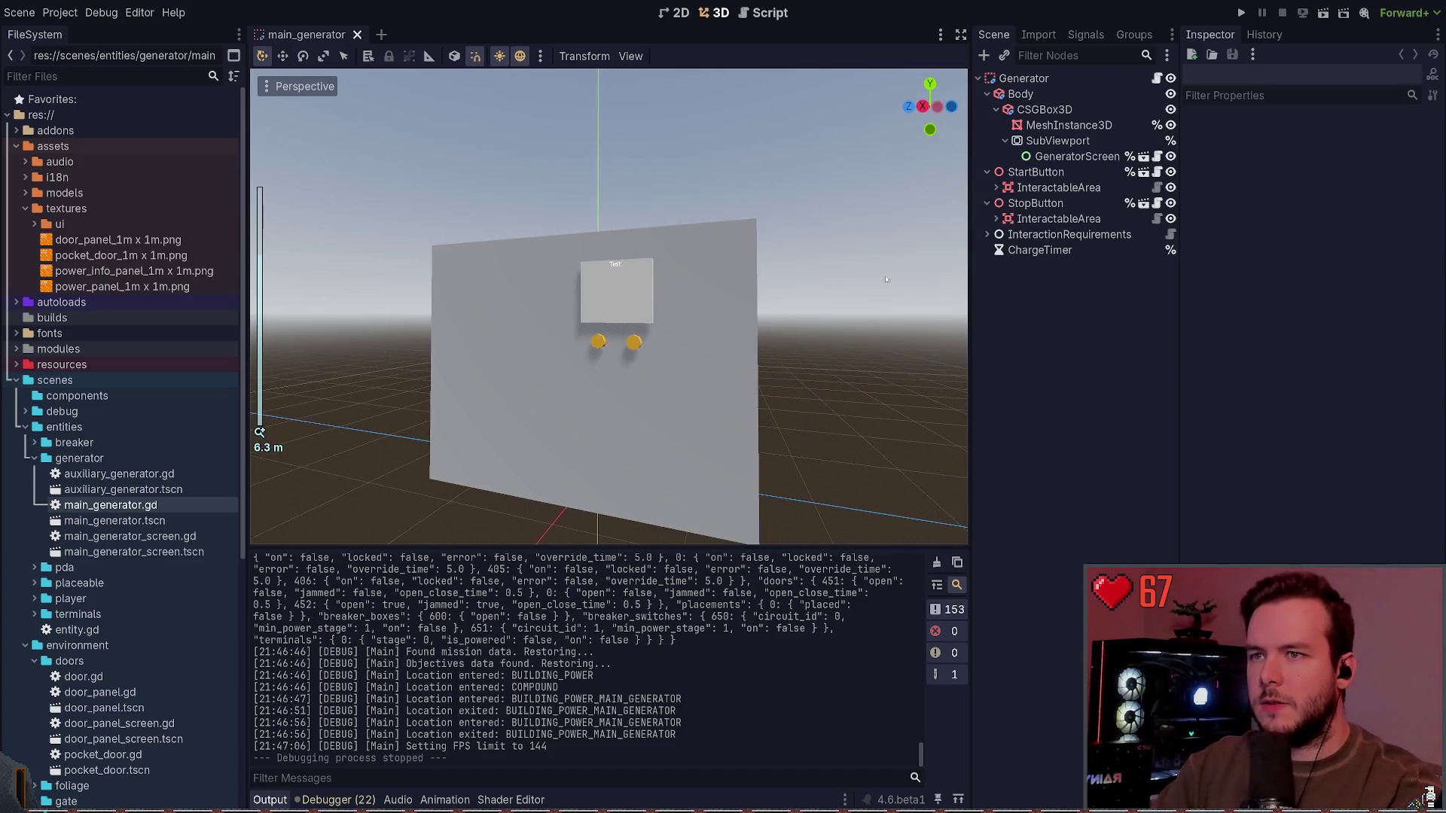
{"action": "double_click", "coordinate": [1091, 94]}
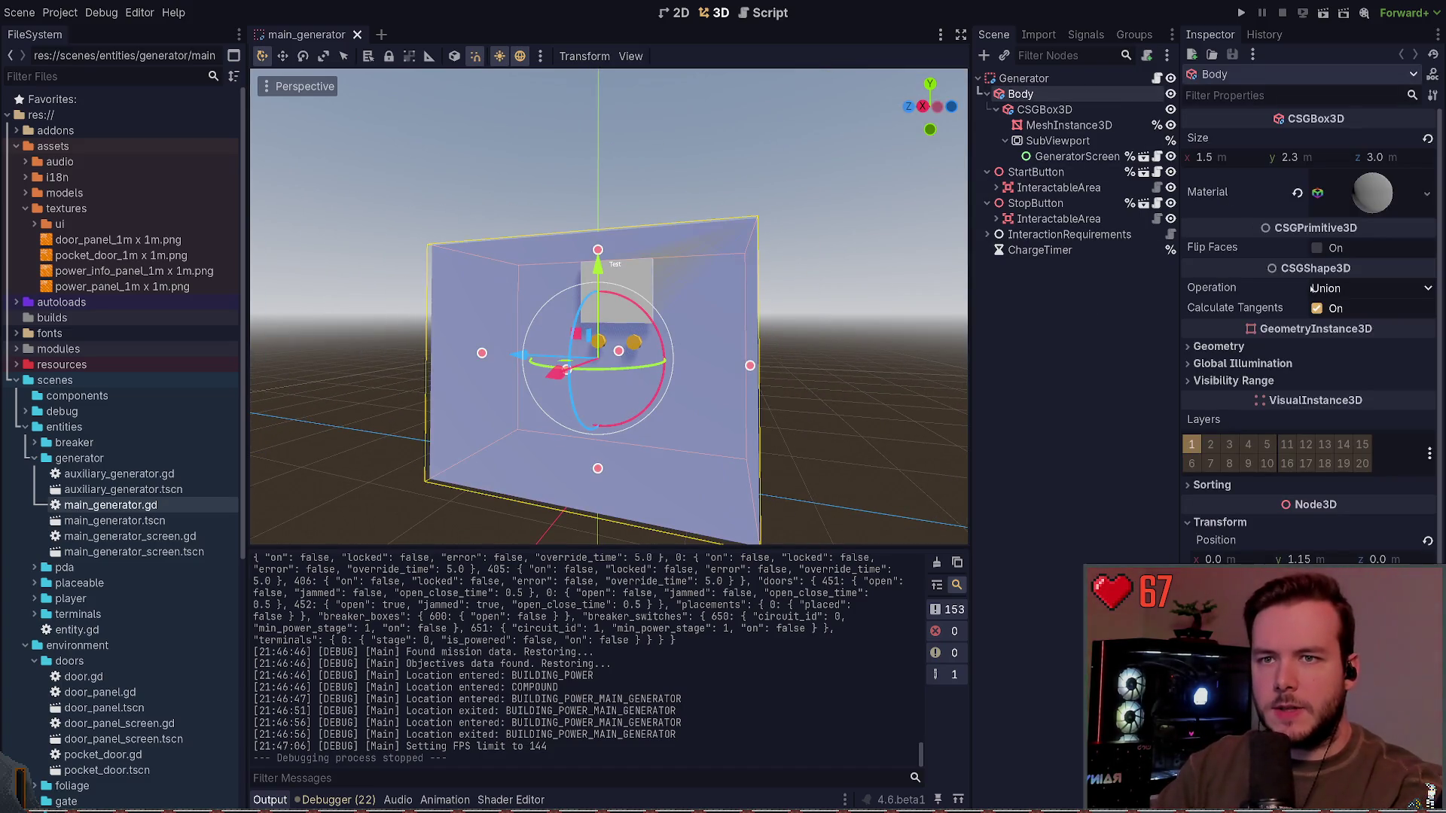
Step: Expand the Body's material in the Inspector, collapse Metallic, and select main_generator_1m x 1m.png
{"action": "scroll", "coordinate": [1243, 450], "scroll_direction": "down", "scroll_amount": 1}
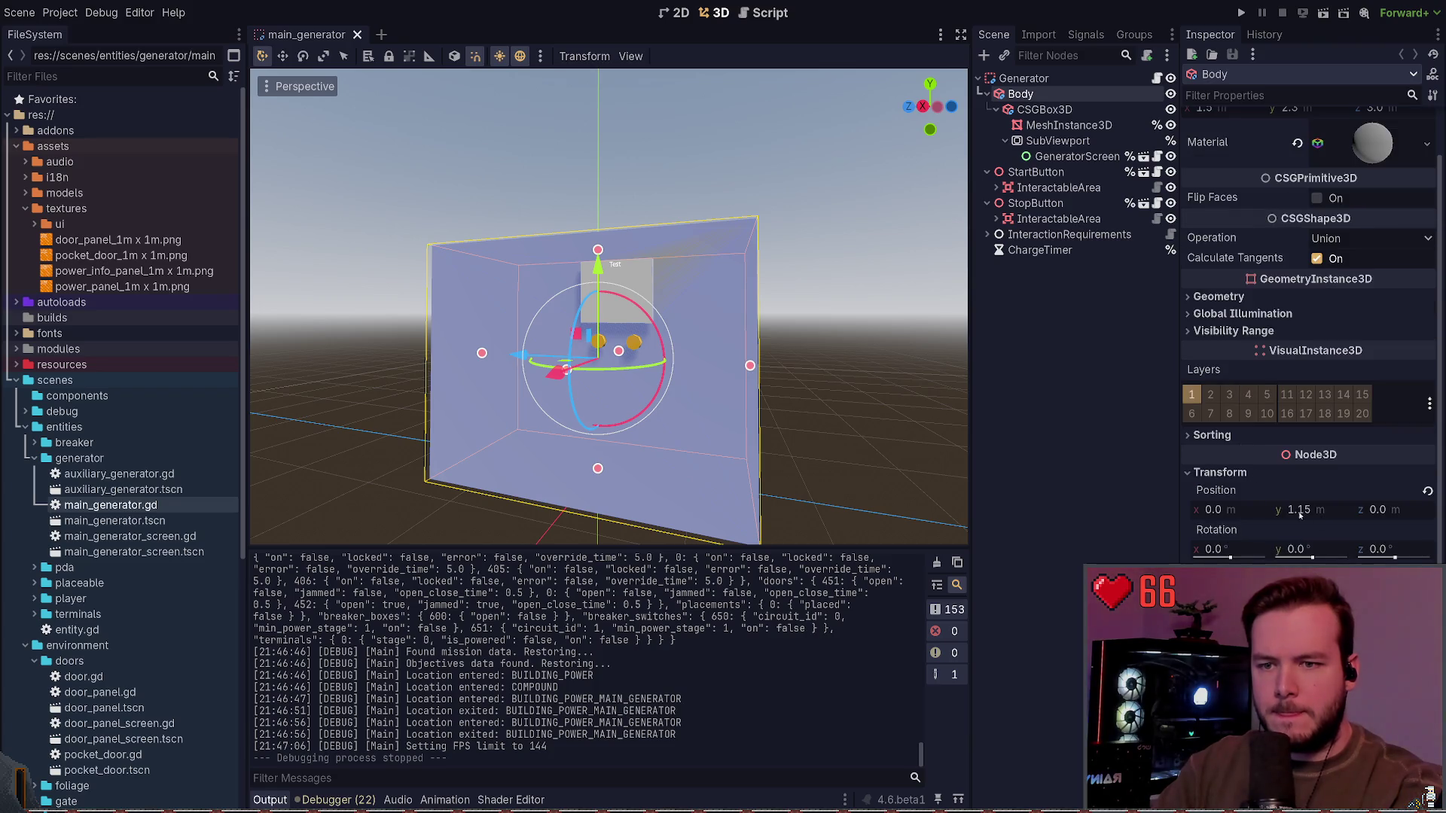
{"action": "left_click", "coordinate": [1240, 334]}
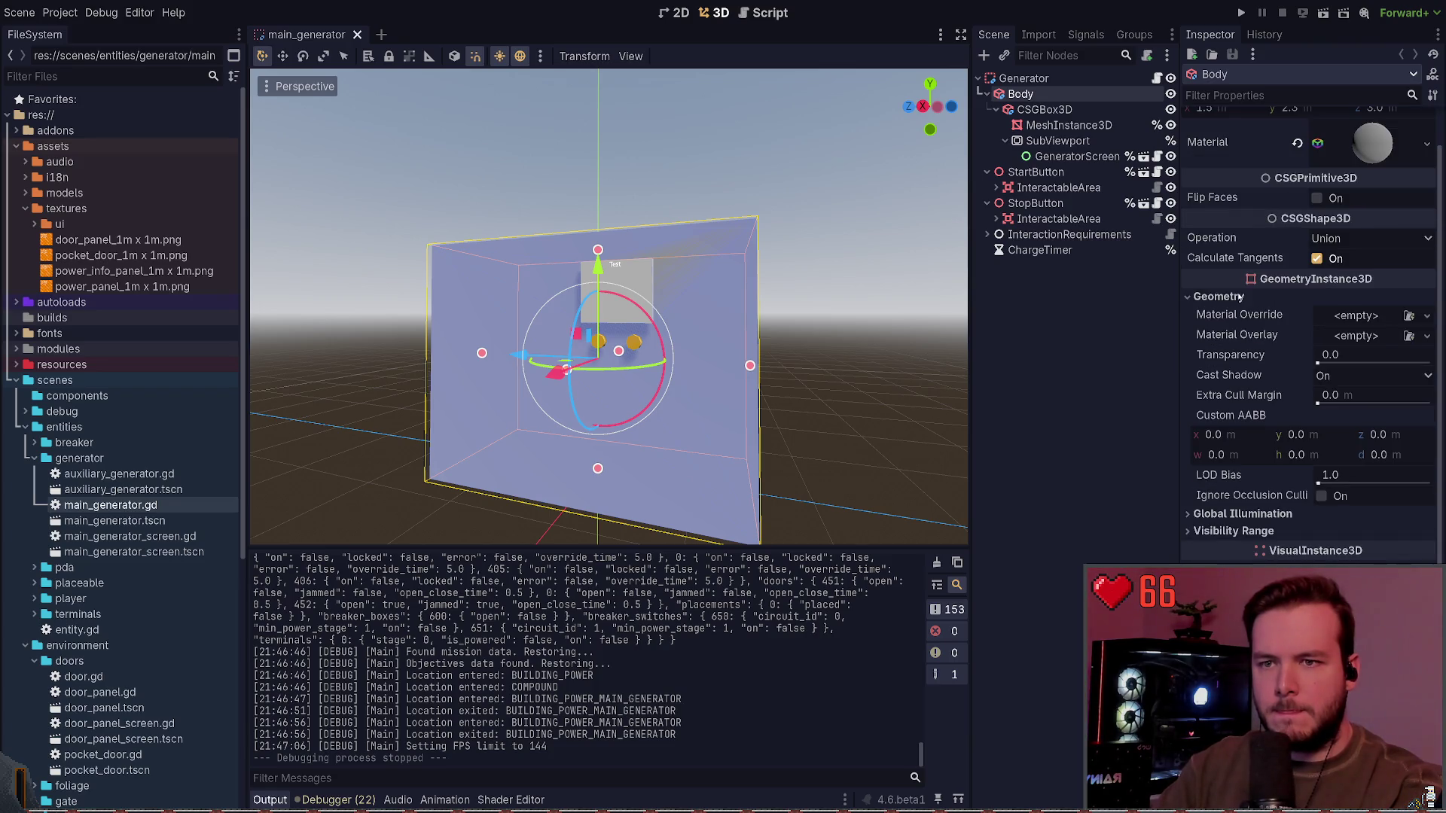
{"action": "left_click", "coordinate": [1240, 334]}
{"action": "scroll", "coordinate": [1241, 246], "scroll_direction": "up", "scroll_amount": 1}
{"action": "left_click", "coordinate": [1368, 211]}
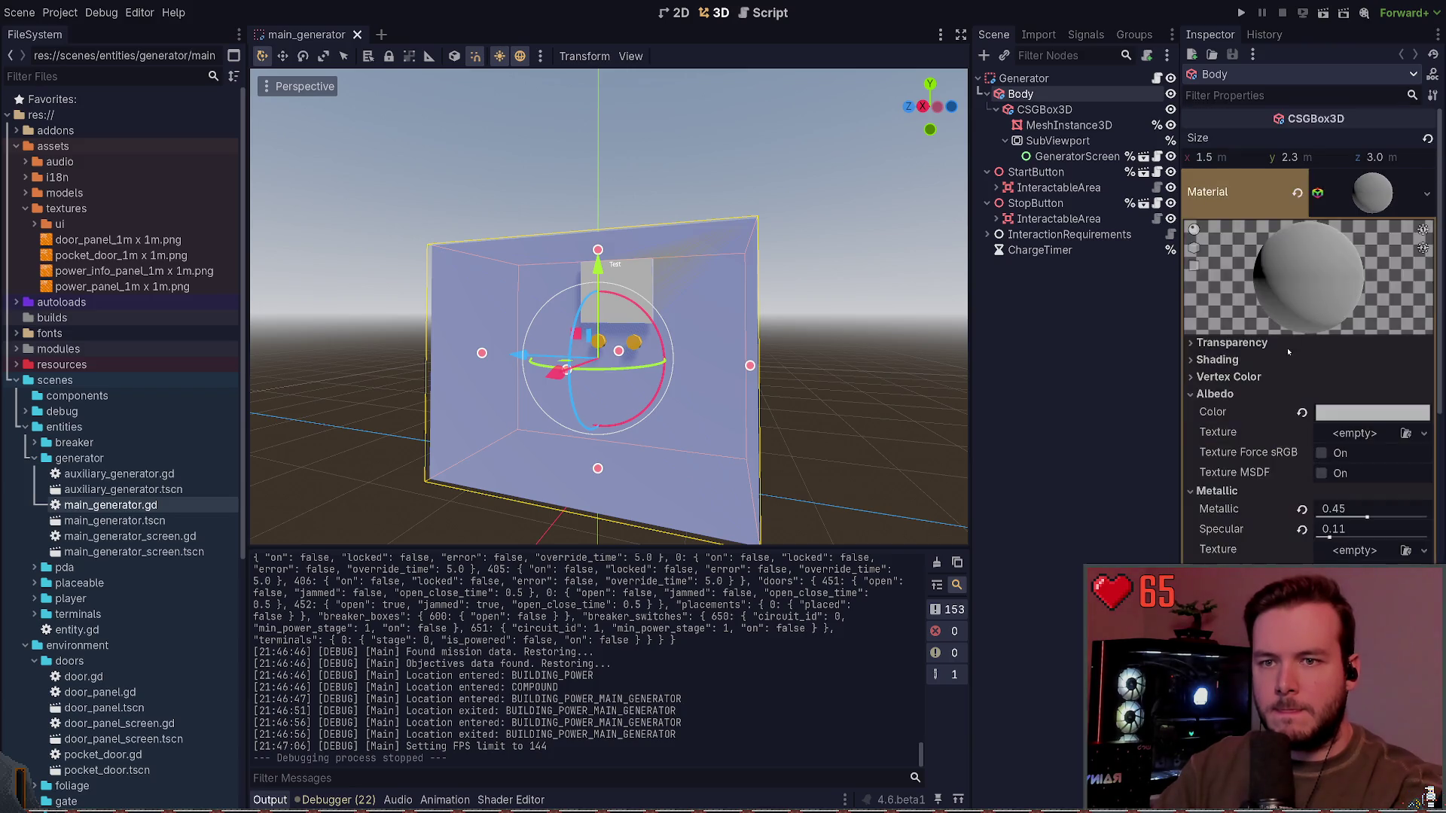
{"action": "scroll", "coordinate": [1359, 316], "scroll_direction": "down", "scroll_amount": 6}
{"action": "left_click", "coordinate": [1245, 229]}
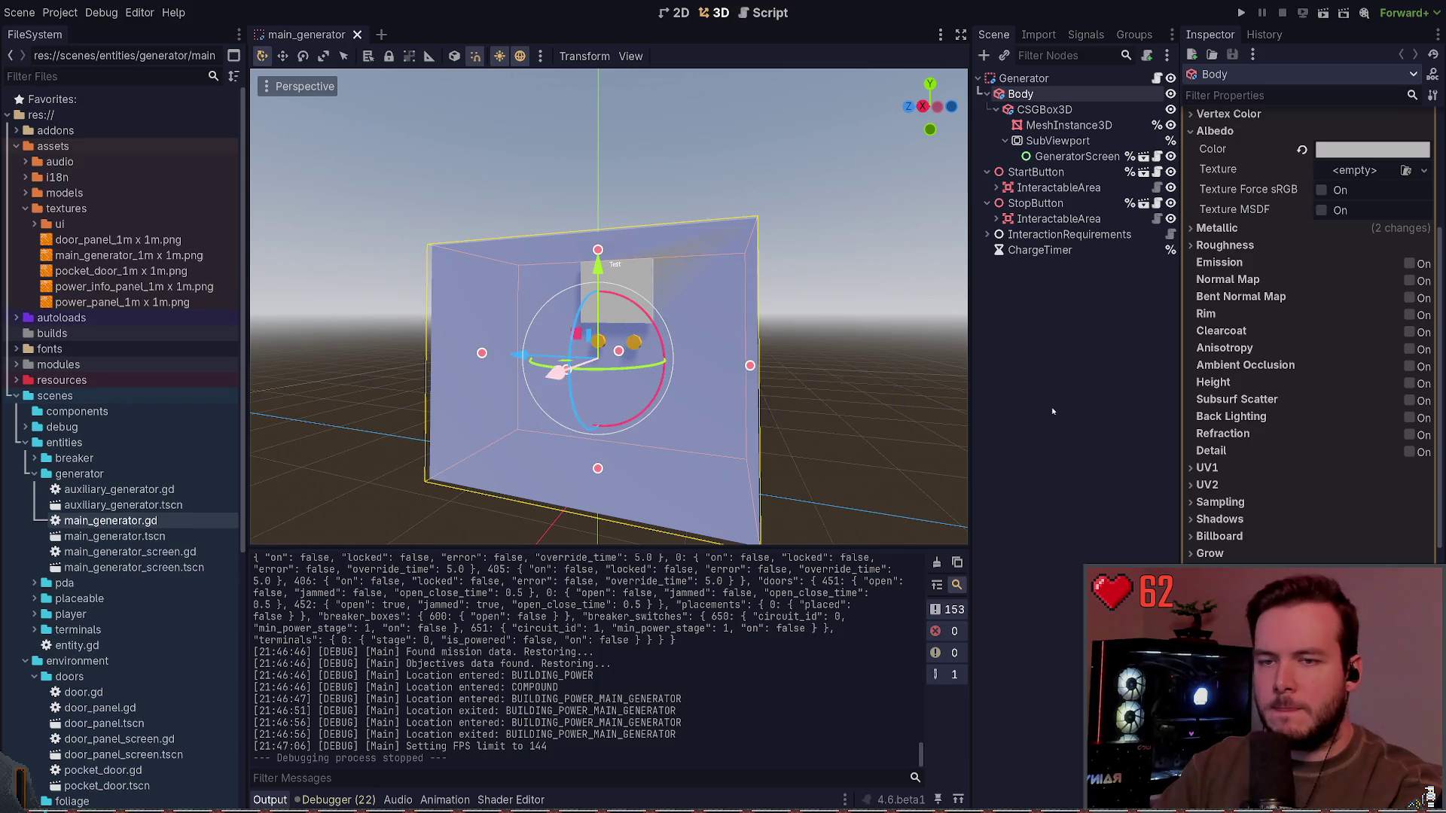
{"action": "left_click", "coordinate": [128, 256]}
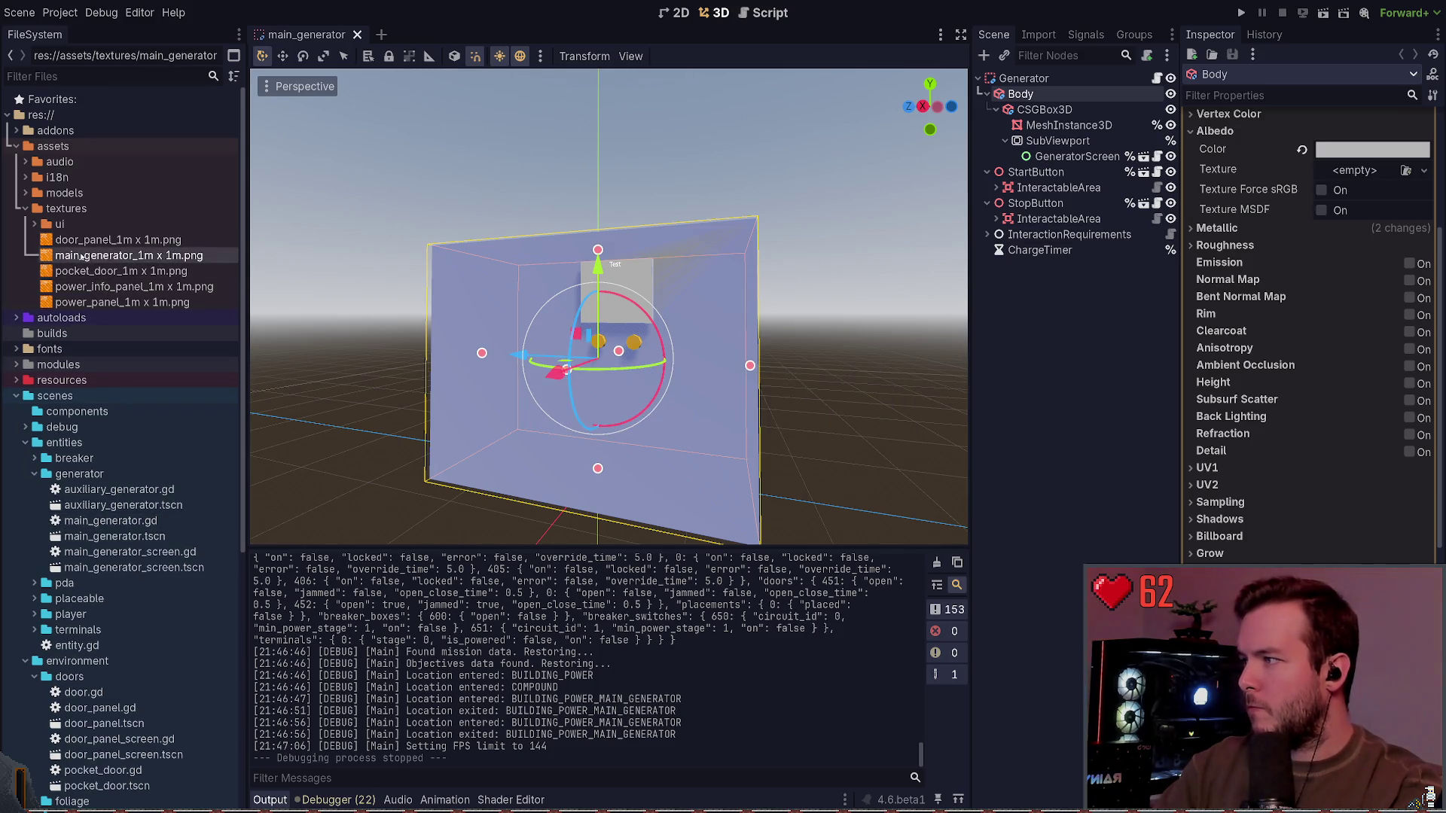
Step: Assign main_generator_1m x 1m.png as the Body's albedo texture with world-space UV1 triplanar mapping
{"action": "left_click_drag", "start_coordinate": [128, 255], "coordinate": [1343, 167]}
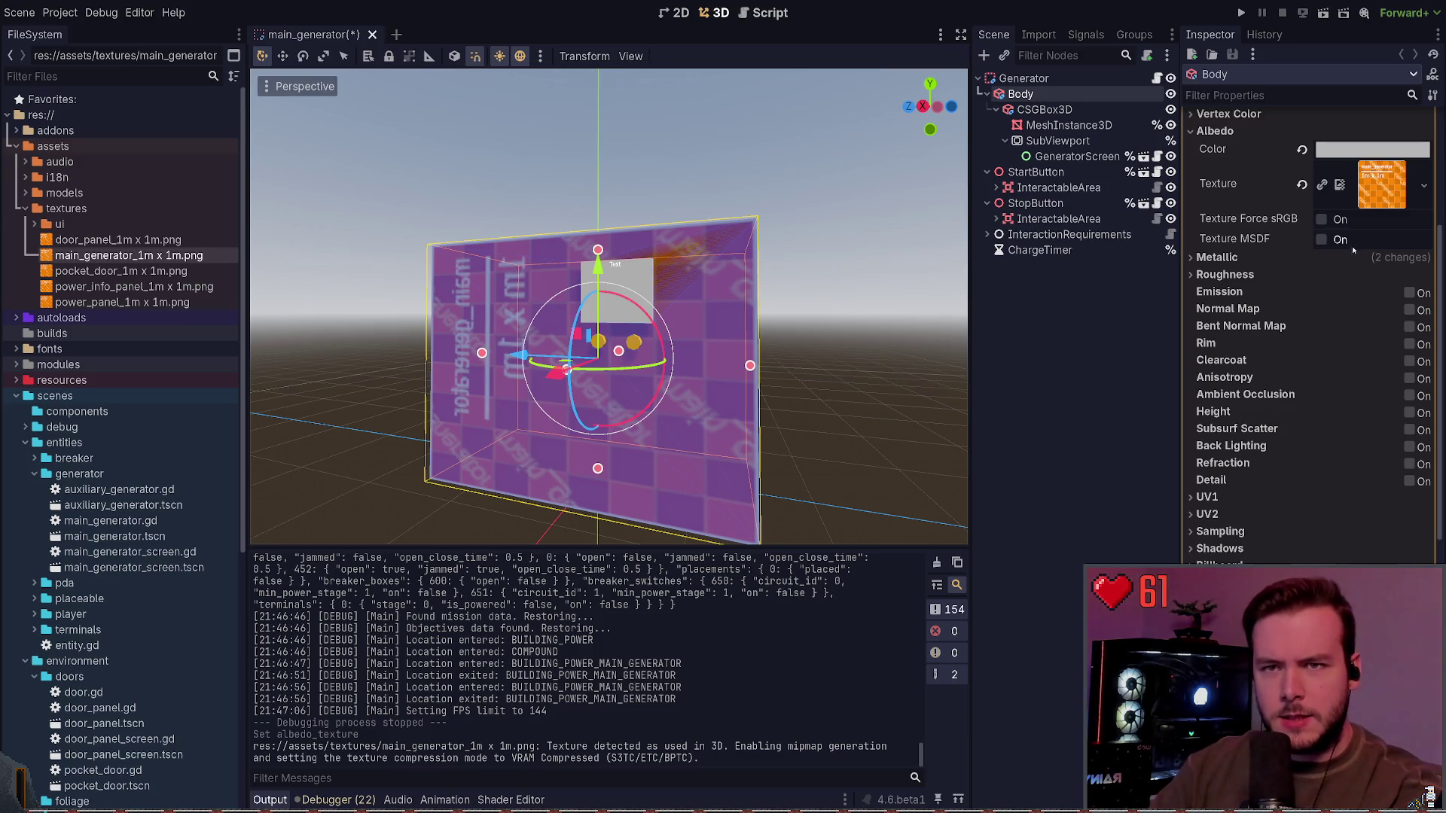
{"action": "left_click", "coordinate": [1275, 497]}
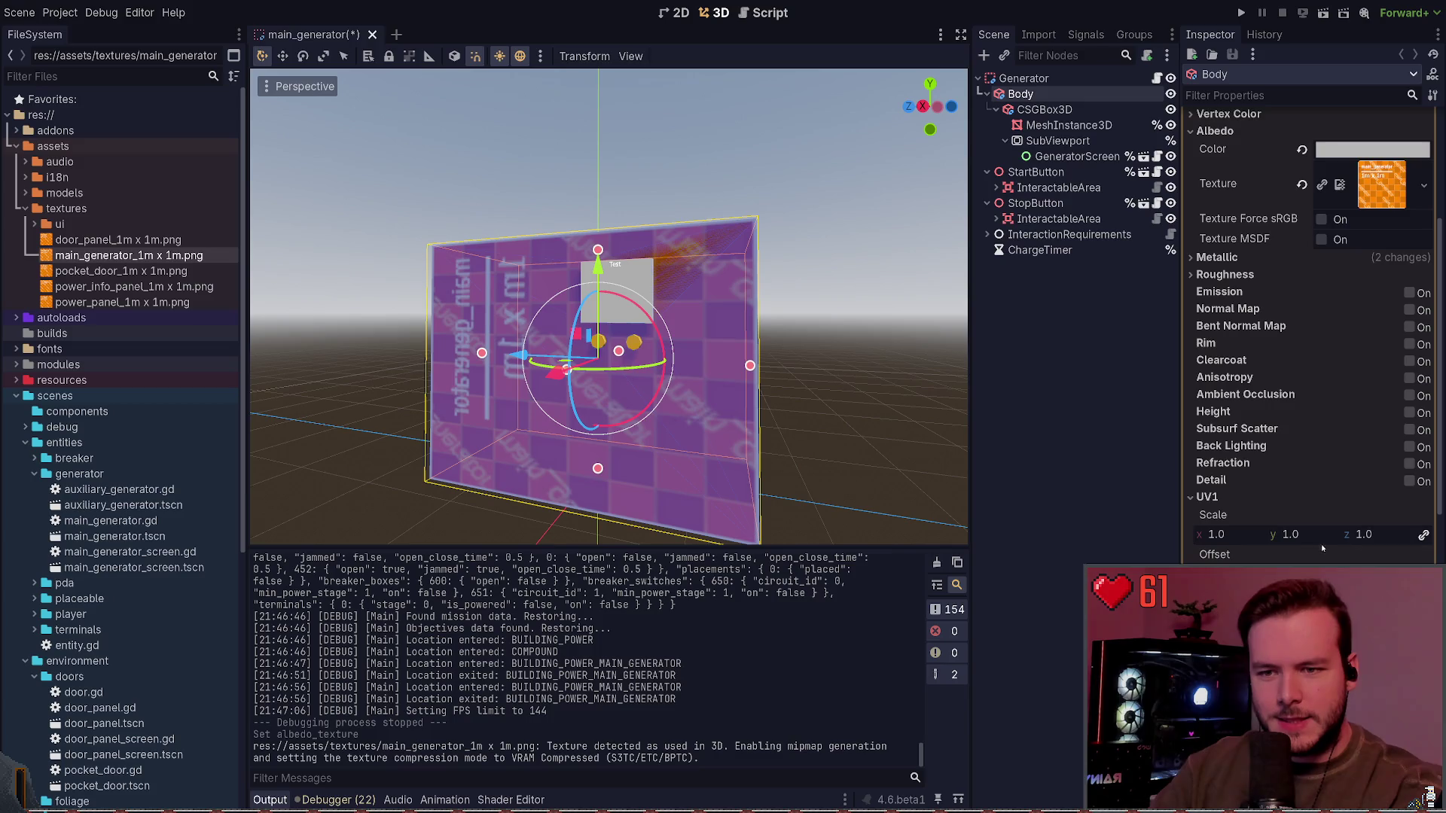
{"action": "left_click", "coordinate": [1320, 595]}
{"action": "scroll", "coordinate": [1310, 452], "scroll_direction": "down", "scroll_amount": 1}
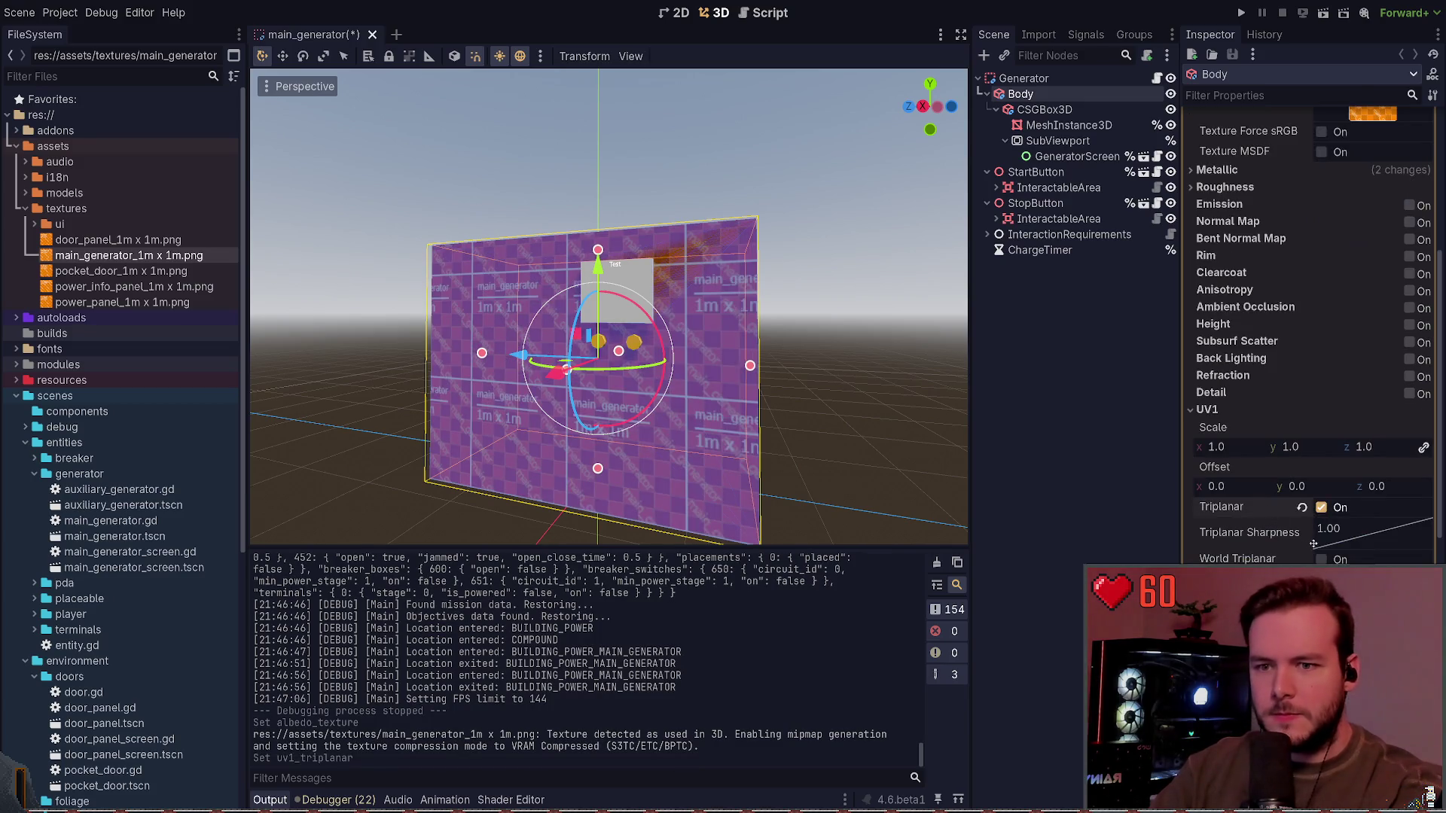
{"action": "left_click", "coordinate": [1320, 559]}
{"action": "left_click", "coordinate": [1207, 409]}
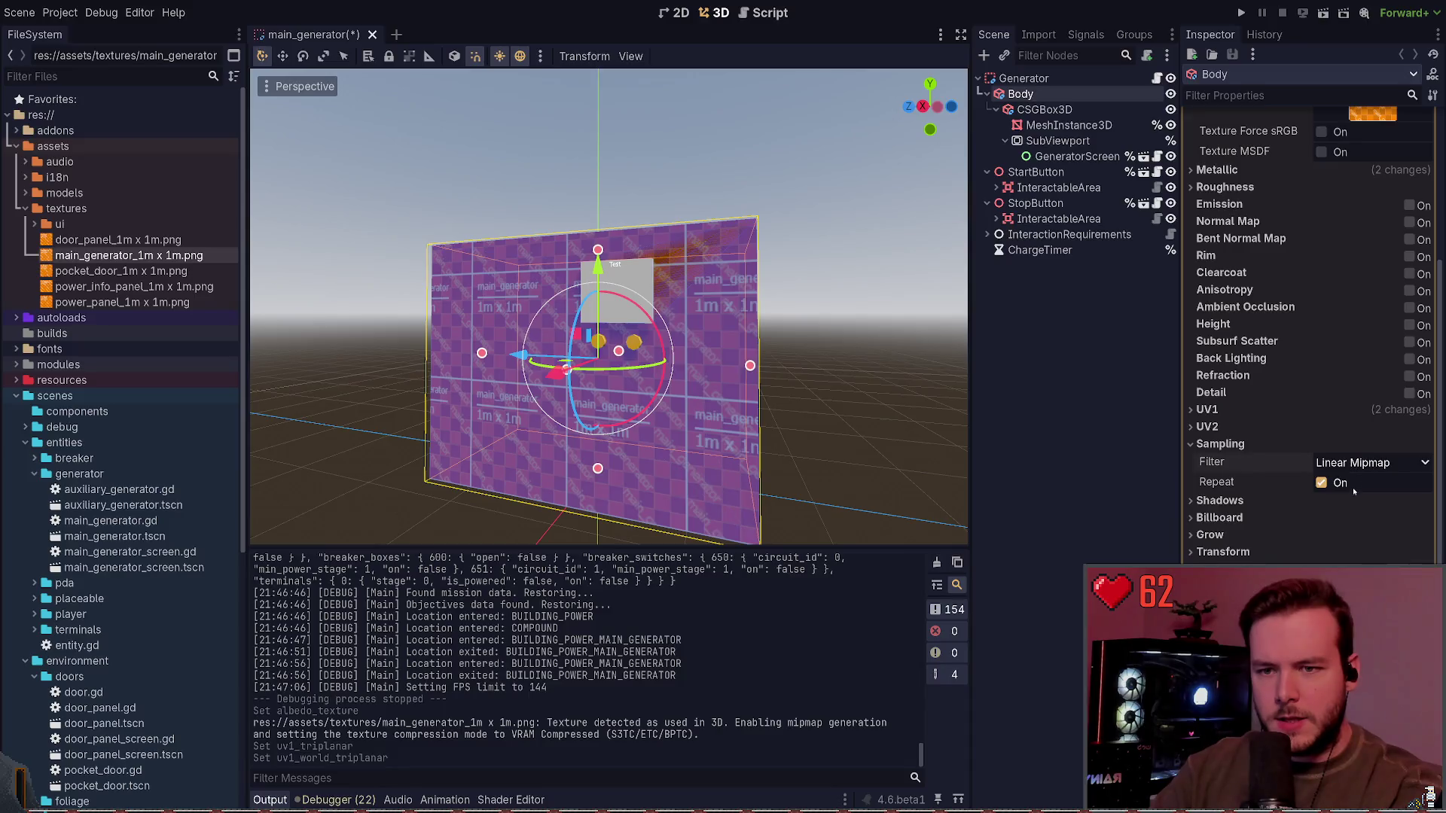
Step: Try Nearest texture filters, settle on Linear Mipmap, and save the generator scene
{"action": "left_click", "coordinate": [1355, 462]}
{"action": "left_click", "coordinate": [1348, 482]}
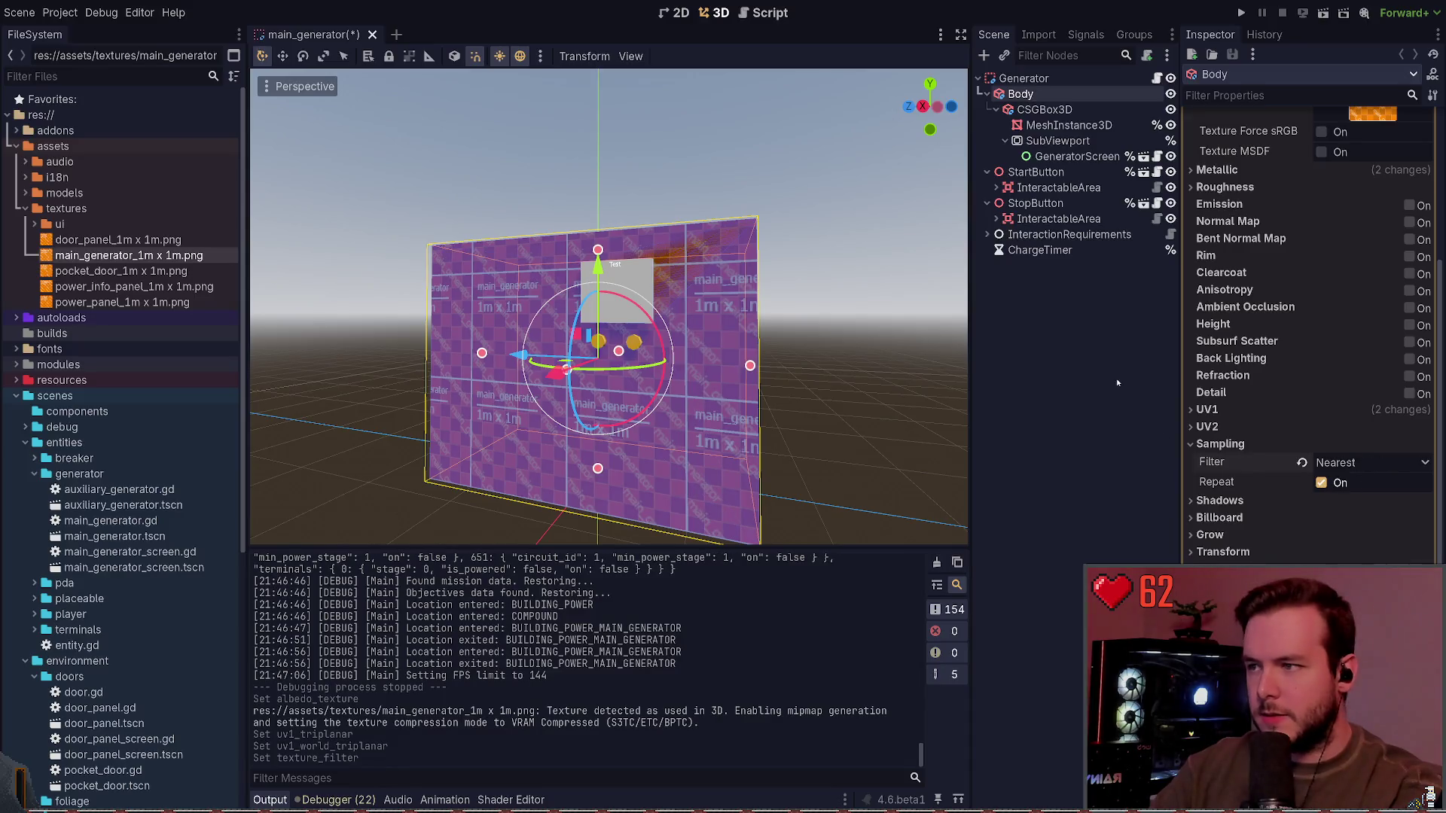
{"action": "left_click", "coordinate": [1347, 462]}
{"action": "left_click", "coordinate": [1356, 518]}
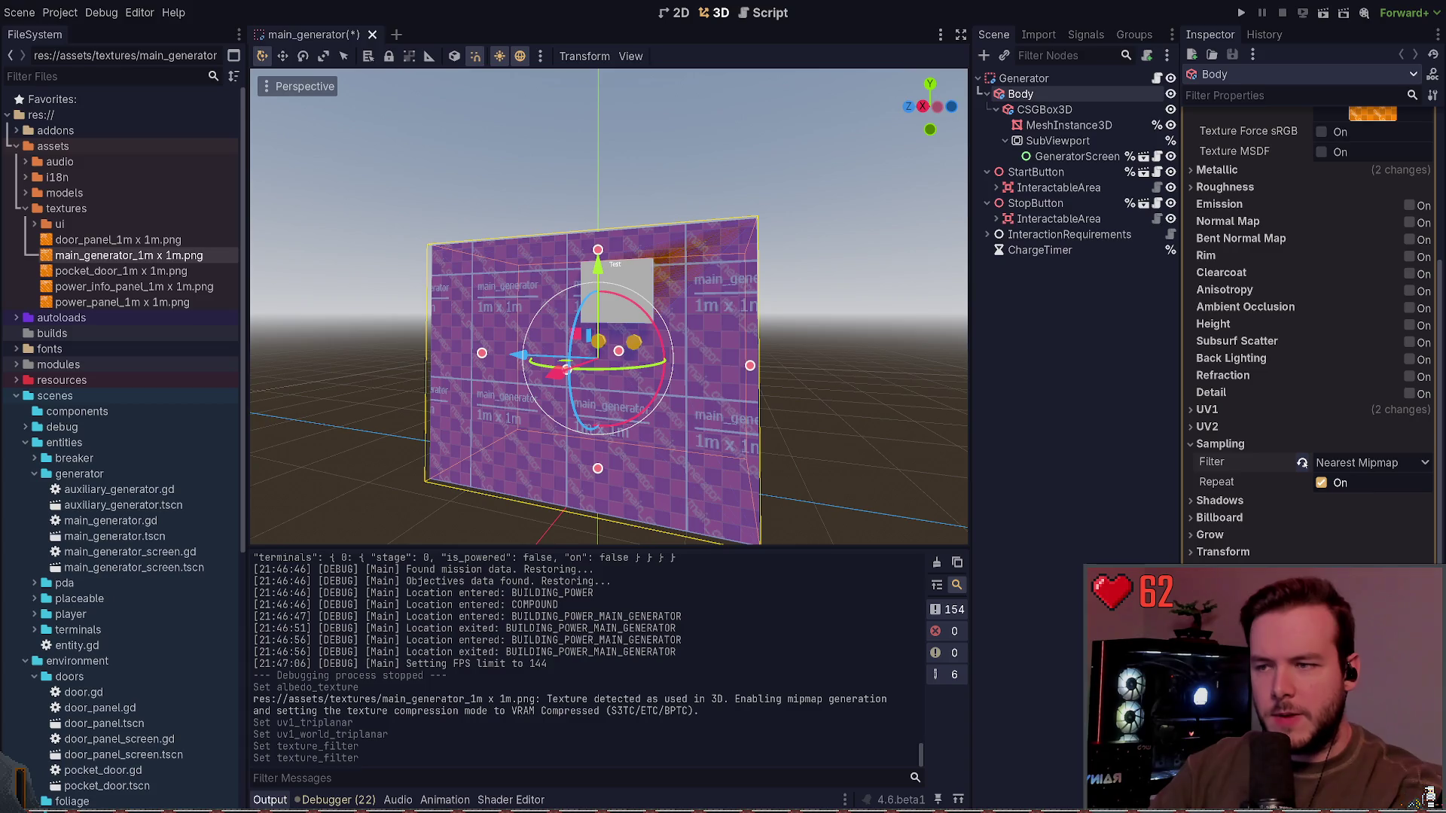
{"action": "left_click", "coordinate": [1301, 463]}
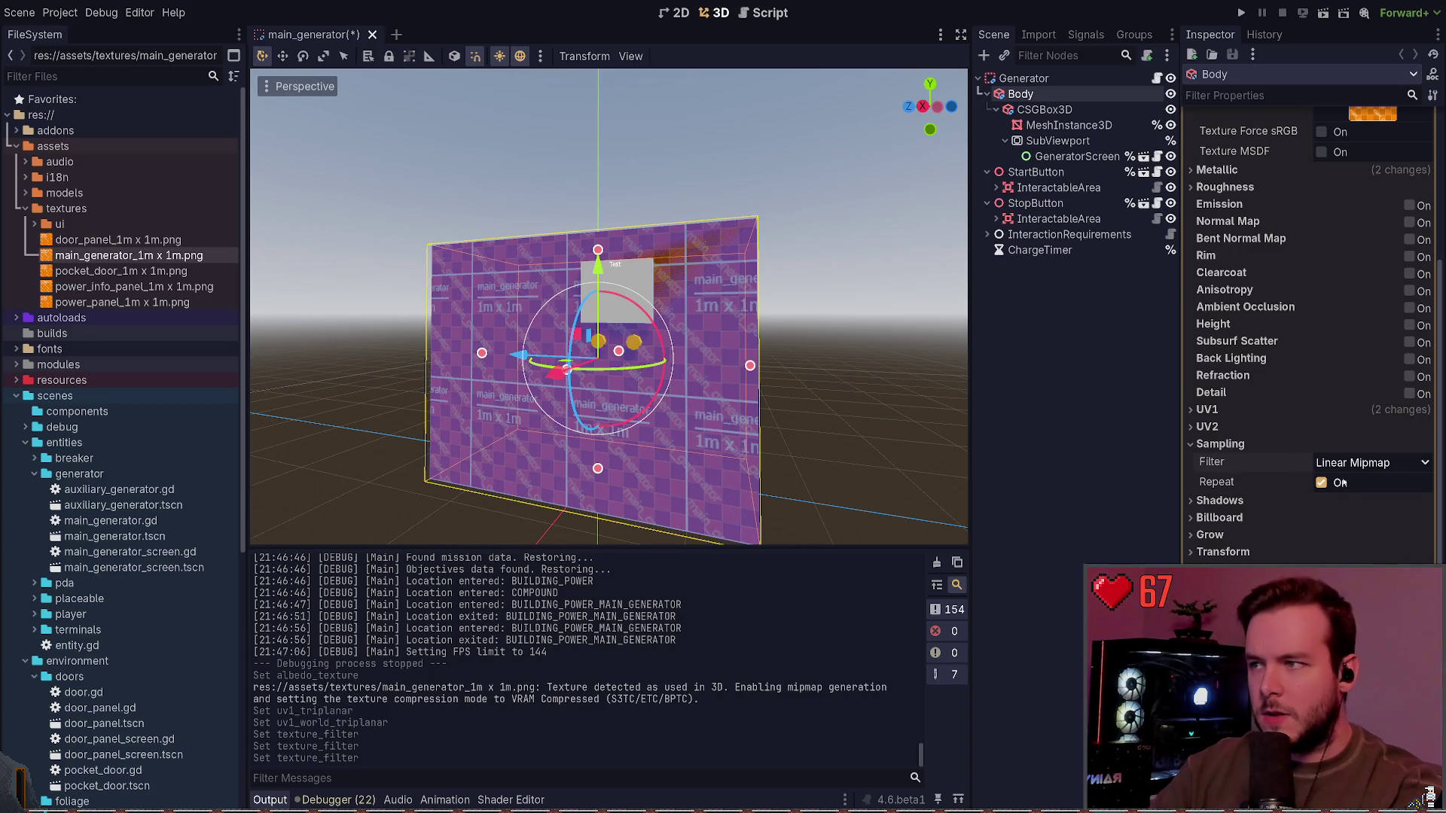
{"action": "key", "text": "ctrl+s"}
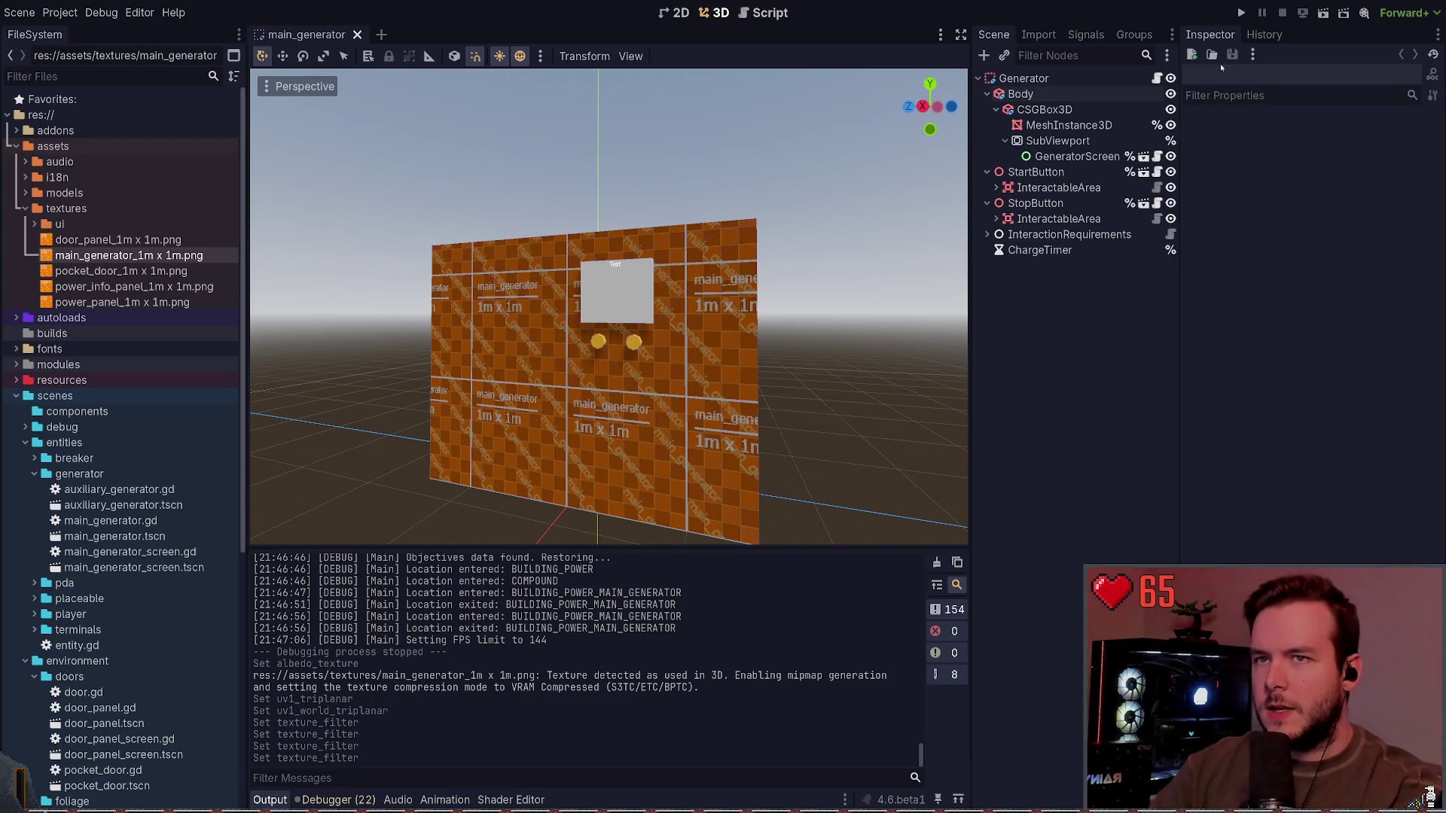
{"action": "left_click", "coordinate": [1240, 13]}
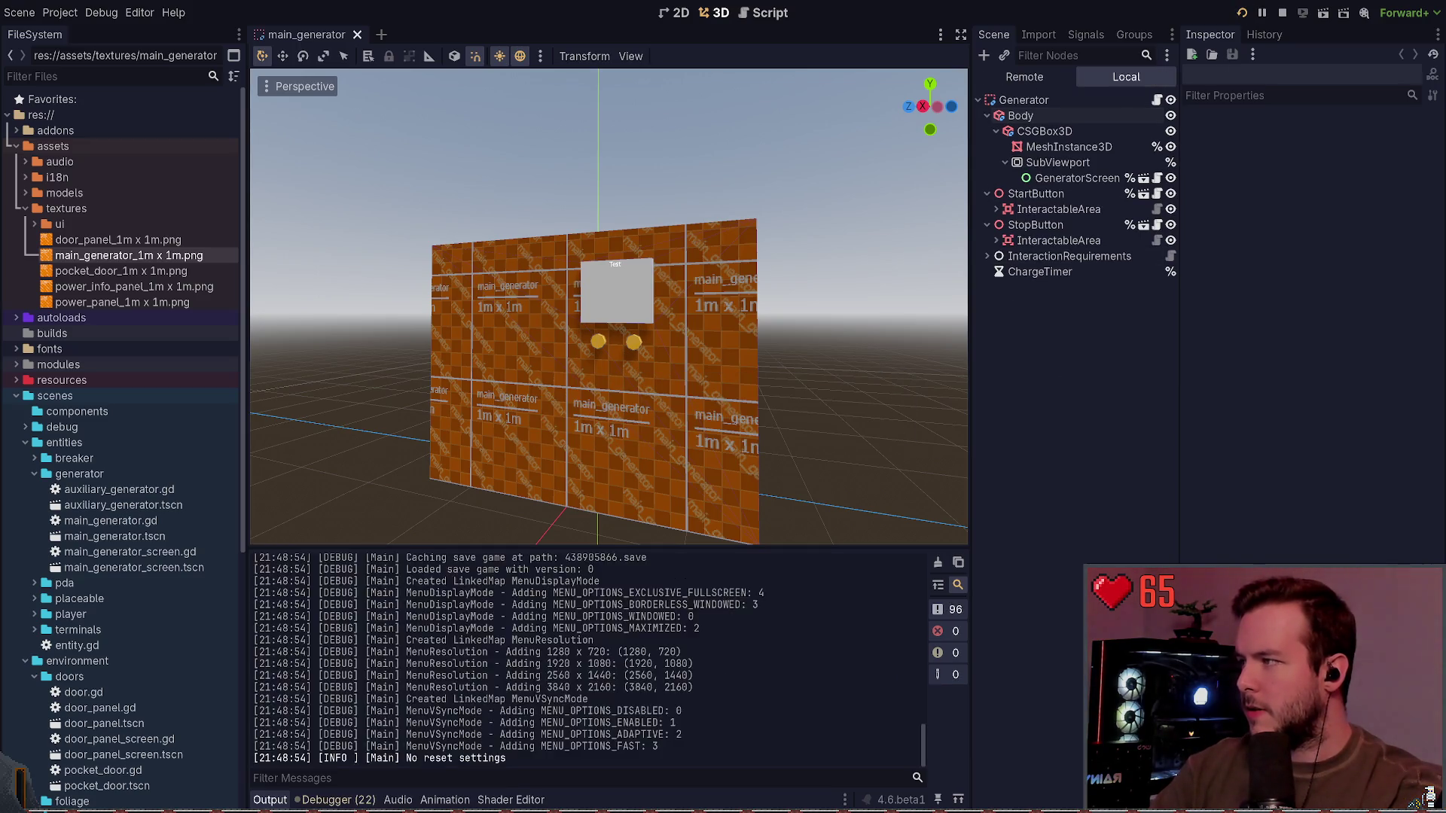
Step: Load the saved game near the Research Building from the pause menu
{"action": "key", "text": "Escape"}
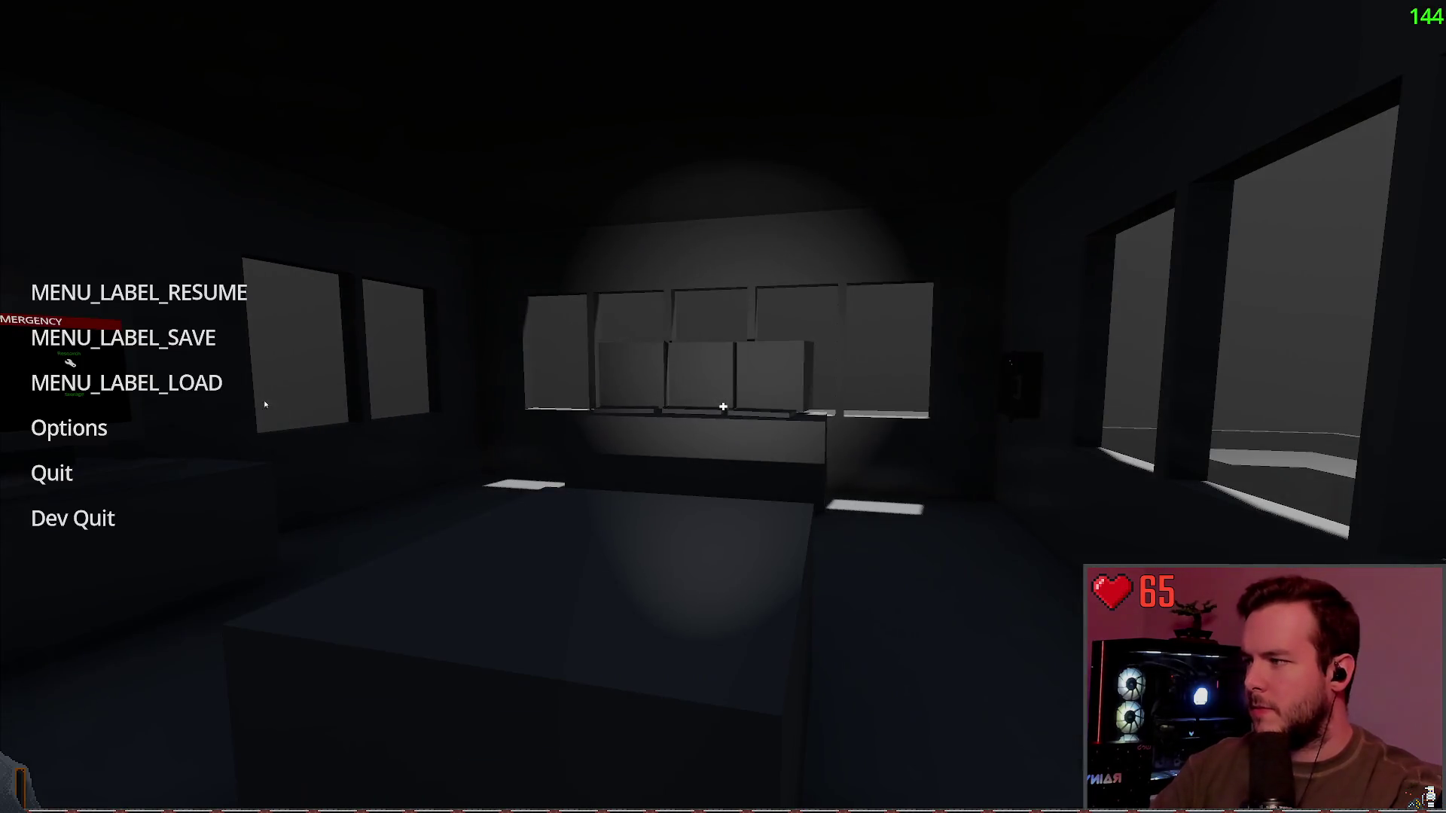
{"action": "left_click", "coordinate": [126, 383]}
{"action": "scroll", "coordinate": [595, 467], "scroll_direction": "down", "scroll_amount": 5}
{"action": "left_click", "coordinate": [588, 582]}
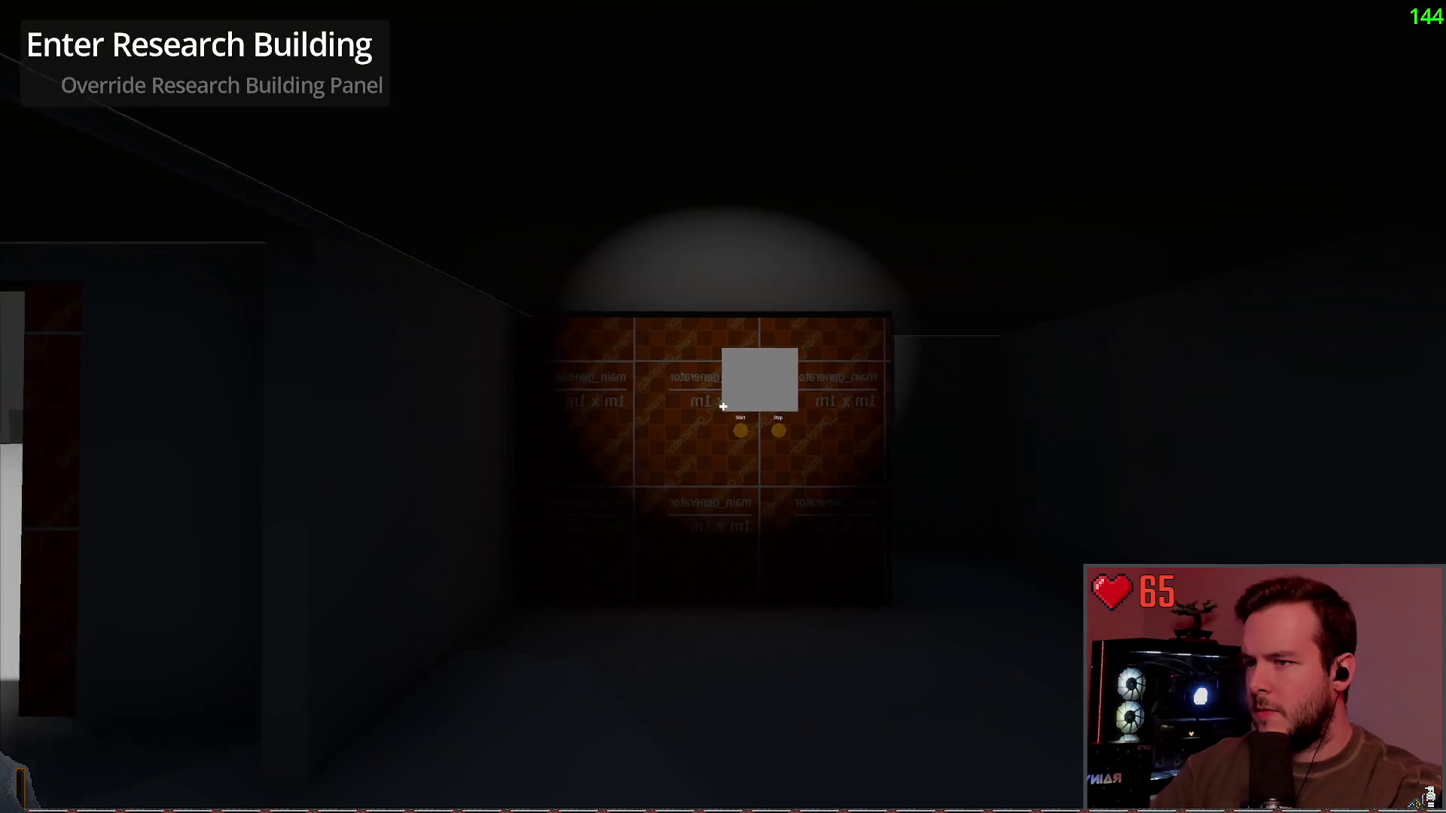
Step: Inspect the main generator, orange override panel and pocket door textures in-game
{"action": "key", "text": "w"}
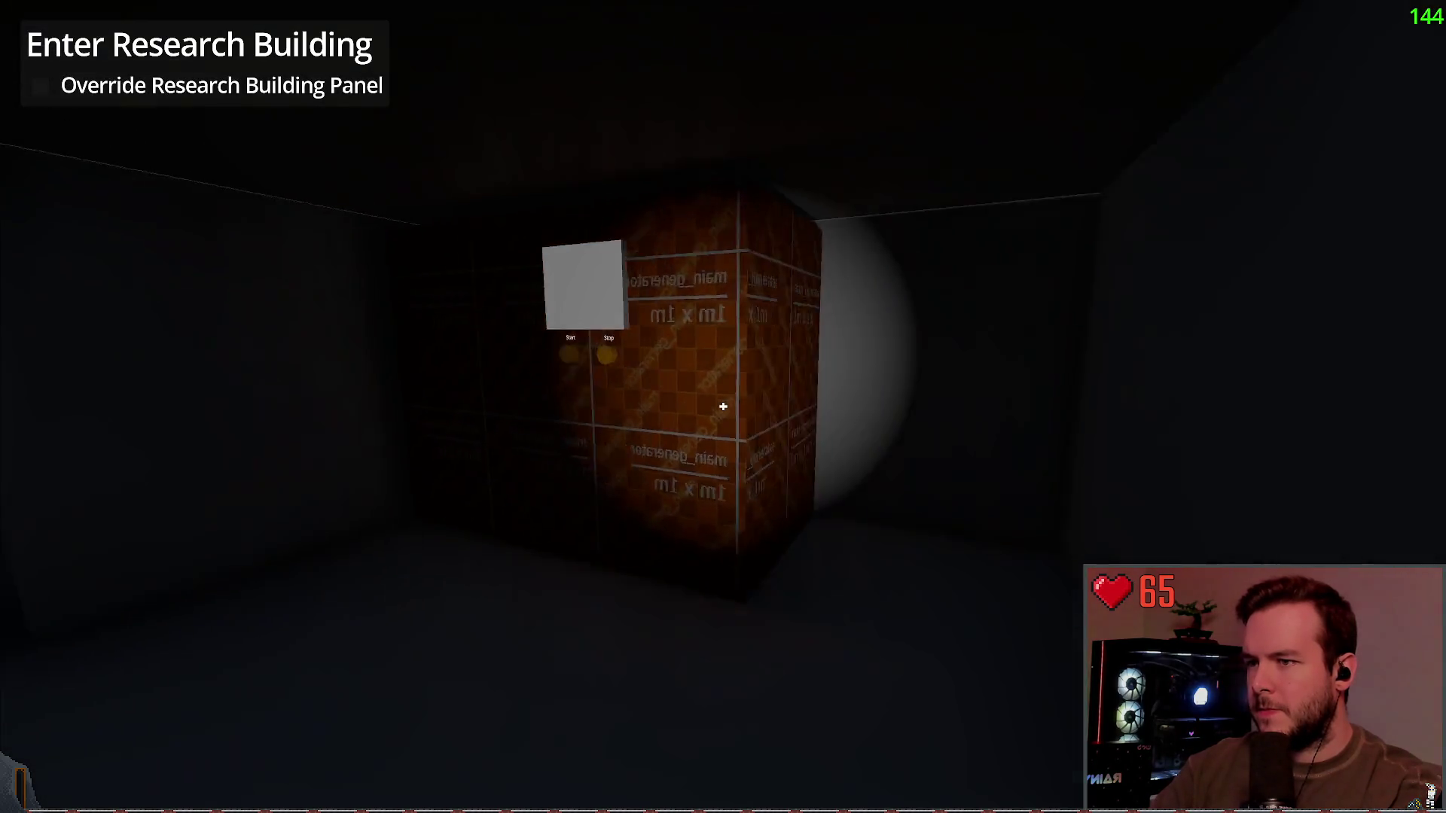
{"action": "key", "text": "w"}
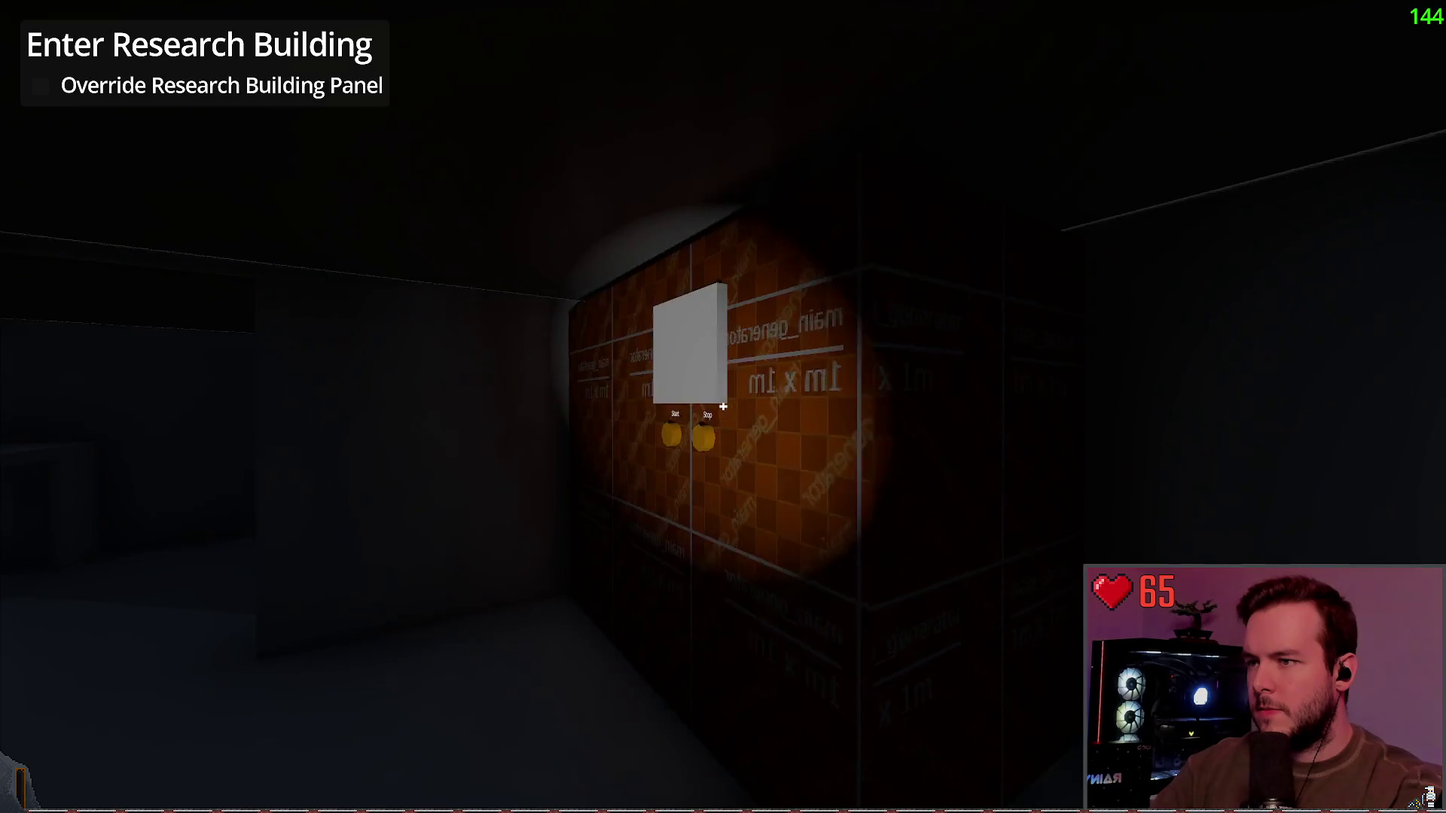
{"action": "key", "text": "w"}
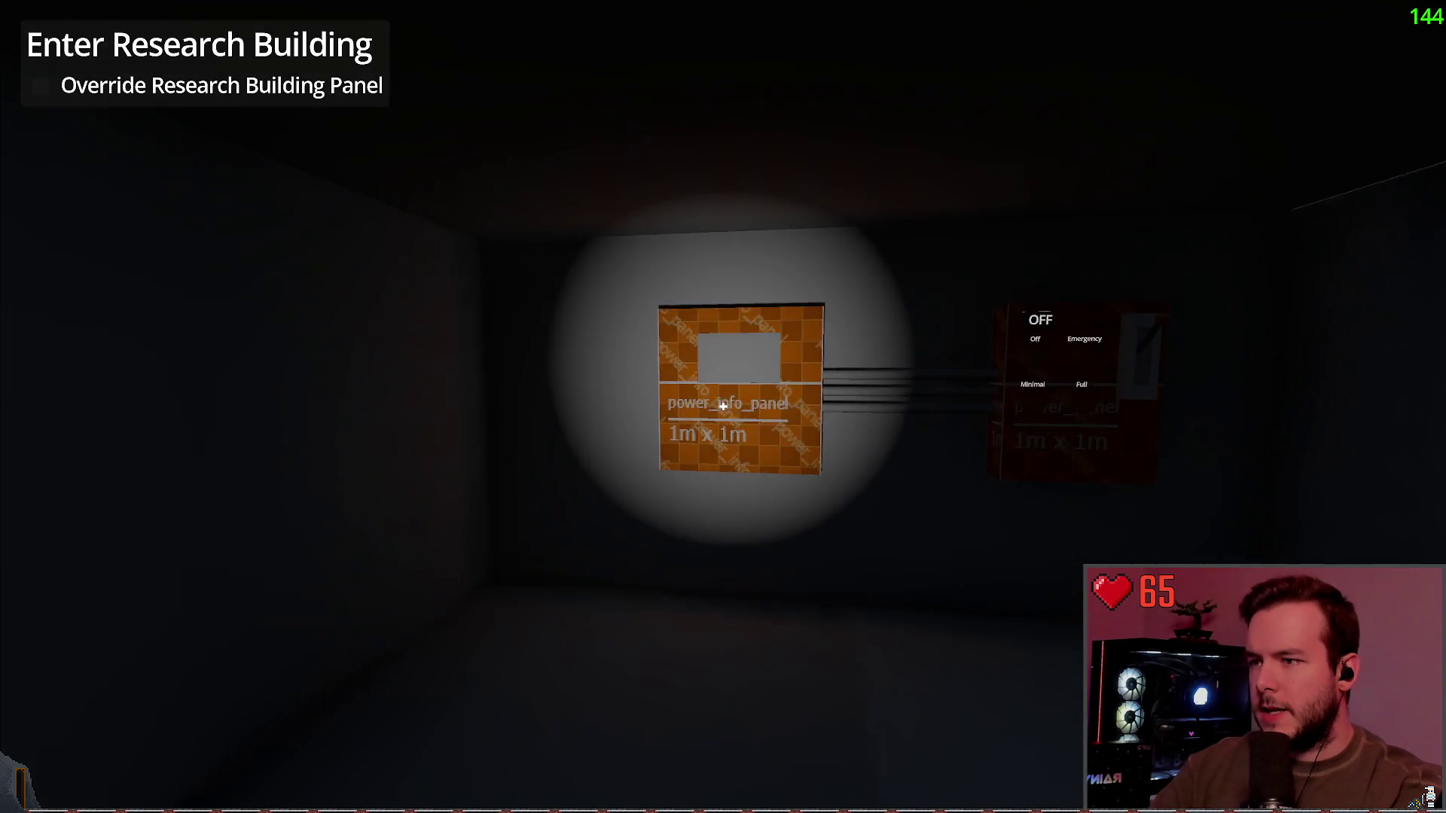
{"action": "key", "text": "w"}
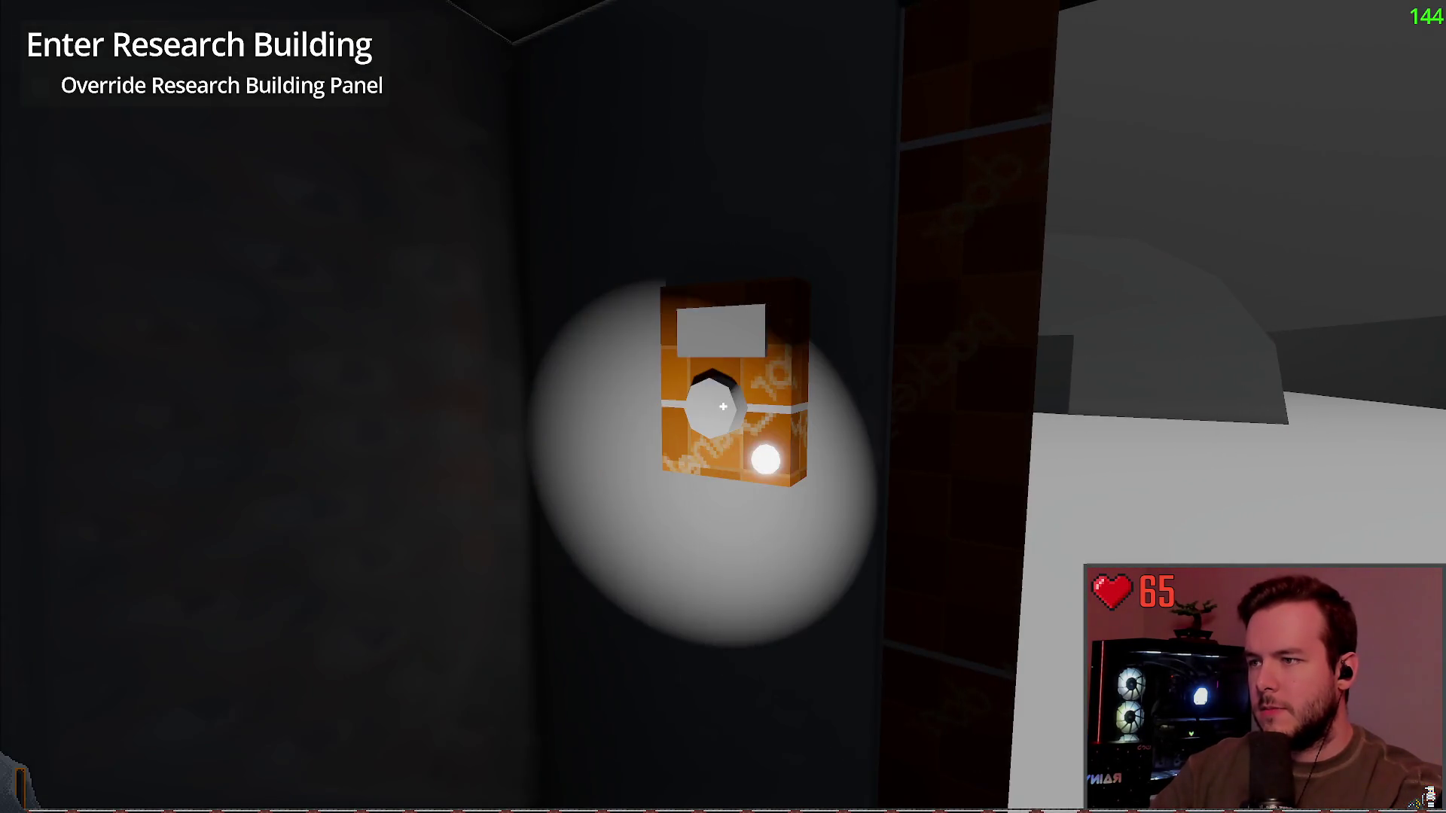
{"action": "key", "text": "s"}
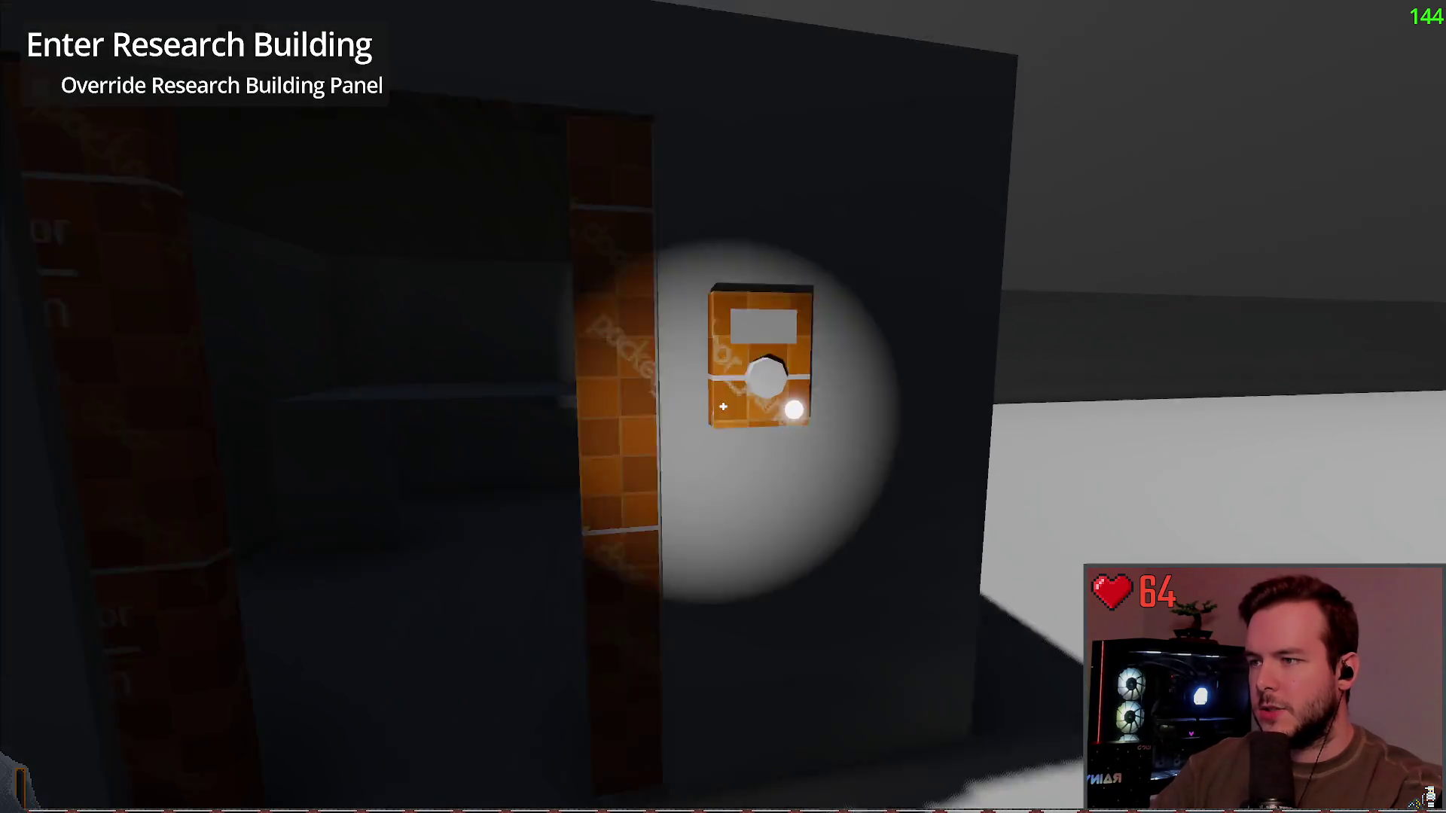
{"action": "key", "text": "w"}
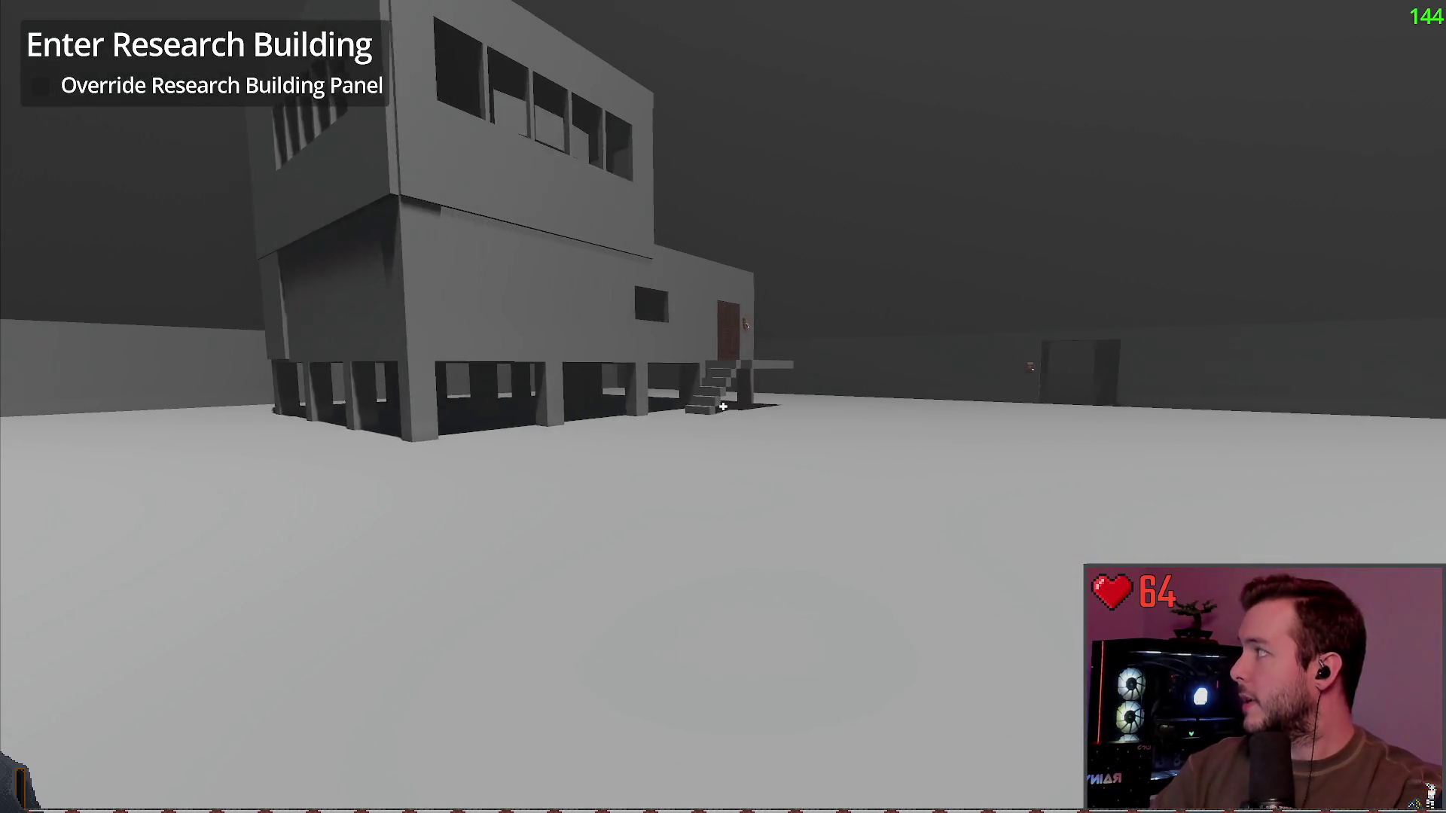
{"action": "key", "text": "w"}
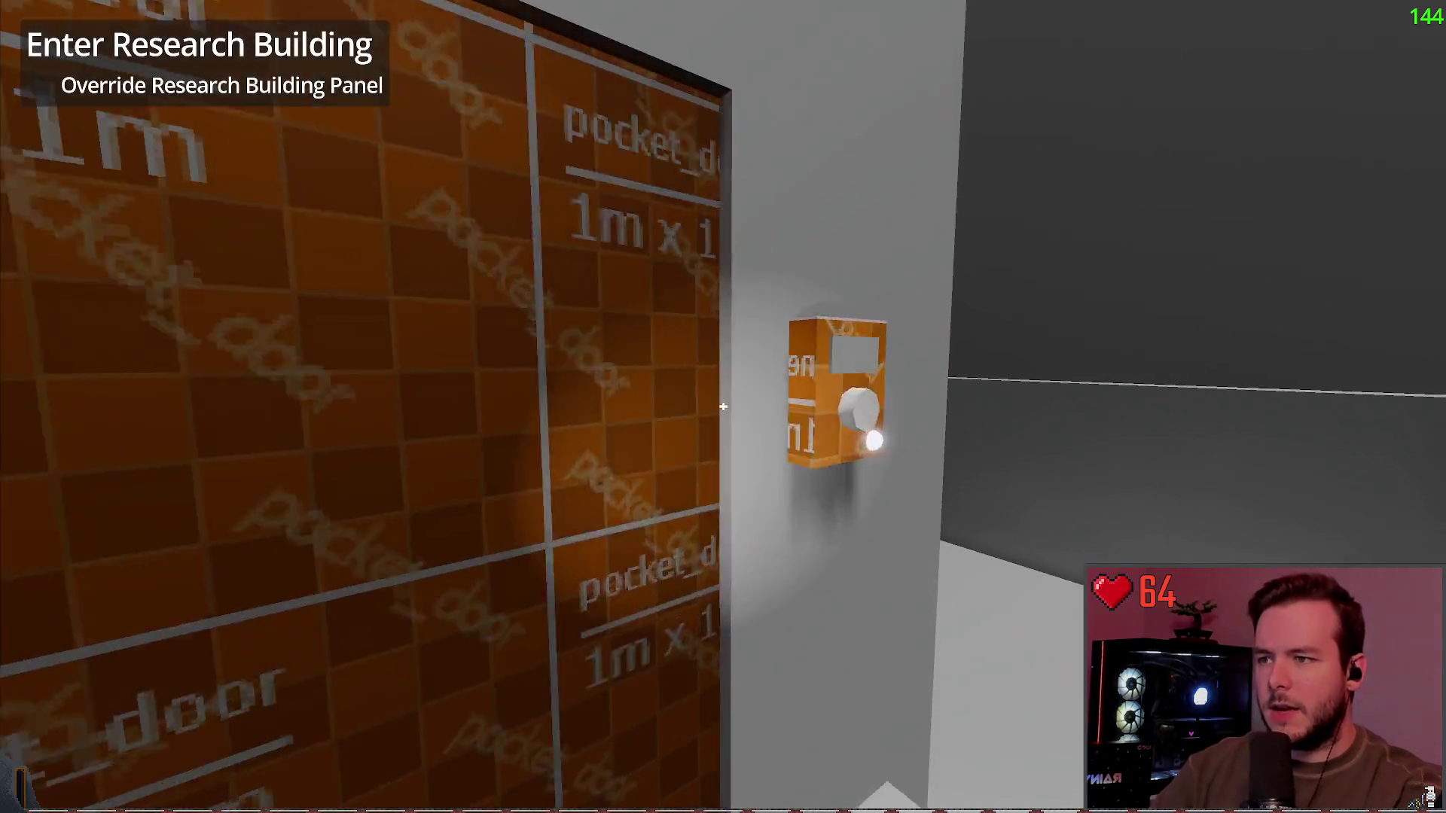
{"action": "key", "text": "s"}
{"action": "key", "text": "w"}
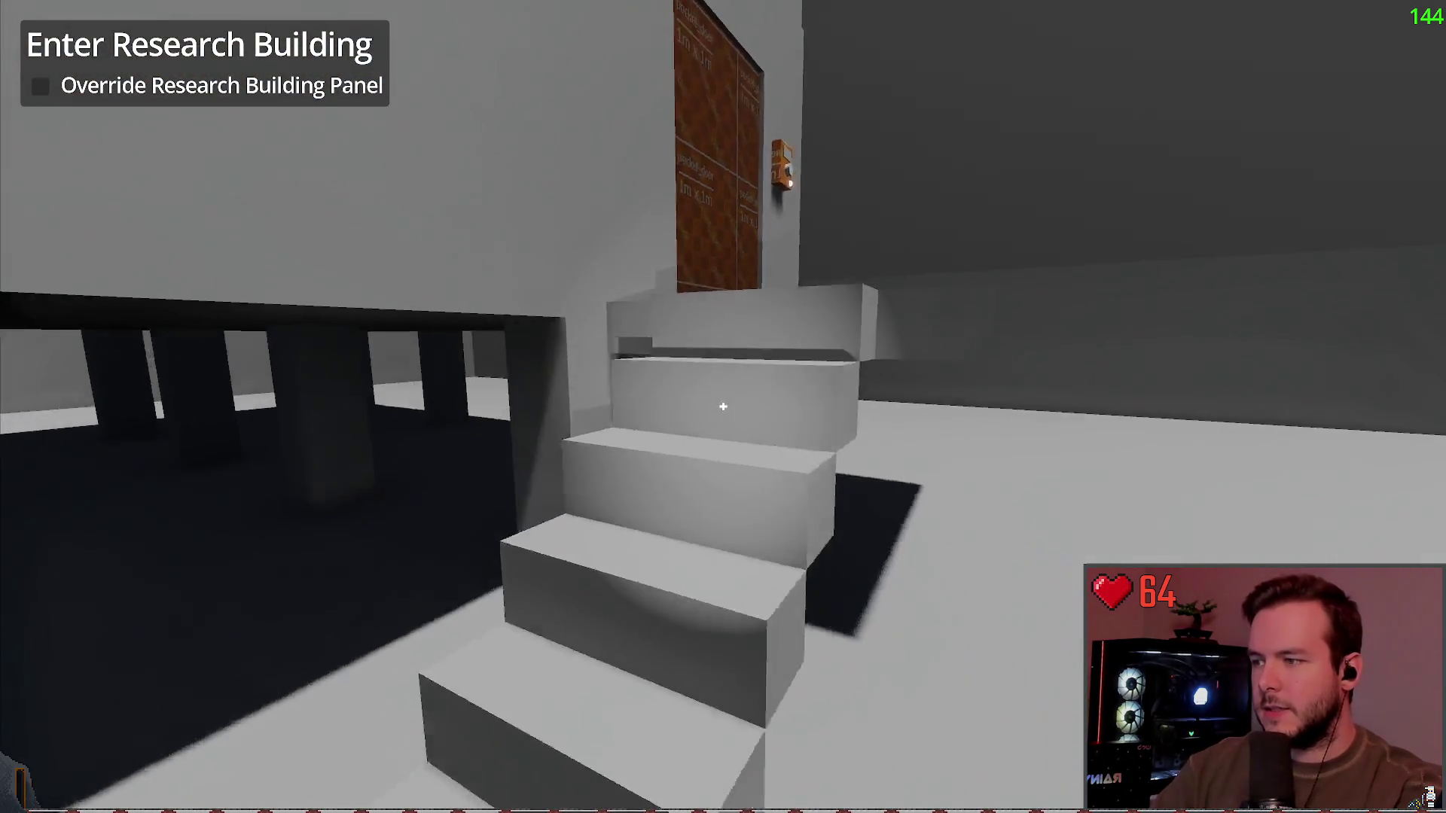
{"action": "key", "text": "s"}
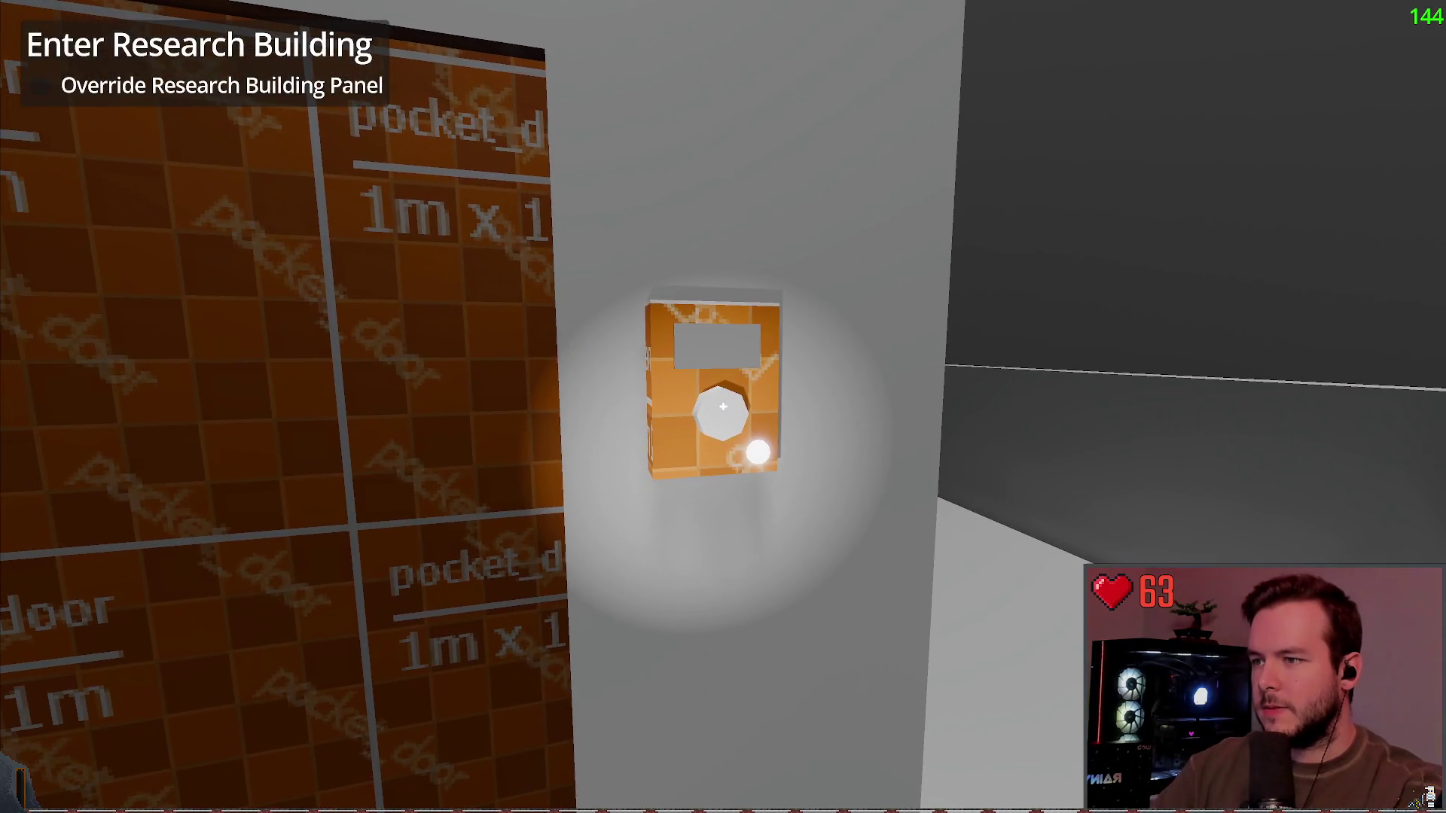
{"action": "key", "text": "w"}
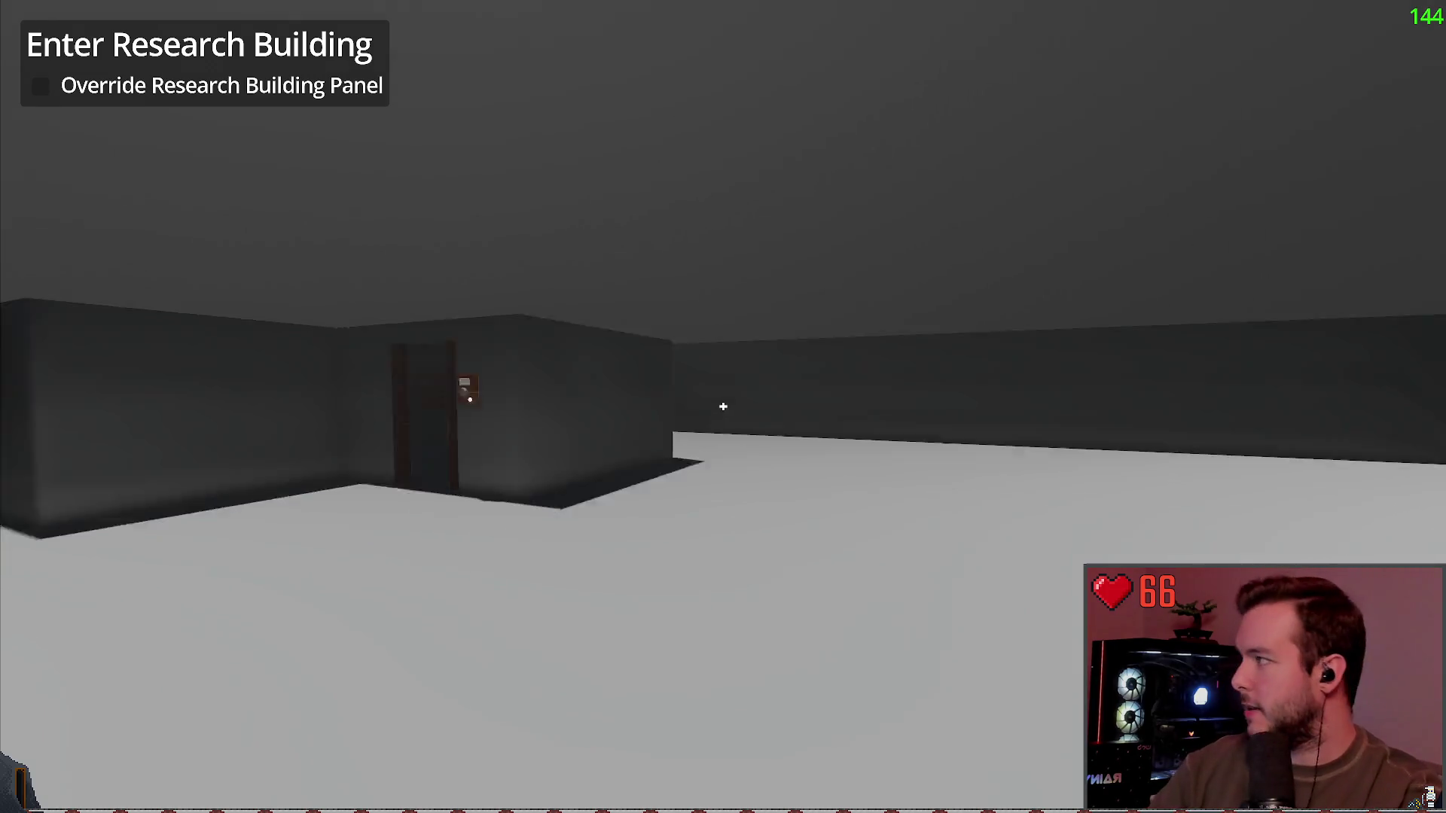
Step: Walk the corridor checking the power_info_panel and main_generator panel textures
{"action": "key", "text": "w"}
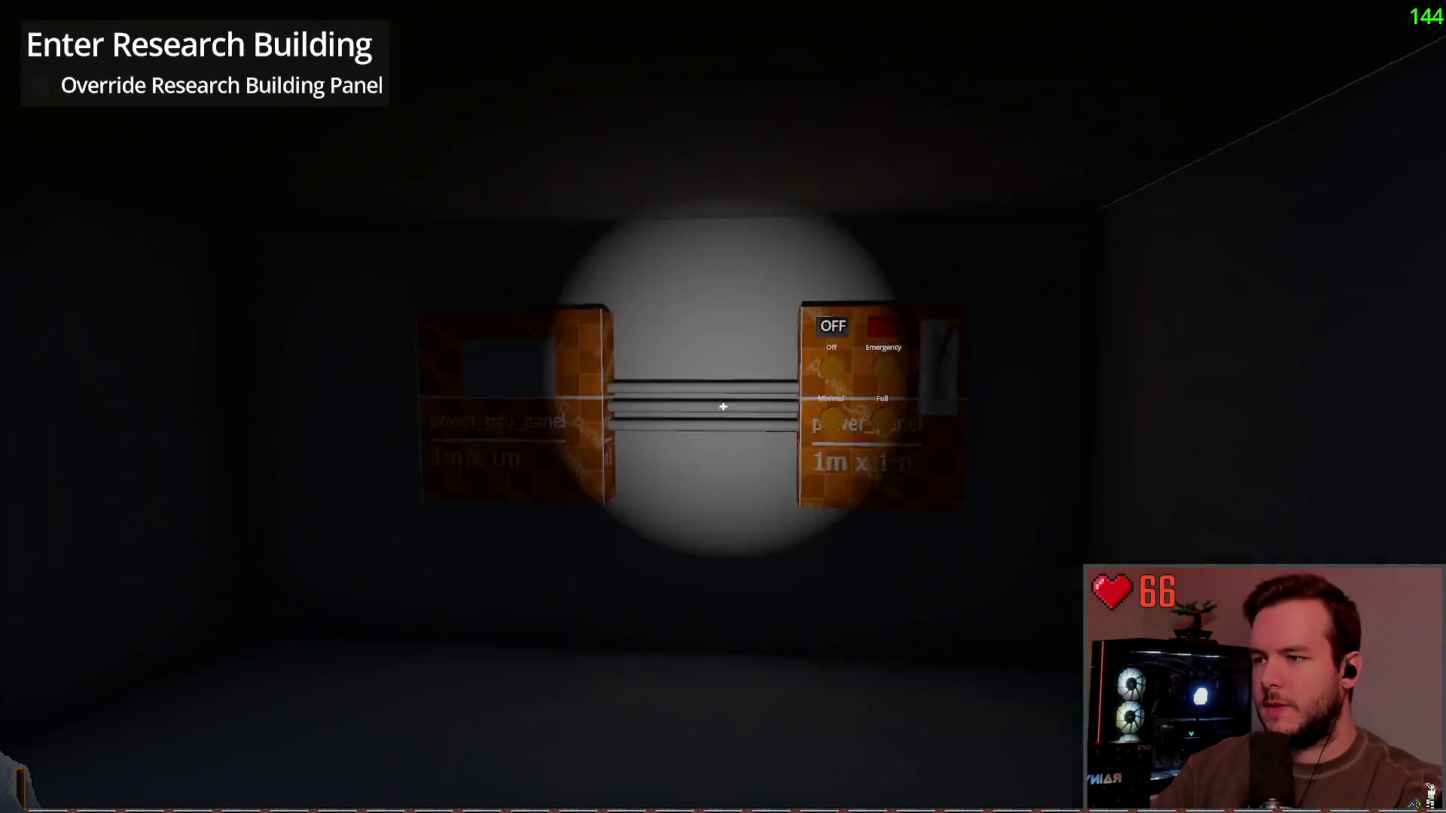
{"action": "key", "text": "d"}
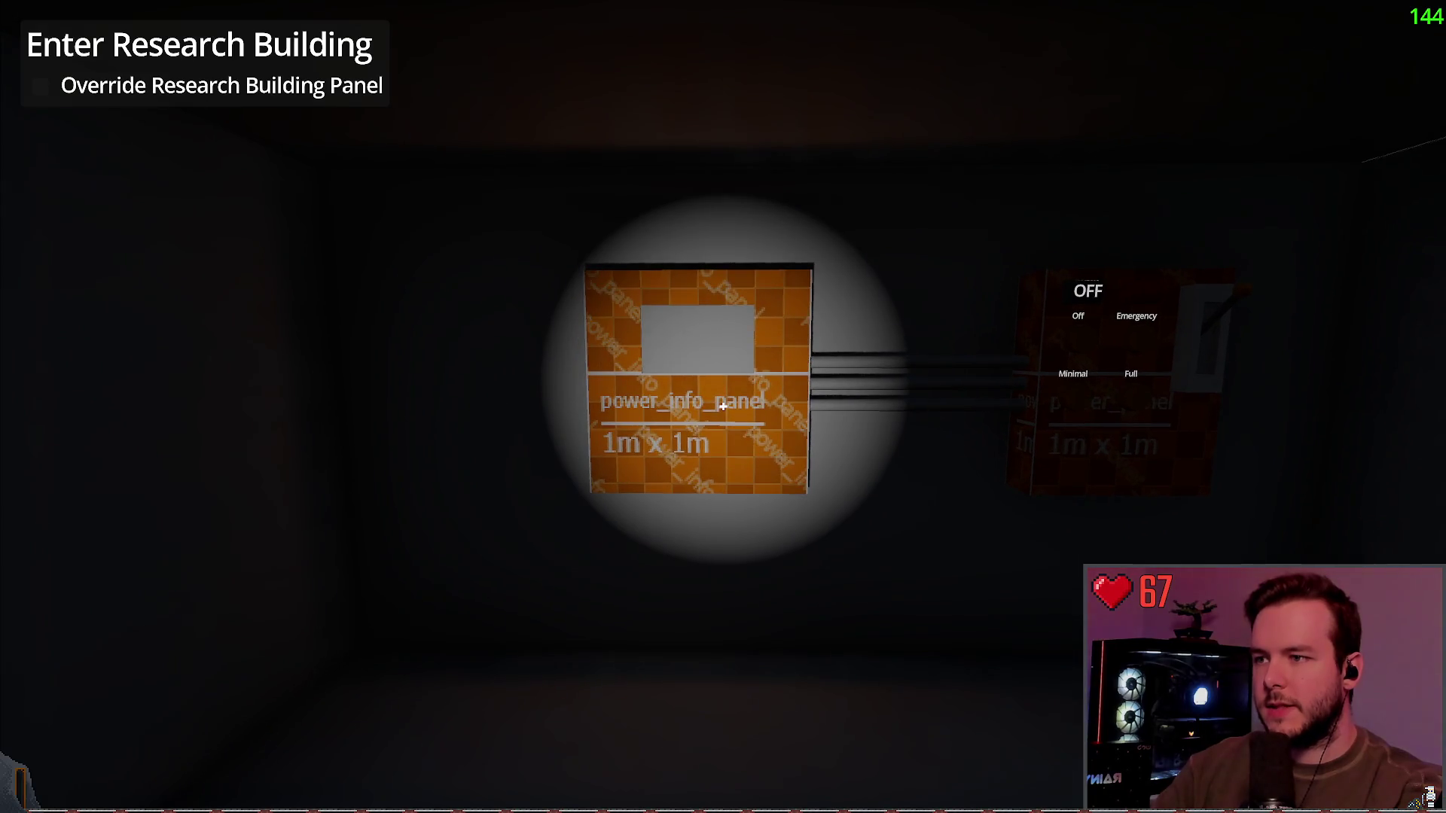
{"action": "key", "text": "s"}
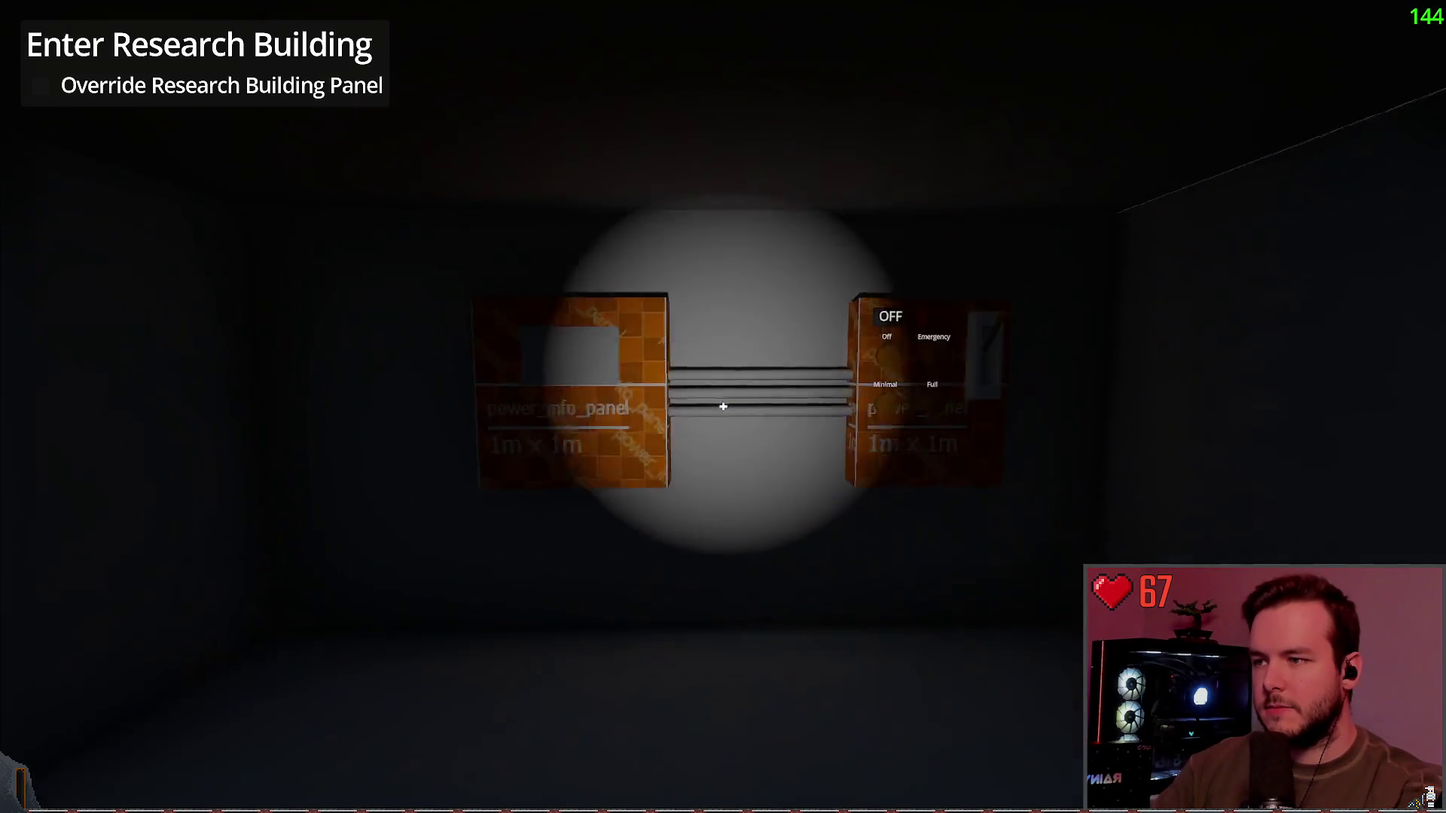
{"action": "key", "text": "s"}
{"action": "key", "text": "w"}
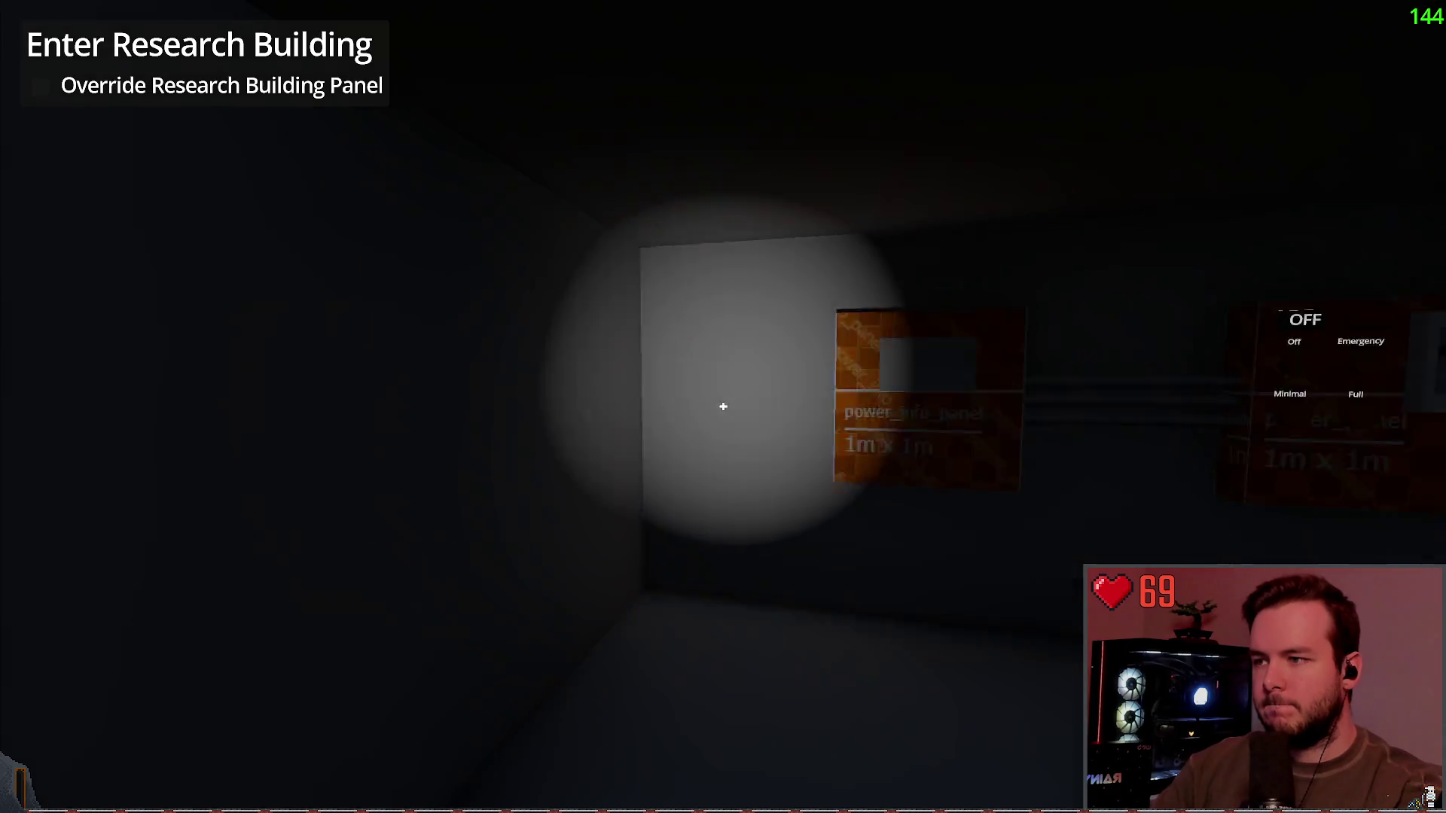
{"action": "key", "text": "w"}
{"action": "key", "text": "w"}
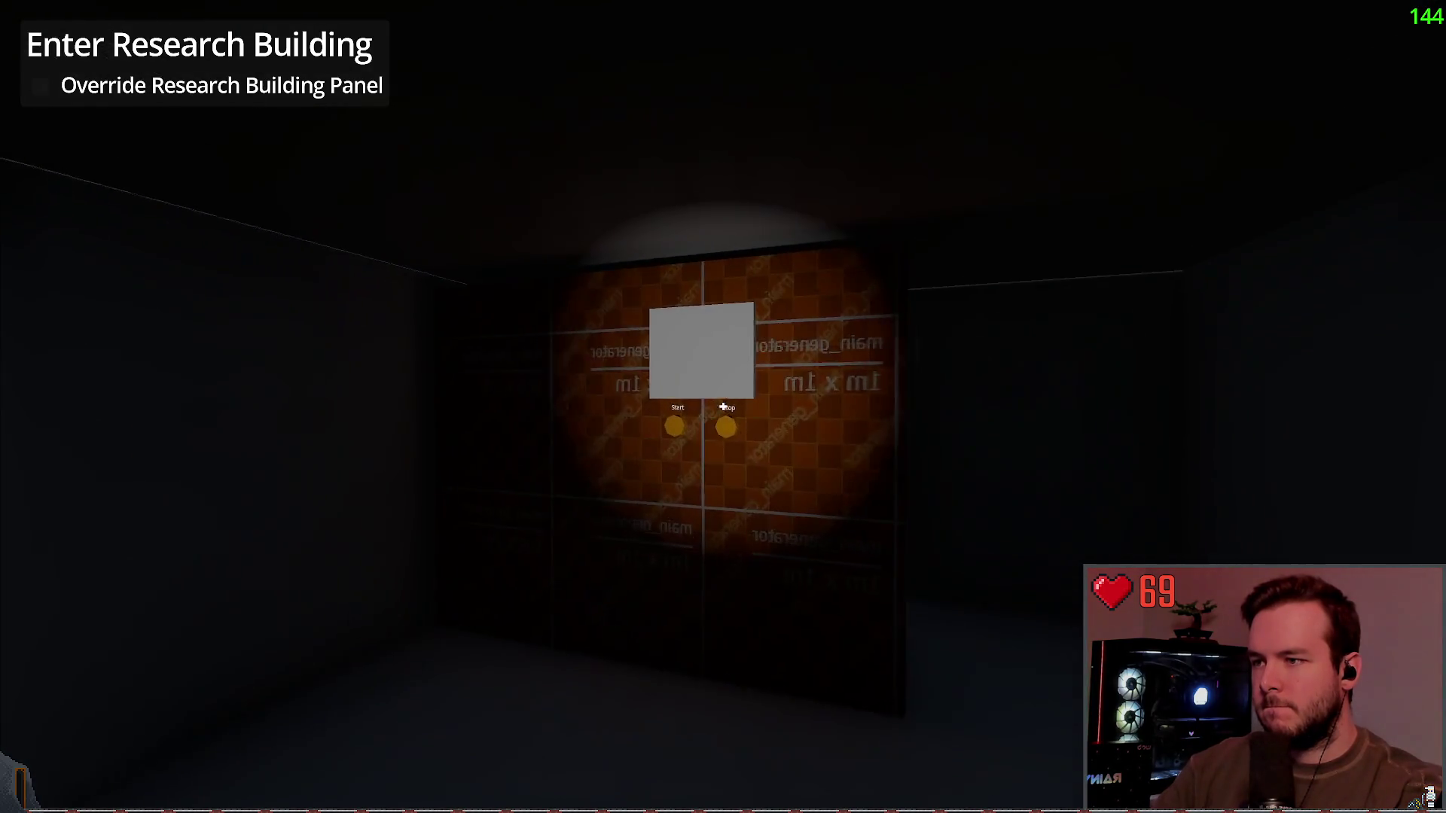
Step: Check the outdoor device, then quit the playtest back to the editor
{"action": "key", "text": "Escape"}
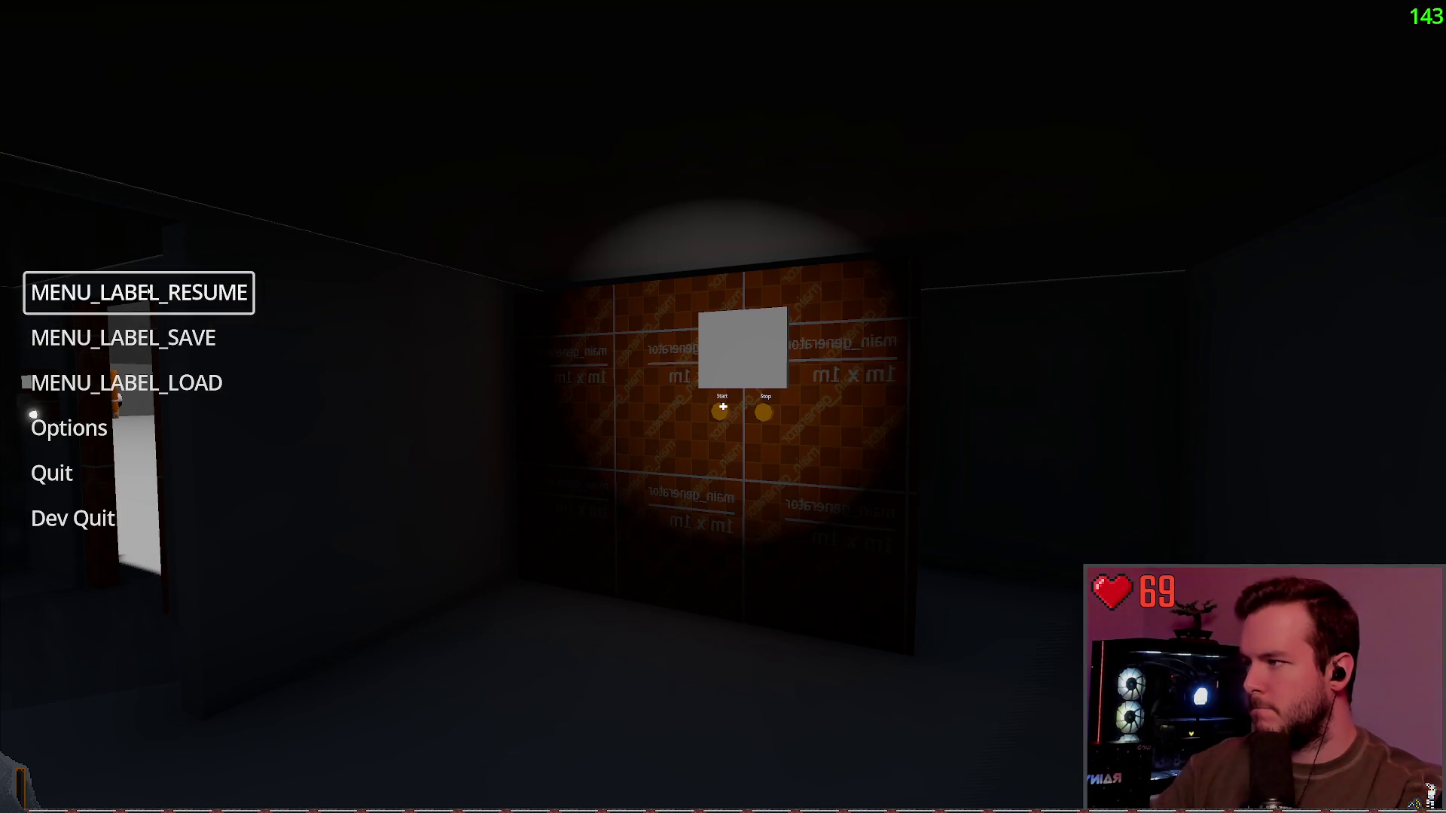
{"action": "left_click", "coordinate": [136, 293]}
{"action": "key", "text": "w"}
{"action": "key", "text": "s"}
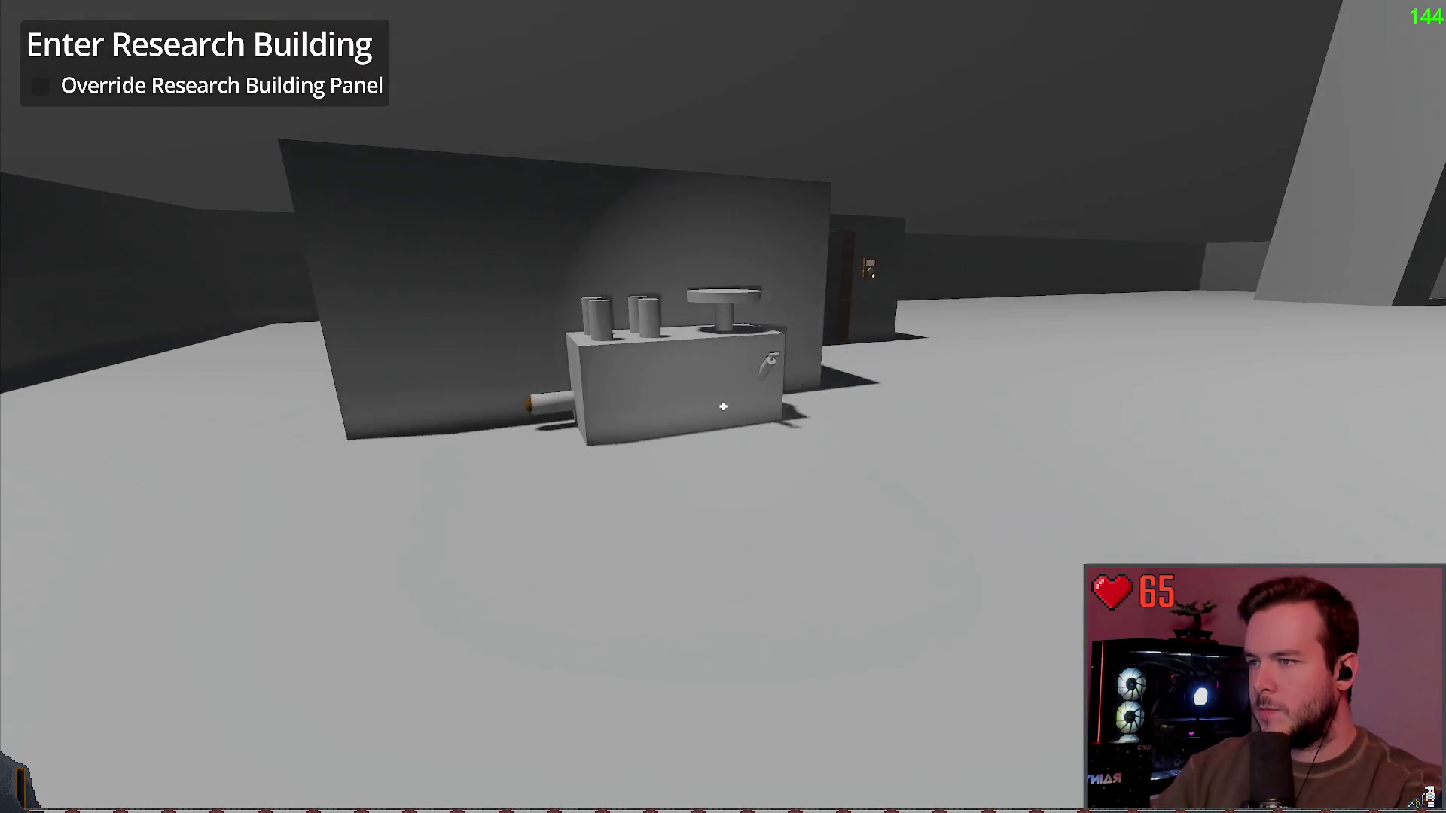
{"action": "key", "text": "Escape"}
{"action": "left_click", "coordinate": [45, 516]}
{"action": "left_click", "coordinate": [645, 439]}
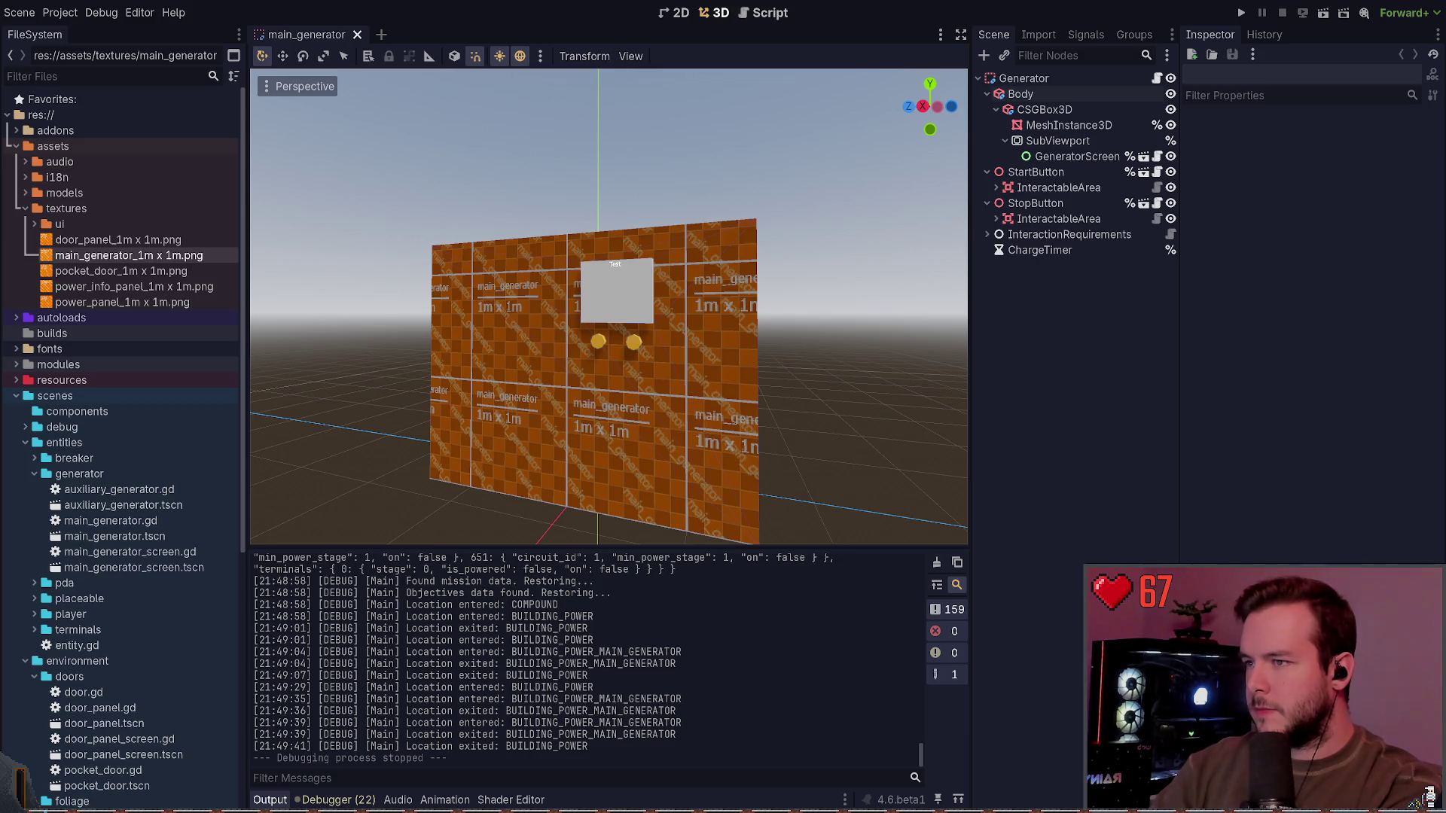
{"action": "key", "text": "super+grave"}
Step: Try staging the texture PNGs in .\assets\textures with git add
{"action": "type", "text": "git add"}
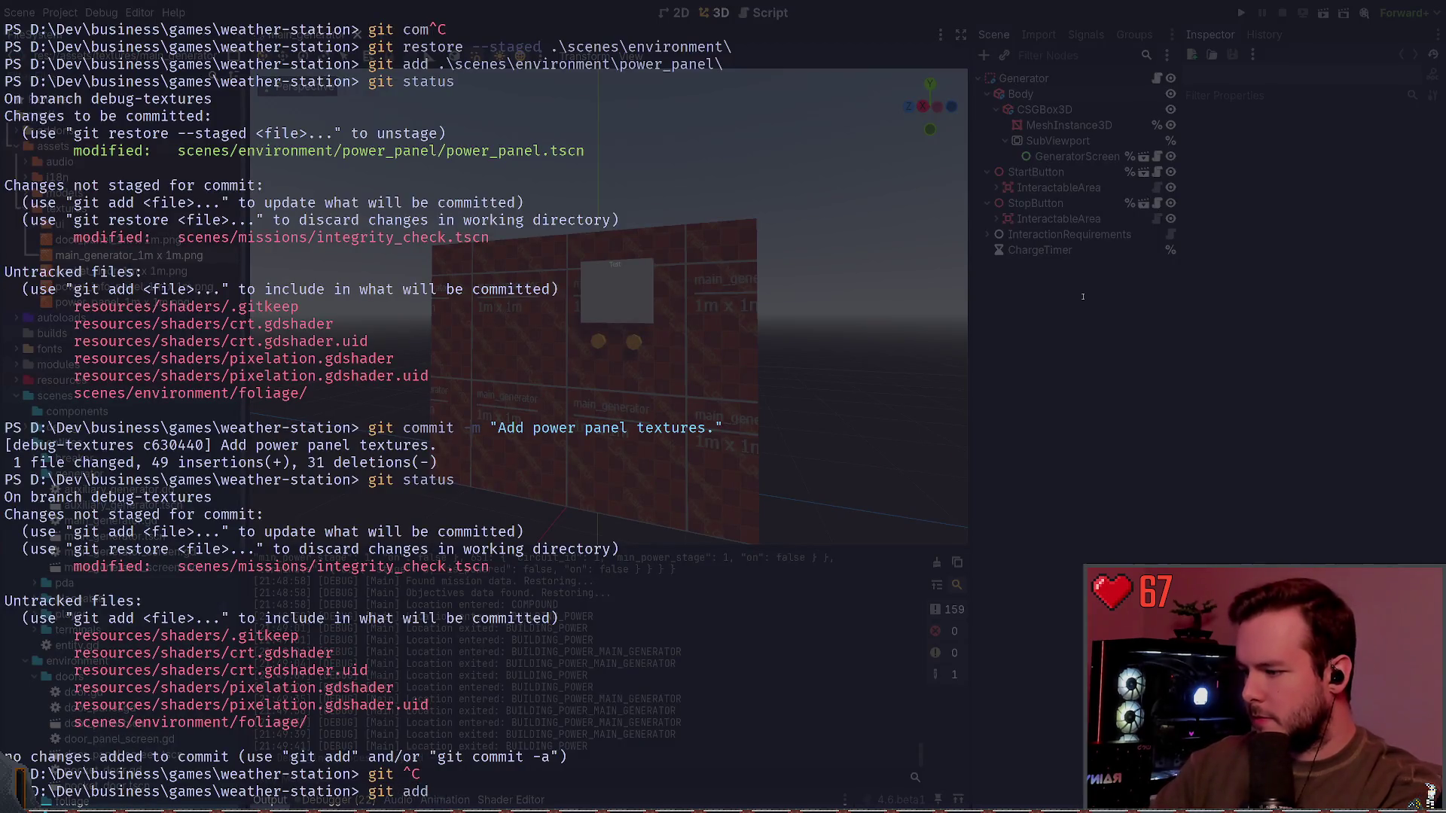
{"action": "key", "text": "Up"}
{"action": "key", "text": "Up"}
{"action": "key", "text": "Up"}
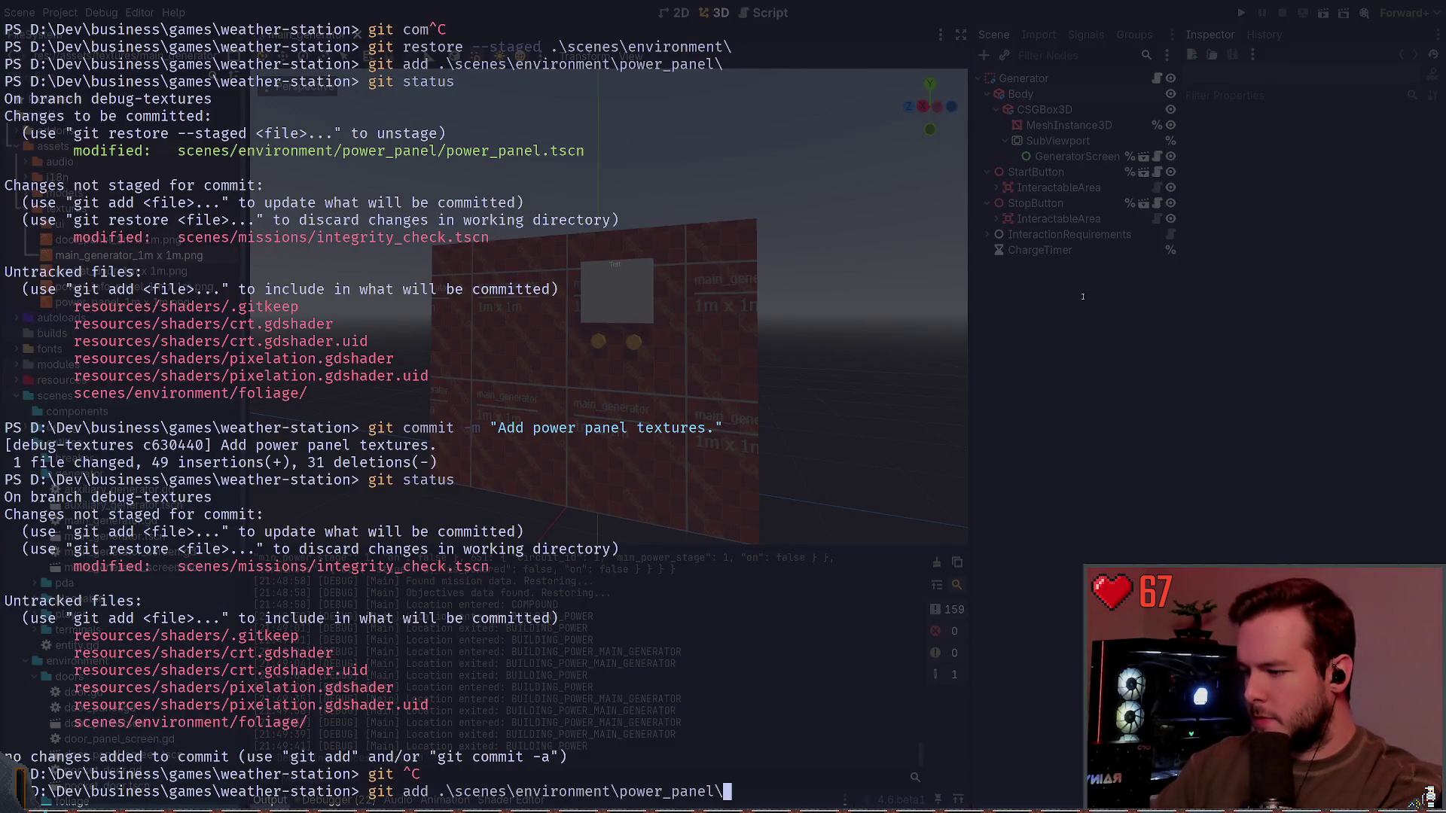
{"action": "key", "text": "Up"}
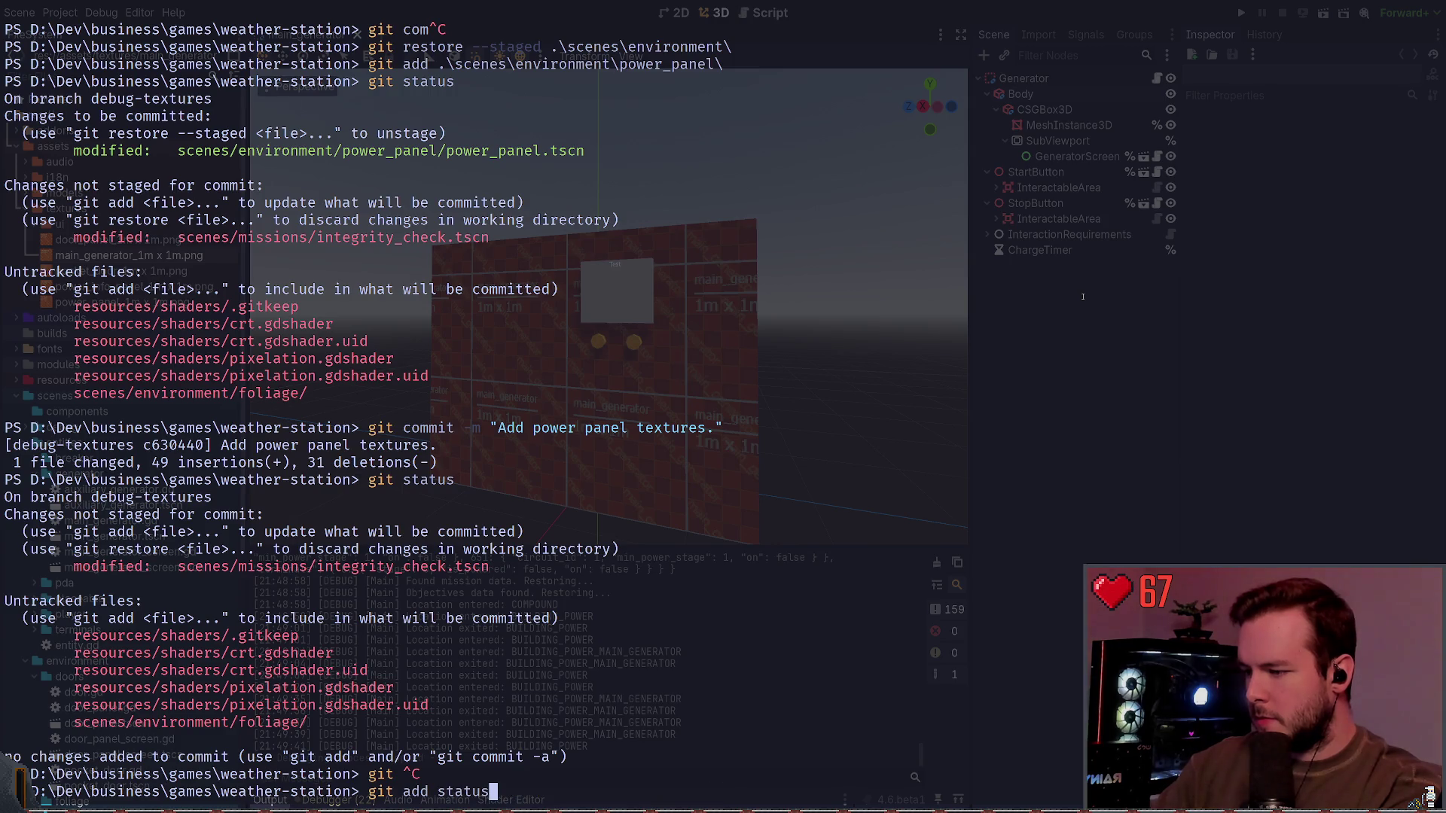
{"action": "key", "text": "ctrl+c"}
{"action": "type", "text": "git add status"}
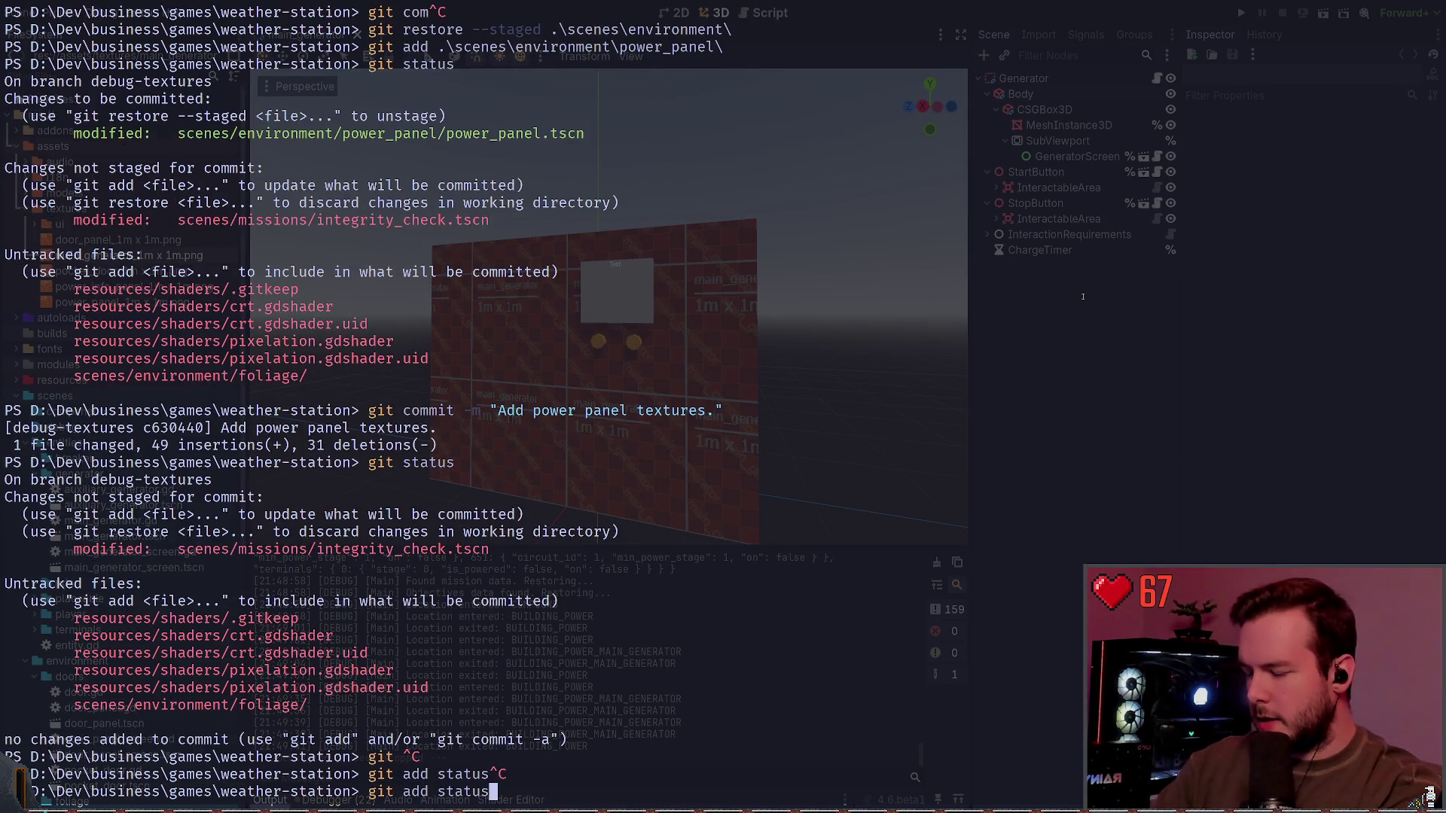
{"action": "key", "text": "Tab"}
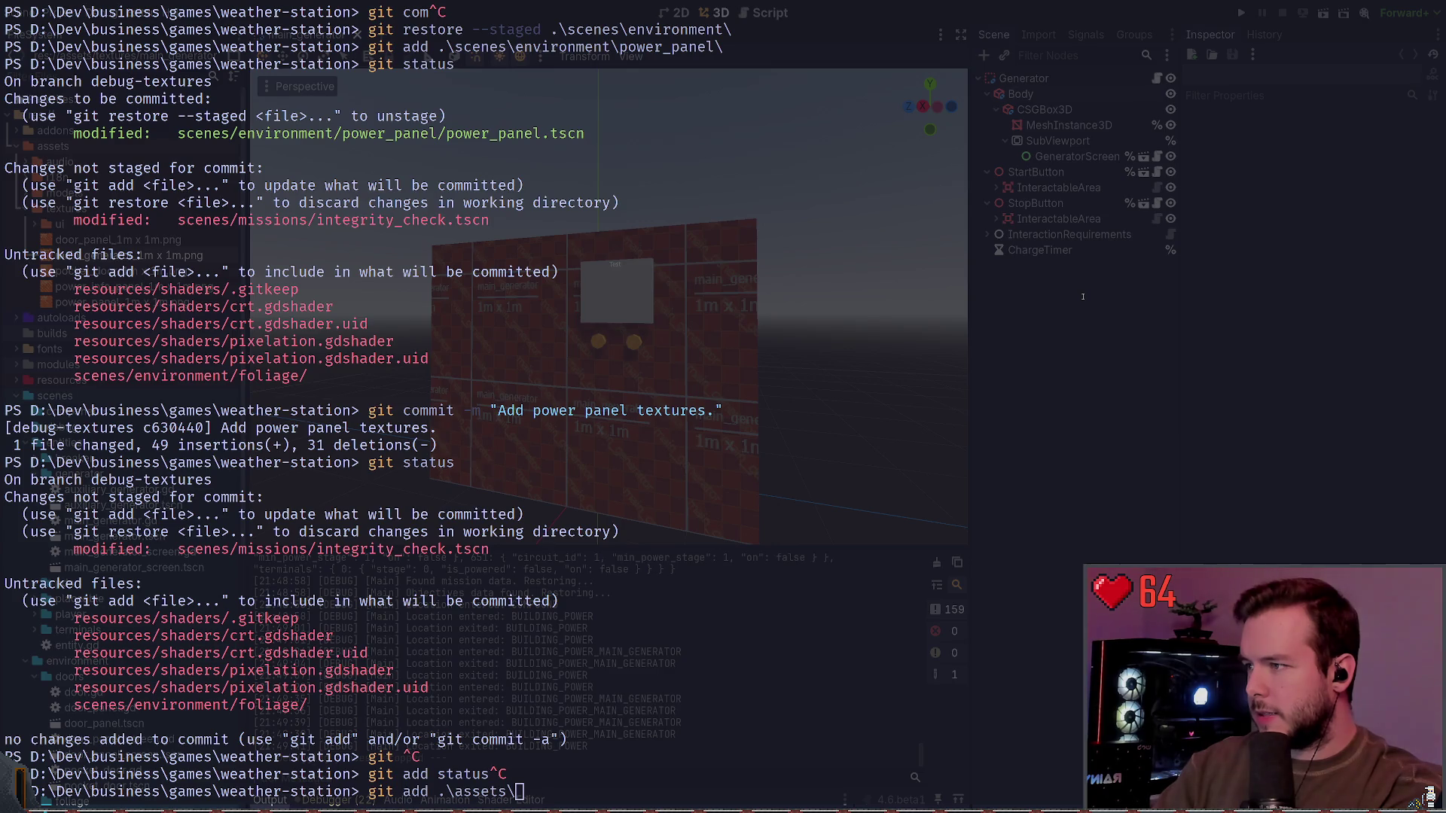
{"action": "type", "text": "textures\\"}
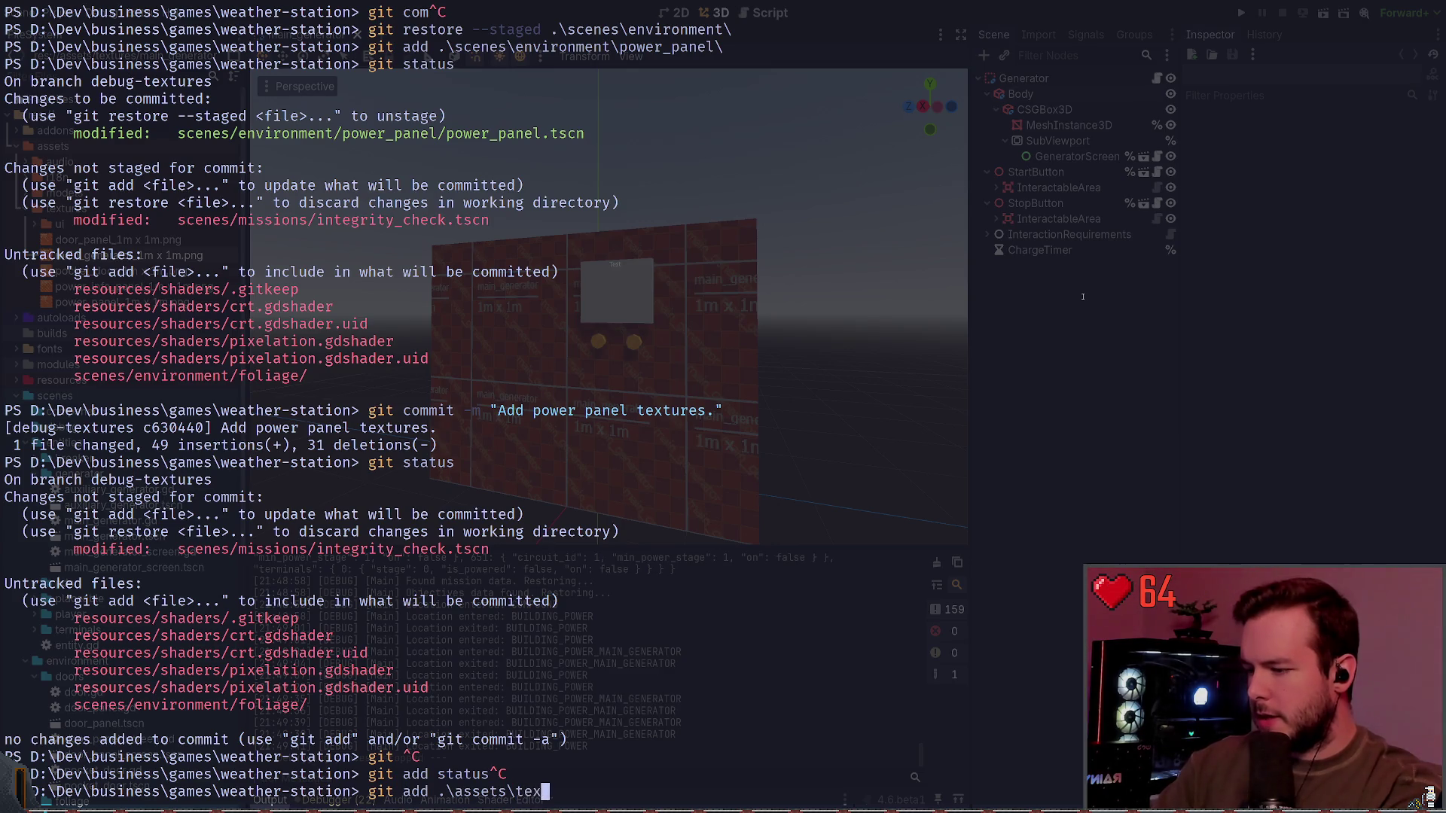
{"action": "key", "text": "Tab"}
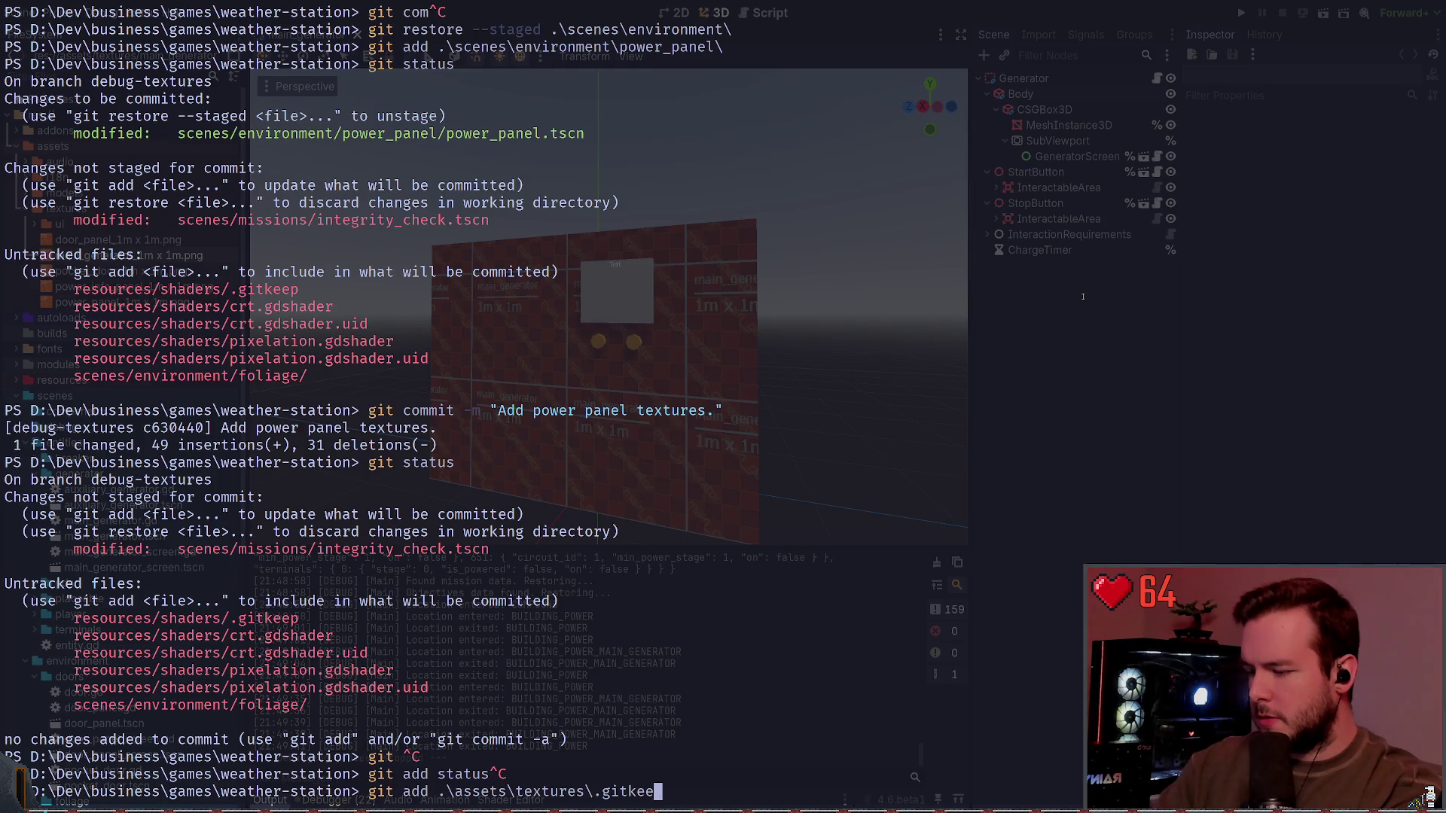
{"action": "key", "text": "BackSpace"}
{"action": "key", "text": "BackSpace"}
{"action": "key", "text": "BackSpace"}
{"action": "key", "text": "Tab"}
{"action": "key", "text": "Tab"}
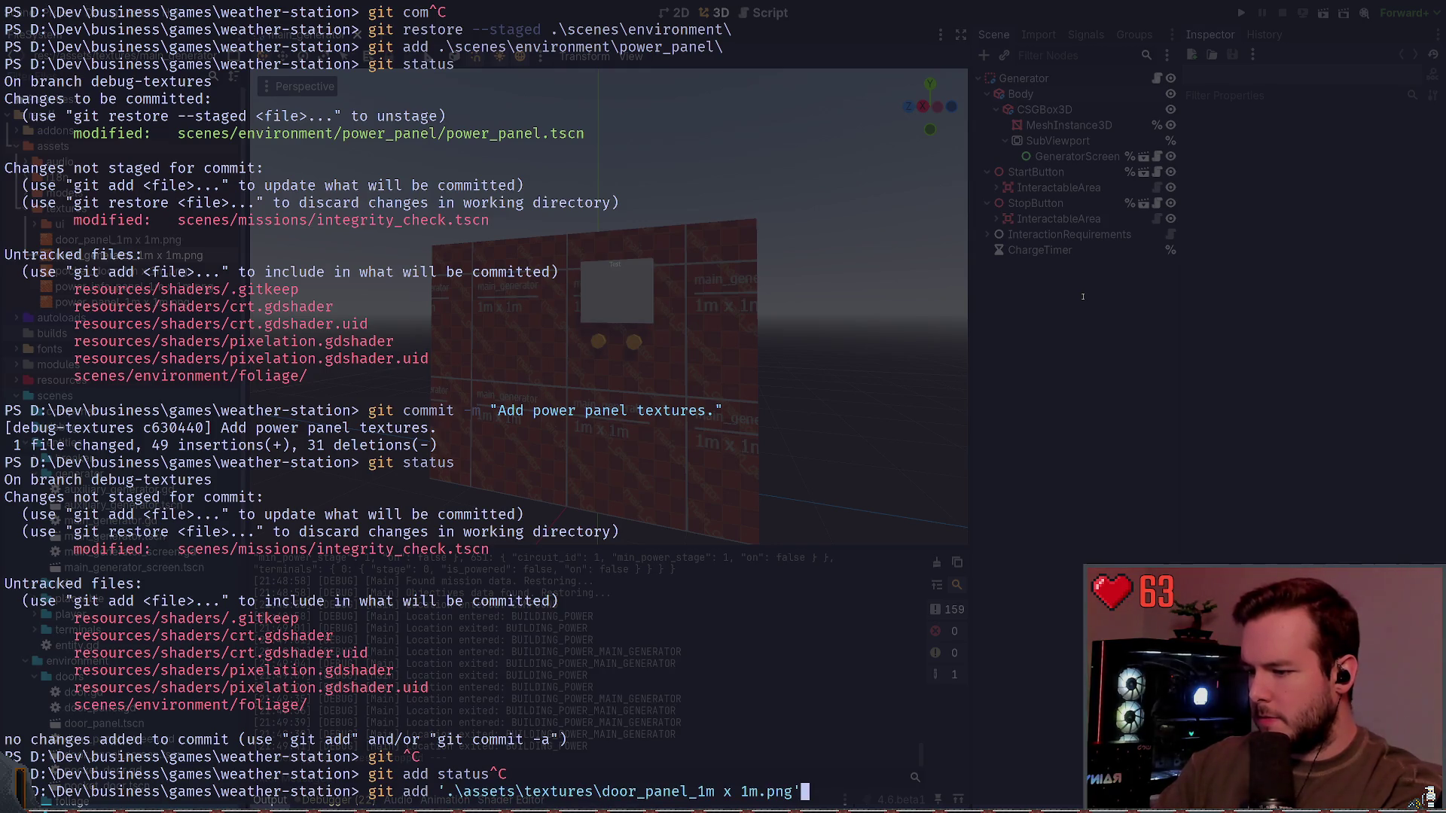
{"action": "key", "text": "BackSpace"}
{"action": "key", "text": "BackSpace"}
{"action": "key", "text": "BackSpace"}
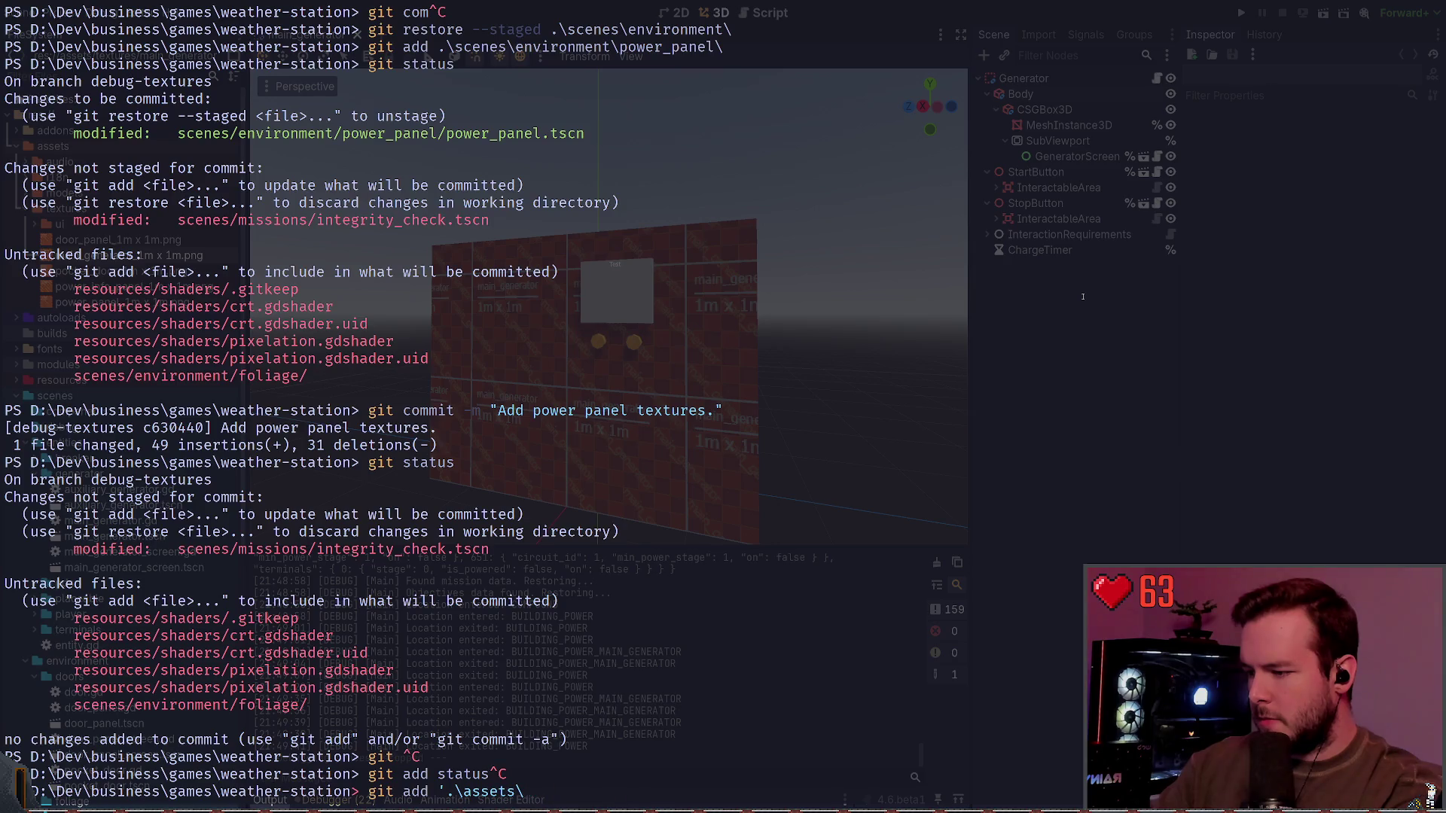
{"action": "key", "text": "Tab"}
{"action": "type", "text": "textur"}
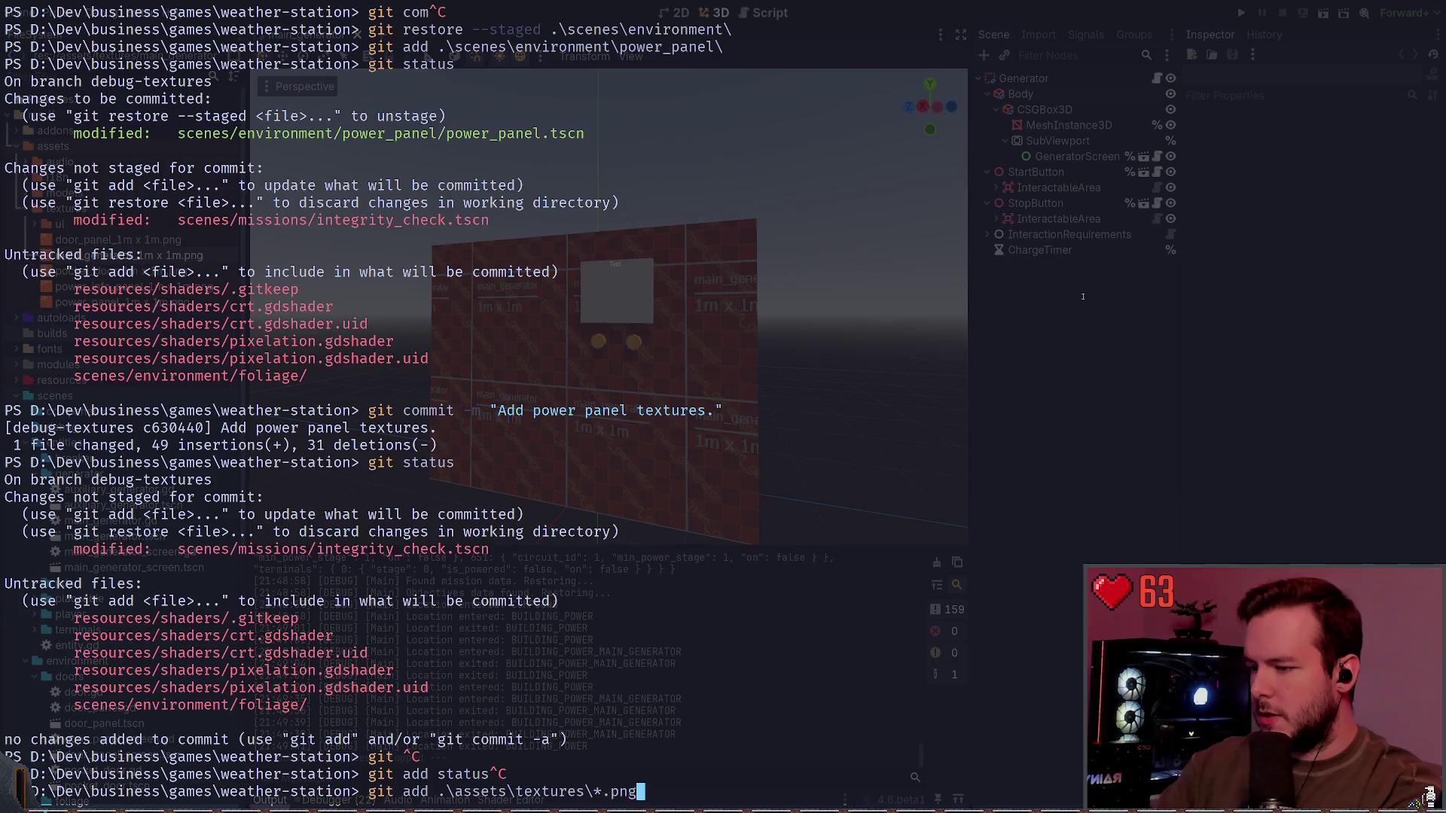
{"action": "key", "text": "Return"}
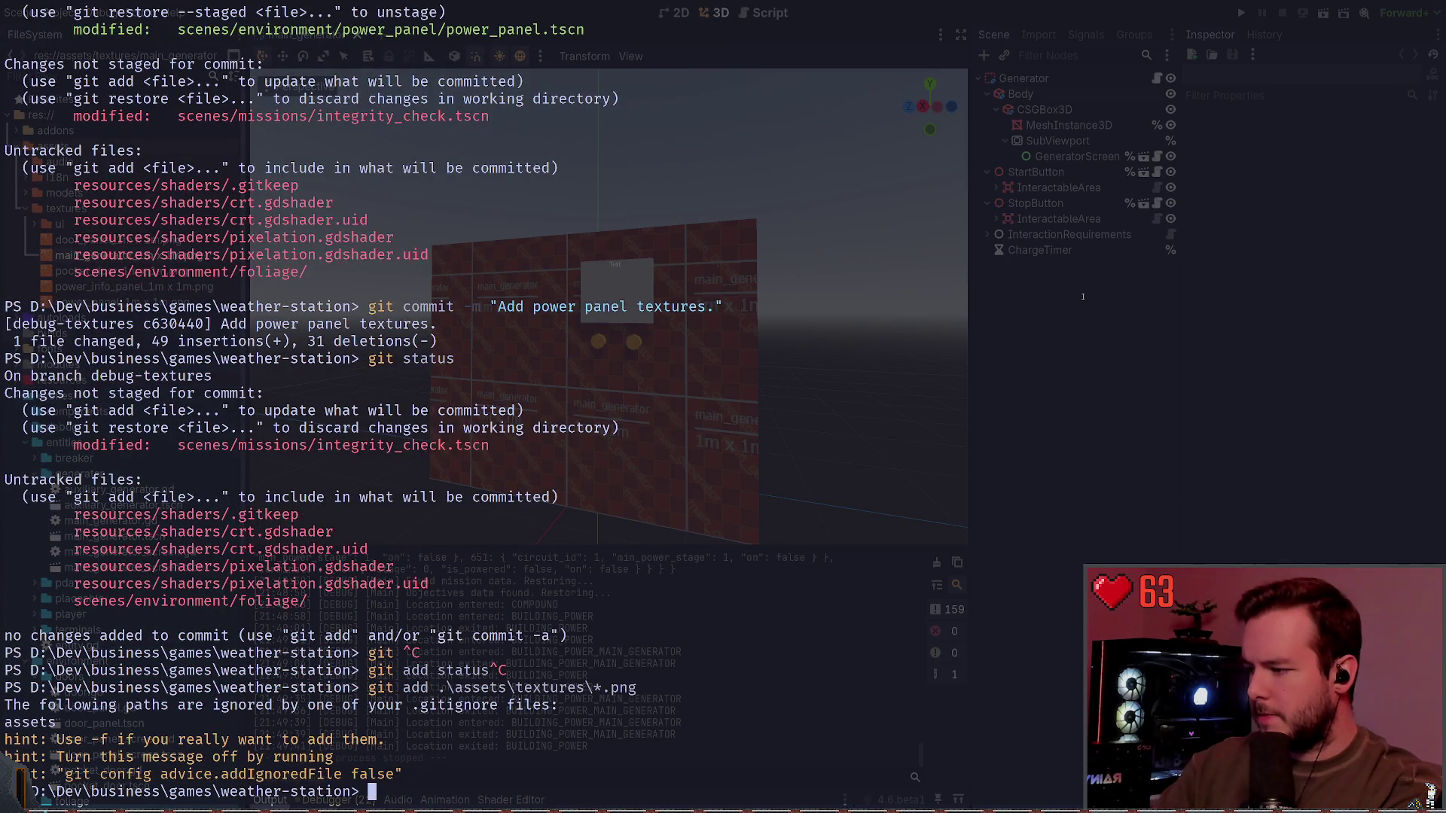
Step: Rerun the add with -f to override .gitignore and check git status
{"action": "key", "text": "Up"}
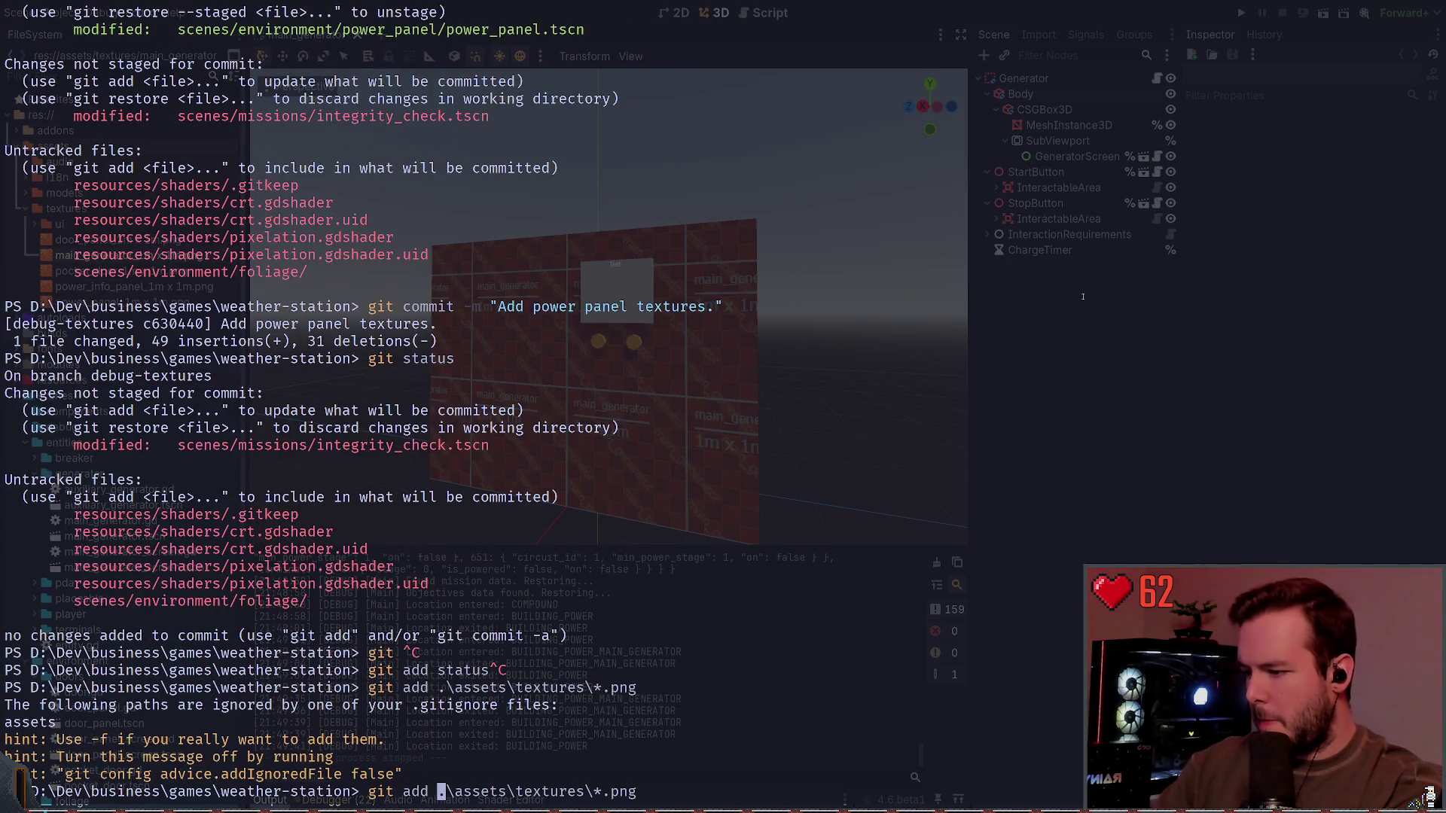
{"action": "type", "text": "-f"}
{"action": "key", "text": "Return"}
{"action": "type", "text": "status"}
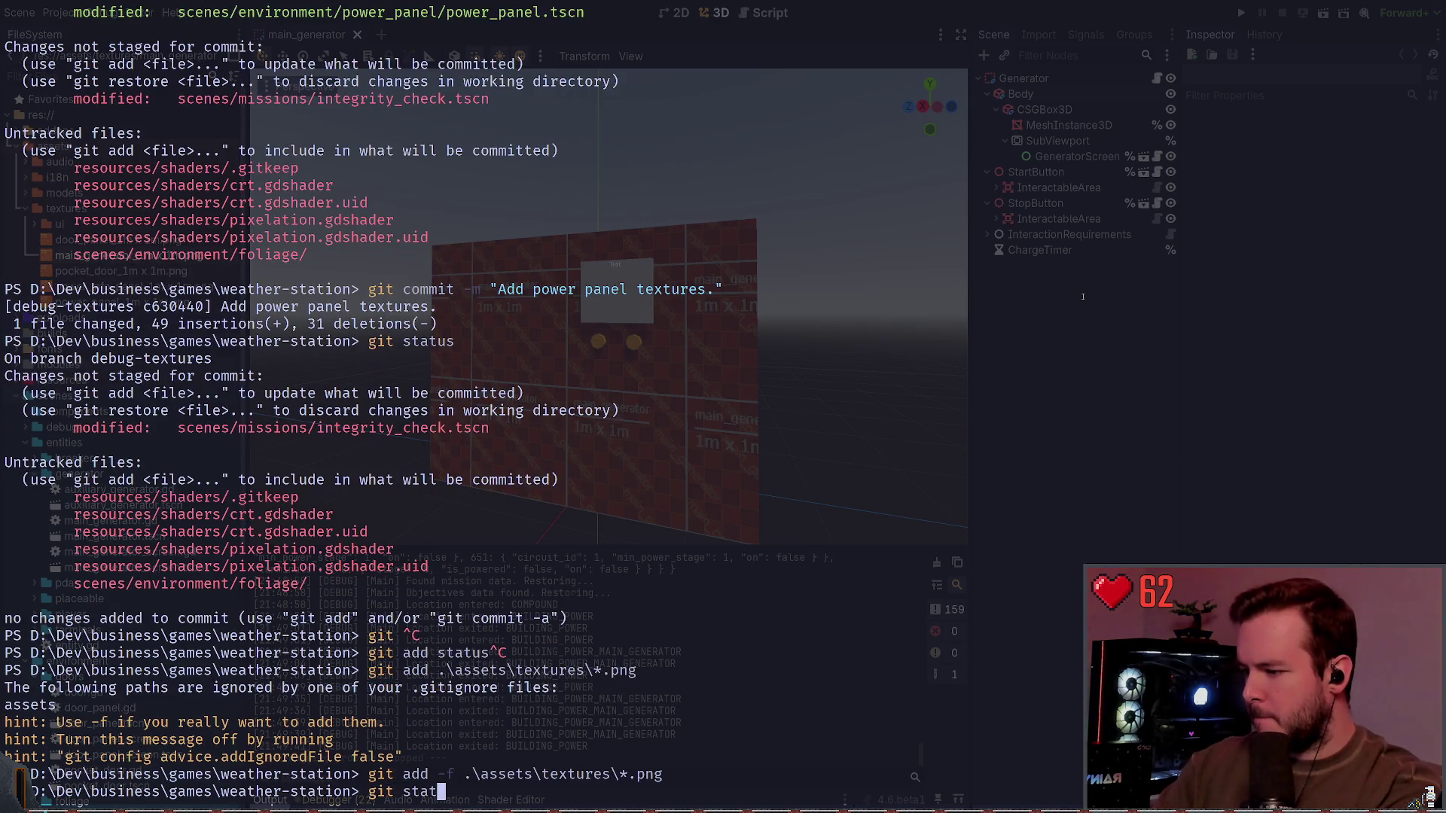
{"action": "key", "text": "Return"}
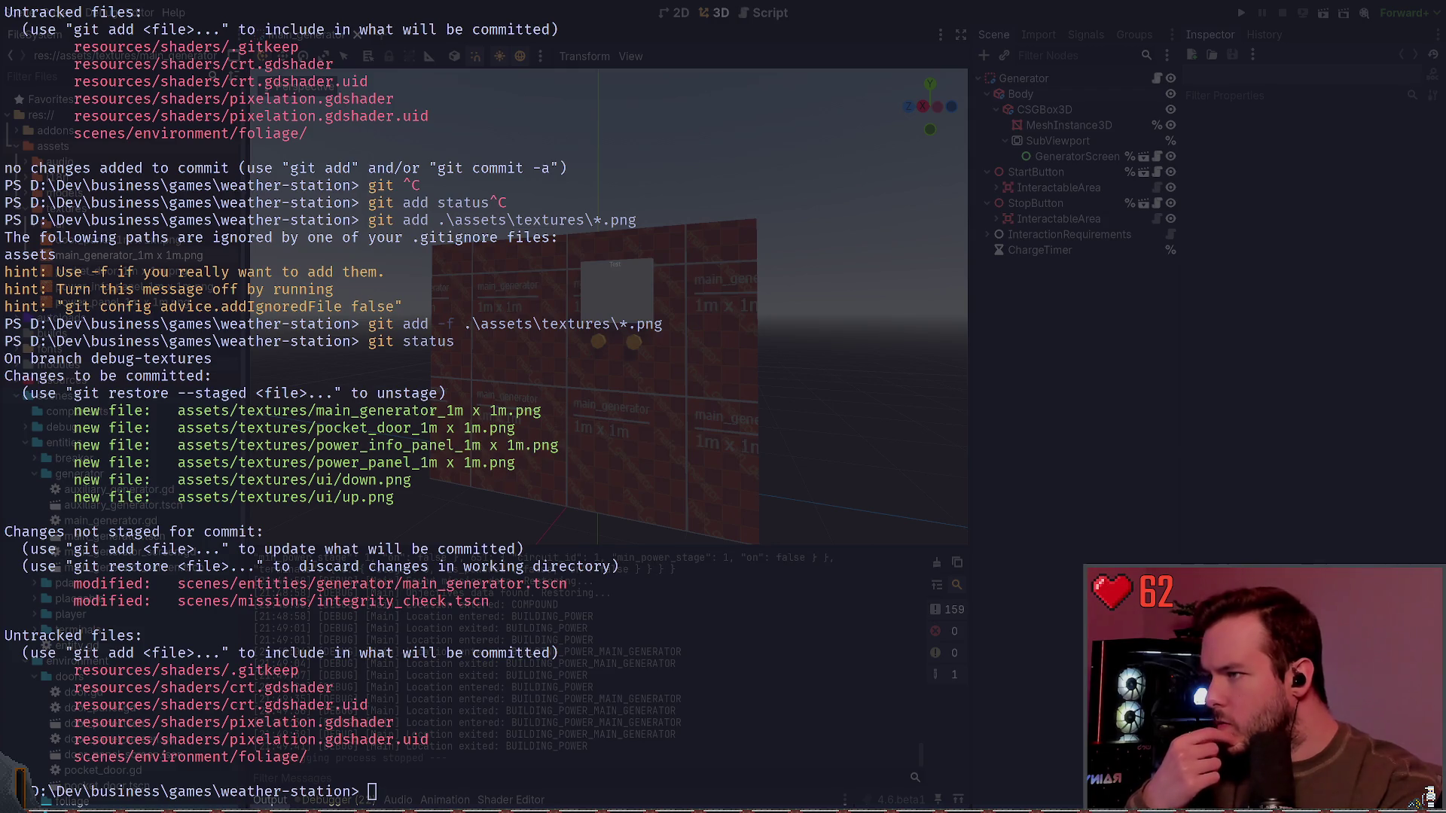
Step: Unstage .\assets\textures\ui with git restore --staged and confirm the staged files with git status
{"action": "type", "text": "gi"}
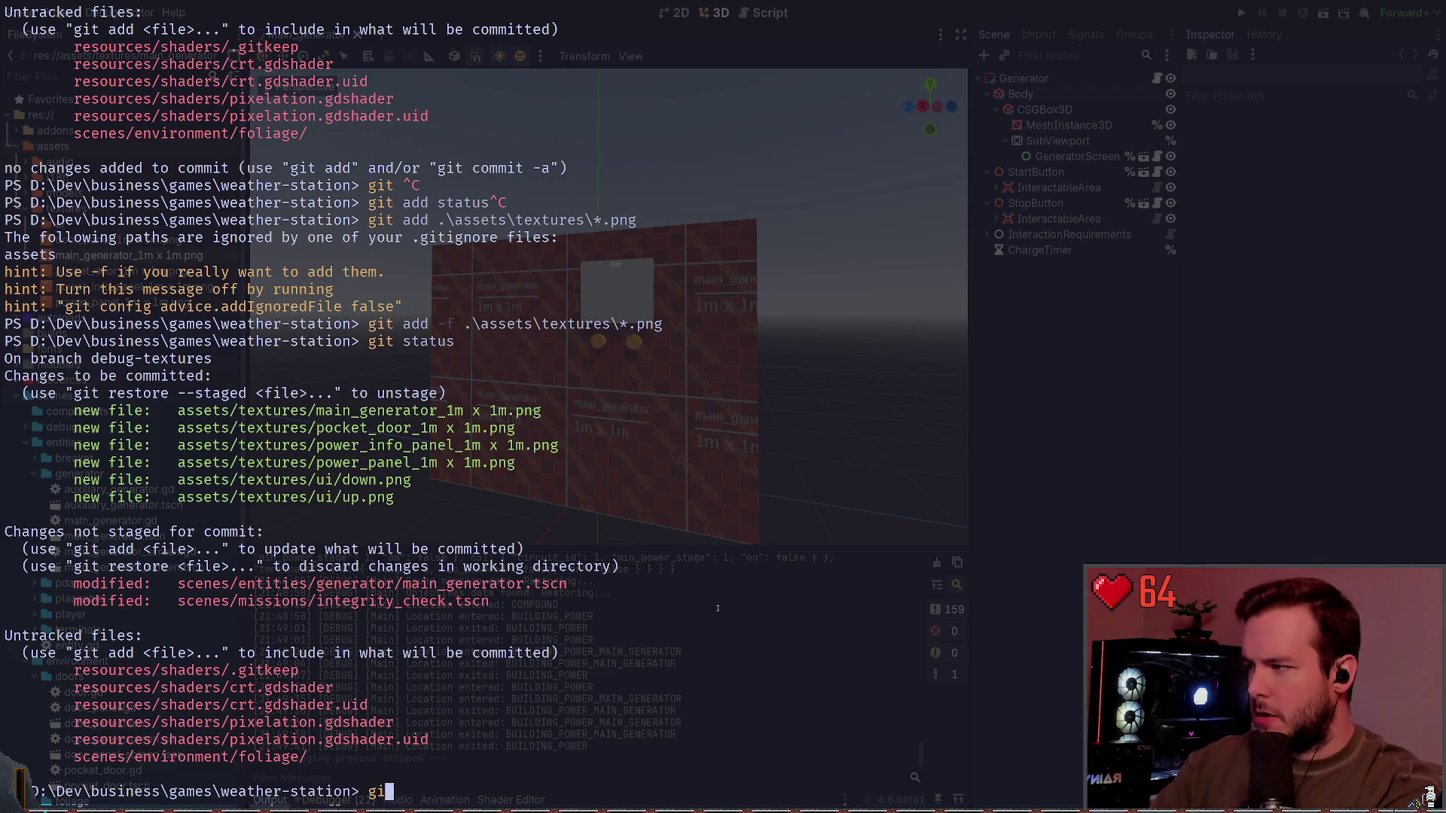
{"action": "type", "text": "d"}
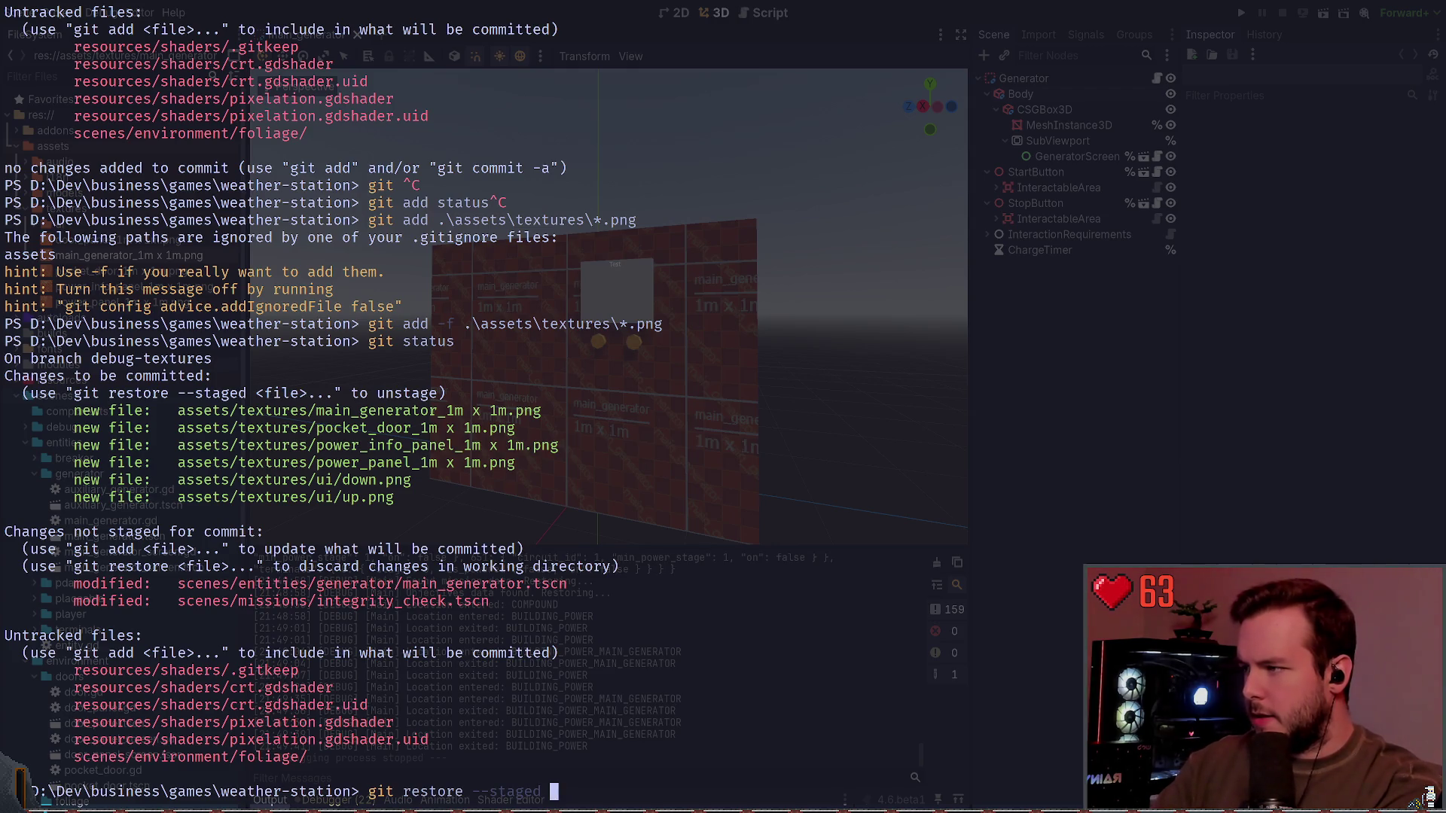
{"action": "type", "text": "ui"}
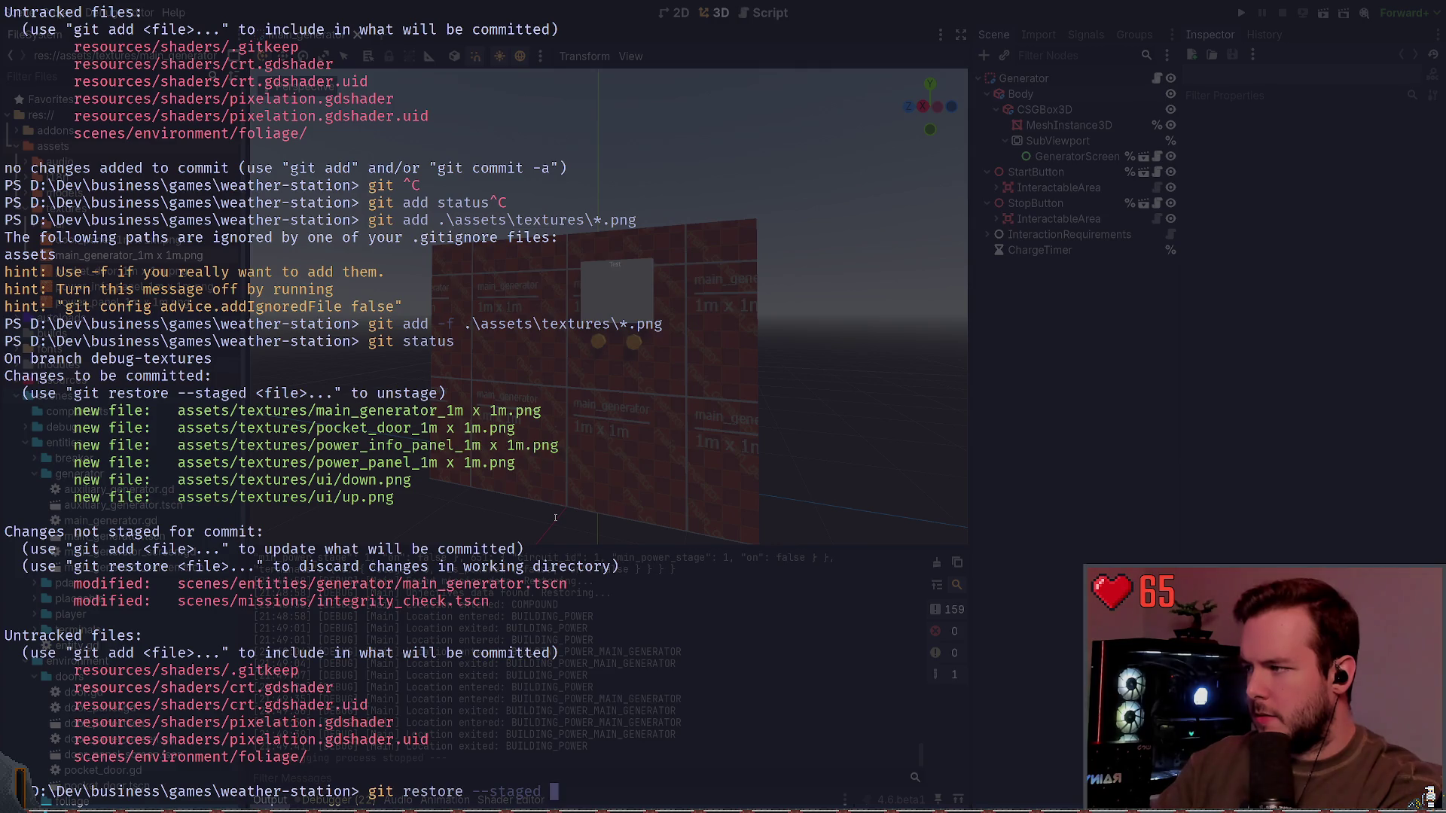
{"action": "key", "text": "Tab"}
{"action": "key", "text": "Tab"}
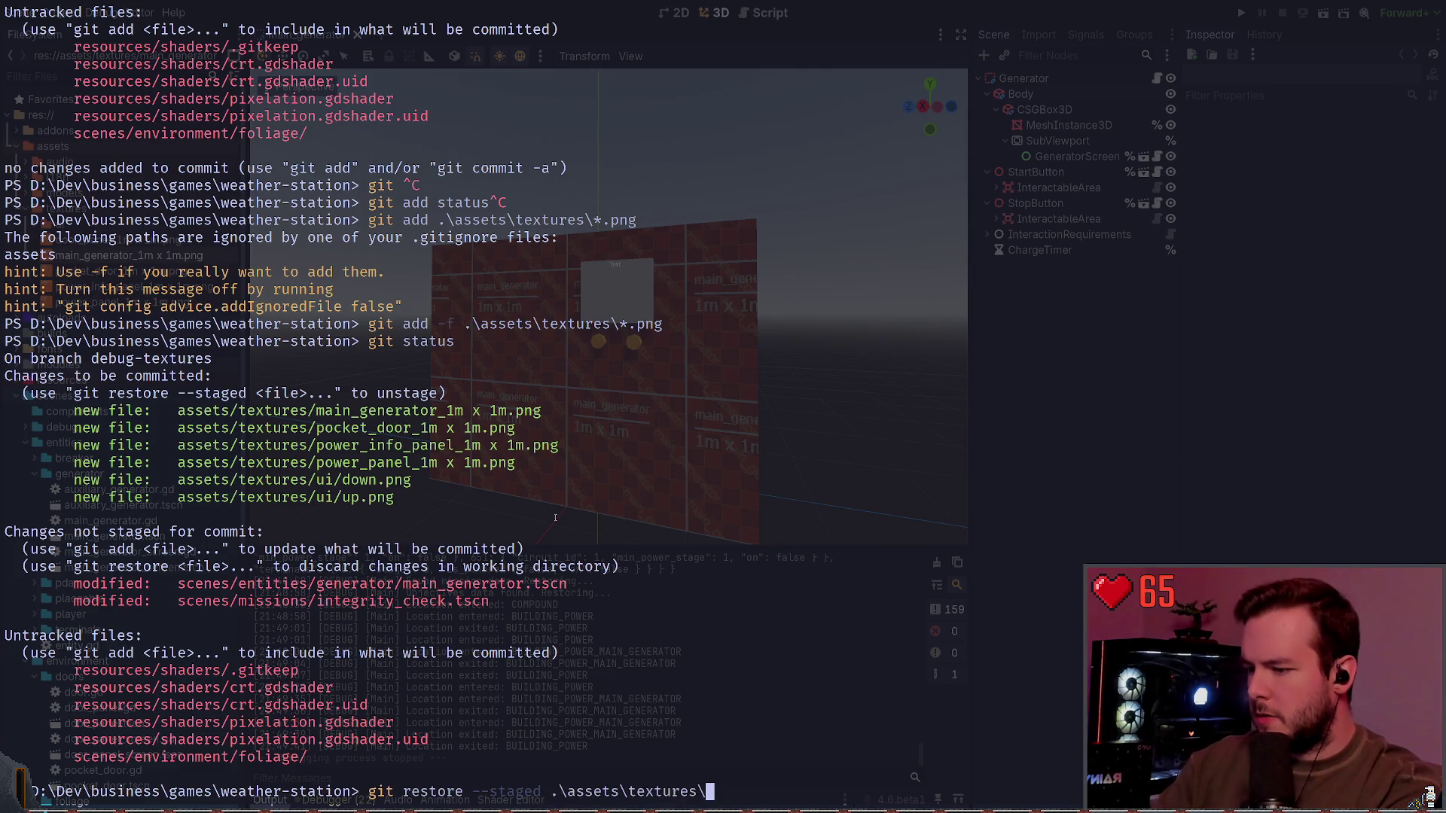
{"action": "key", "text": "BackSpace"}
{"action": "key", "text": "BackSpace"}
{"action": "key", "text": "BackSpace"}
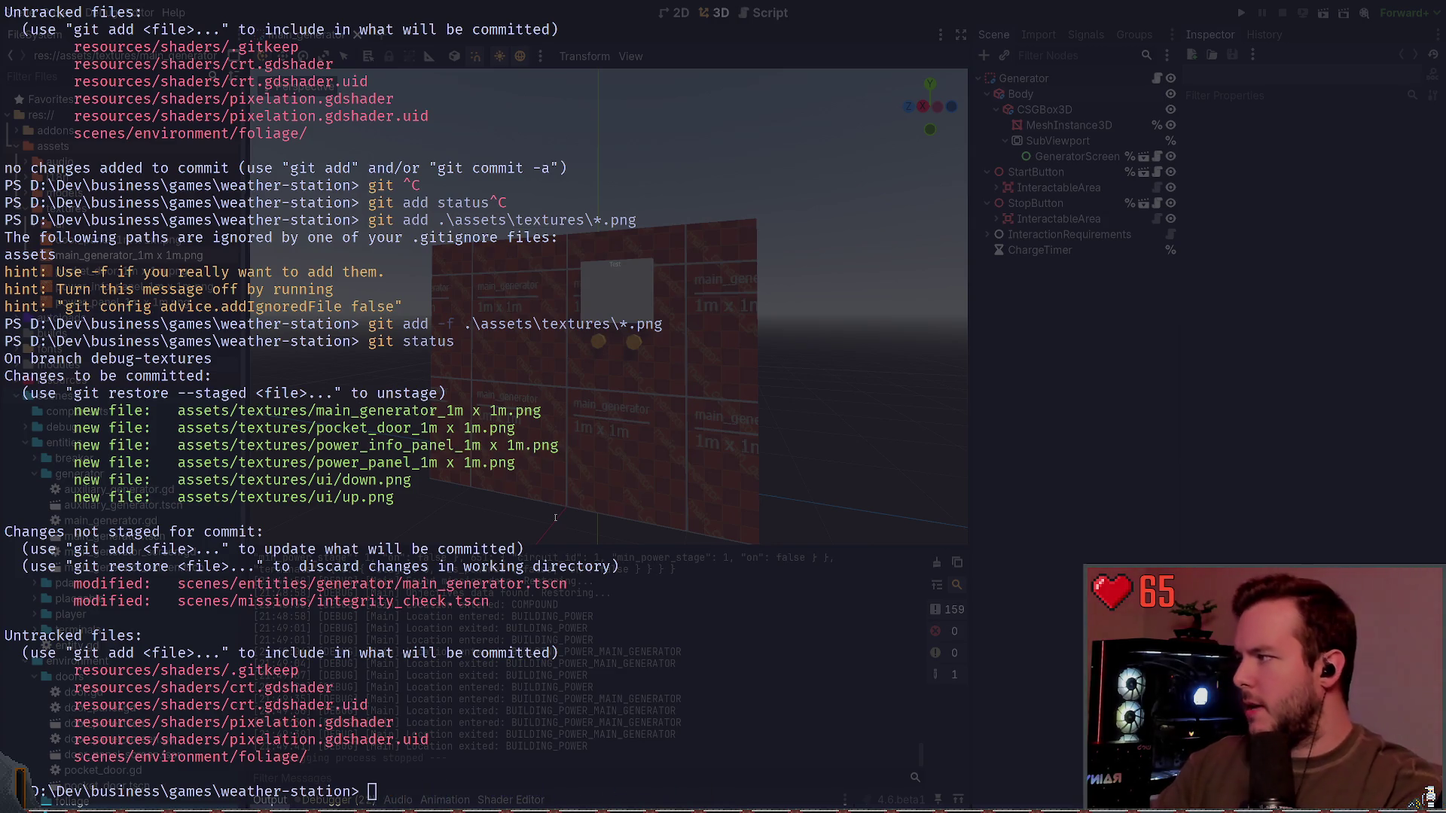
{"action": "type", "text": "git restore --staged as"}
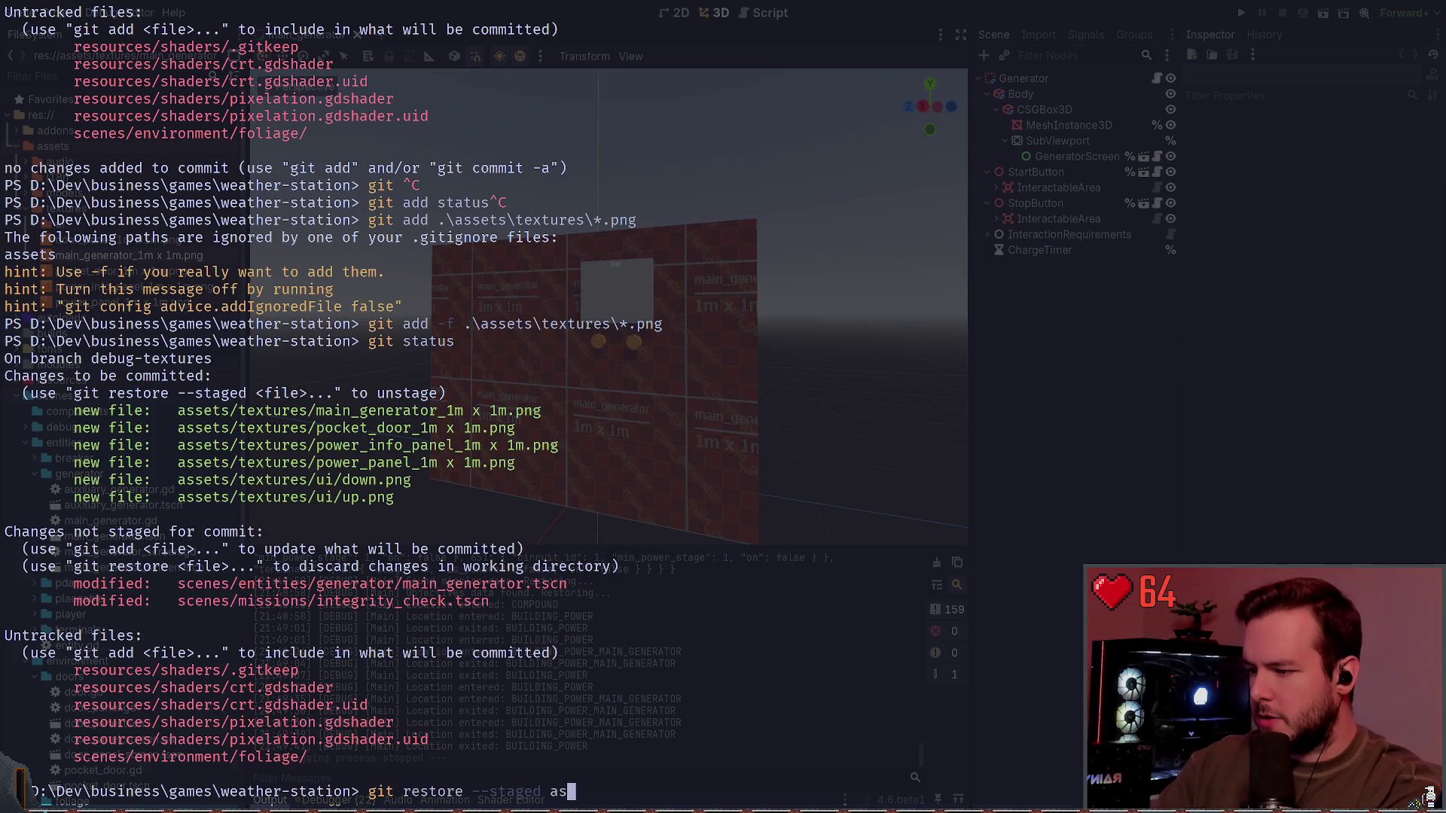
{"action": "key", "text": "Tab"}
{"action": "type", "text": "text"}
{"action": "key", "text": "Tab"}
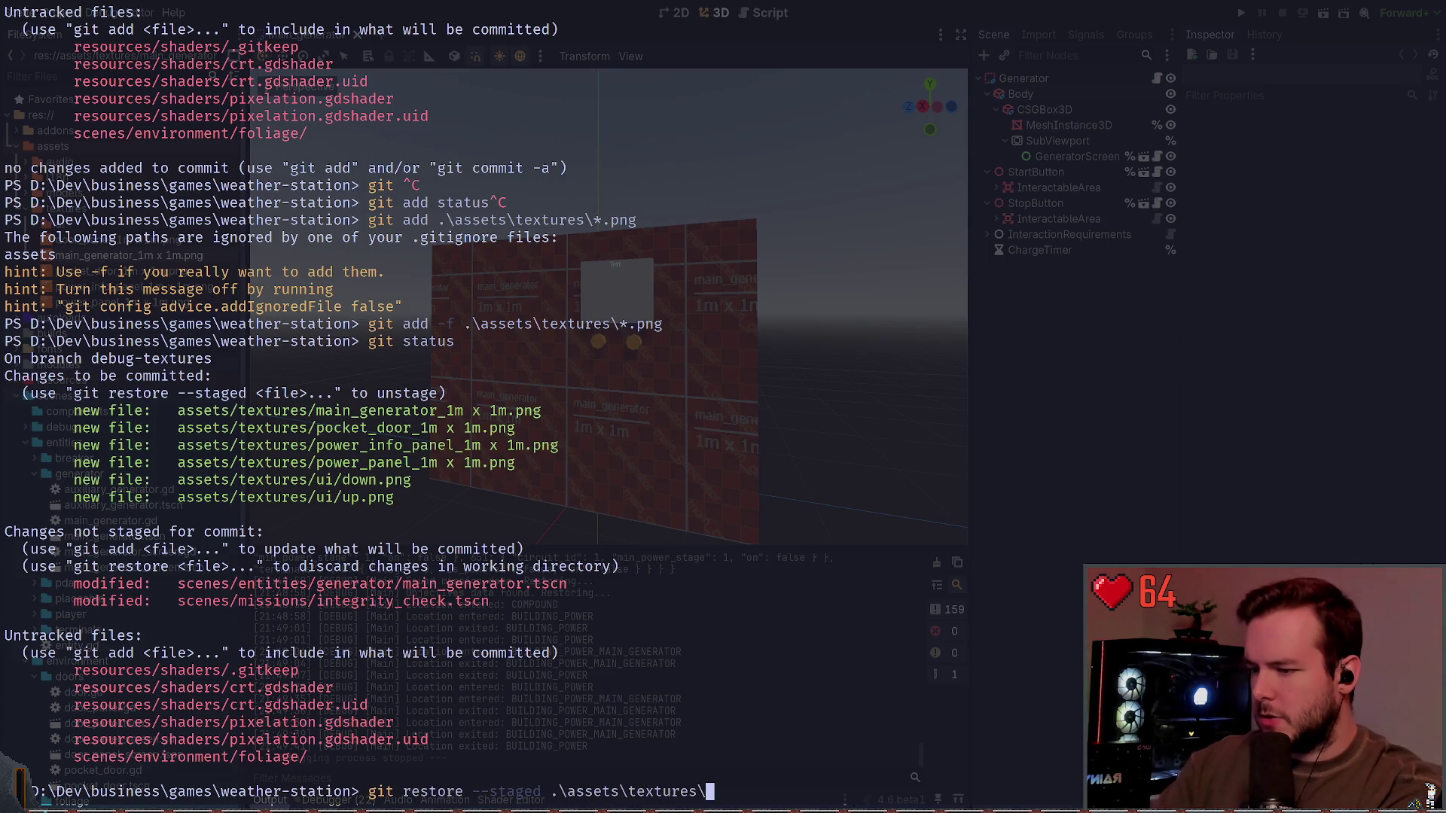
{"action": "type", "text": "ui"}
{"action": "key", "text": "Return"}
{"action": "type", "text": "git status"}
{"action": "key", "text": "Return"}
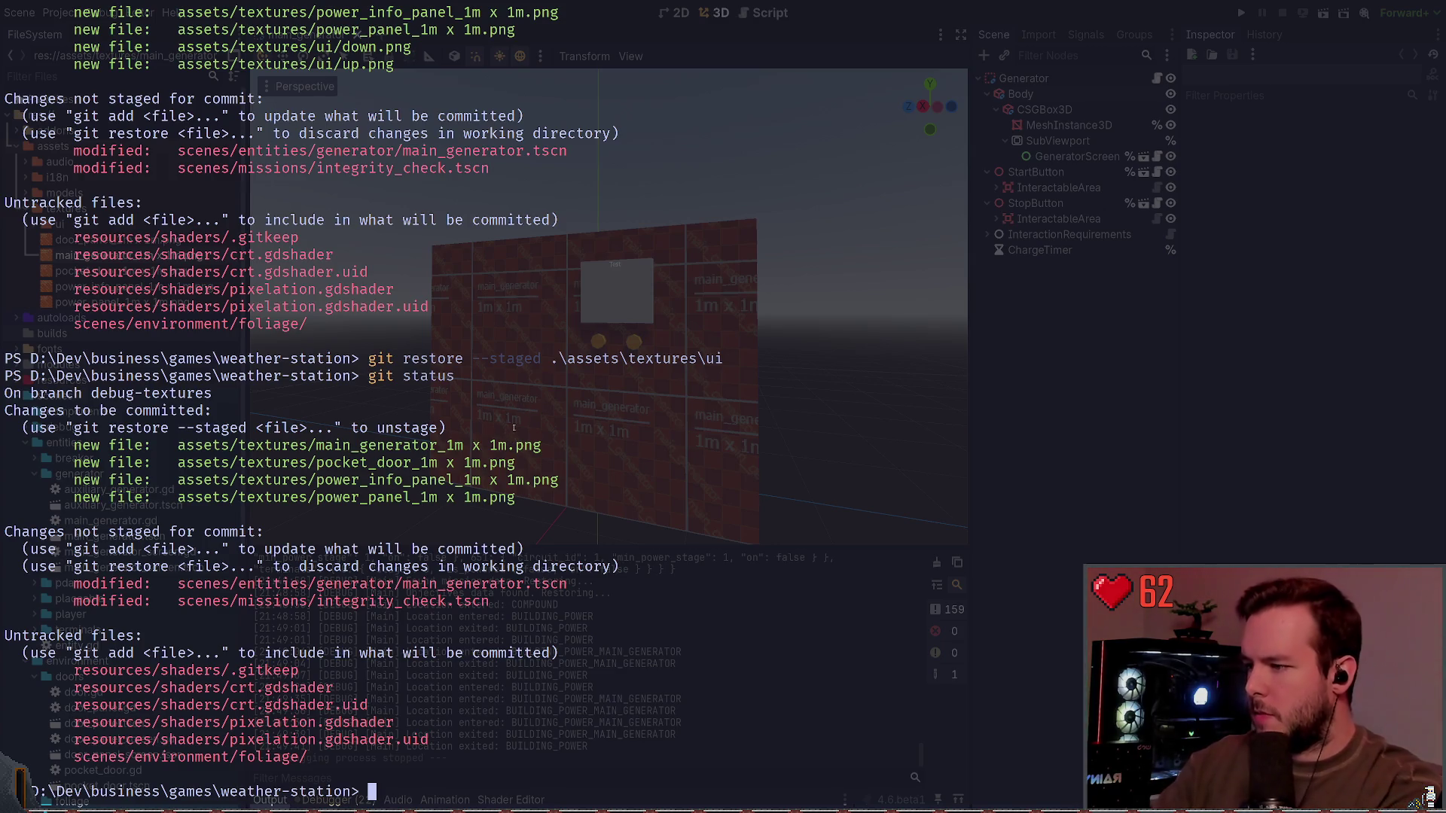
{"action": "type", "text": "git add .\\scenes\\entities\\"}
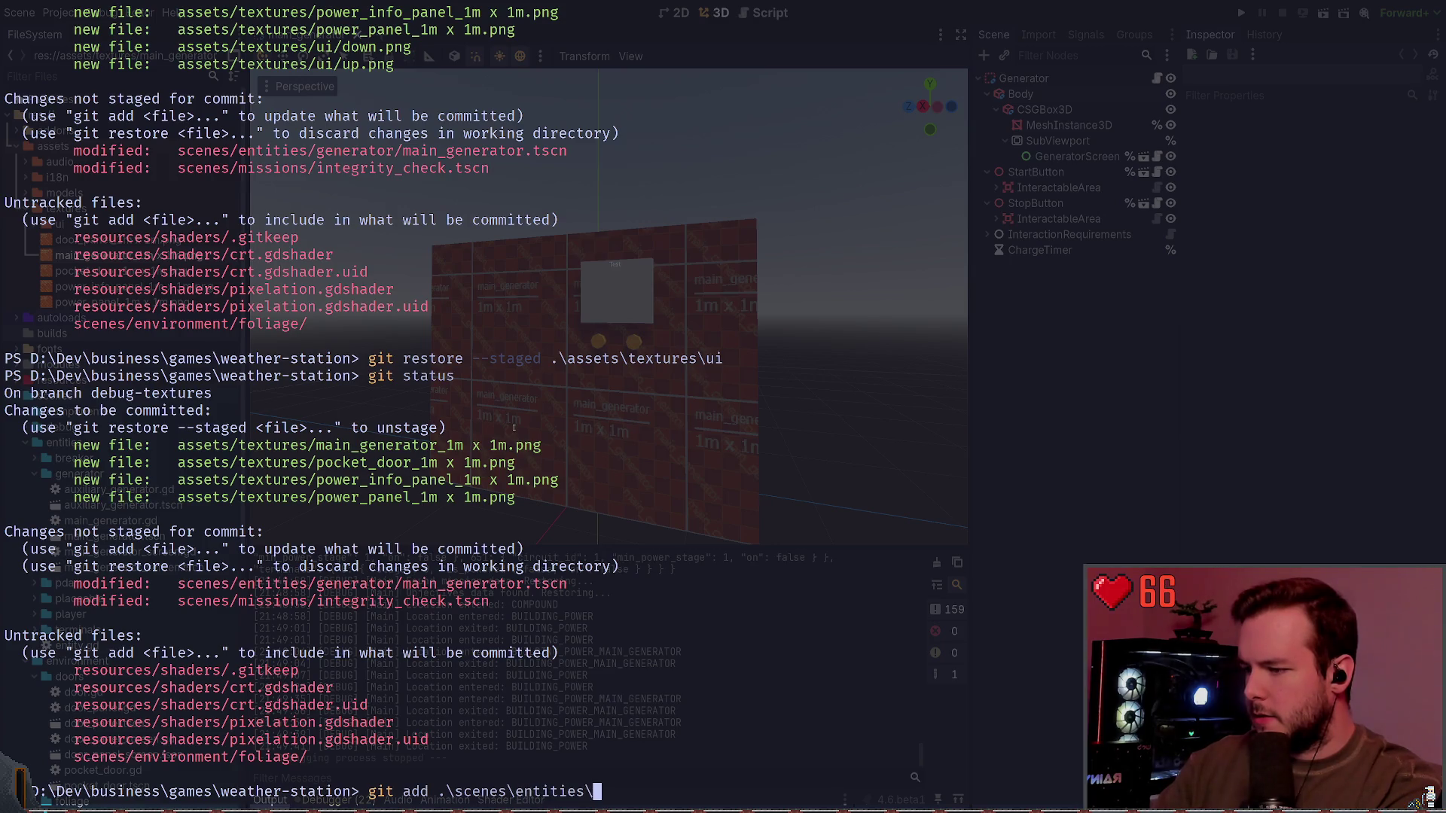
Step: Stage the edited main_generator.tscn scene from scenes\entities and check status
{"action": "key", "text": "BackSpace"}
{"action": "key", "text": "BackSpace"}
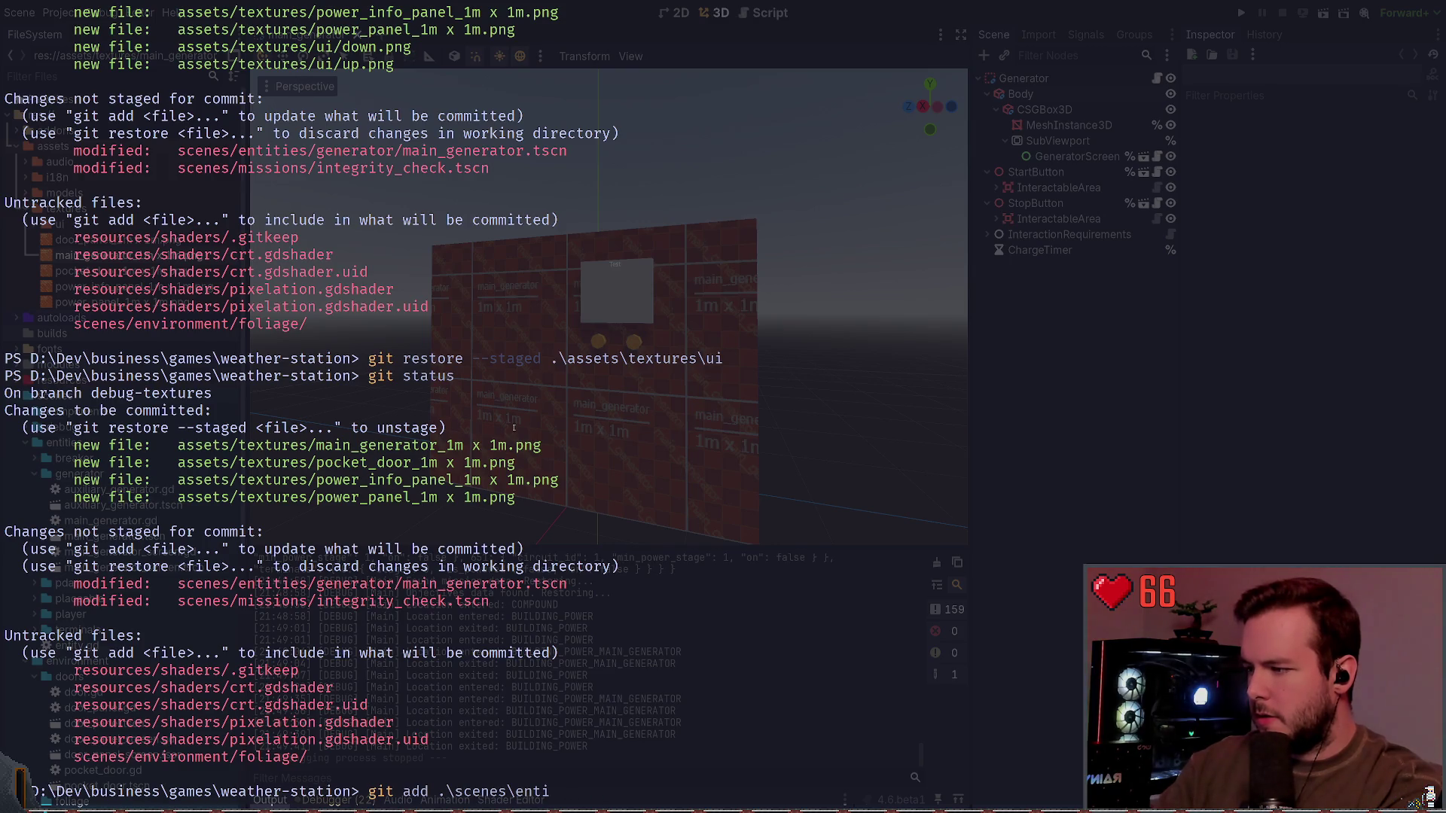
{"action": "key", "text": "Tab"}
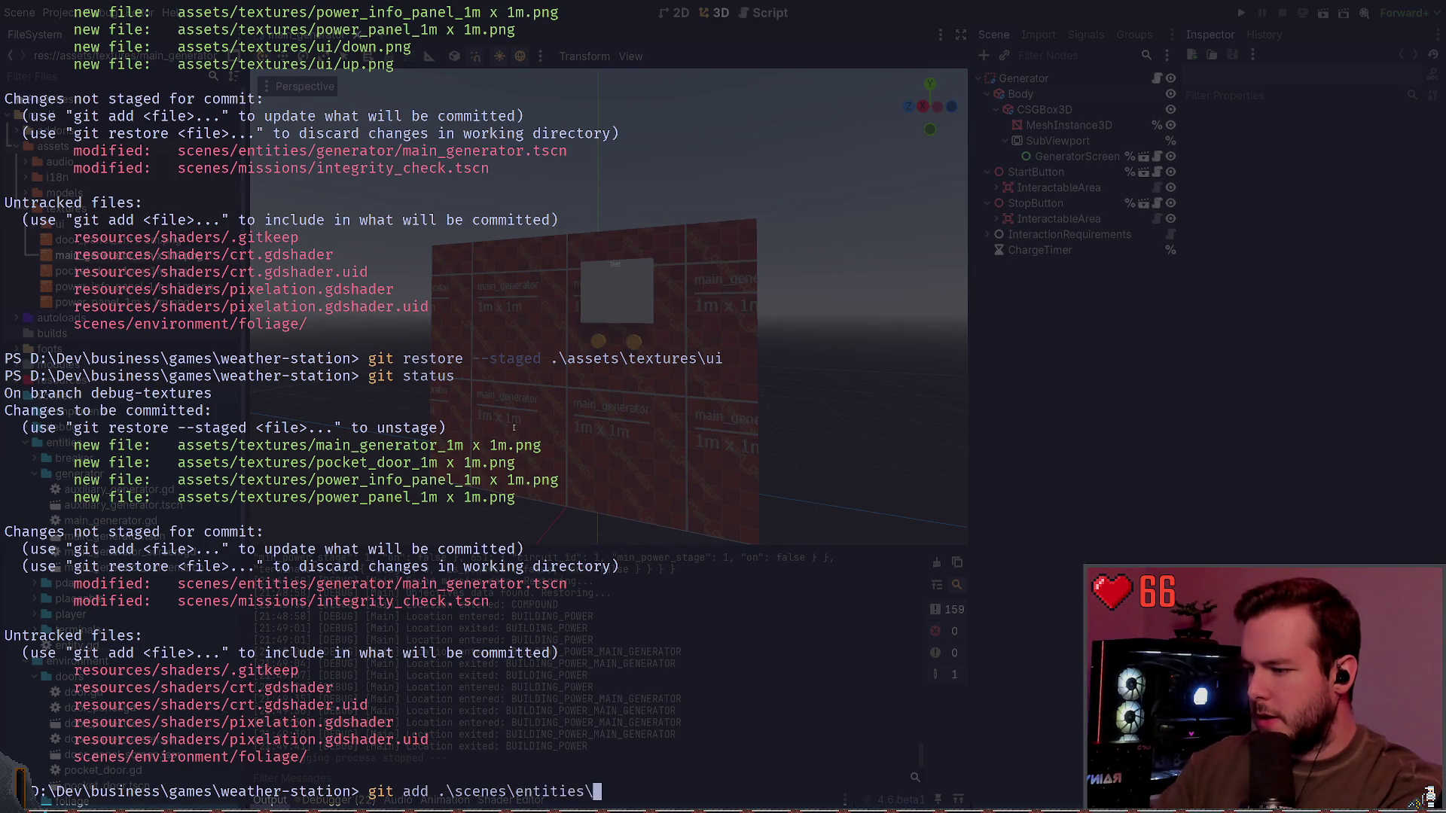
{"action": "key", "text": "BackSpace"}
{"action": "type", "text": "g"}
{"action": "key", "text": "Tab"}
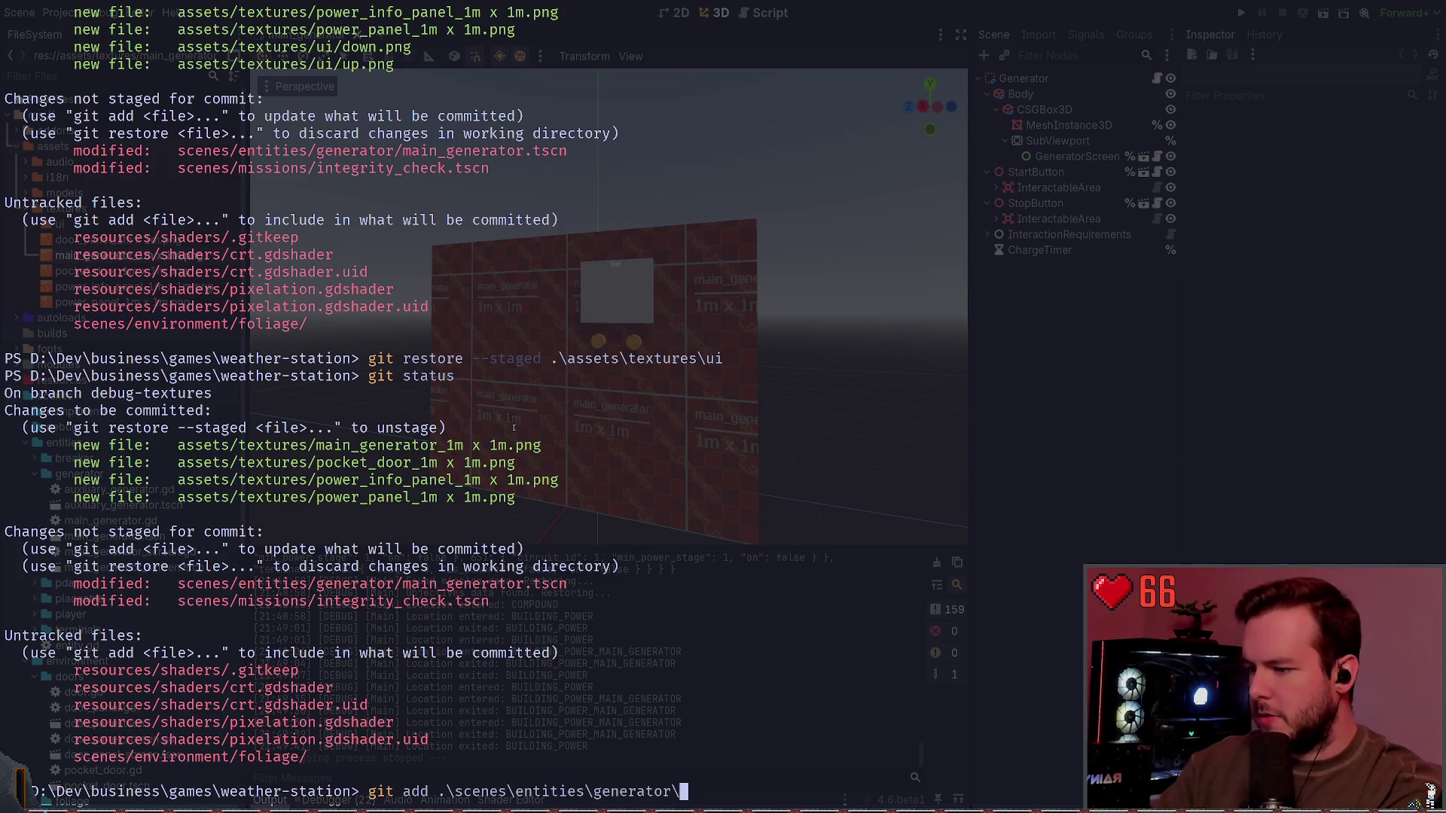
{"action": "type", "text": "m"}
{"action": "key", "text": "Tab"}
{"action": "key", "text": "Return"}
{"action": "type", "text": "g"}
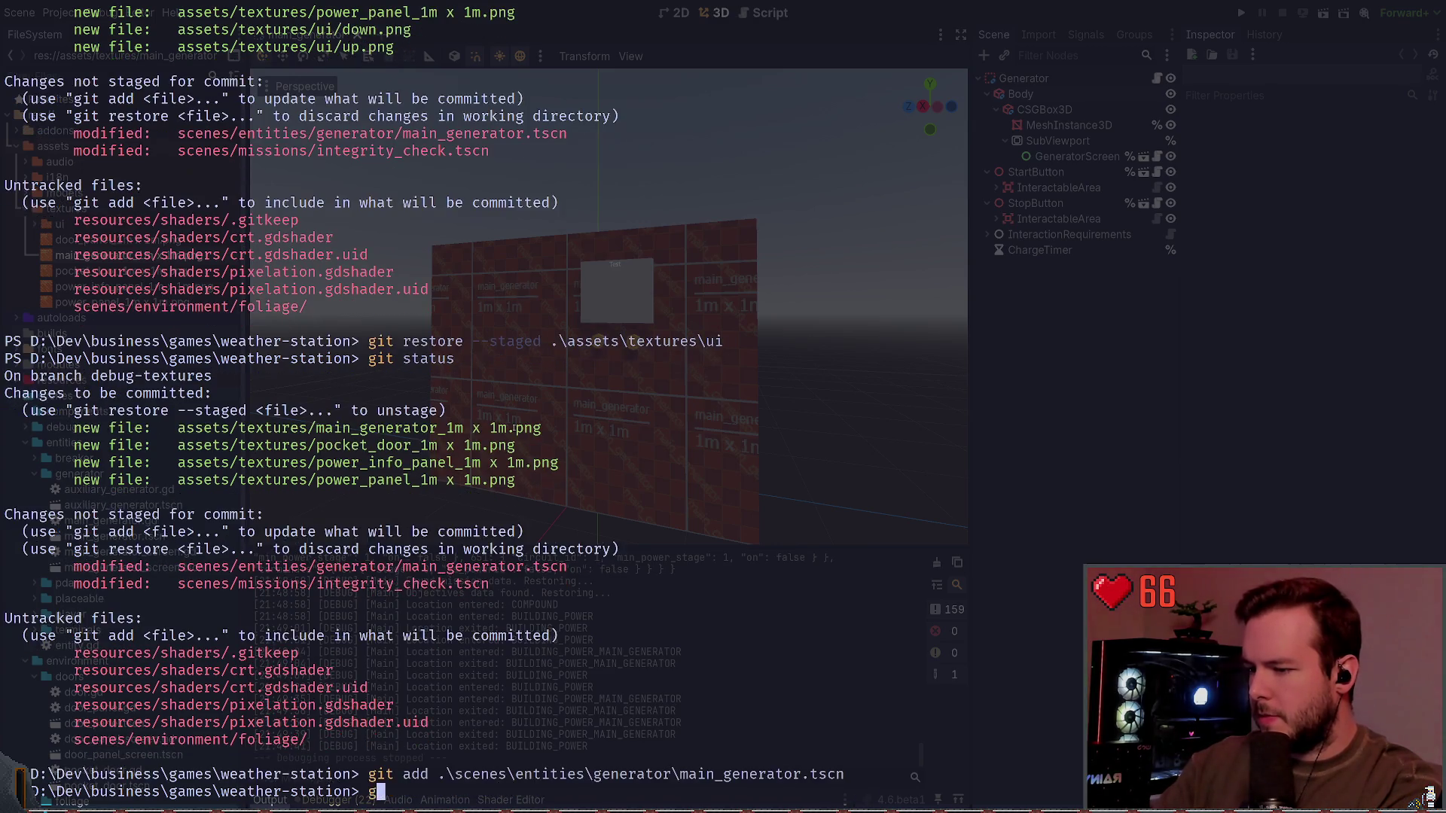
{"action": "type", "text": "us"}
{"action": "key", "text": "Return"}
Step: Commit the staged files as 'Add main generator textures.' and verify git status
{"action": "type", "text": "git commit -m \"Add"}
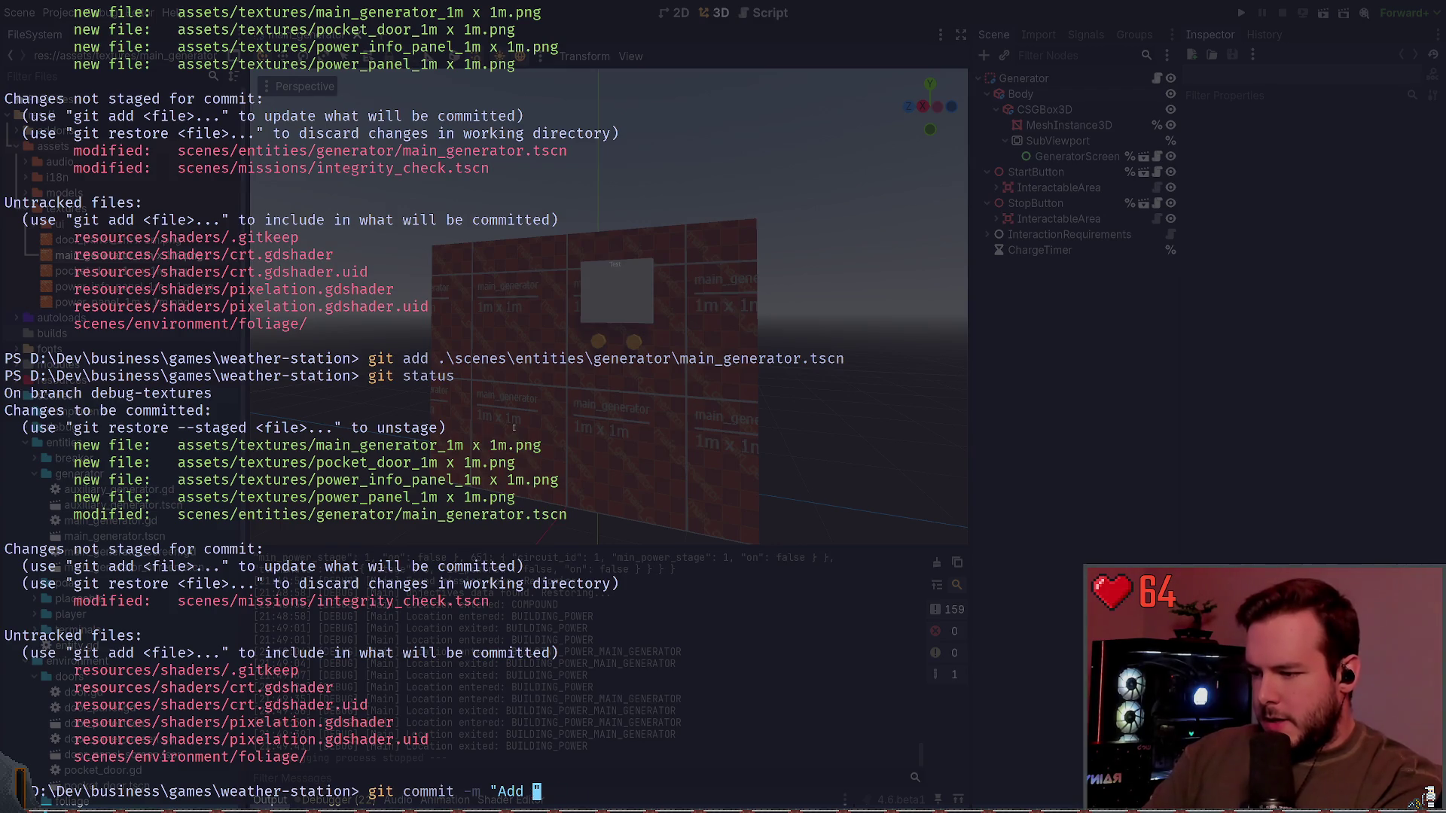
{"action": "key", "text": "BackSpace"}
{"action": "key", "text": "BackSpace"}
{"action": "type", "text": "main generator textu"}
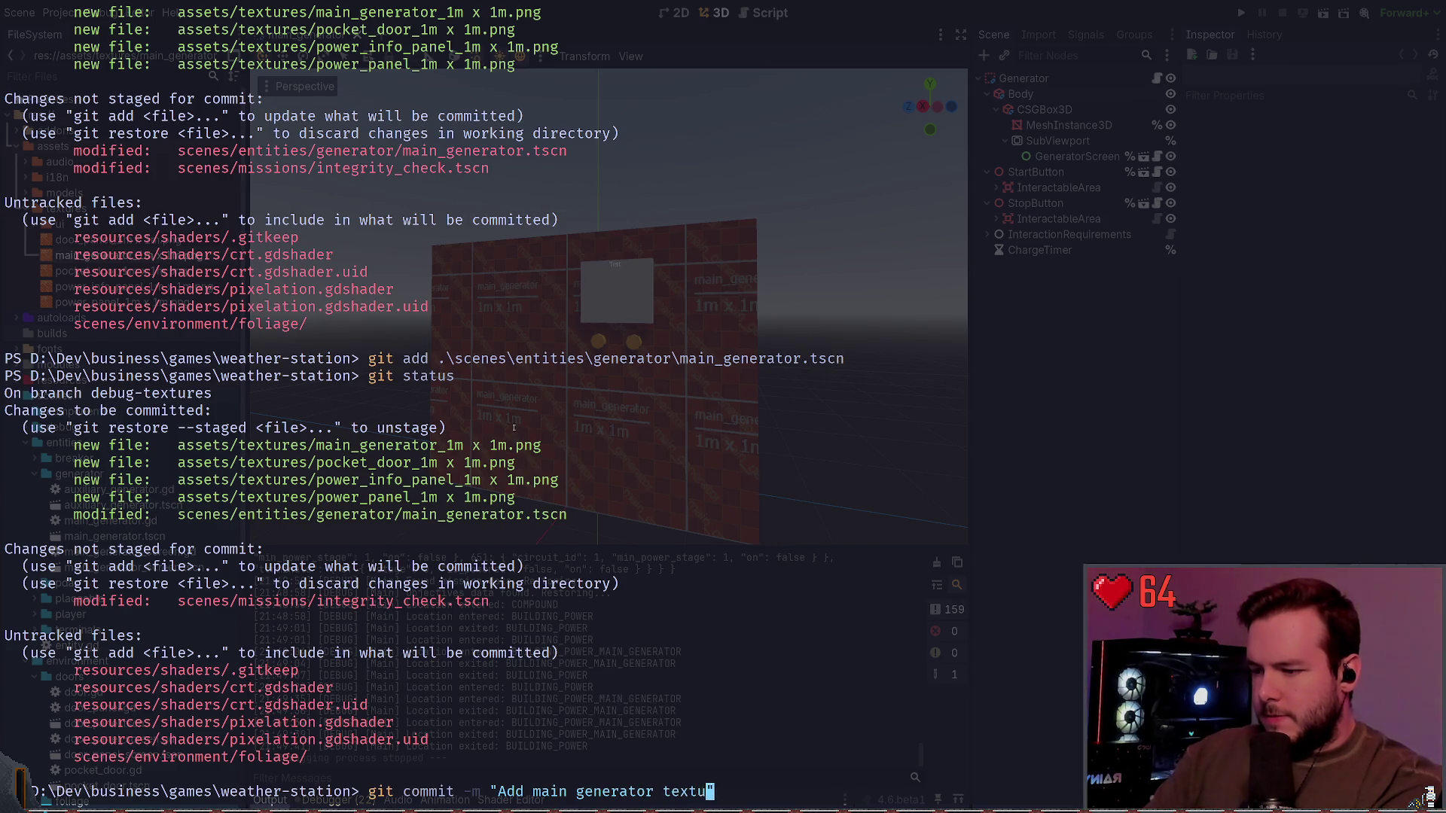
{"action": "type", "text": "res."}
{"action": "key", "text": "Return"}
{"action": "type", "text": "git statu"}
{"action": "key", "text": "Return"}
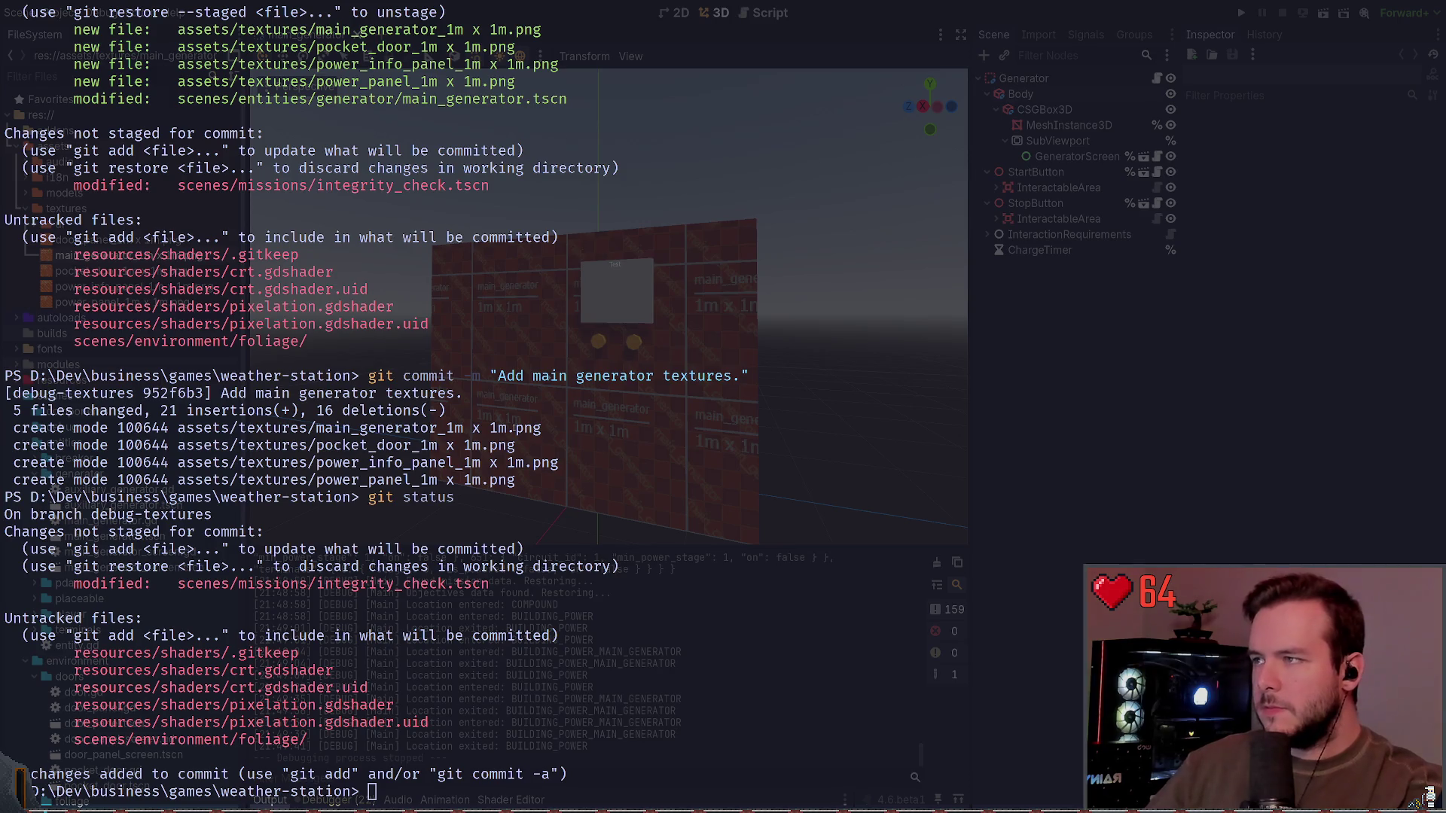
{"action": "key", "text": "super+grave"}
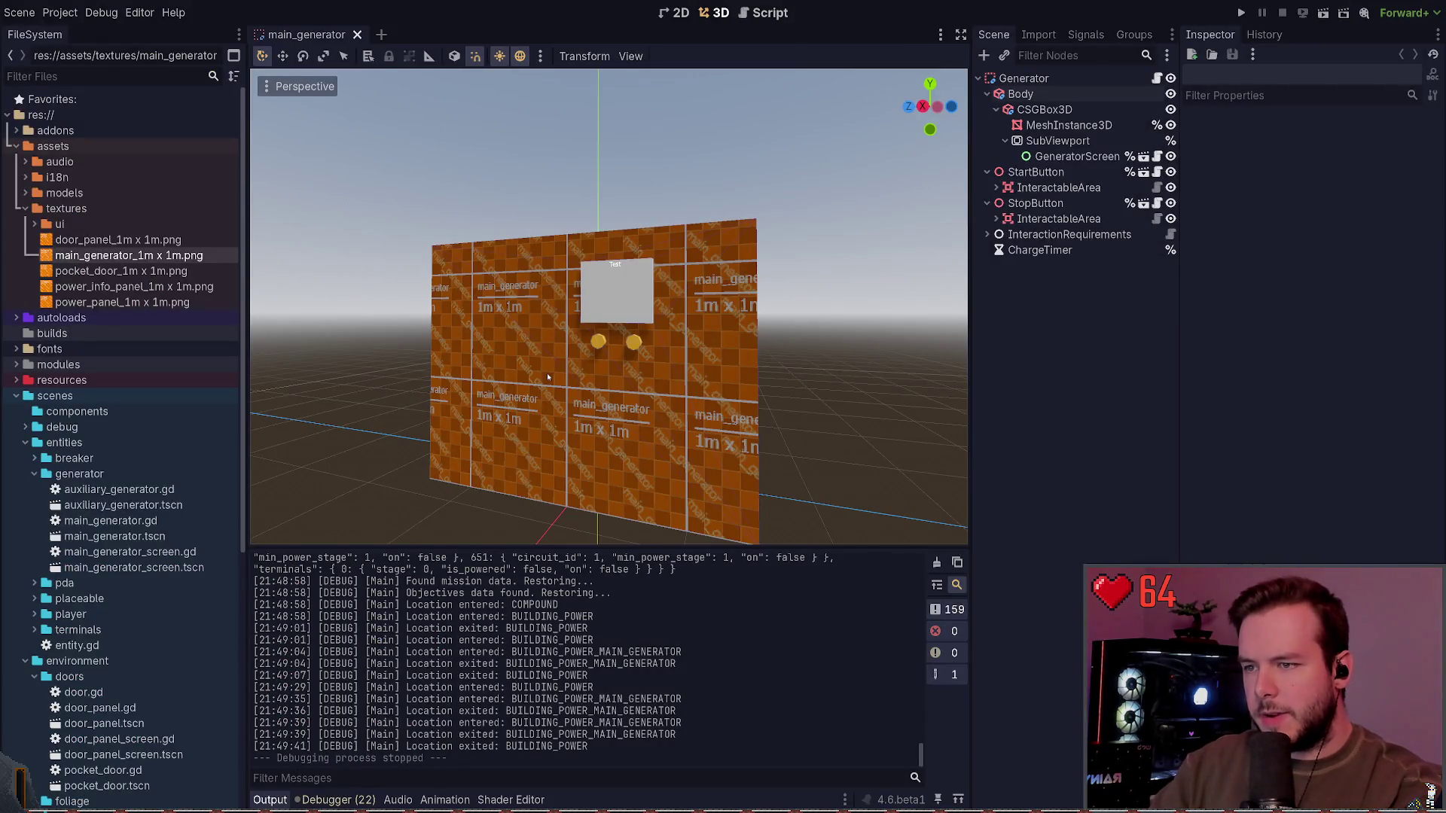
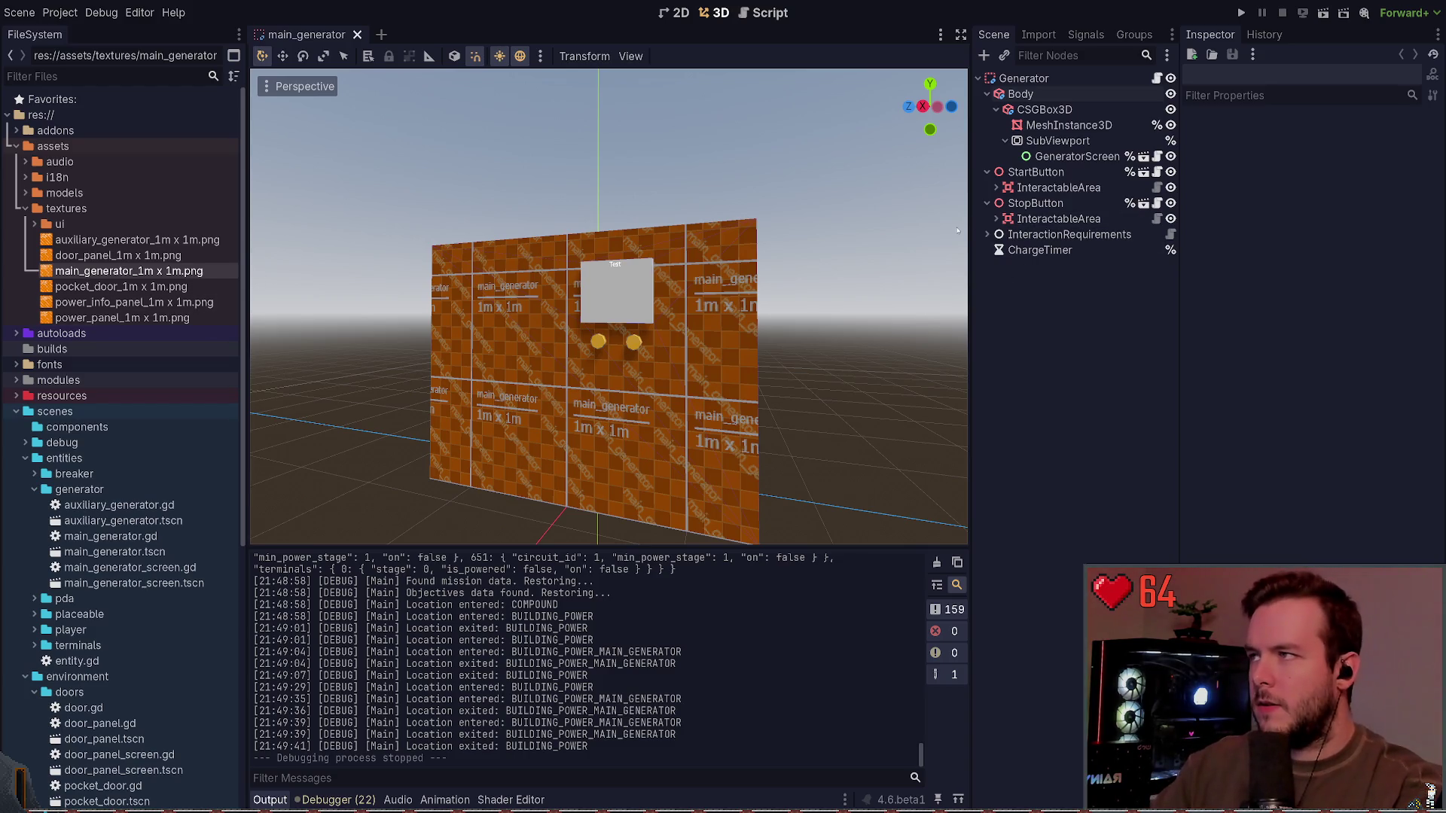
Step: Quick-open the auxiliary_generator.tscn scene by searching 'aux'
{"action": "key", "text": "ctrl+shift+o"}
{"action": "type", "text": "aux"}
{"action": "key", "text": "Return"}
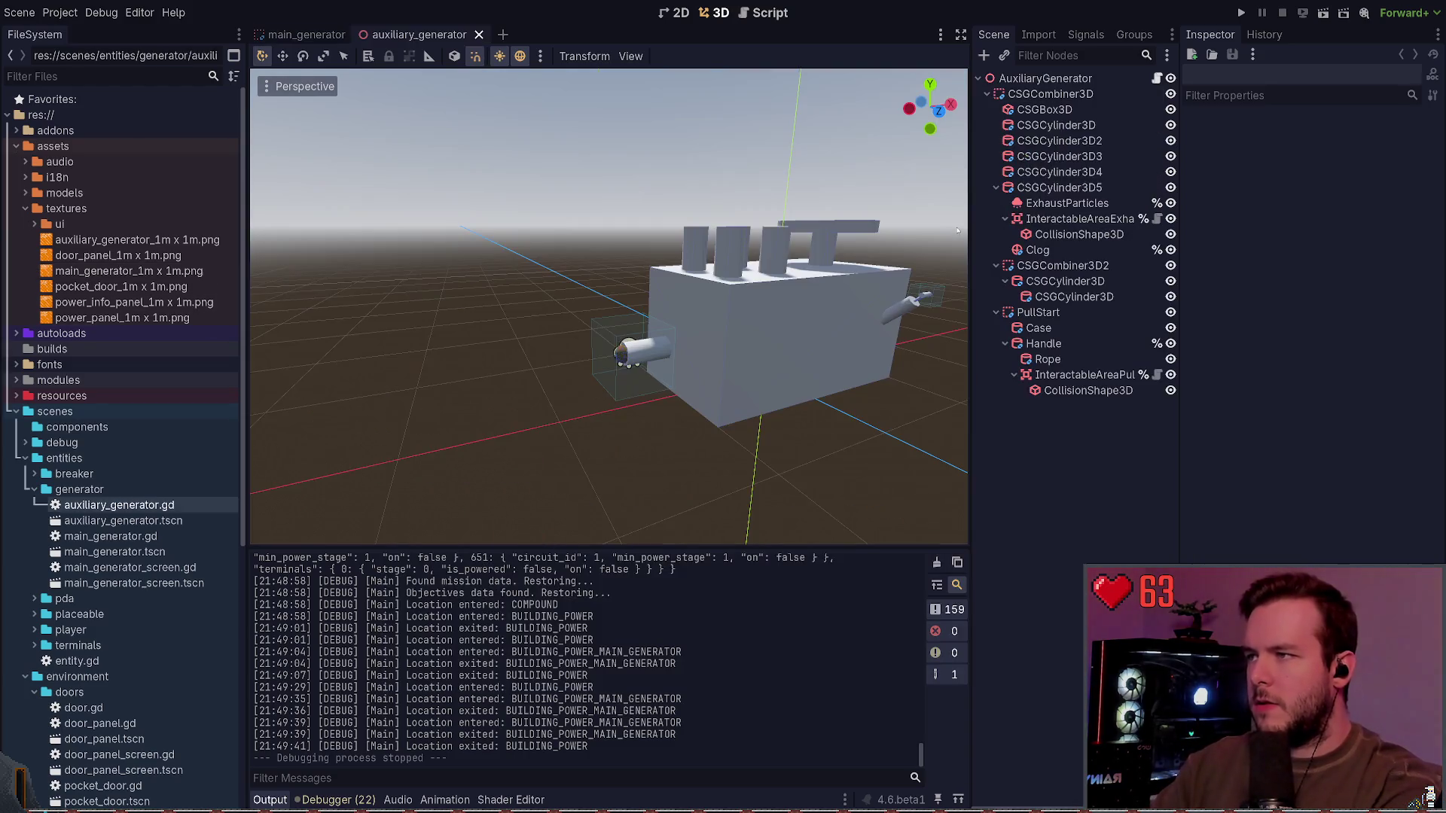
Step: Close the main_generator scene tab and frame the generator's CSGBox3D in the viewport
{"action": "left_click", "coordinate": [316, 34]}
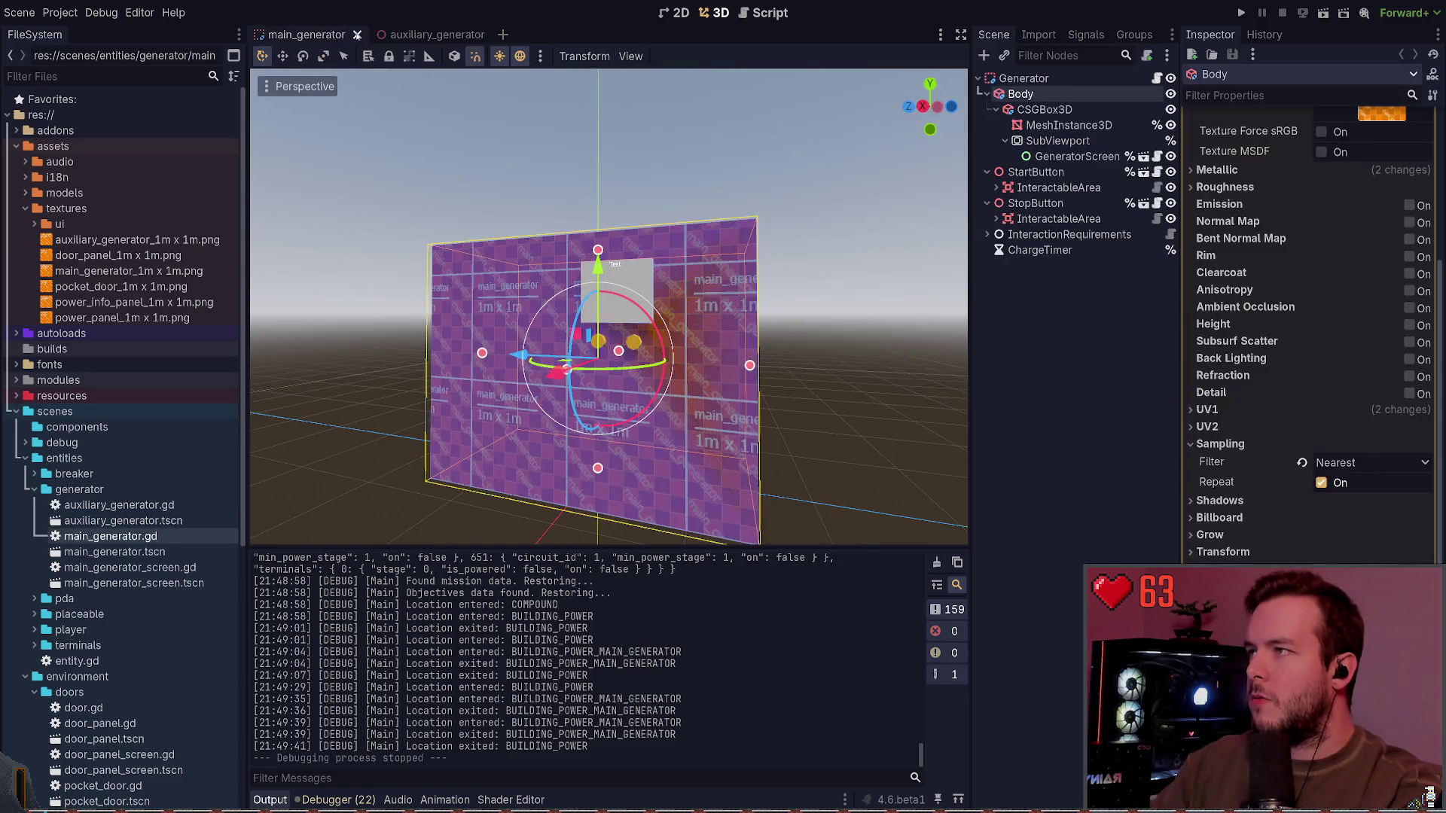
{"action": "left_click", "coordinate": [356, 34]}
{"action": "left_click", "coordinate": [1053, 111]}
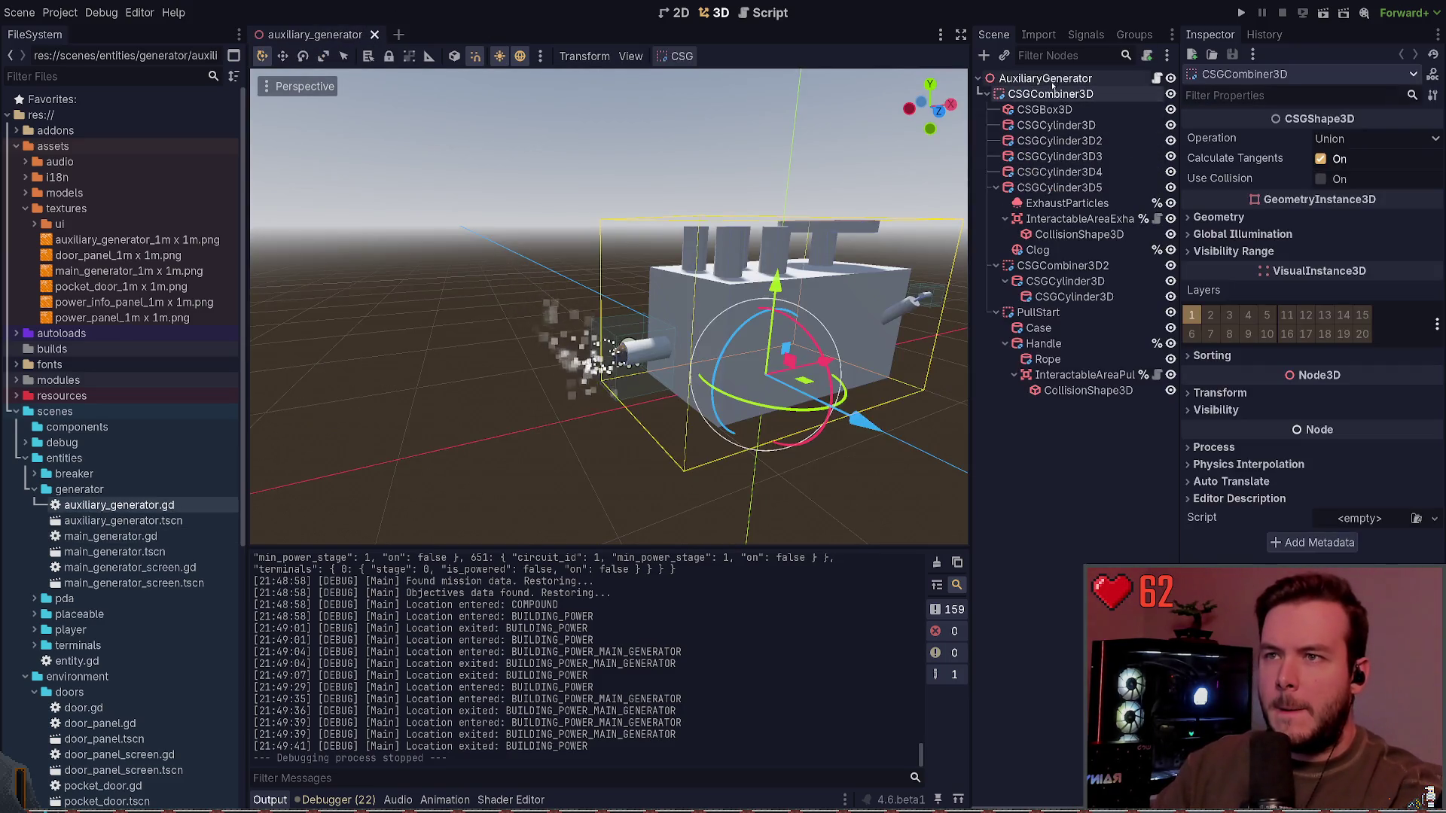
{"action": "double_click", "coordinate": [1053, 110]}
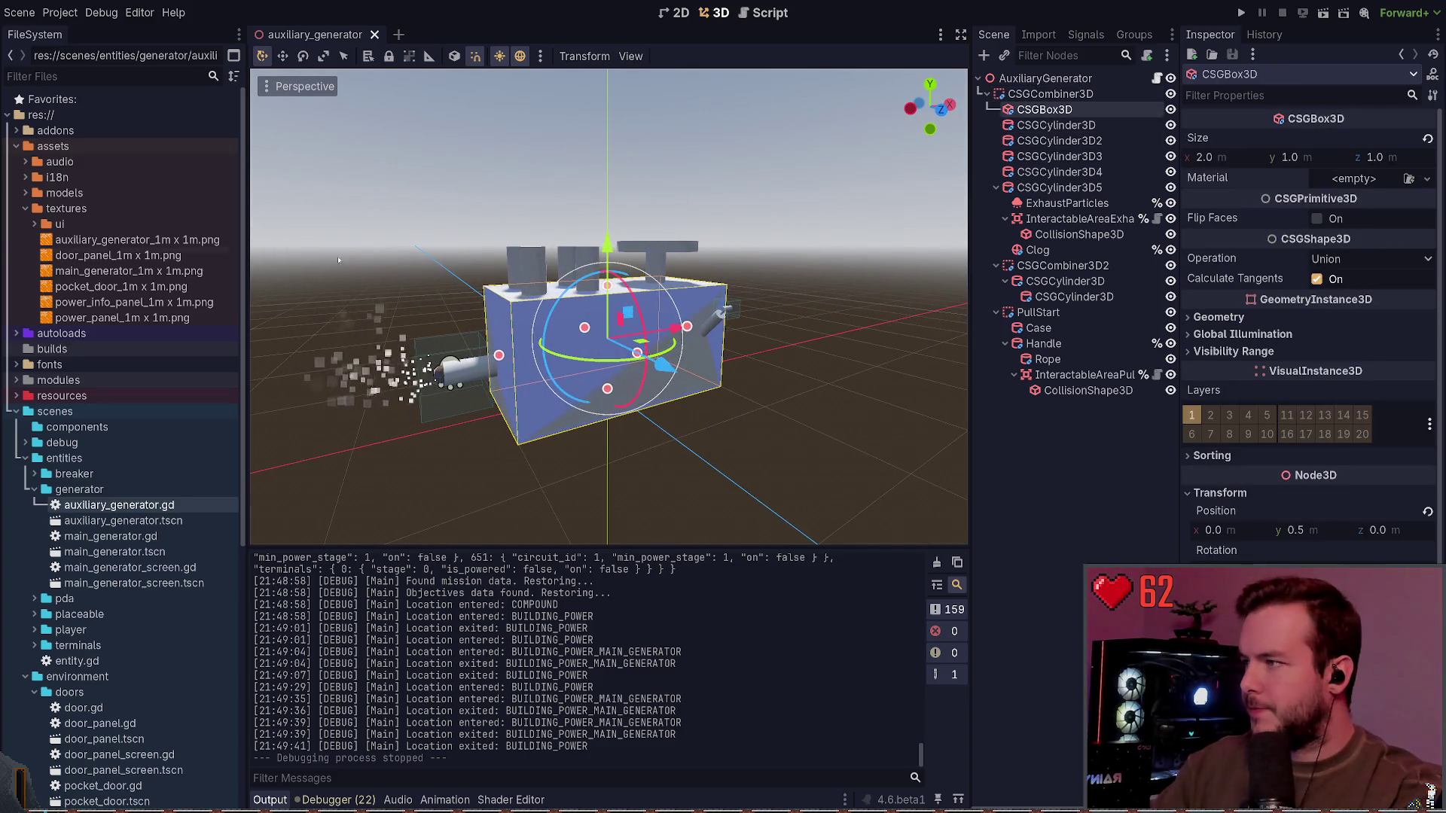
Step: Apply auxiliary_generator_1m x 1m.png as the box material with world triplanar UV1 mapping, then save
{"action": "mouse_move", "coordinate": [99, 240]}
{"action": "left_mouse_down"}
{"action": "mouse_move", "coordinate": [1039, 147]}
{"action": "mouse_move", "coordinate": [1341, 185]}
{"action": "left_mouse_up"}
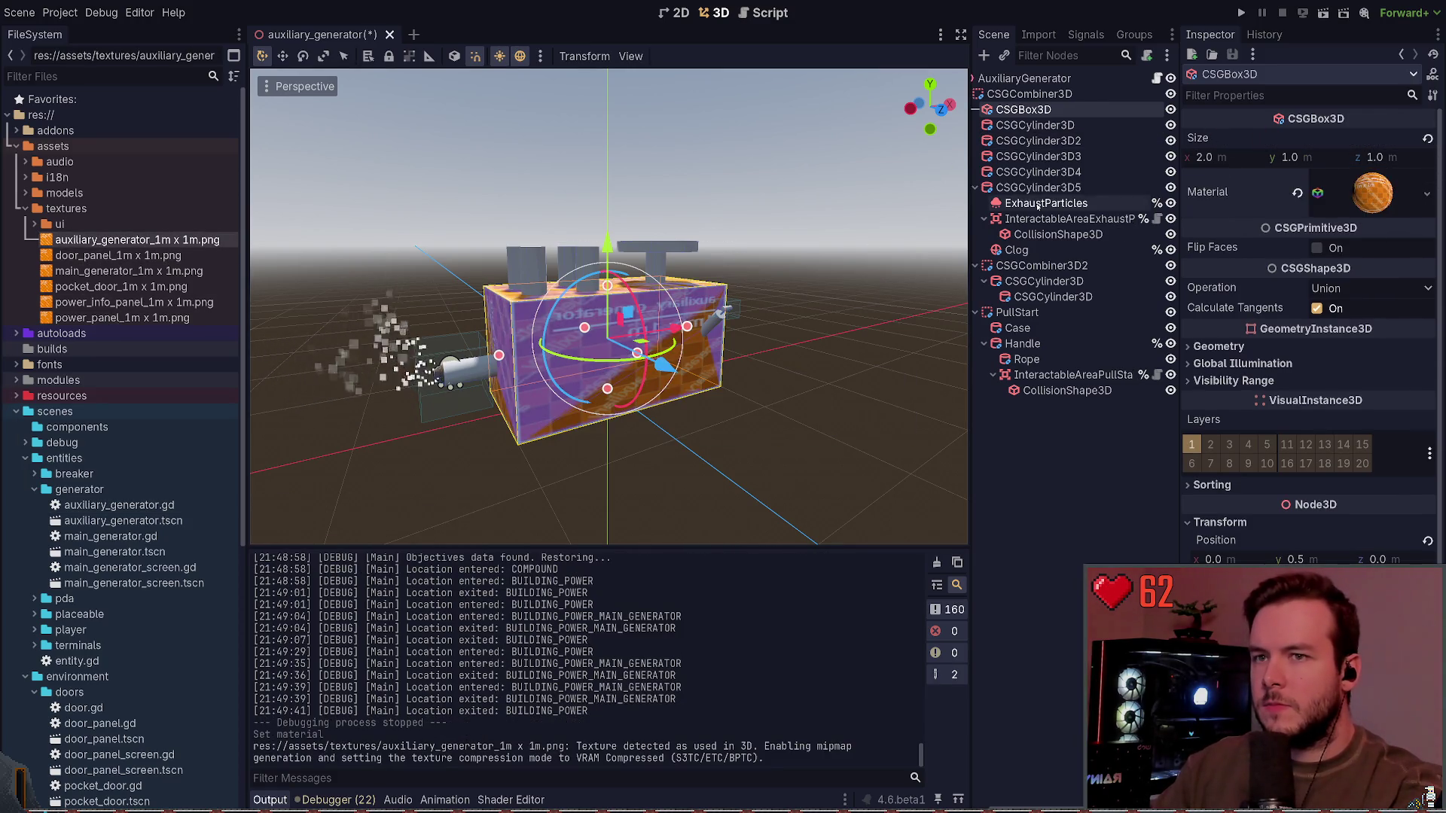
{"action": "scroll", "coordinate": [1239, 370], "scroll_direction": "down", "scroll_amount": 3}
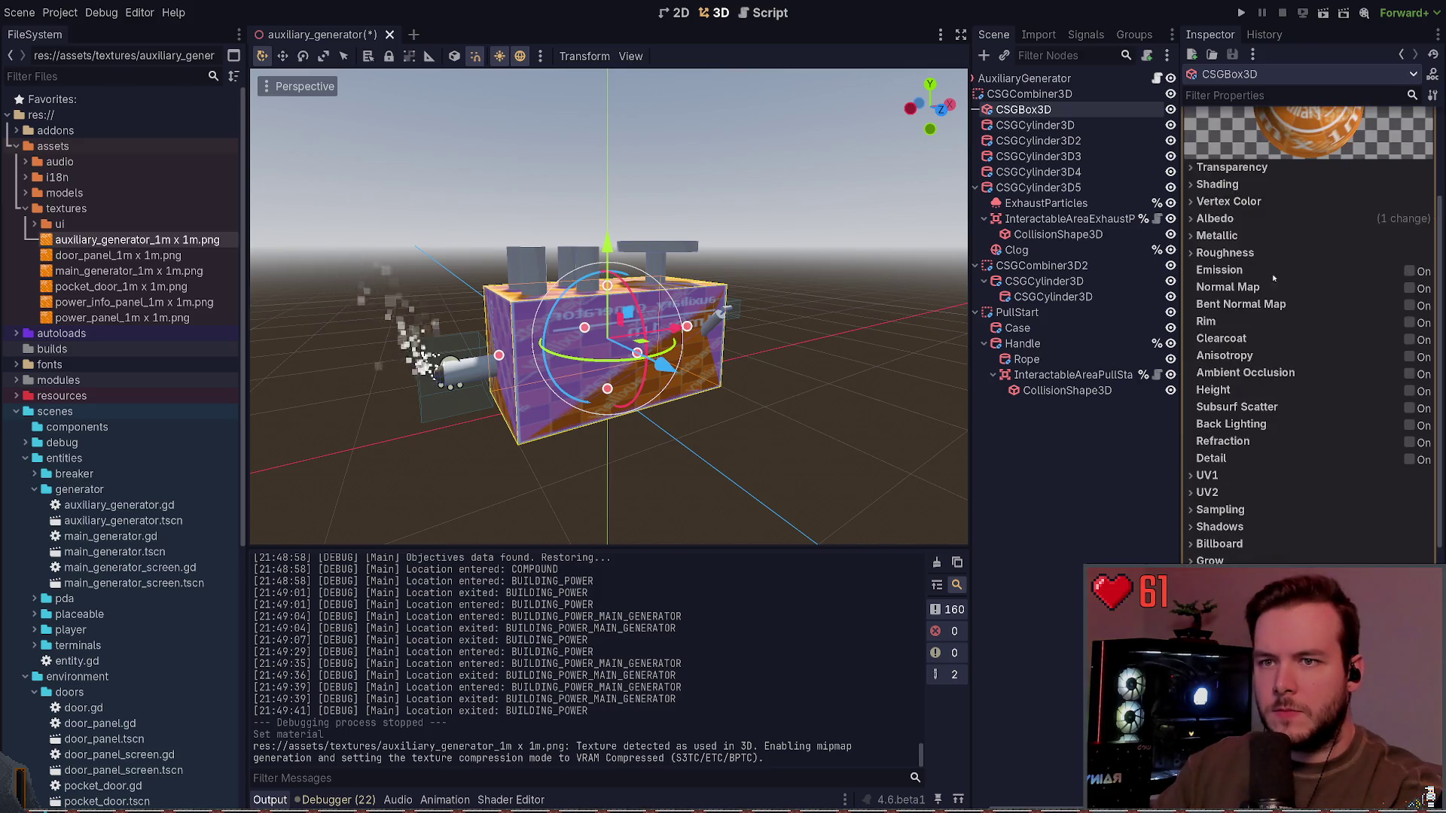
{"action": "left_click", "coordinate": [1229, 218]}
{"action": "left_click", "coordinate": [1215, 216]}
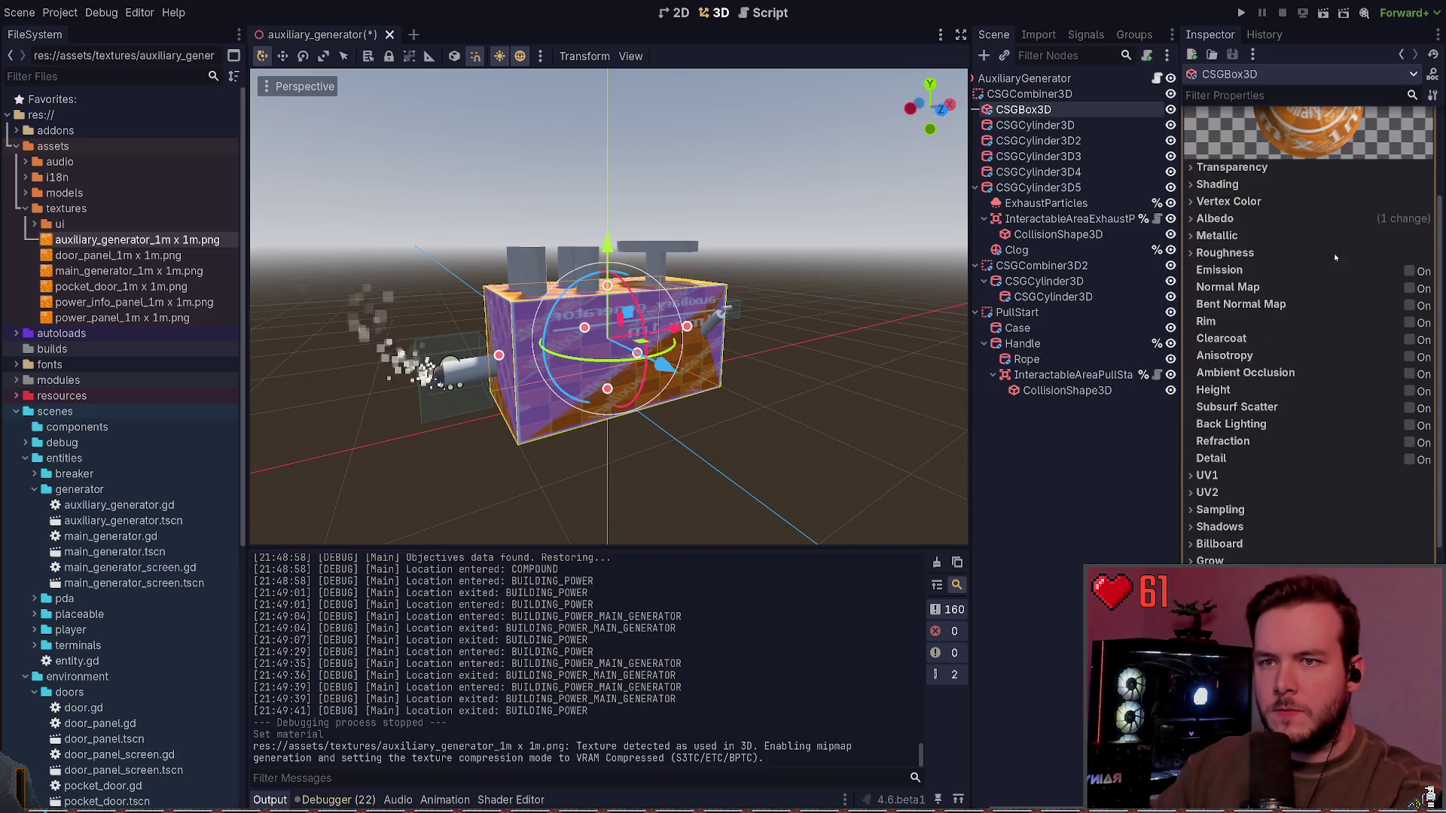
{"action": "left_click", "coordinate": [1208, 475]}
{"action": "left_click", "coordinate": [1409, 571]}
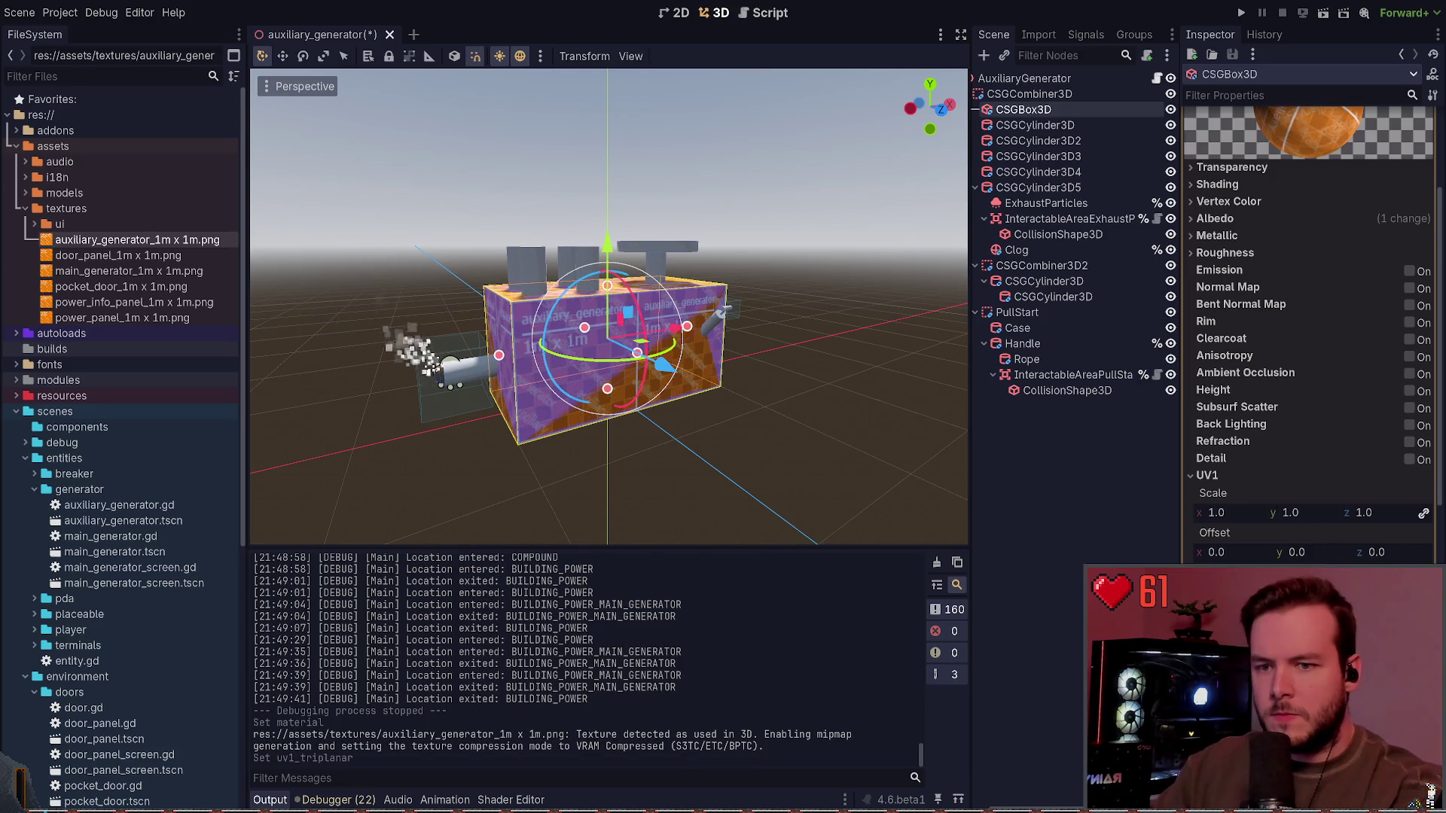
{"action": "left_click", "coordinate": [1409, 572]}
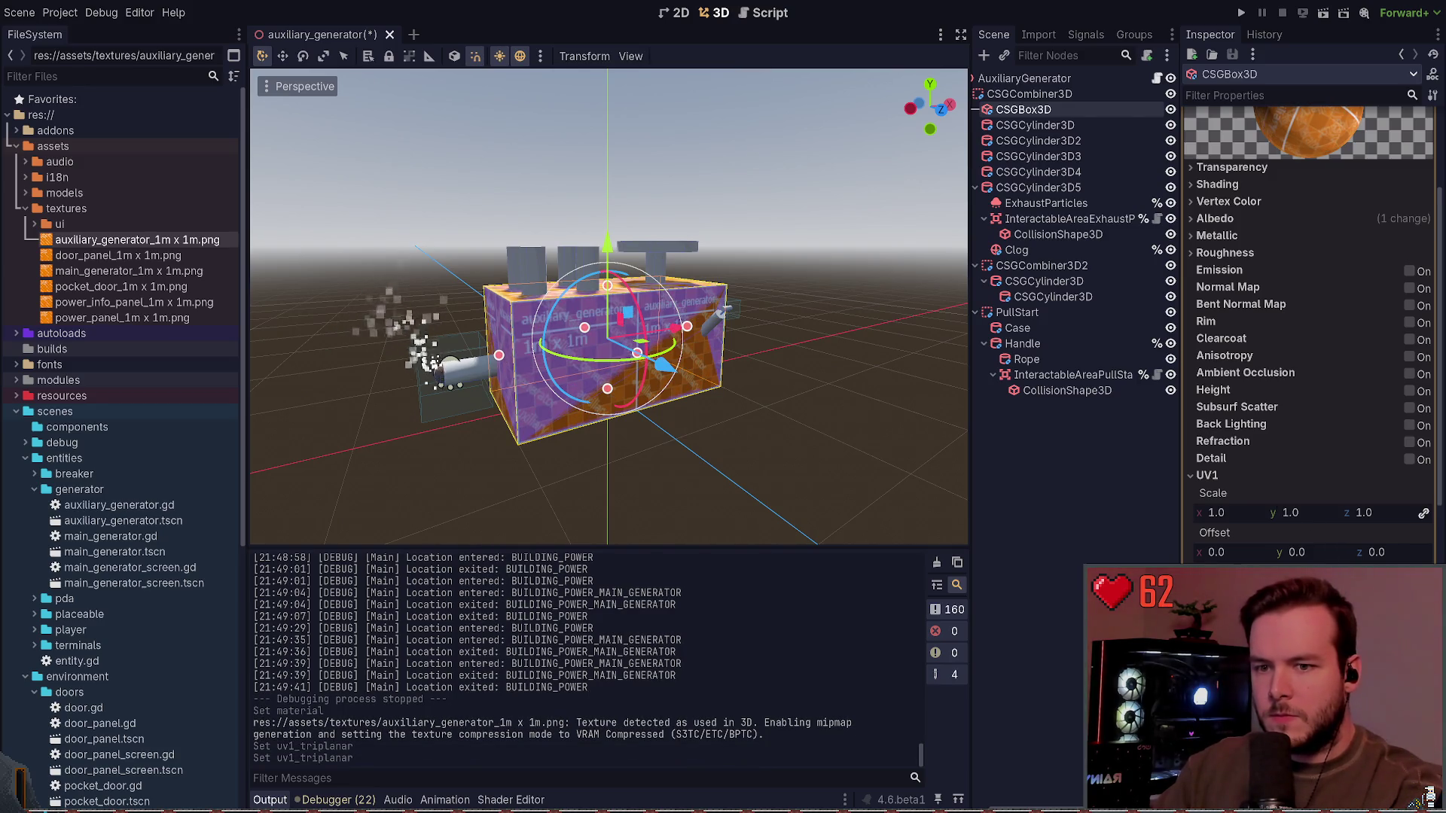
{"action": "left_click", "coordinate": [1410, 606]}
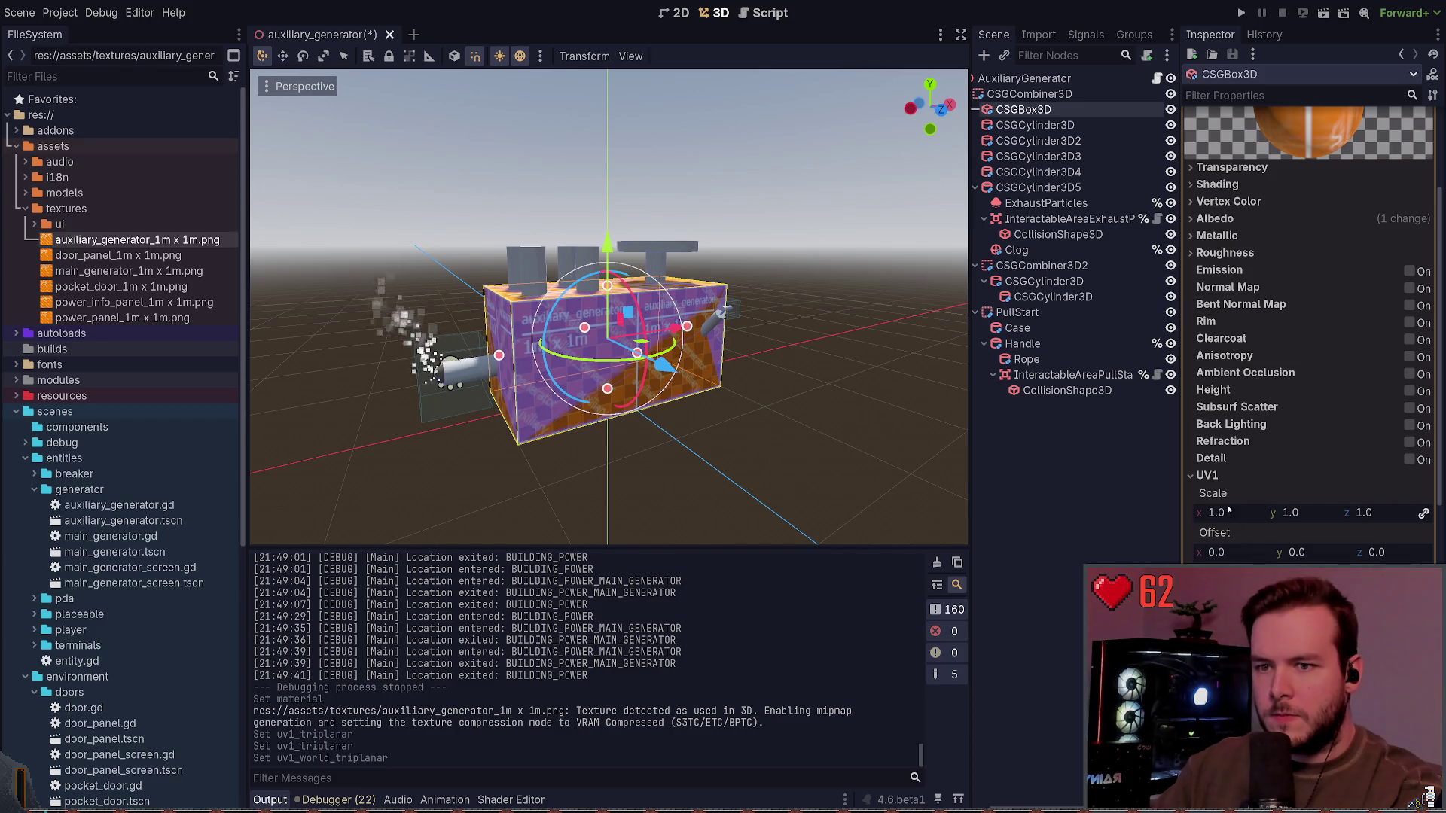
{"action": "left_click", "coordinate": [1221, 476]}
{"action": "key", "text": "ctrl+s"}
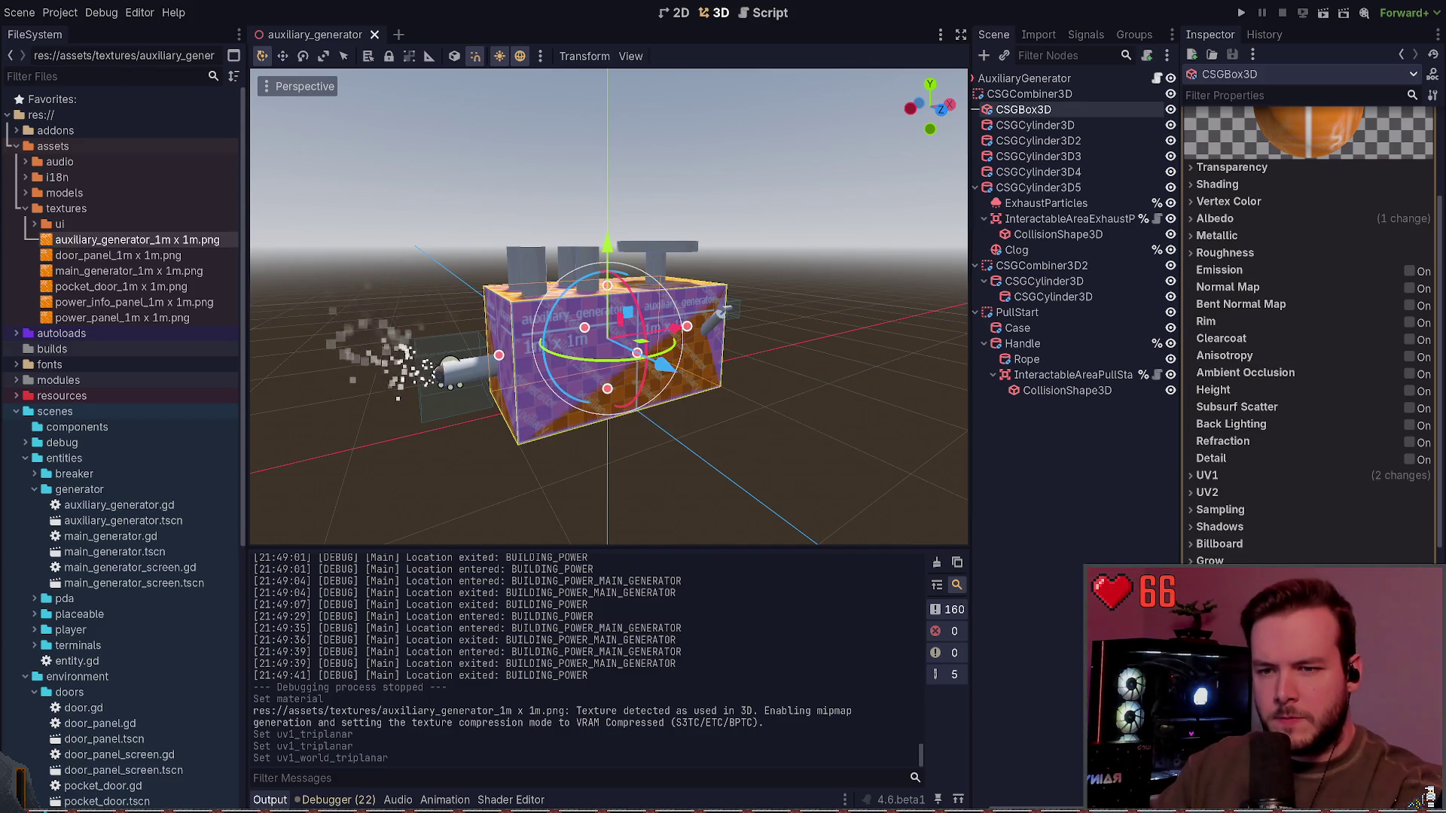
Step: Set the material's texture filter to Linear Mipmap and deselect the box
{"action": "left_click", "coordinate": [1220, 510]}
{"action": "left_click", "coordinate": [1370, 528]}
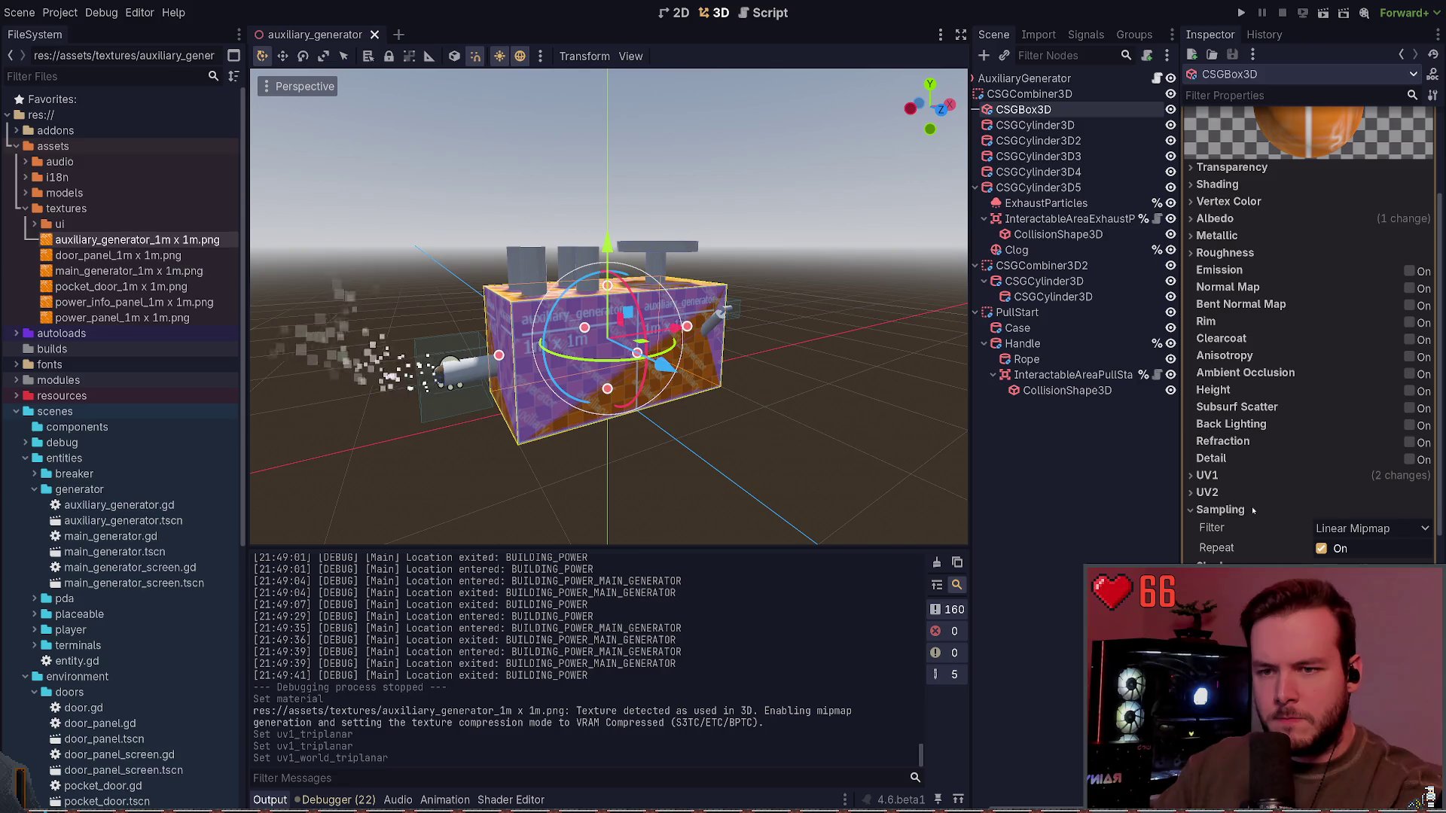
{"action": "left_click", "coordinate": [1347, 548]}
{"action": "left_click", "coordinate": [984, 464]}
{"action": "key", "text": "F5"}
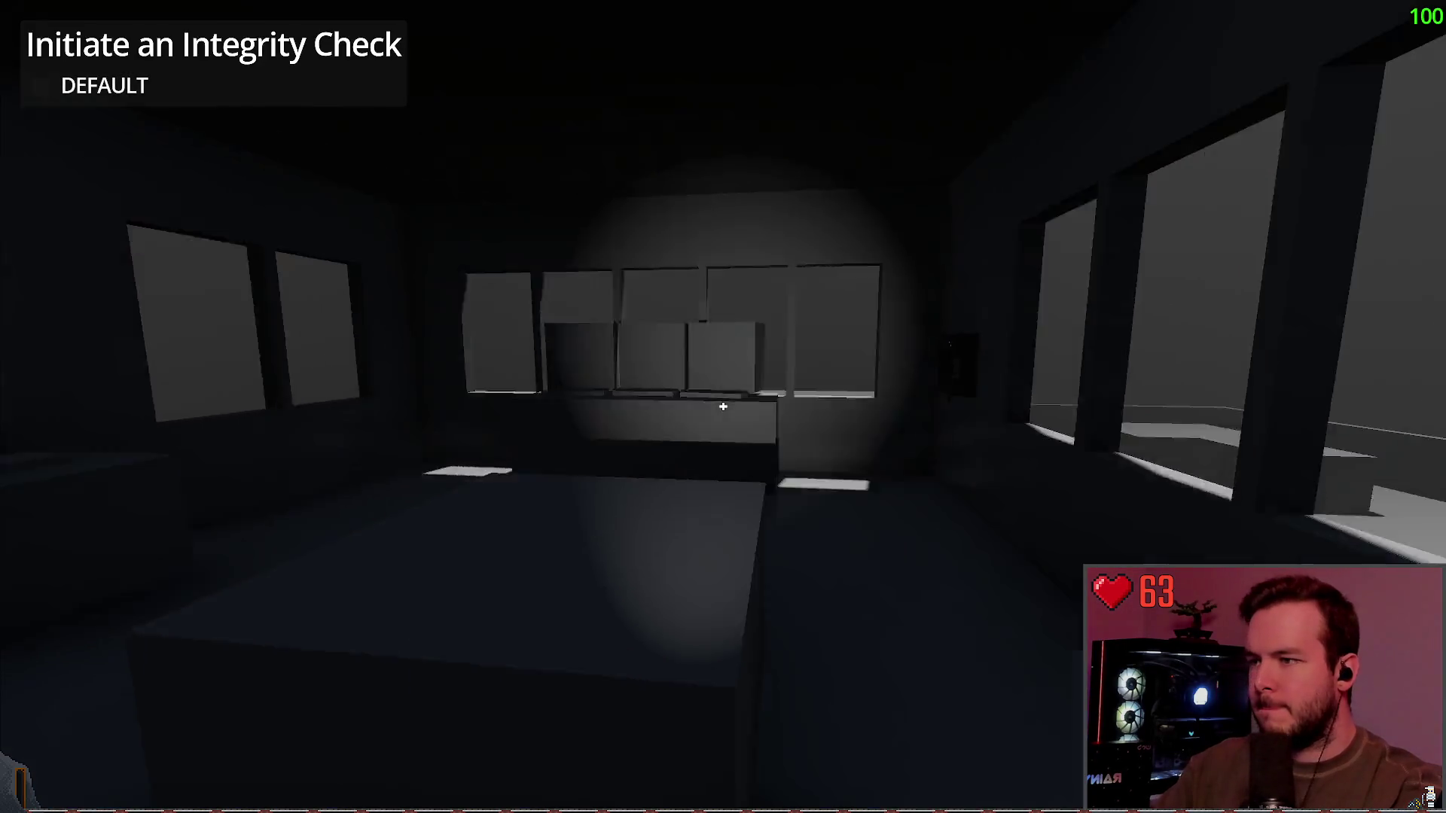
Step: Quit the running game to the main menu and start a New Game
{"action": "key", "text": "Escape"}
{"action": "left_click", "coordinate": [188, 397]}
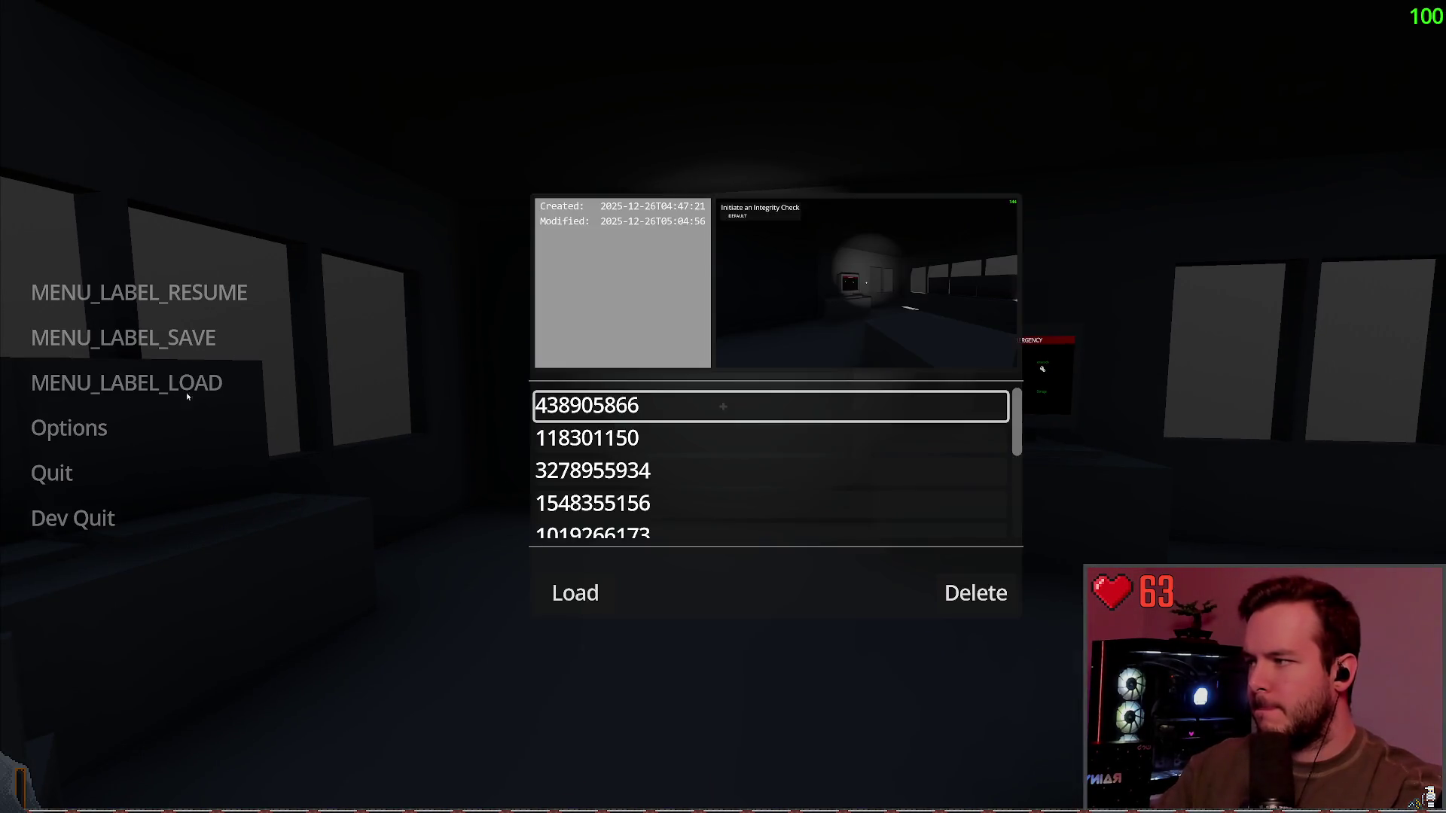
{"action": "left_click", "coordinate": [83, 473]}
{"action": "left_click", "coordinate": [625, 439]}
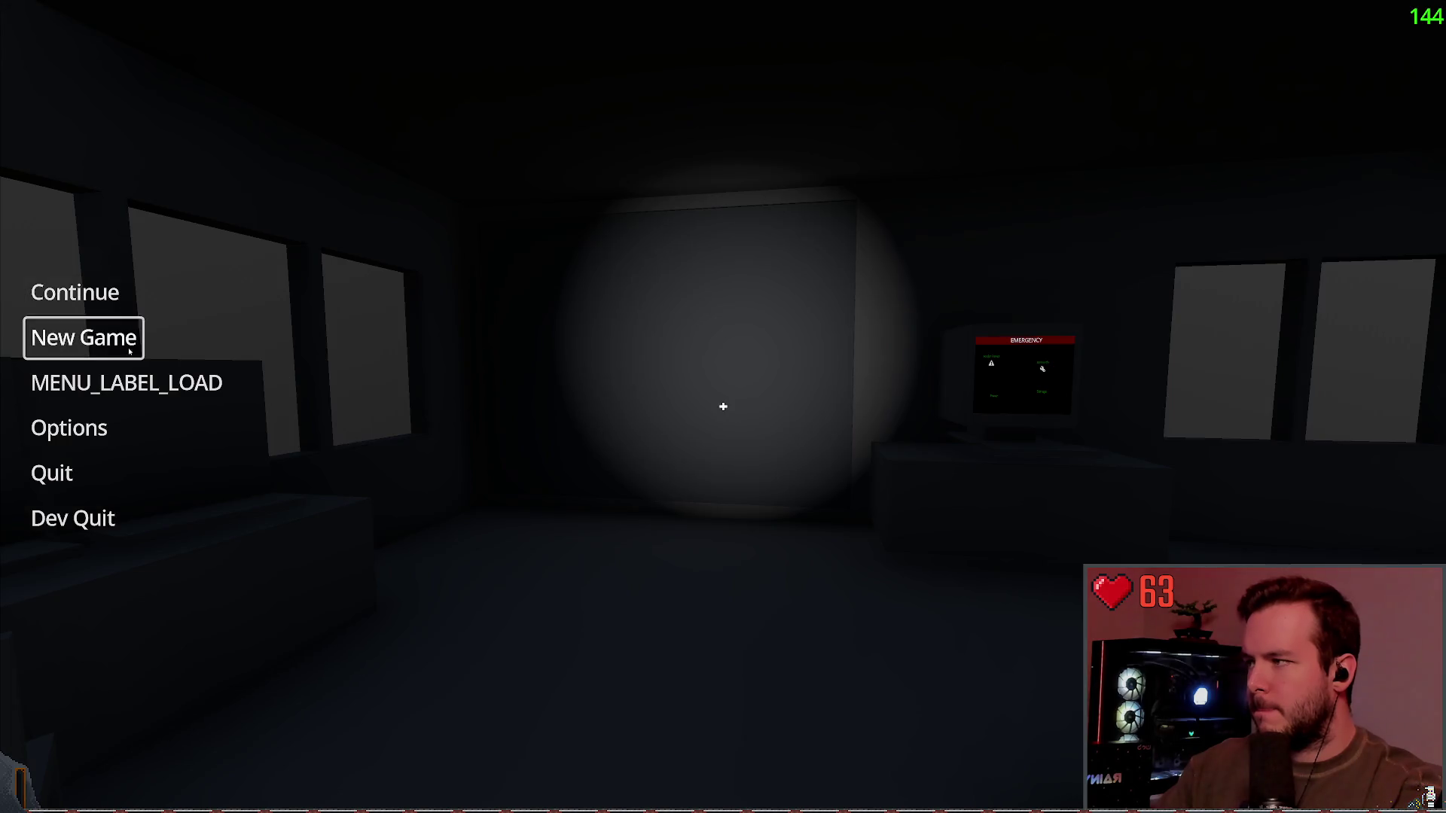
{"action": "left_click", "coordinate": [130, 350]}
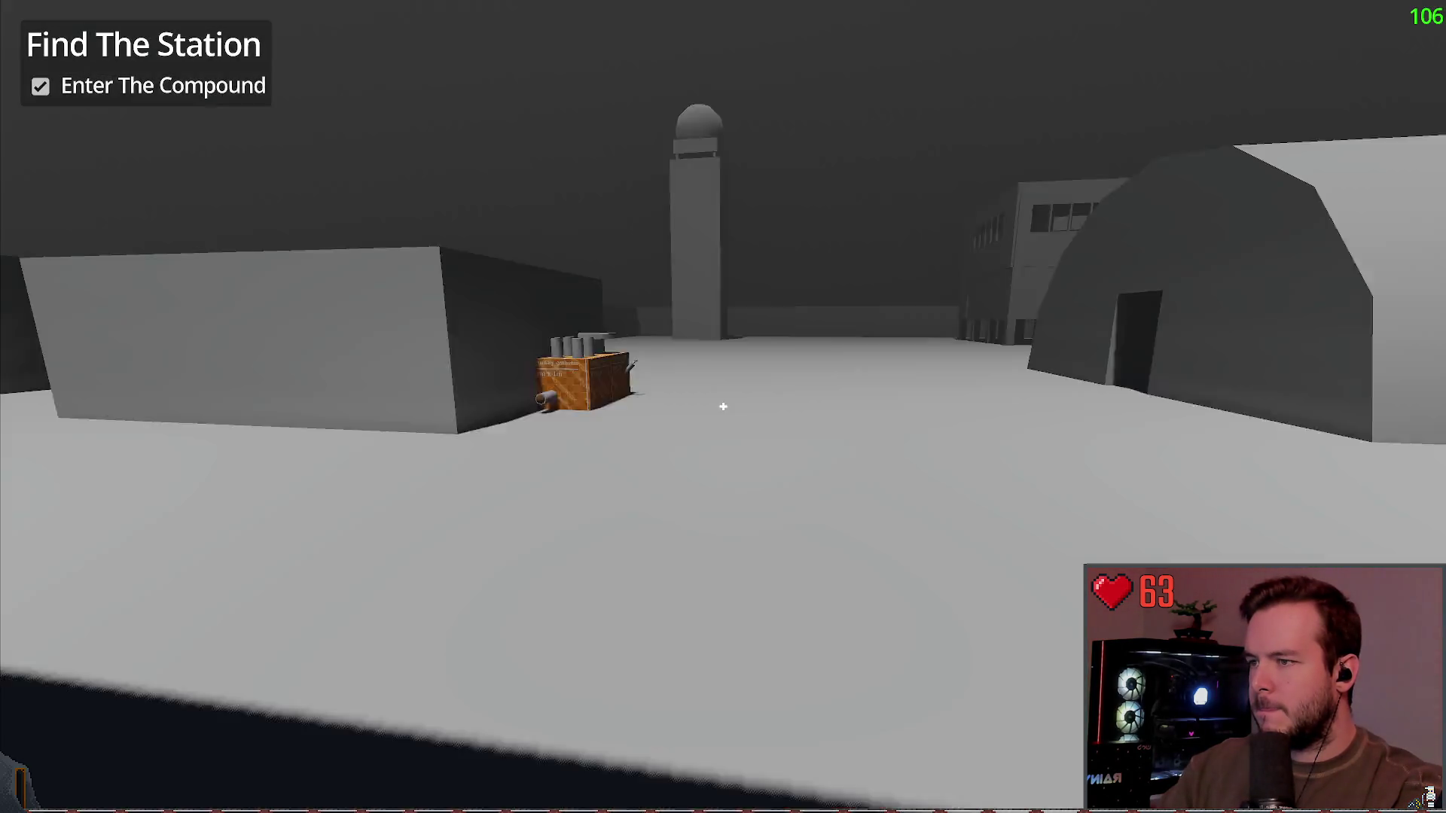
Step: Walk around the auxiliary generator in-game to inspect its texture up close
{"action": "key", "text": "w"}
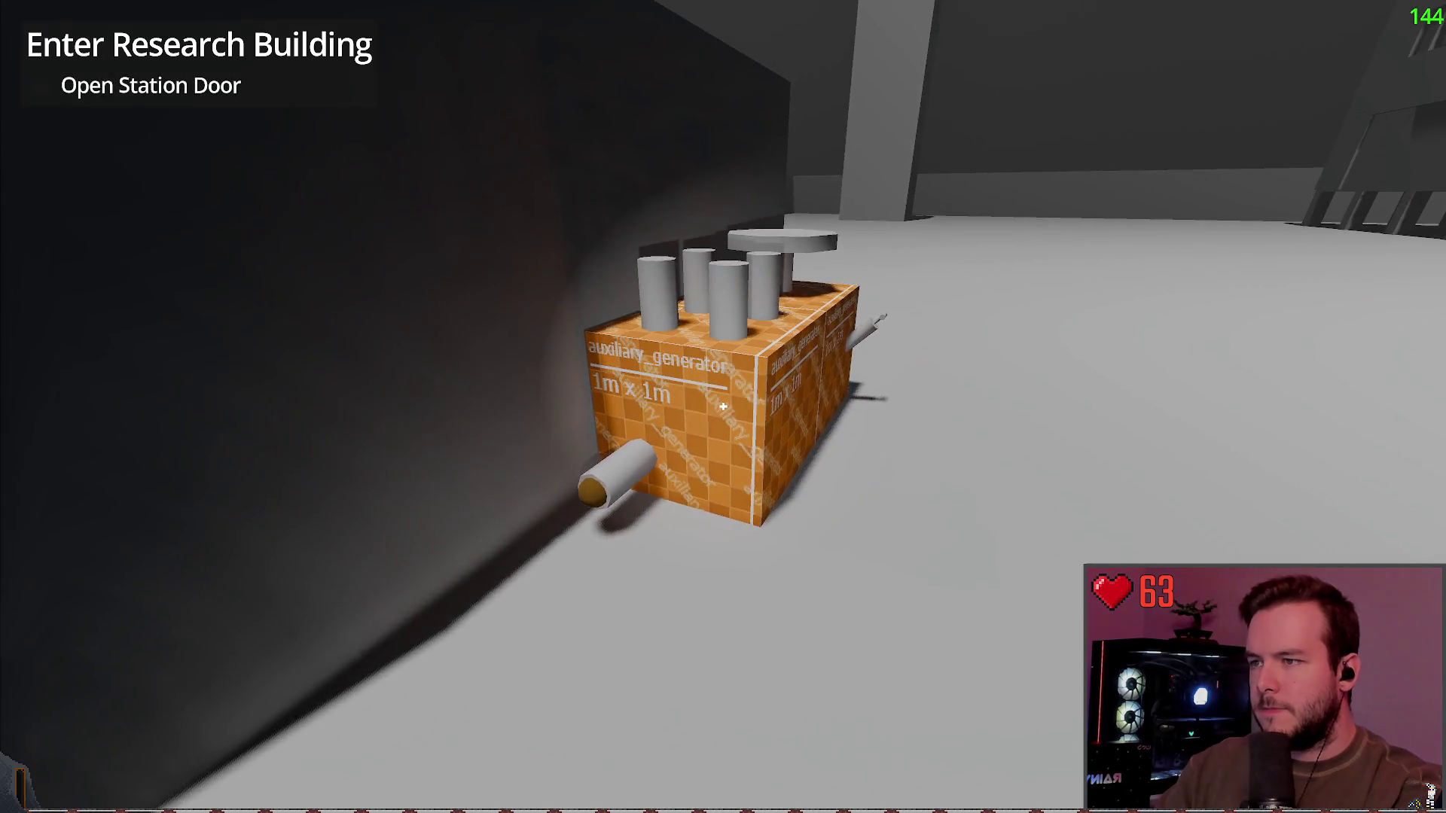
{"action": "key", "text": "s"}
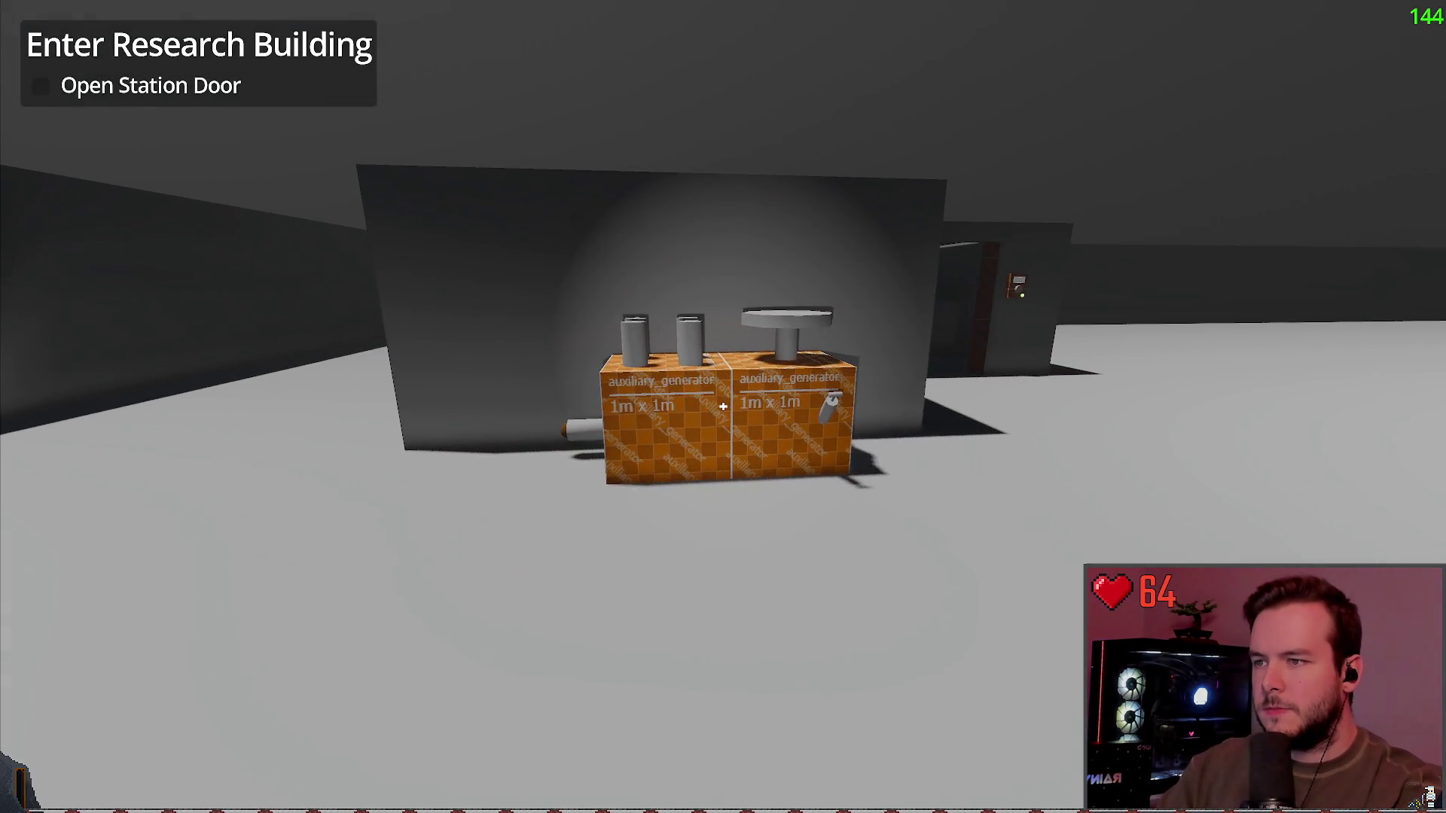
{"action": "key", "text": "w"}
{"action": "key", "text": "s"}
{"action": "key", "text": "w"}
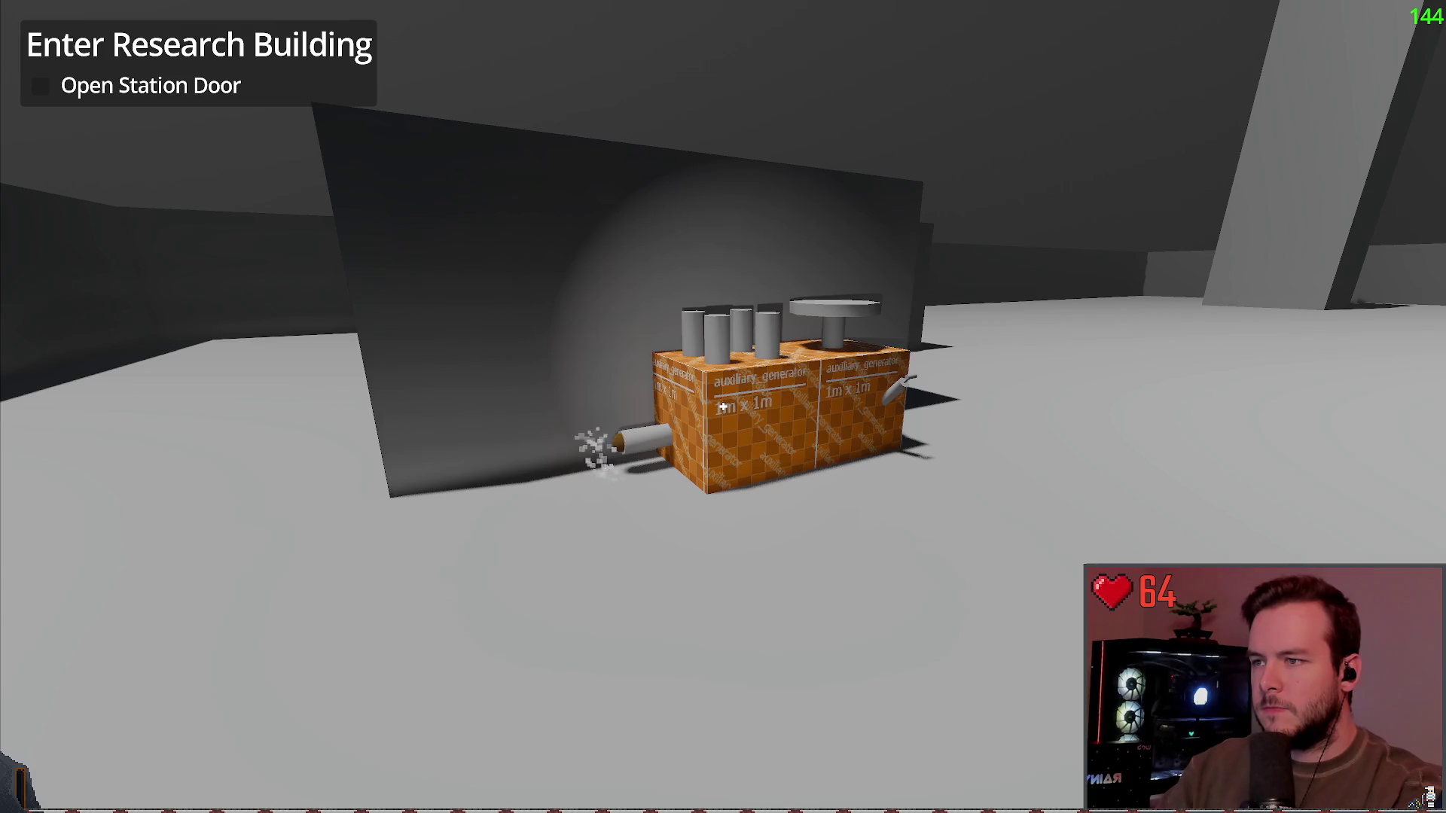
{"action": "key", "text": "w"}
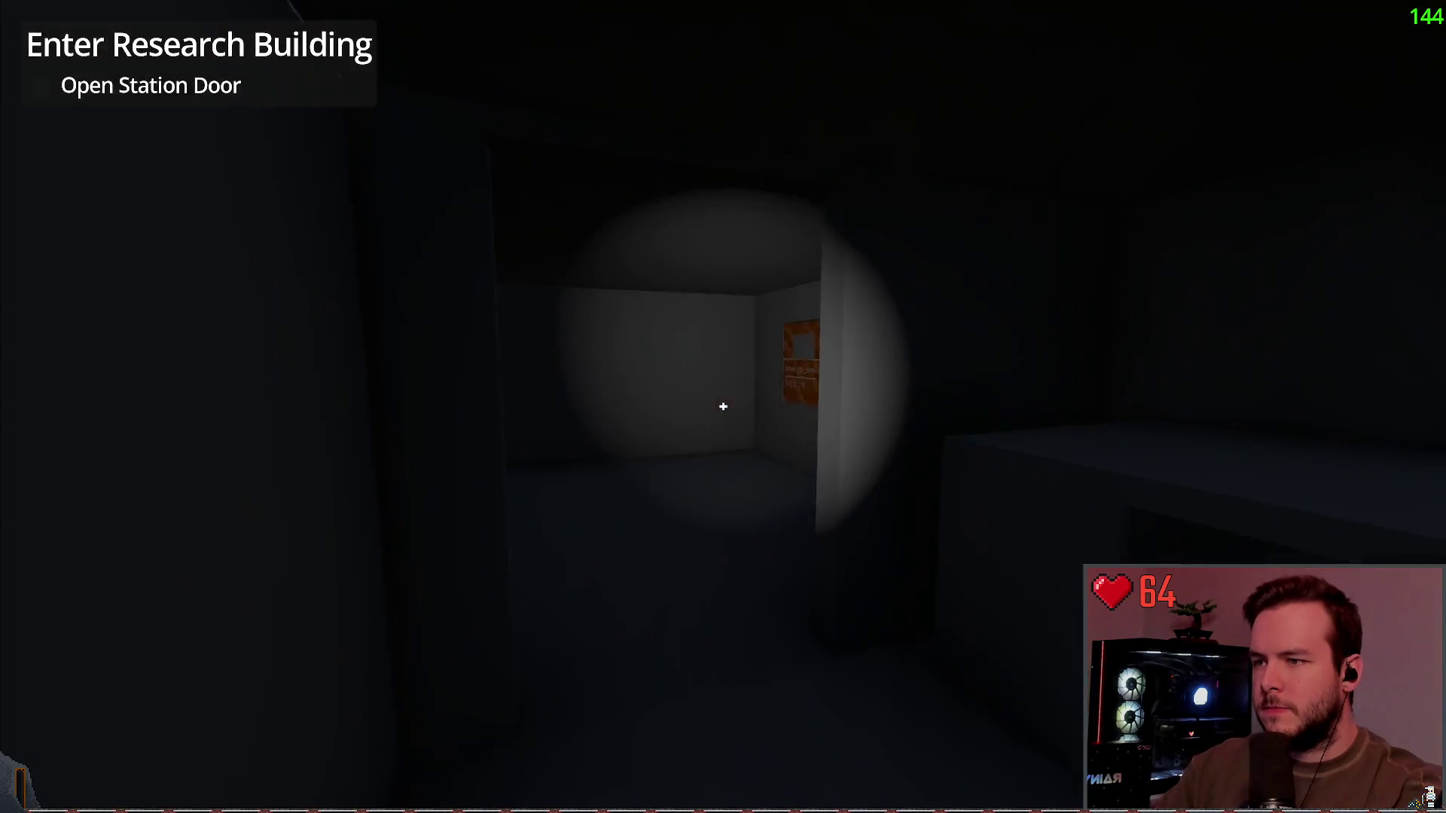
{"action": "key", "text": "w"}
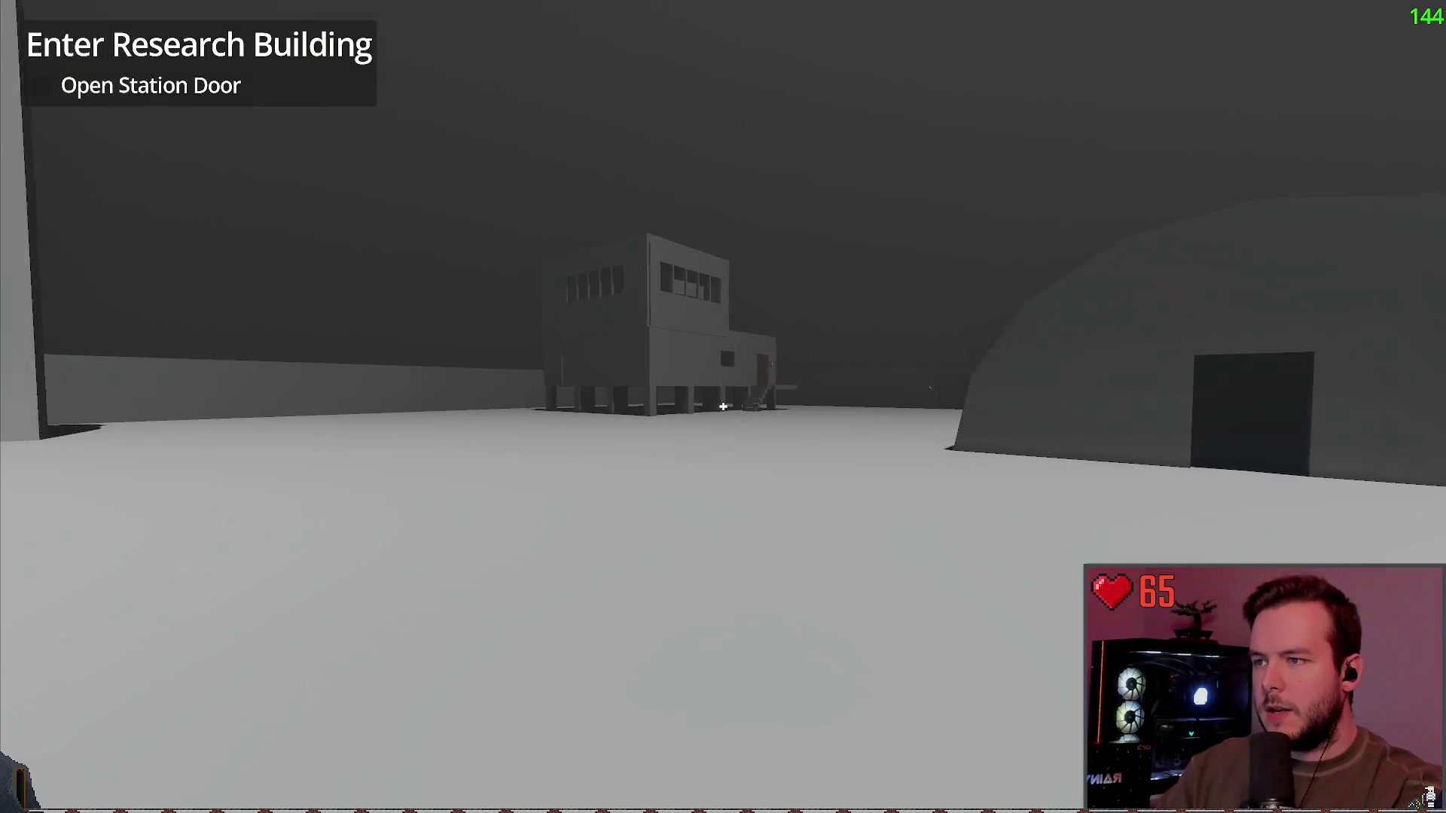
Step: Walk up the stairs into the research building, through the bunk room to the counters room
{"action": "key", "text": "w"}
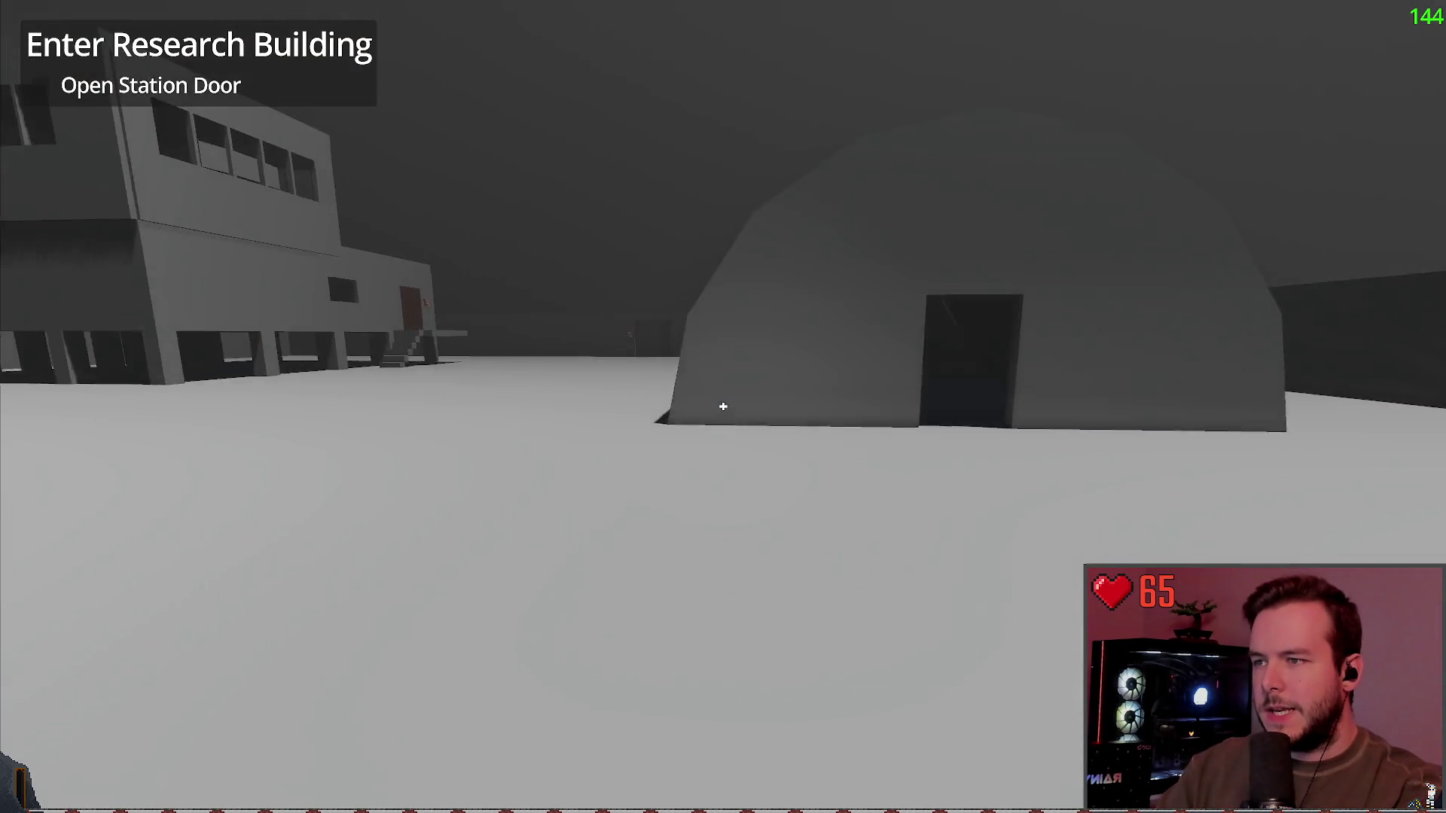
{"action": "key", "text": "w"}
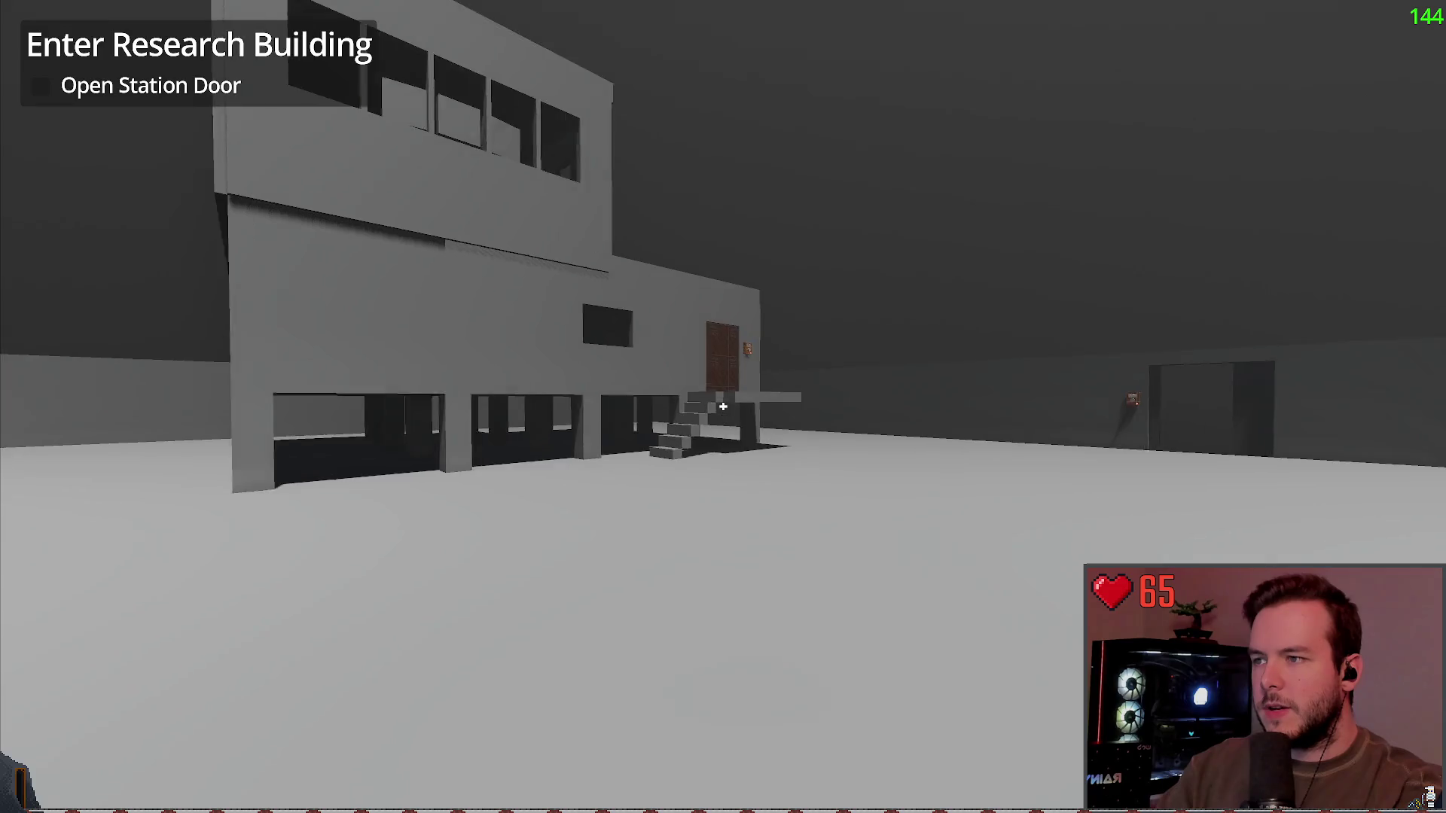
{"action": "key", "text": "w"}
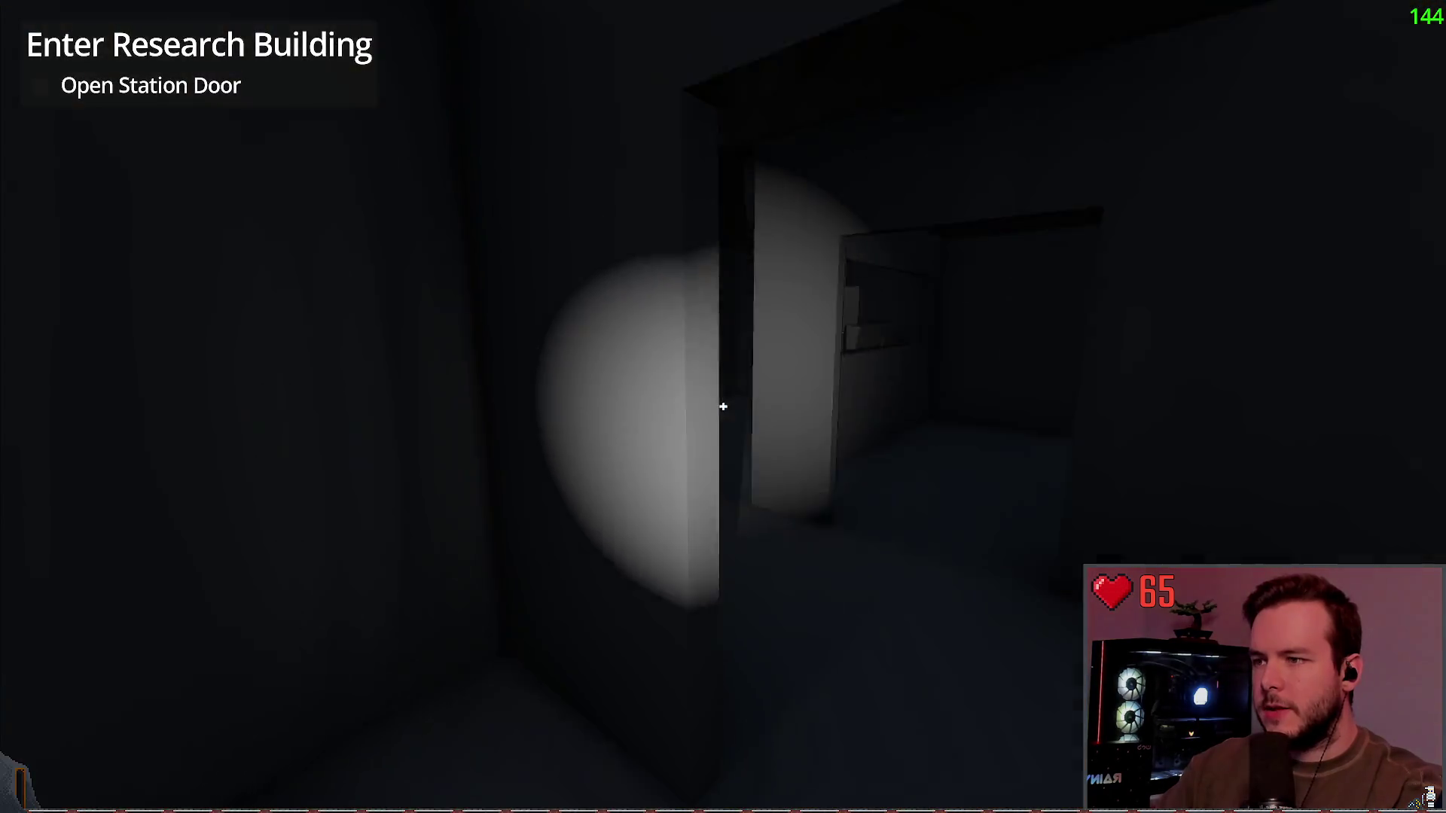
{"action": "key", "text": "w"}
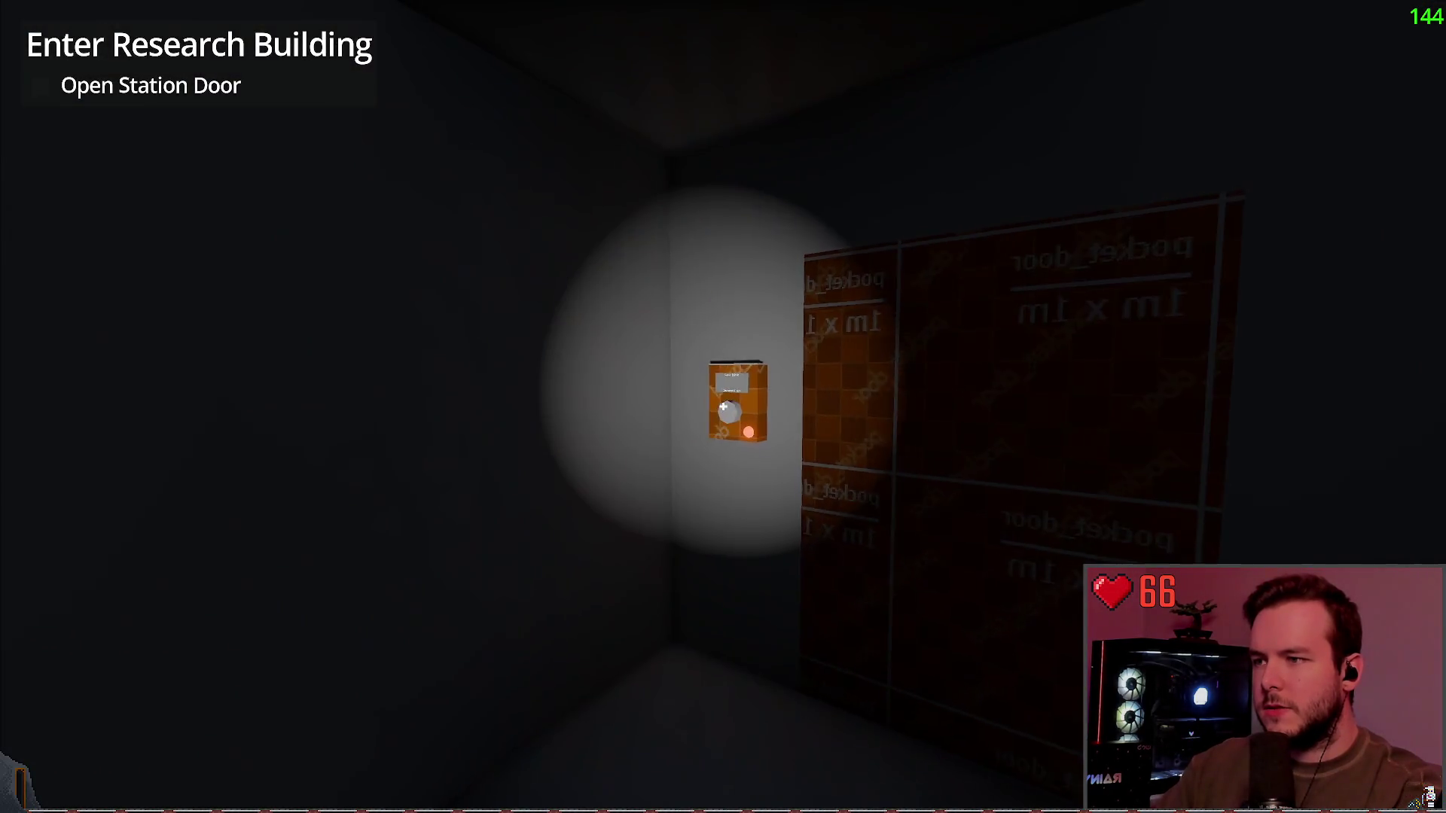
{"action": "key", "text": "w"}
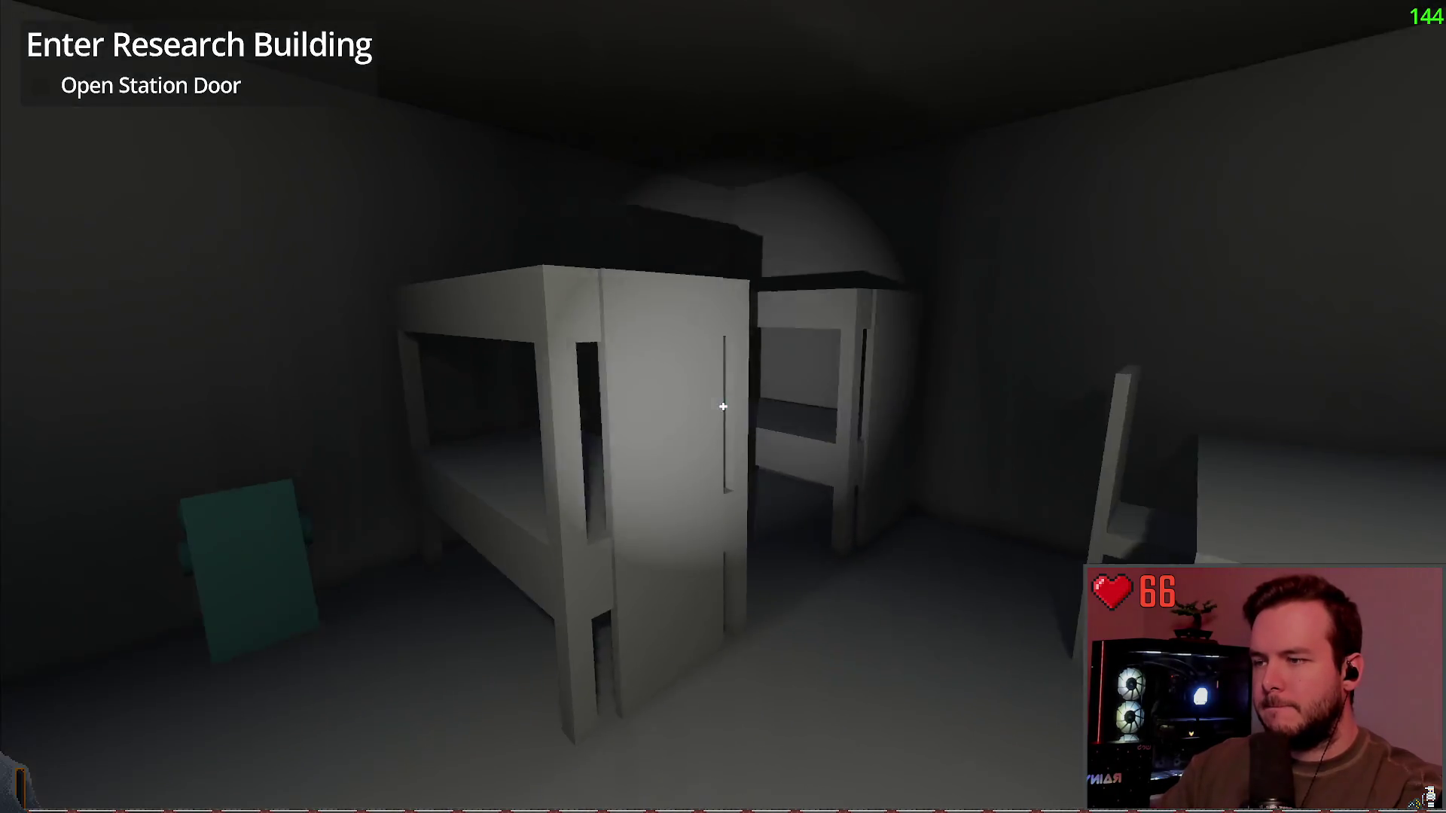
{"action": "key", "text": "w"}
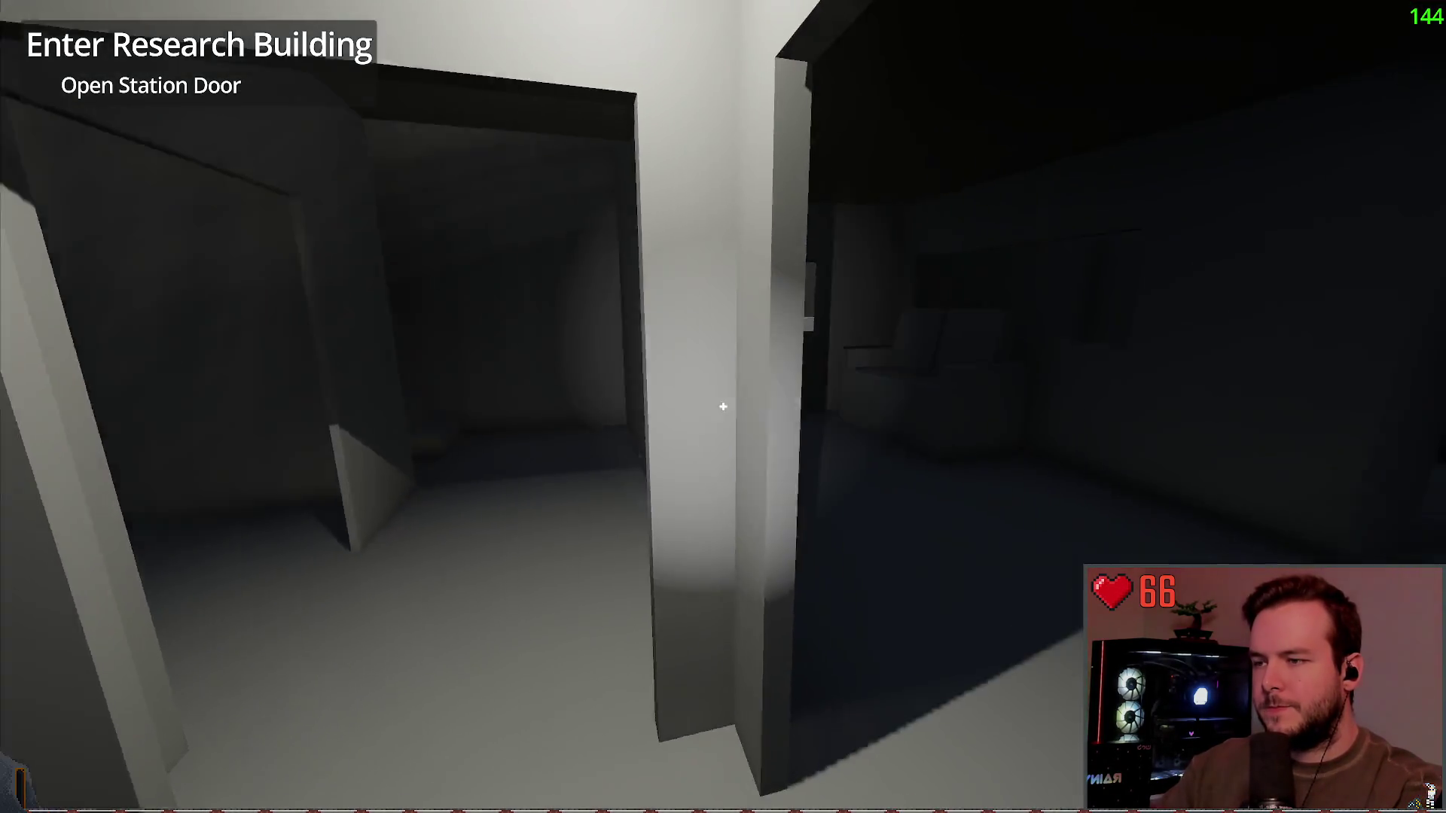
{"action": "key", "text": "w"}
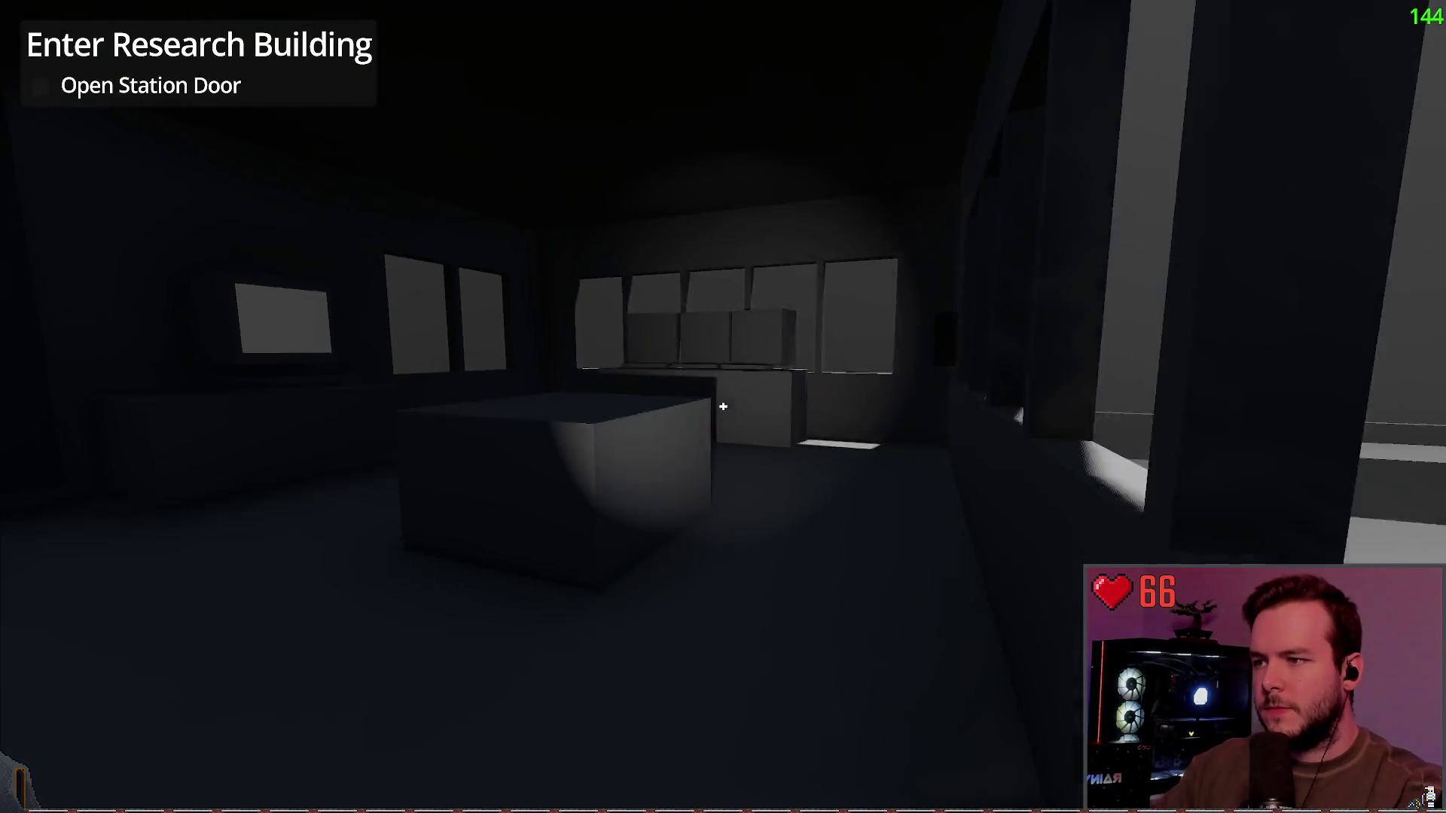
{"action": "key", "text": "w"}
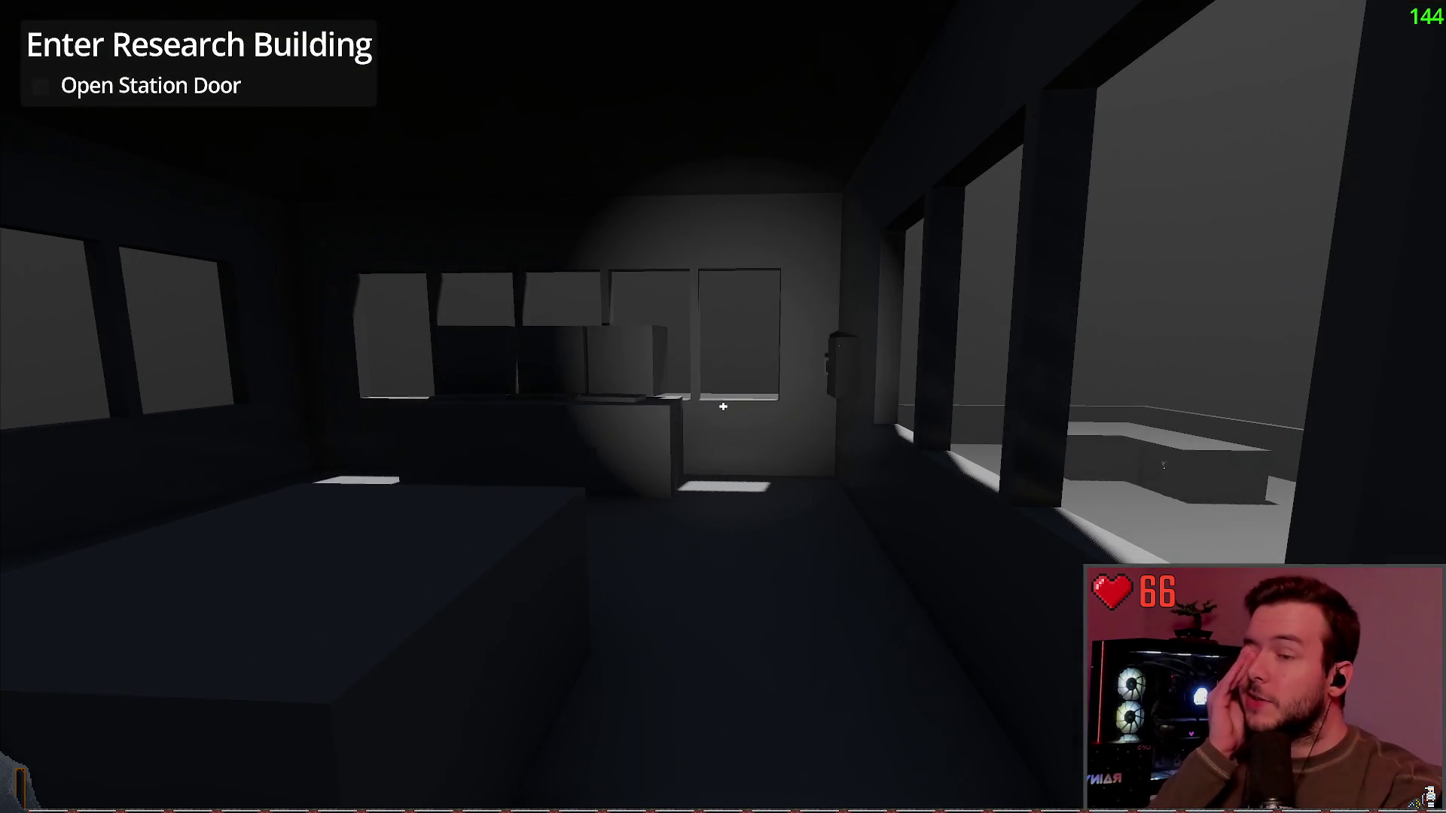
Step: Open the wall box by the doorway to reveal its switches, then quit the playtest
{"action": "key", "text": "w"}
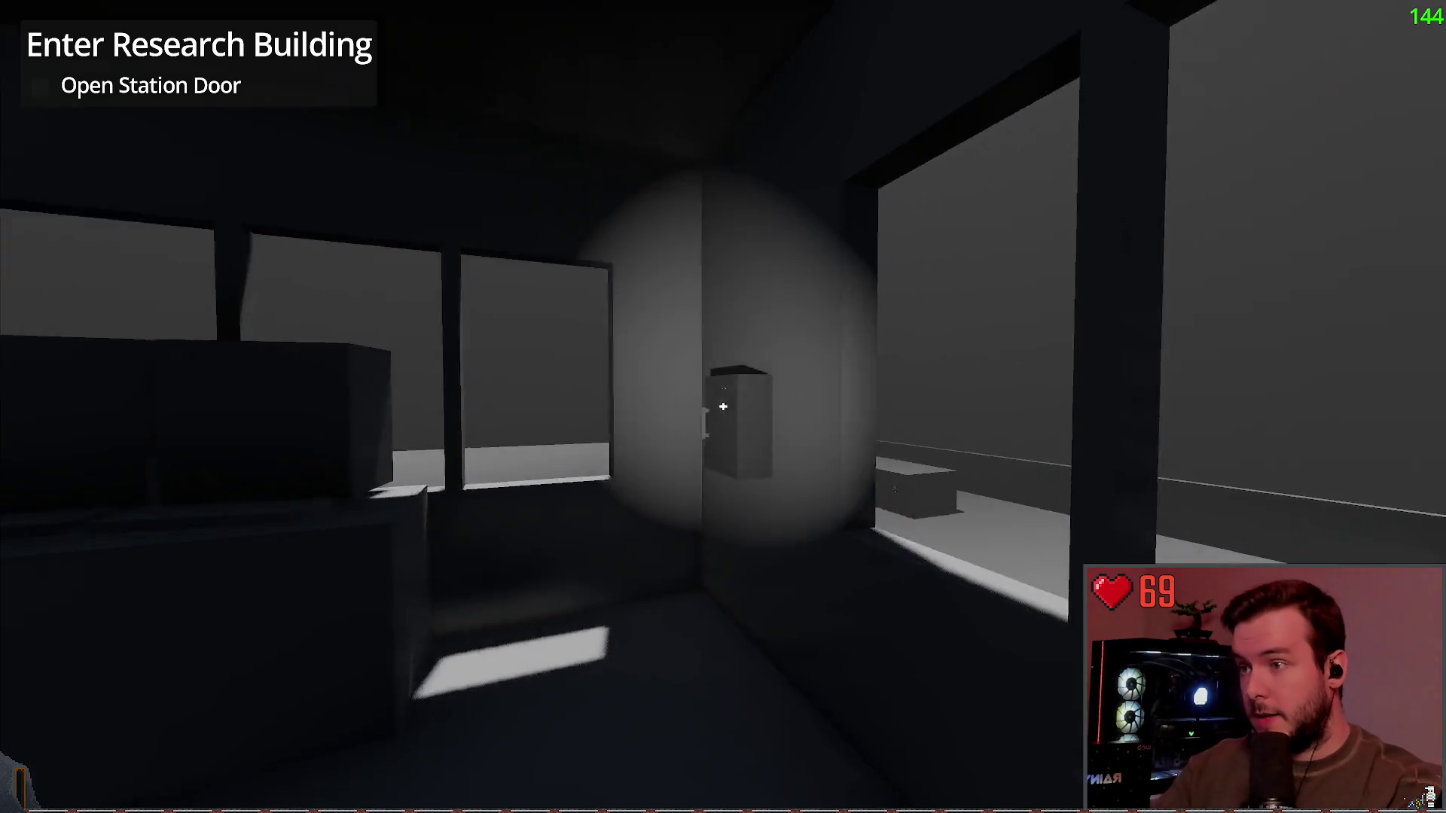
{"action": "key", "text": "w"}
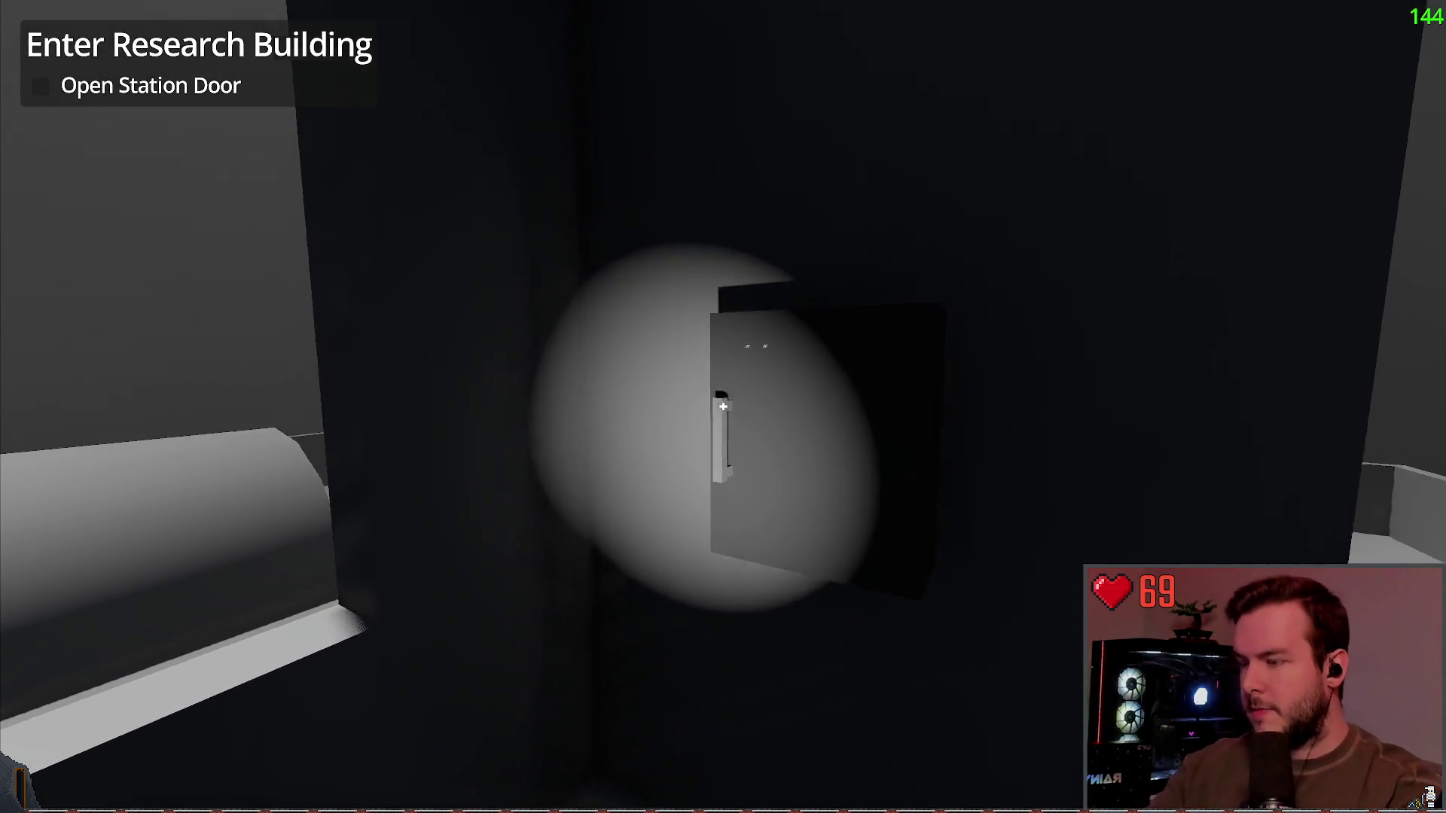
{"action": "key", "text": "e"}
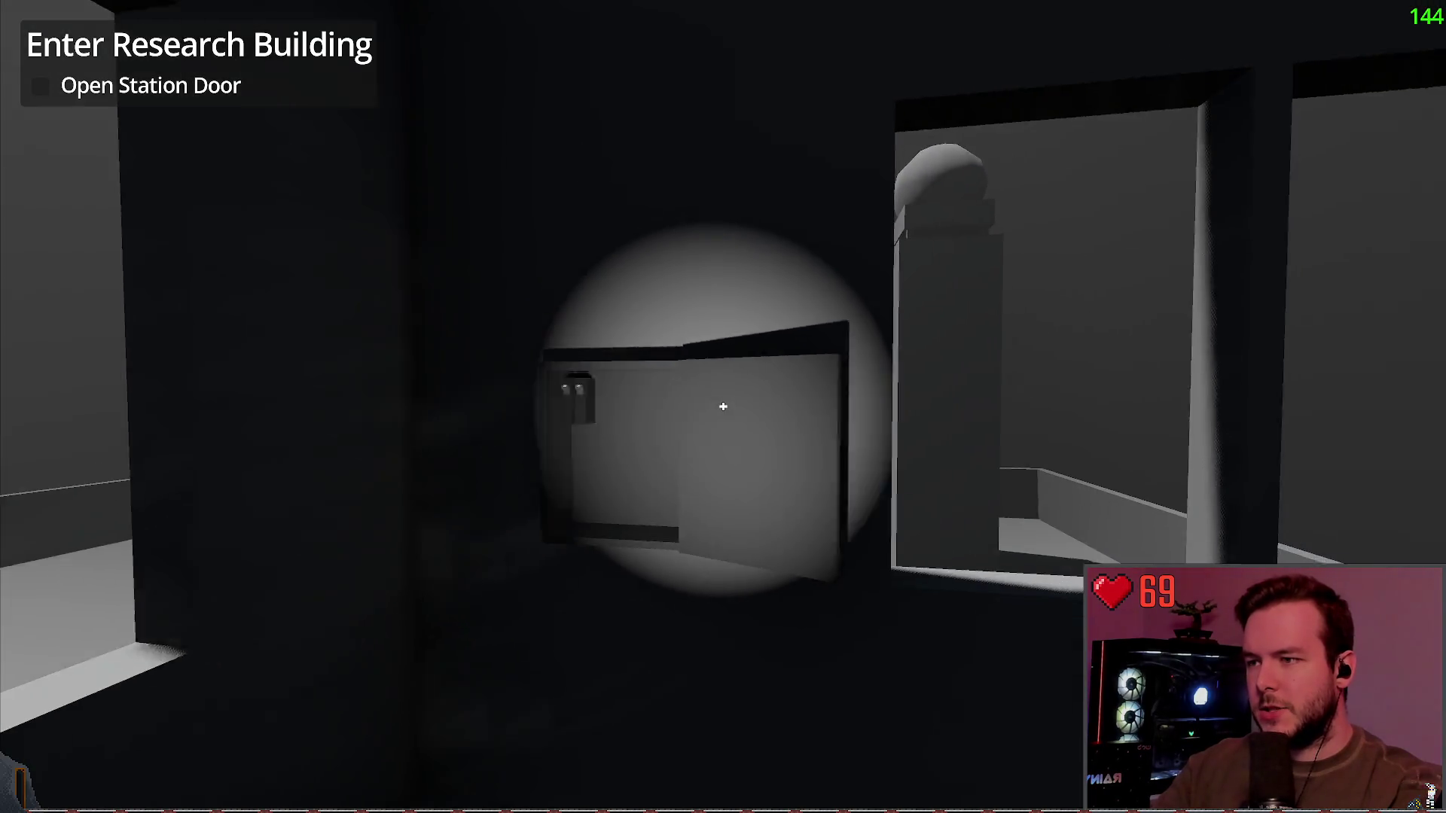
{"action": "key", "text": "w"}
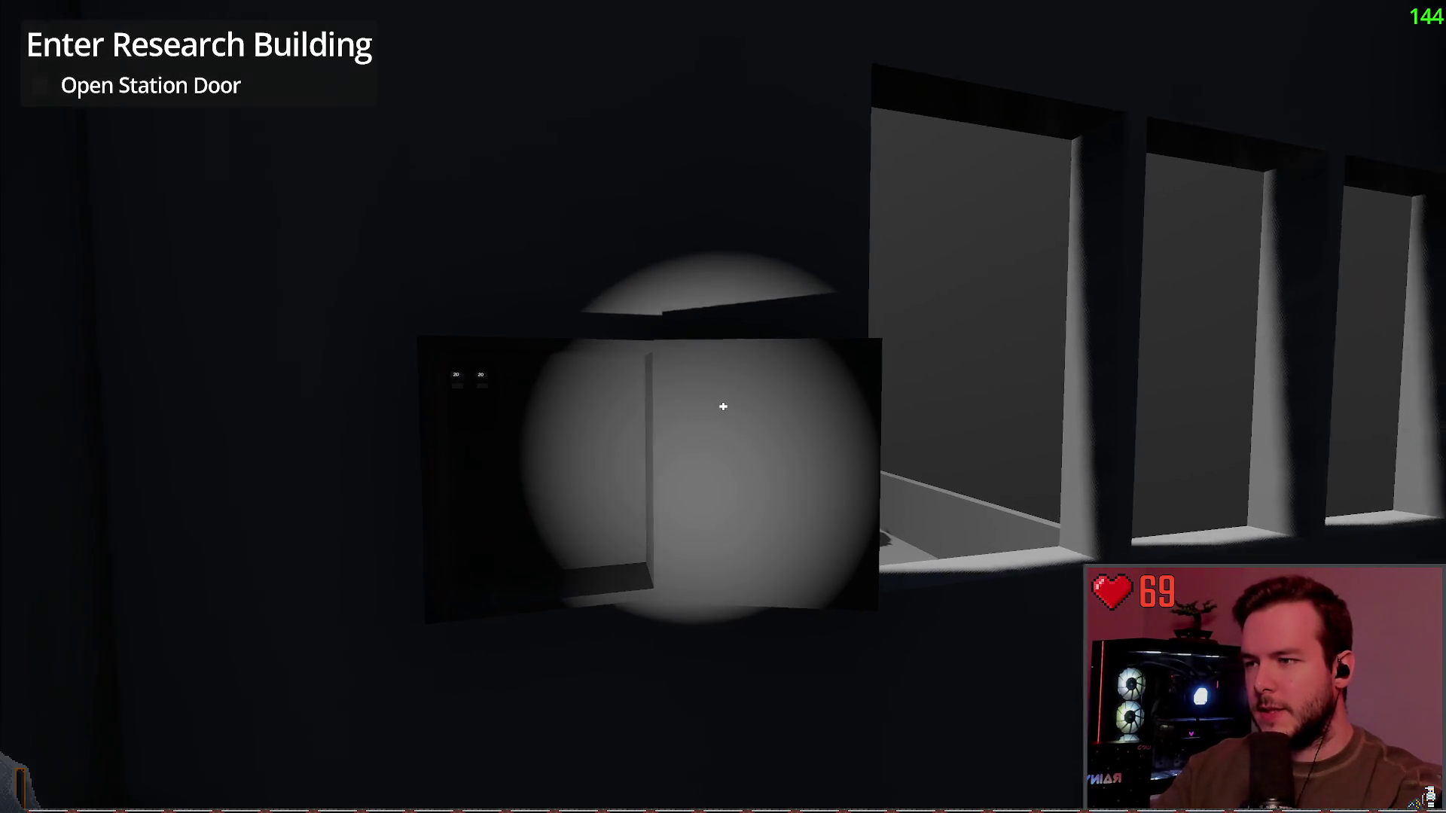
{"action": "key", "text": "Escape"}
{"action": "left_click", "coordinate": [71, 516]}
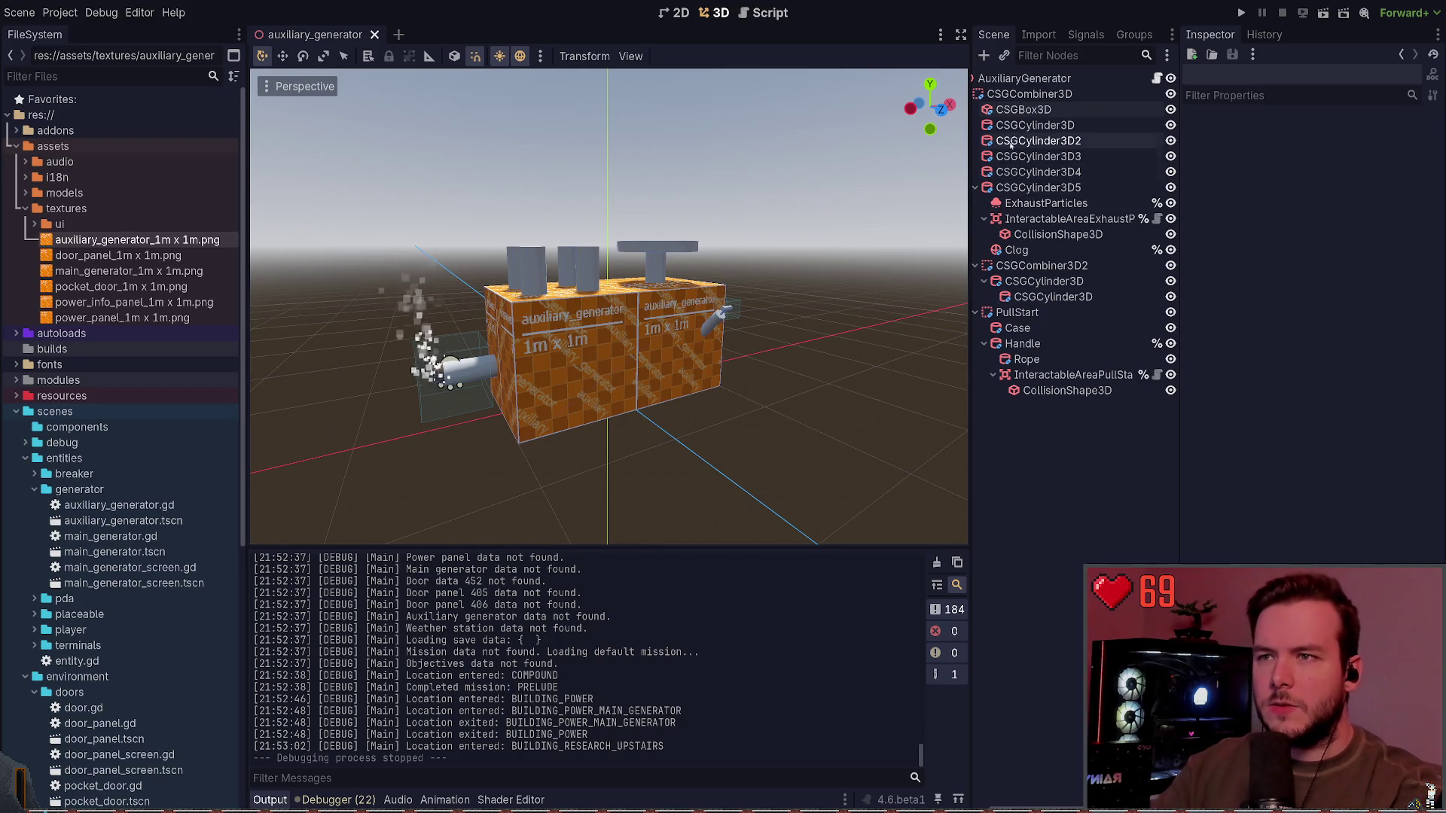
Step: Widen the Scene dock so the AuxiliaryGenerator node names are no longer clipped
{"action": "left_click", "coordinate": [1024, 78]}
{"action": "left_click", "coordinate": [1048, 441]}
{"action": "mouse_move", "coordinate": [974, 388]}
{"action": "left_mouse_down"}
{"action": "mouse_move", "coordinate": [950, 380]}
{"action": "mouse_move", "coordinate": [975, 373]}
{"action": "mouse_move", "coordinate": [917, 372]}
{"action": "mouse_move", "coordinate": [931, 369]}
{"action": "left_mouse_up"}
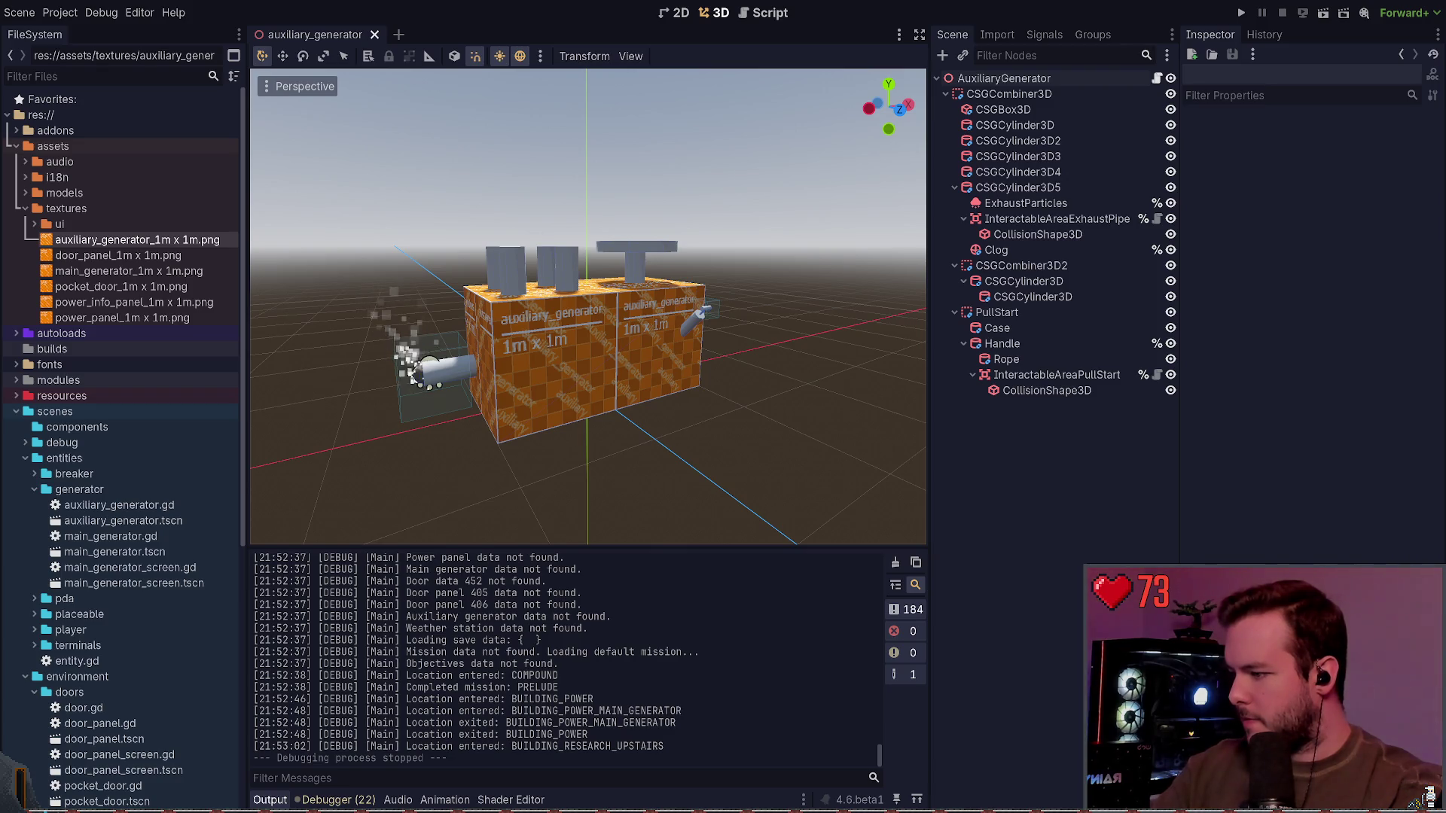
{"action": "key", "text": "super+grave"}
Step: Check git status and stage the changed scenes\entities folder
{"action": "type", "text": "git status"}
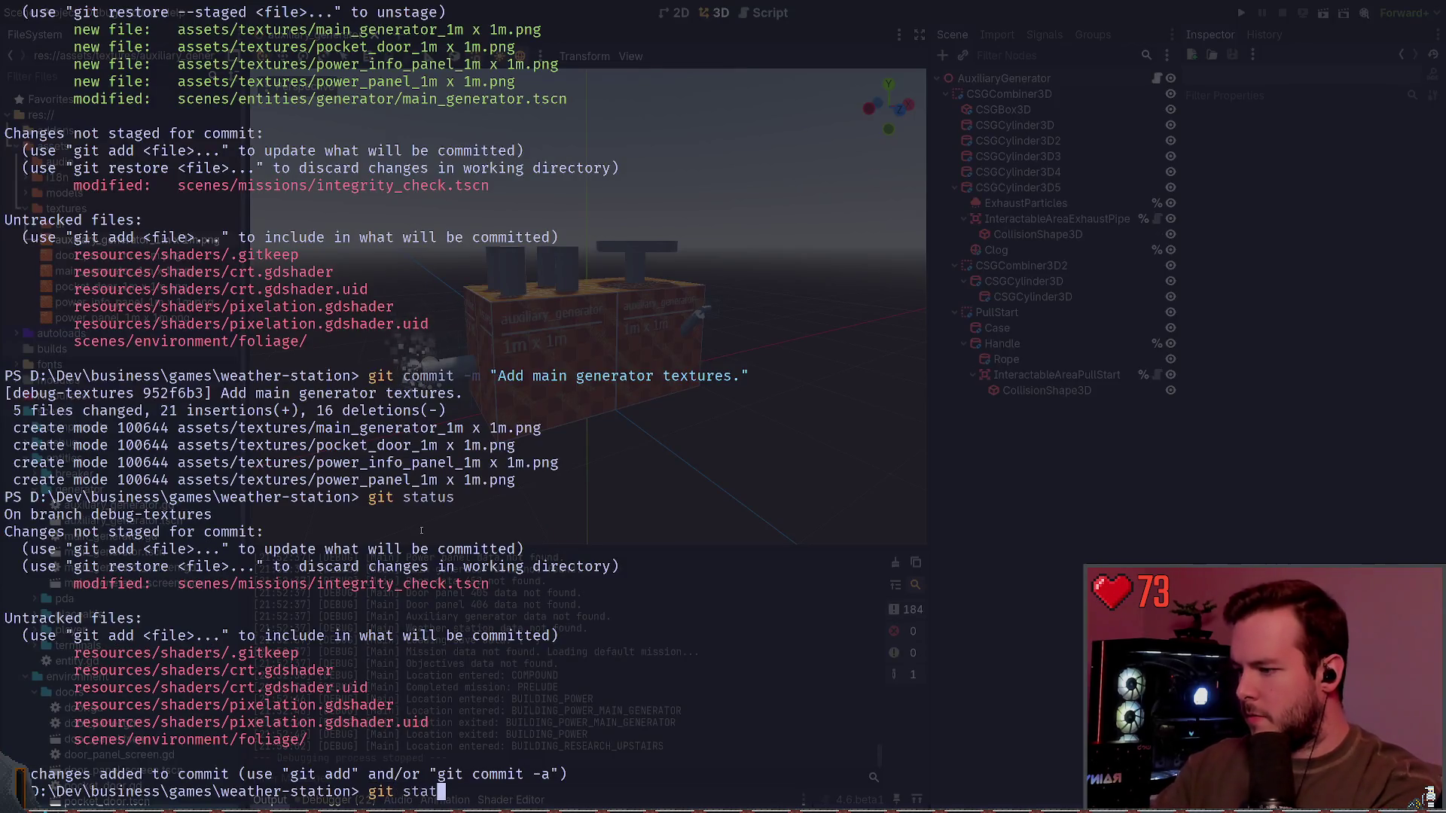
{"action": "key", "text": "Return"}
{"action": "type", "text": "git add .\\scenes\\entities\\"}
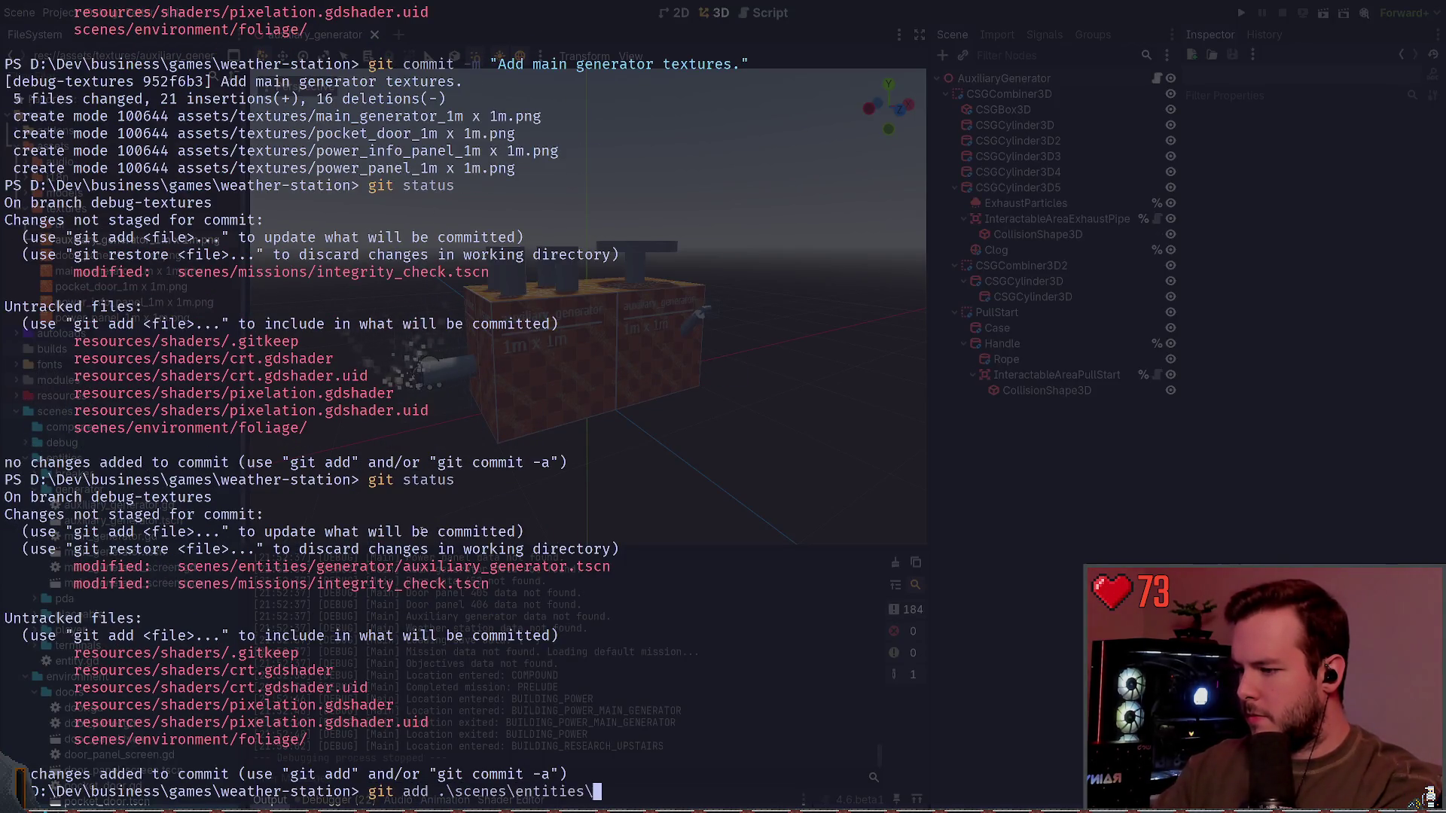
{"action": "key", "text": "Return"}
{"action": "type", "text": "git status"}
{"action": "key", "text": "Return"}
Step: Try staging the auxiliary_generator_1m x 1m.png texture from assets\textures
{"action": "type", "text": "git"}
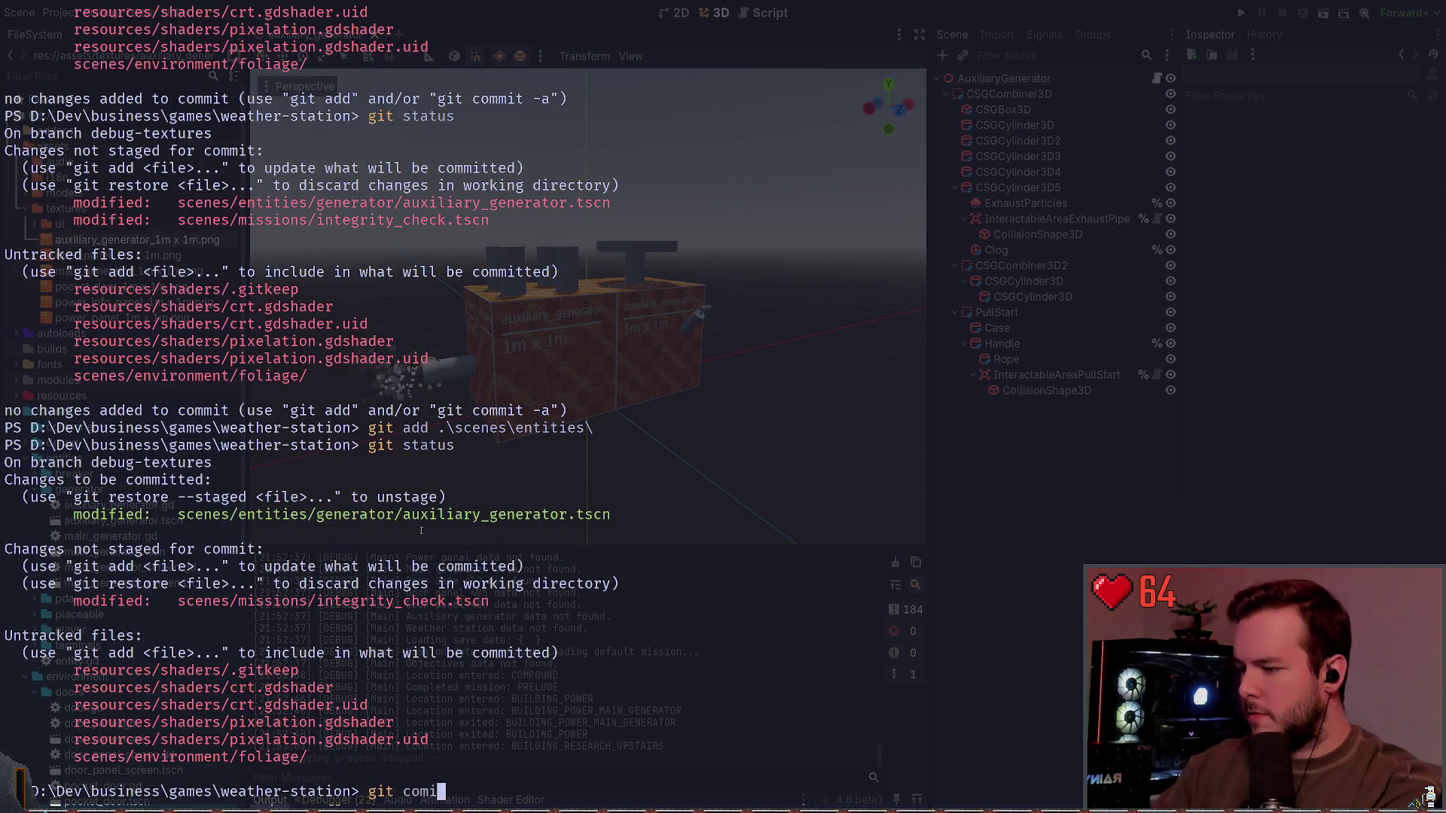
{"action": "key", "text": "ctrl+c"}
{"action": "type", "text": "git add status"}
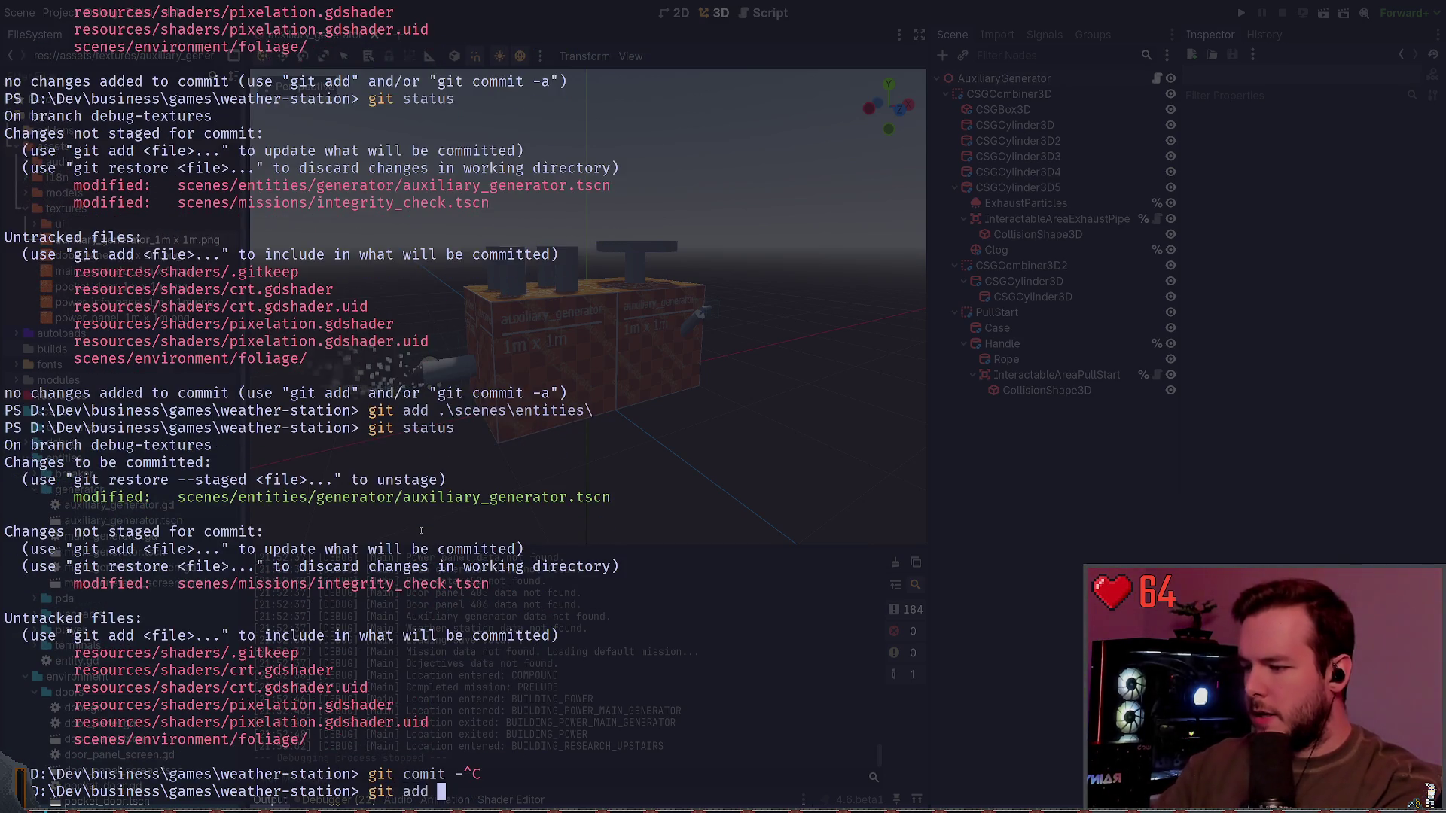
{"action": "key", "text": "BackSpace"}
{"action": "key", "text": "BackSpace"}
{"action": "key", "text": "BackSpace"}
{"action": "type", "text": ".\\assets\\textures\\ui"}
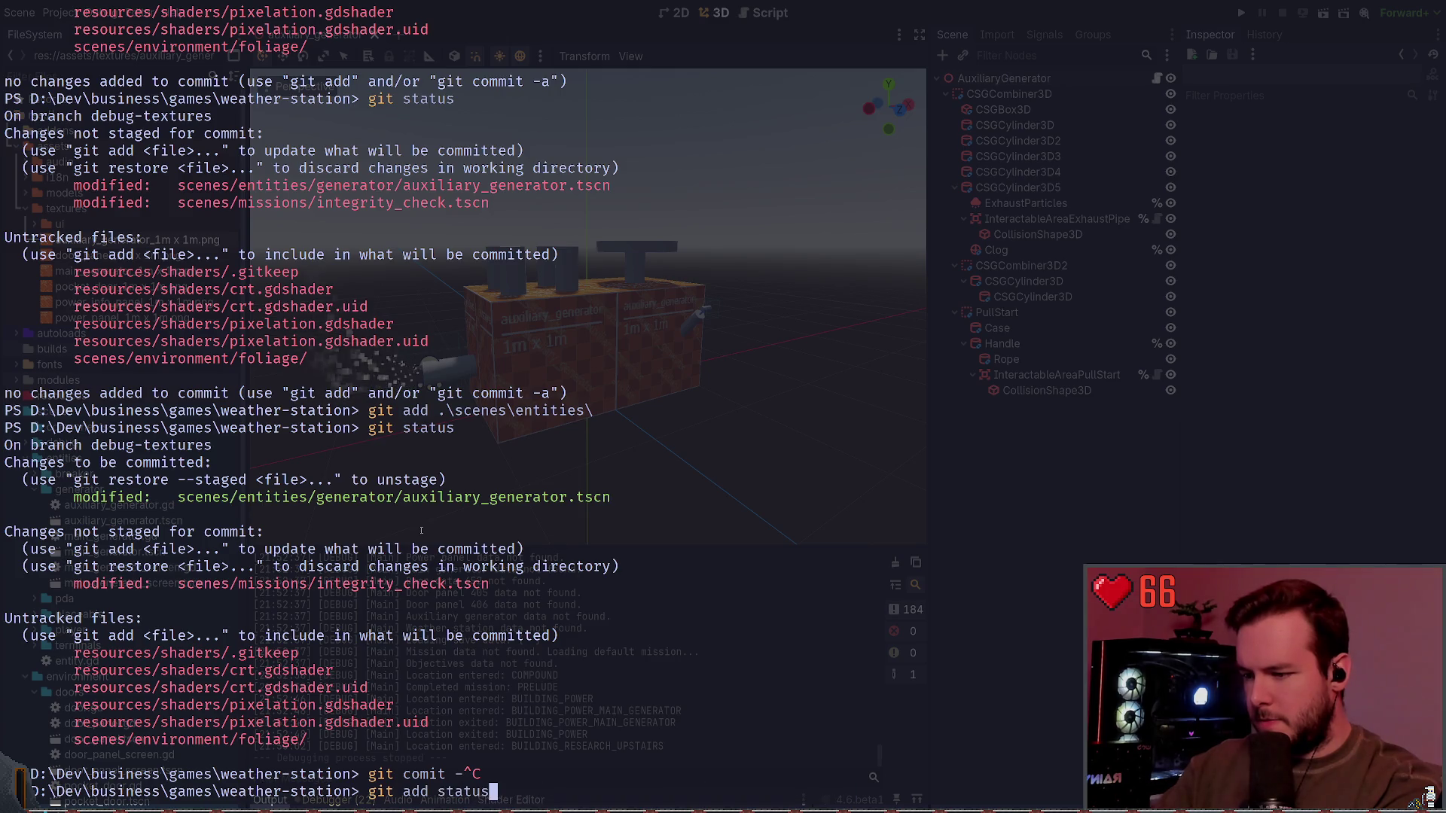
{"action": "key", "text": "BackSpace"}
{"action": "key", "text": "BackSpace"}
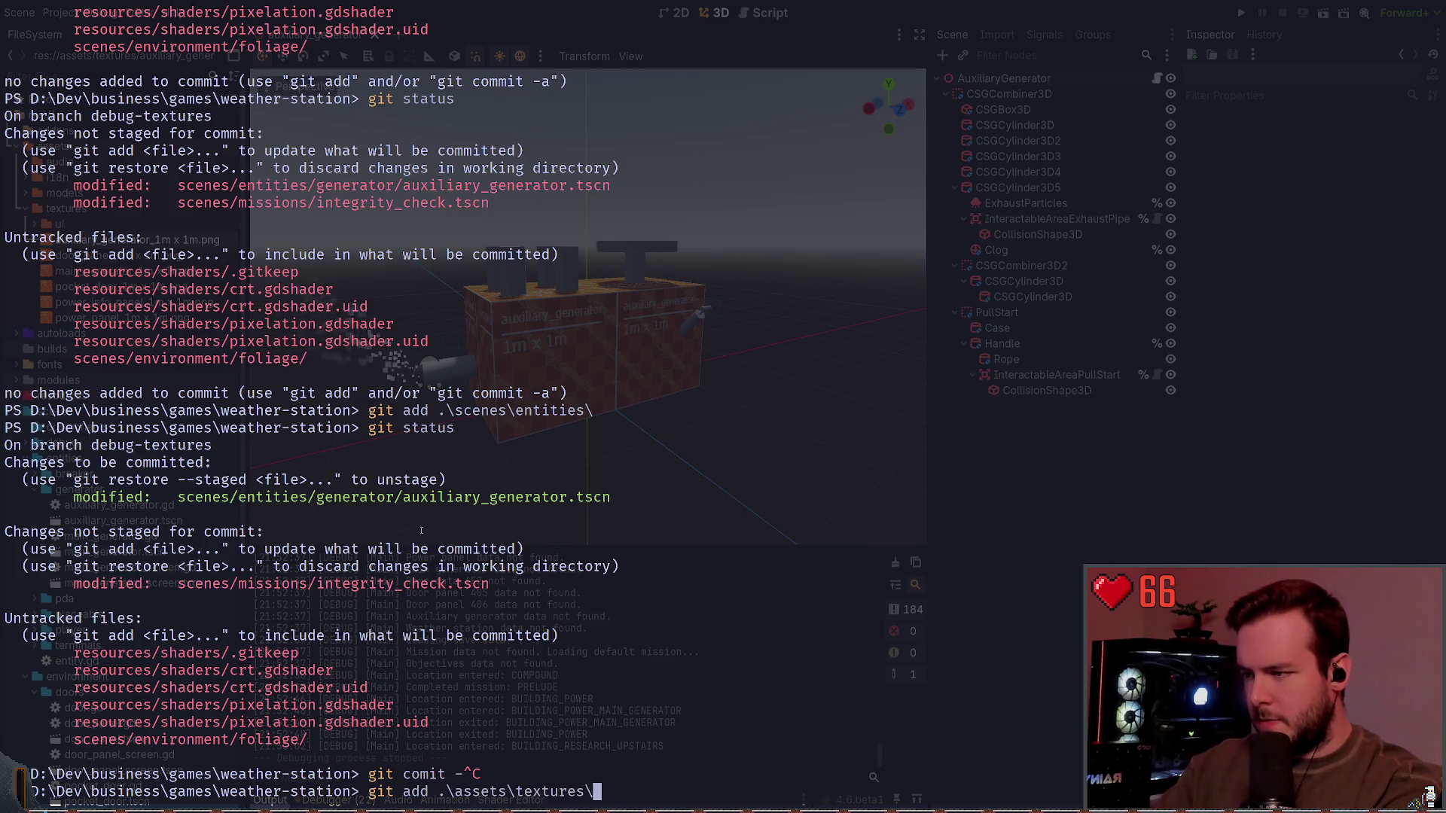
{"action": "type", "text": "au"}
{"action": "key", "text": "Tab"}
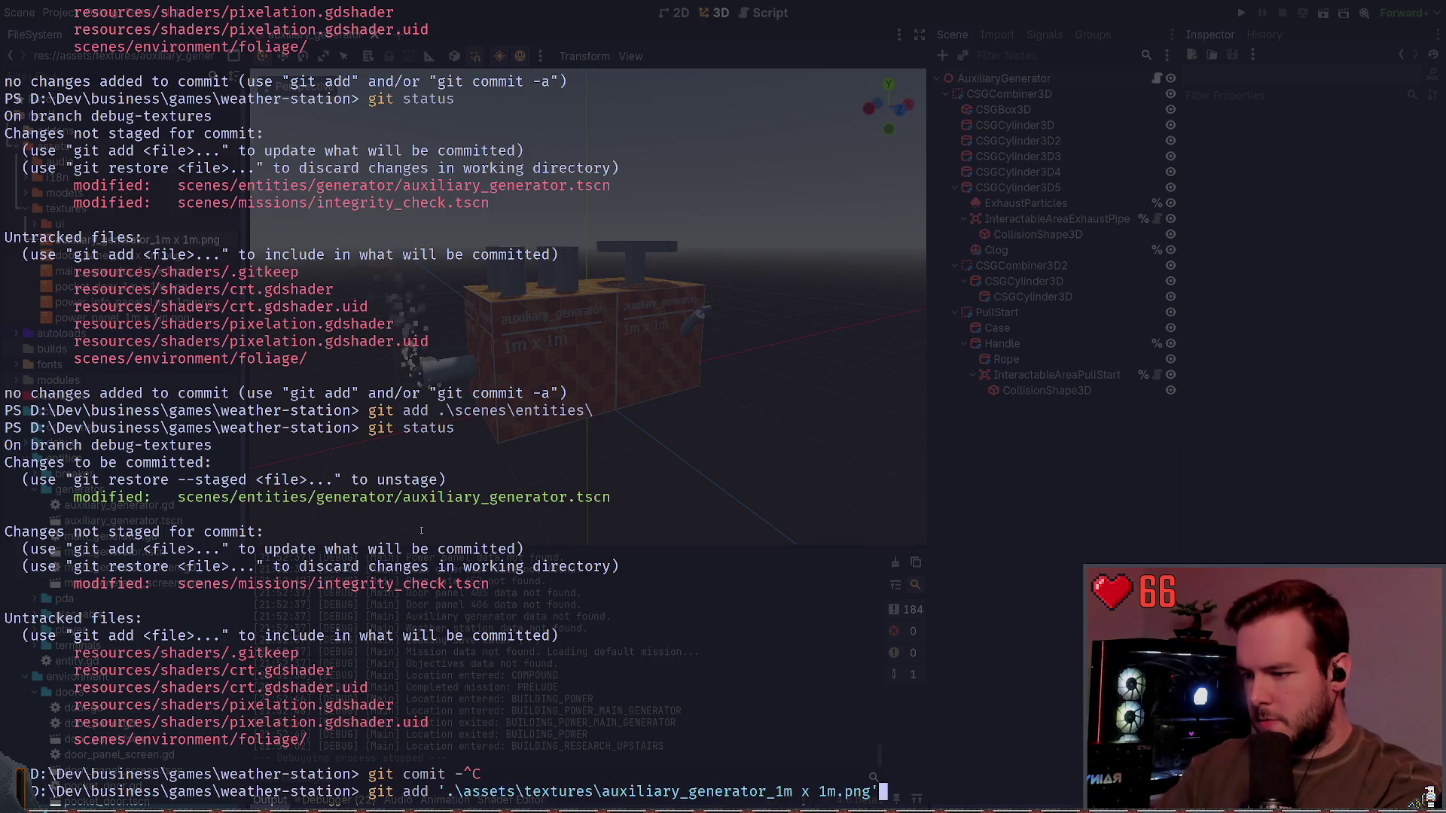
{"action": "key", "text": "Return"}
Step: Force-stage the ignored texture with git add -f '.\assets\textures\auxiliary_generator_1m x 1m.png'
{"action": "type", "text": "git status"}
{"action": "key", "text": "ctrl+c"}
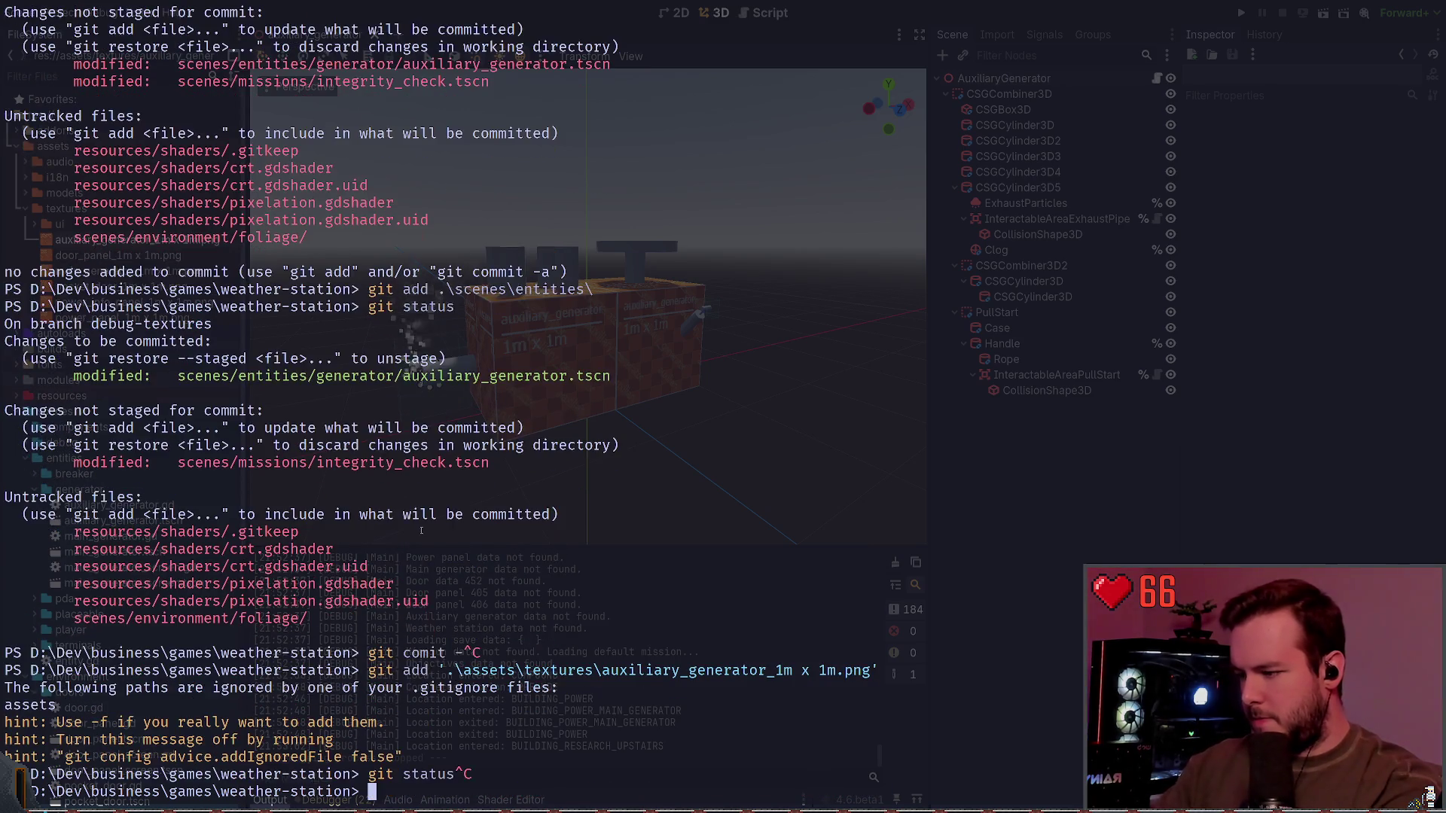
{"action": "type", "text": "git d"}
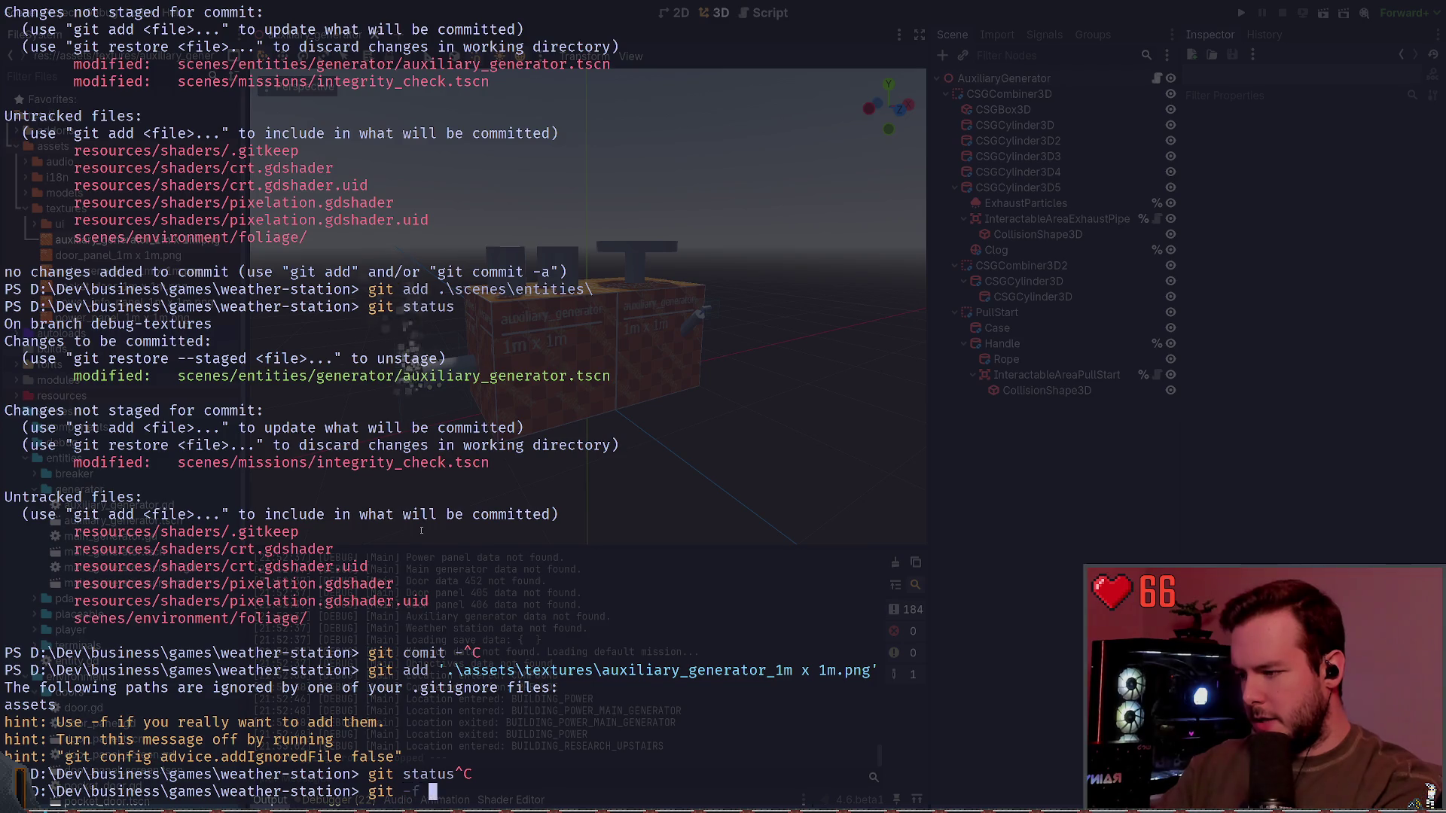
{"action": "key", "text": "BackSpace"}
{"action": "type", "text": "add -f status"}
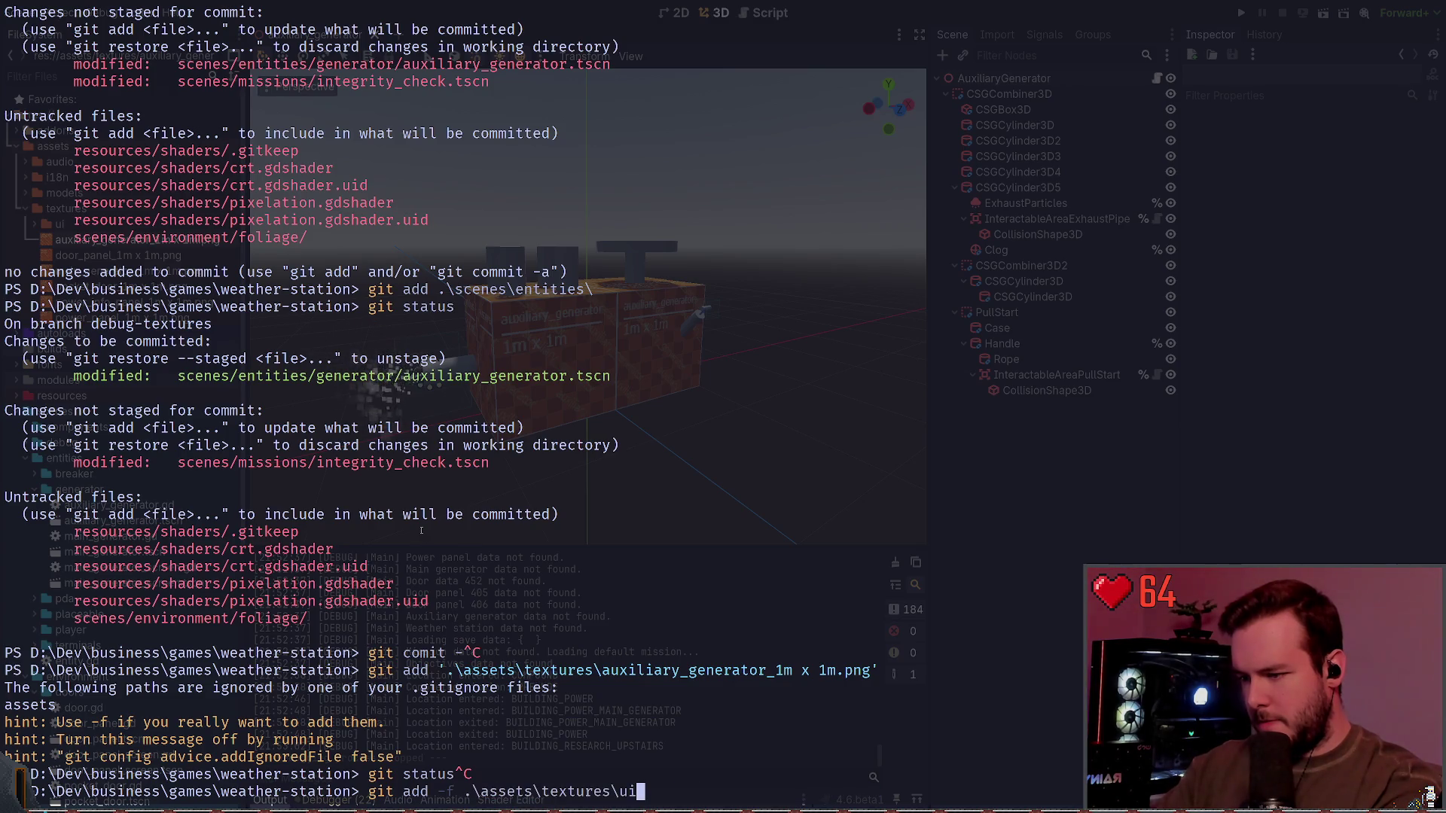
{"action": "key", "text": "BackSpace"}
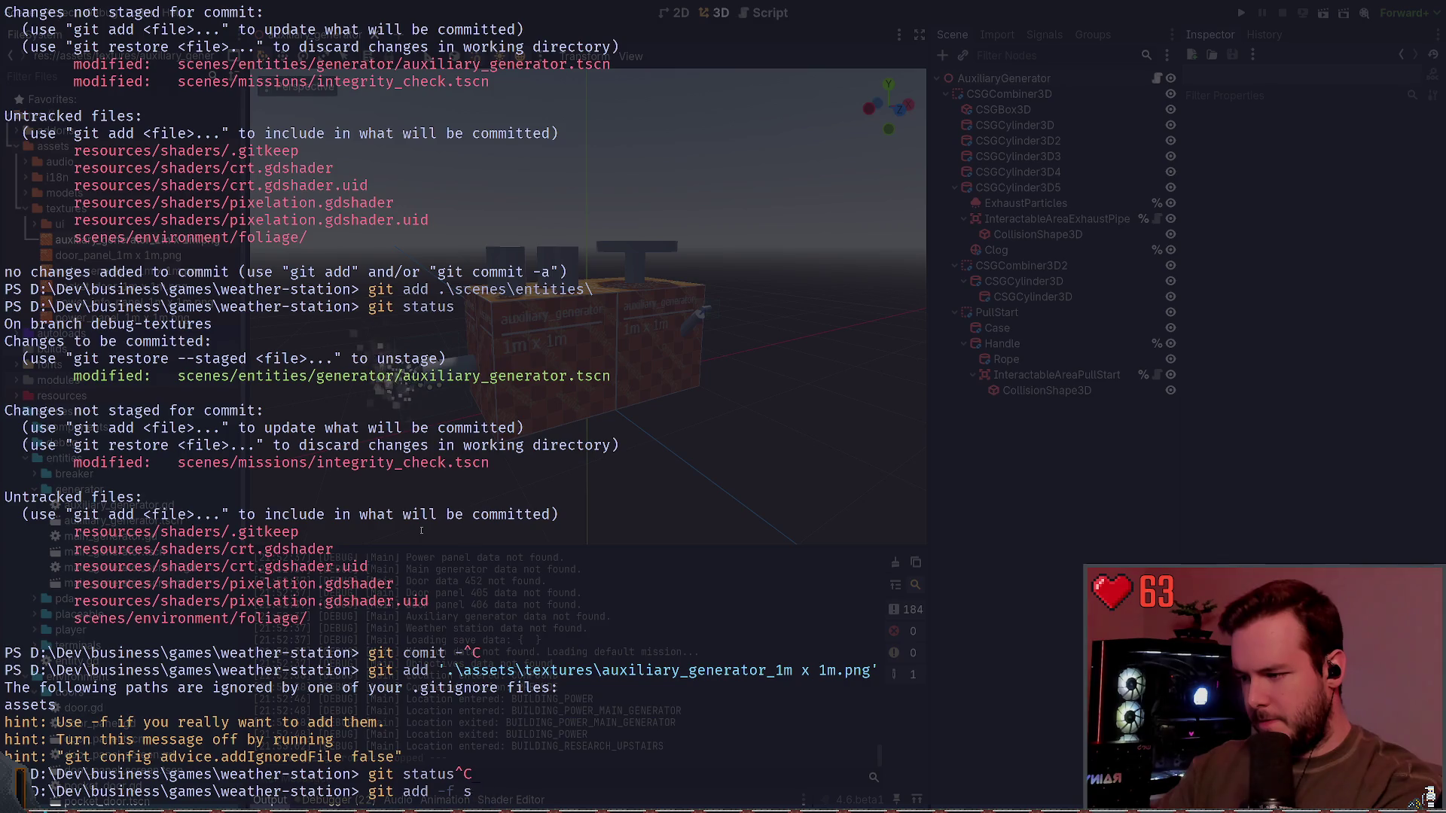
{"action": "type", "text": "'.\\assets\\textures\\auxiliary_generator_1m x 1m.png'"}
{"action": "key", "text": "Return"}
Step: Commit as "Add auxiliary generator textures.", verify with git status, and hide the terminal
{"action": "type", "text": "git status"}
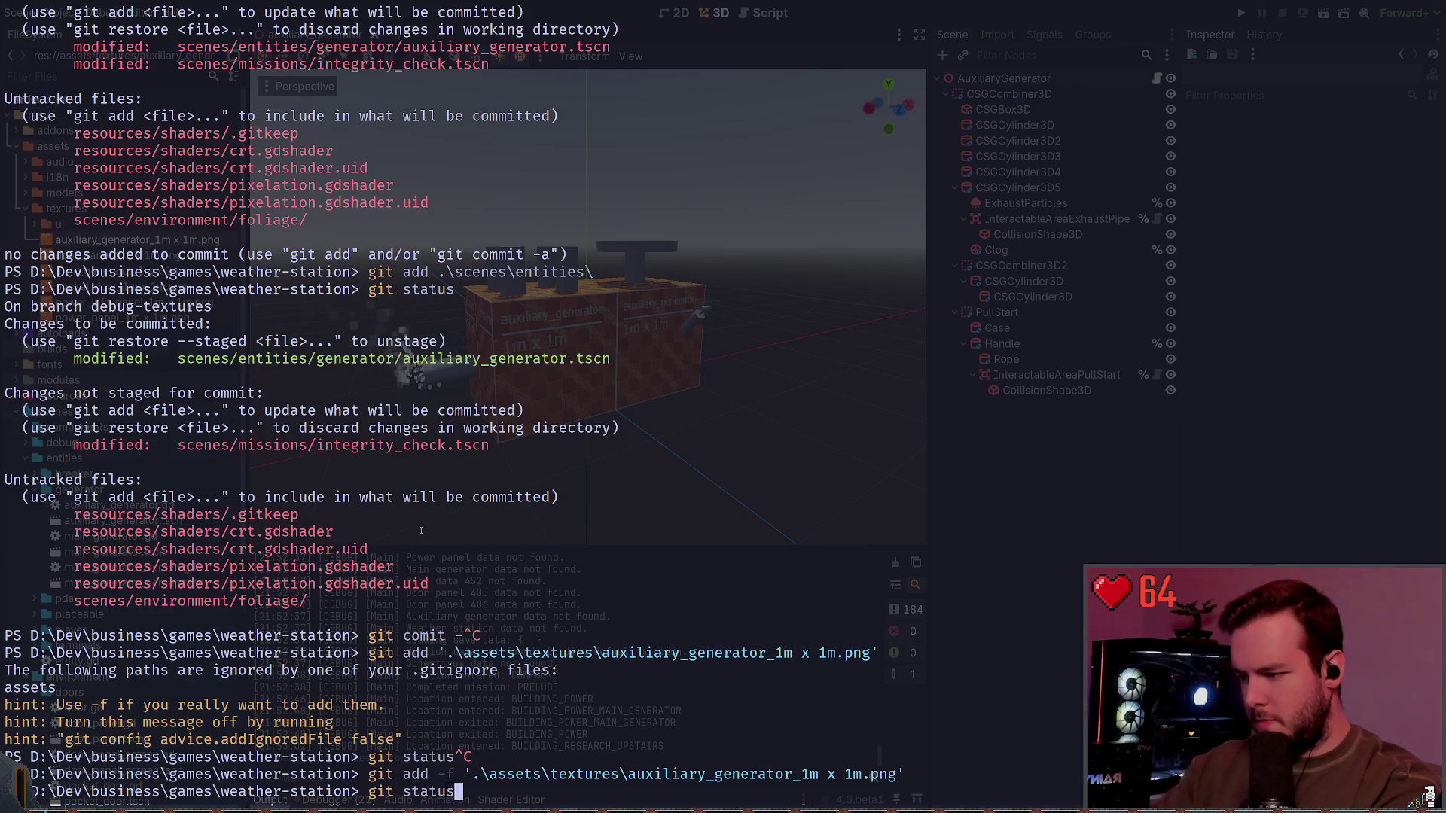
{"action": "key", "text": "Return"}
{"action": "type", "text": "git"}
{"action": "key", "text": "BackSpace"}
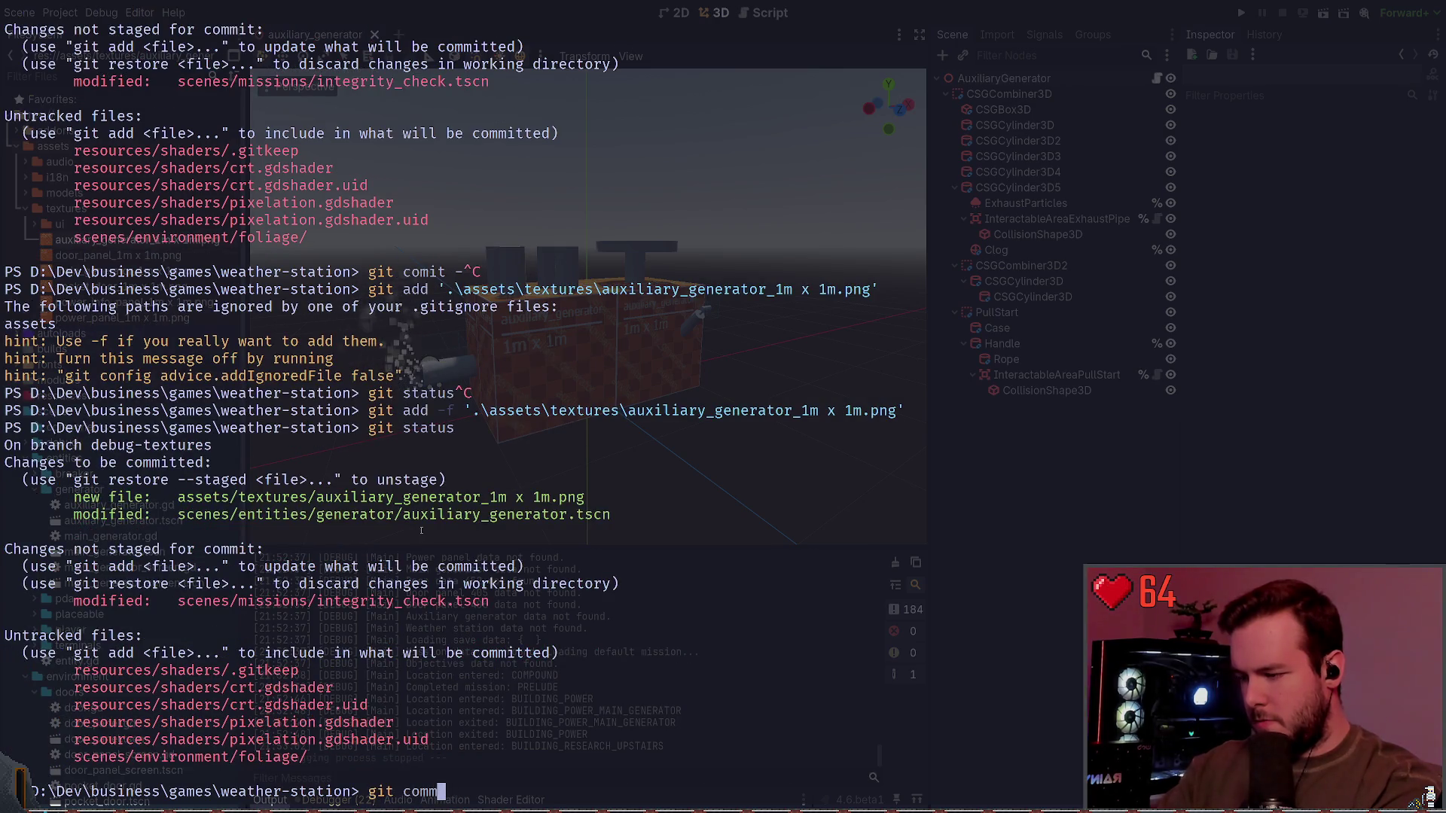
{"action": "type", "text": "it -m \"Add auxiliary genera"}
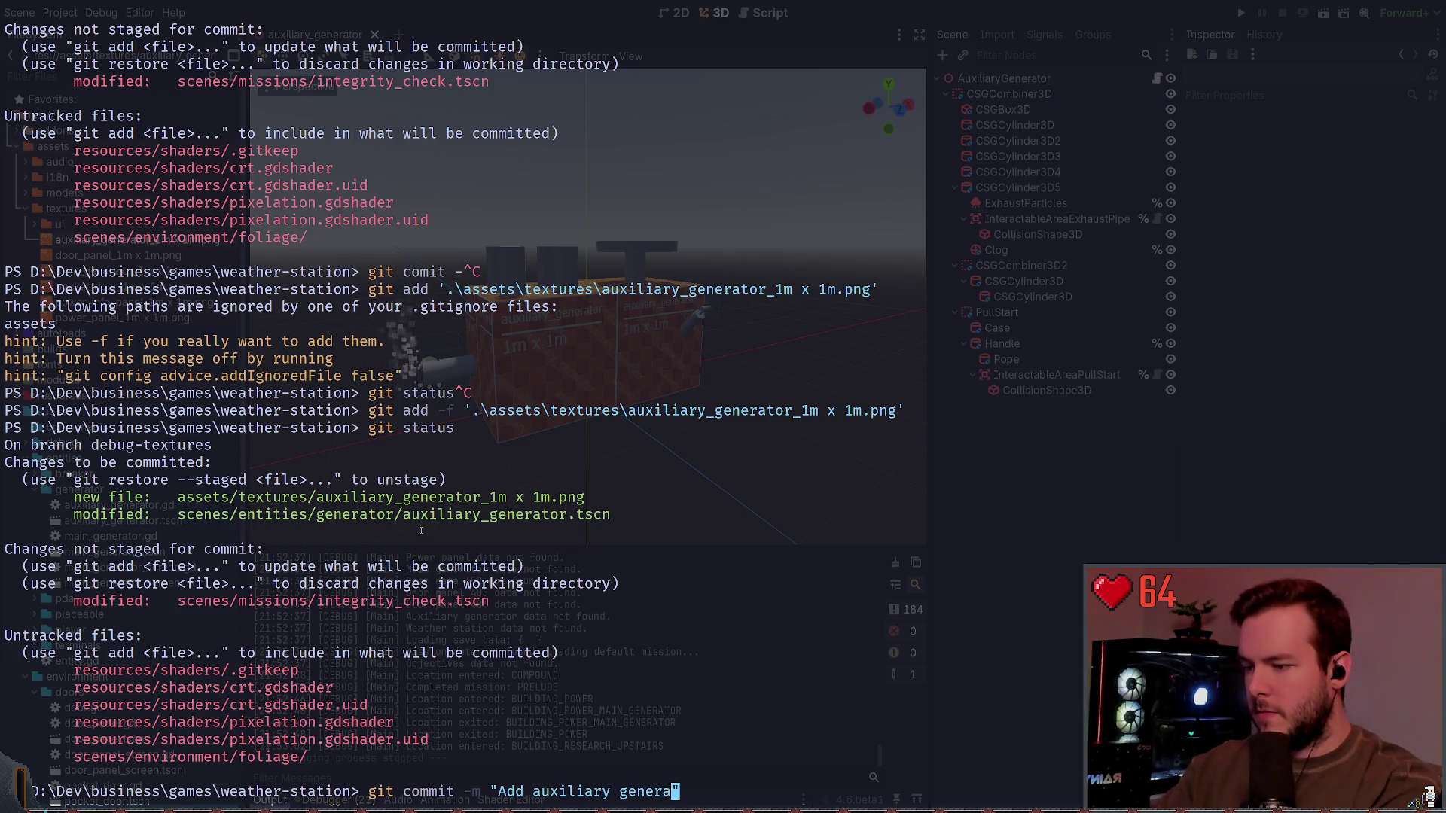
{"action": "type", "text": "textures."}
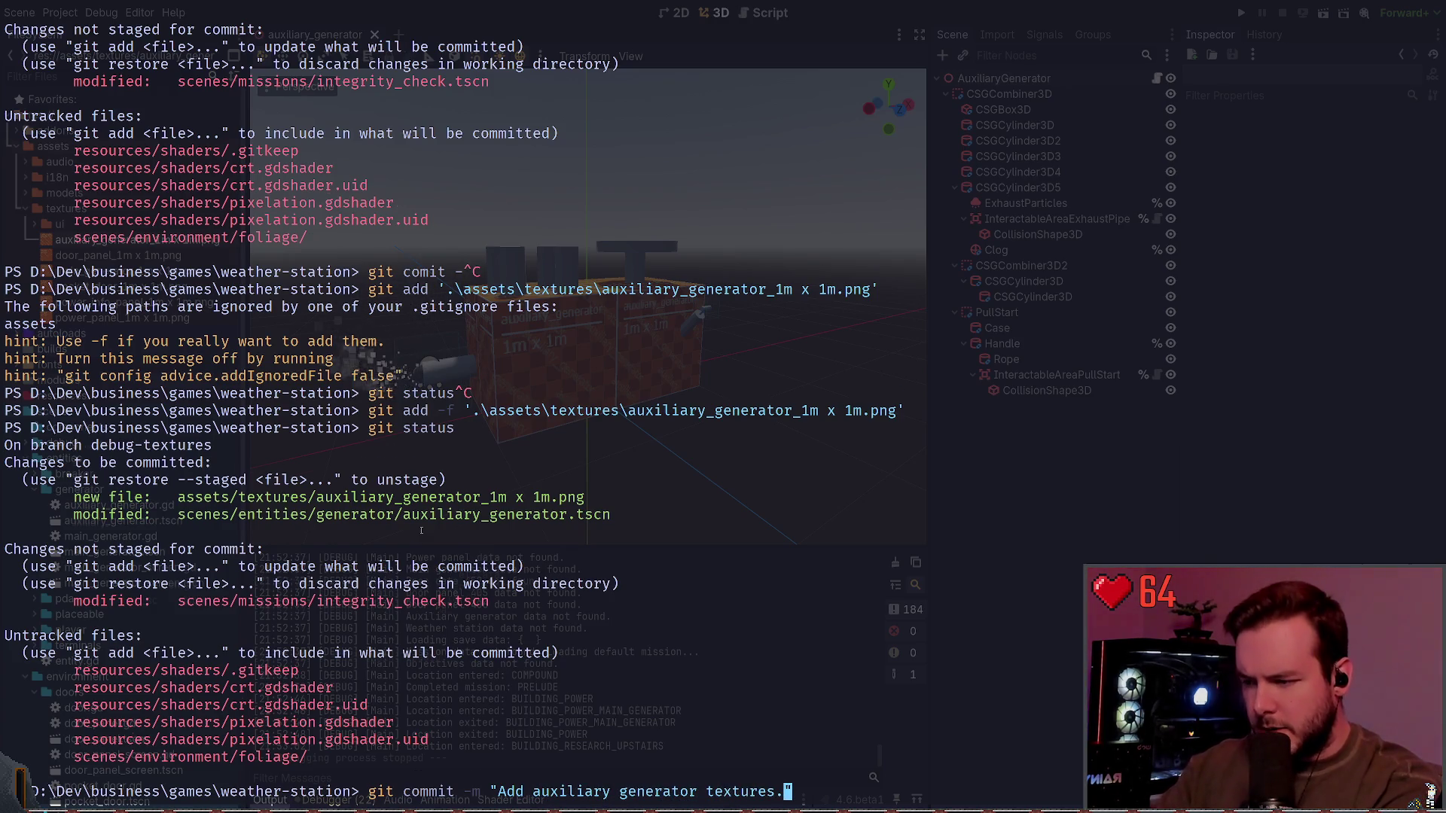
{"action": "type", "text": "\""}
{"action": "key", "text": "Return"}
{"action": "type", "text": "git"}
{"action": "key", "text": "ctrl+c"}
{"action": "type", "text": "gi"}
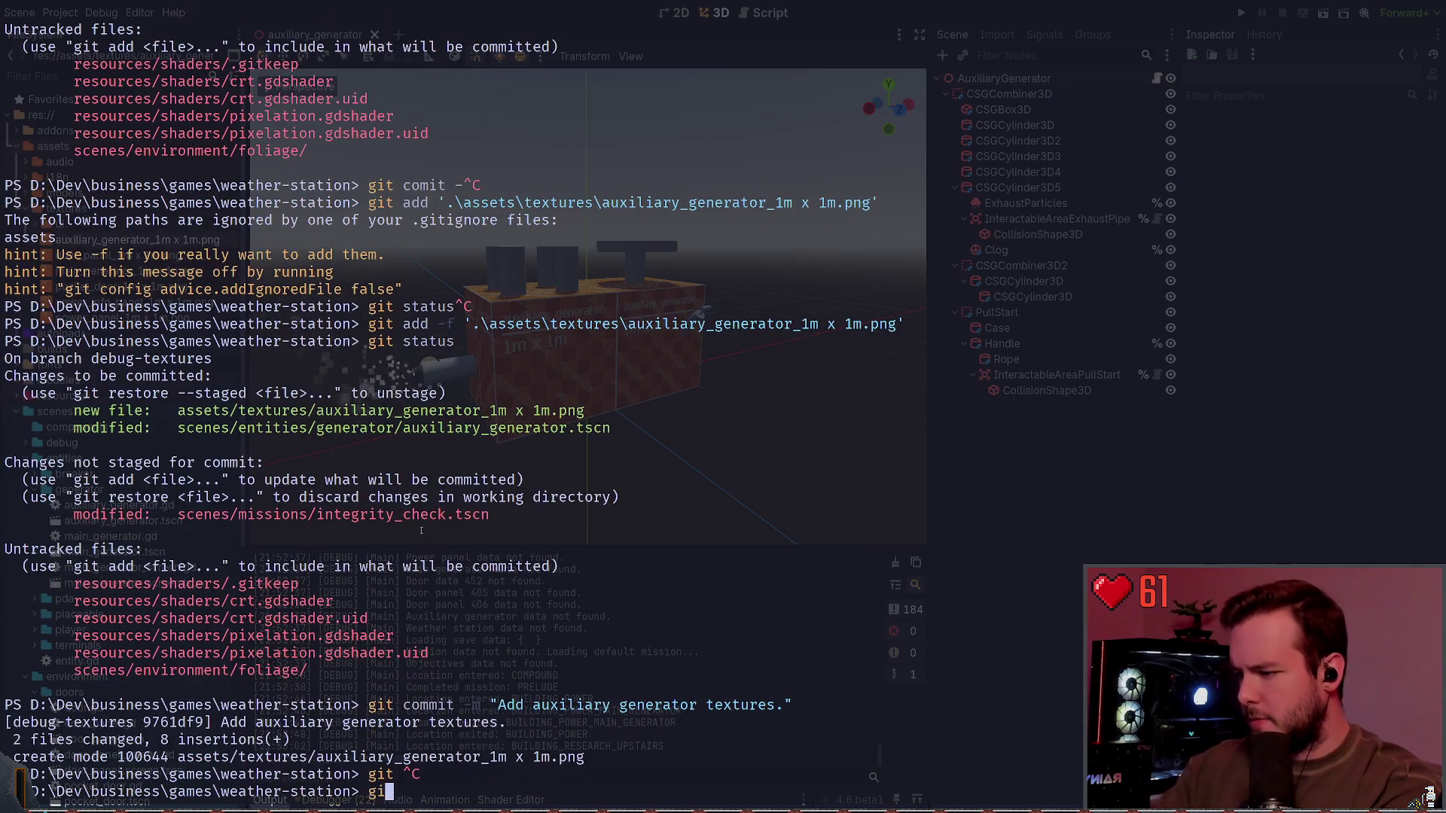
{"action": "type", "text": "us"}
{"action": "key", "text": "Return"}
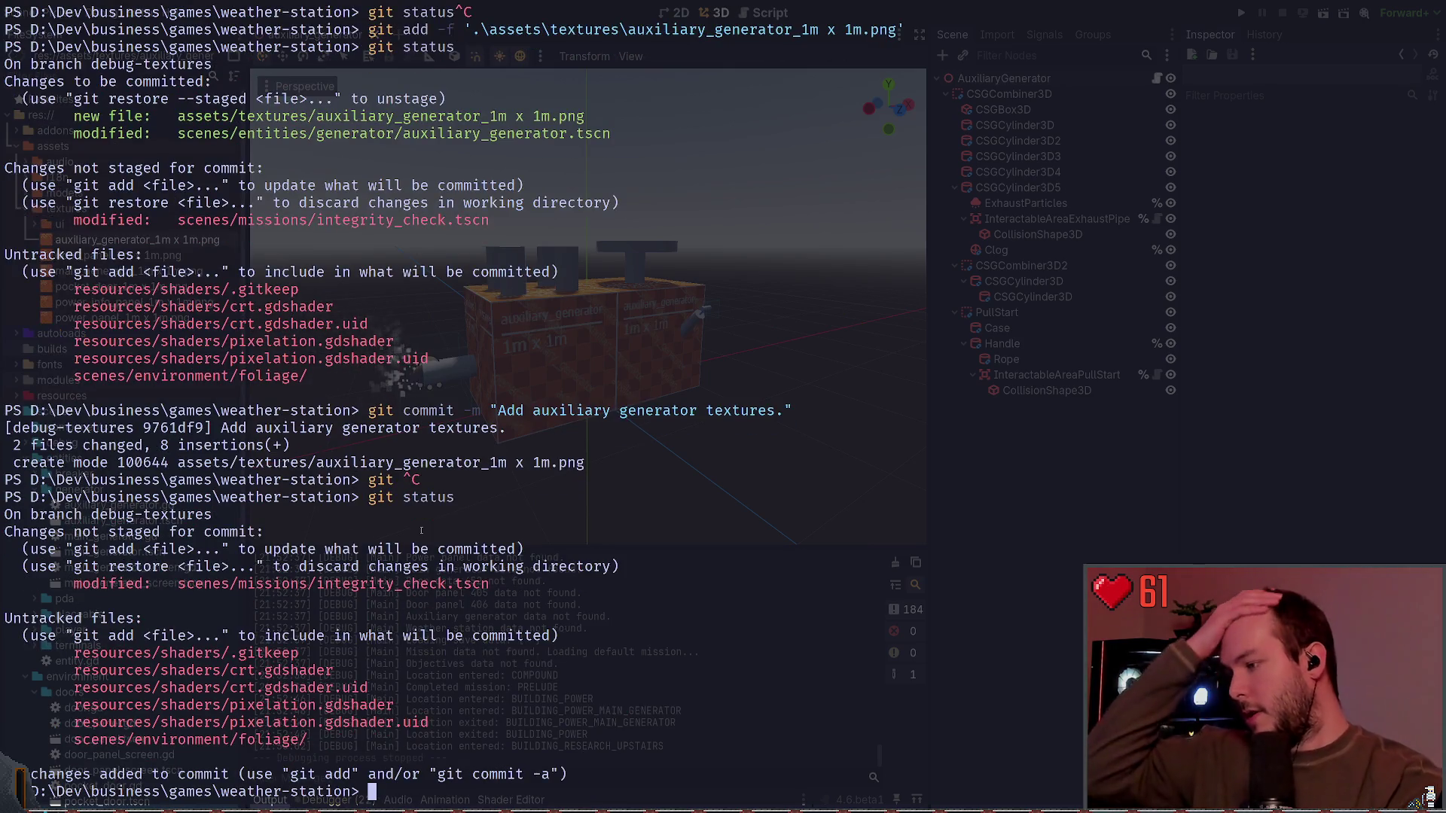
{"action": "key", "text": "super+grave"}
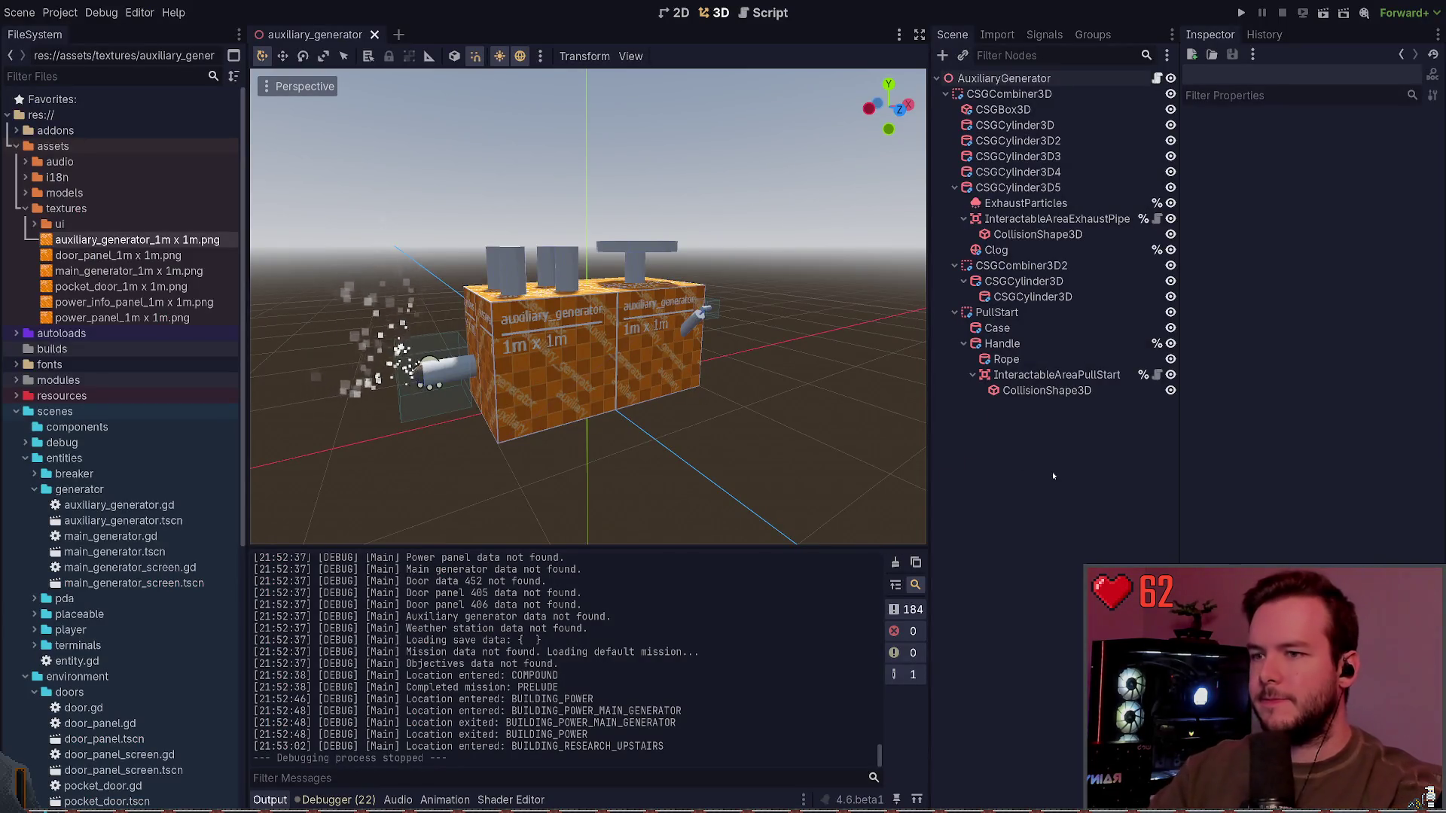
Step: Save auxiliary_generator.tscn and collapse the textures, entities, doors and power_panel FileSystem folders
{"action": "key", "text": "ctrl+s"}
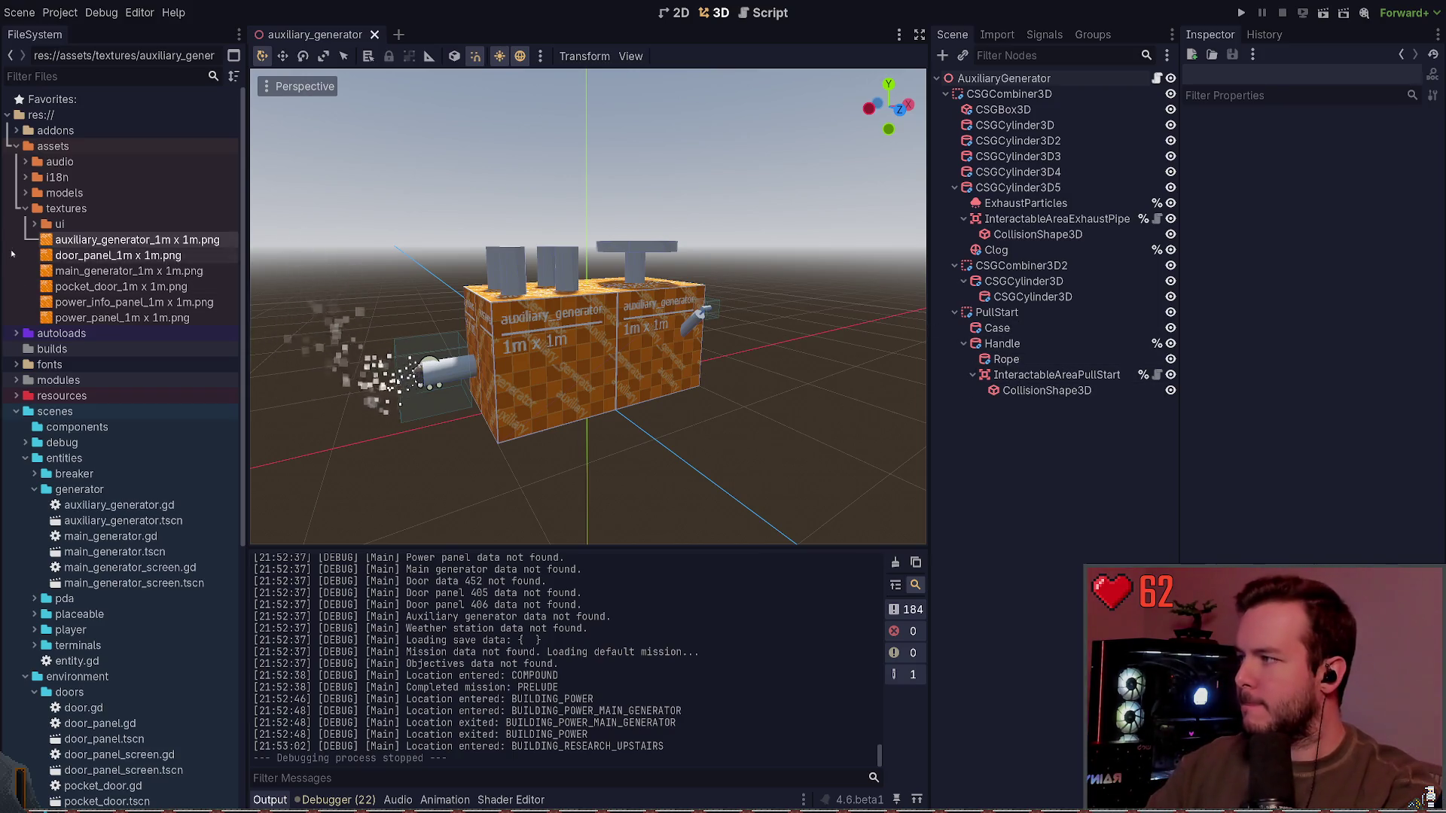
{"action": "left_click", "coordinate": [25, 208]}
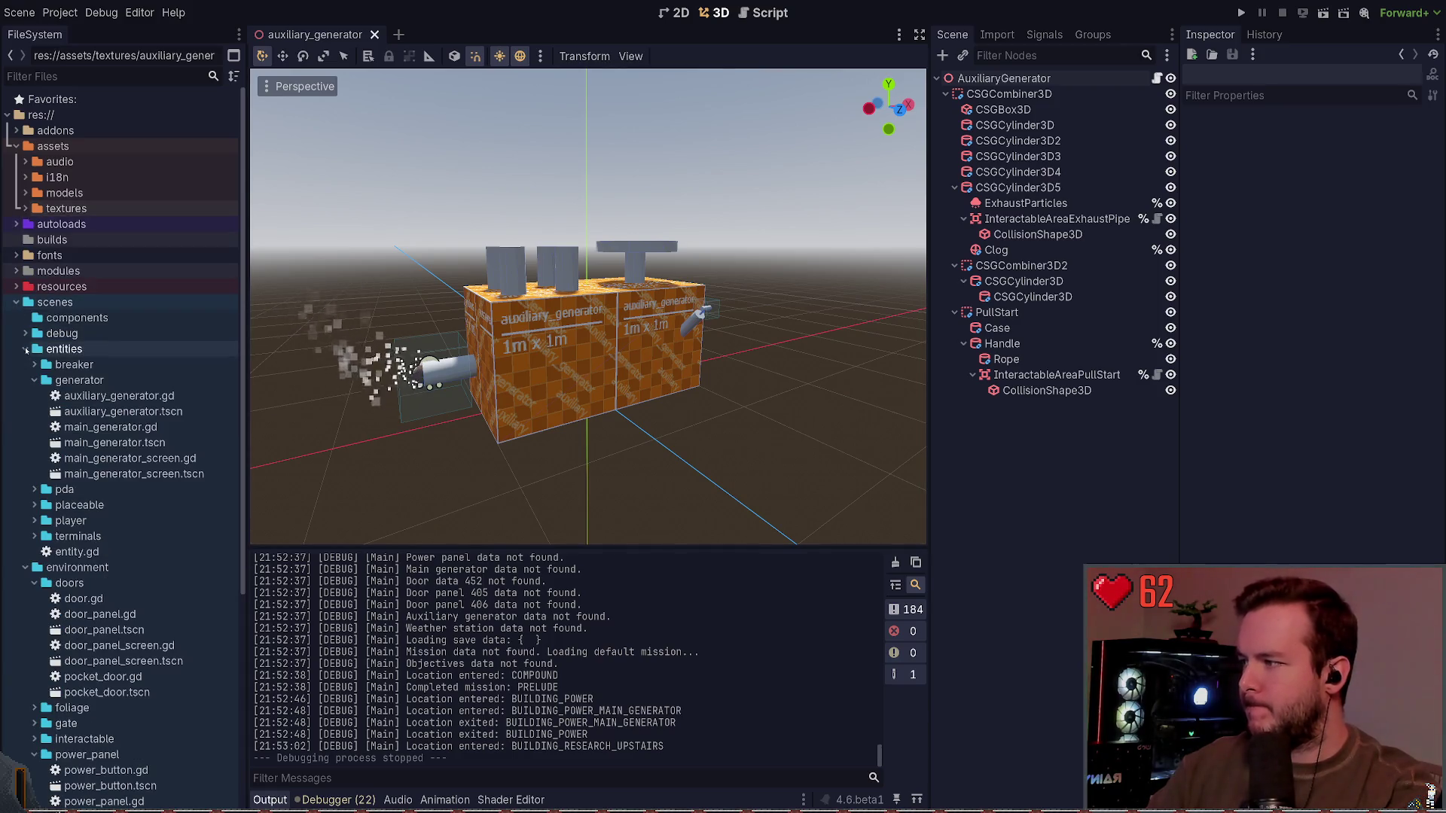
{"action": "left_click", "coordinate": [25, 350]}
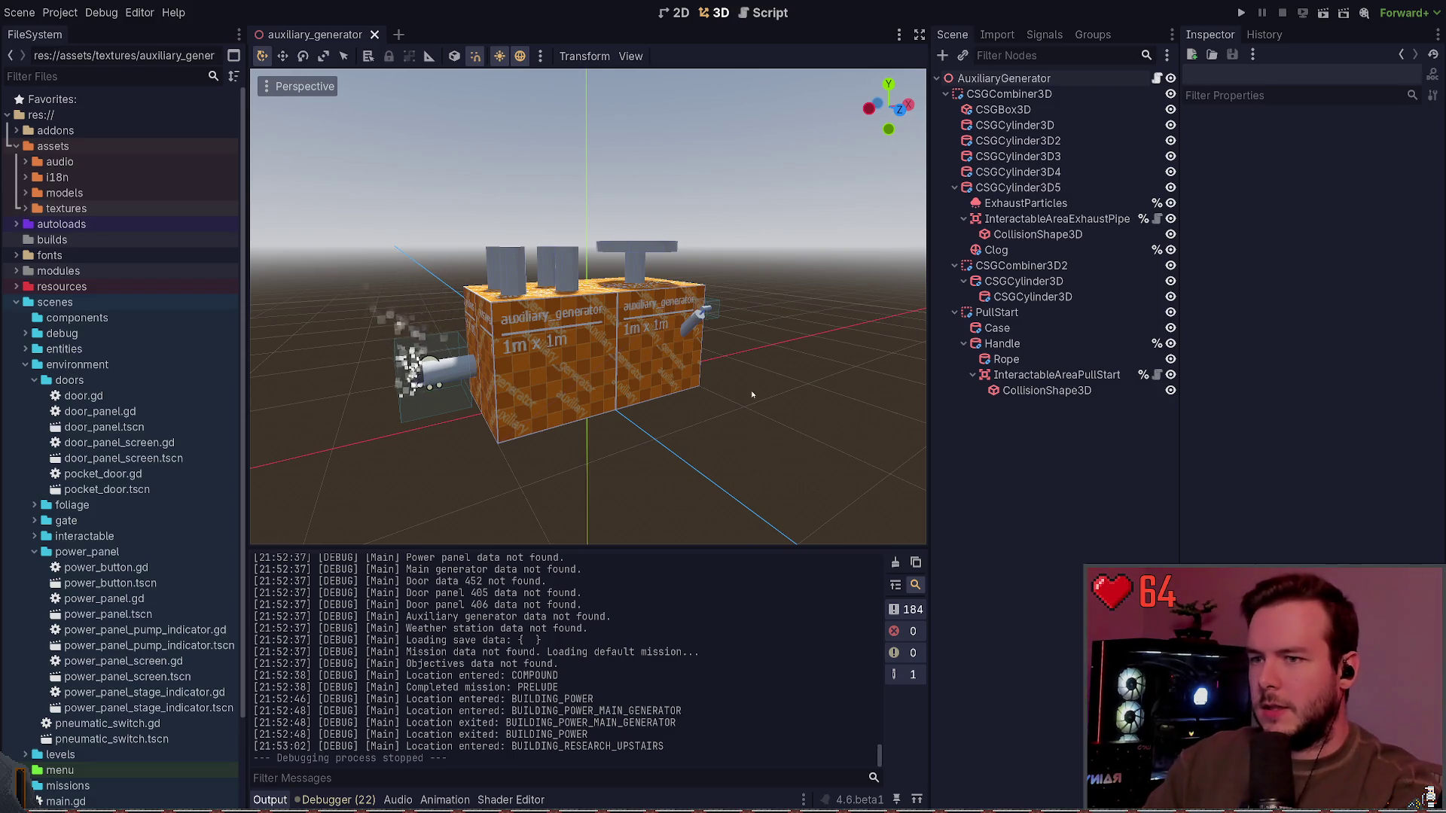
{"action": "left_click", "coordinate": [37, 382]}
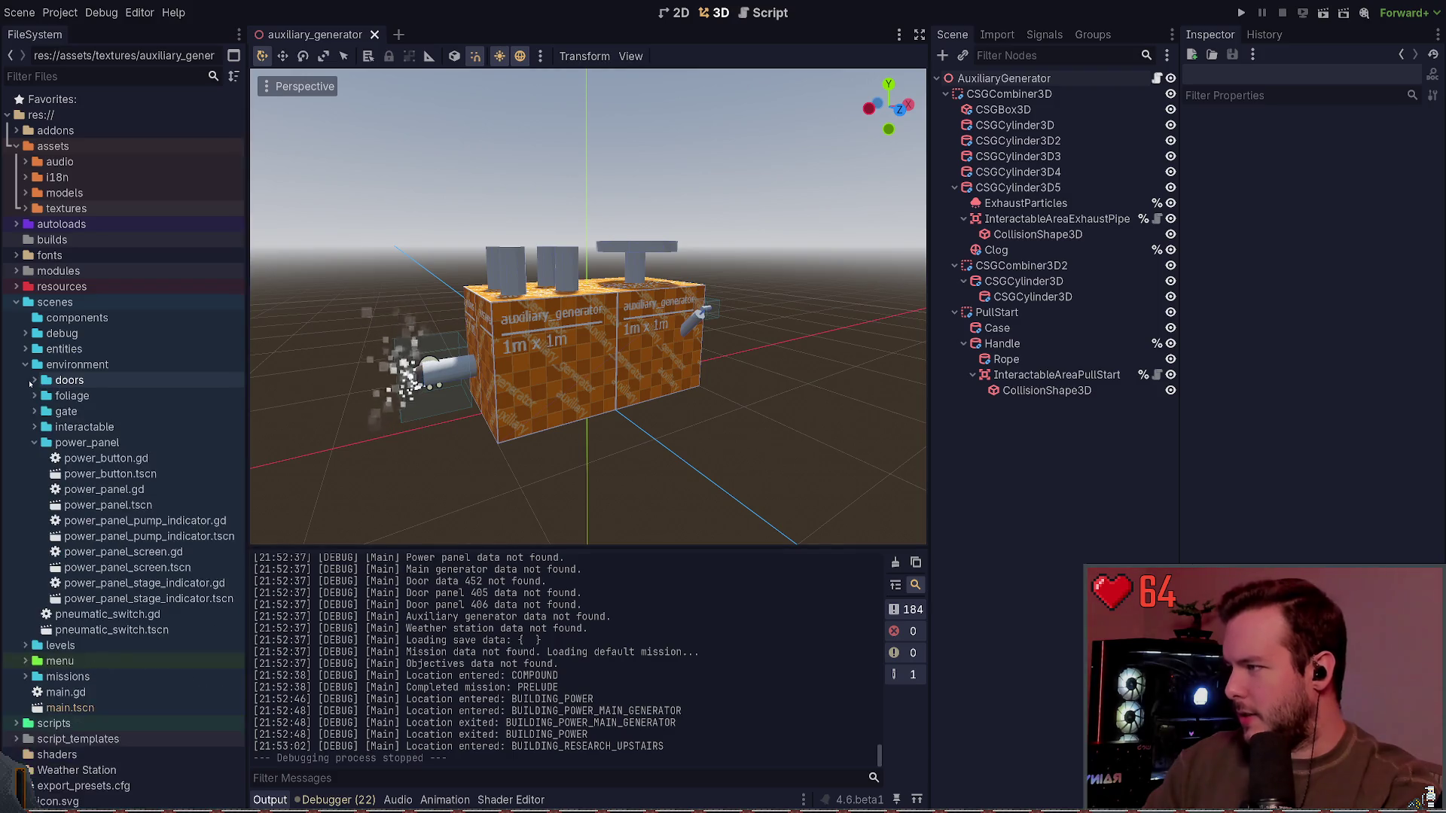
{"action": "left_click", "coordinate": [37, 443]}
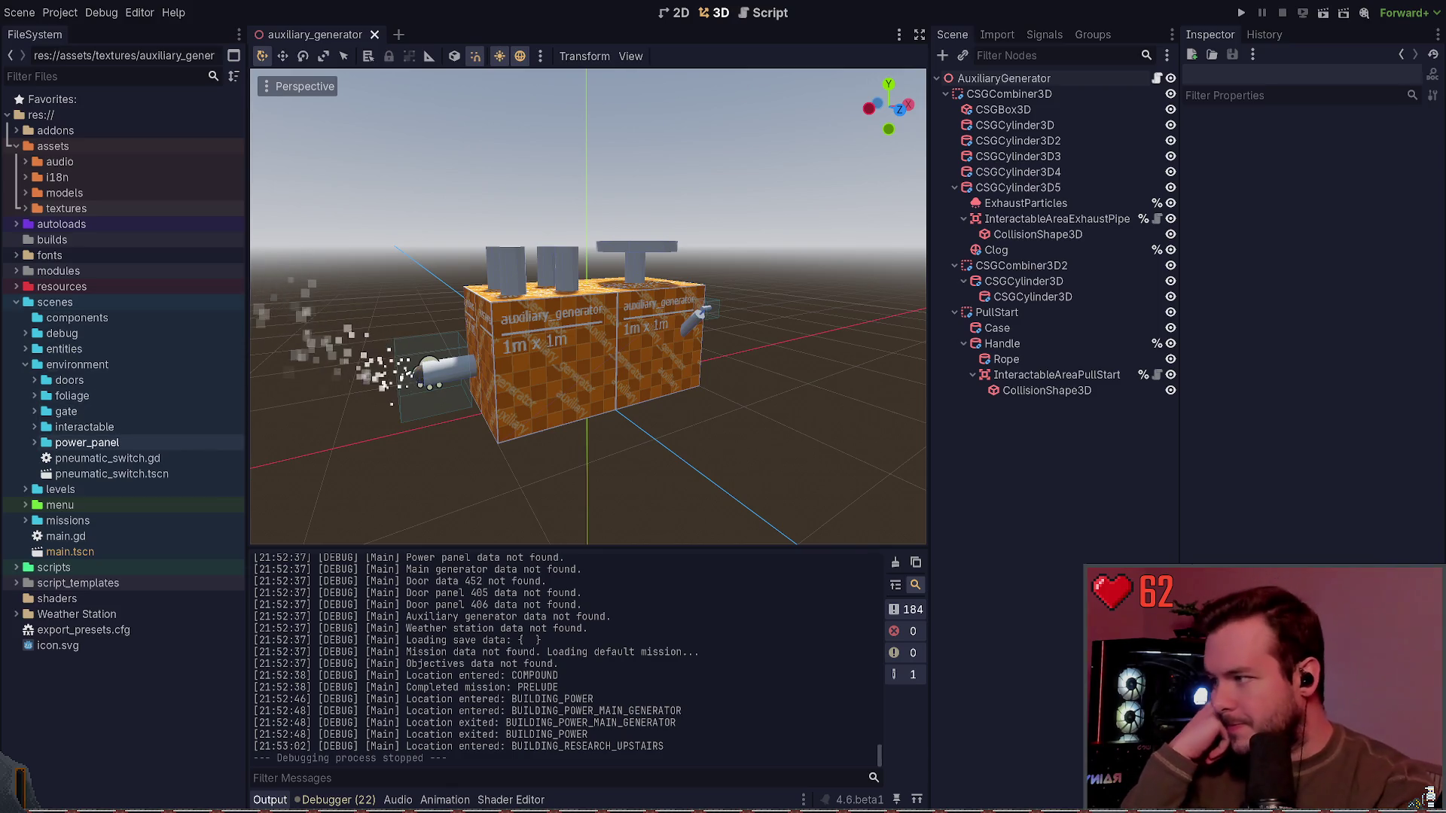
Step: Browse the power_panel, interactable and gate folders in the FileSystem dock
{"action": "left_click", "coordinate": [34, 442]}
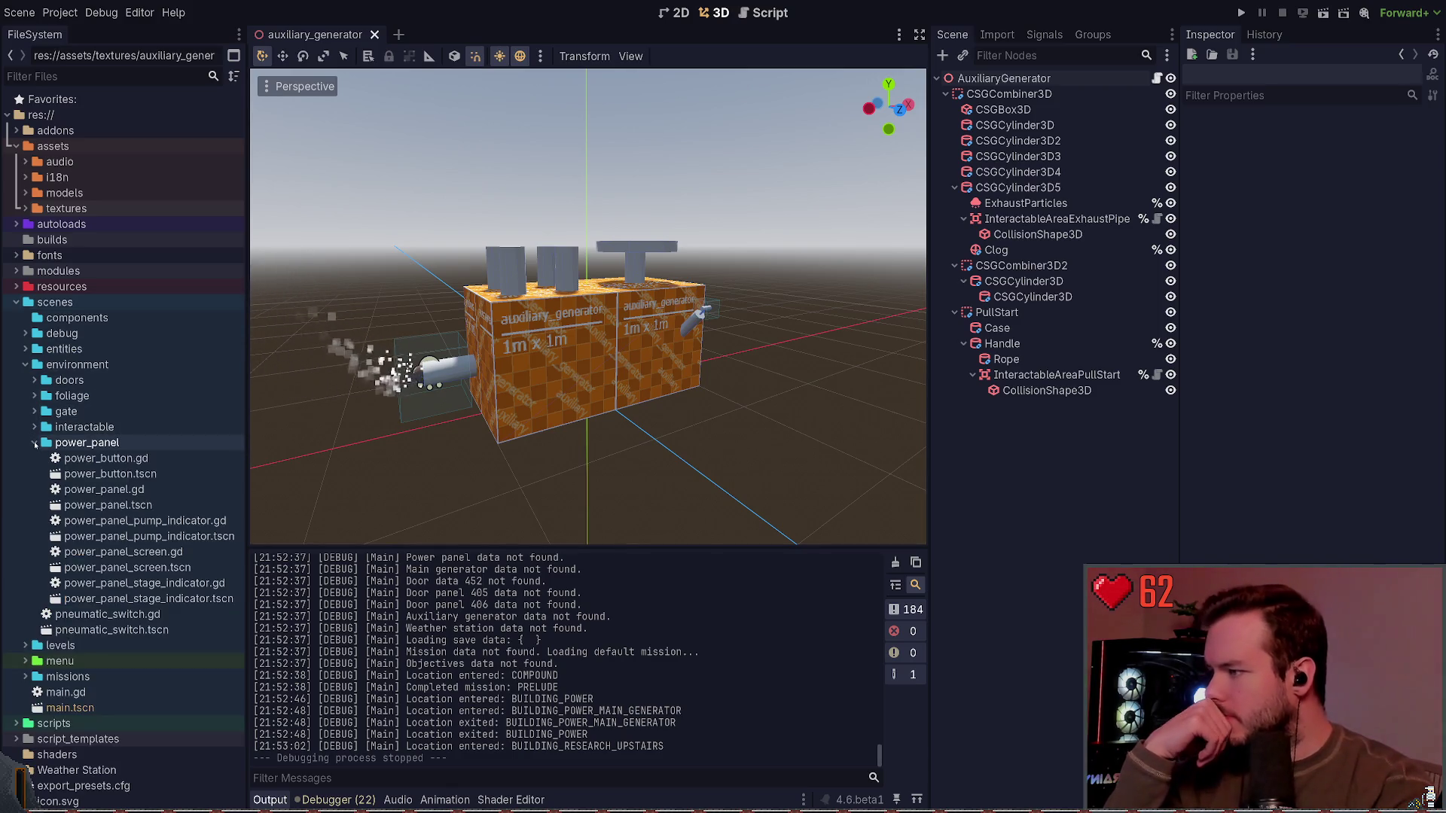
{"action": "left_click", "coordinate": [34, 442]}
{"action": "left_click", "coordinate": [34, 427]}
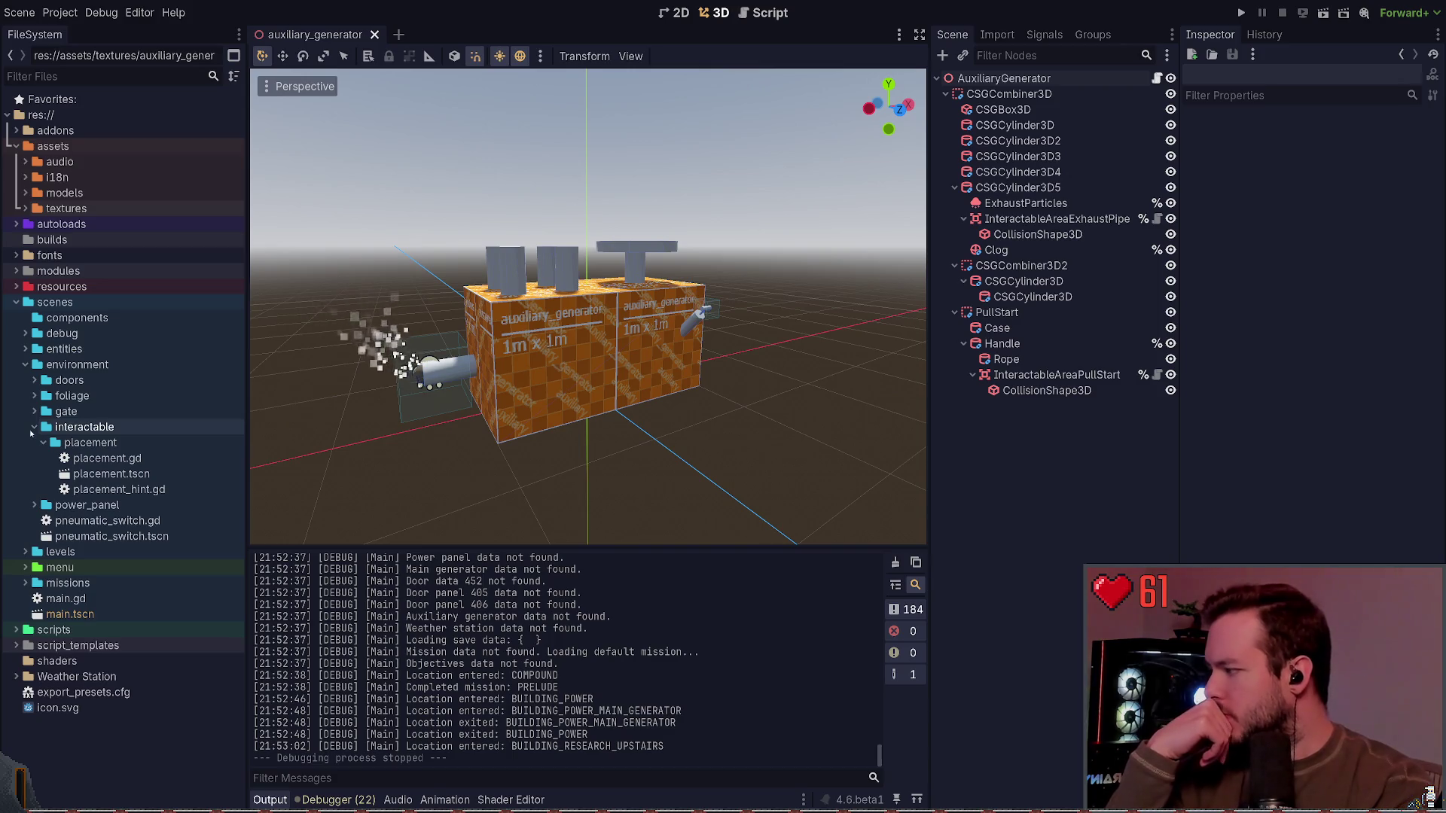
{"action": "left_click", "coordinate": [33, 428]}
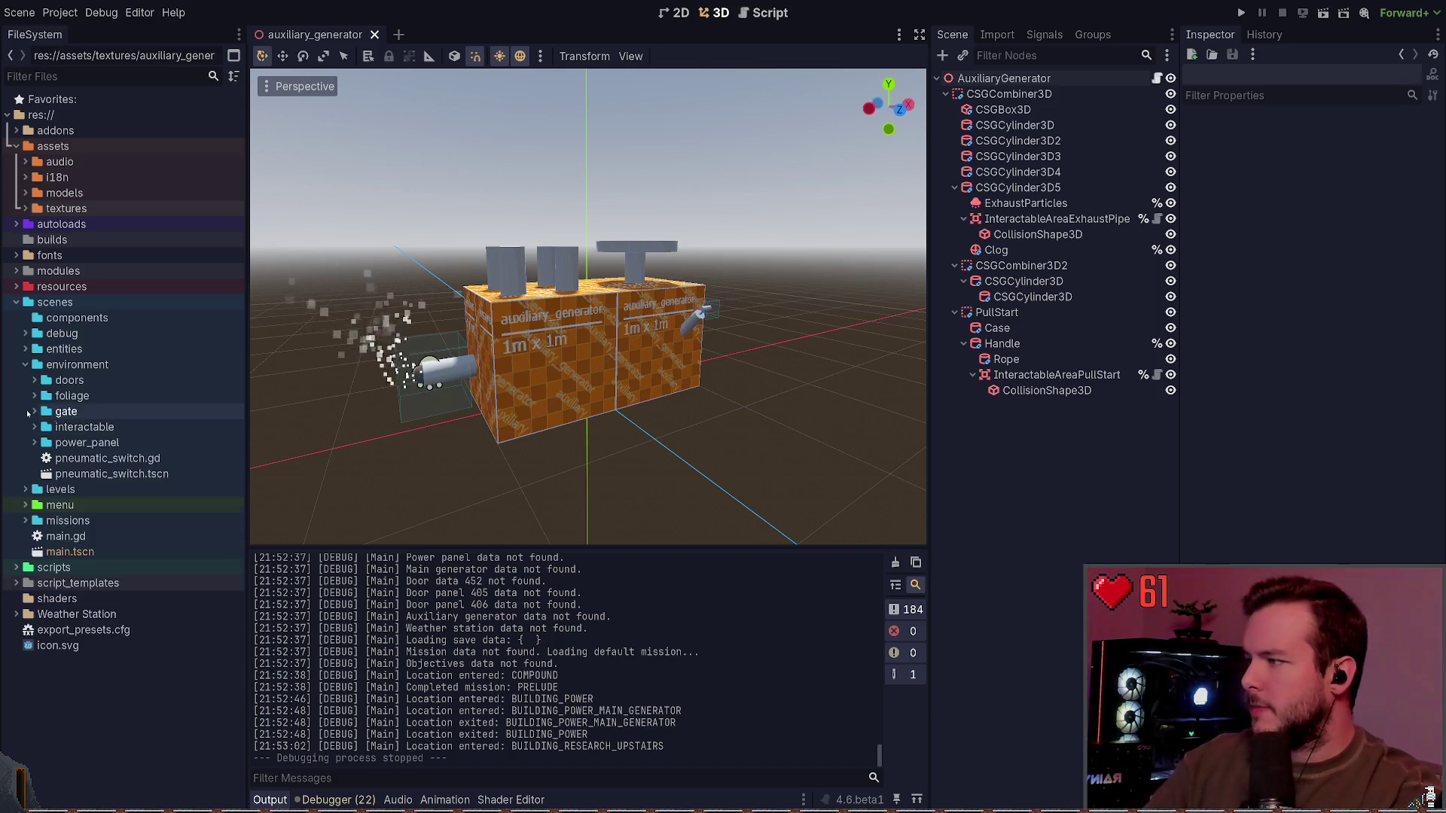
{"action": "left_click", "coordinate": [31, 411]}
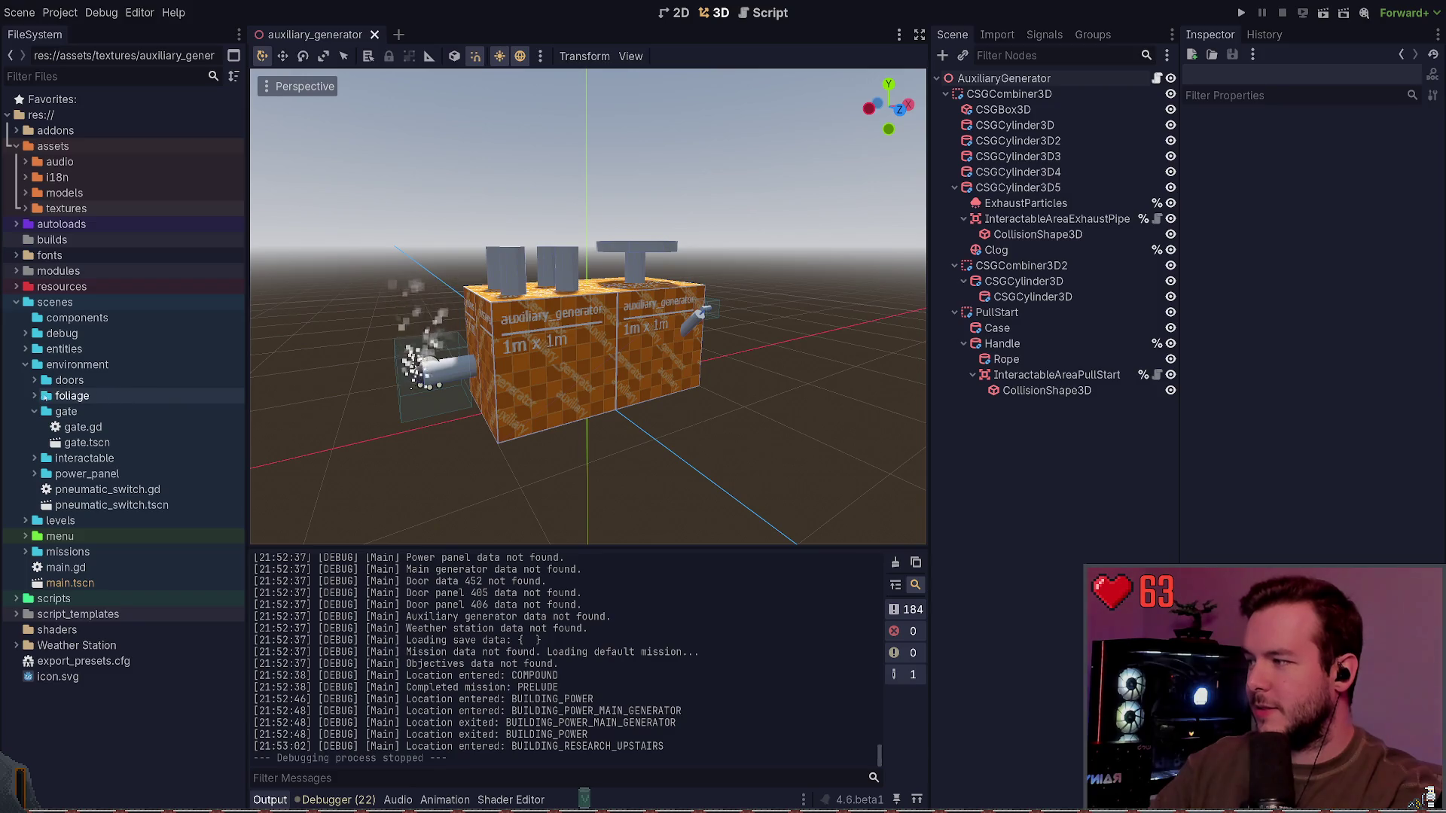
Step: Look through the foliage and doors folders, then collapse the scenes folder
{"action": "left_click", "coordinate": [30, 398]}
{"action": "left_click", "coordinate": [26, 398]}
{"action": "left_click", "coordinate": [26, 381]}
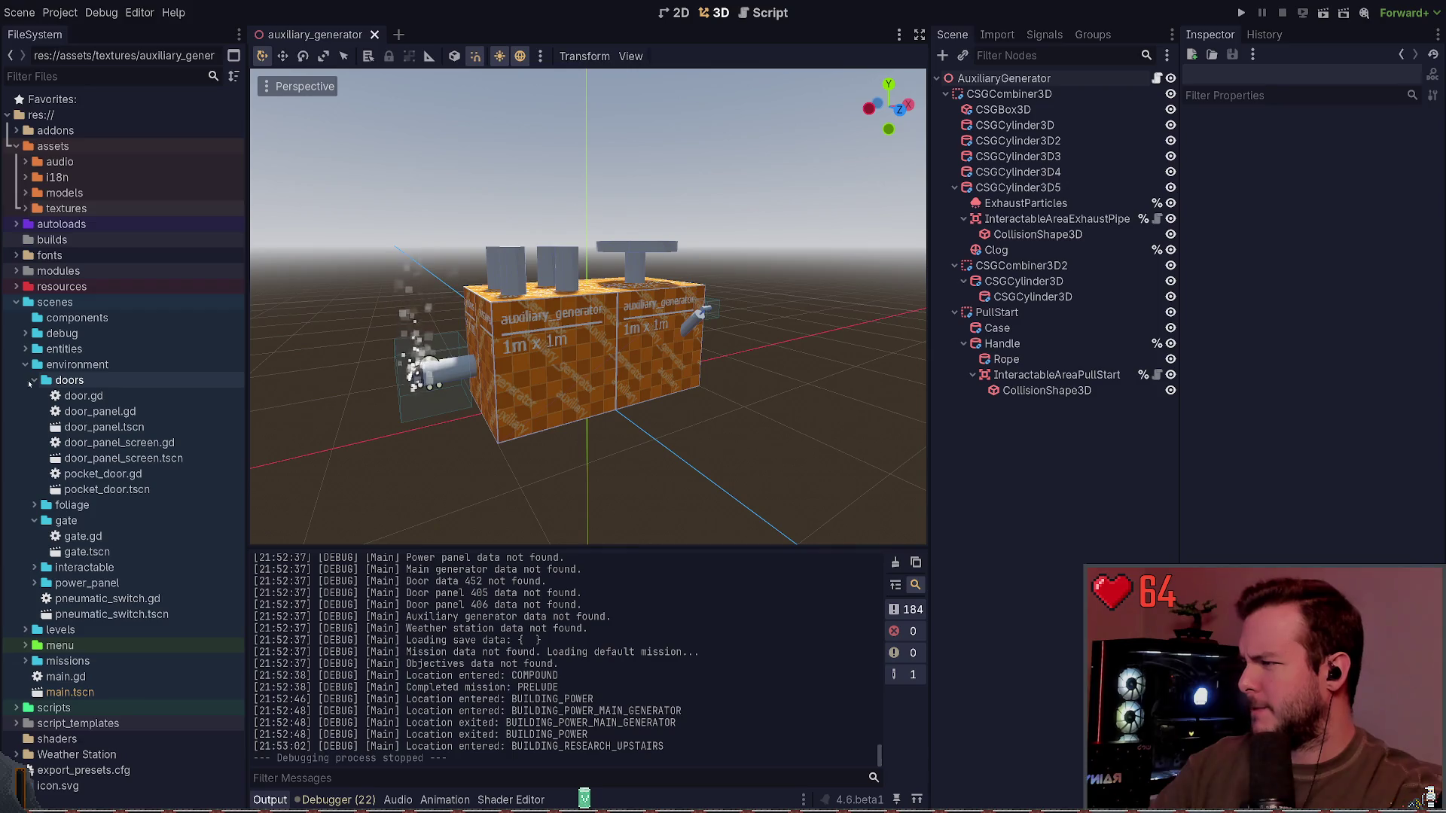
{"action": "left_click", "coordinate": [34, 381]}
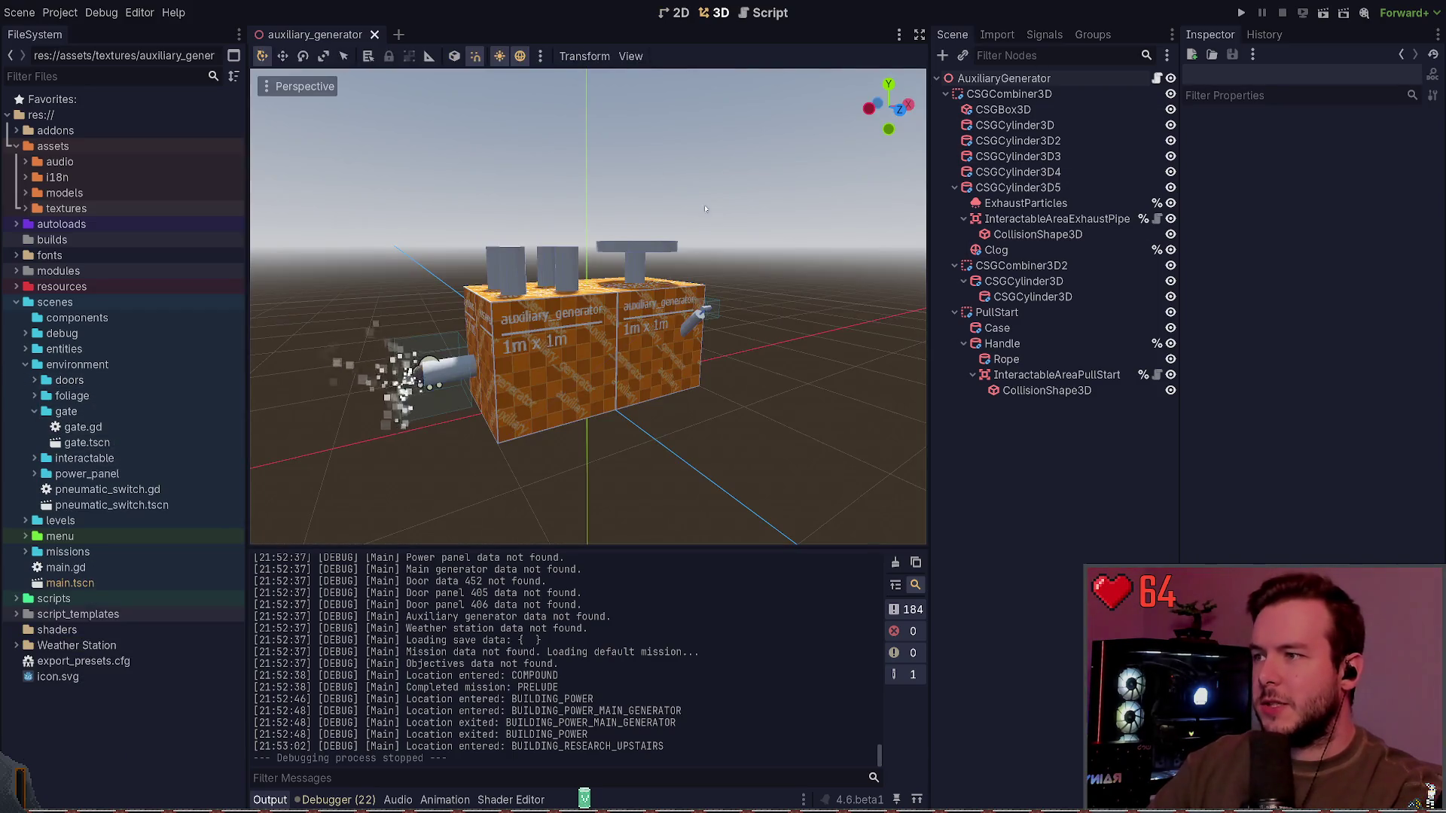
{"action": "left_click", "coordinate": [16, 302]}
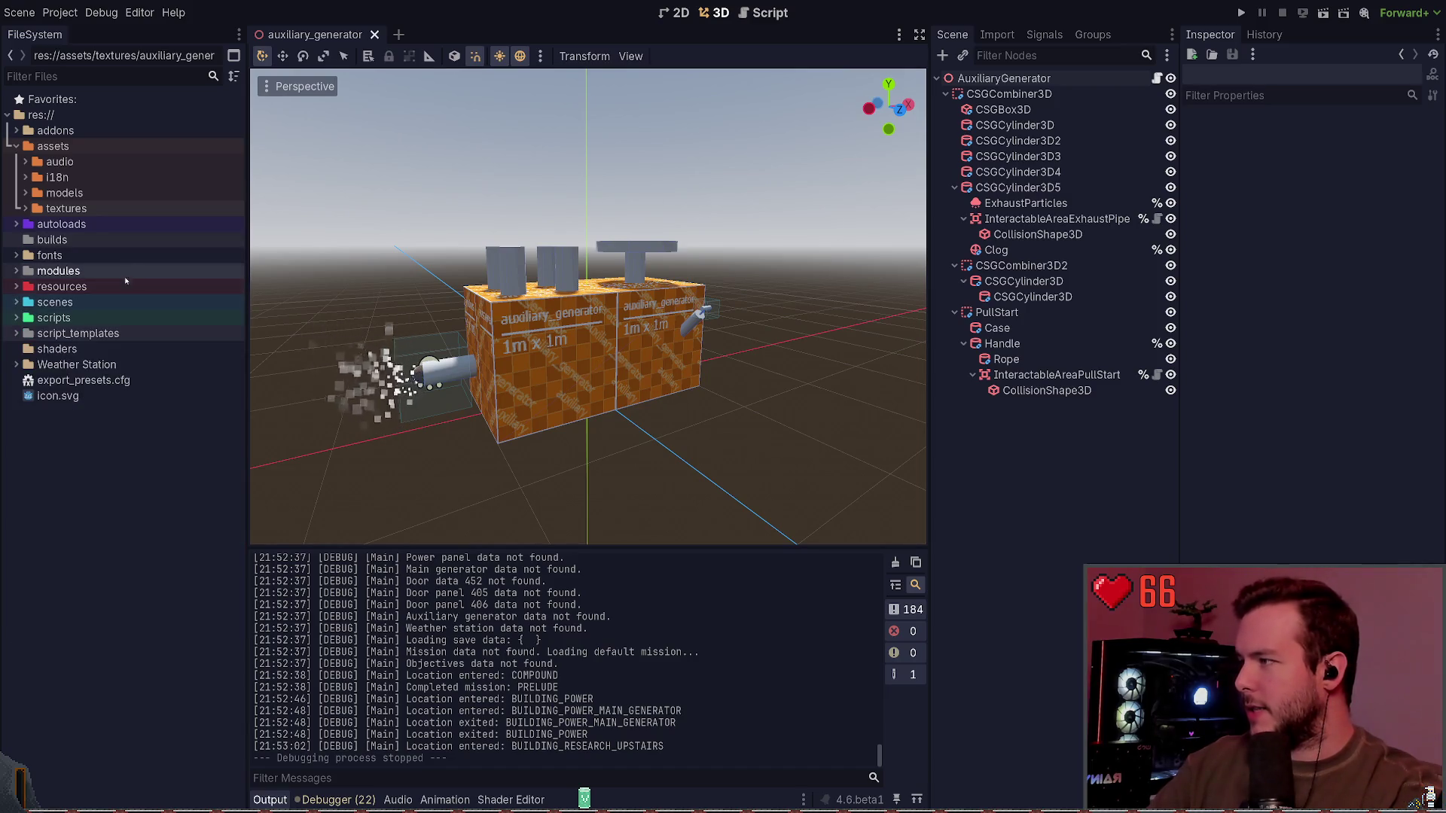
{"action": "key", "text": "F5"}
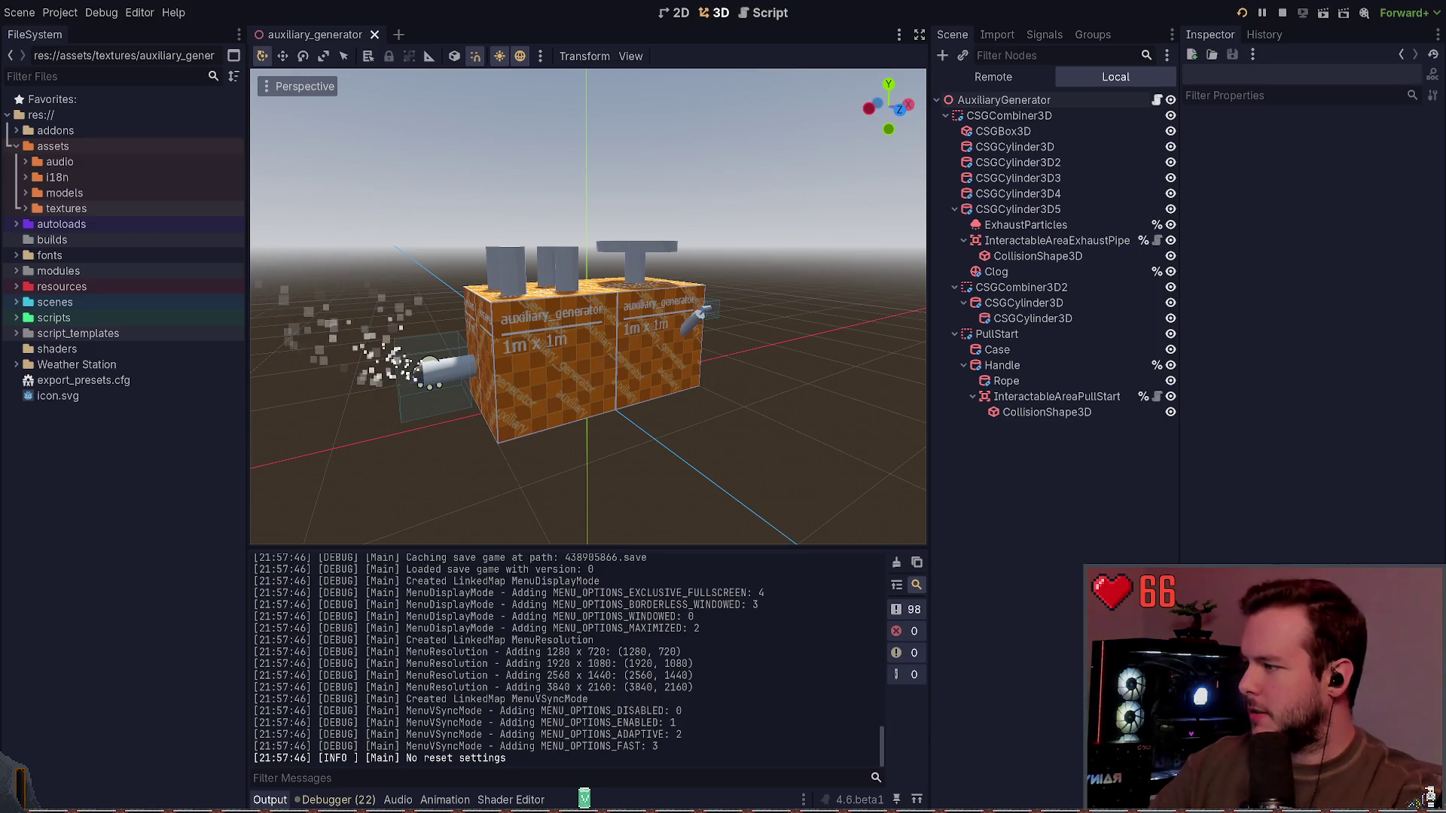
Step: Stop the game, close auxiliary_generator, and open weather_station.tscn by searching 'wea'
{"action": "key", "text": "F8"}
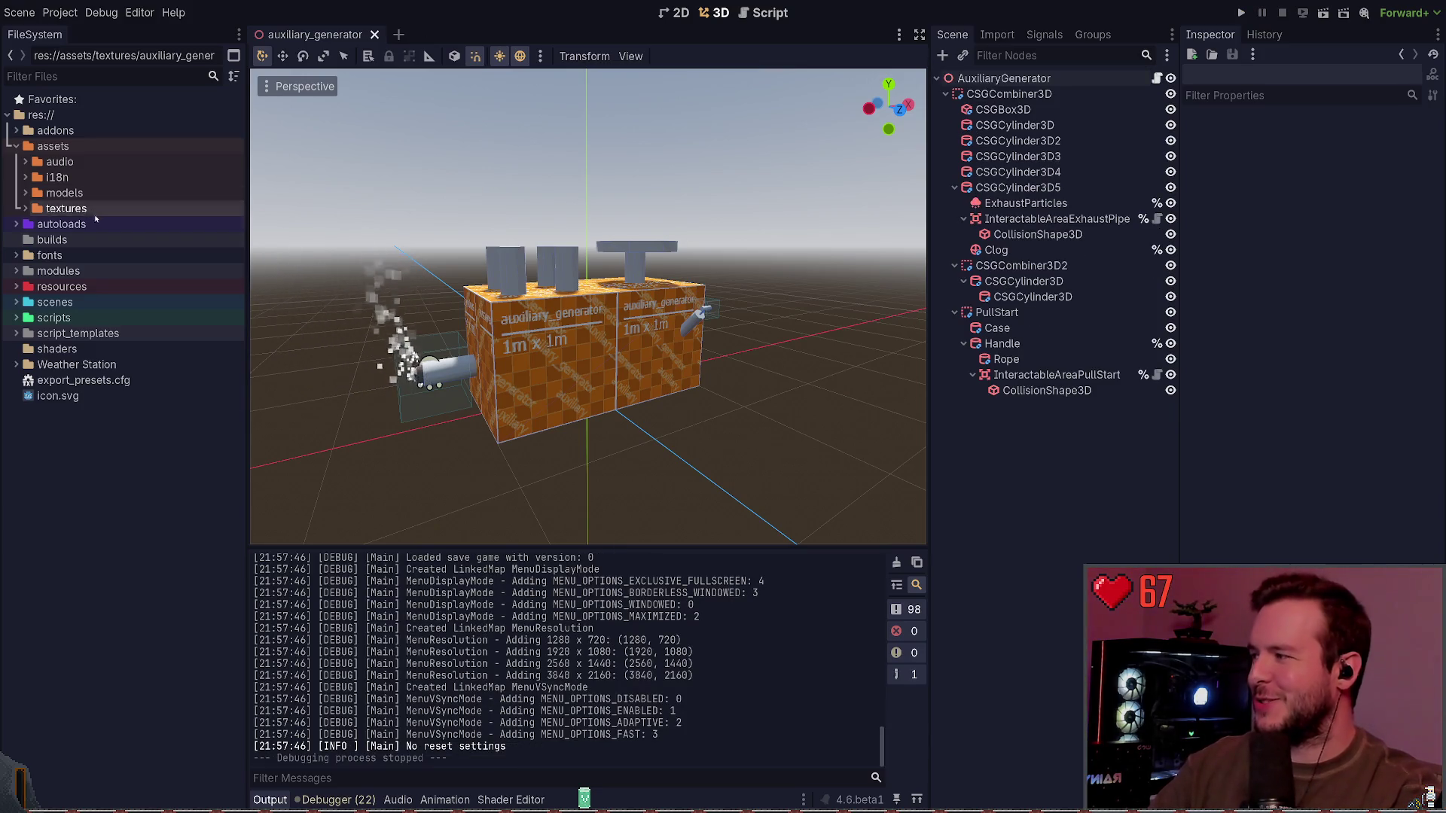
{"action": "key", "text": "ctrl+shift+w"}
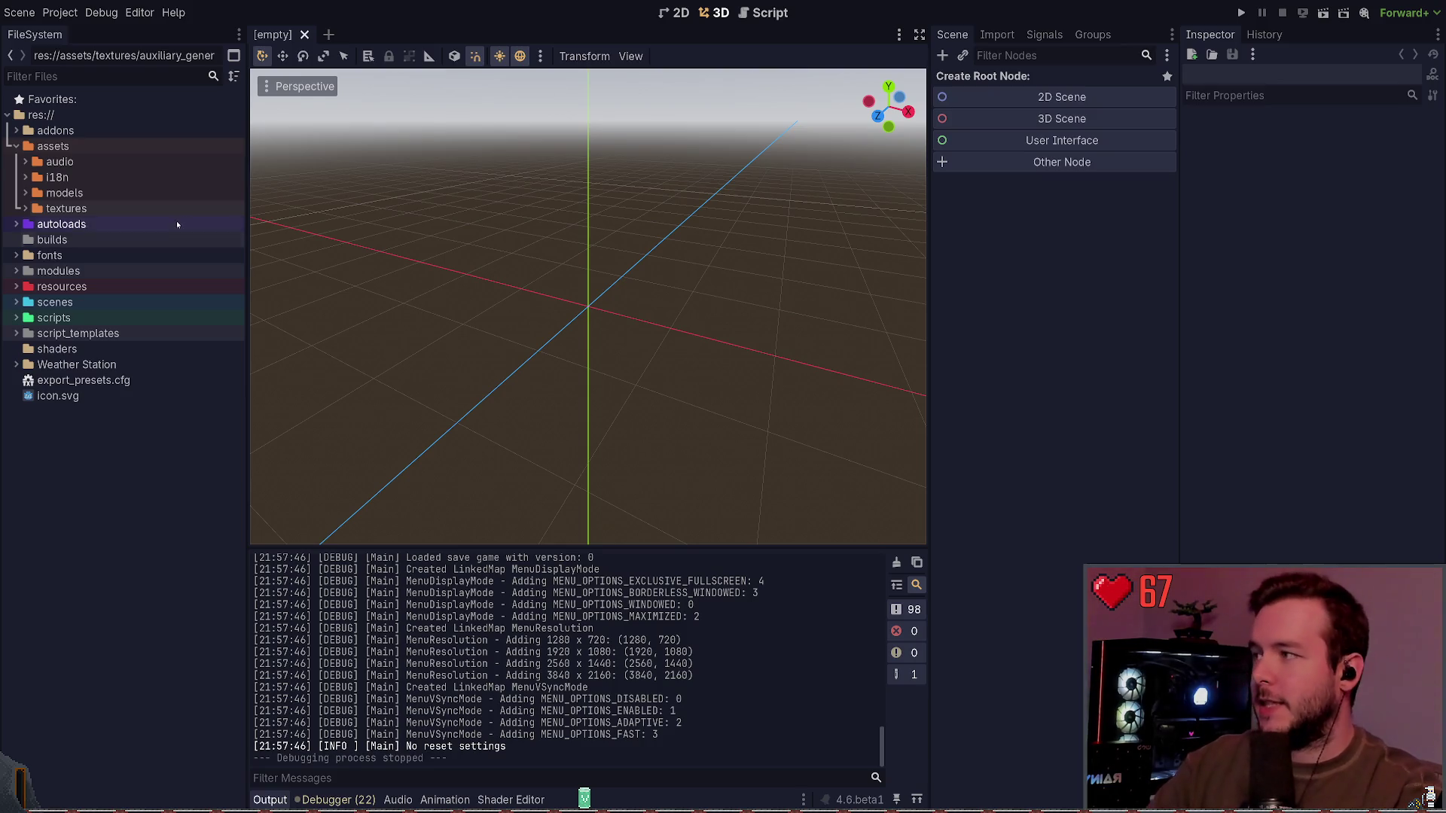
{"action": "key", "text": "ctrl+shift+o"}
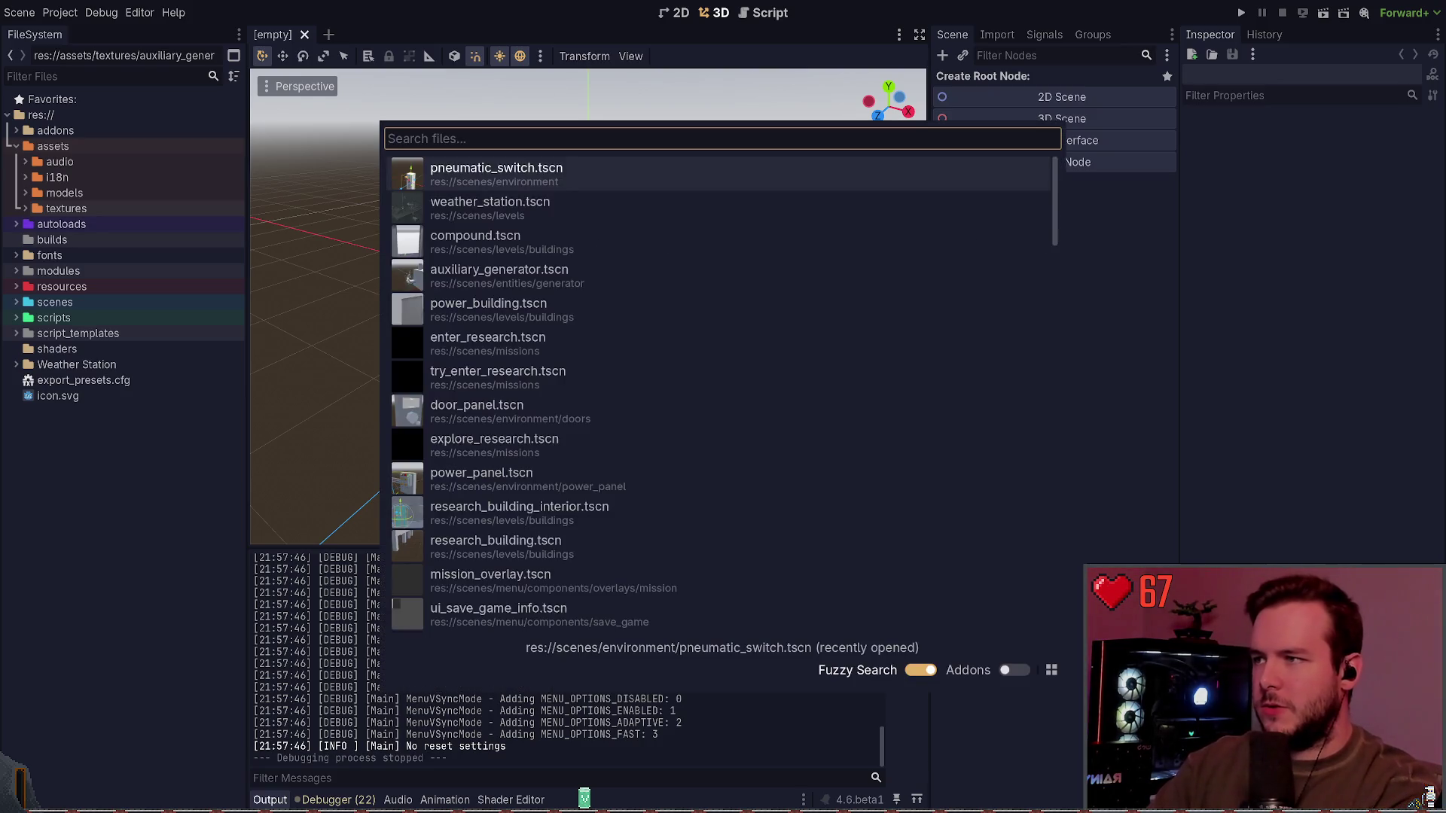
{"action": "type", "text": "wea"}
{"action": "key", "text": "Return"}
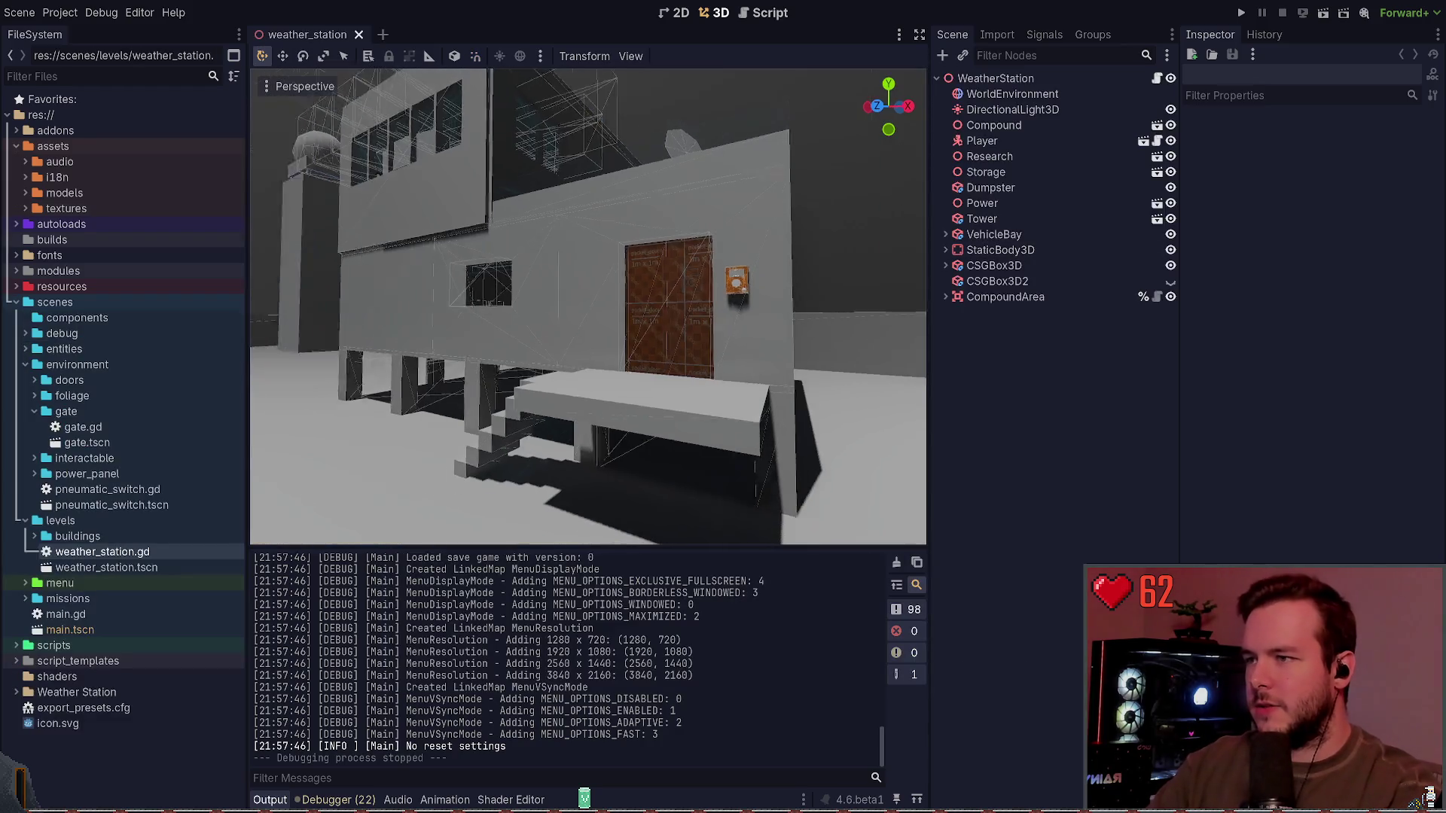
{"action": "left_click_drag", "start_coordinate": [587, 301], "coordinate": [550, 376]}
{"action": "left_click_drag", "start_coordinate": [739, 405], "coordinate": [692, 410]}
{"action": "mouse_move", "coordinate": [776, 334]}
{"action": "left_mouse_down"}
{"action": "mouse_move", "coordinate": [745, 330]}
{"action": "mouse_move", "coordinate": [776, 335]}
{"action": "mouse_move", "coordinate": [768, 290]}
{"action": "mouse_move", "coordinate": [786, 280]}
{"action": "mouse_move", "coordinate": [536, 364]}
{"action": "left_mouse_up"}
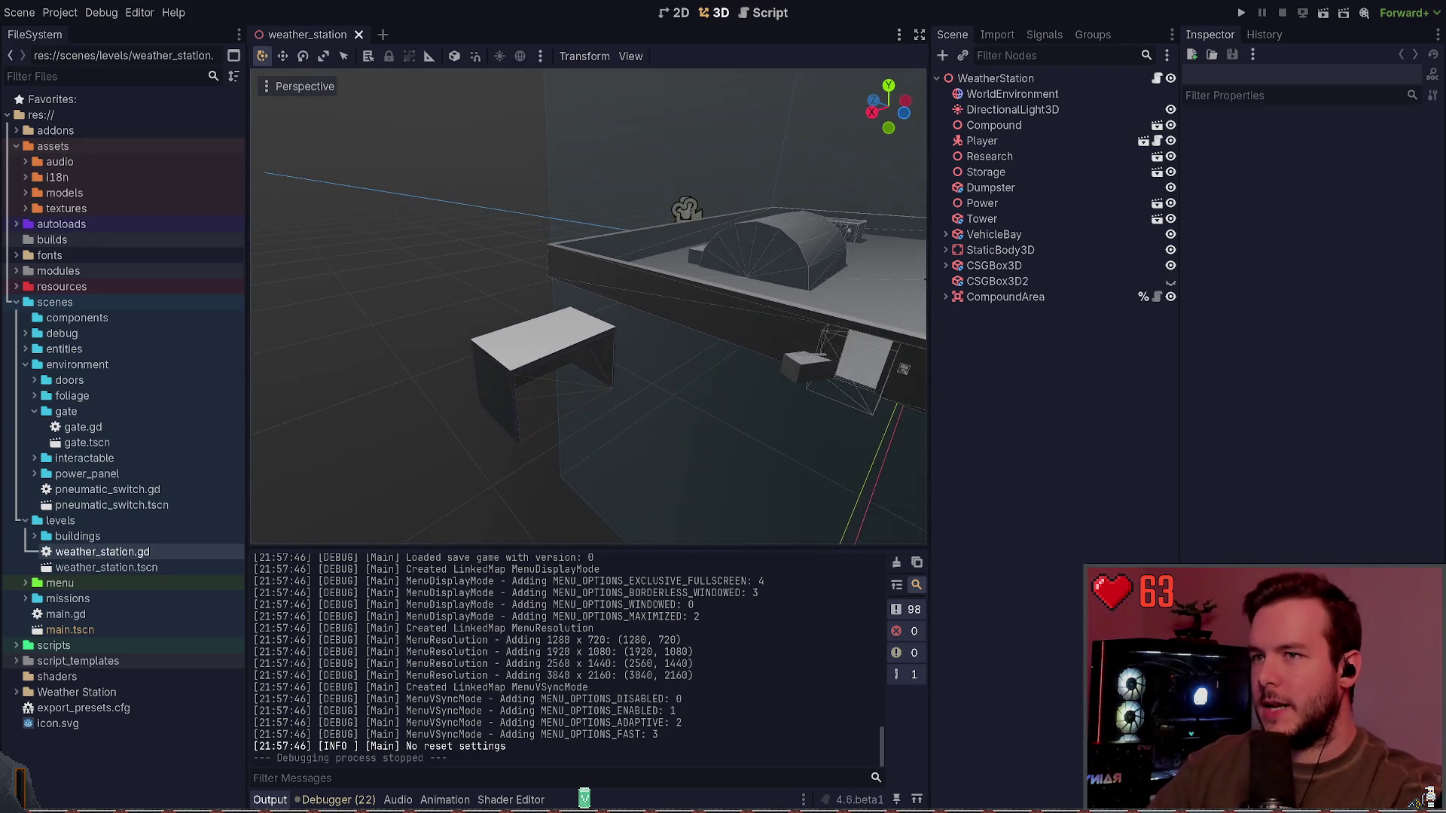
{"action": "left_click", "coordinate": [536, 364]}
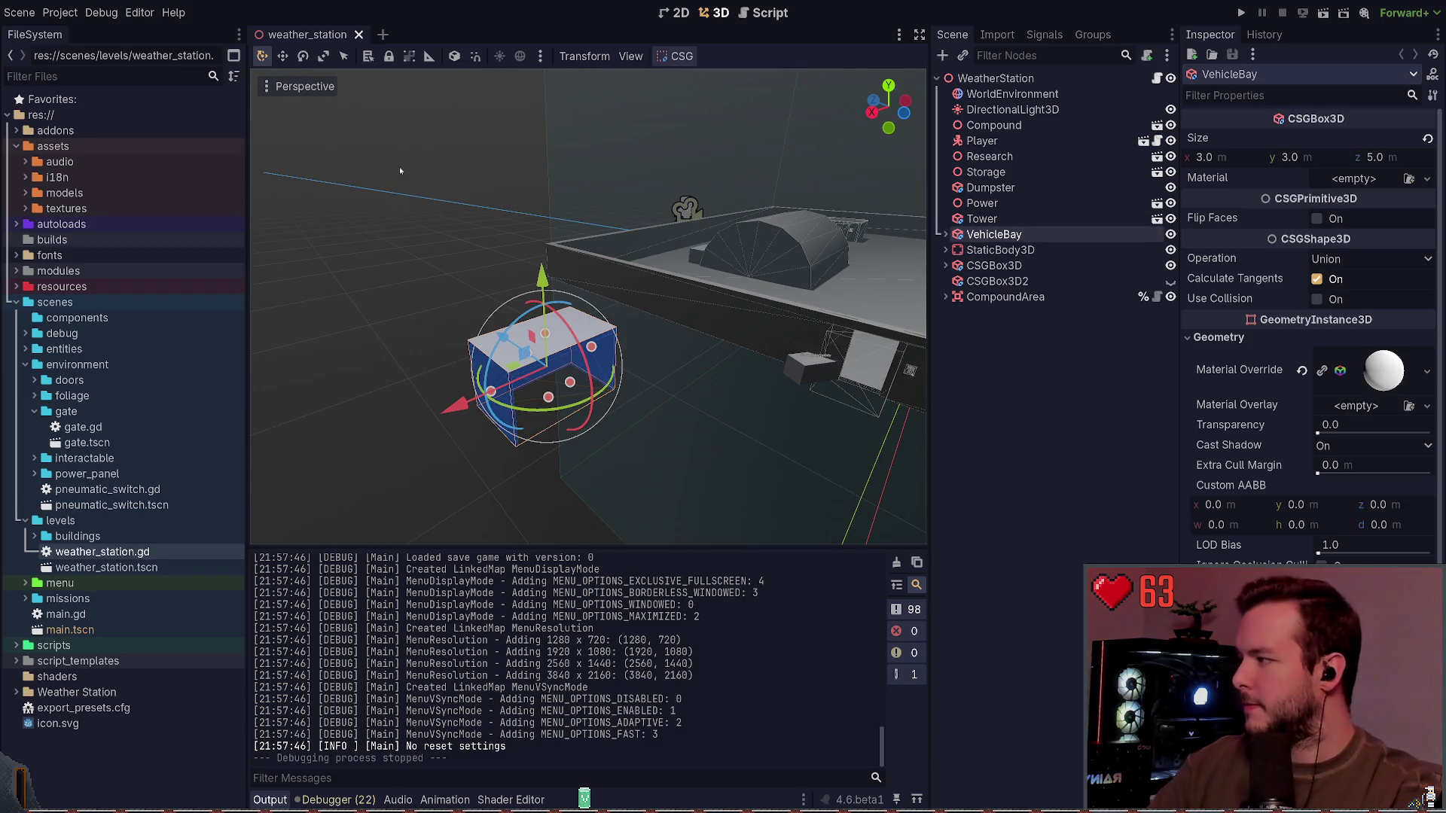
{"action": "mouse_move", "coordinate": [400, 171]}
{"action": "left_mouse_down"}
{"action": "mouse_move", "coordinate": [369, 181]}
{"action": "mouse_move", "coordinate": [323, 236]}
{"action": "mouse_move", "coordinate": [199, 261]}
{"action": "left_mouse_up"}
{"action": "left_click", "coordinate": [323, 236]}
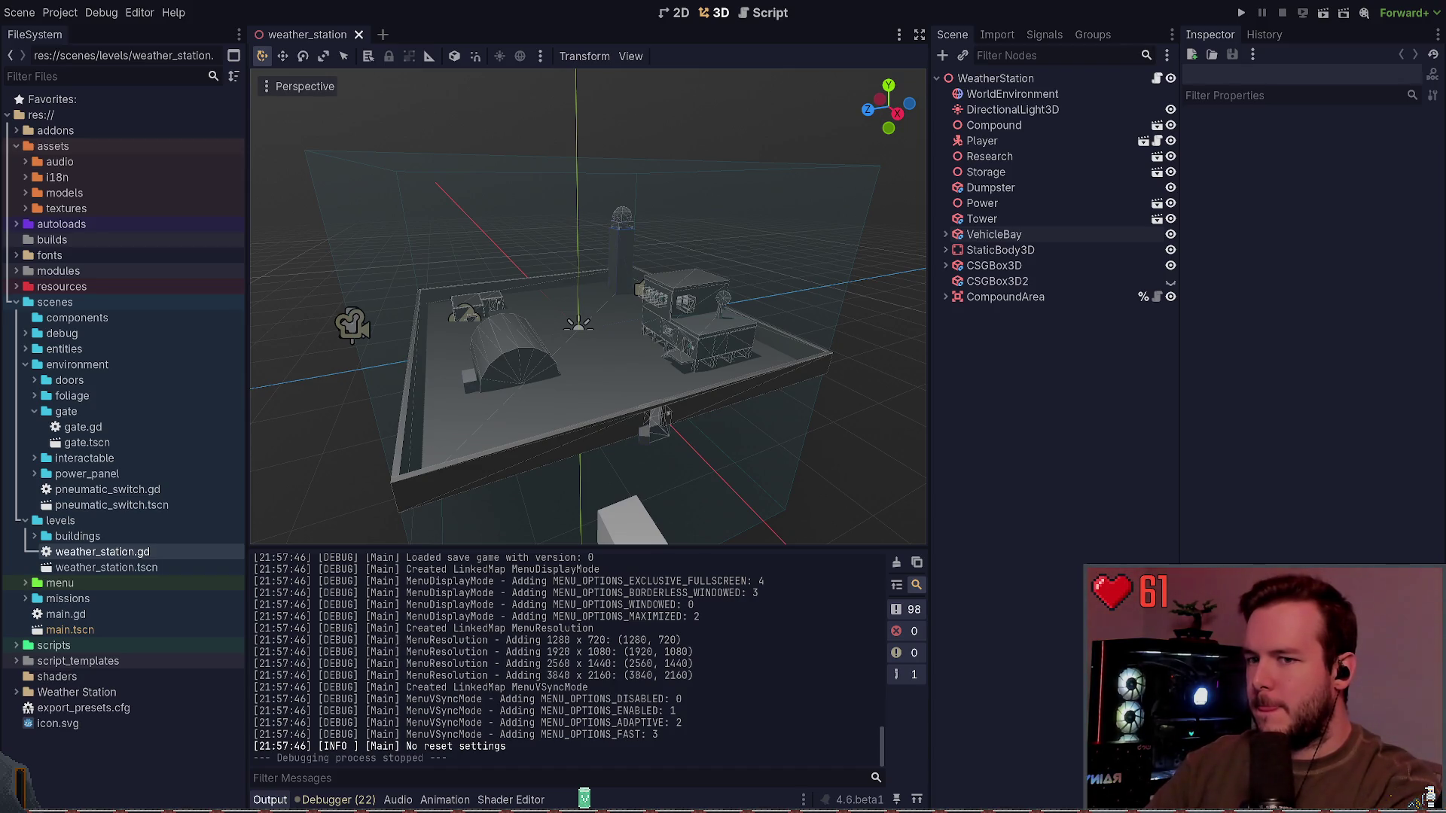
Step: Check git status, check out main, and confirm it is up to date with origin/main
{"action": "key", "text": "super+grave"}
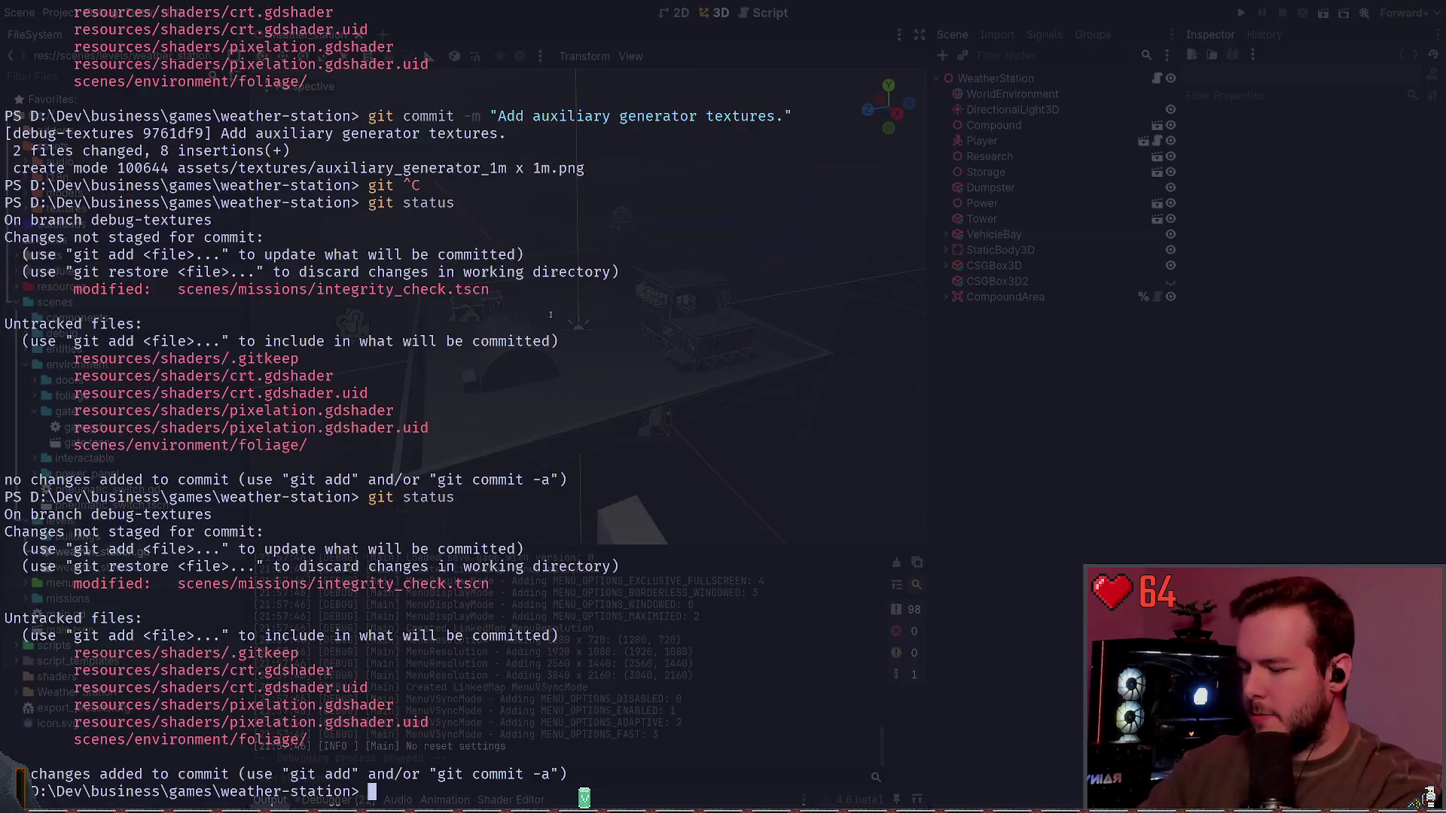
{"action": "type", "text": "git status"}
{"action": "key", "text": "Return"}
{"action": "type", "text": "git checkout main"}
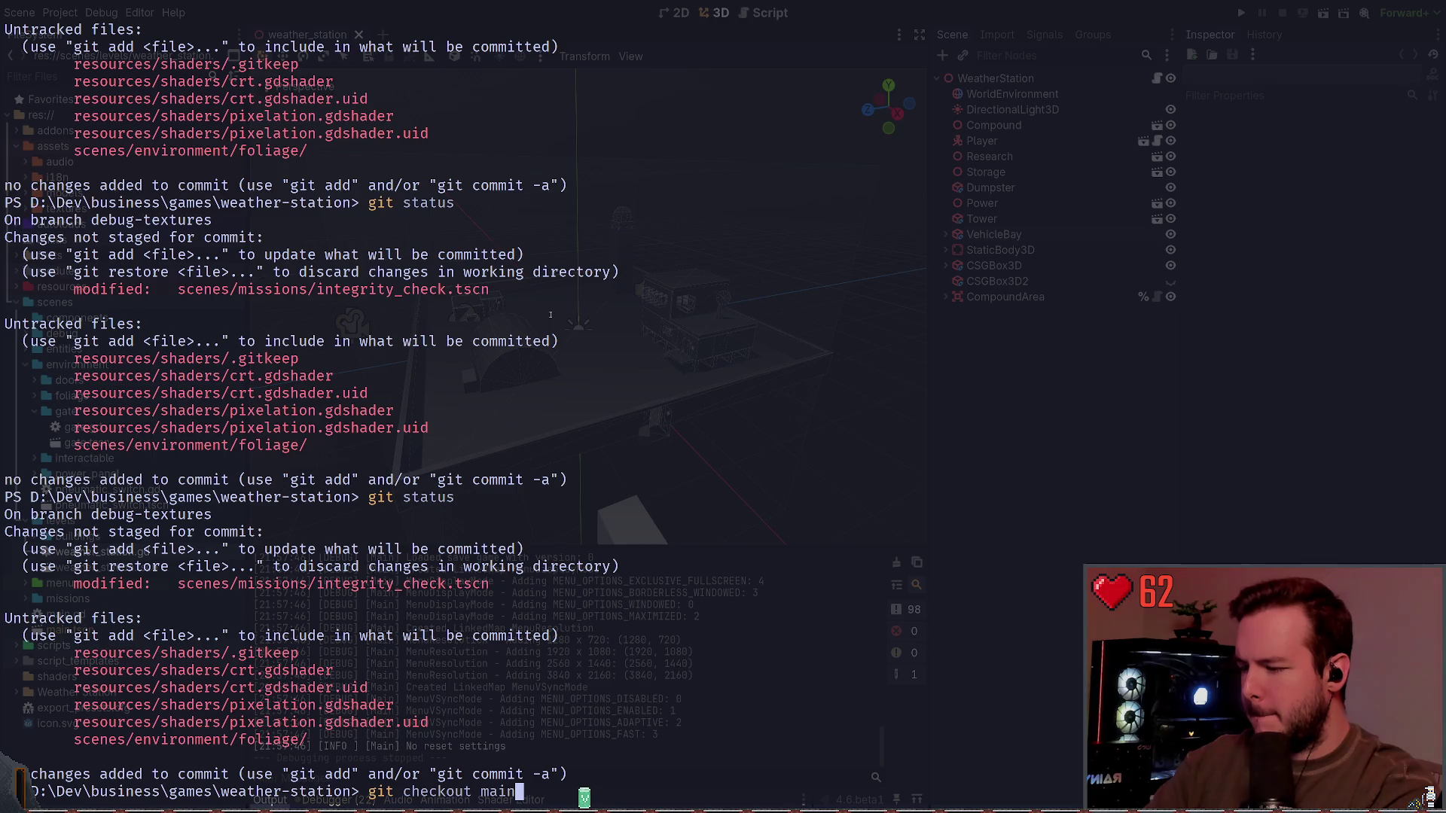
{"action": "type", "text": "in"}
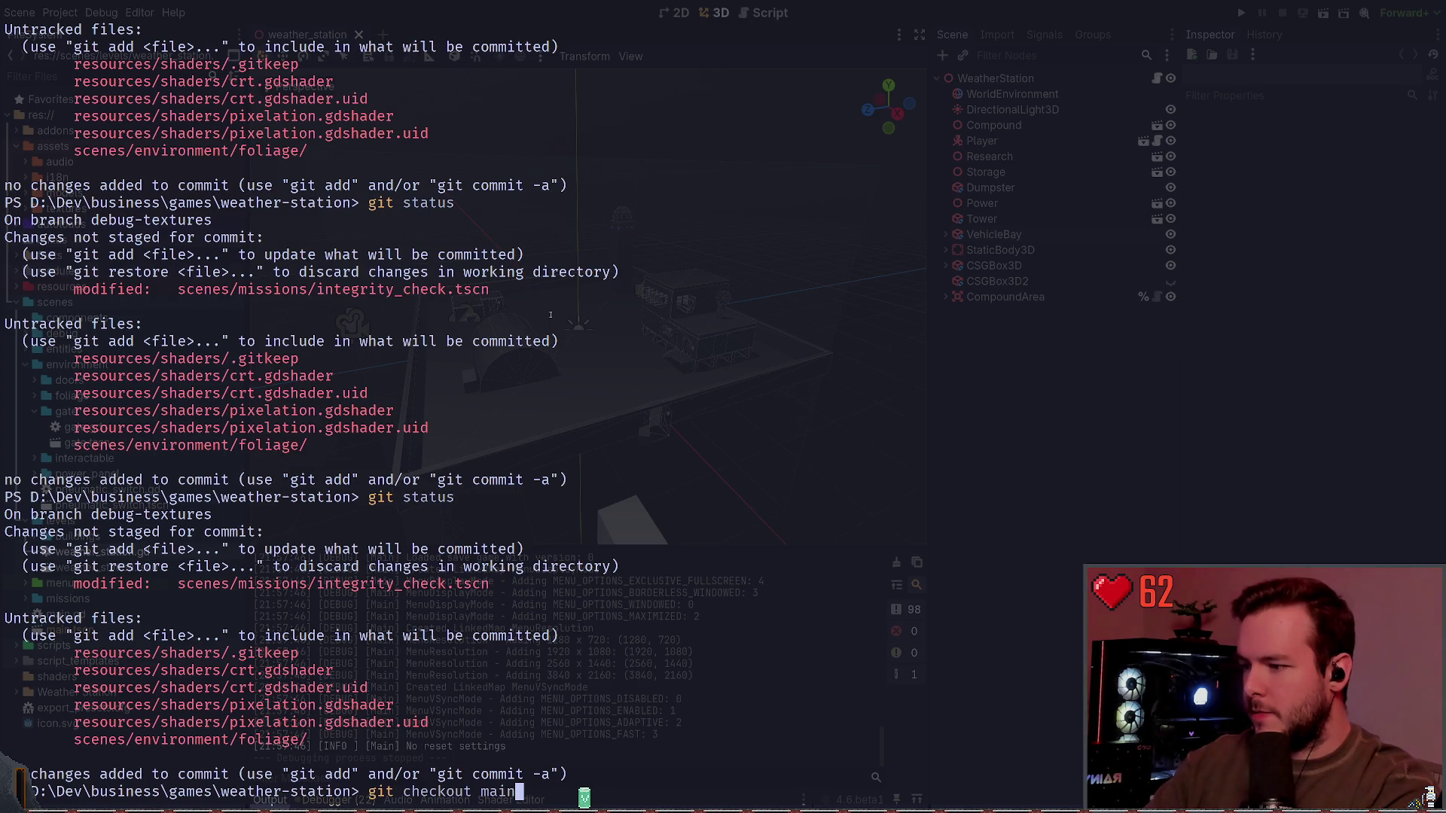
{"action": "key", "text": "Return"}
{"action": "type", "text": "git status"}
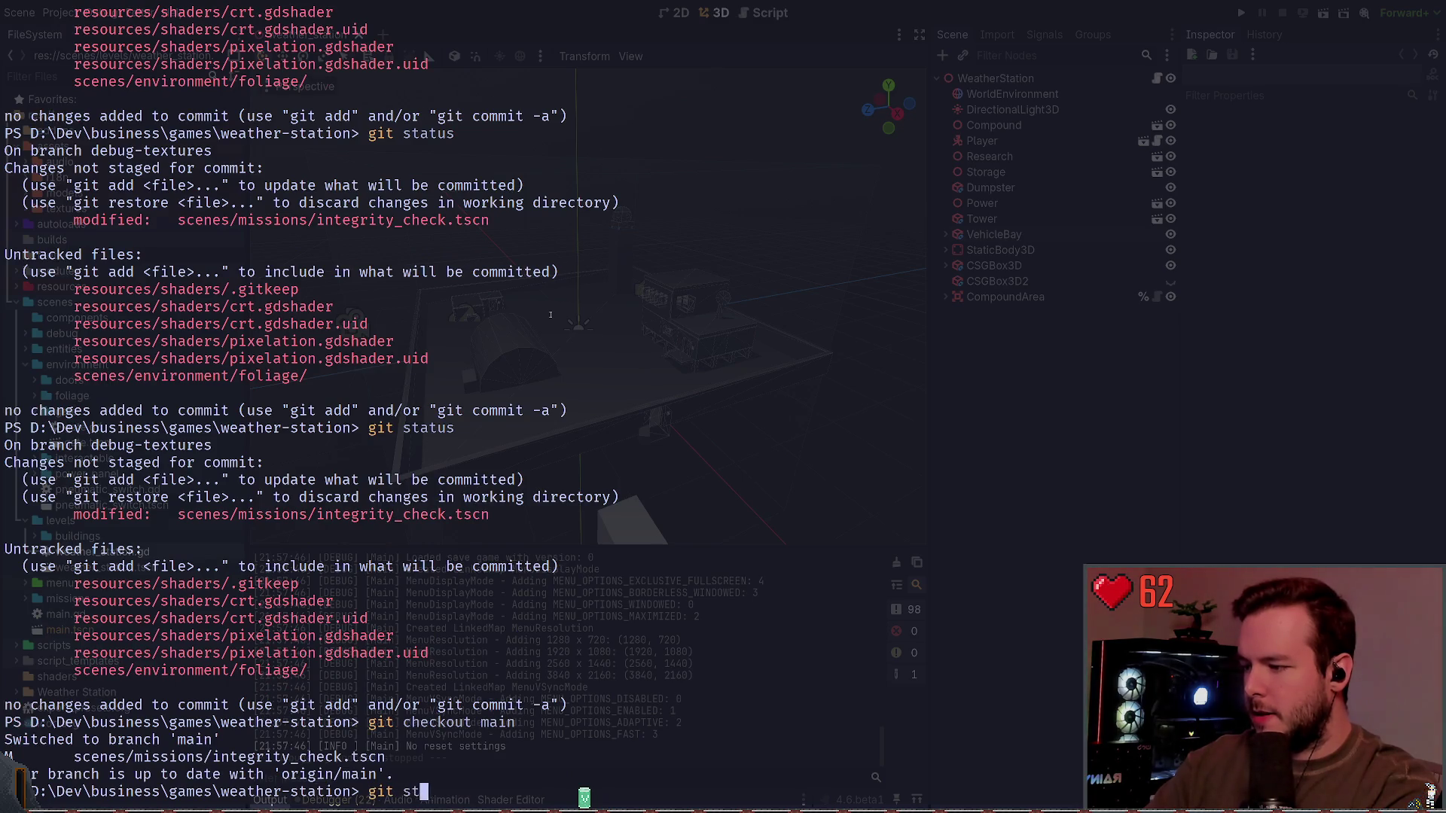
{"action": "key", "text": "Return"}
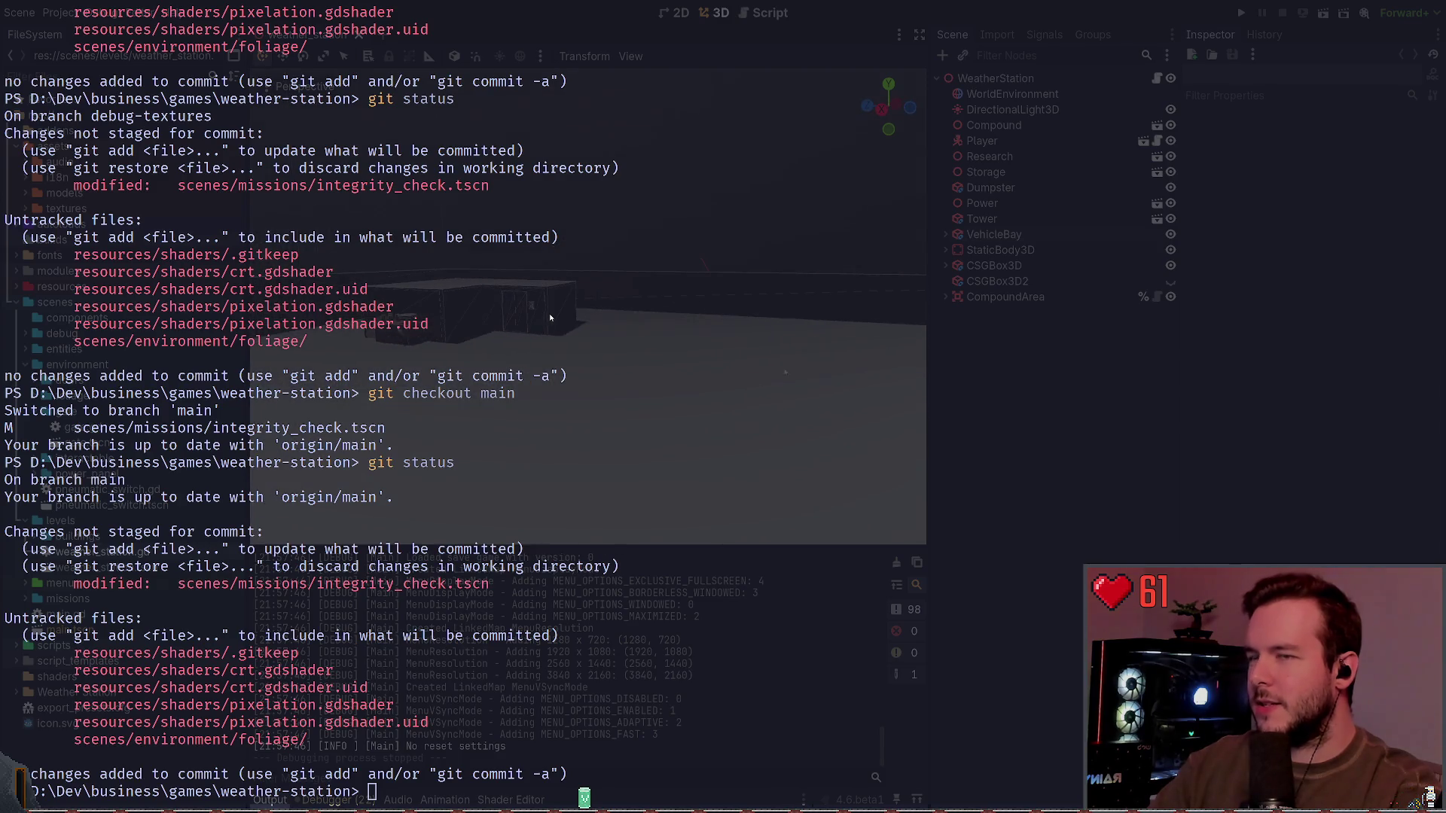
{"action": "key", "text": "F5"}
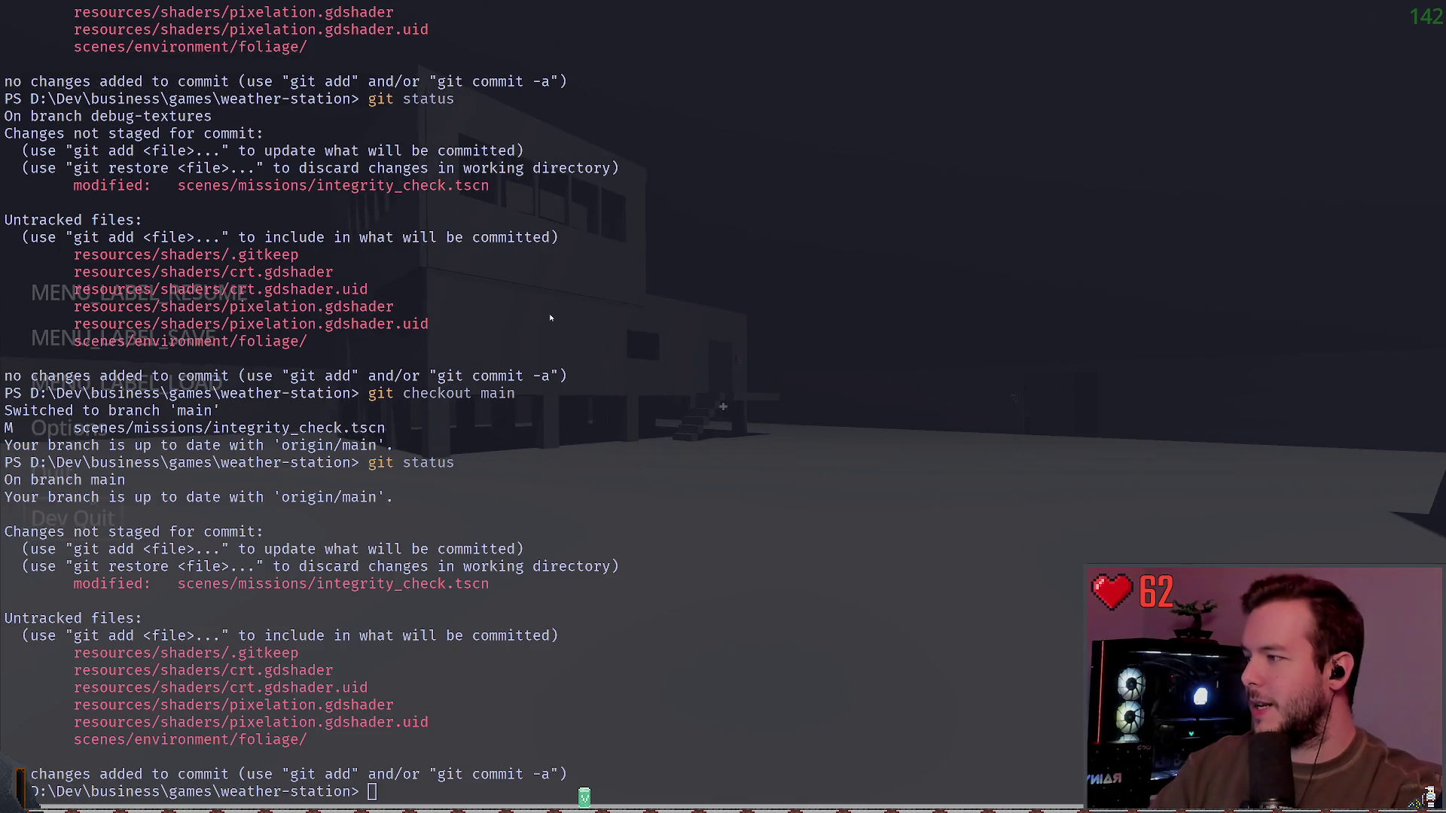
Step: Stop the test run and select the VehicleBay box in the viewport
{"action": "key", "text": "Escape"}
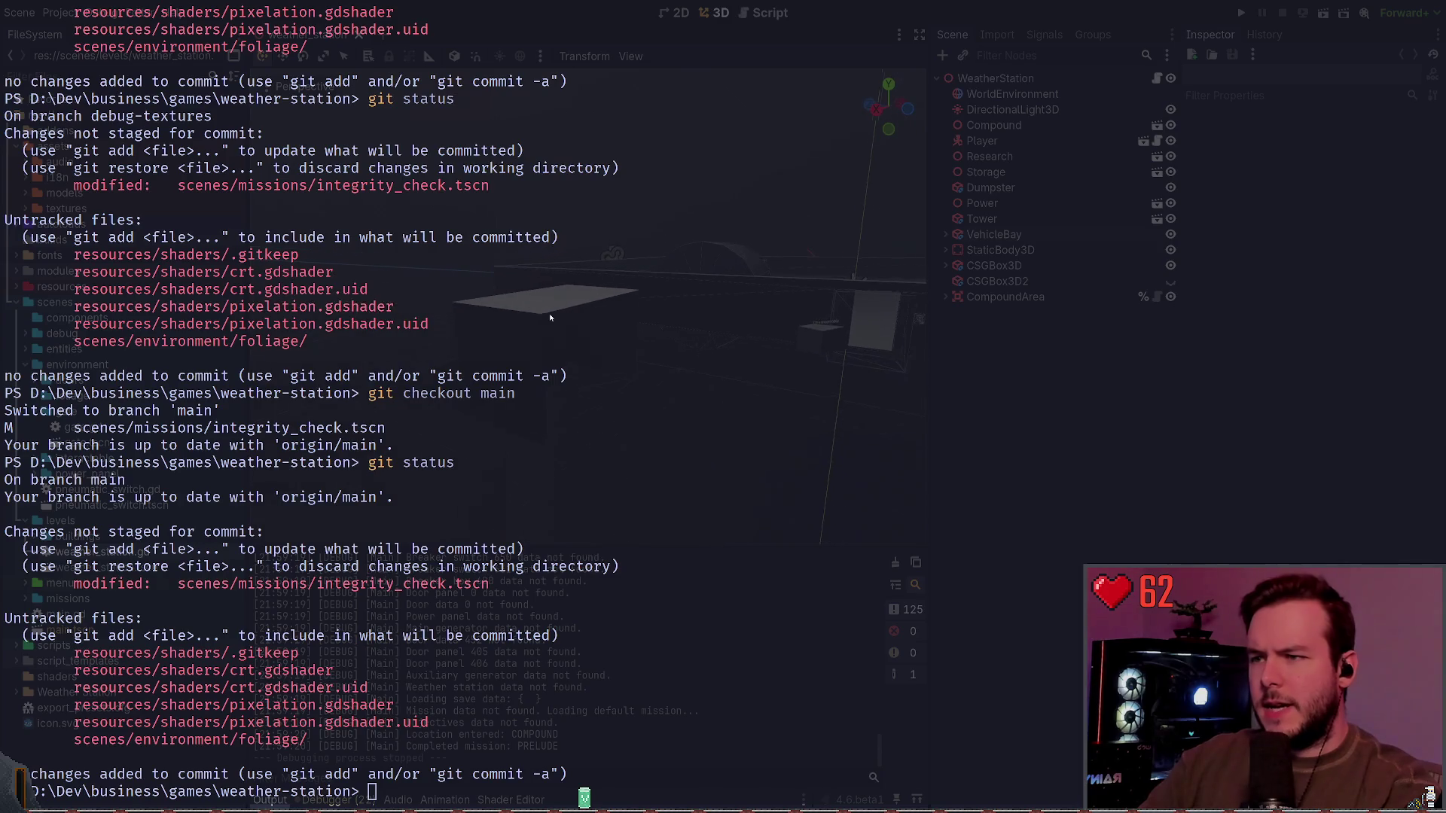
{"action": "left_click", "coordinate": [550, 317]}
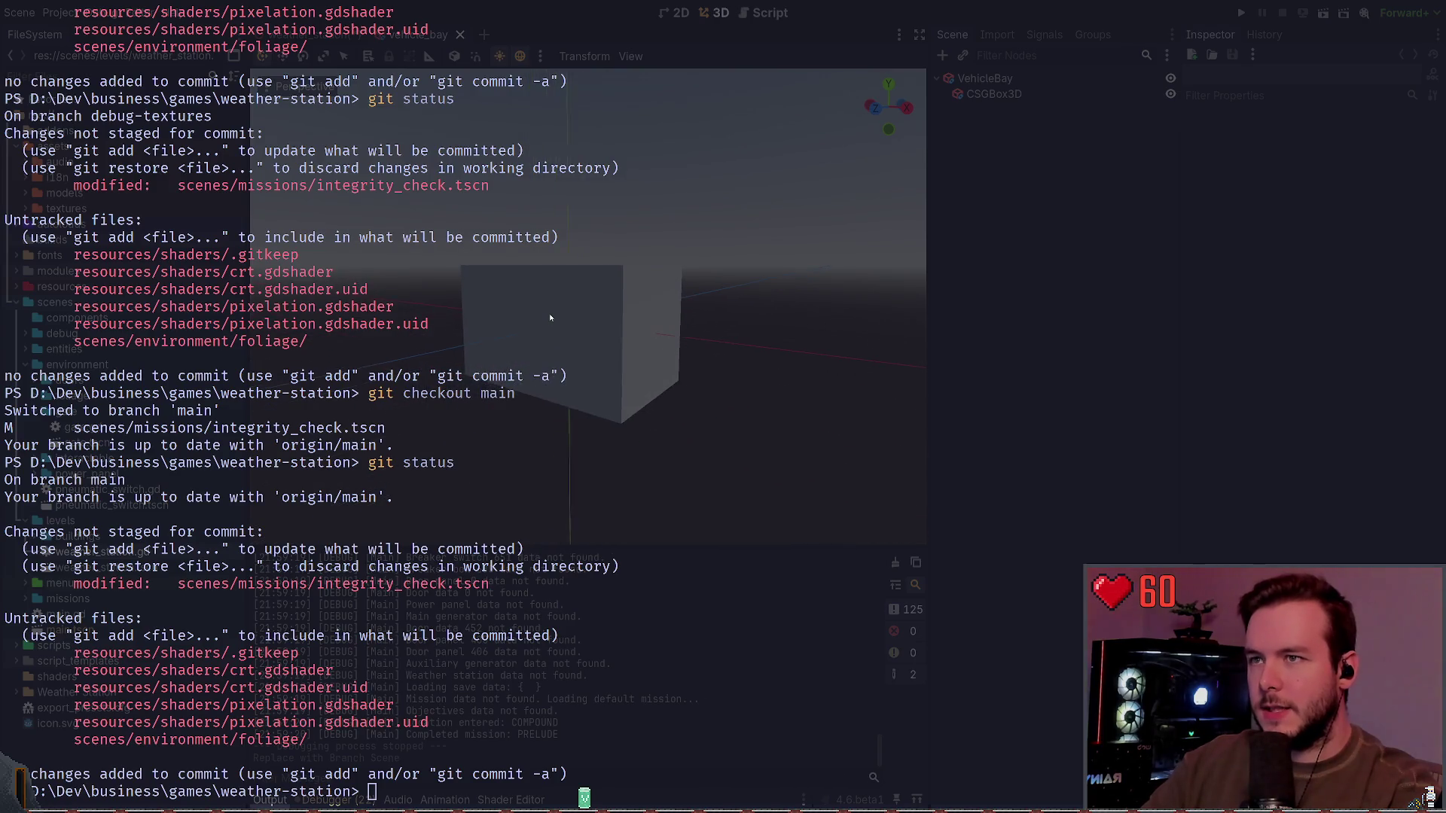
Step: Select the CSGBox3D cutting box, undo stray changes and orbit to look down on it
{"action": "left_click", "coordinate": [550, 317]}
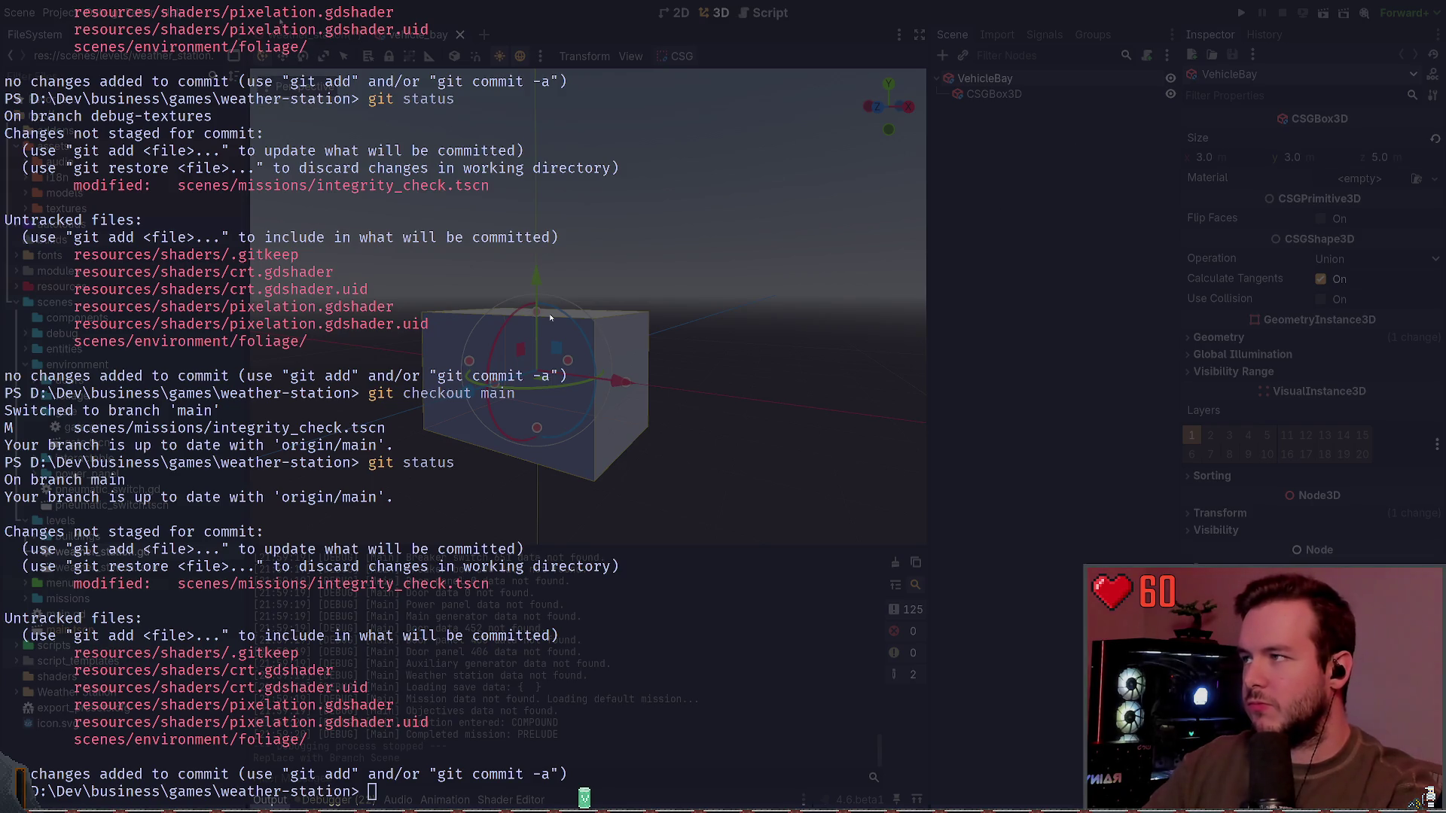
{"action": "key", "text": "ctrl+Tab"}
{"action": "key", "text": "ctrl+Tab"}
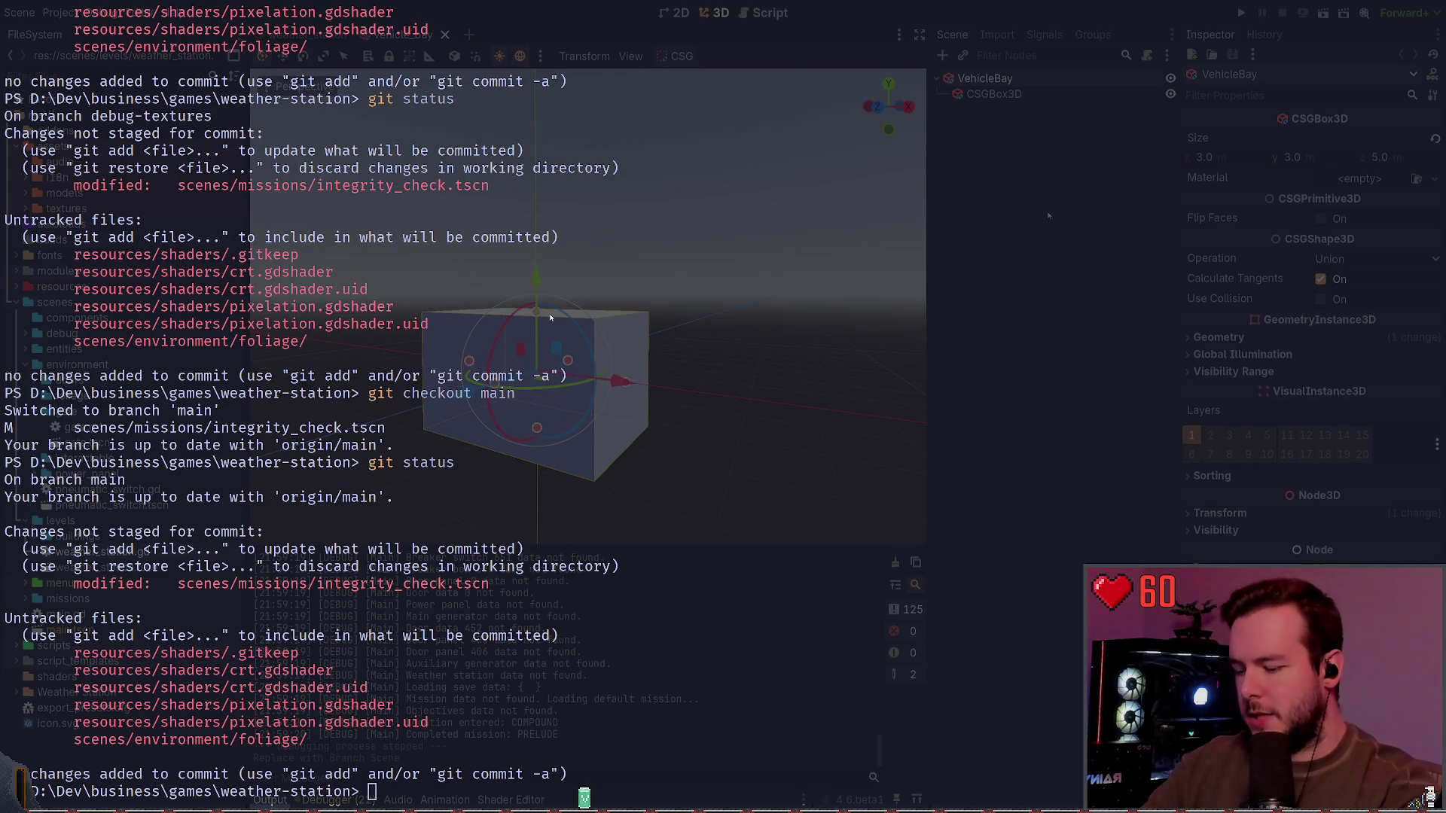
{"action": "key", "text": "ctrl+z"}
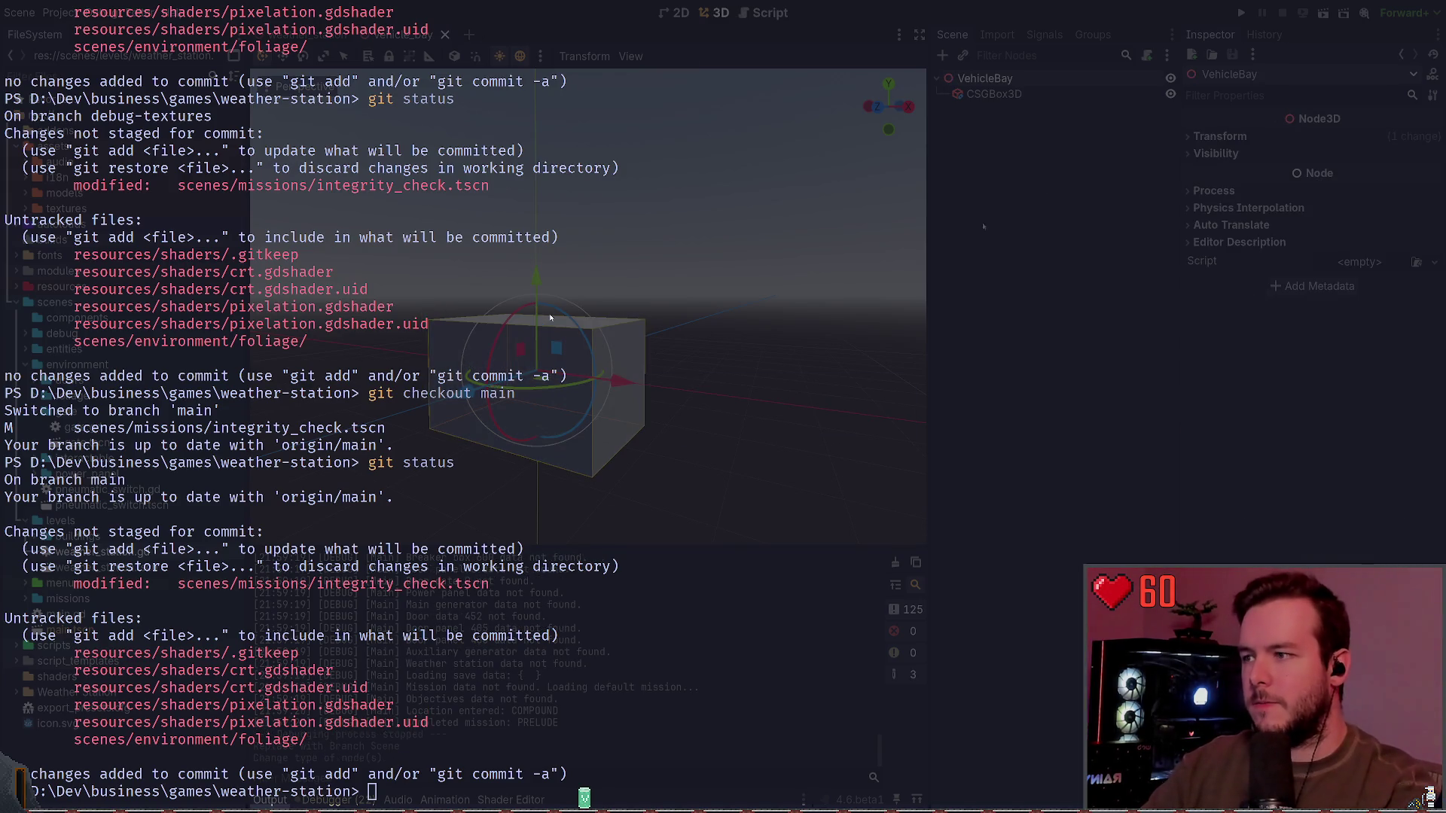
{"action": "left_click", "coordinate": [549, 317]}
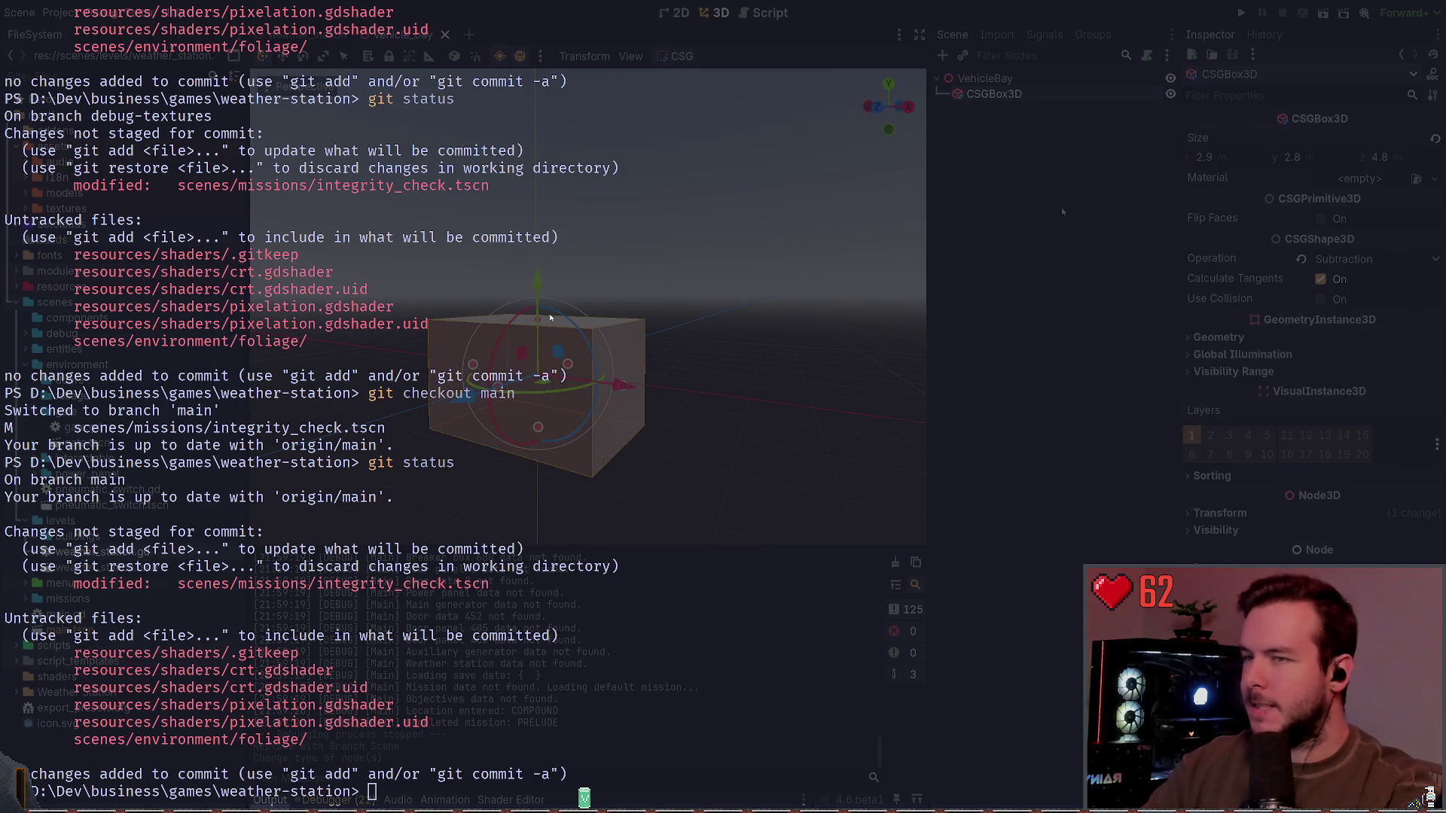
{"action": "key", "text": "KP_9"}
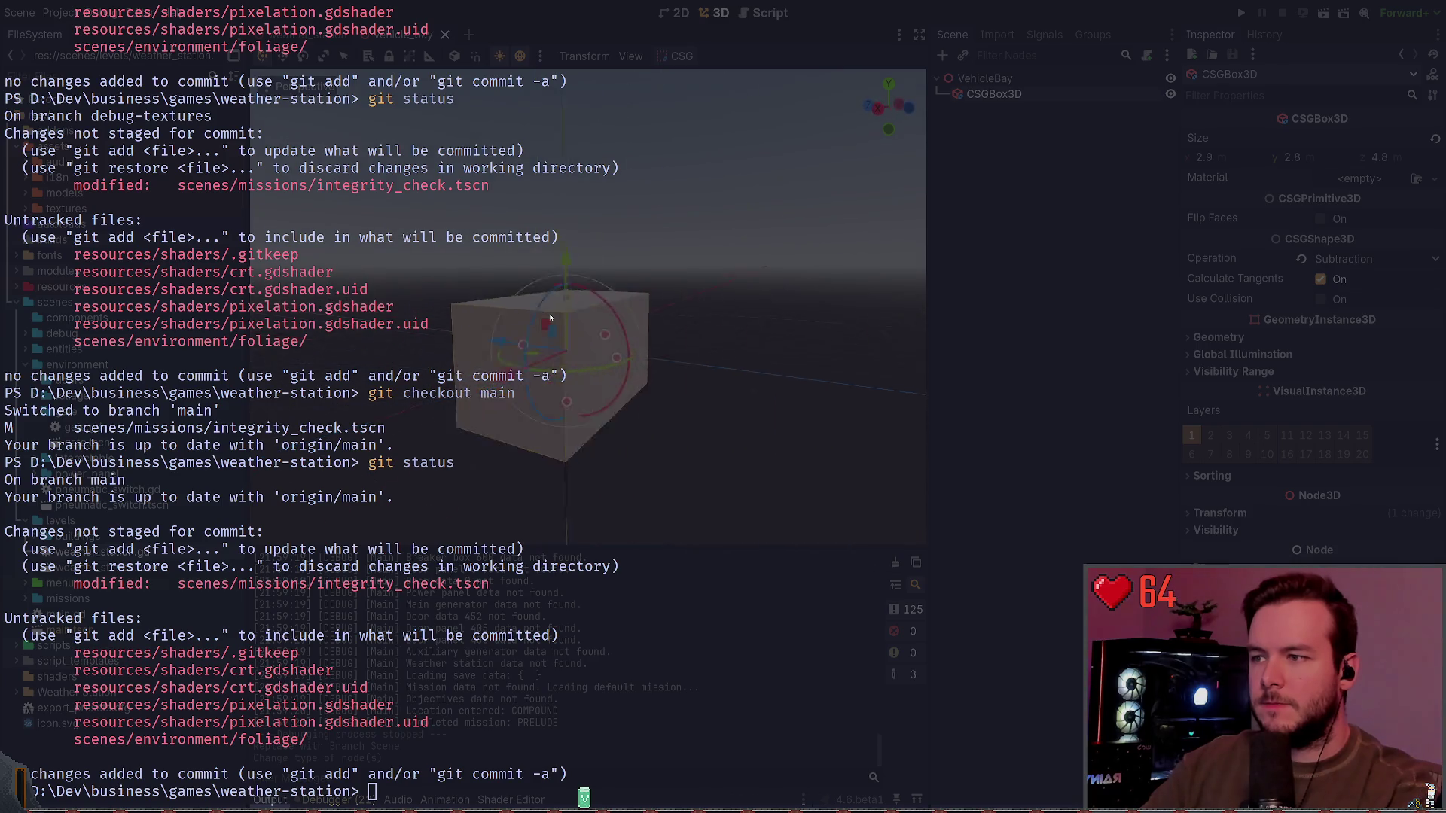
{"action": "key", "text": "KP_9"}
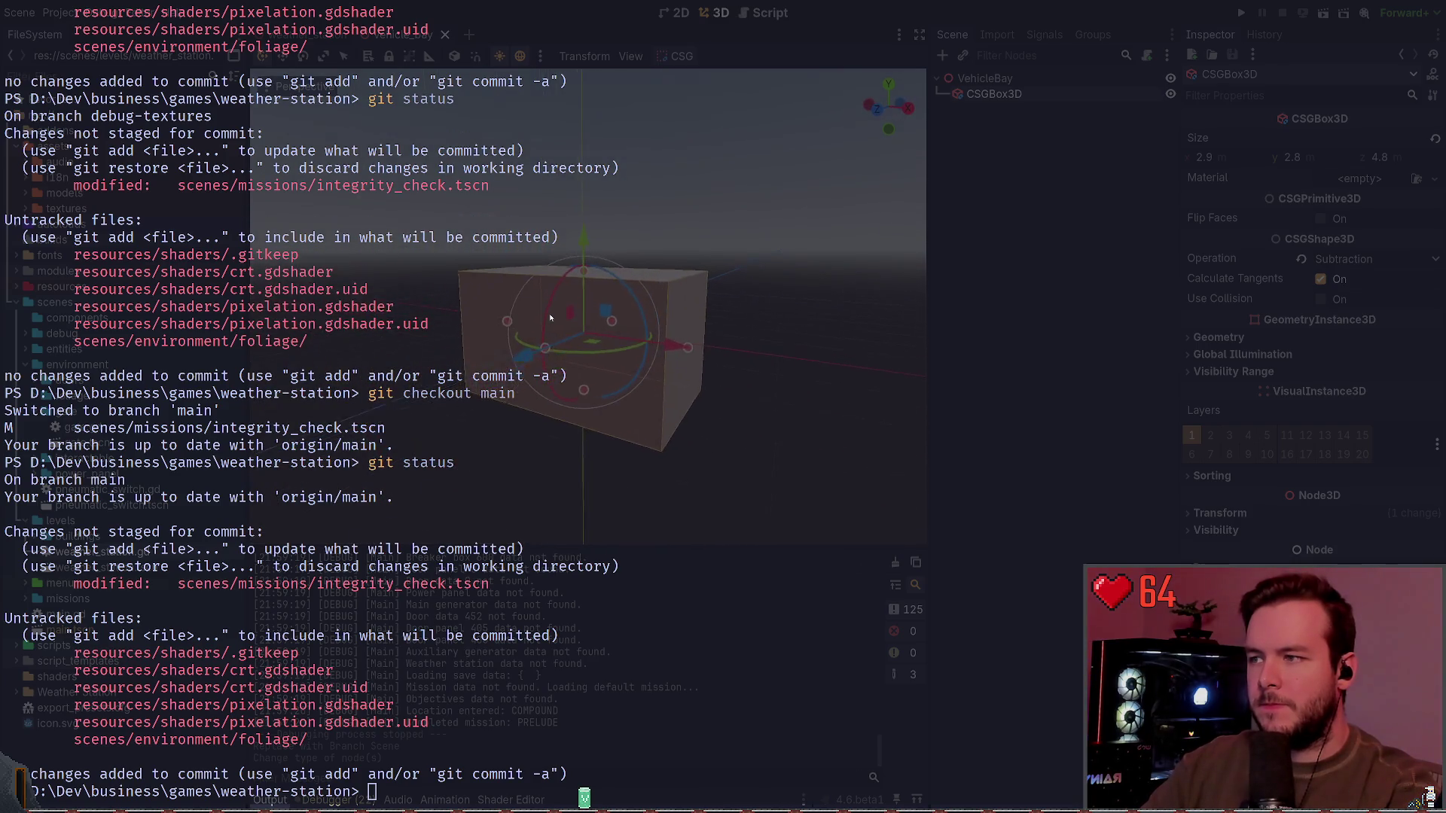
{"action": "key", "text": "KP_8"}
{"action": "key", "text": "KP_8"}
{"action": "key", "text": "KP_8"}
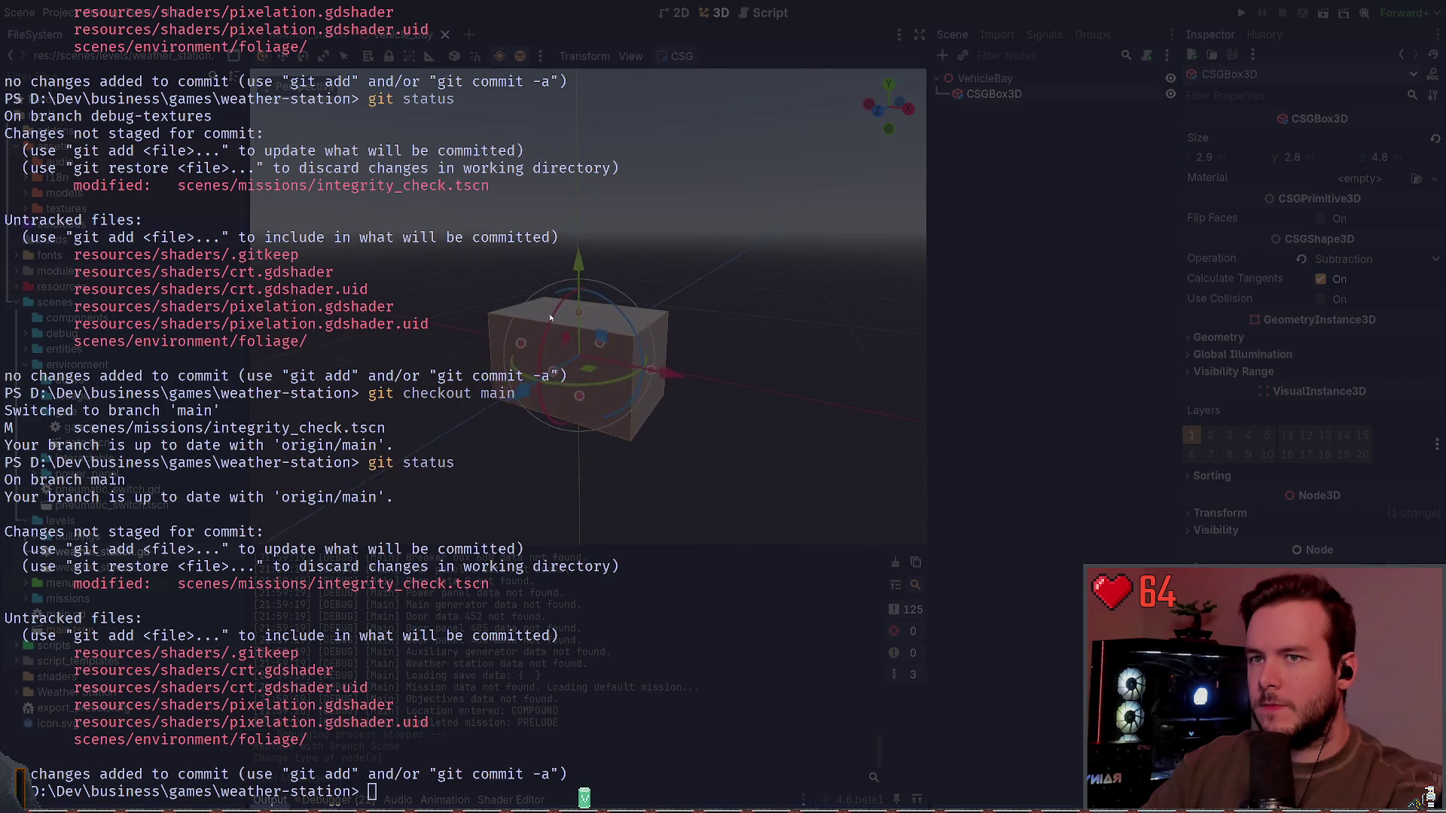
{"action": "scroll", "coordinate": [550, 318], "scroll_direction": "up", "scroll_amount": 1}
{"action": "key", "text": "ctrl+z"}
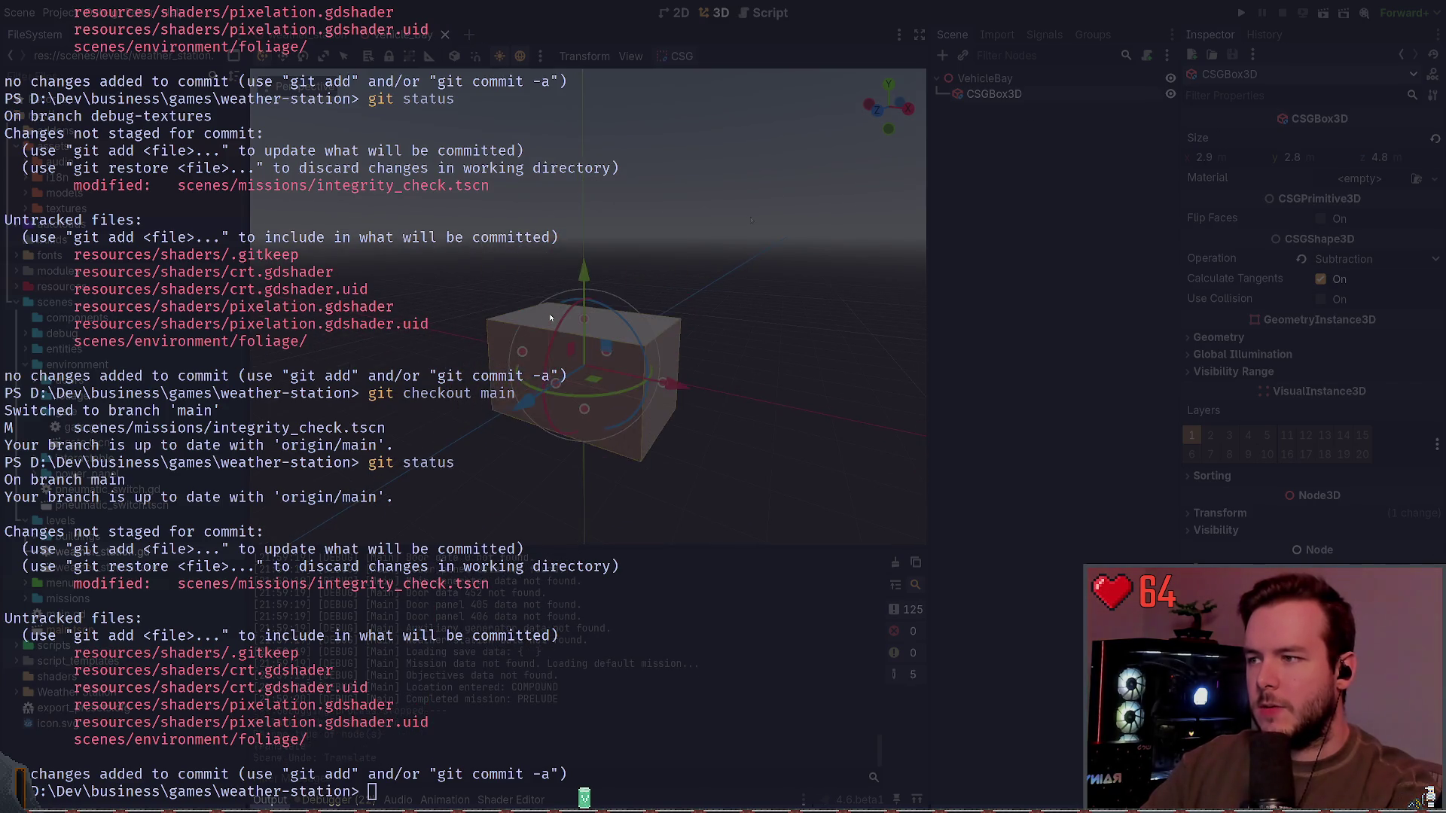
{"action": "key", "text": "KP_2"}
{"action": "key", "text": "KP_2"}
{"action": "key", "text": "KP_2"}
{"action": "key", "text": "KP_2"}
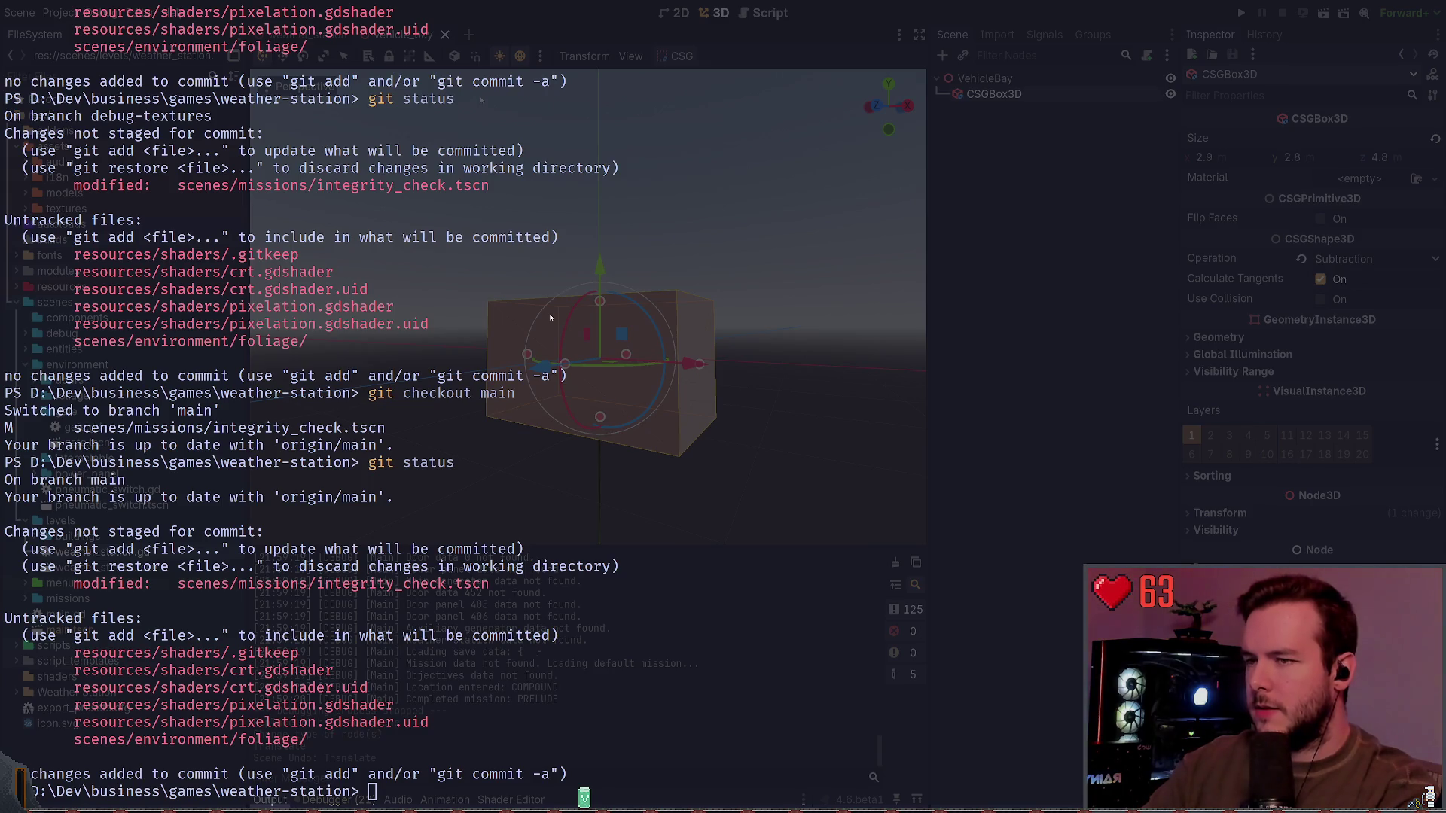
Step: Raise the box along Y and set its Transform Position y to 1.5
{"action": "left_click_drag", "start_coordinate": [611, 282], "coordinate": [611, 212]}
{"action": "scroll", "coordinate": [550, 319], "scroll_direction": "up", "scroll_amount": 4}
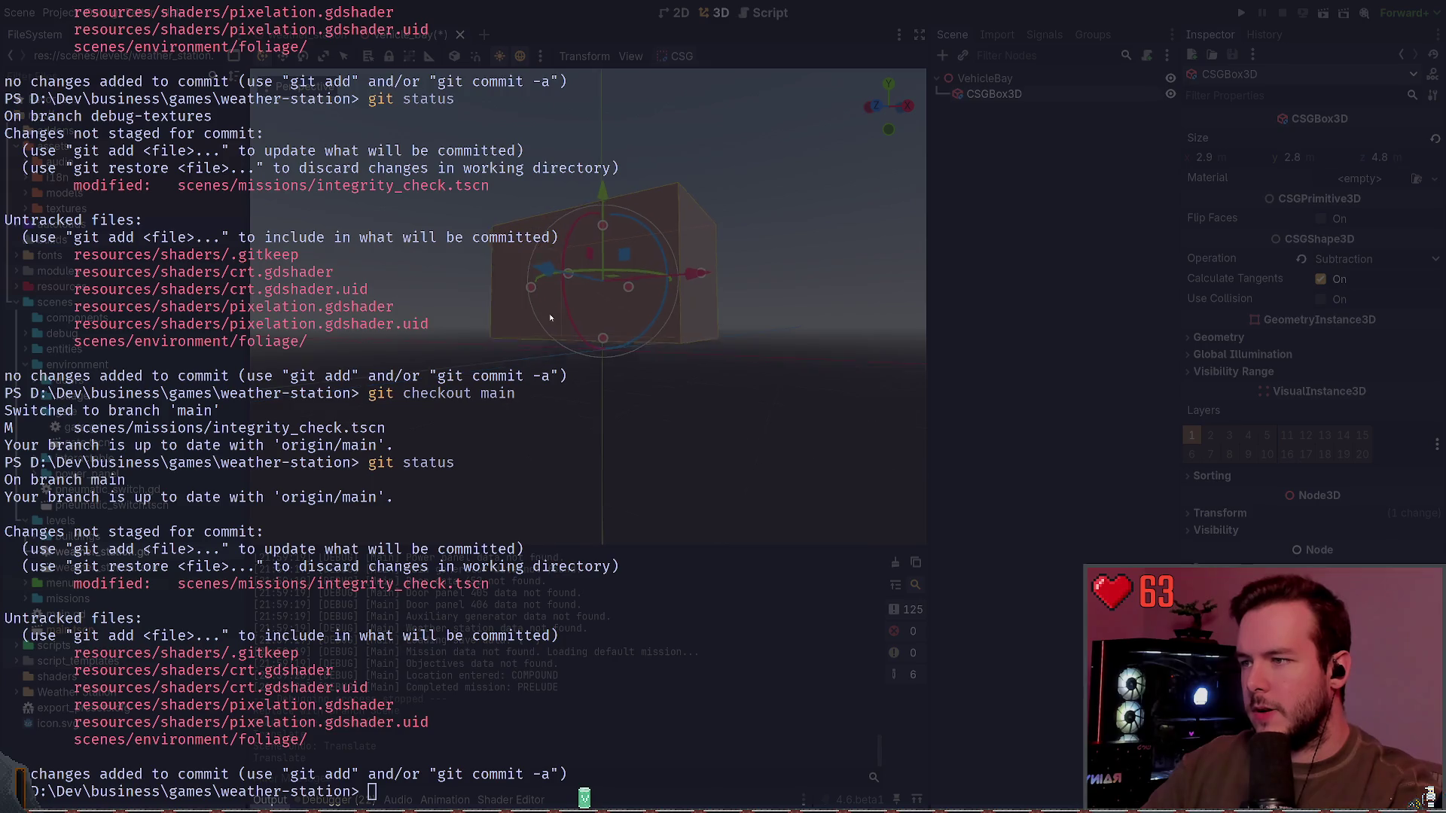
{"action": "scroll", "coordinate": [550, 319], "scroll_direction": "up", "scroll_amount": 2}
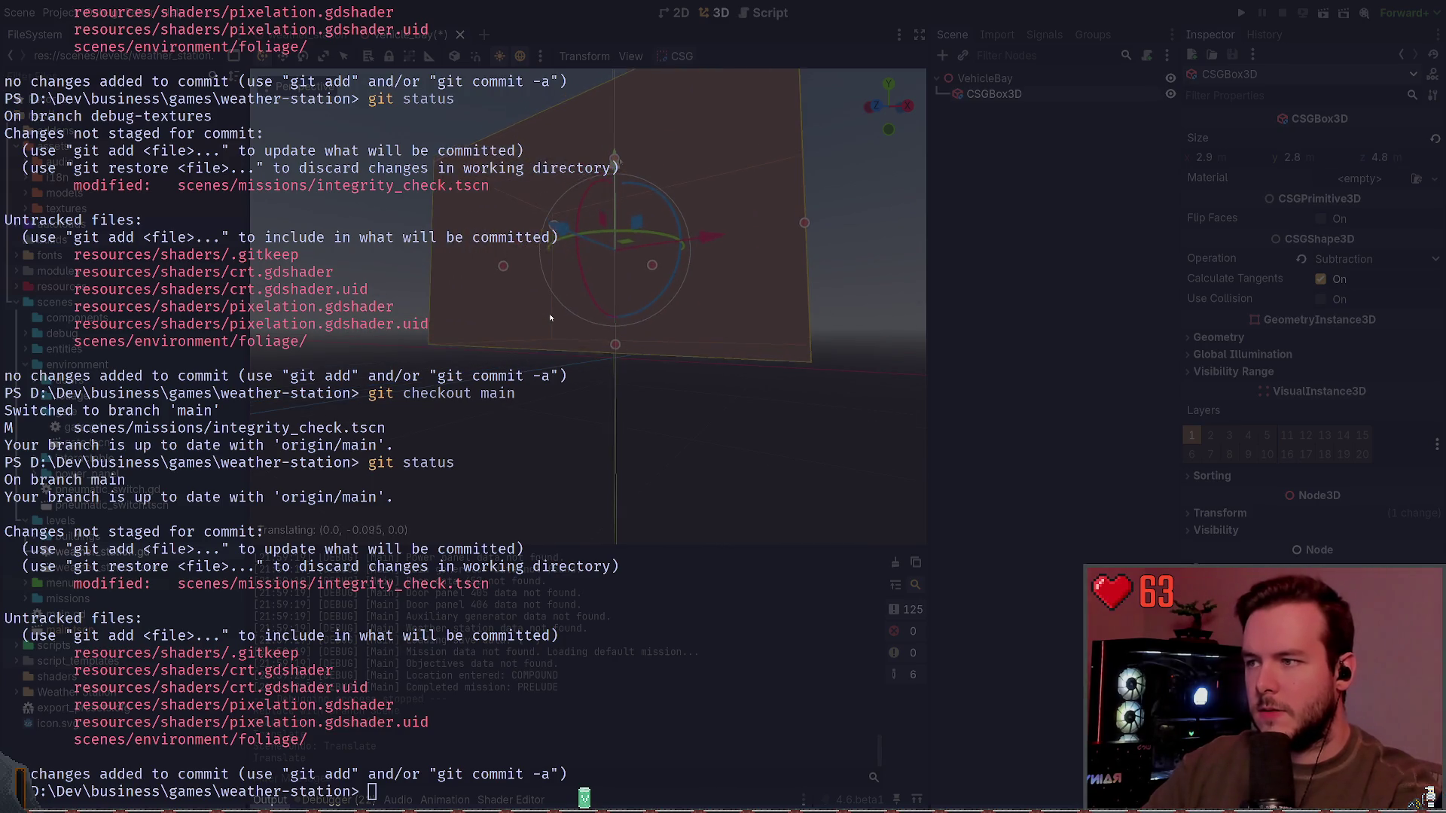
{"action": "scroll", "coordinate": [550, 319], "scroll_direction": "down", "scroll_amount": 1}
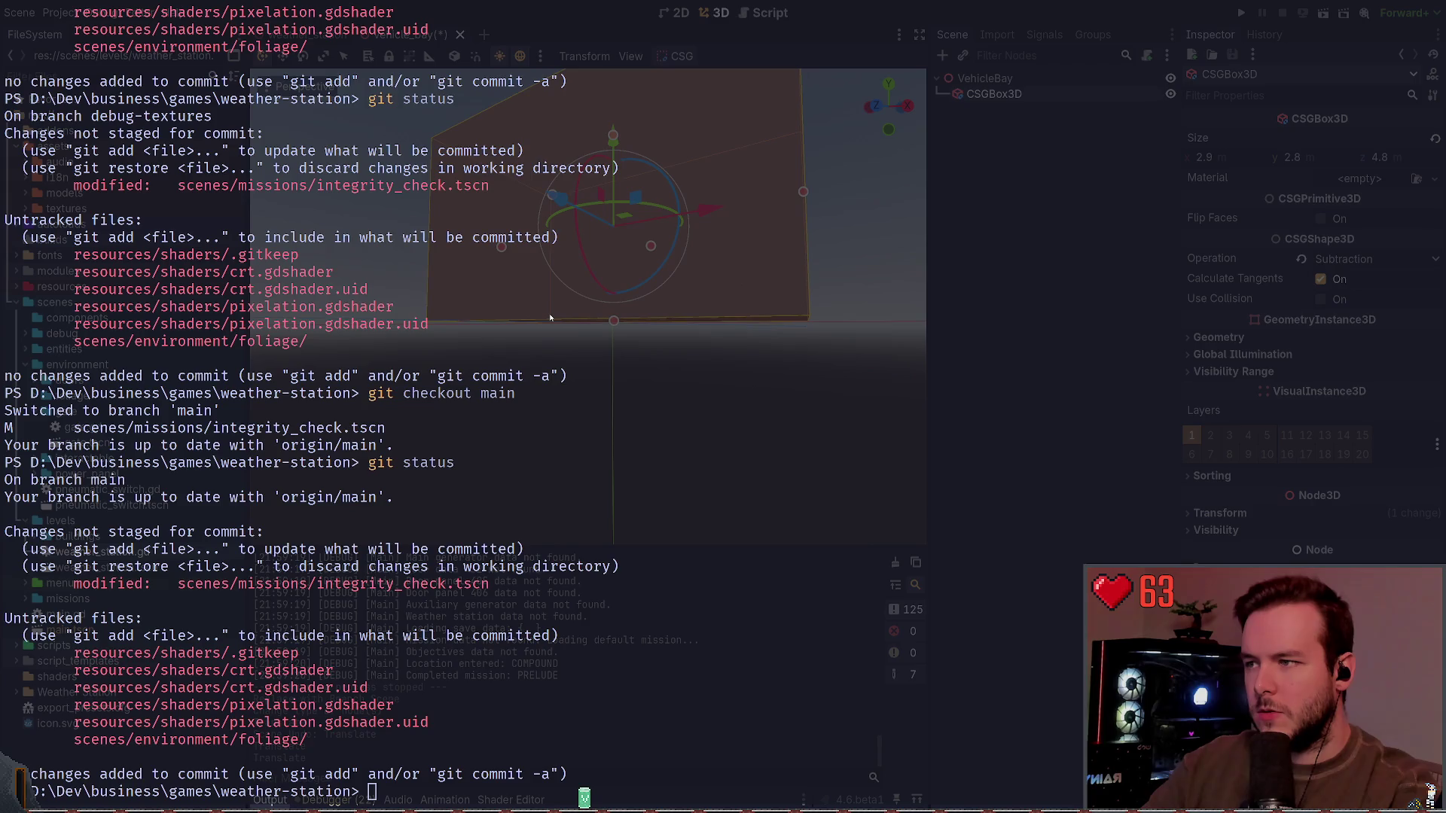
{"action": "left_click", "coordinate": [1246, 512]}
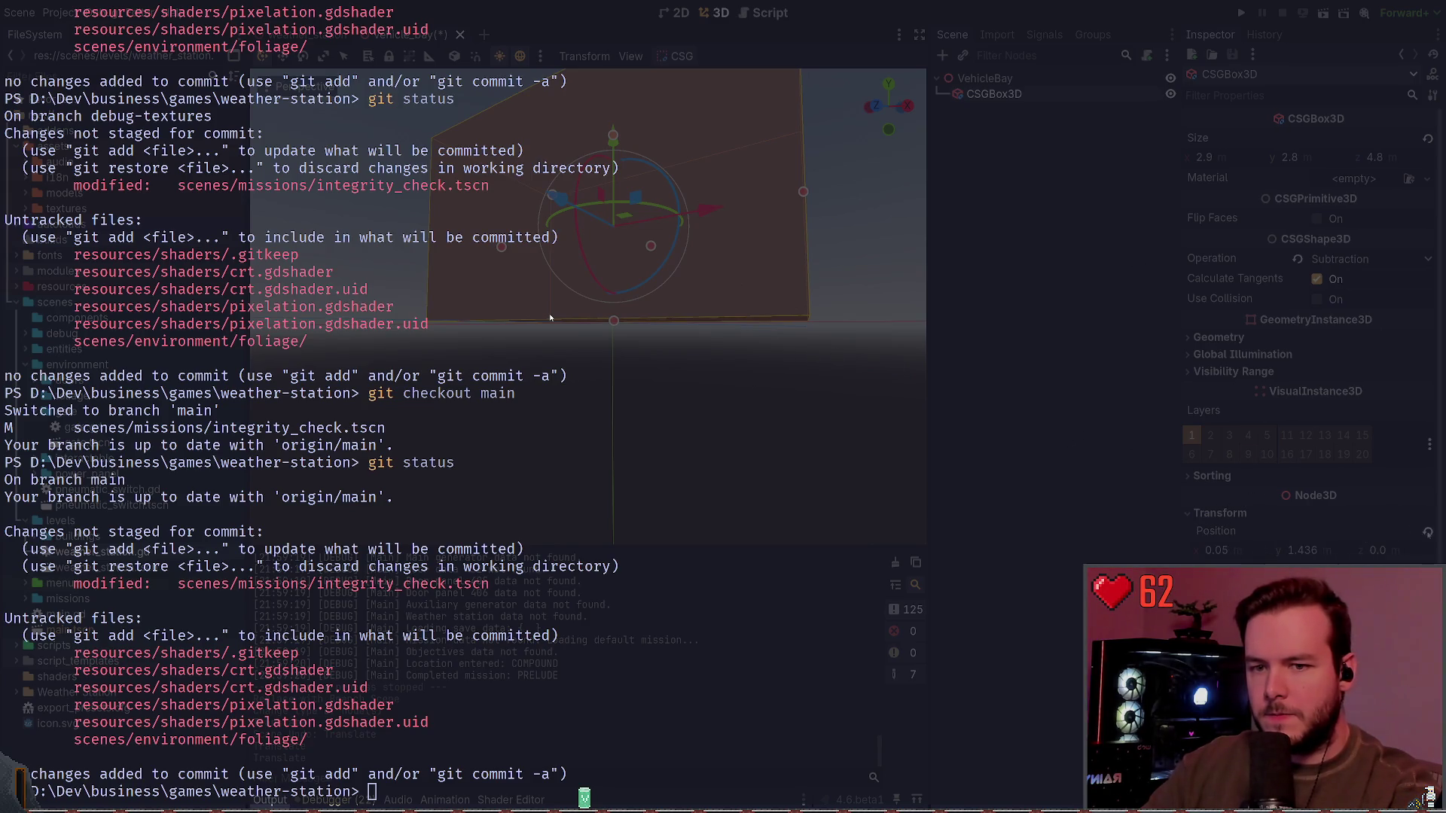
{"action": "left_click", "coordinate": [1427, 531]}
{"action": "key", "text": "ctrl+z"}
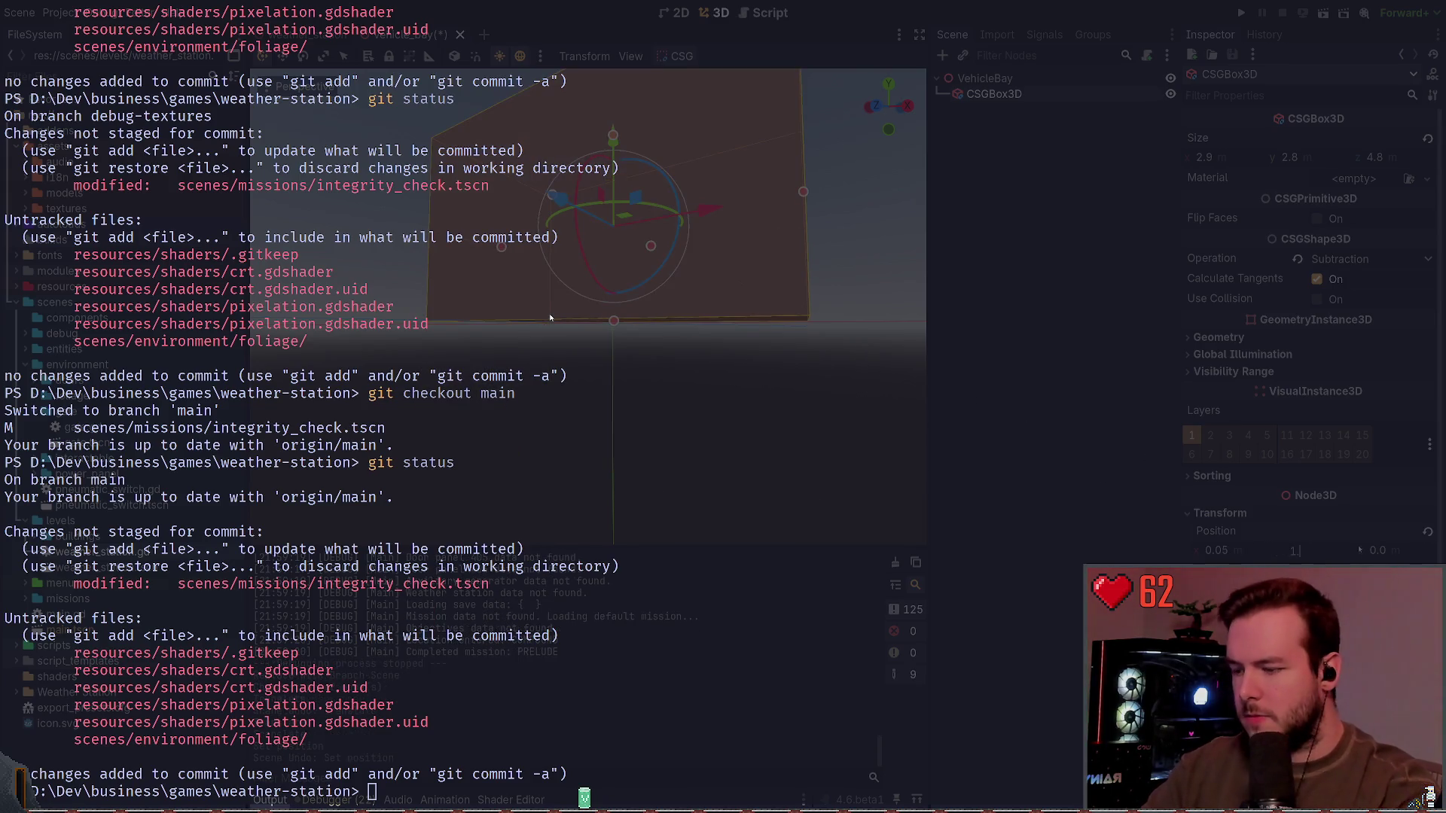
{"action": "type", "text": "1.5"}
{"action": "key", "text": "Return"}
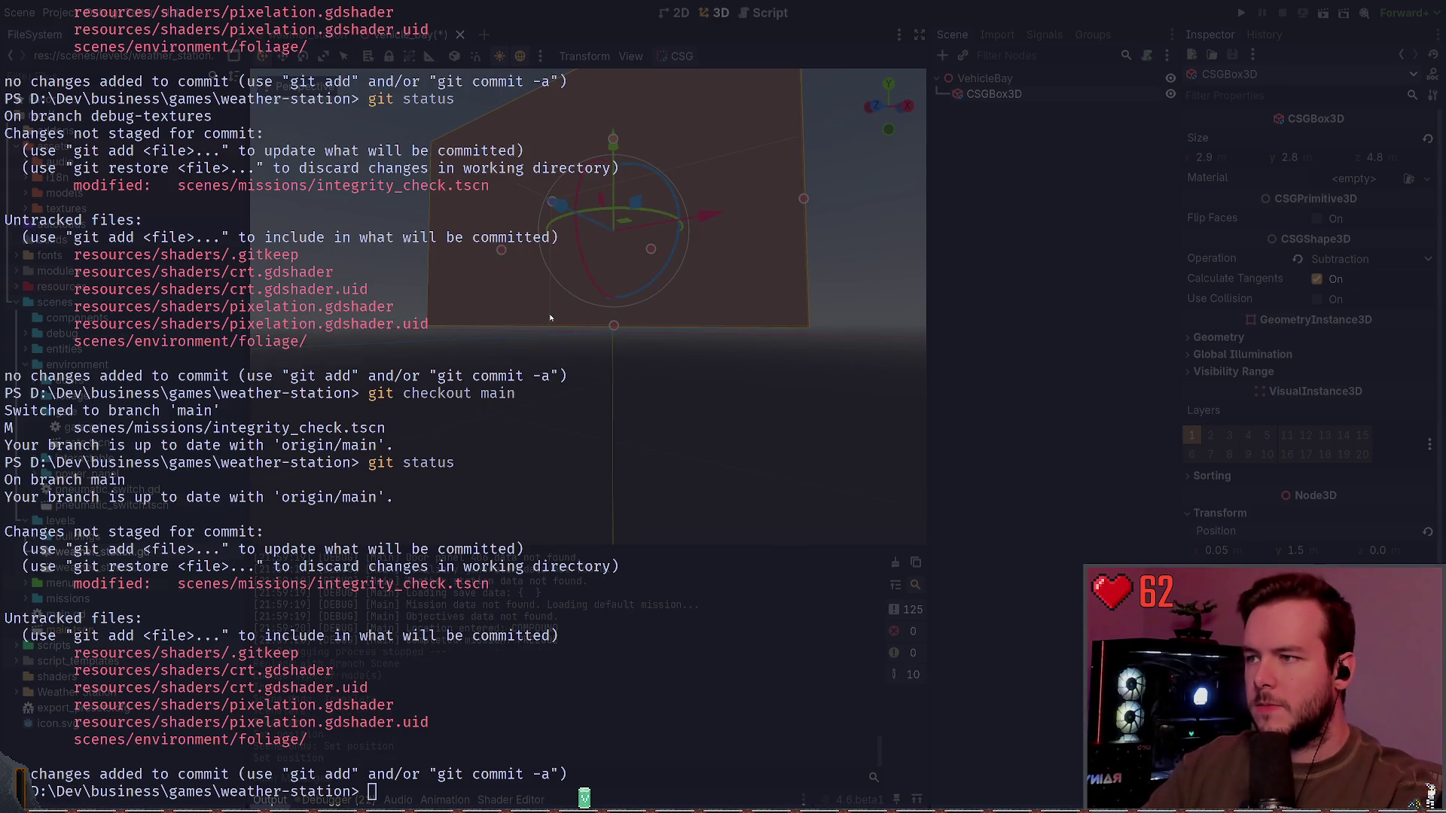
{"action": "key", "text": "KP_3"}
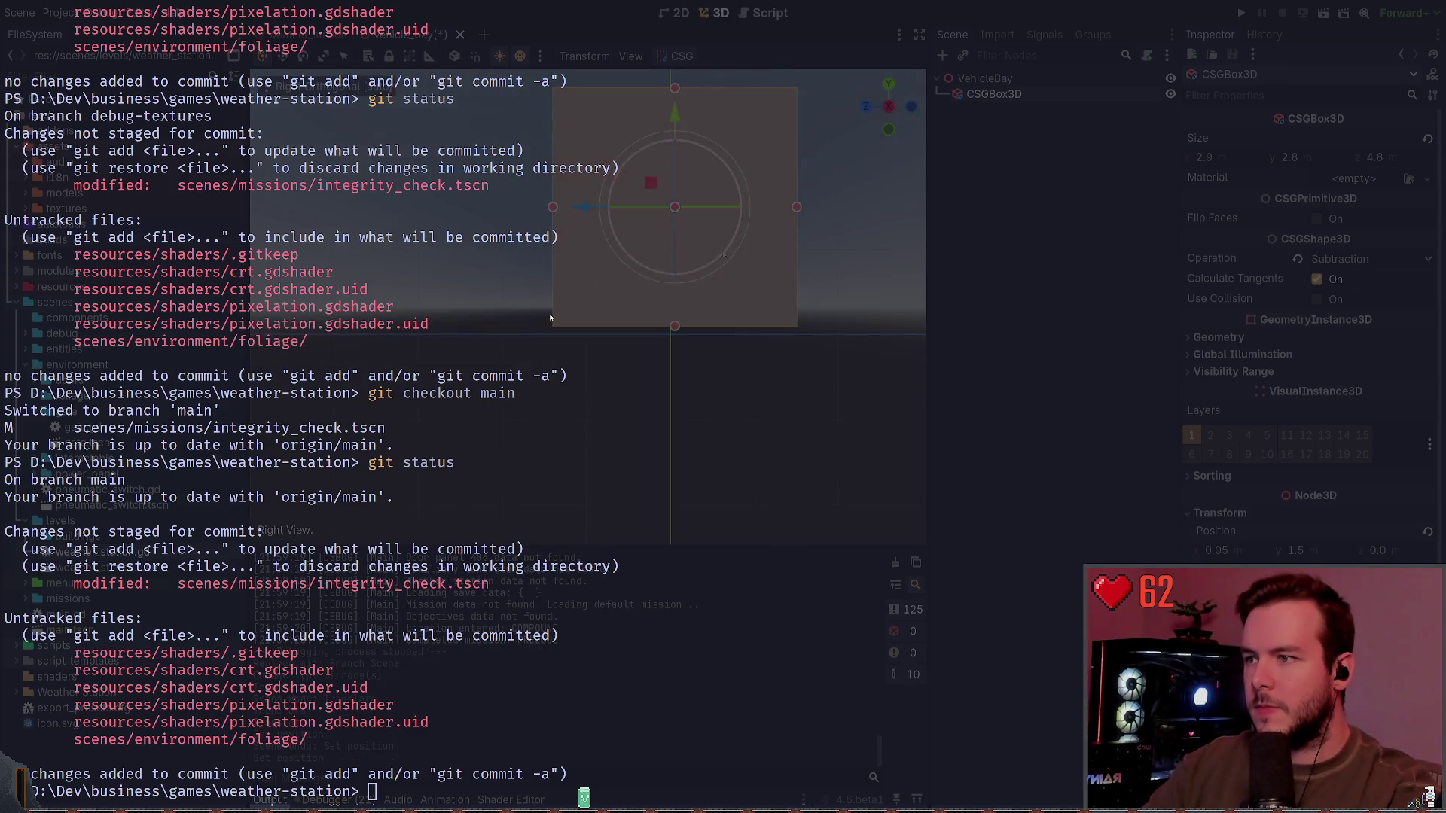
Step: Lower the cutting box along its vertical axis to a height of 1.4
{"action": "left_click_drag", "start_coordinate": [674, 119], "coordinate": [674, 125]}
{"action": "left_click_drag", "start_coordinate": [551, 317], "coordinate": [550, 318]}
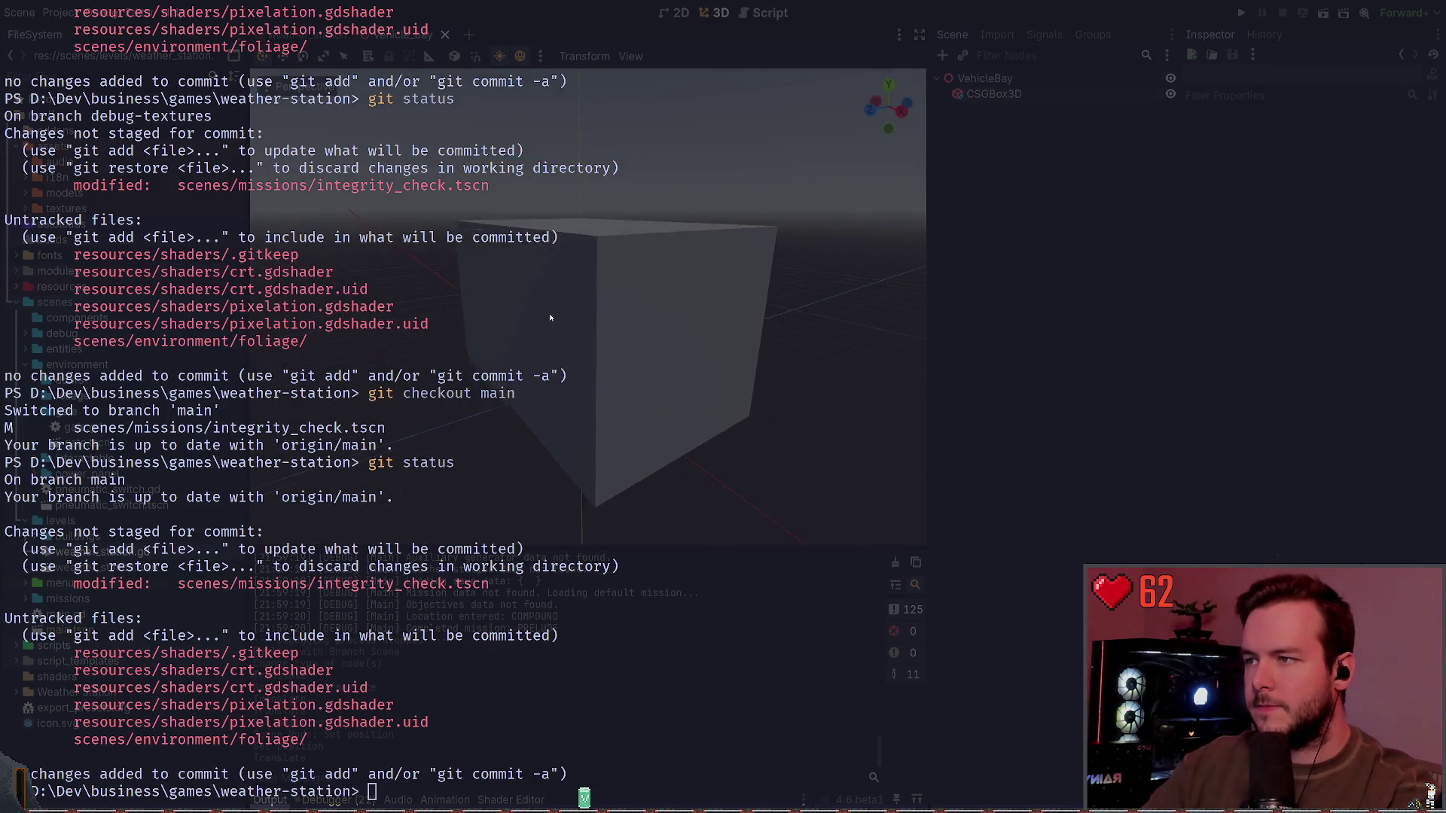
{"action": "left_click", "coordinate": [551, 318]}
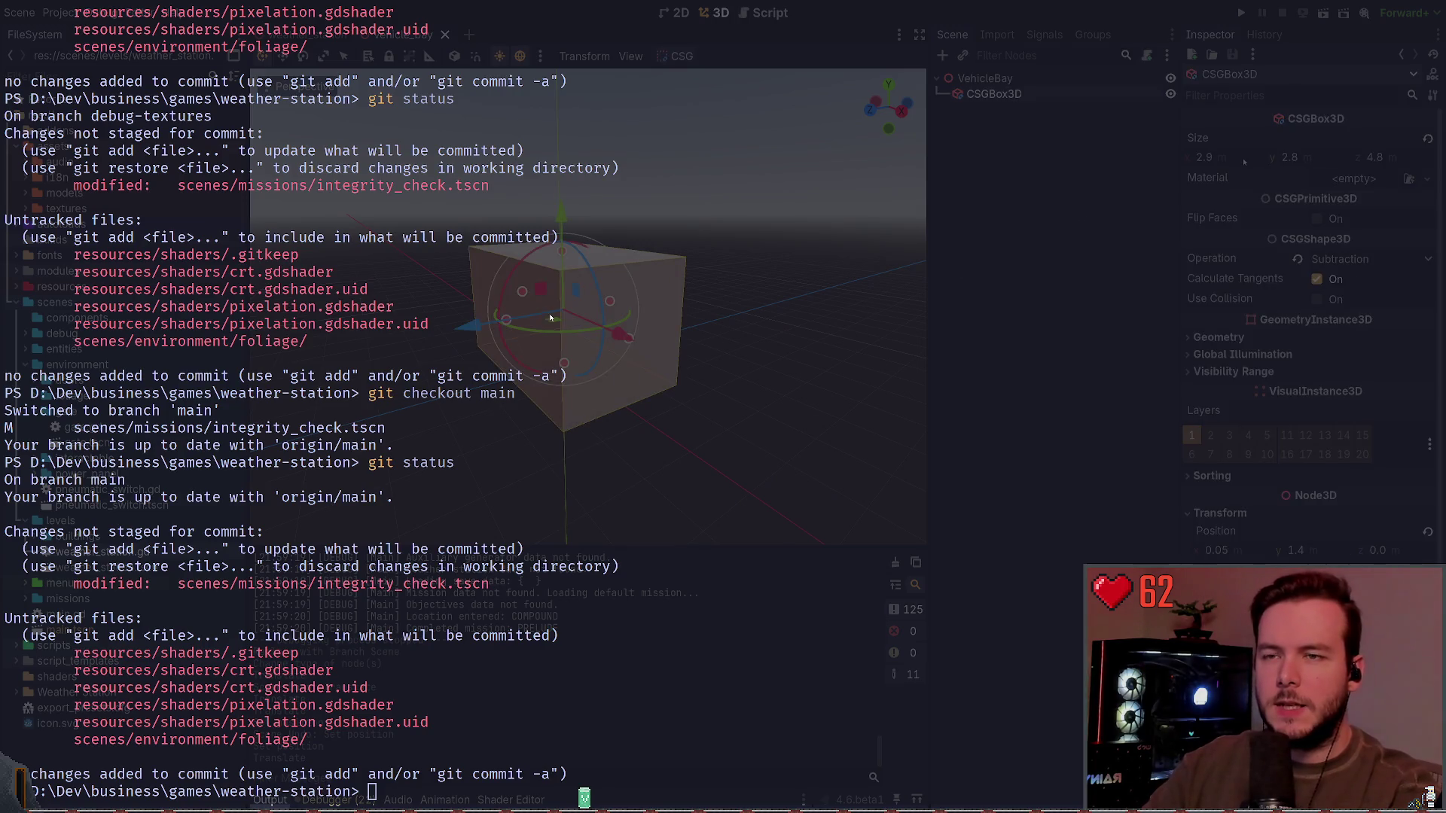
Step: Set the box's Size x to 8.0, then bring up the Obsidian design notes
{"action": "key", "text": "Return"}
{"action": "key", "text": "ctrl+z"}
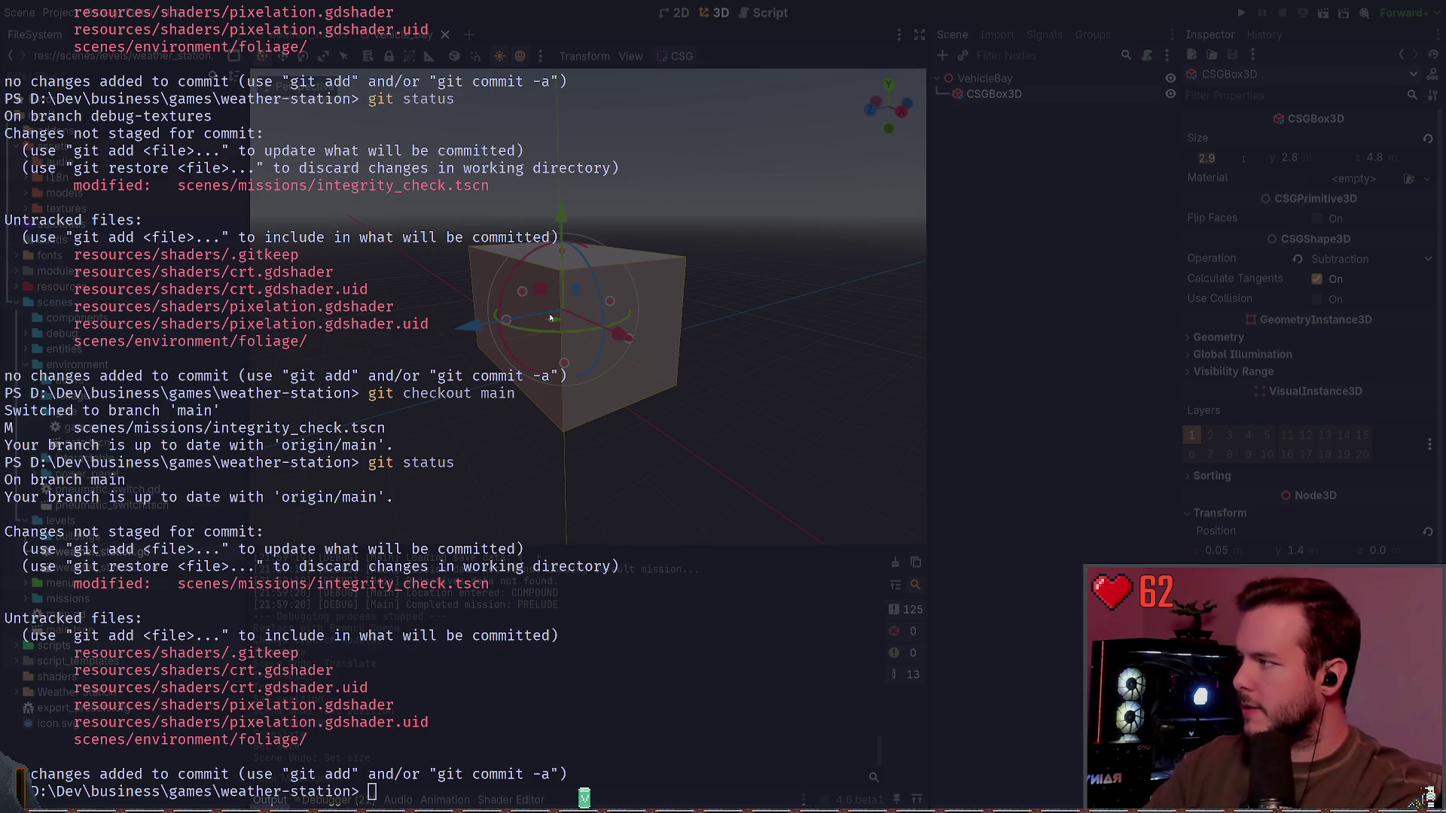
{"action": "key", "text": "Tab"}
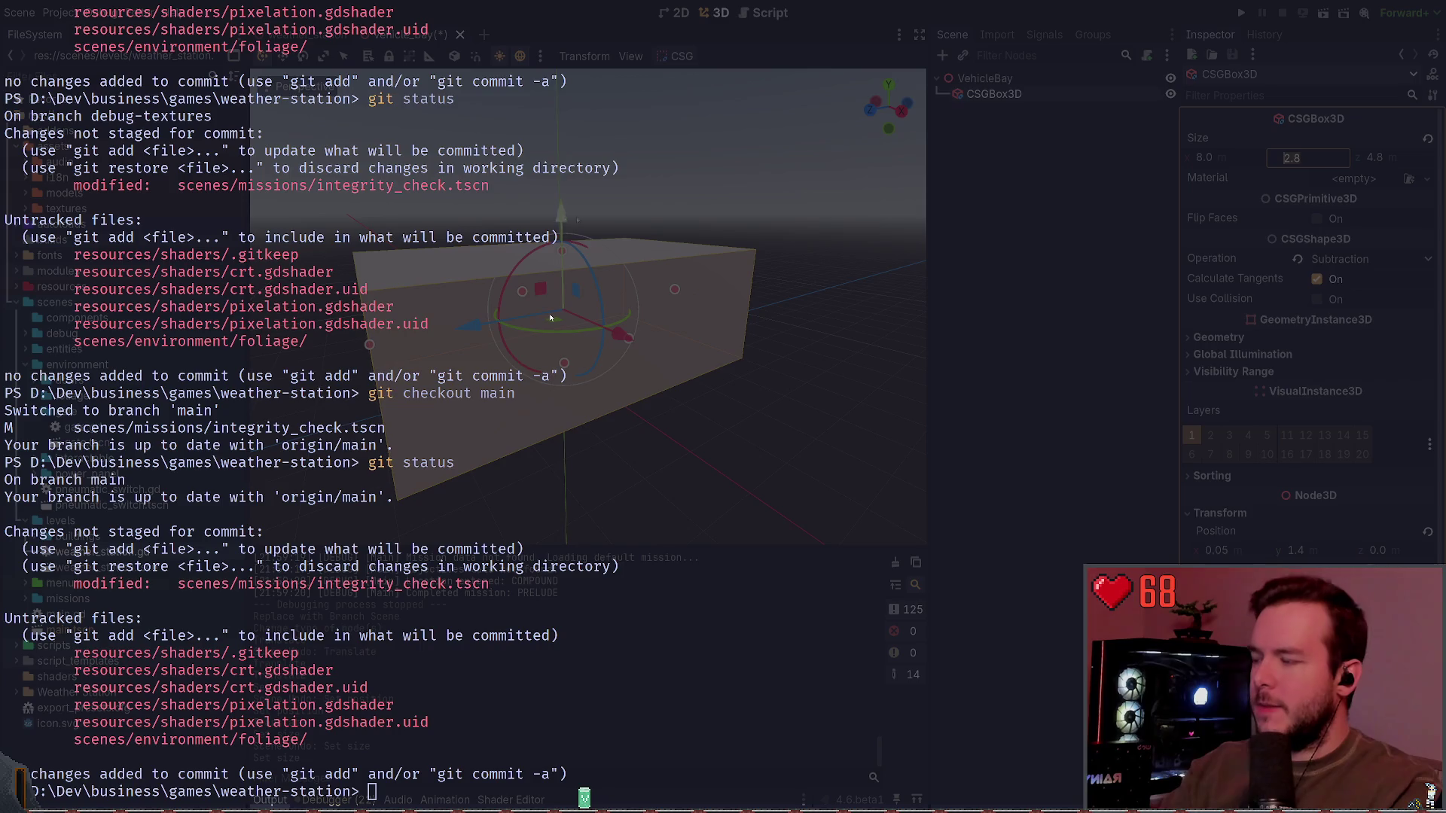
{"action": "key", "text": "alt+Tab"}
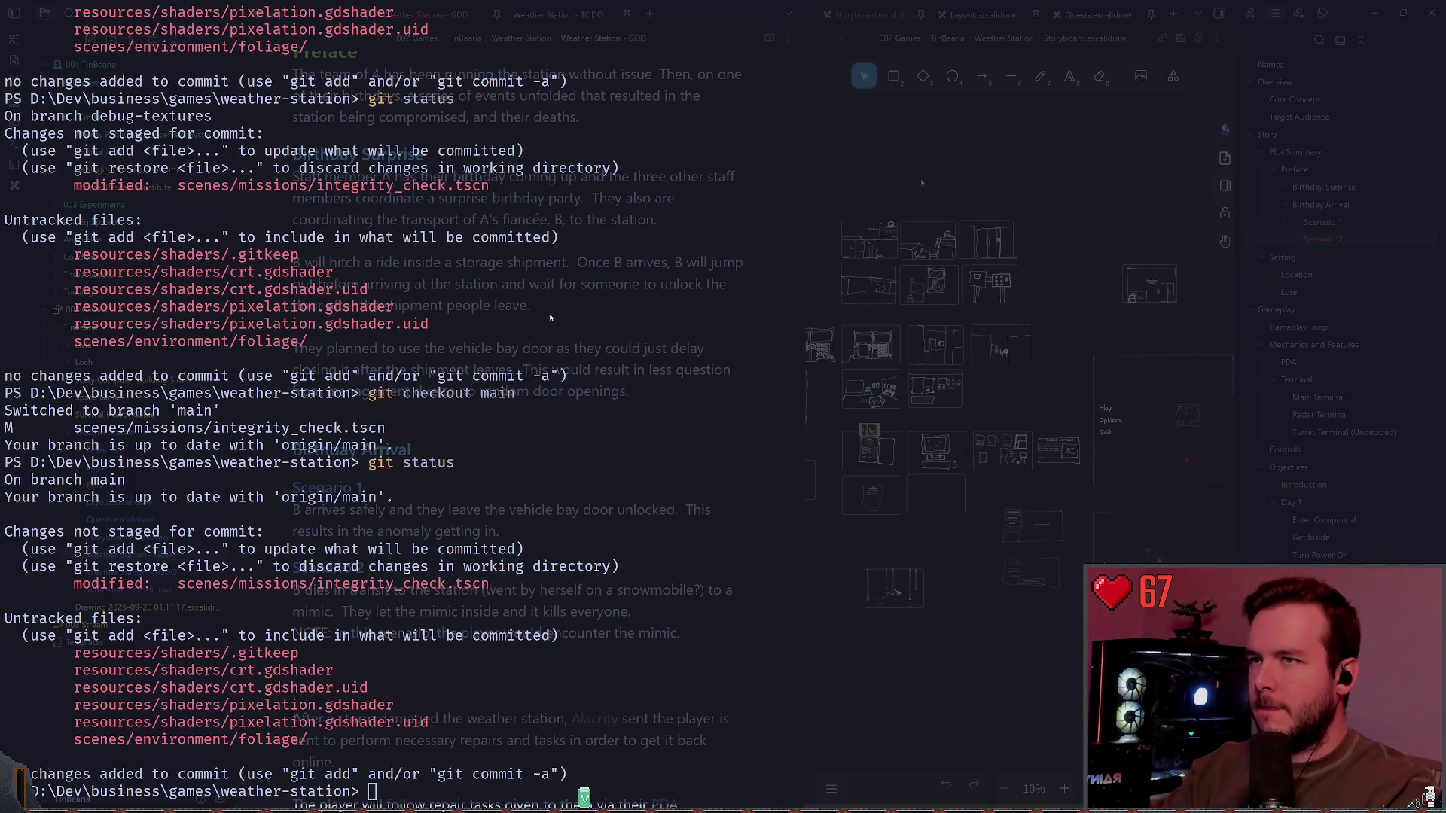
Step: Widen the drawing pane and bring up the Layout.excalidraw station sketch
{"action": "left_click_drag", "start_coordinate": [804, 317], "coordinate": [550, 317]}
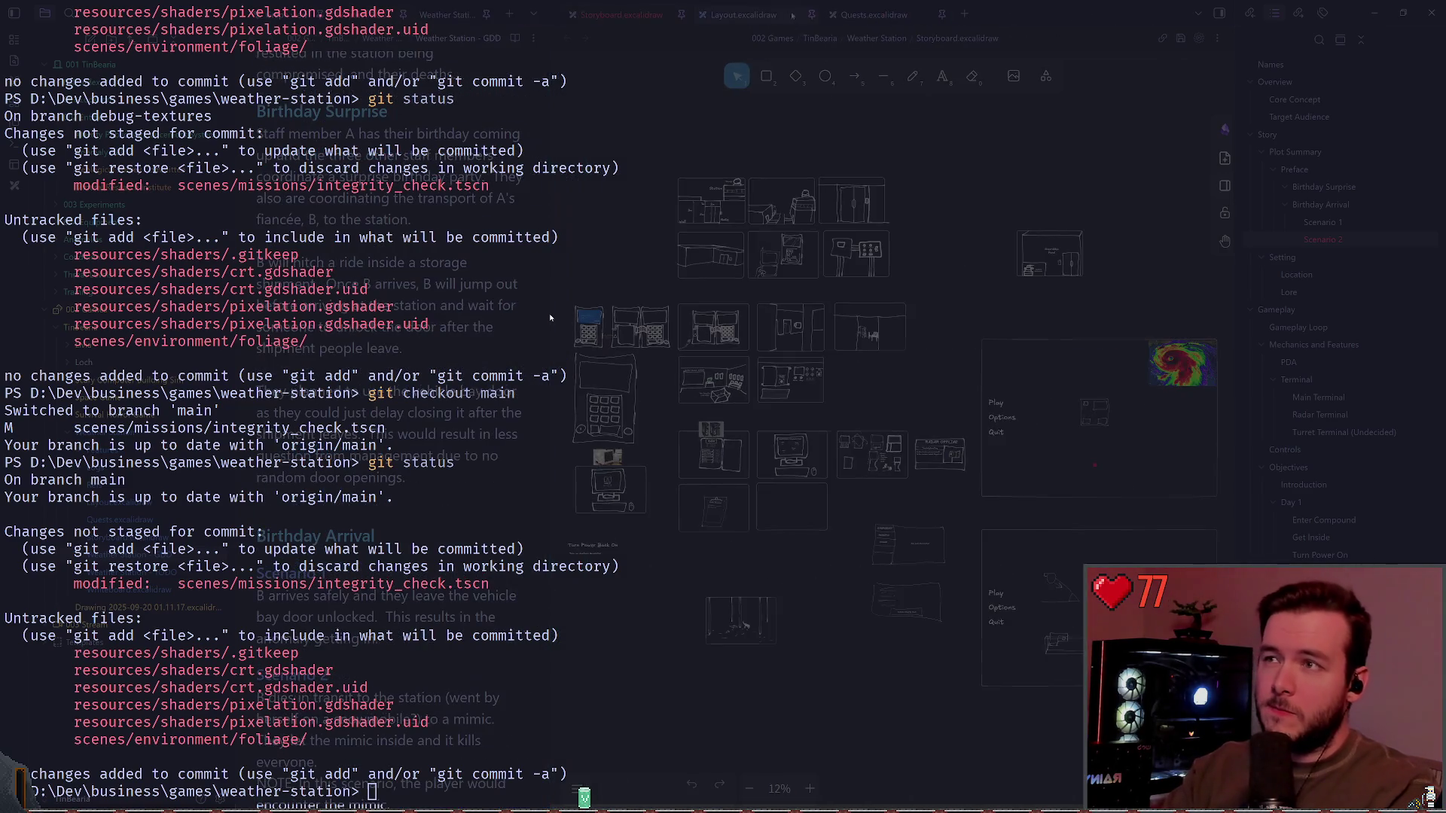
{"action": "key", "text": "ctrl+Tab"}
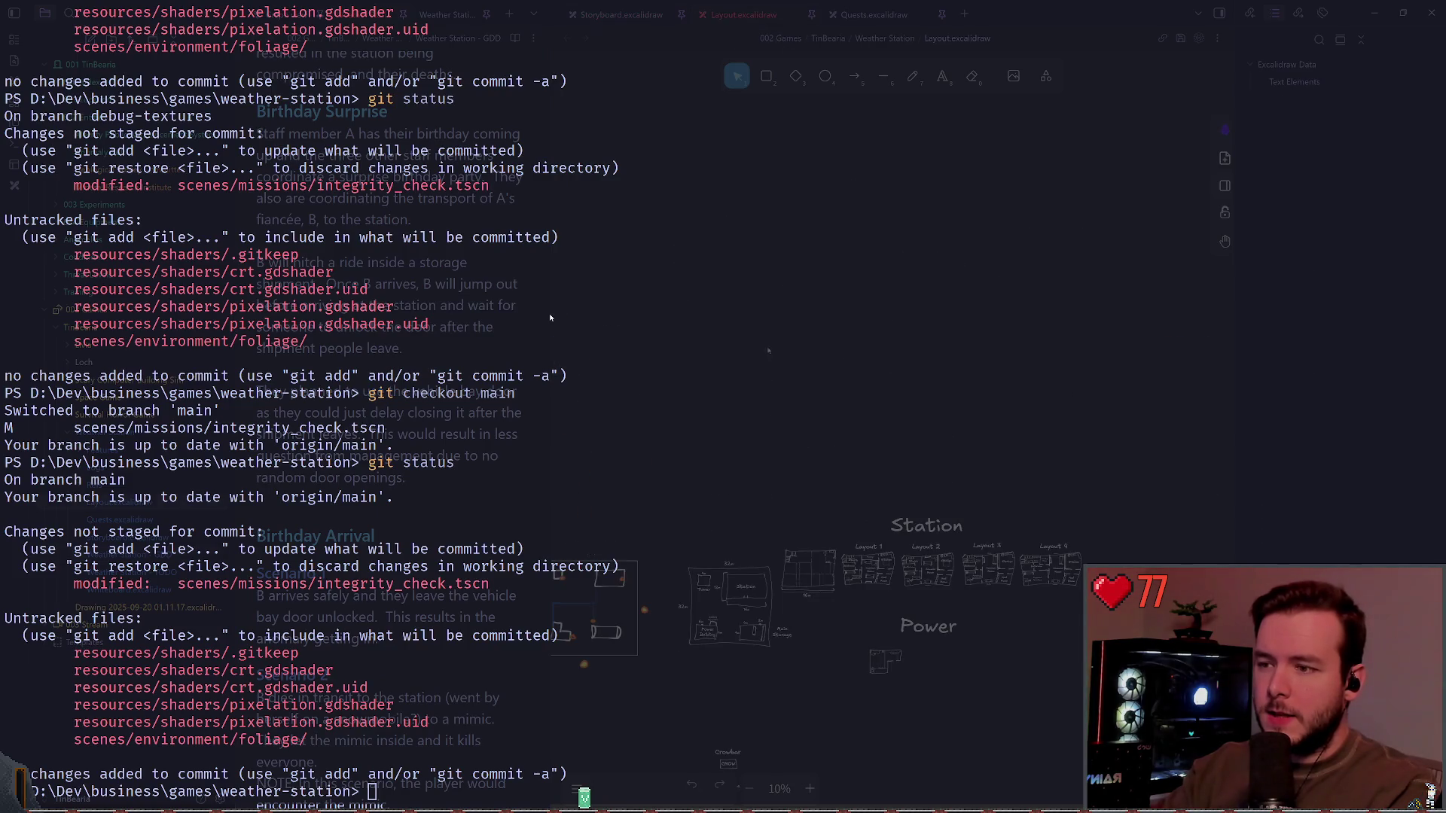
{"action": "scroll", "coordinate": [768, 350], "scroll_direction": "up", "scroll_amount": 5}
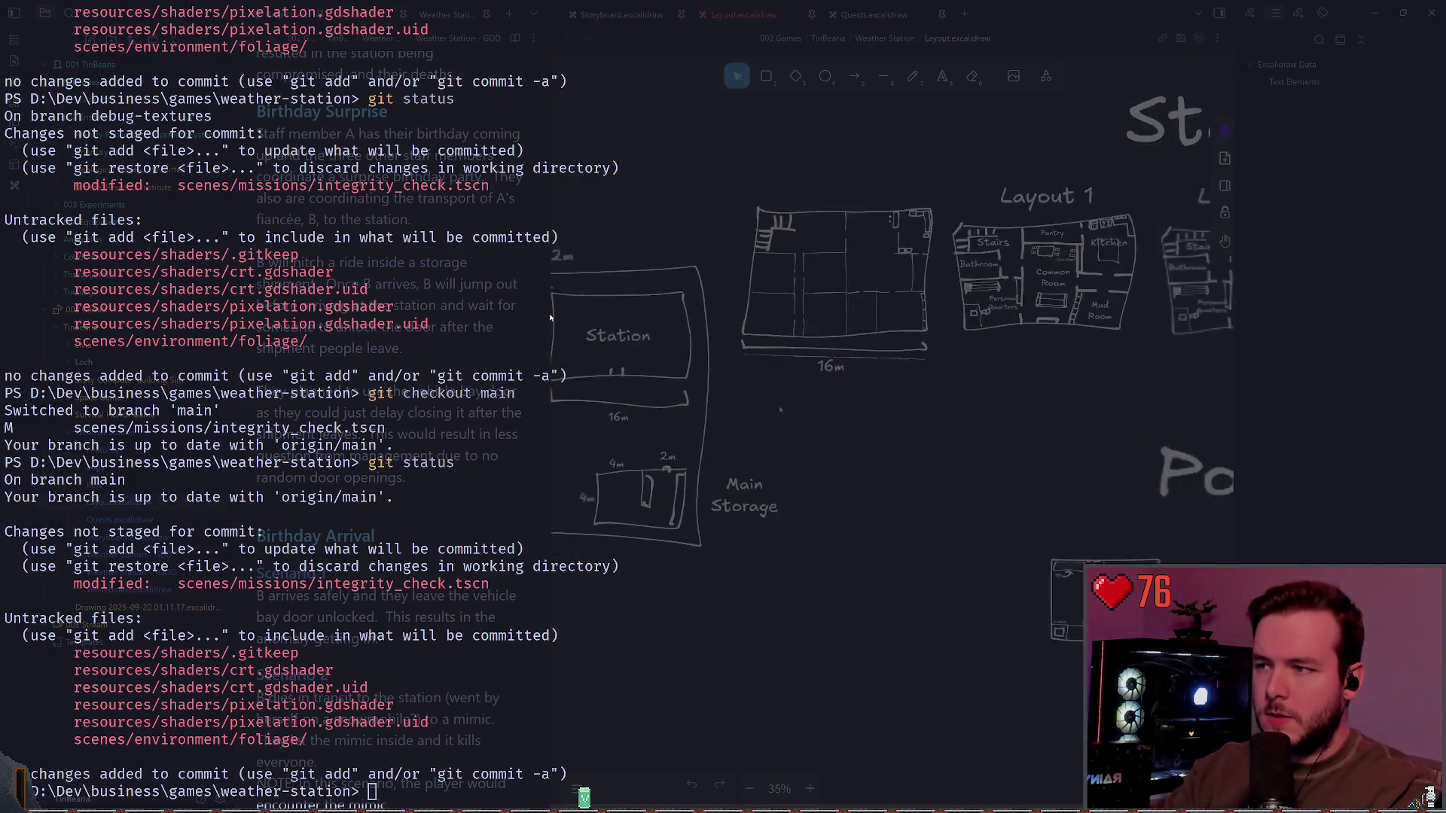
{"action": "scroll", "coordinate": [780, 410], "scroll_direction": "up", "scroll_amount": 2}
{"action": "scroll", "coordinate": [780, 410], "scroll_direction": "left", "scroll_amount": 5}
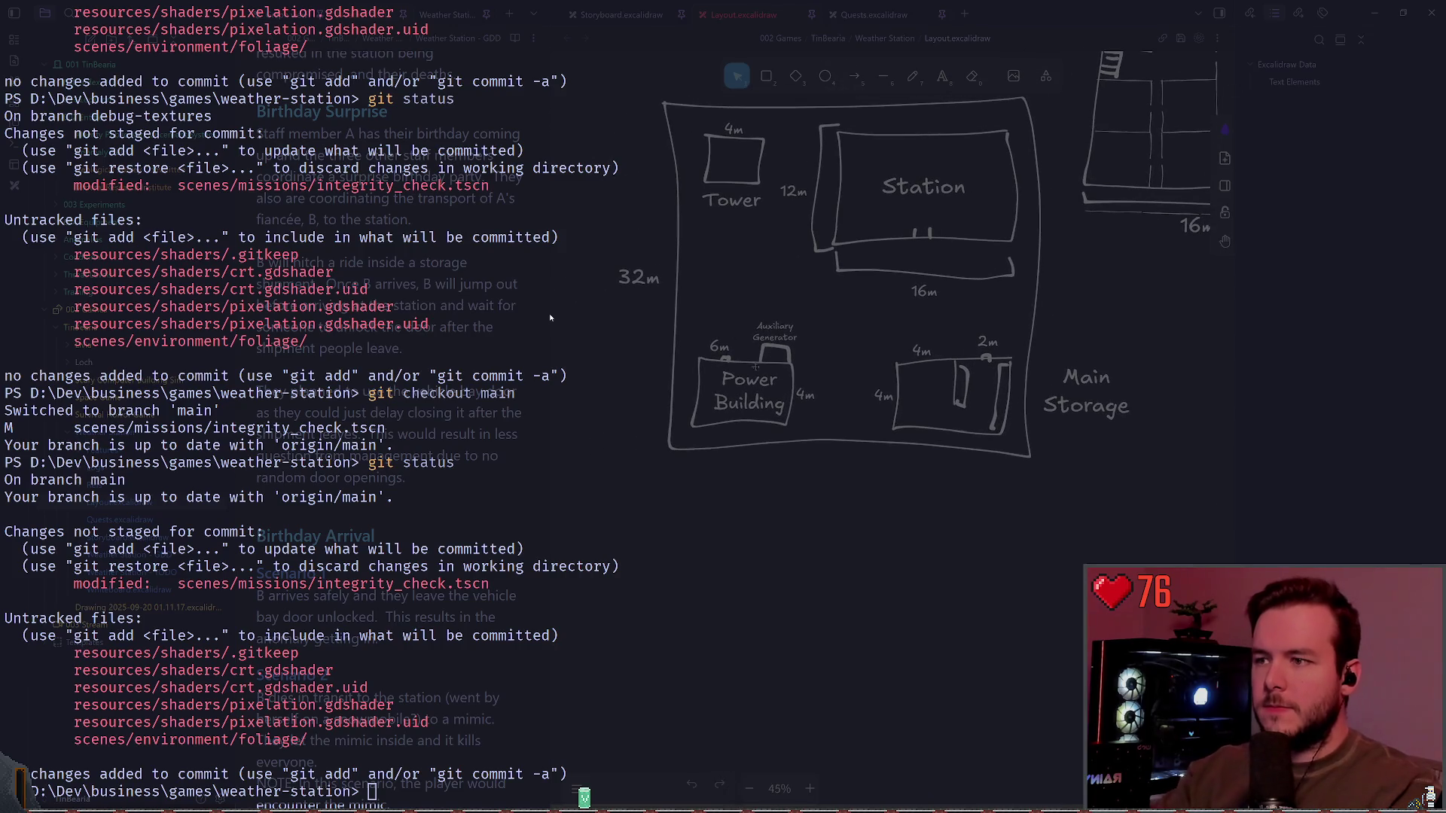
{"action": "scroll", "coordinate": [721, 415], "scroll_direction": "down", "scroll_amount": 3}
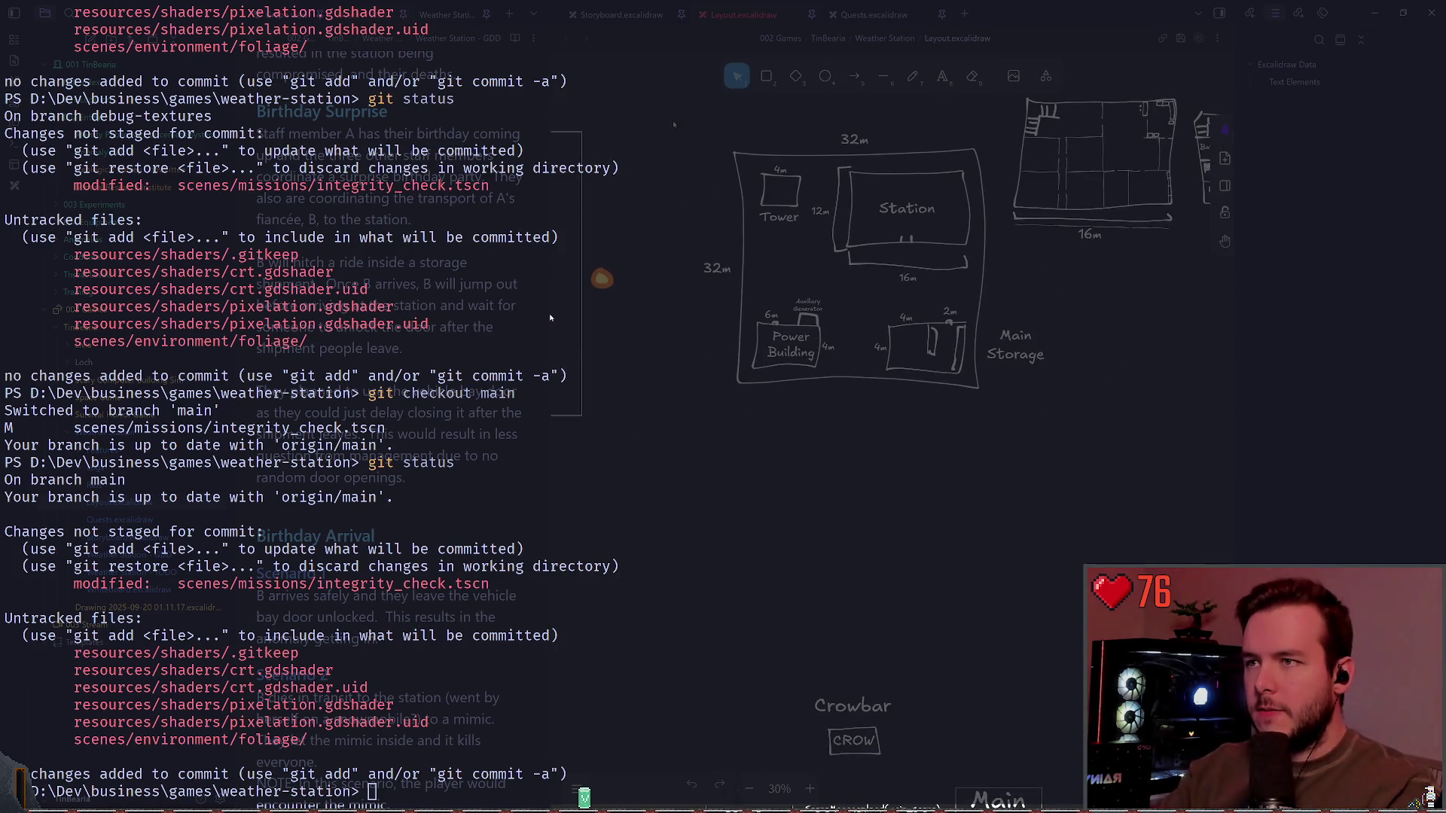
Step: Duplicate the whole station compound layout sketch and move the copy to a clear spot
{"action": "left_click_drag", "start_coordinate": [683, 98], "coordinate": [1045, 449]}
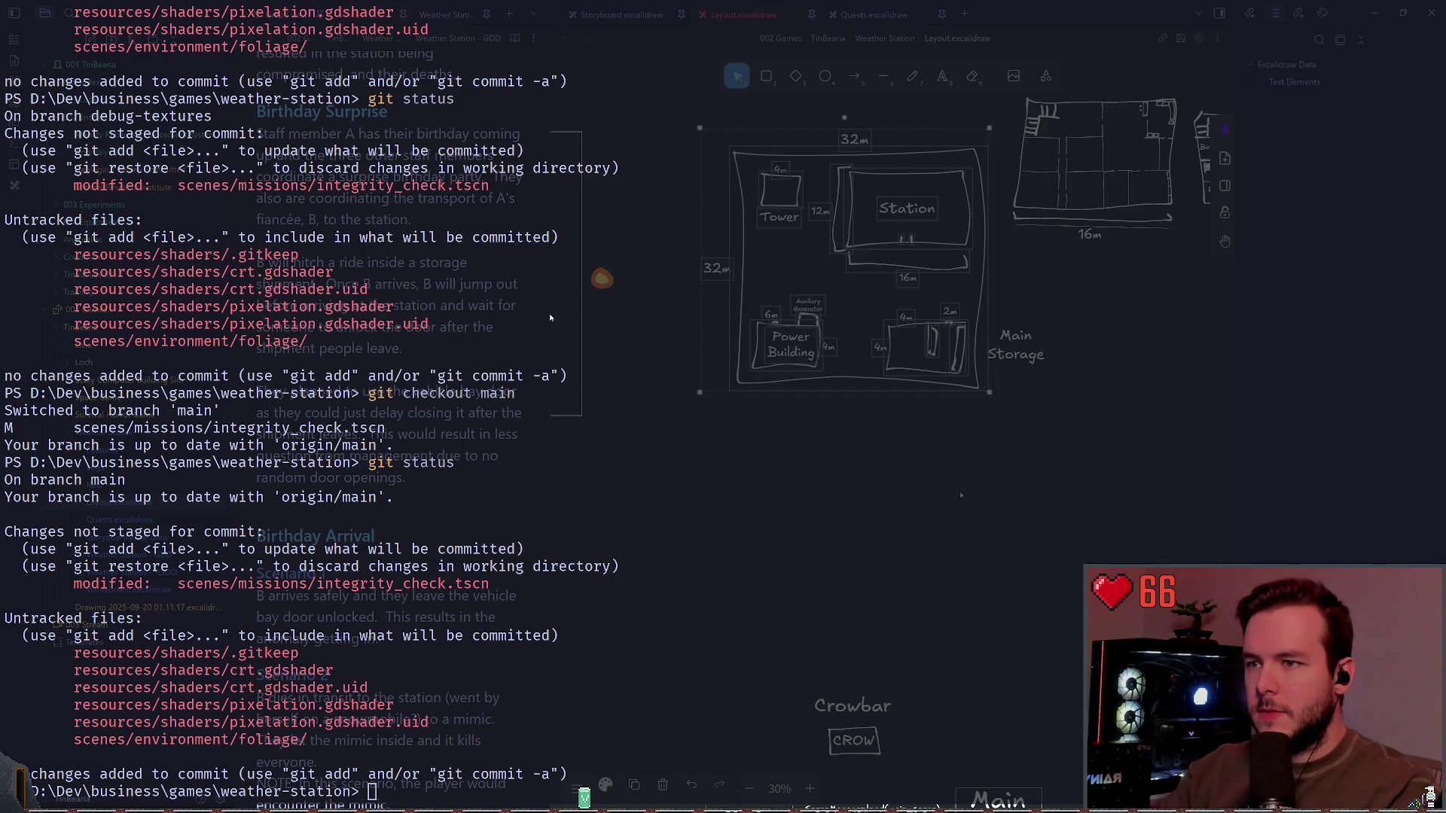
{"action": "key", "text": "ctrl+v"}
{"action": "scroll", "coordinate": [738, 286], "scroll_direction": "down", "scroll_amount": 3}
{"action": "scroll", "coordinate": [738, 286], "scroll_direction": "down", "scroll_amount": 2}
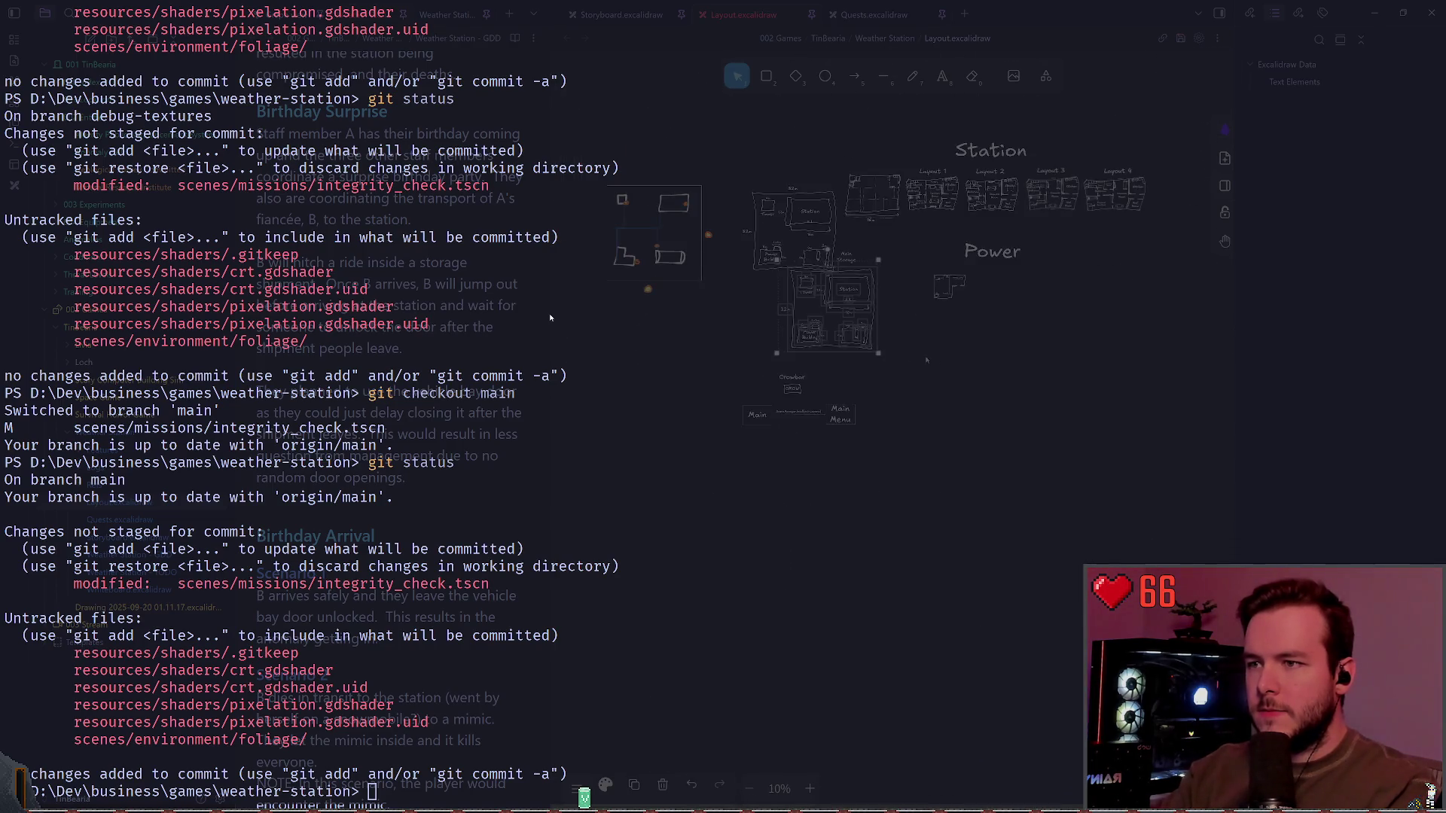
{"action": "scroll", "coordinate": [756, 337], "scroll_direction": "up", "scroll_amount": 2}
{"action": "left_click_drag", "start_coordinate": [757, 336], "coordinate": [658, 291]}
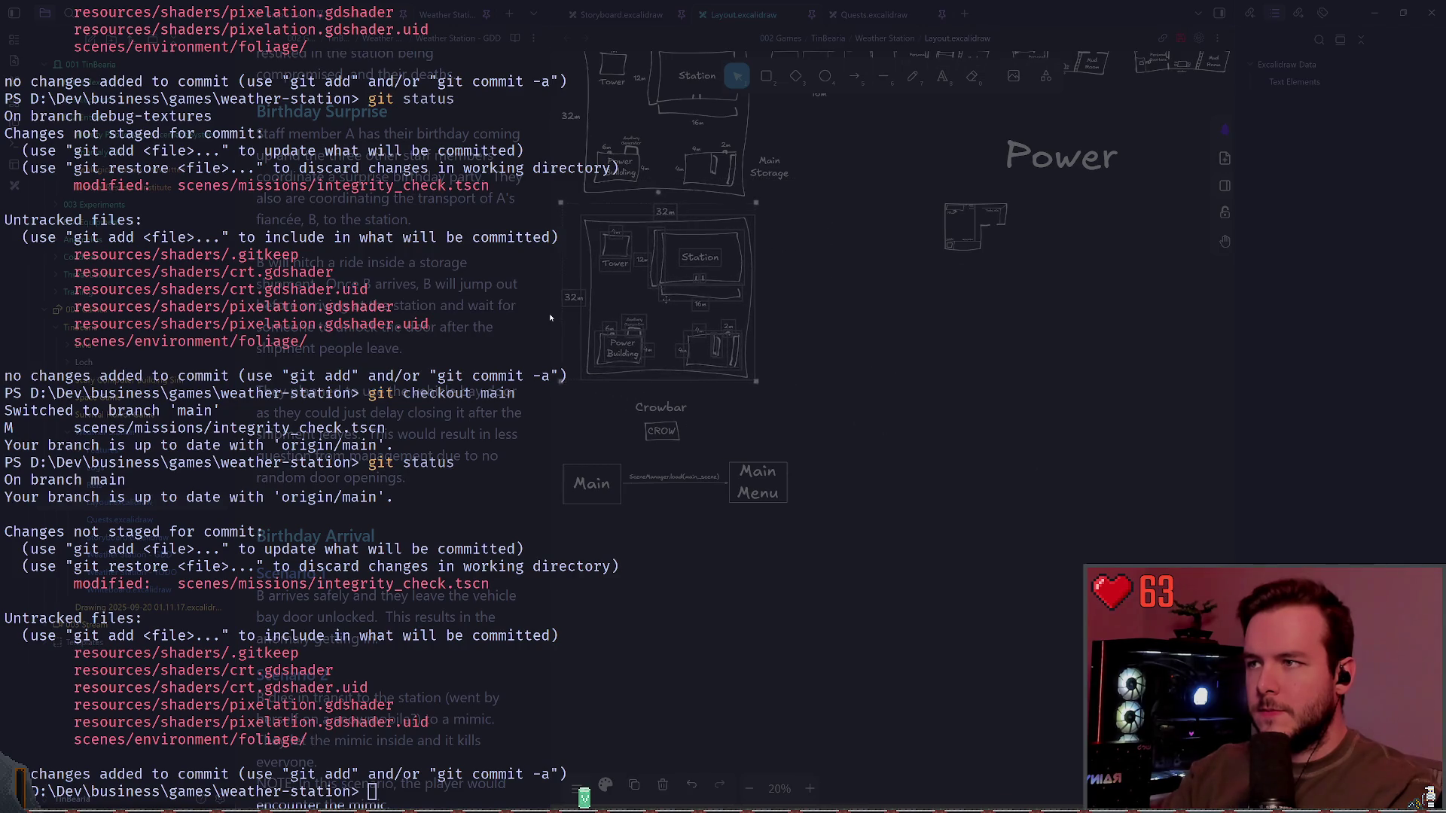
Step: Delete the Main and Main Menu boxes and arrow, moving the Crowbar sketch aside
{"action": "scroll", "coordinate": [652, 580], "scroll_direction": "left", "scroll_amount": 3}
{"action": "left_click_drag", "start_coordinate": [652, 580], "coordinate": [997, 396]}
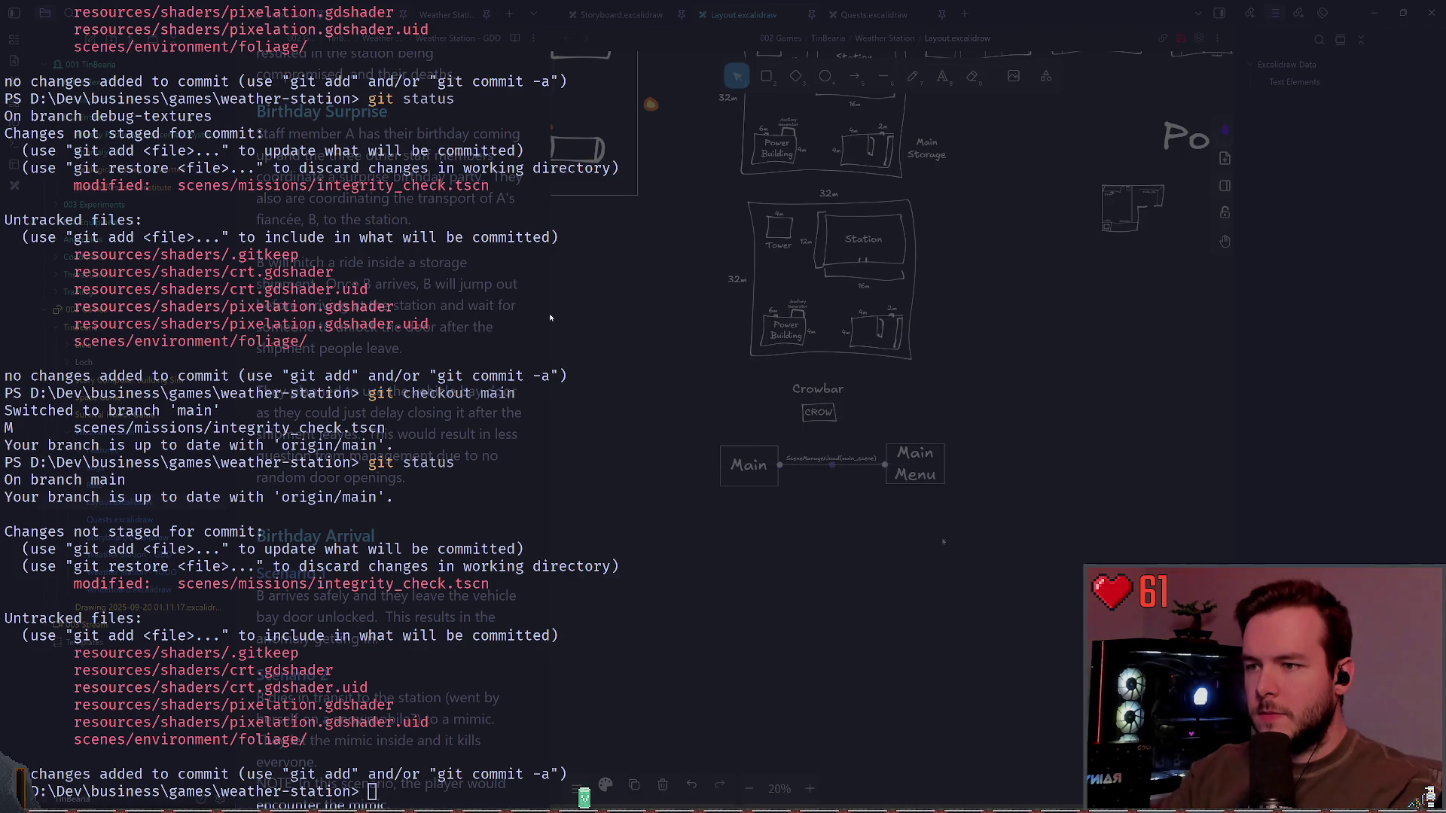
{"action": "left_click_drag", "start_coordinate": [732, 548], "coordinate": [994, 447]}
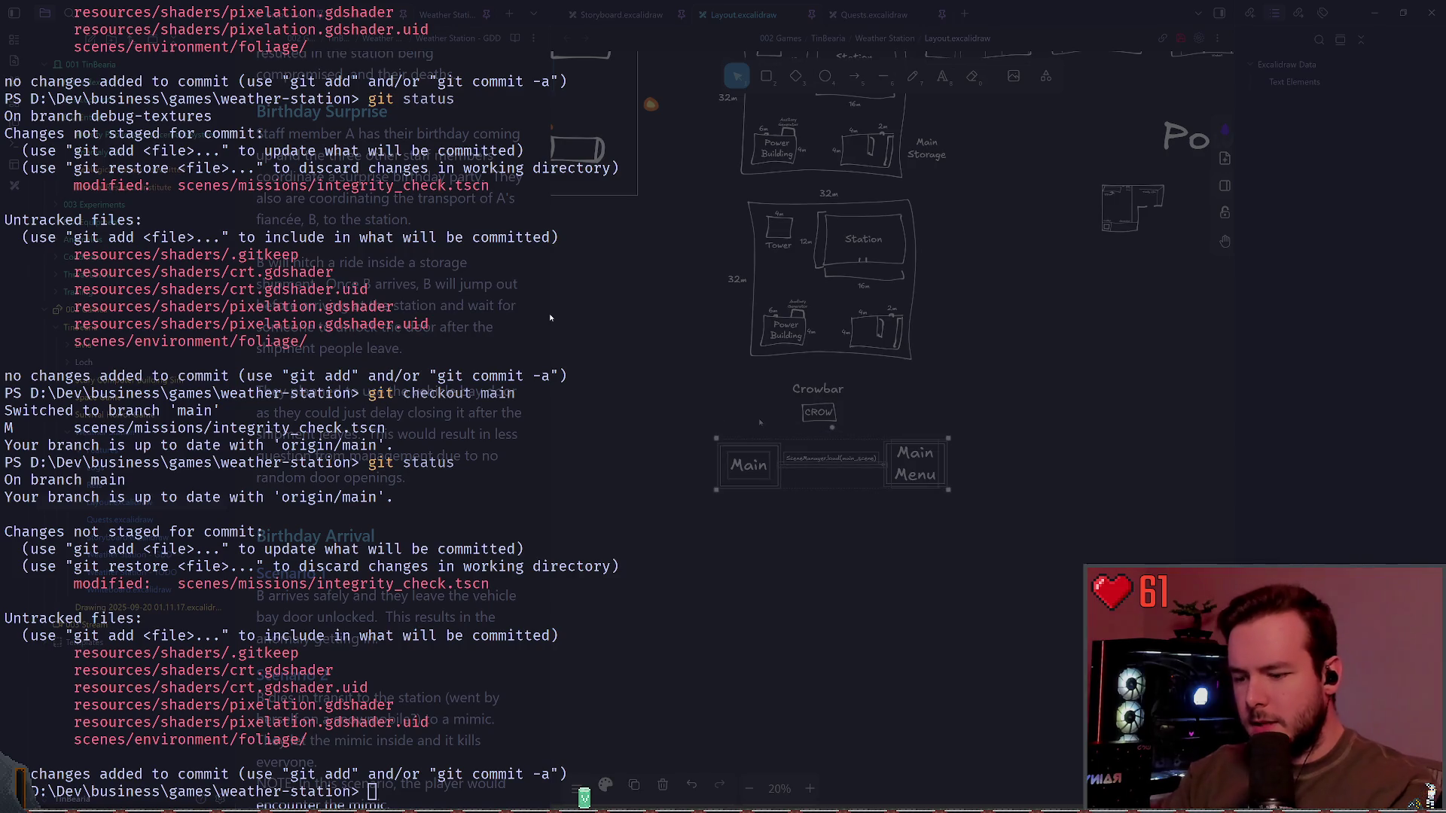
{"action": "key", "text": "Delete"}
{"action": "mouse_move", "coordinate": [741, 410]}
{"action": "left_mouse_down"}
{"action": "mouse_move", "coordinate": [867, 382]}
{"action": "mouse_move", "coordinate": [753, 376]}
{"action": "mouse_move", "coordinate": [599, 293]}
{"action": "left_mouse_up"}
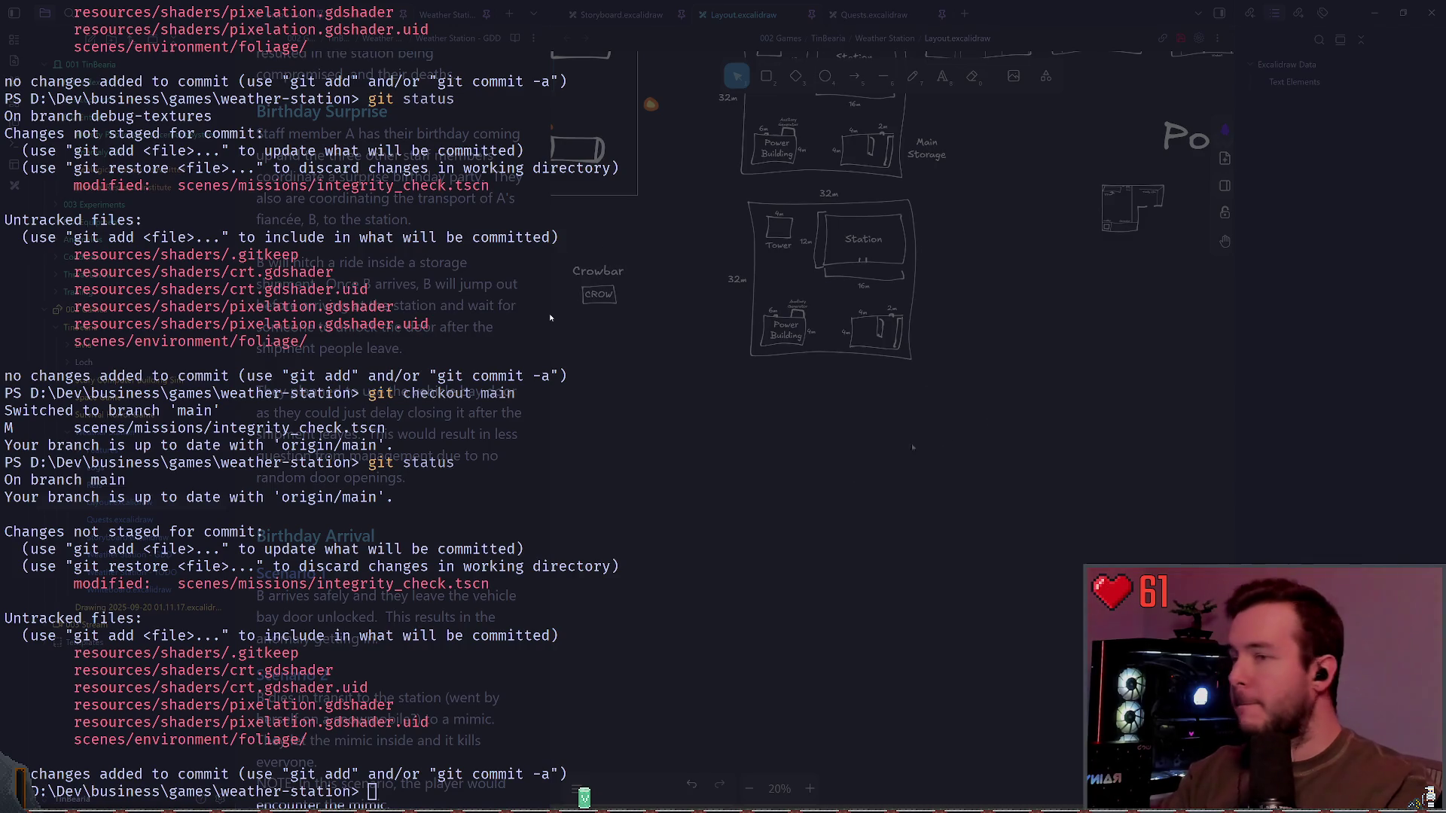
Step: Scale the lower station layout copy up from its corner
{"action": "left_click_drag", "start_coordinate": [912, 447], "coordinate": [704, 179]}
{"action": "left_click_drag", "start_coordinate": [925, 368], "coordinate": [978, 415]}
{"action": "left_click", "coordinate": [1021, 351]}
{"action": "scroll", "coordinate": [1021, 350], "scroll_direction": "up", "scroll_amount": 3}
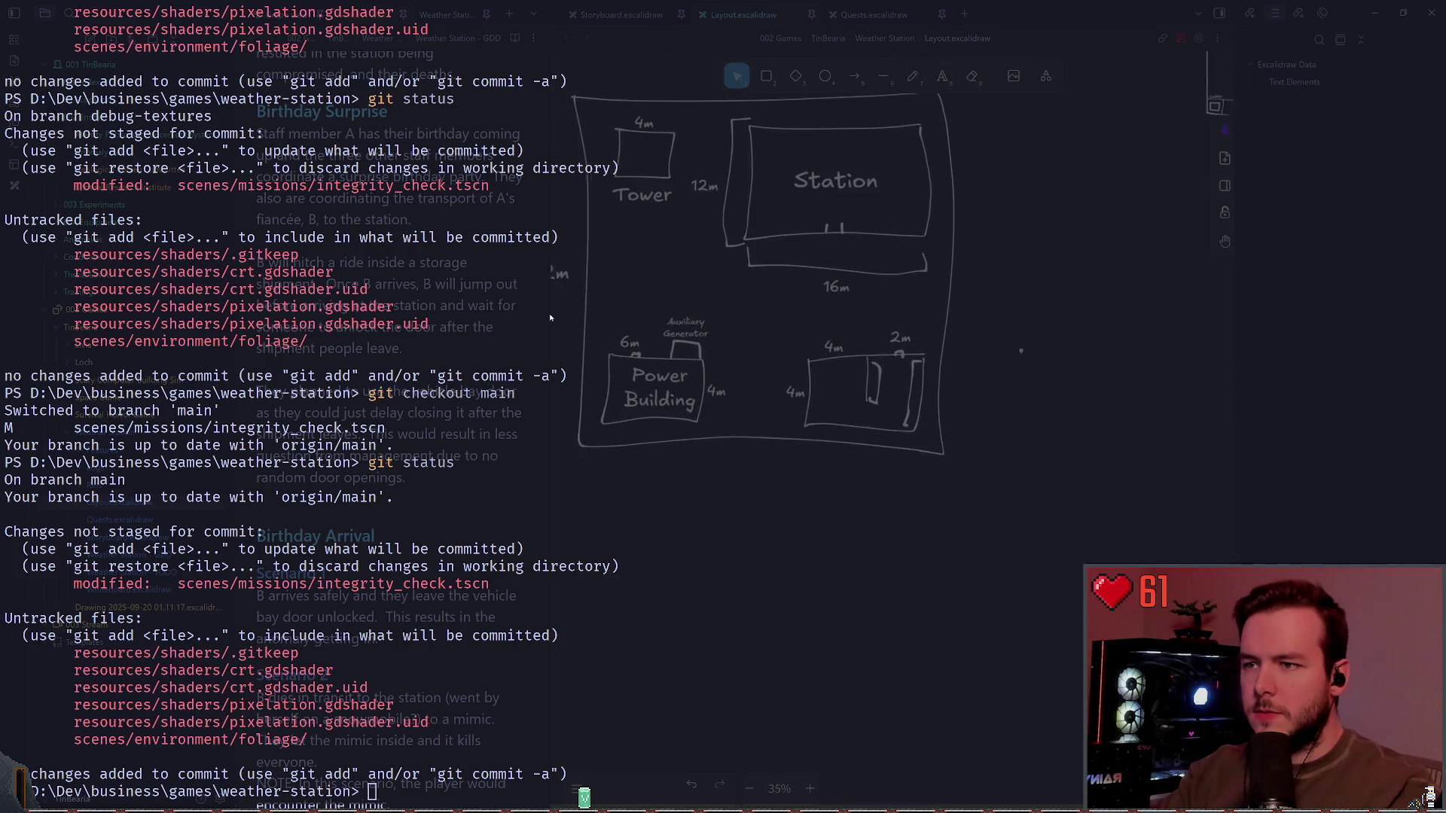
{"action": "scroll", "coordinate": [903, 226], "scroll_direction": "up", "scroll_amount": 2}
{"action": "scroll", "coordinate": [775, 260], "scroll_direction": "up", "scroll_amount": 2}
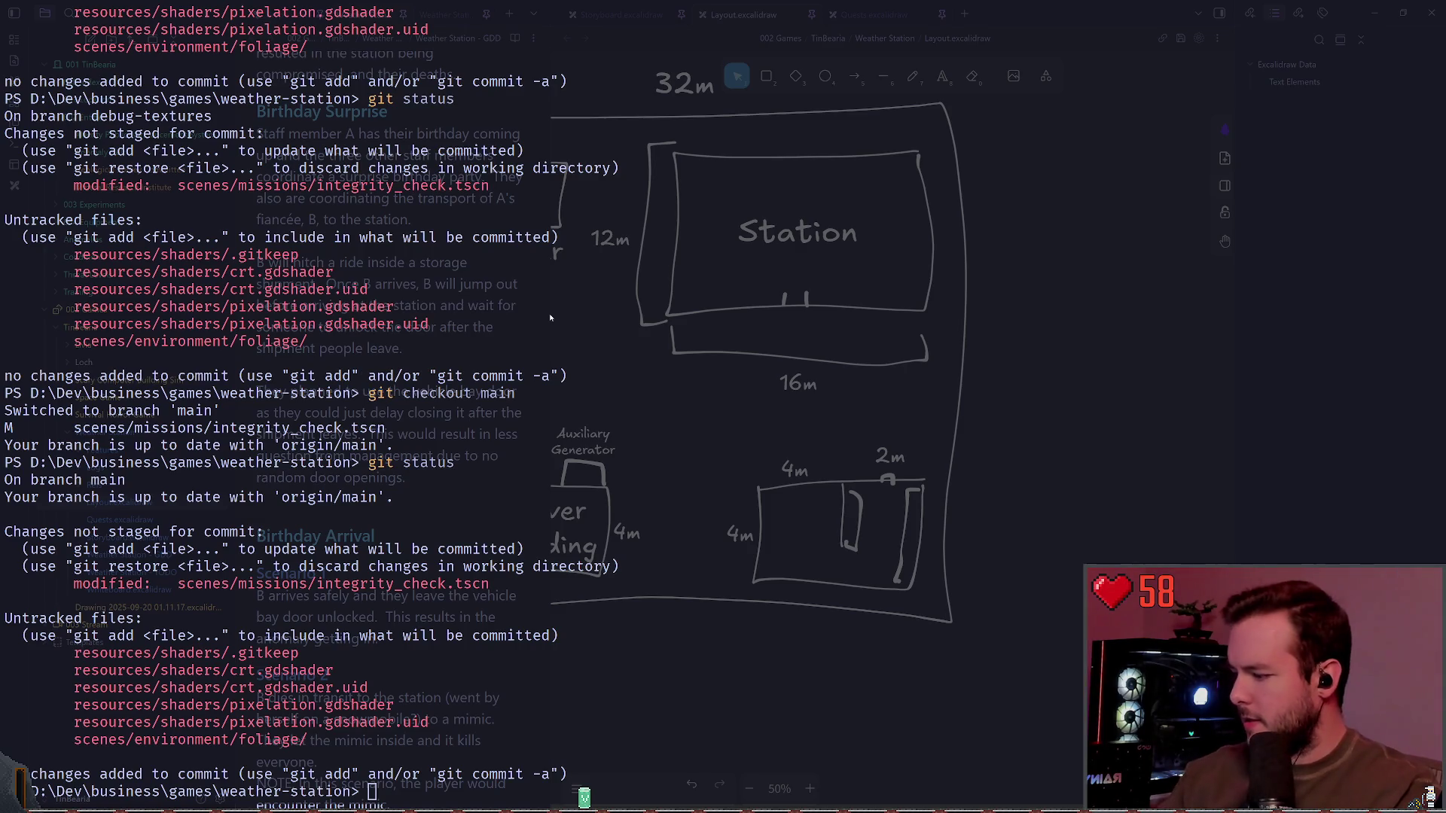
{"action": "key", "text": "alt+Tab"}
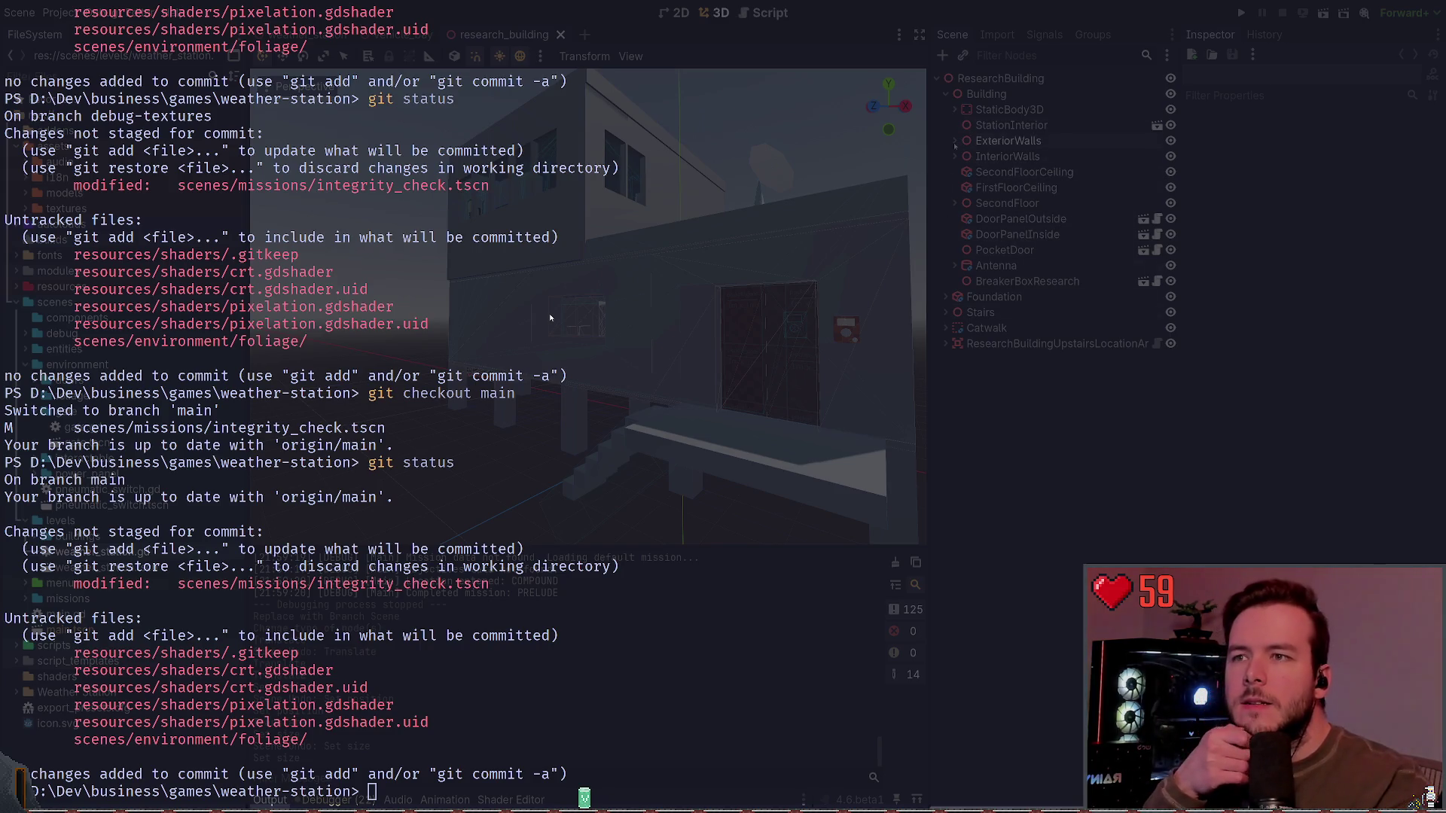
{"action": "left_click", "coordinate": [955, 141]}
{"action": "left_click", "coordinate": [551, 319]}
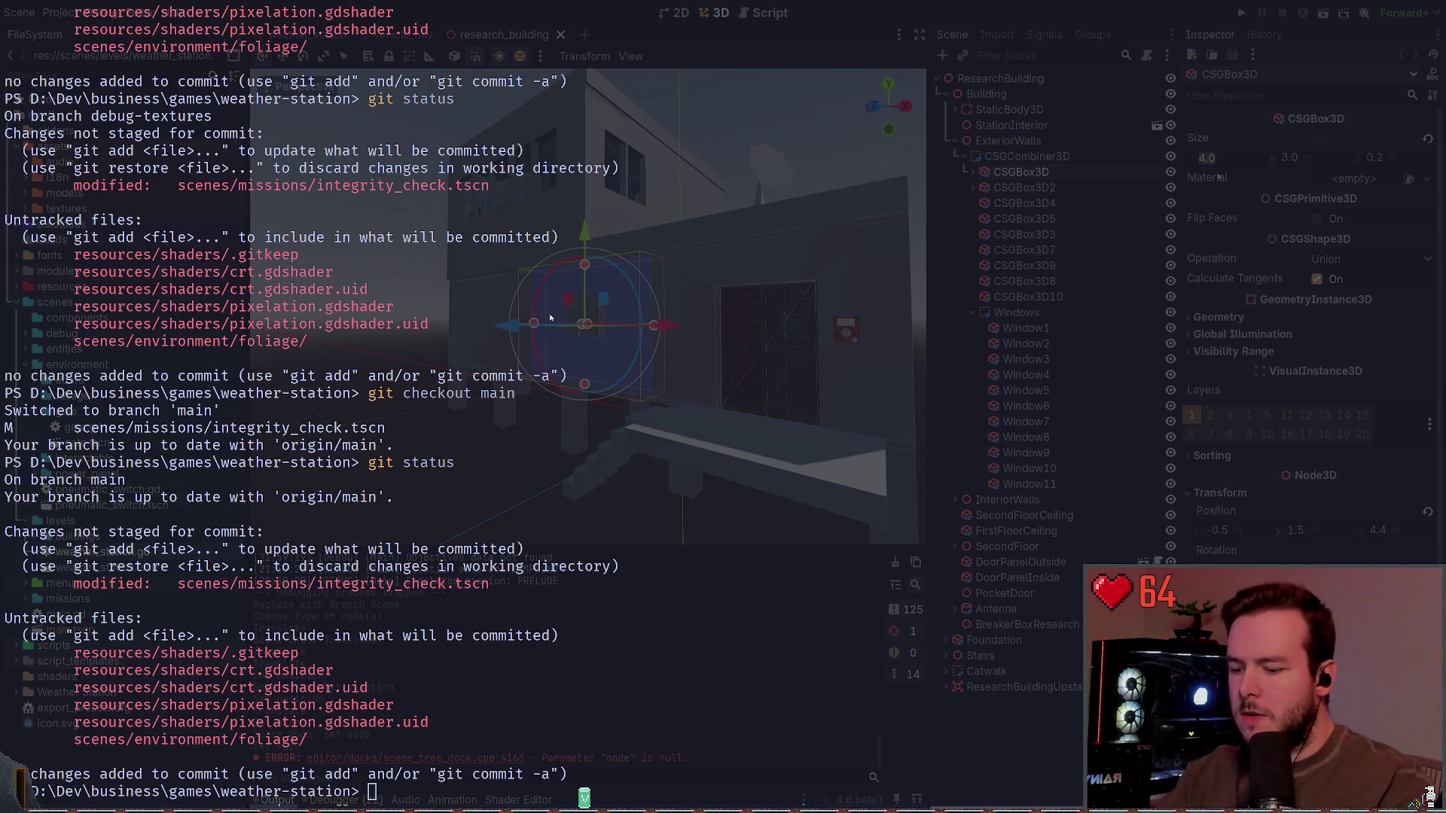
{"action": "key", "text": "ctrl+z"}
{"action": "key", "text": "ctrl+z"}
{"action": "key", "text": "Down"}
{"action": "key", "text": "Down"}
{"action": "key", "text": "Down"}
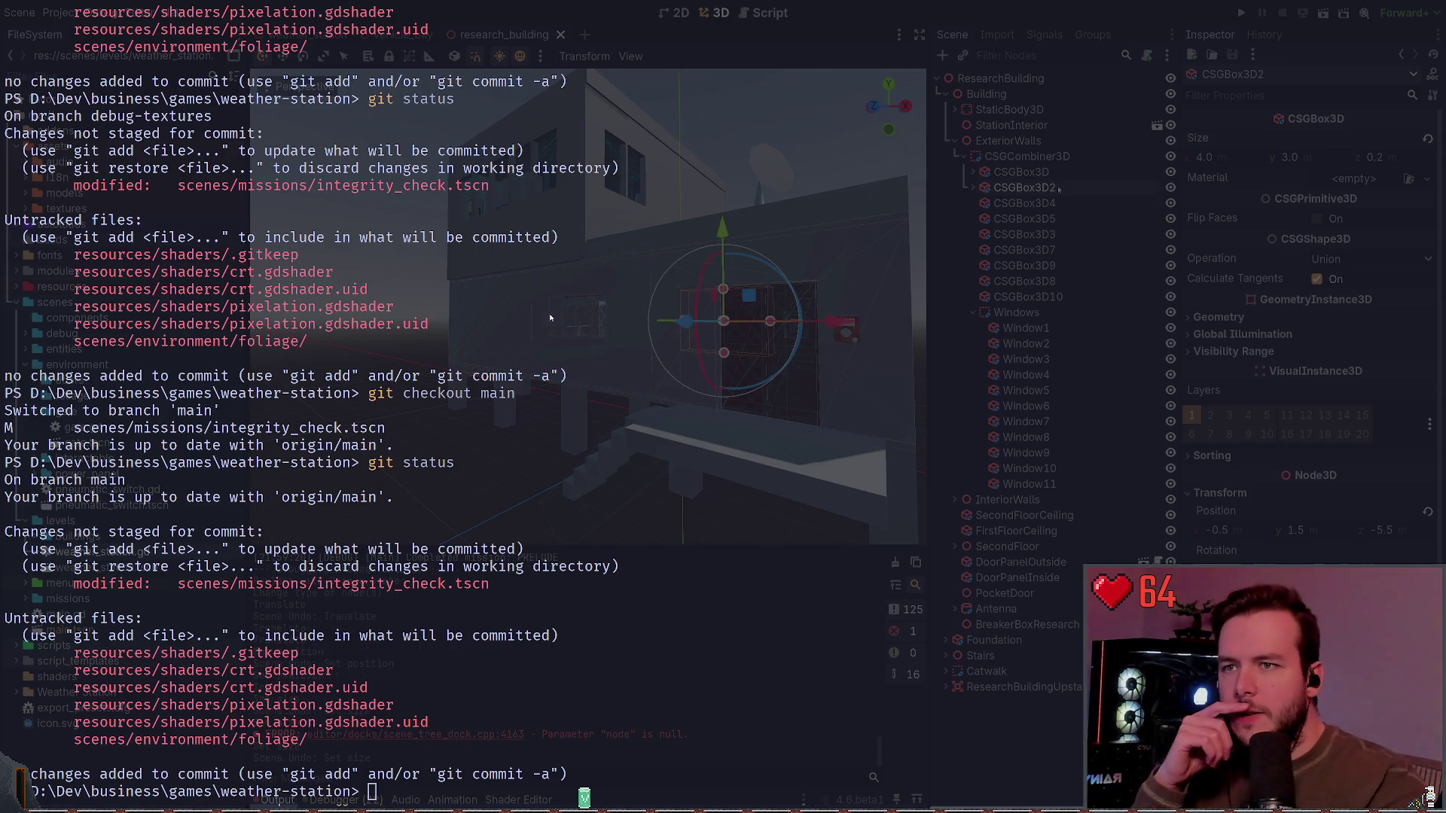
{"action": "key", "text": "Down"}
{"action": "key", "text": "Down"}
{"action": "key", "text": "Down"}
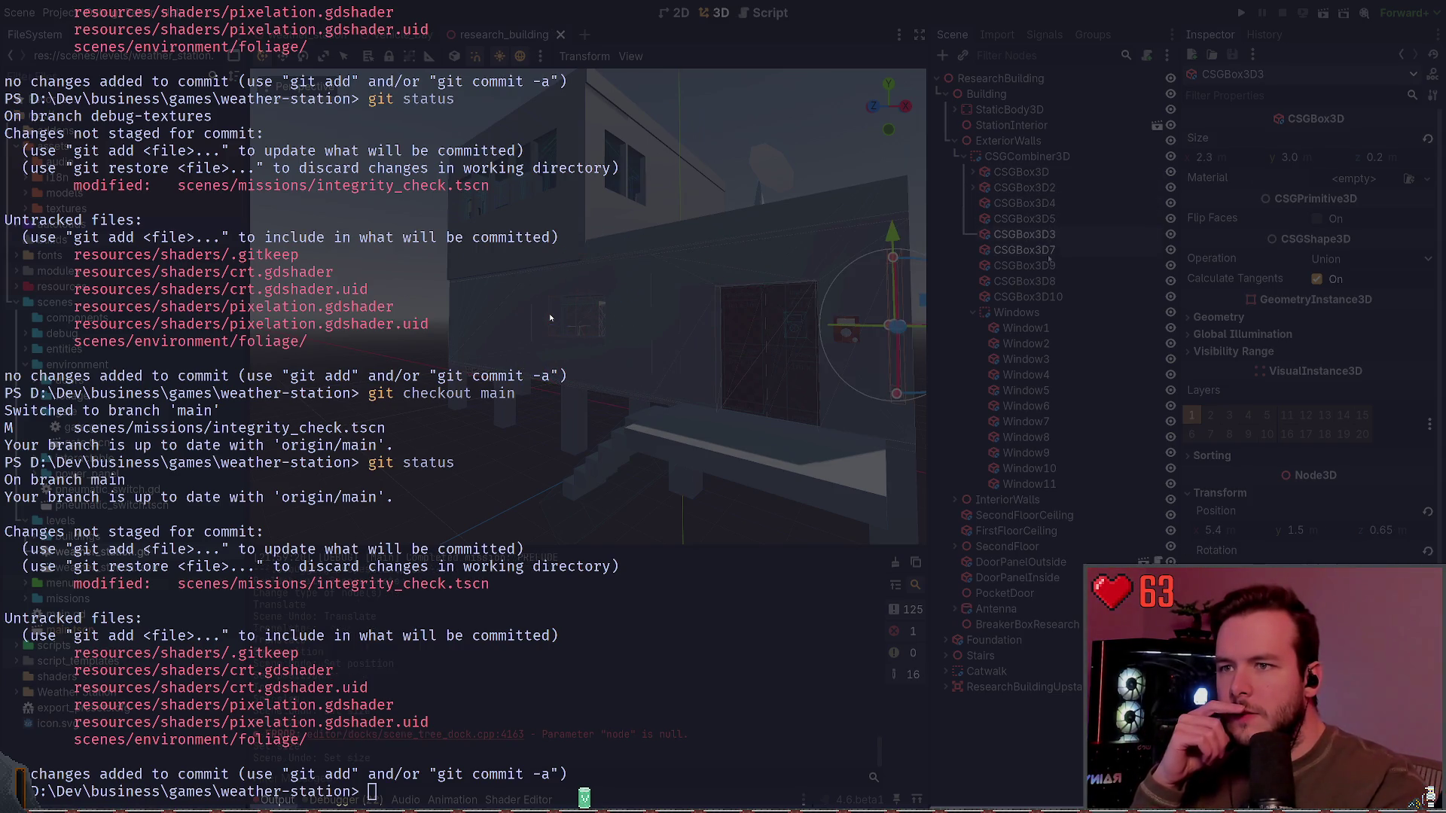
{"action": "key", "text": "Down"}
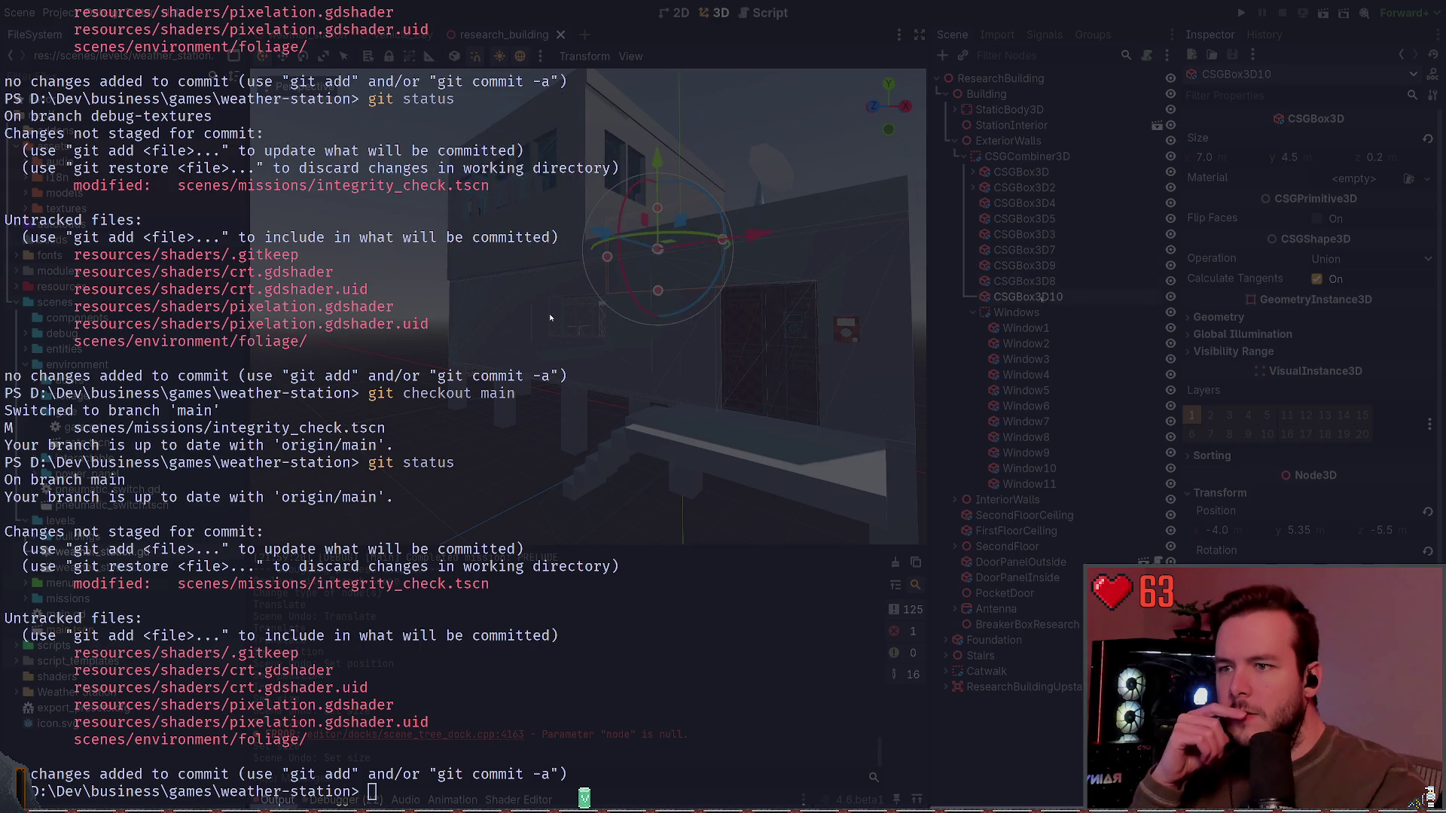
{"action": "left_click", "coordinate": [1018, 172]}
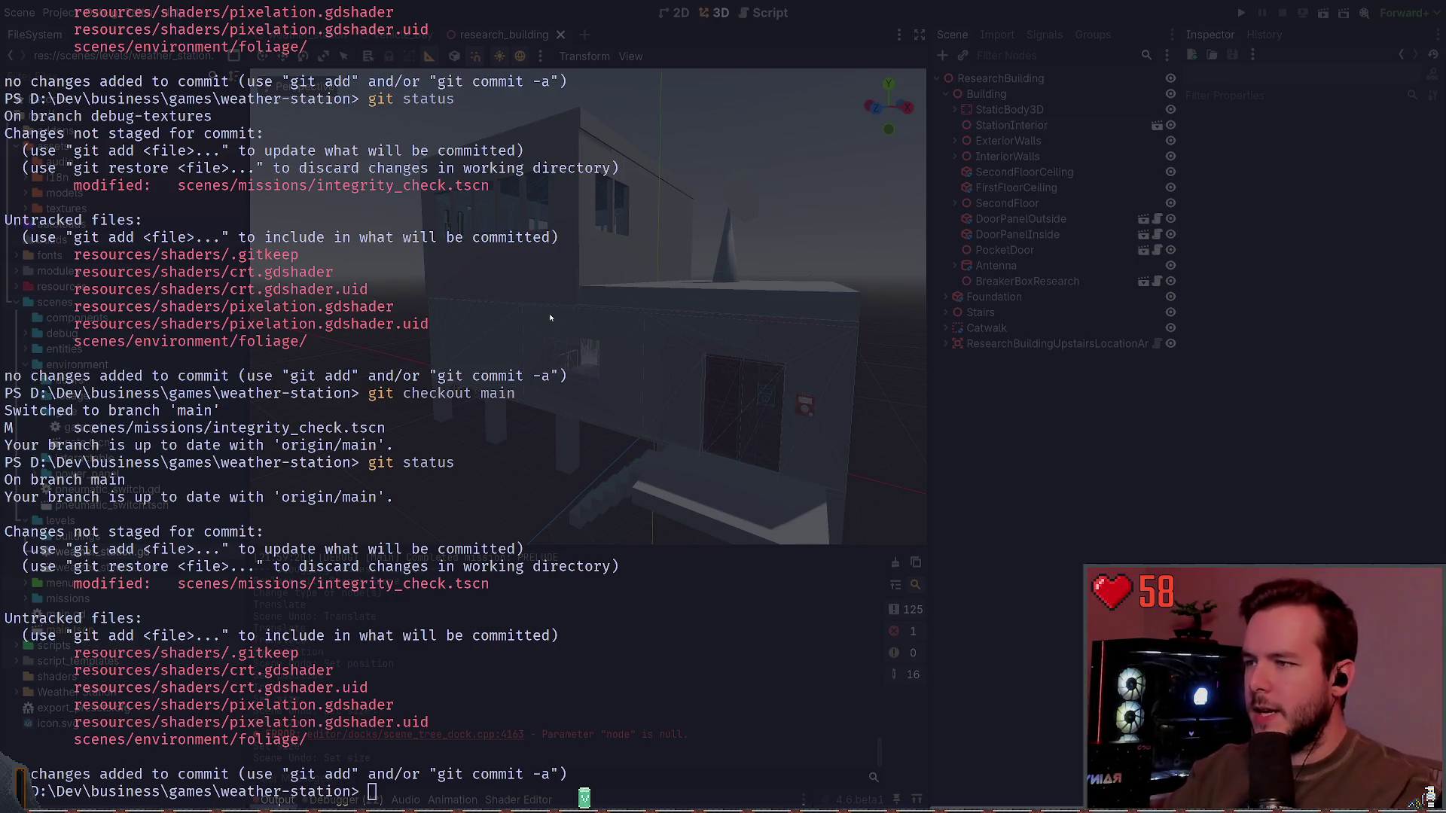
Step: Pan around the enlarged compound sketch and select the small 4m building
{"action": "key", "text": "alt+Tab"}
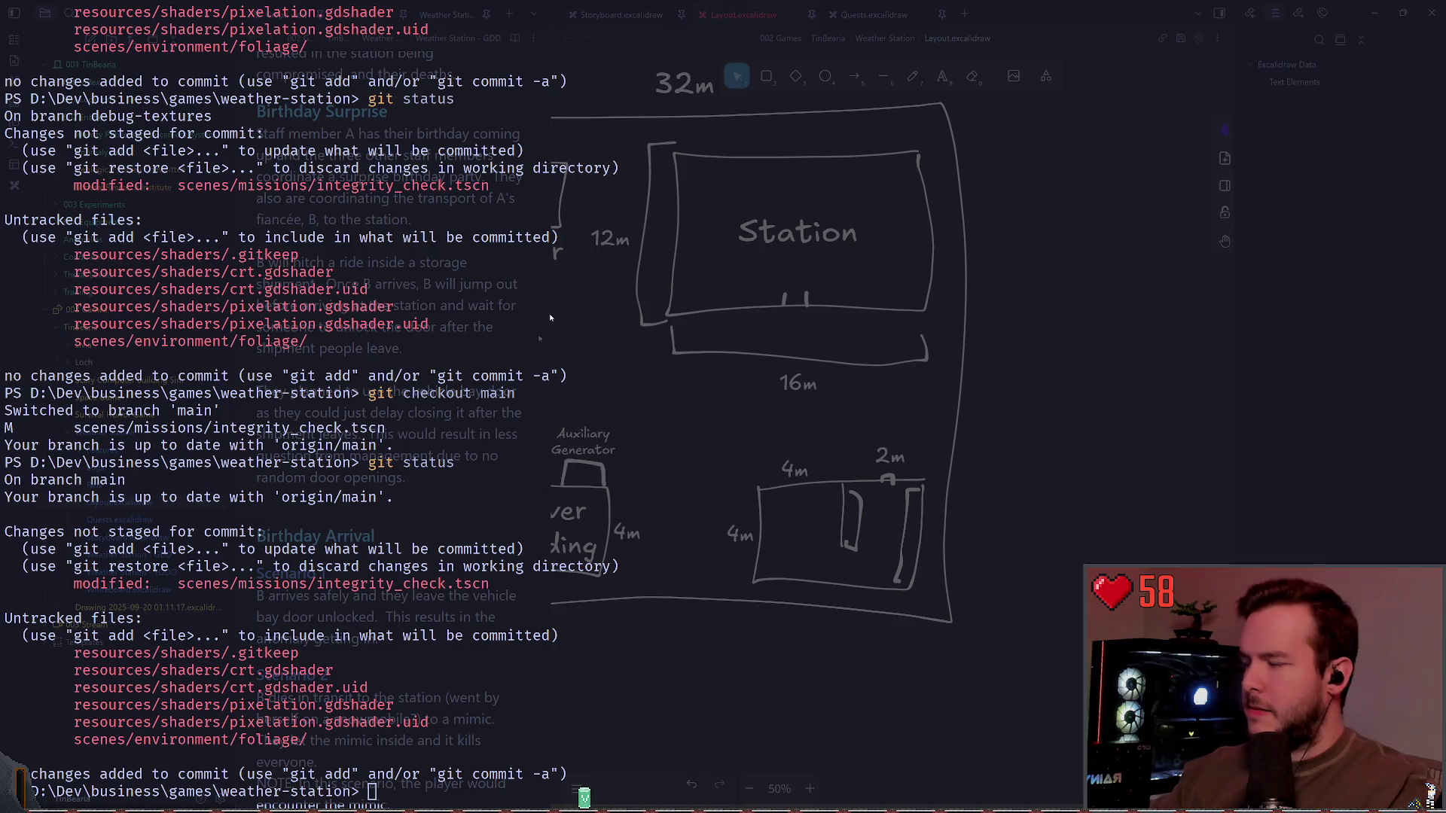
{"action": "scroll", "coordinate": [550, 318], "scroll_direction": "down", "scroll_amount": 3}
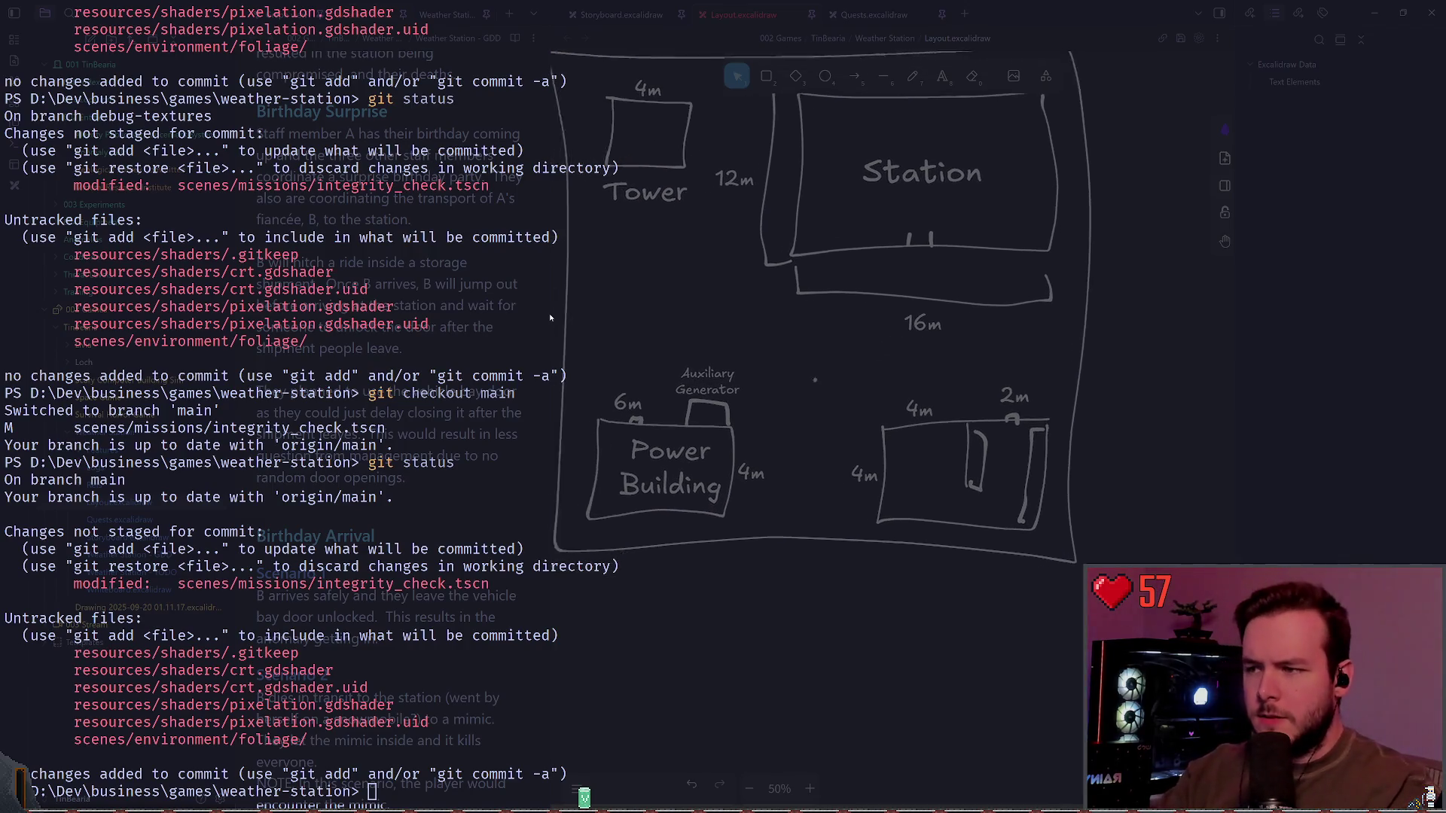
{"action": "scroll", "coordinate": [550, 317], "scroll_direction": "right", "scroll_amount": 2}
{"action": "scroll", "coordinate": [549, 317], "scroll_direction": "up", "scroll_amount": 1, "text": "ctrl"}
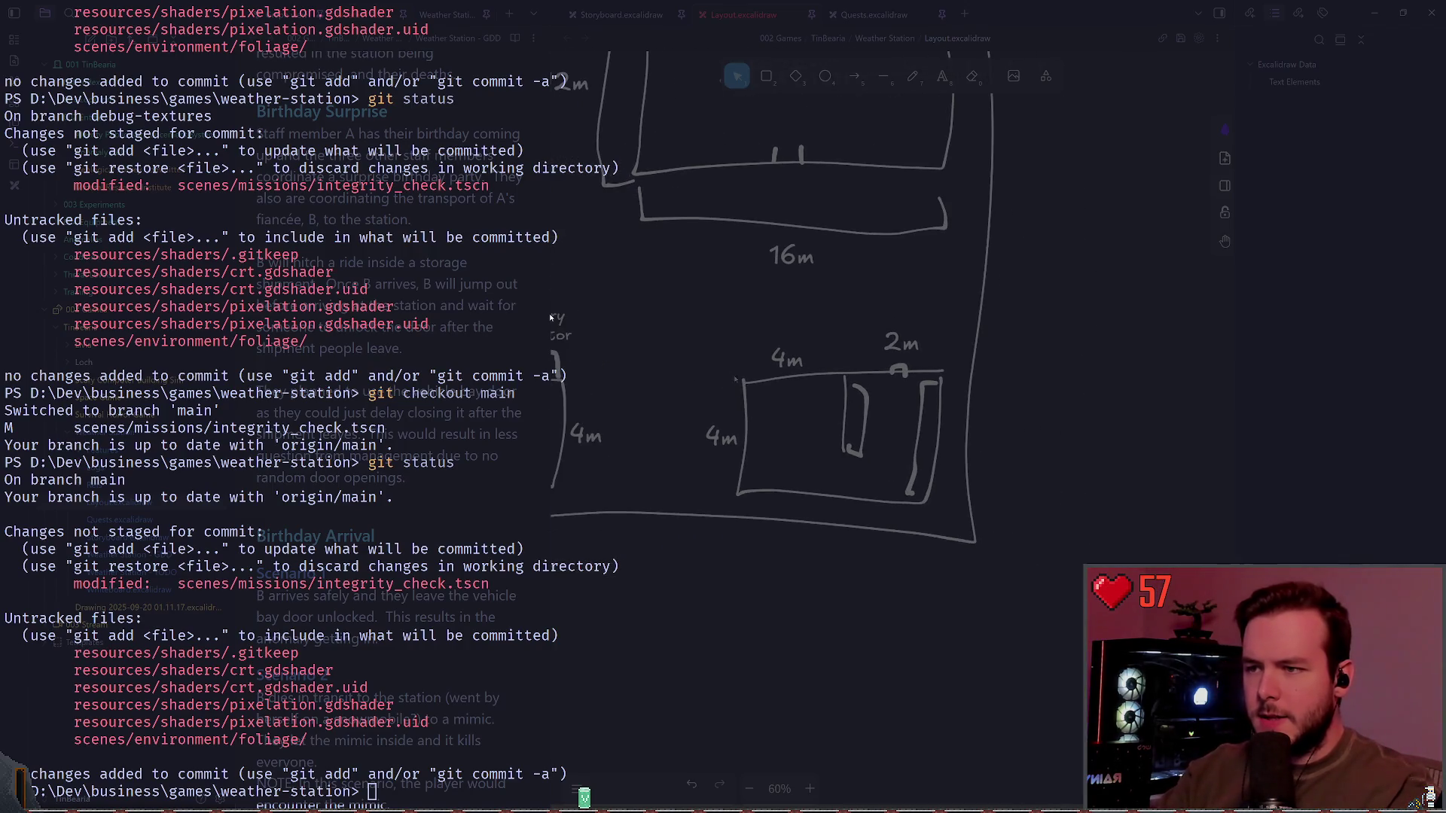
{"action": "scroll", "coordinate": [549, 318], "scroll_direction": "down", "scroll_amount": 2}
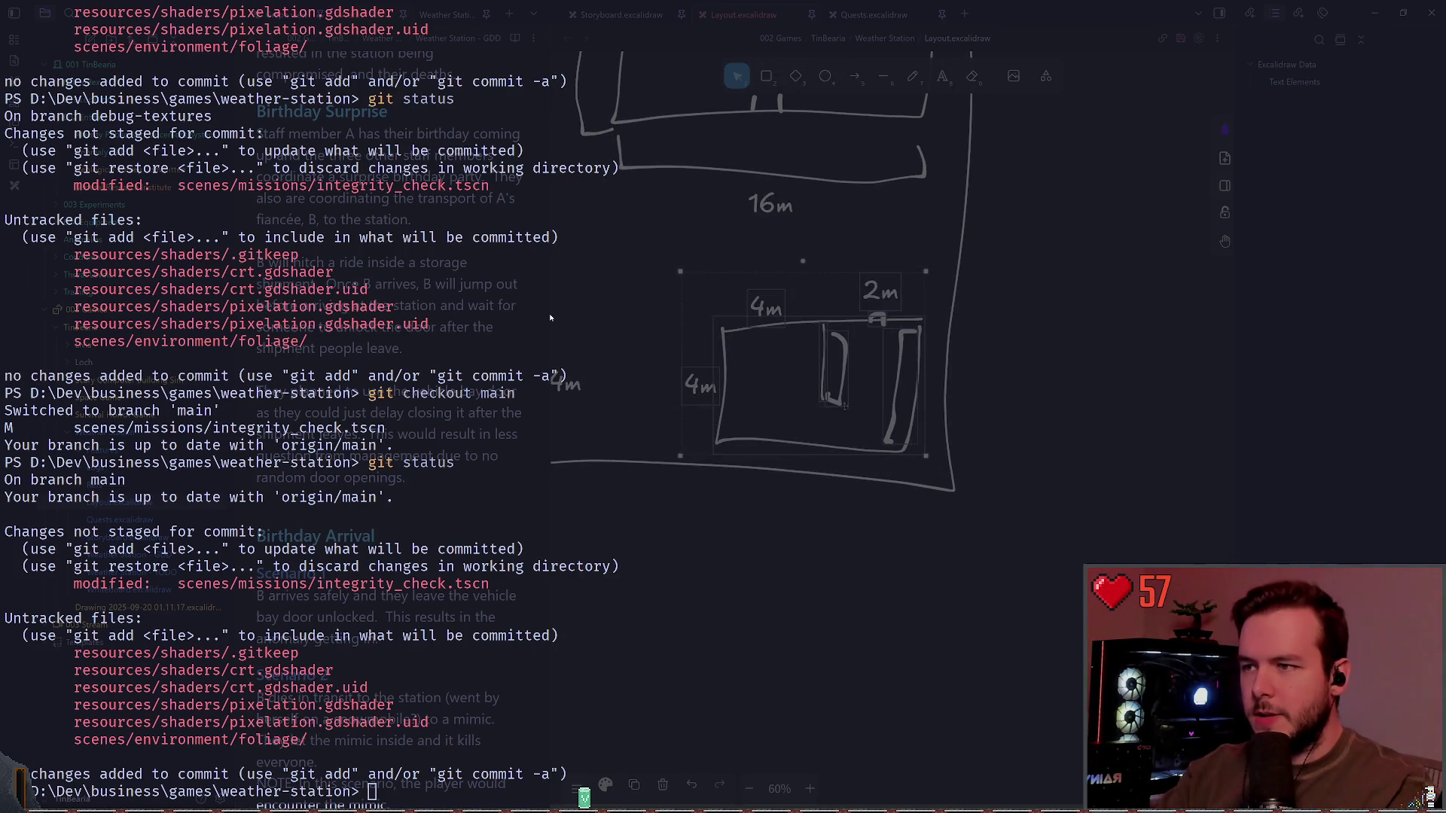
{"action": "key", "text": "ctrl+z"}
{"action": "scroll", "coordinate": [549, 318], "scroll_direction": "down", "scroll_amount": 8, "text": "ctrl"}
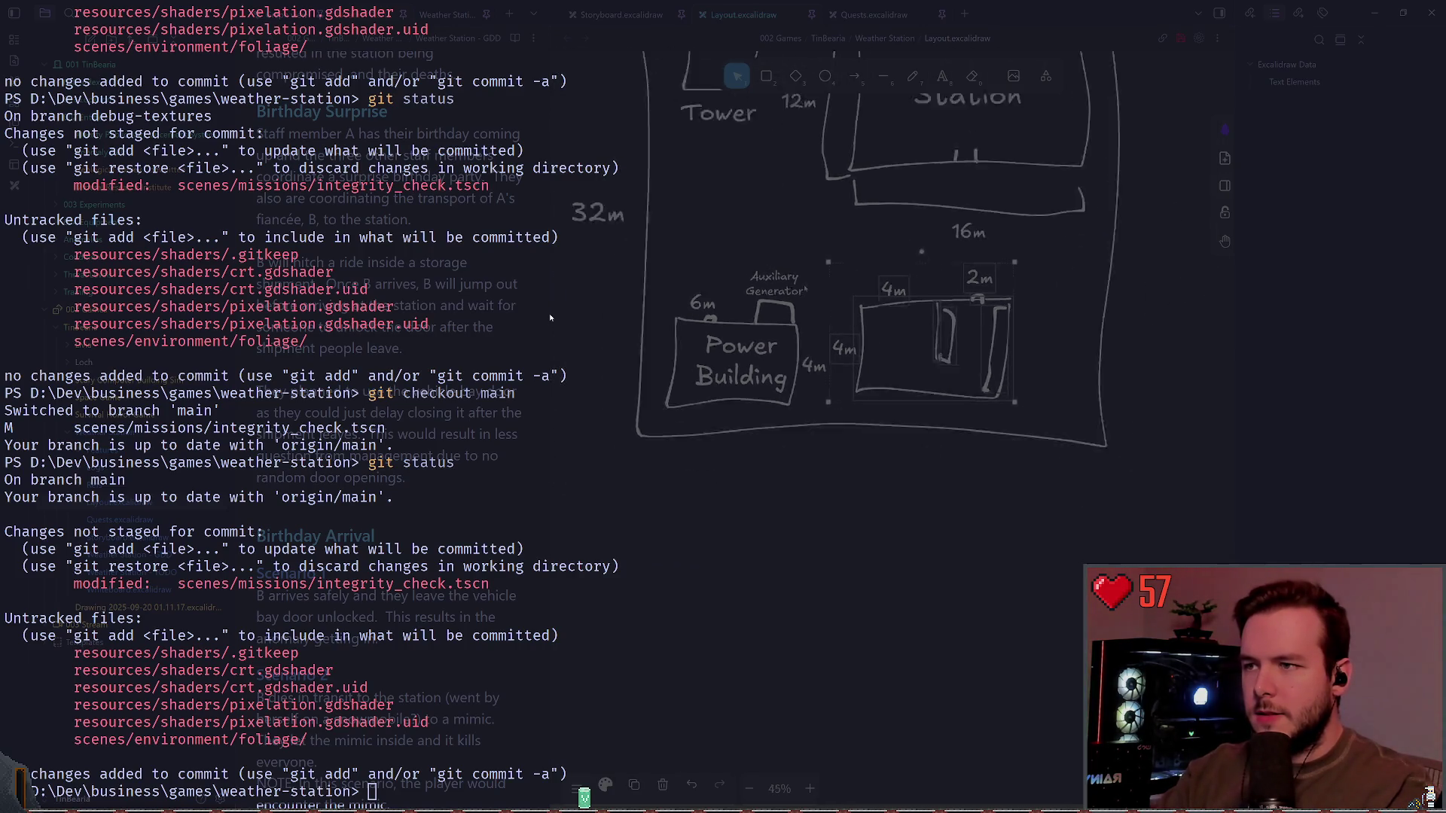
{"action": "scroll", "coordinate": [550, 318], "scroll_direction": "up", "scroll_amount": 5, "text": "ctrl"}
{"action": "scroll", "coordinate": [550, 318], "scroll_direction": "down", "scroll_amount": 3, "text": "ctrl"}
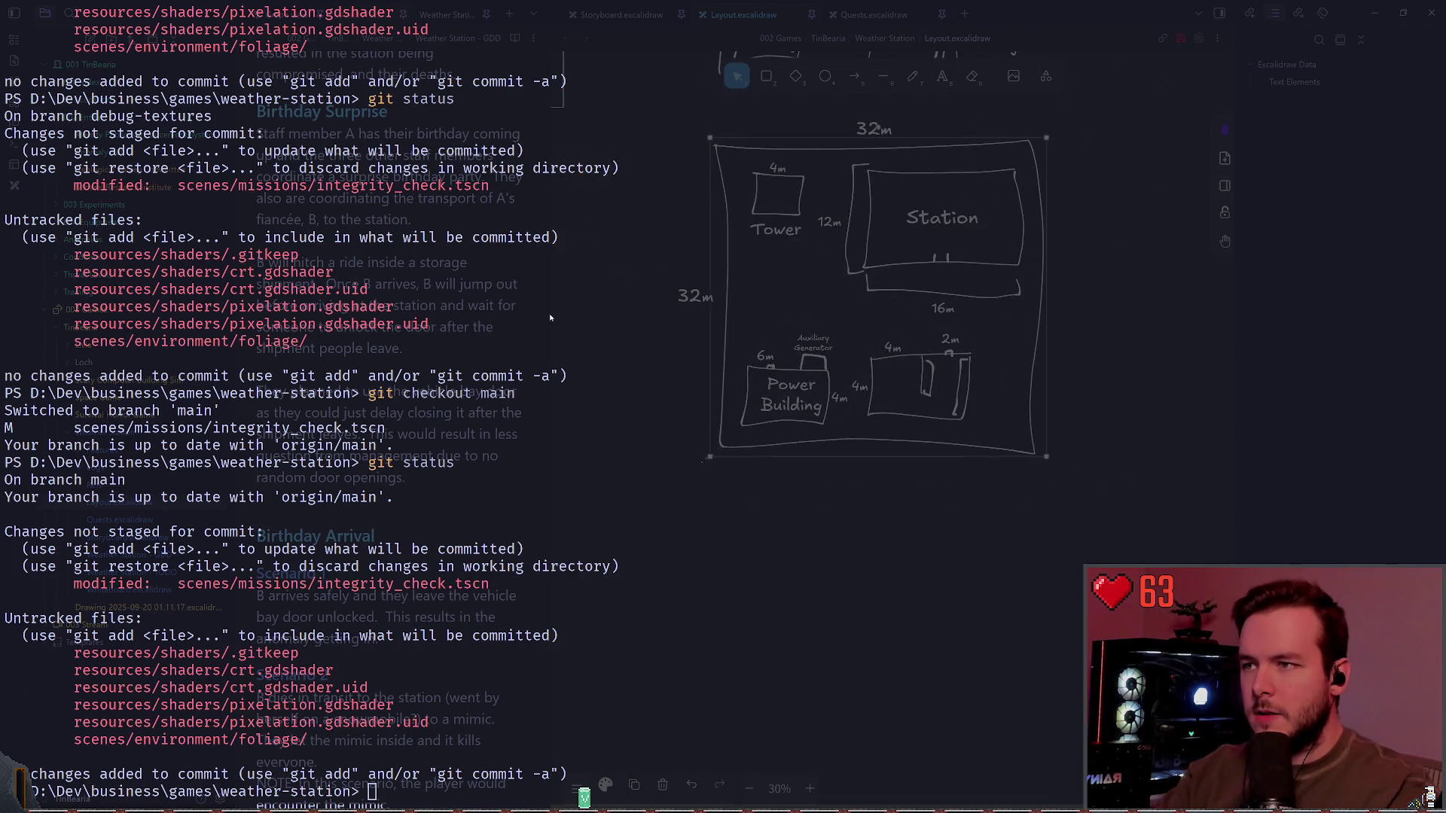
{"action": "scroll", "coordinate": [665, 491], "scroll_direction": "up", "scroll_amount": 5, "text": "ctrl"}
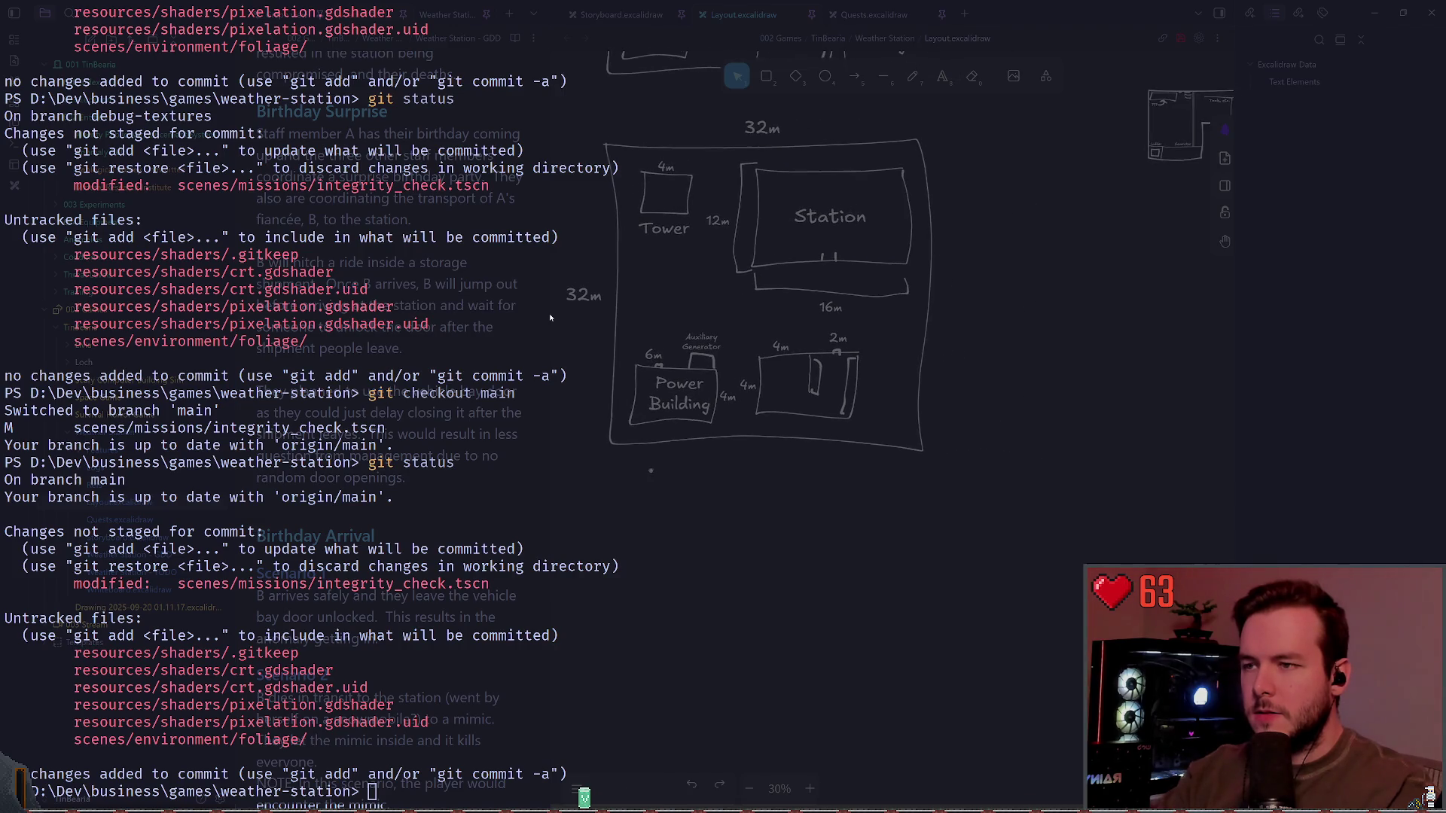
{"action": "scroll", "coordinate": [832, 433], "scroll_direction": "up", "scroll_amount": 2, "text": "ctrl"}
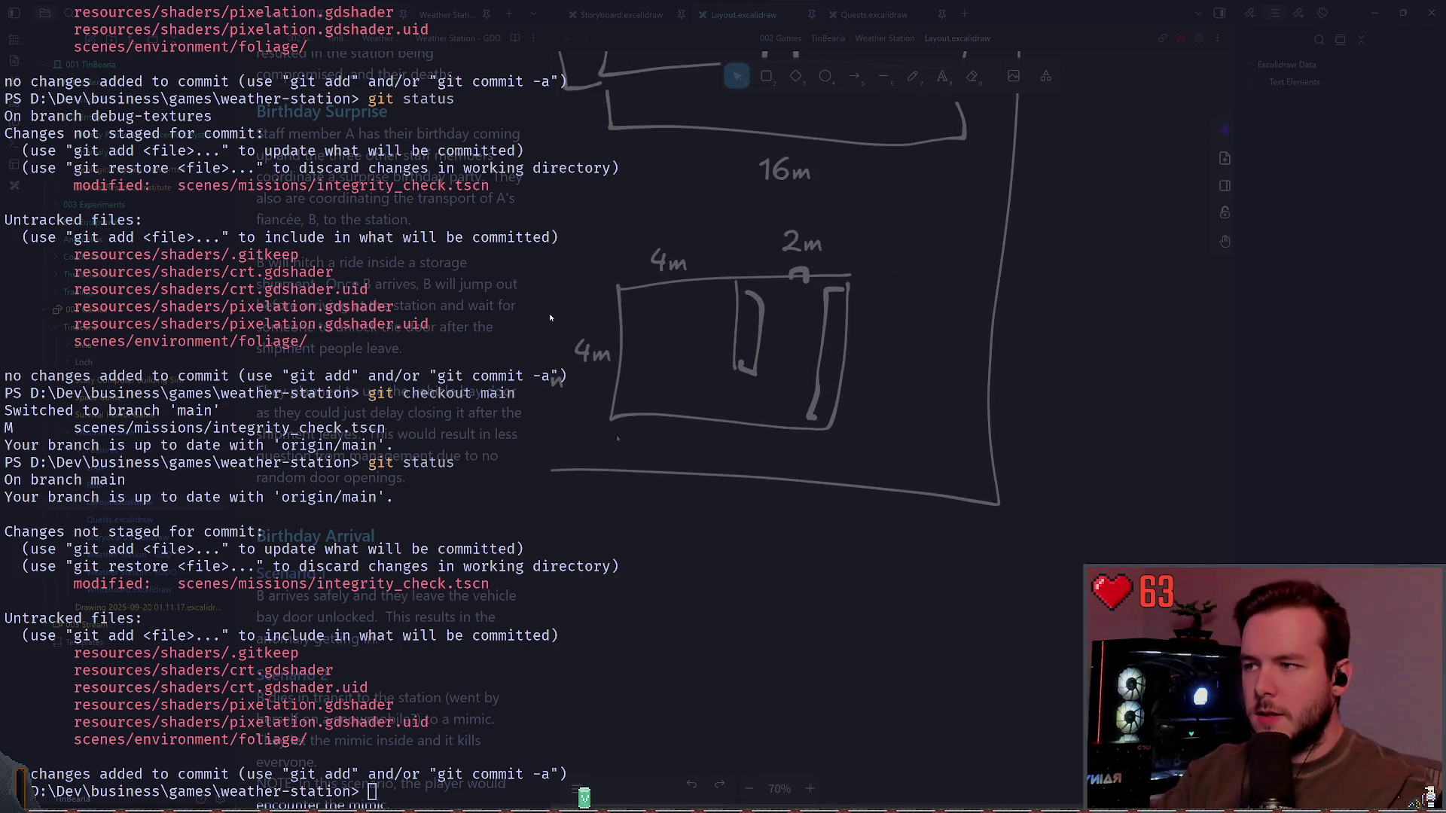
{"action": "left_click", "coordinate": [854, 272]}
{"action": "scroll", "coordinate": [896, 236], "scroll_direction": "down", "scroll_amount": 10, "text": "ctrl"}
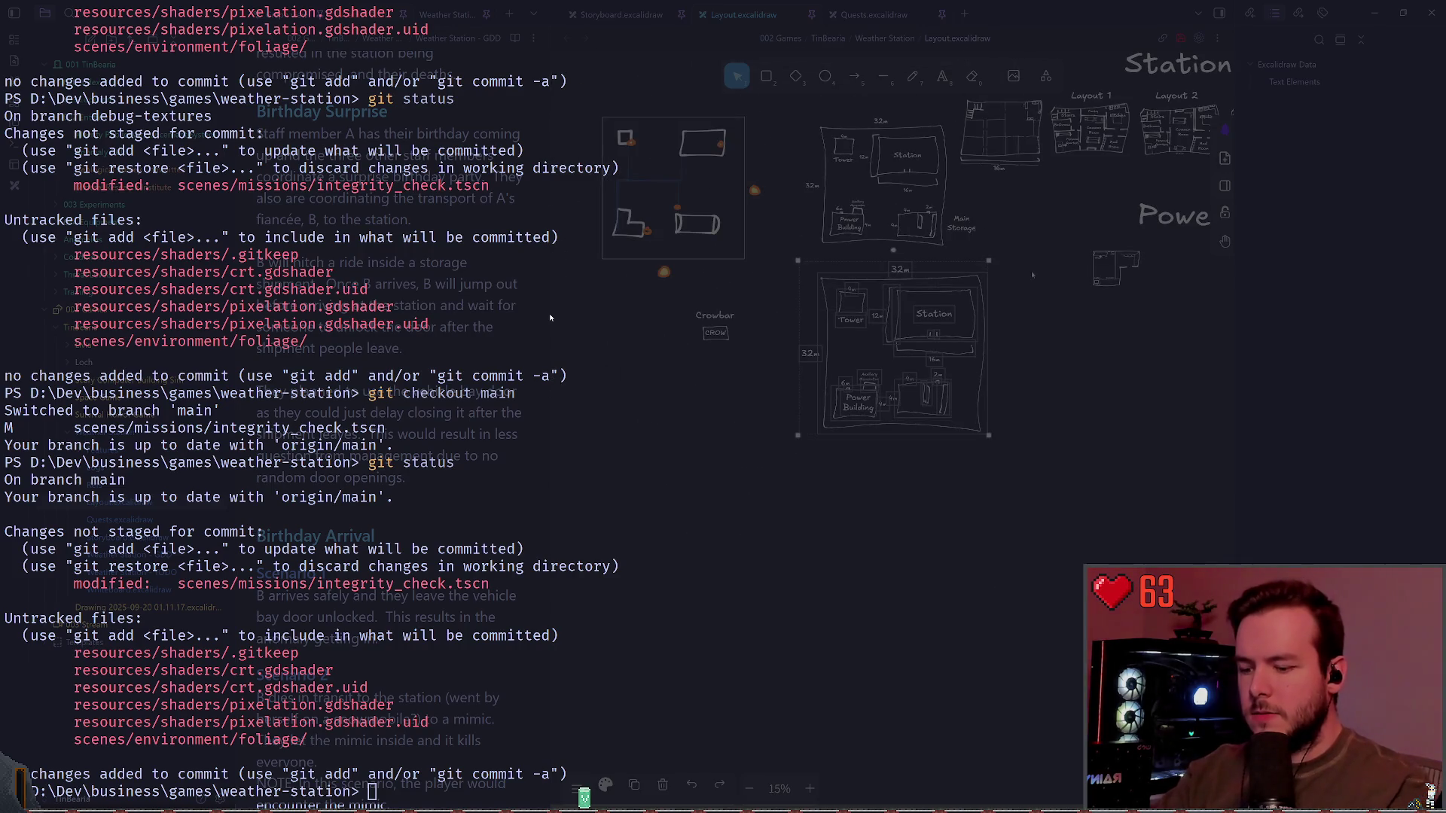
{"action": "scroll", "coordinate": [923, 390], "scroll_direction": "up", "scroll_amount": 4, "text": "ctrl"}
Step: Draw a trial freehand stroke, then pan over to the Power heading
{"action": "scroll", "coordinate": [924, 389], "scroll_direction": "up", "scroll_amount": 1, "text": "ctrl"}
{"action": "key", "text": "p"}
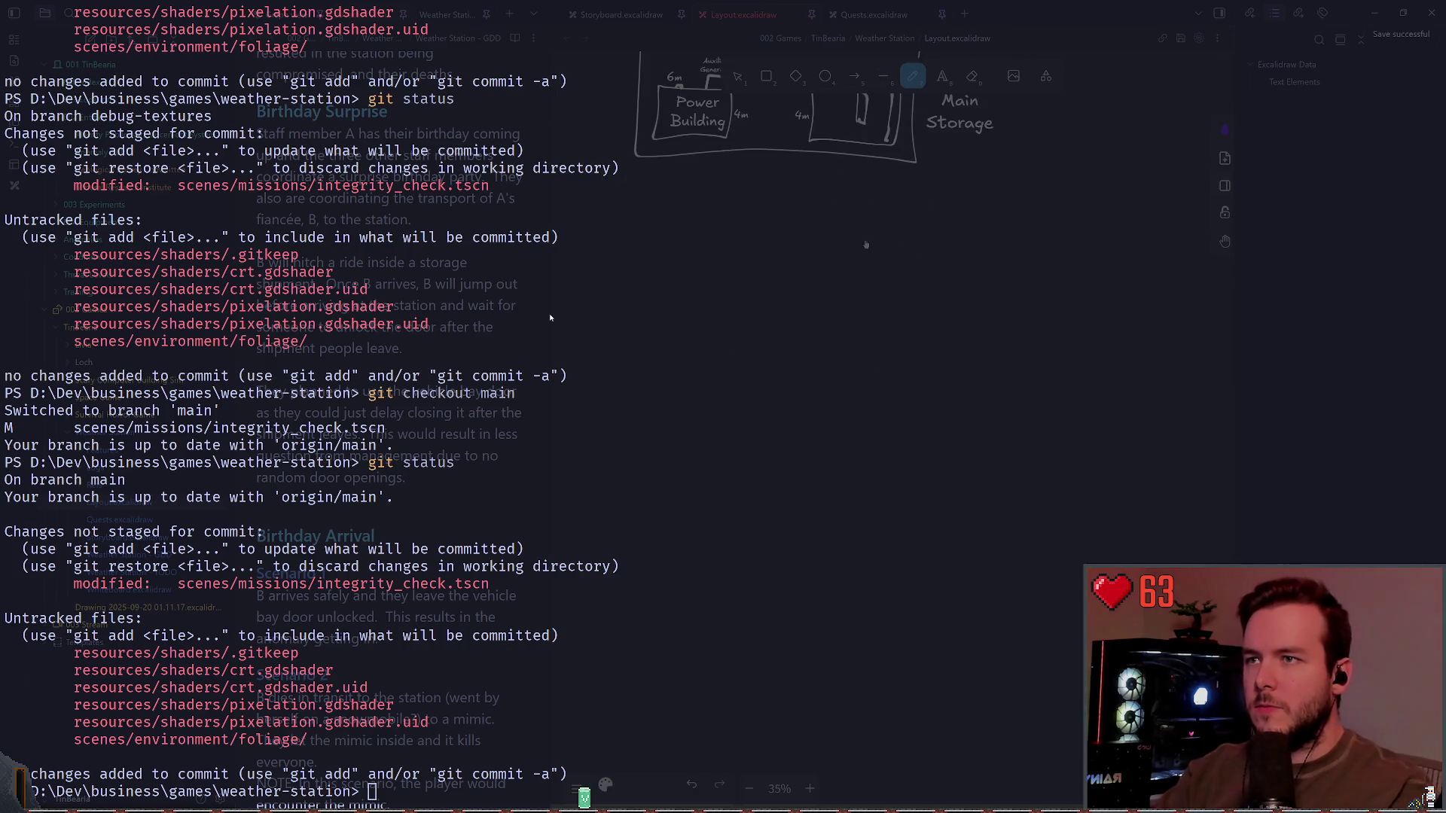
{"action": "left_click_drag", "start_coordinate": [689, 346], "coordinate": [926, 344]}
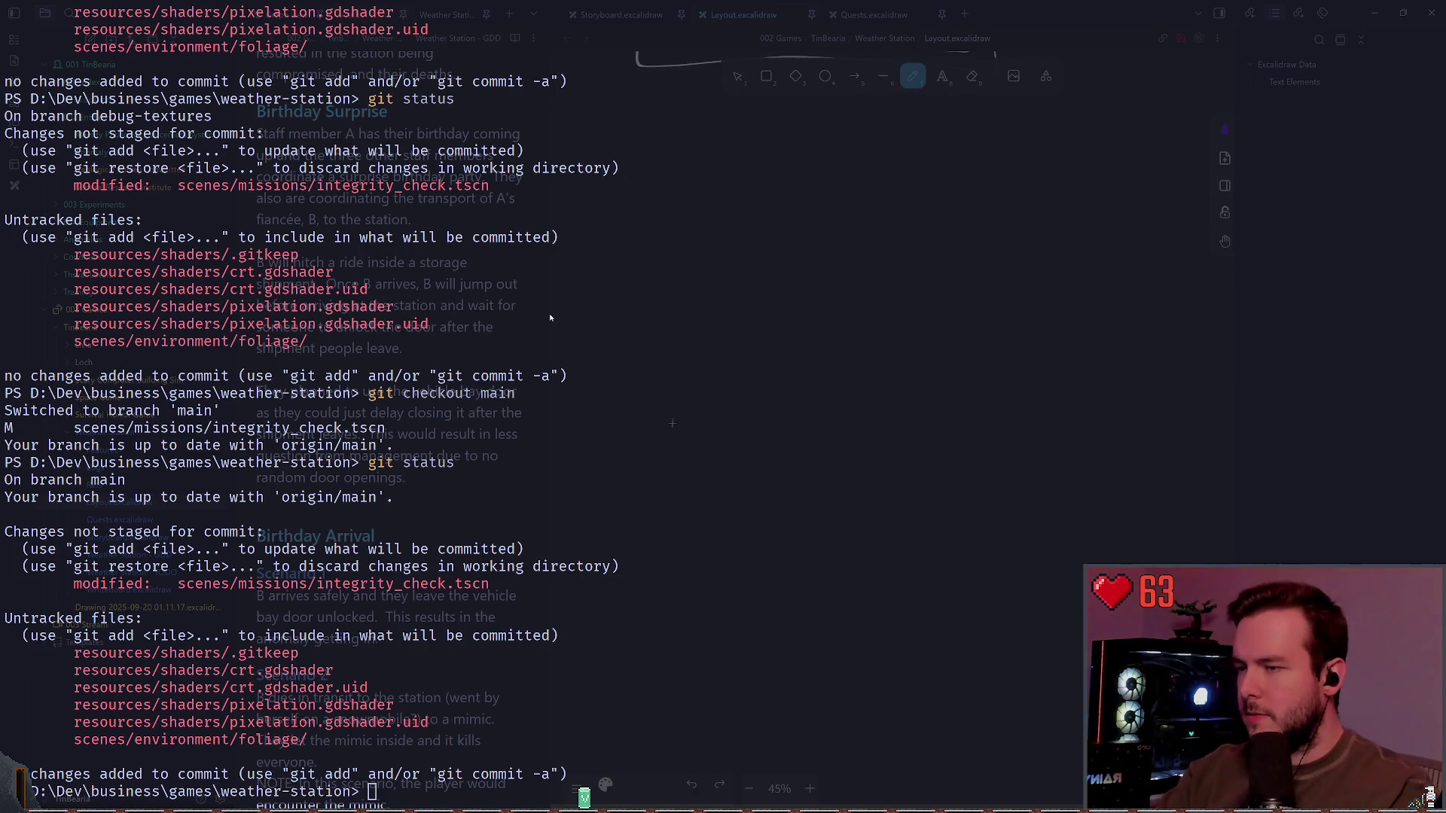
{"action": "scroll", "coordinate": [665, 424], "scroll_direction": "up", "scroll_amount": 2}
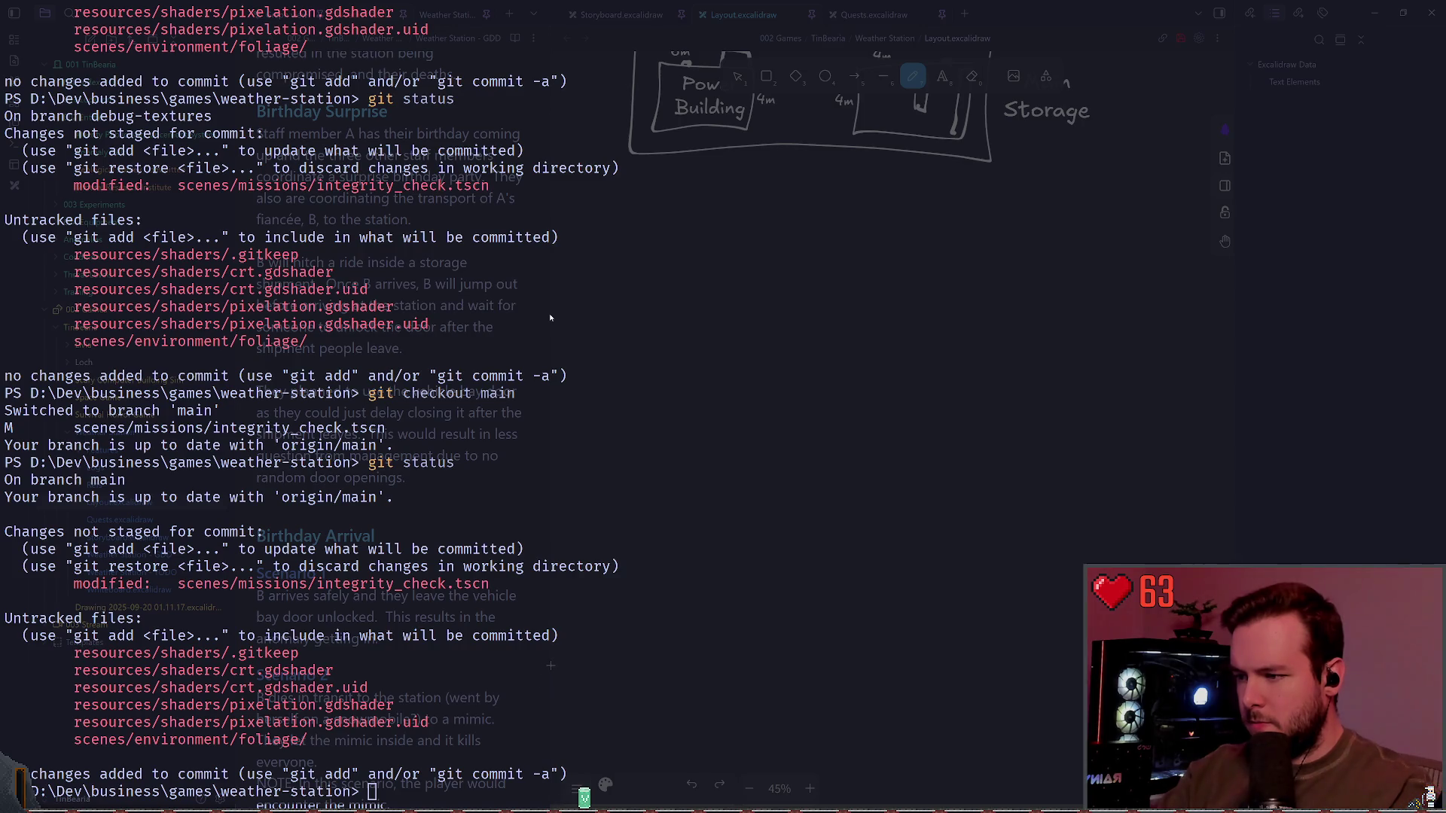
{"action": "scroll", "coordinate": [794, 392], "scroll_direction": "up", "scroll_amount": 3}
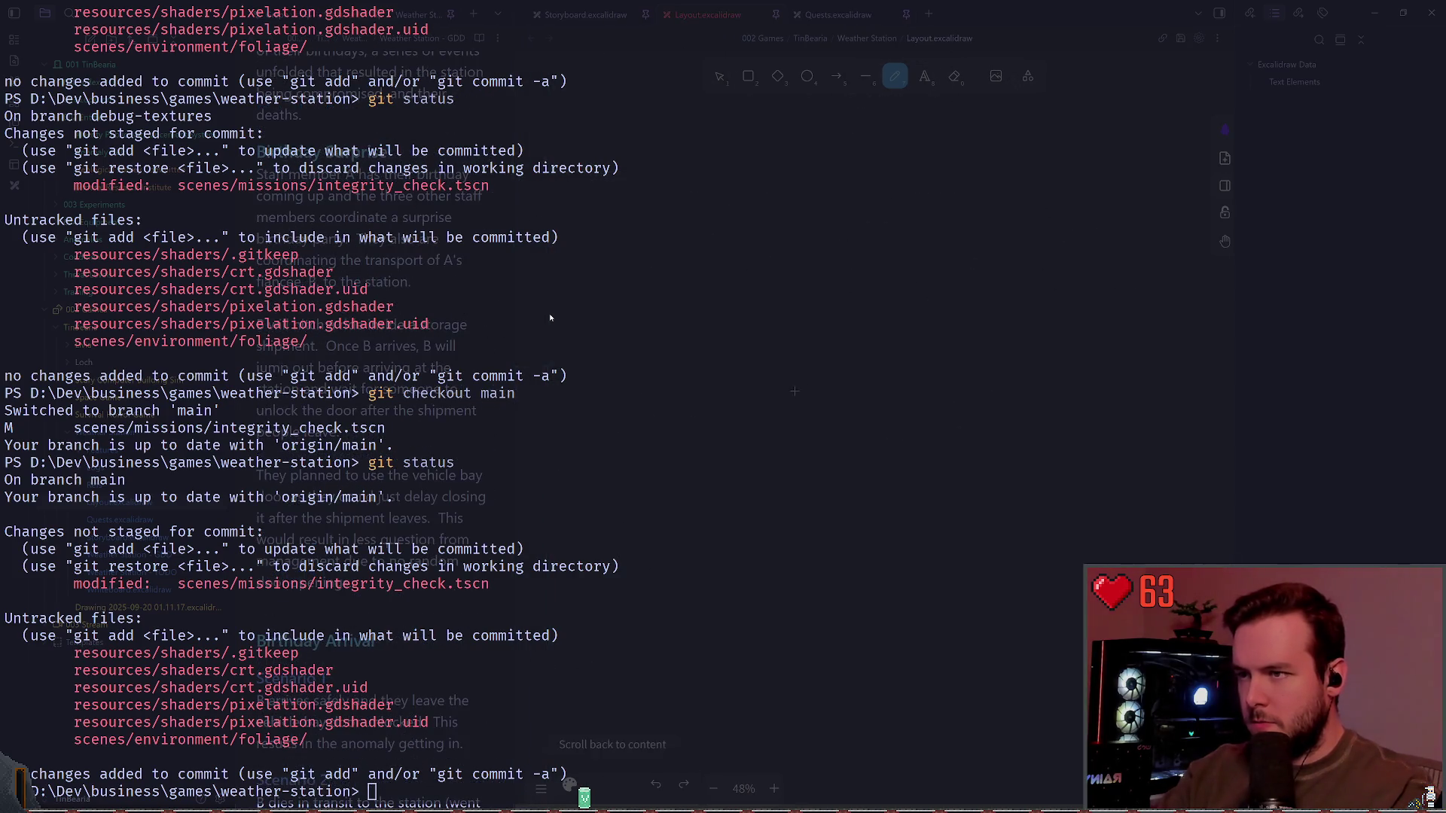
{"action": "scroll", "coordinate": [794, 391], "scroll_direction": "up", "scroll_amount": 3}
{"action": "scroll", "coordinate": [979, 421], "scroll_direction": "right", "scroll_amount": 3}
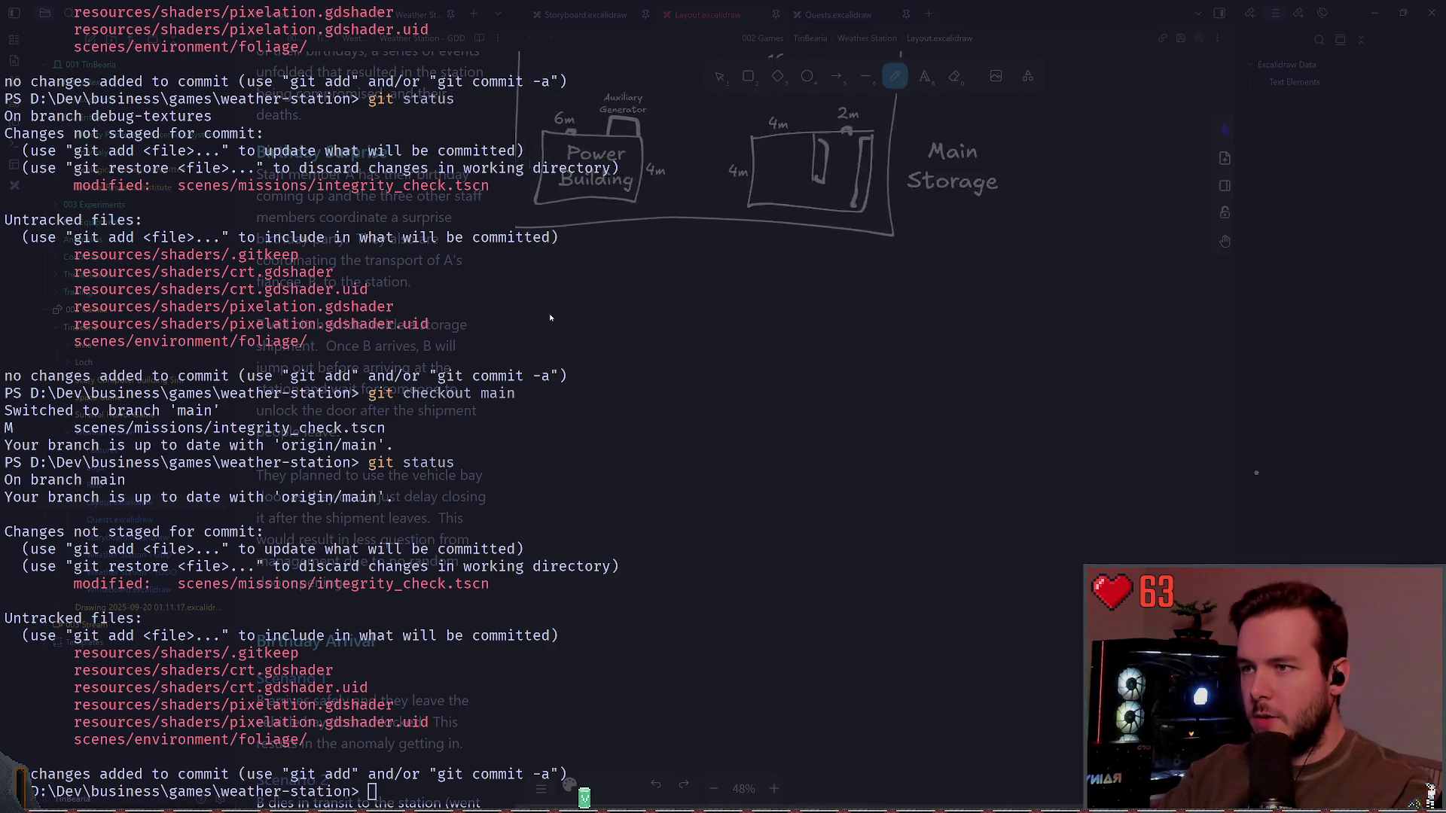
{"action": "scroll", "coordinate": [550, 318], "scroll_direction": "down", "scroll_amount": 10}
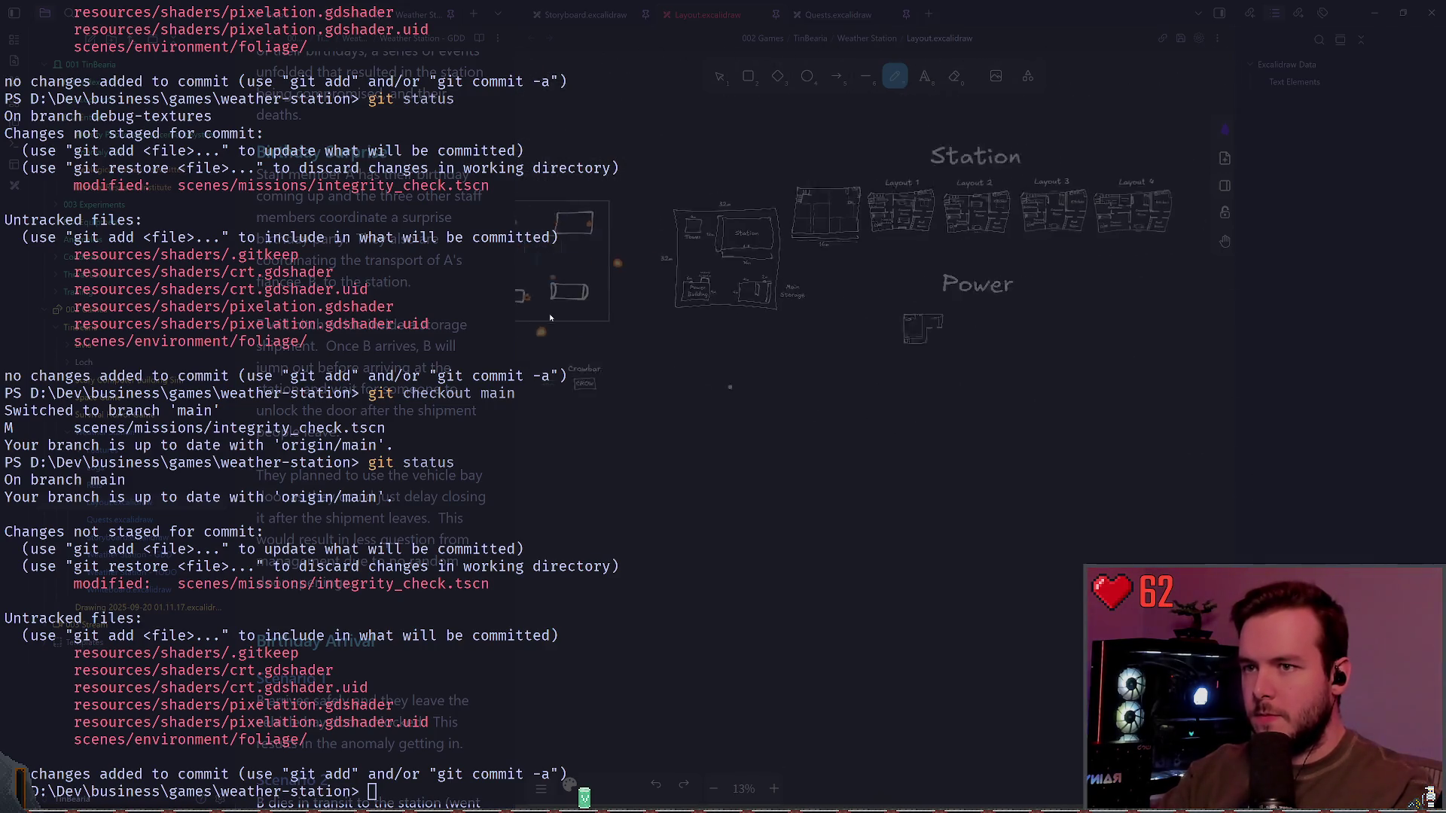
{"action": "scroll", "coordinate": [550, 317], "scroll_direction": "right", "scroll_amount": 2}
Step: Duplicate the Power heading, move the copy below it and retype it as 'Storage'
{"action": "key", "text": "v"}
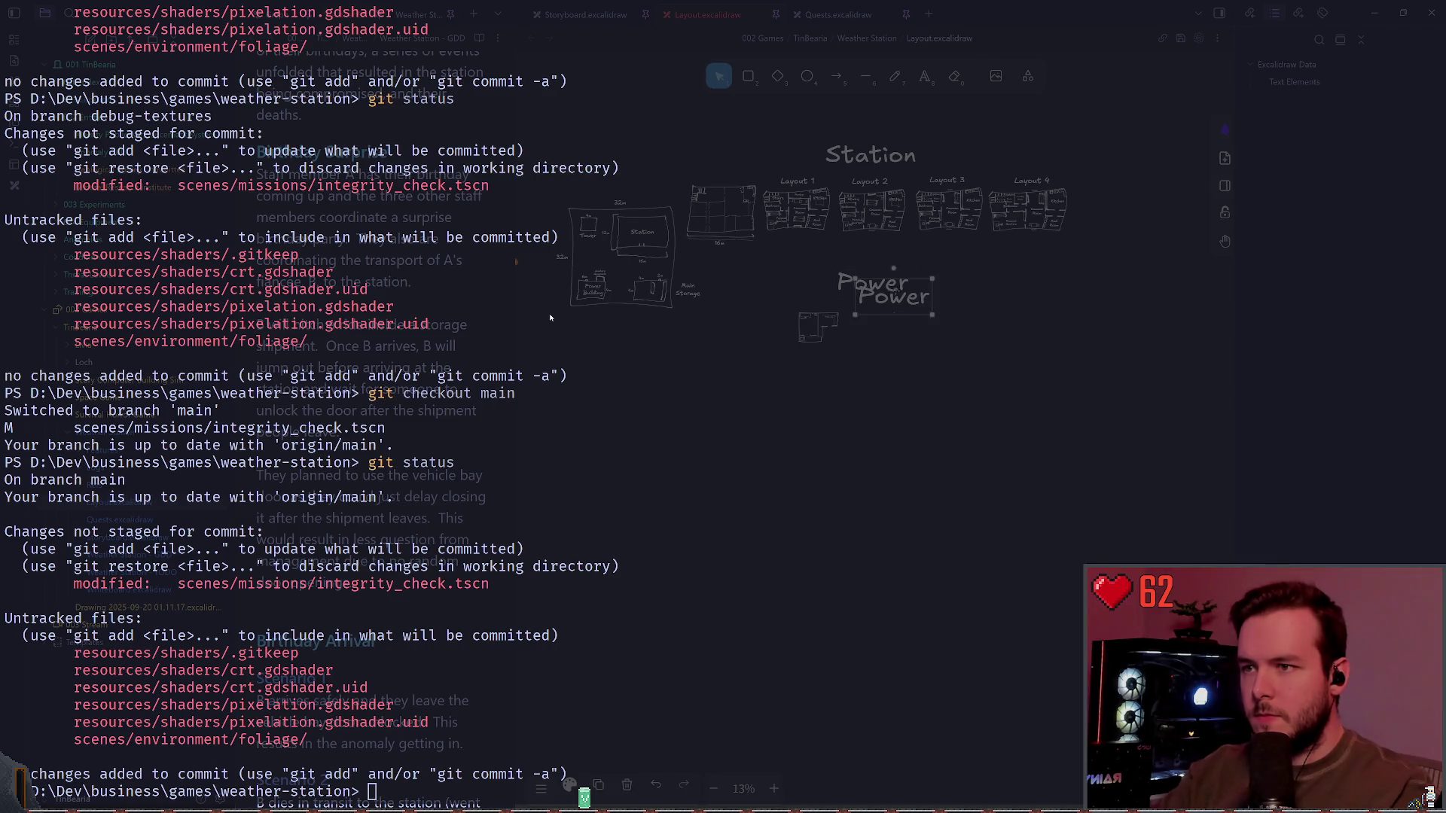
{"action": "left_click_drag", "start_coordinate": [894, 296], "coordinate": [873, 380]}
{"action": "double_click", "coordinate": [873, 380]}
{"action": "type", "text": "Storage"}
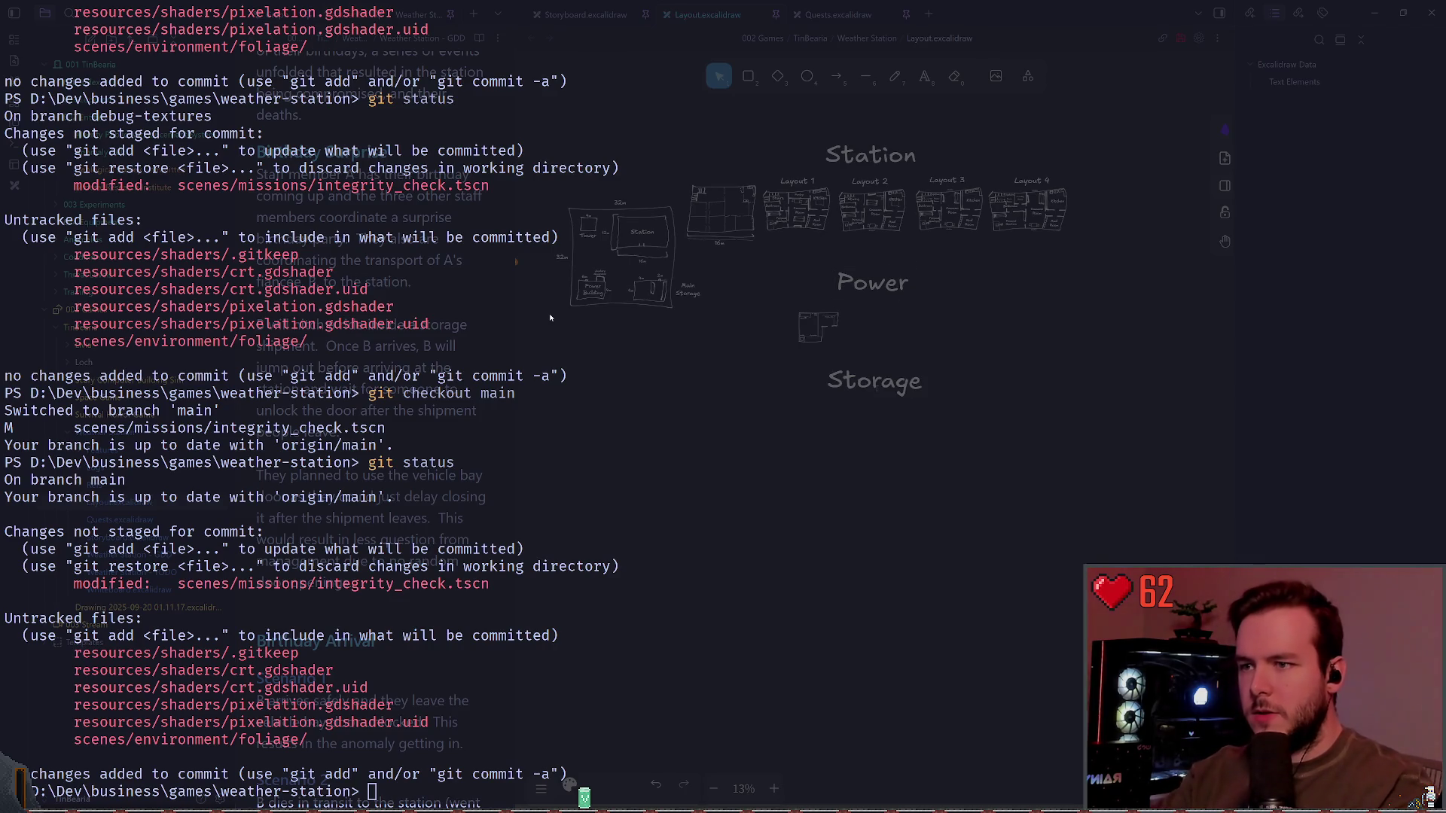
{"action": "type", "text": "Vehi"}
{"action": "key", "text": "BackSpace"}
{"action": "key", "text": "BackSpace"}
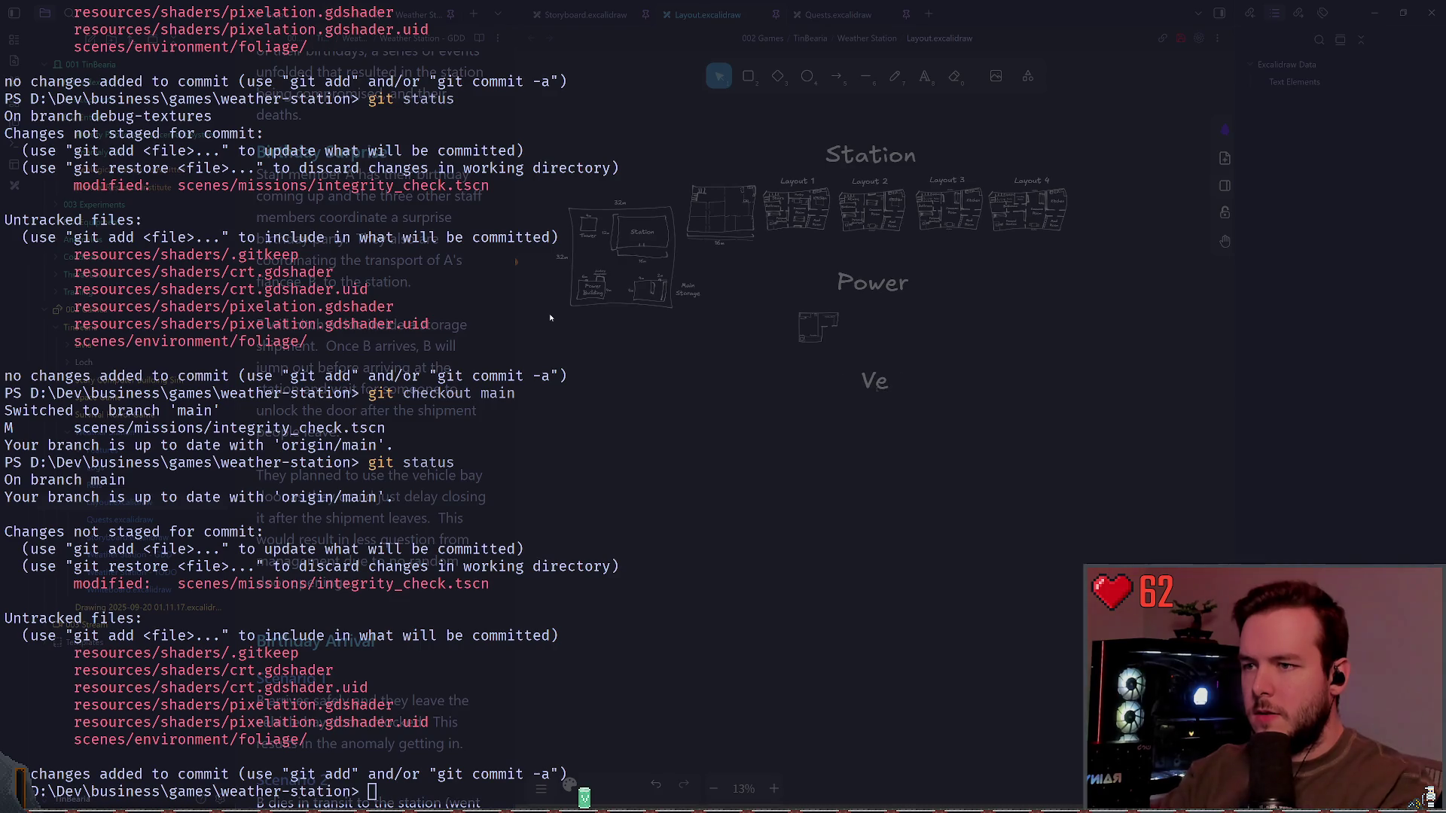
{"action": "key", "text": "BackSpace"}
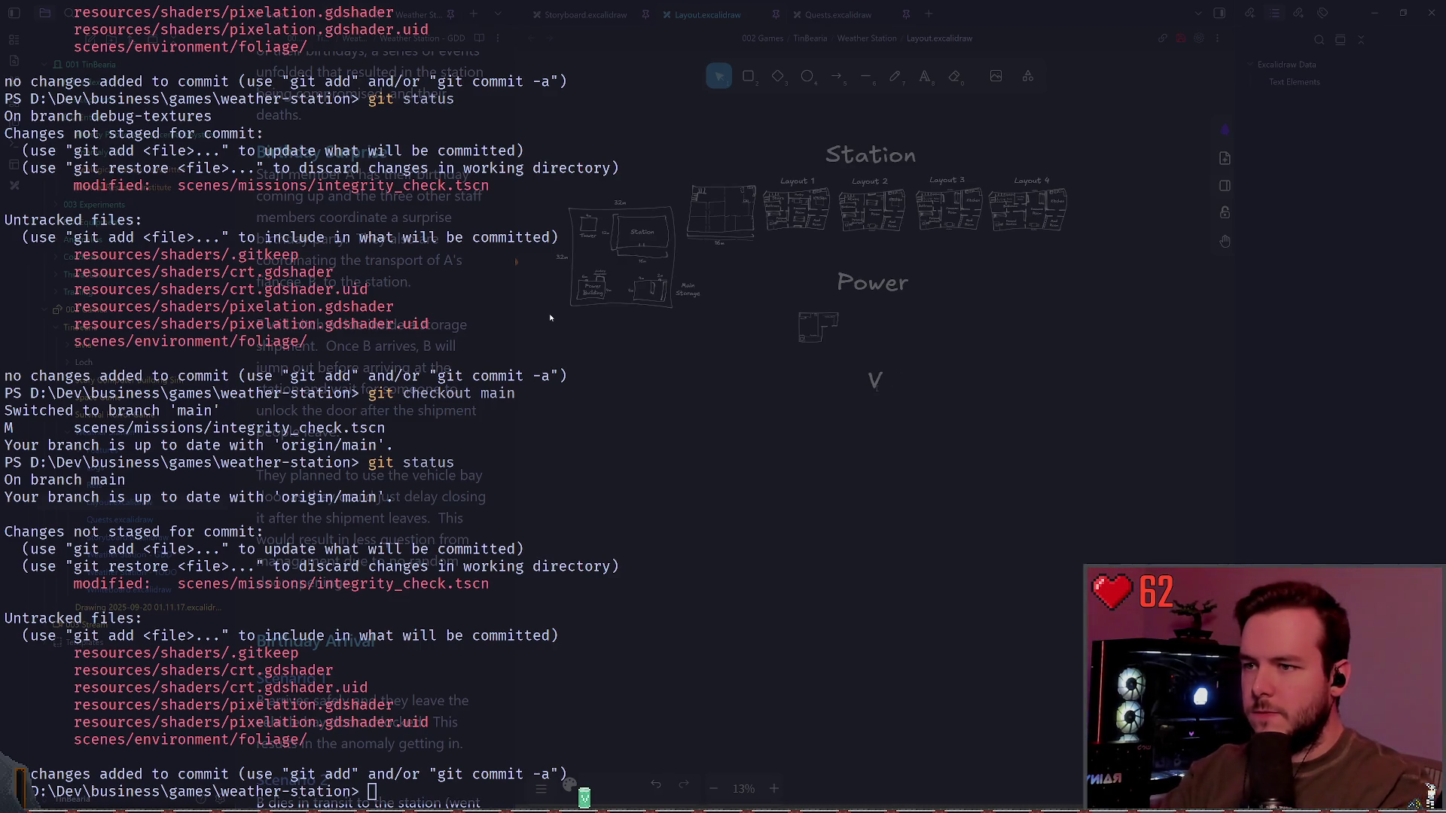
{"action": "type", "text": "ehi"}
{"action": "key", "text": "BackSpace"}
{"action": "key", "text": "BackSpace"}
{"action": "key", "text": "BackSpace"}
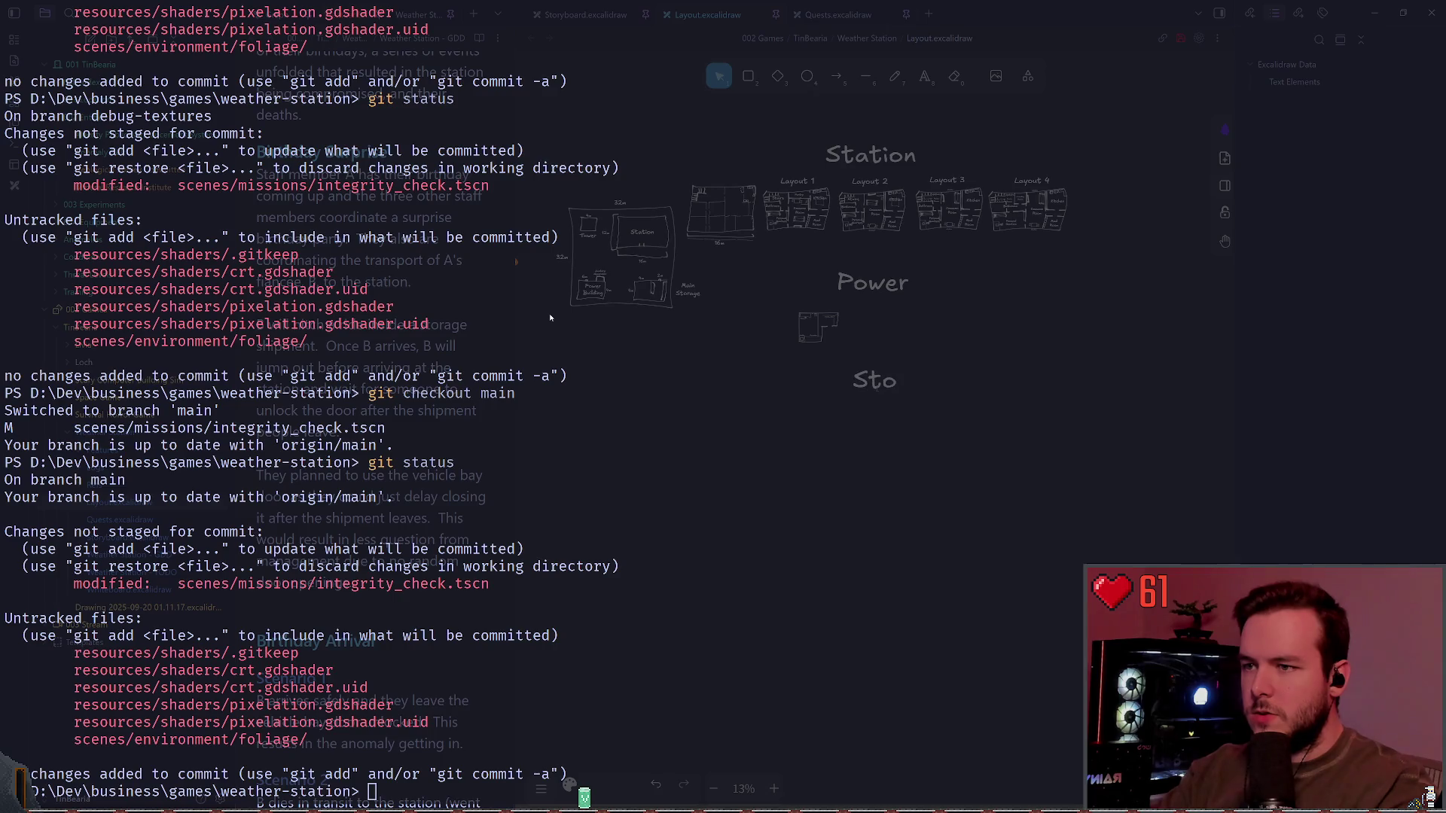
{"action": "type", "text": "rage"}
{"action": "scroll", "coordinate": [896, 459], "scroll_direction": "up", "scroll_amount": 5}
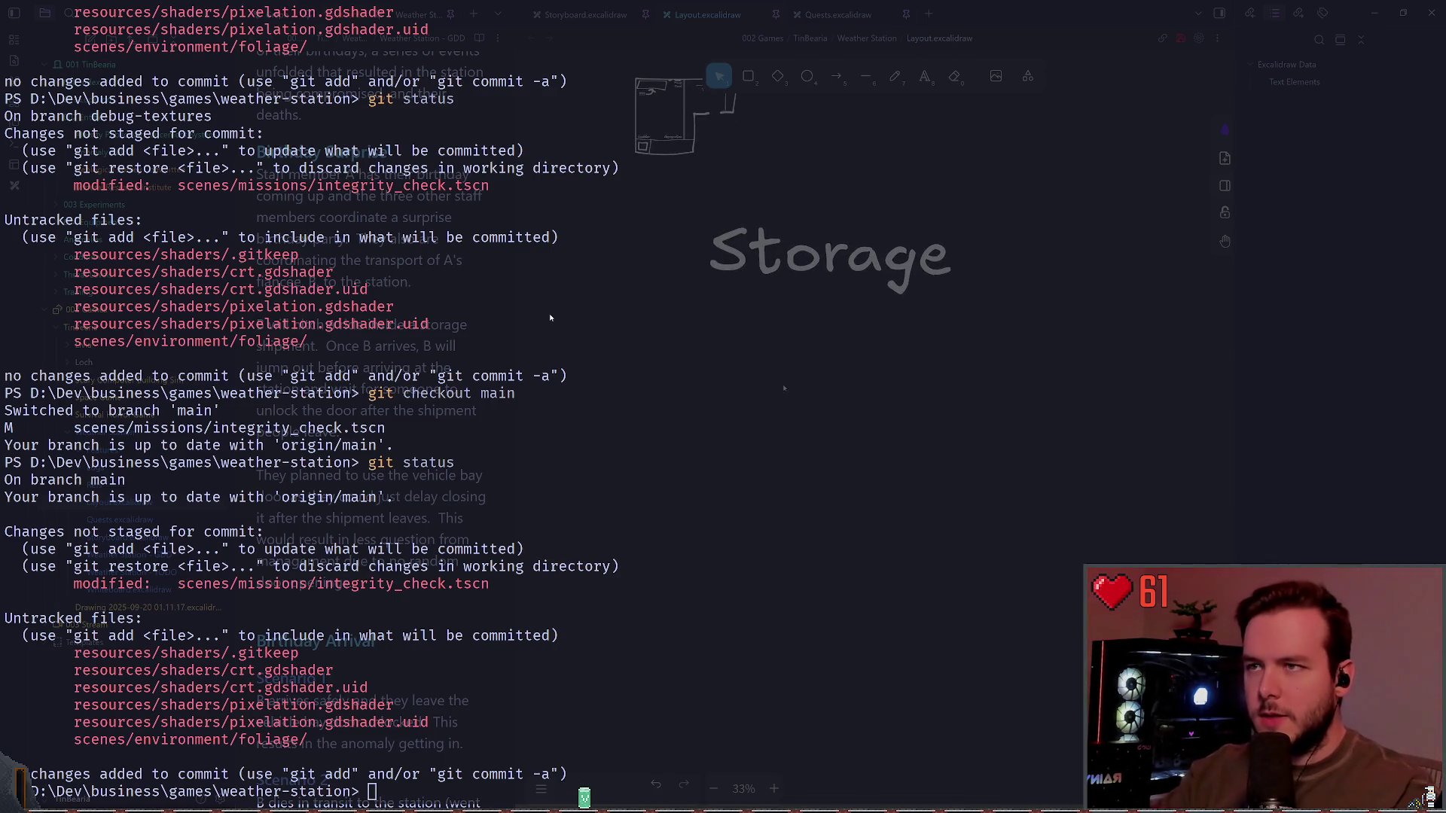
{"action": "scroll", "coordinate": [866, 362], "scroll_direction": "down", "scroll_amount": 2}
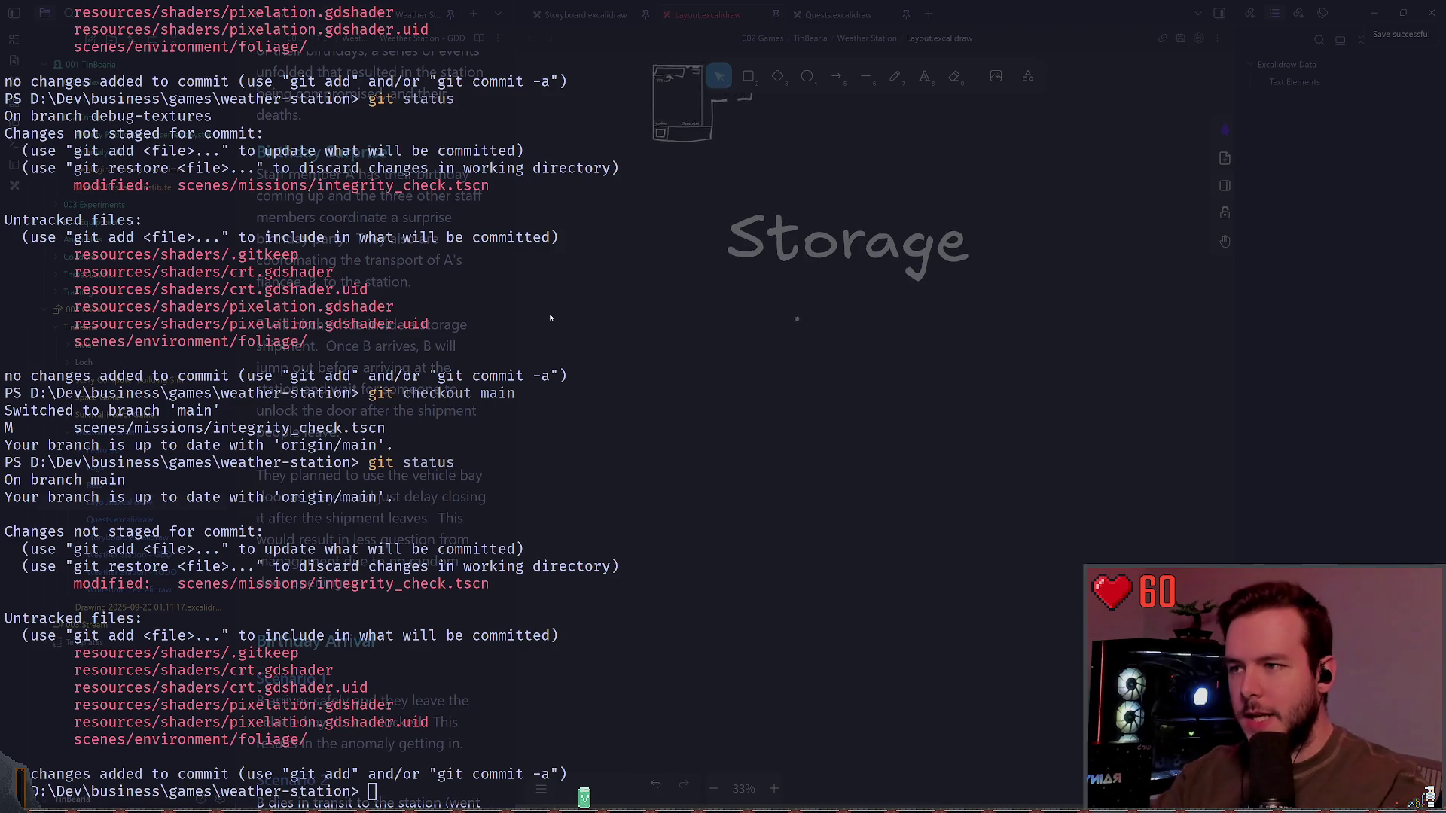
{"action": "left_click", "coordinate": [542, 788]}
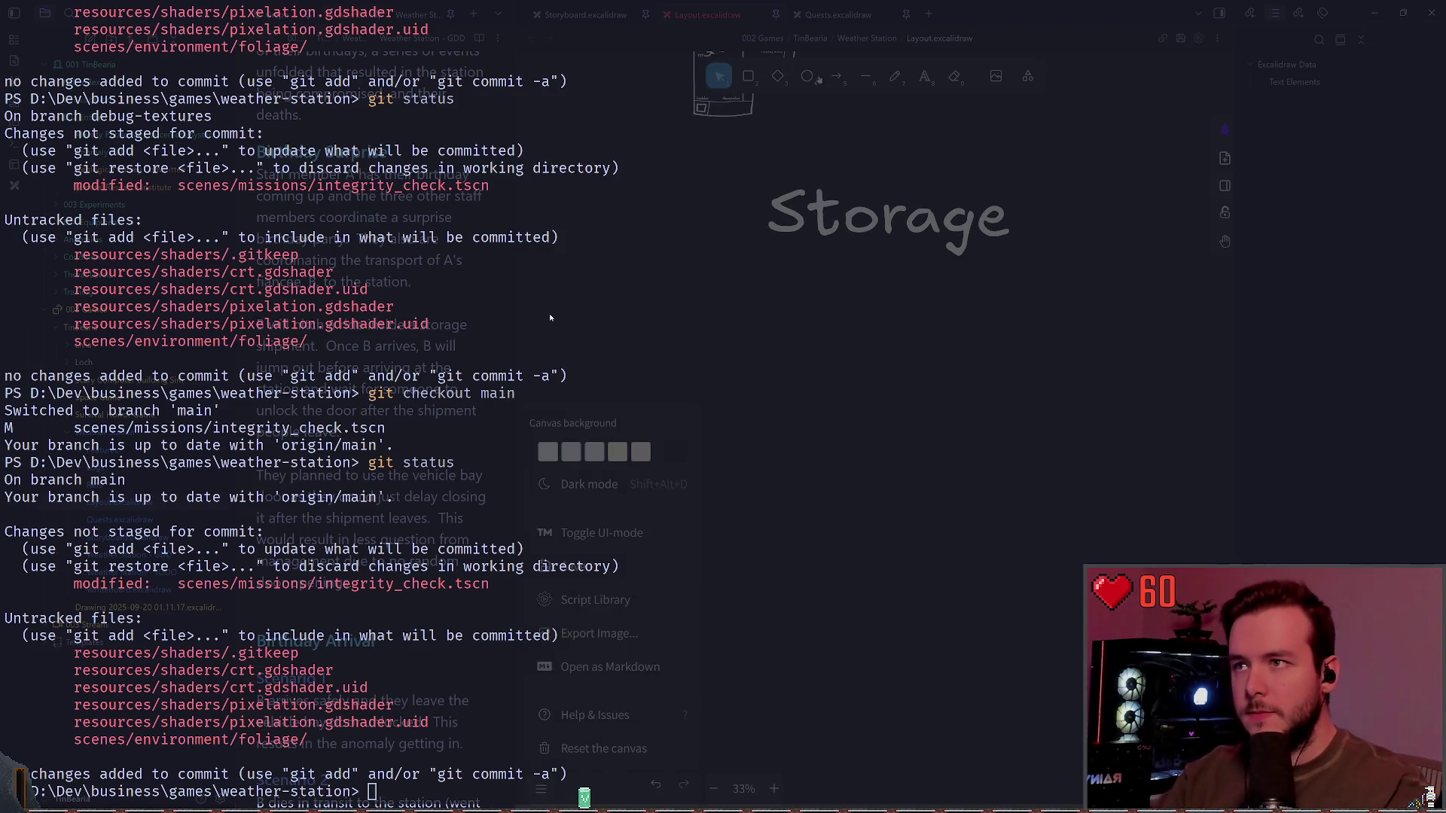
{"action": "key", "text": "p"}
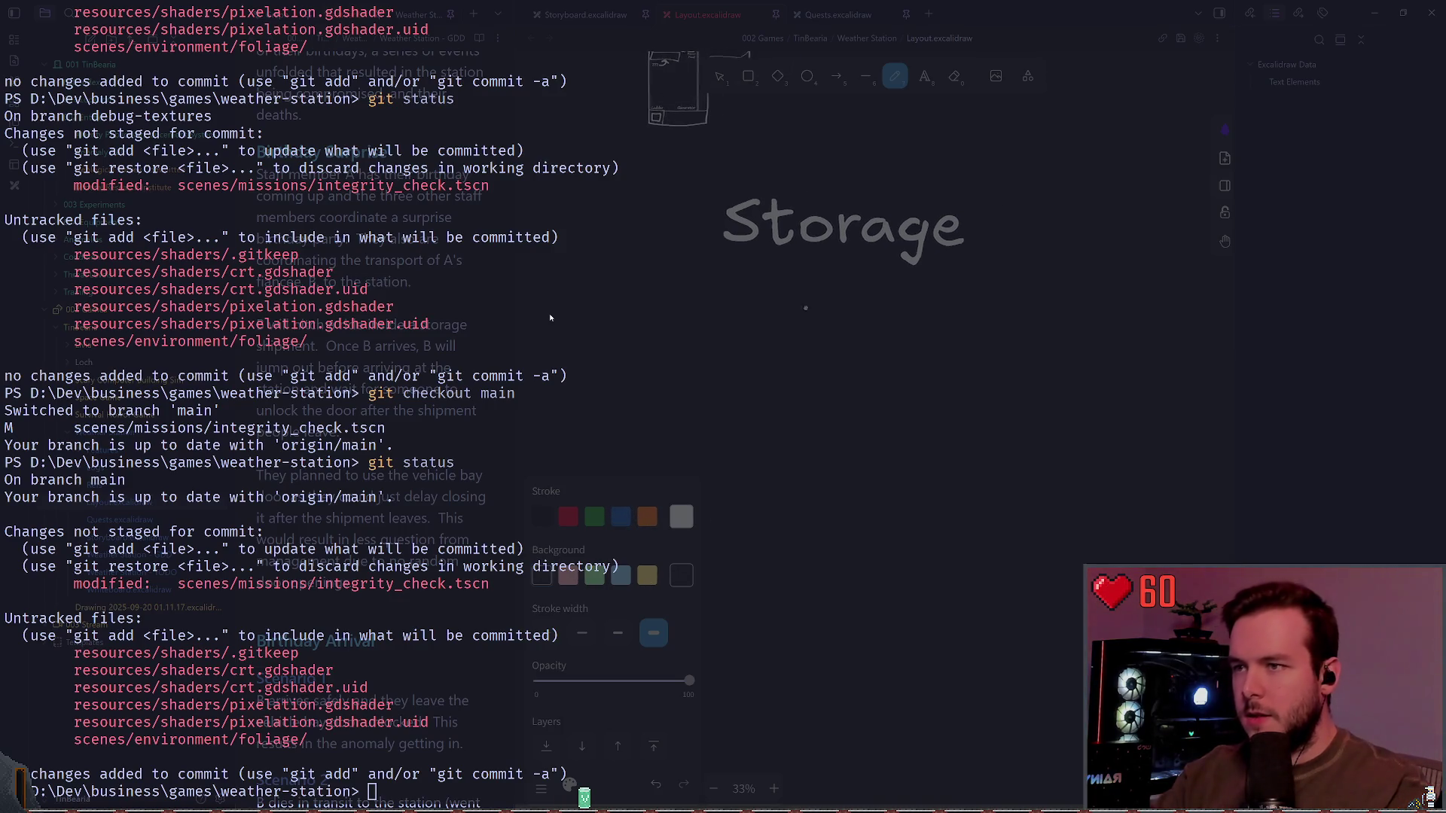
{"action": "scroll", "coordinate": [994, 303], "scroll_direction": "left", "scroll_amount": 3}
{"action": "scroll", "coordinate": [869, 376], "scroll_direction": "right", "scroll_amount": 3}
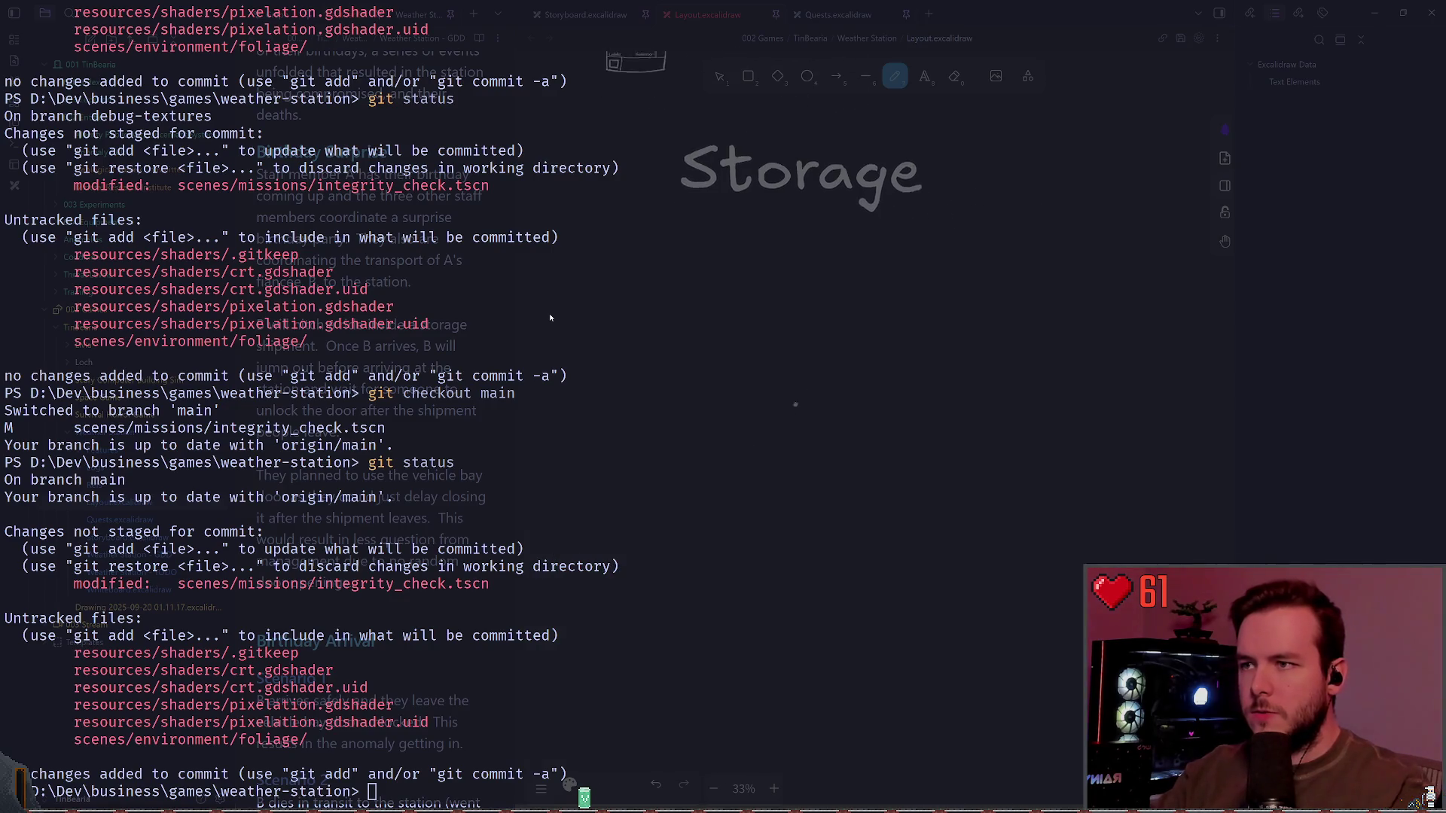
{"action": "scroll", "coordinate": [753, 263], "scroll_direction": "down", "scroll_amount": 3}
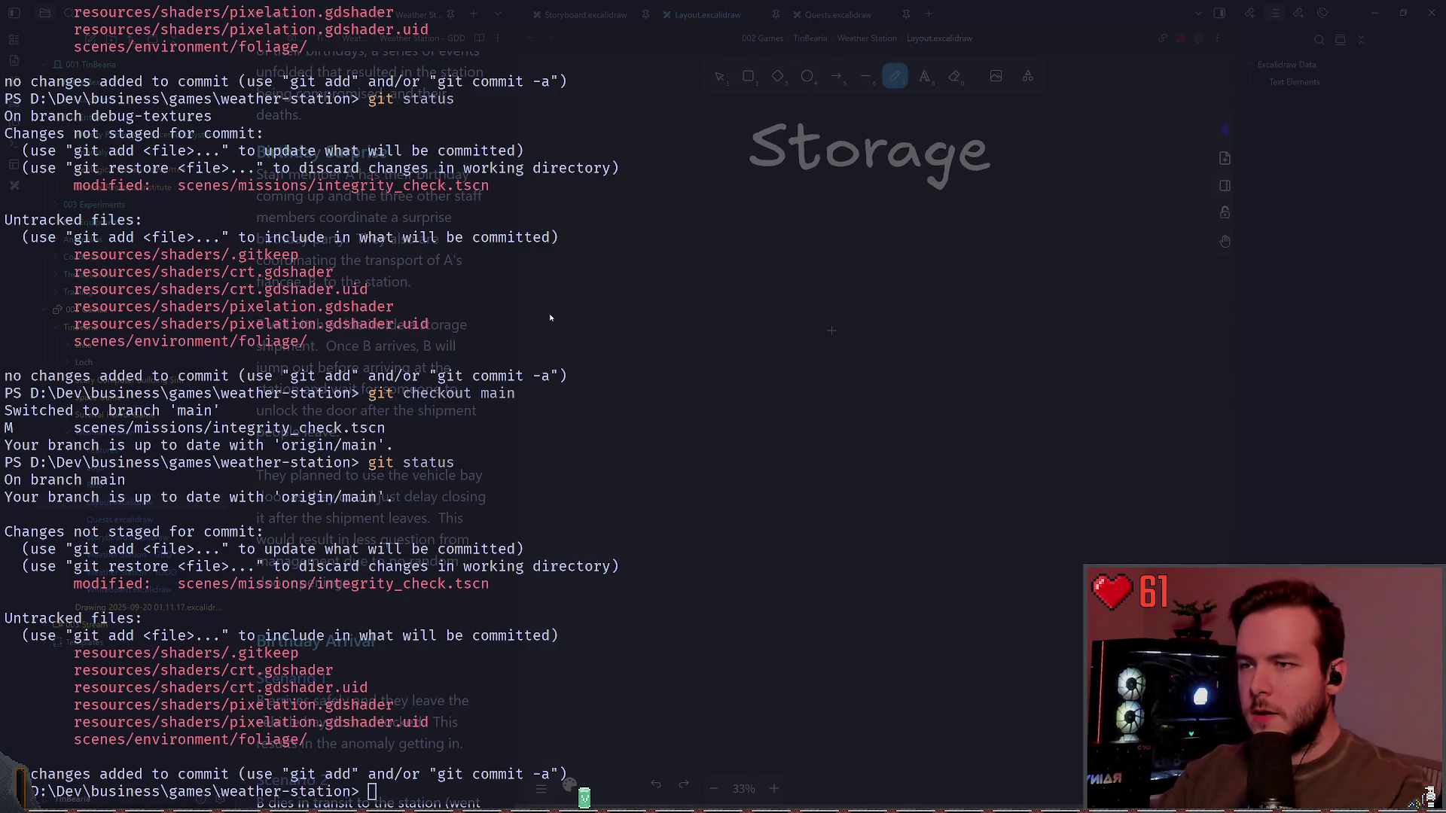
{"action": "mouse_move", "coordinate": [631, 271]}
{"action": "left_mouse_down"}
{"action": "mouse_move", "coordinate": [1039, 273]}
{"action": "mouse_move", "coordinate": [920, 276]}
{"action": "mouse_move", "coordinate": [1017, 274]}
{"action": "mouse_move", "coordinate": [1025, 486]}
{"action": "mouse_move", "coordinate": [642, 470]}
{"action": "mouse_move", "coordinate": [644, 271]}
{"action": "mouse_move", "coordinate": [978, 278]}
{"action": "mouse_move", "coordinate": [998, 485]}
{"action": "mouse_move", "coordinate": [618, 311]}
{"action": "mouse_move", "coordinate": [619, 290]}
{"action": "mouse_move", "coordinate": [974, 284]}
{"action": "mouse_move", "coordinate": [947, 505]}
{"action": "mouse_move", "coordinate": [576, 312]}
{"action": "mouse_move", "coordinate": [593, 292]}
{"action": "mouse_move", "coordinate": [1054, 289]}
{"action": "mouse_move", "coordinate": [784, 490]}
{"action": "mouse_move", "coordinate": [644, 293]}
{"action": "left_mouse_up"}
{"action": "key", "text": "ctrl+z"}
{"action": "key", "text": "ctrl+z"}
{"action": "key", "text": "ctrl+z"}
{"action": "key", "text": "ctrl+z"}
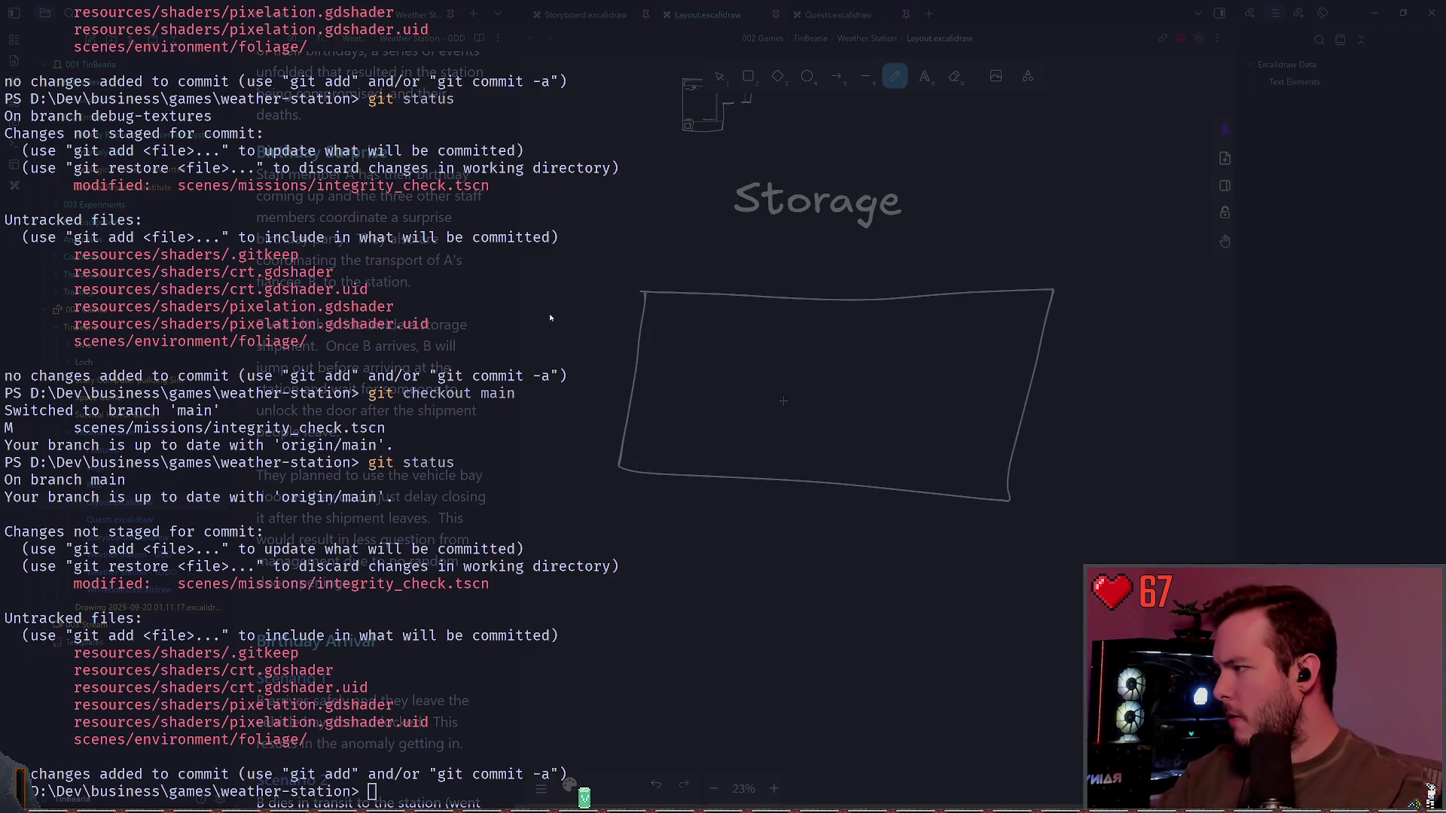
{"action": "key", "text": "ctrl+z"}
{"action": "scroll", "coordinate": [775, 377], "scroll_direction": "up", "scroll_amount": 3}
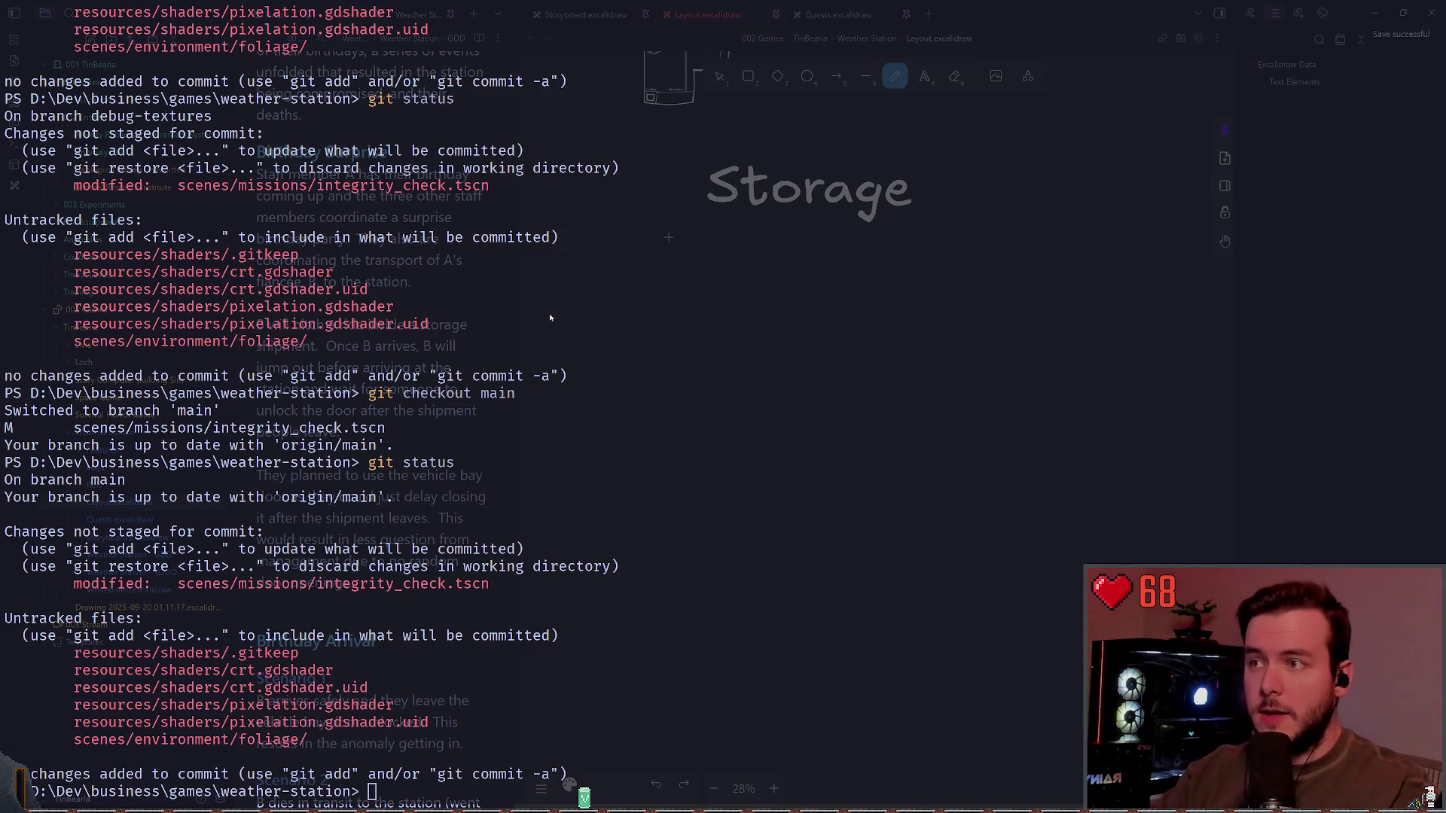
Step: Draw and undo a couple of trial horizontal freehand strokes
{"action": "left_click_drag", "start_coordinate": [576, 297], "coordinate": [1035, 290]}
{"action": "key", "text": "ctrl+z"}
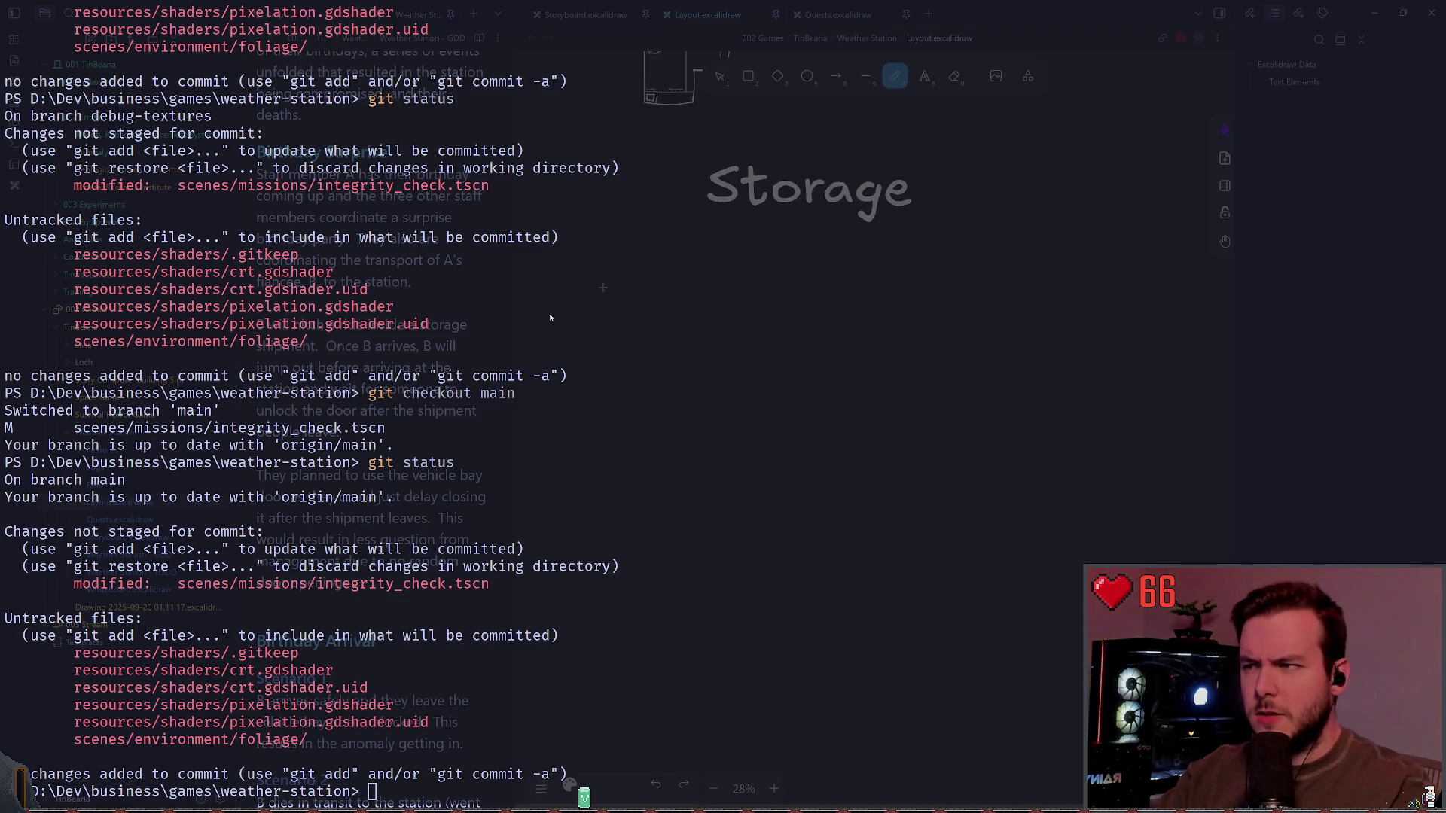
{"action": "mouse_move", "coordinate": [570, 290]}
{"action": "left_mouse_down"}
{"action": "mouse_move", "coordinate": [1062, 290]}
{"action": "mouse_move", "coordinate": [519, 286]}
{"action": "left_mouse_up"}
{"action": "key", "text": "ctrl+z"}
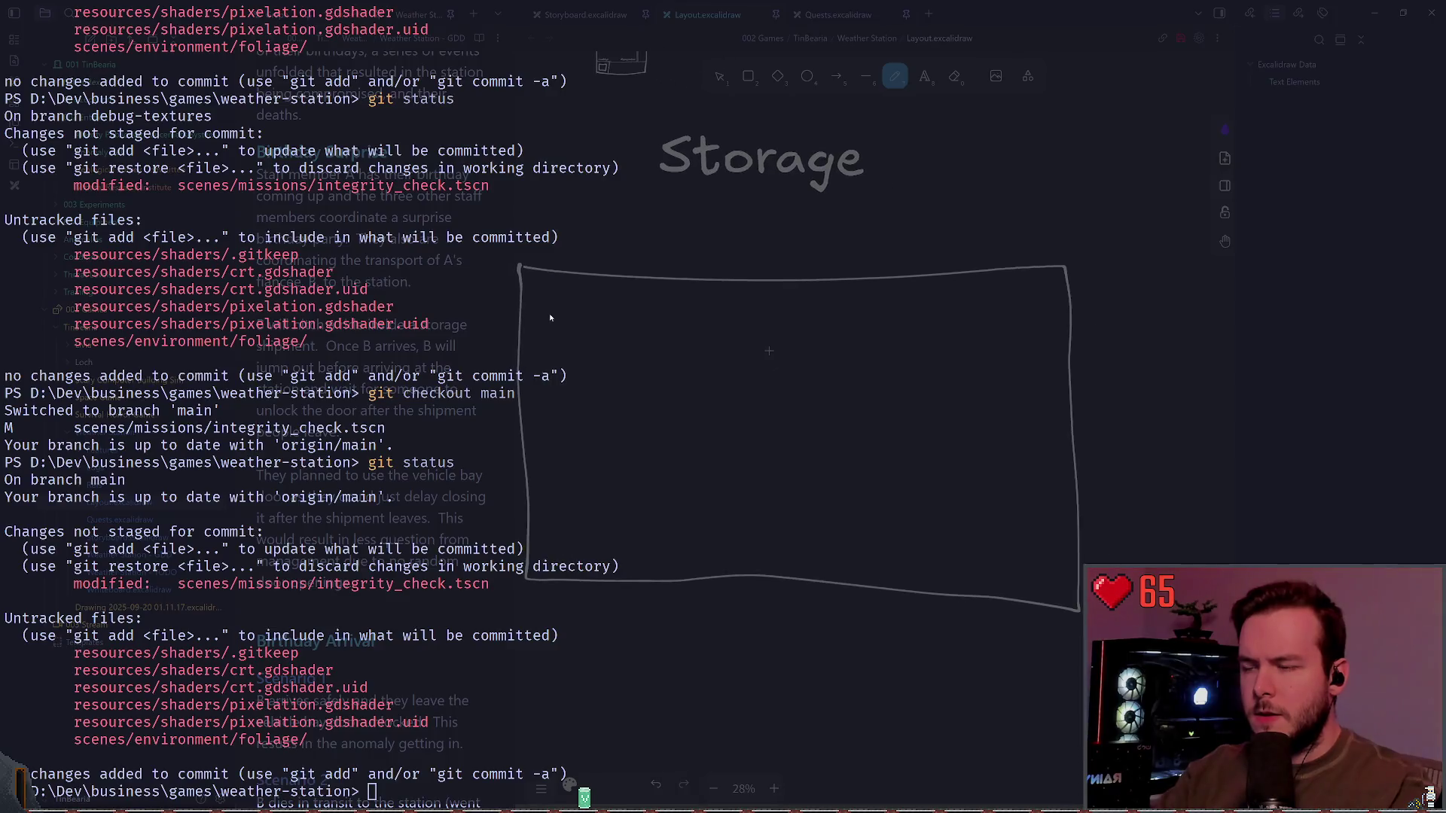
{"action": "scroll", "coordinate": [795, 390], "scroll_direction": "down", "scroll_amount": 5}
{"action": "scroll", "coordinate": [795, 390], "scroll_direction": "up", "scroll_amount": 4}
{"action": "scroll", "coordinate": [795, 391], "scroll_direction": "right", "scroll_amount": 2}
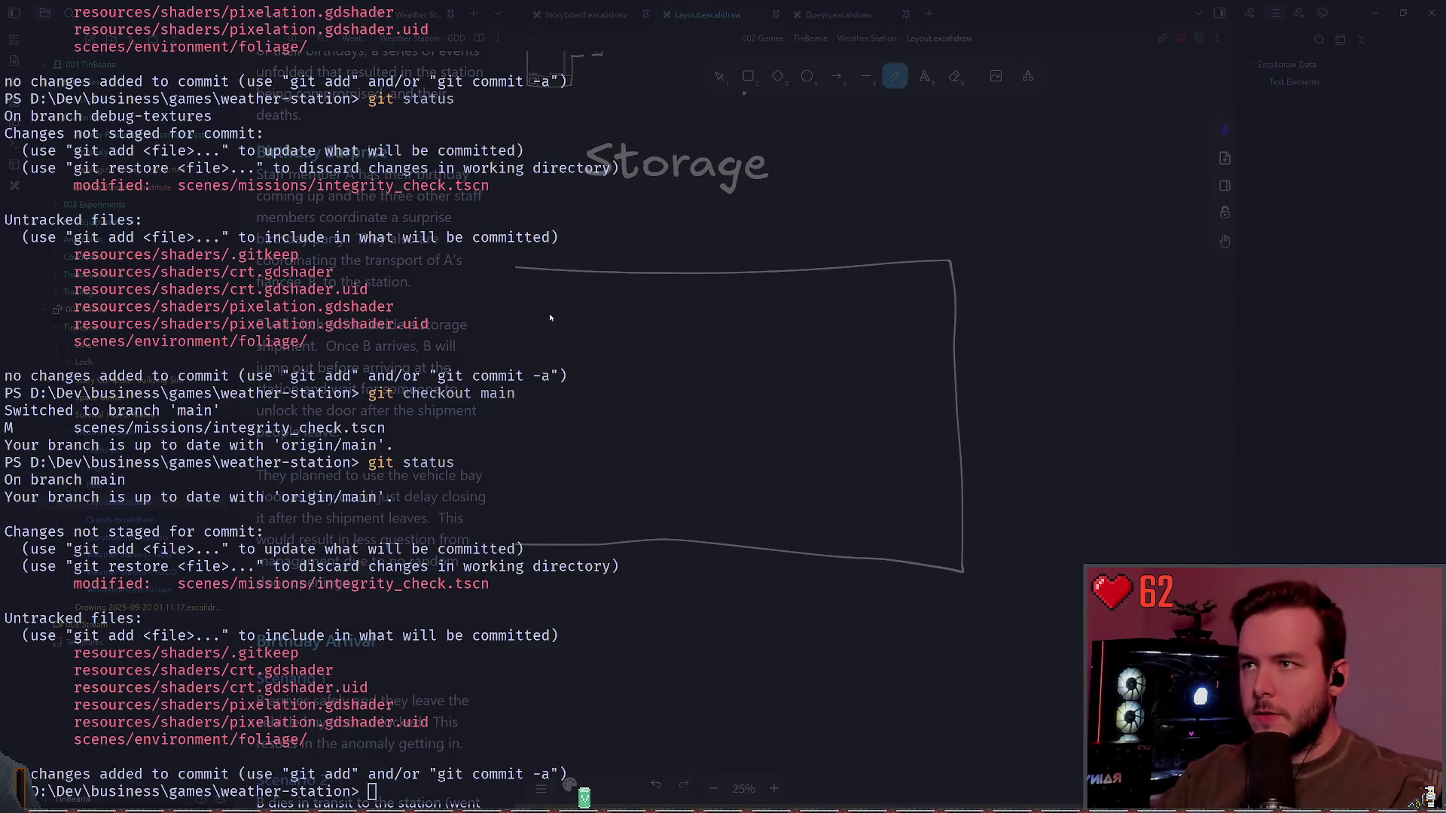
{"action": "key", "text": "ctrl+z"}
{"action": "scroll", "coordinate": [918, 252], "scroll_direction": "left", "scroll_amount": 3}
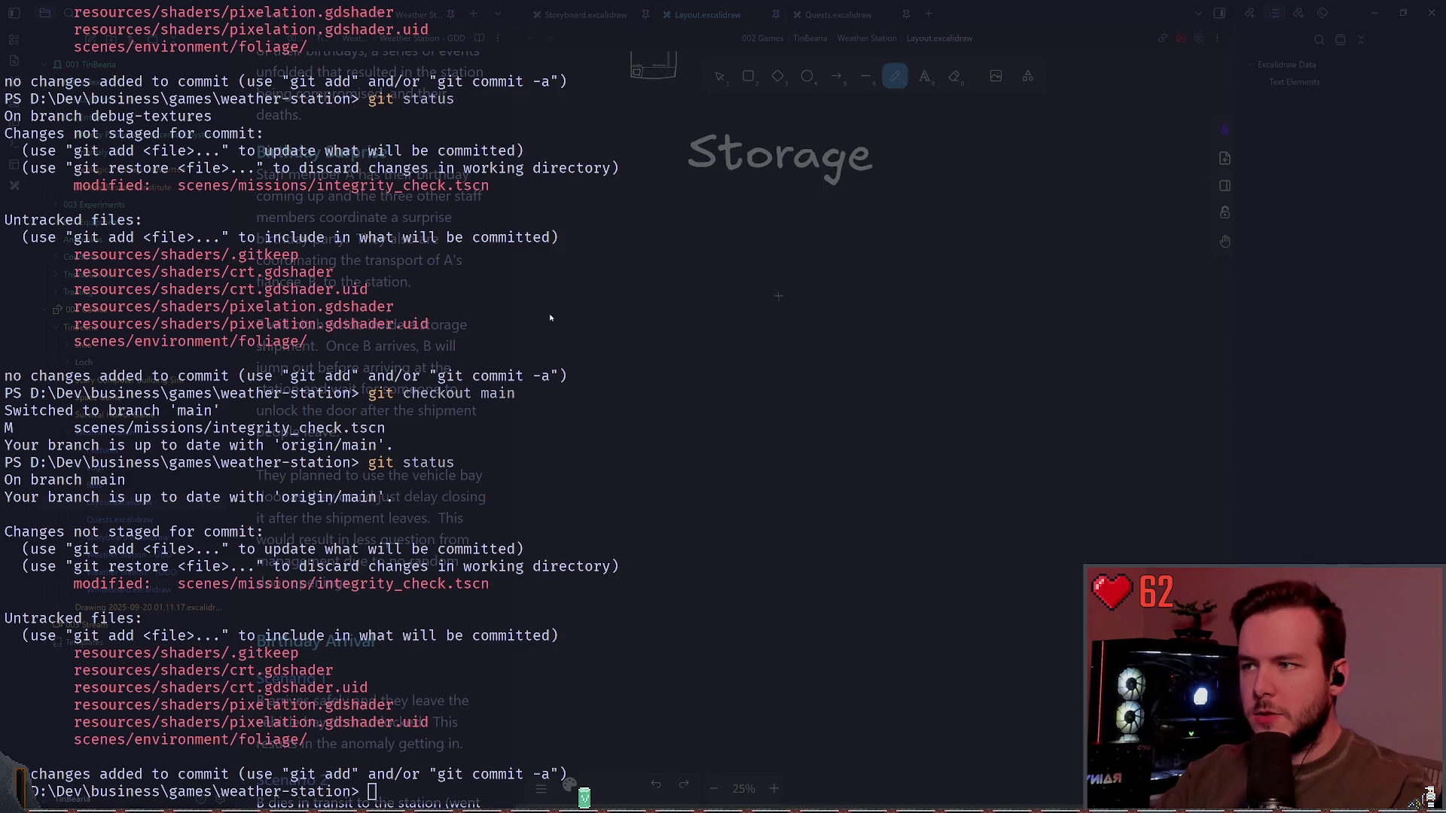
Step: Draw the box's top edge and its right side beneath the Storage heading
{"action": "left_click_drag", "start_coordinate": [559, 284], "coordinate": [1062, 284]}
{"action": "key", "text": "ctrl+z"}
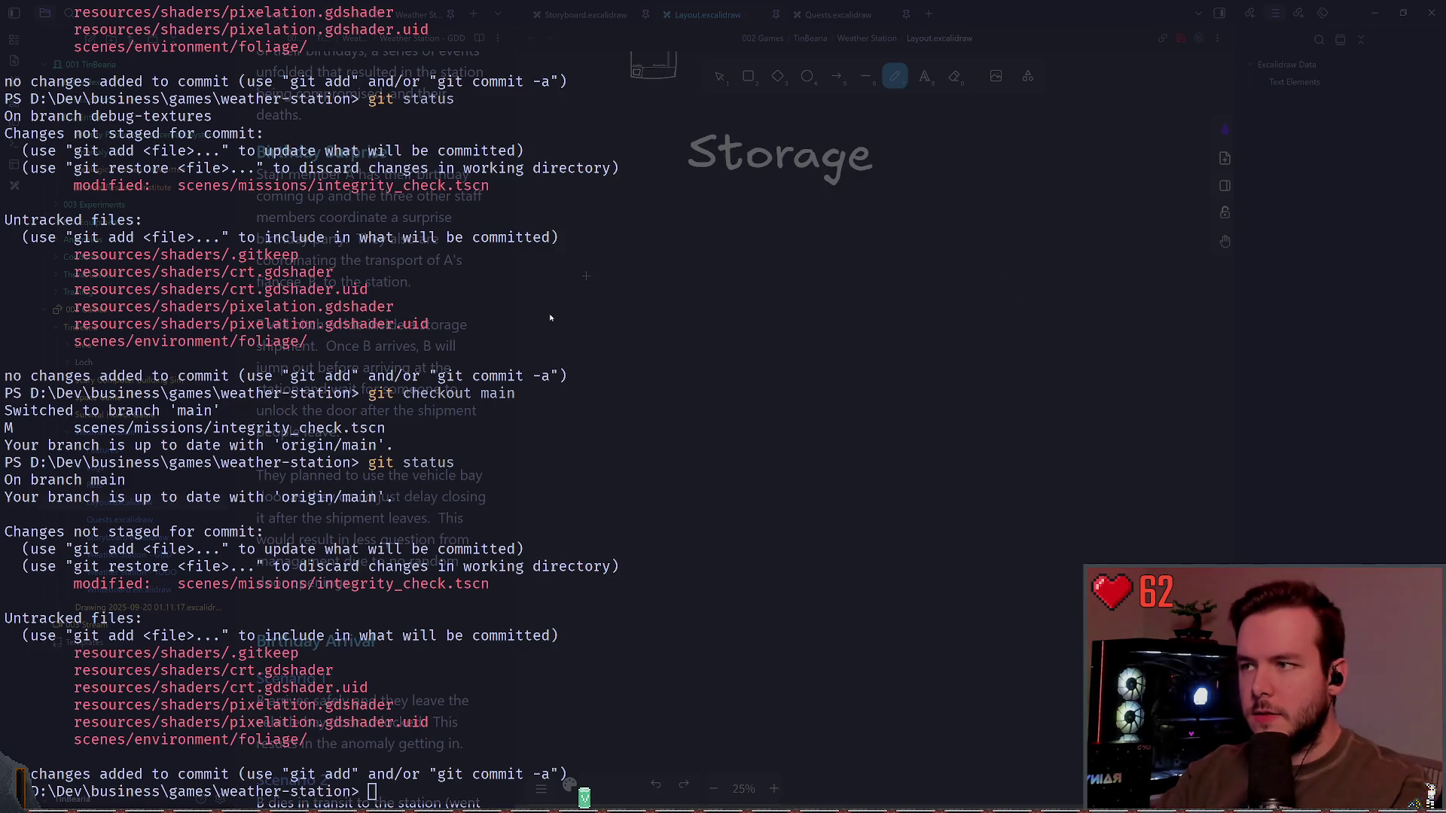
{"action": "left_click_drag", "start_coordinate": [584, 276], "coordinate": [1080, 273]}
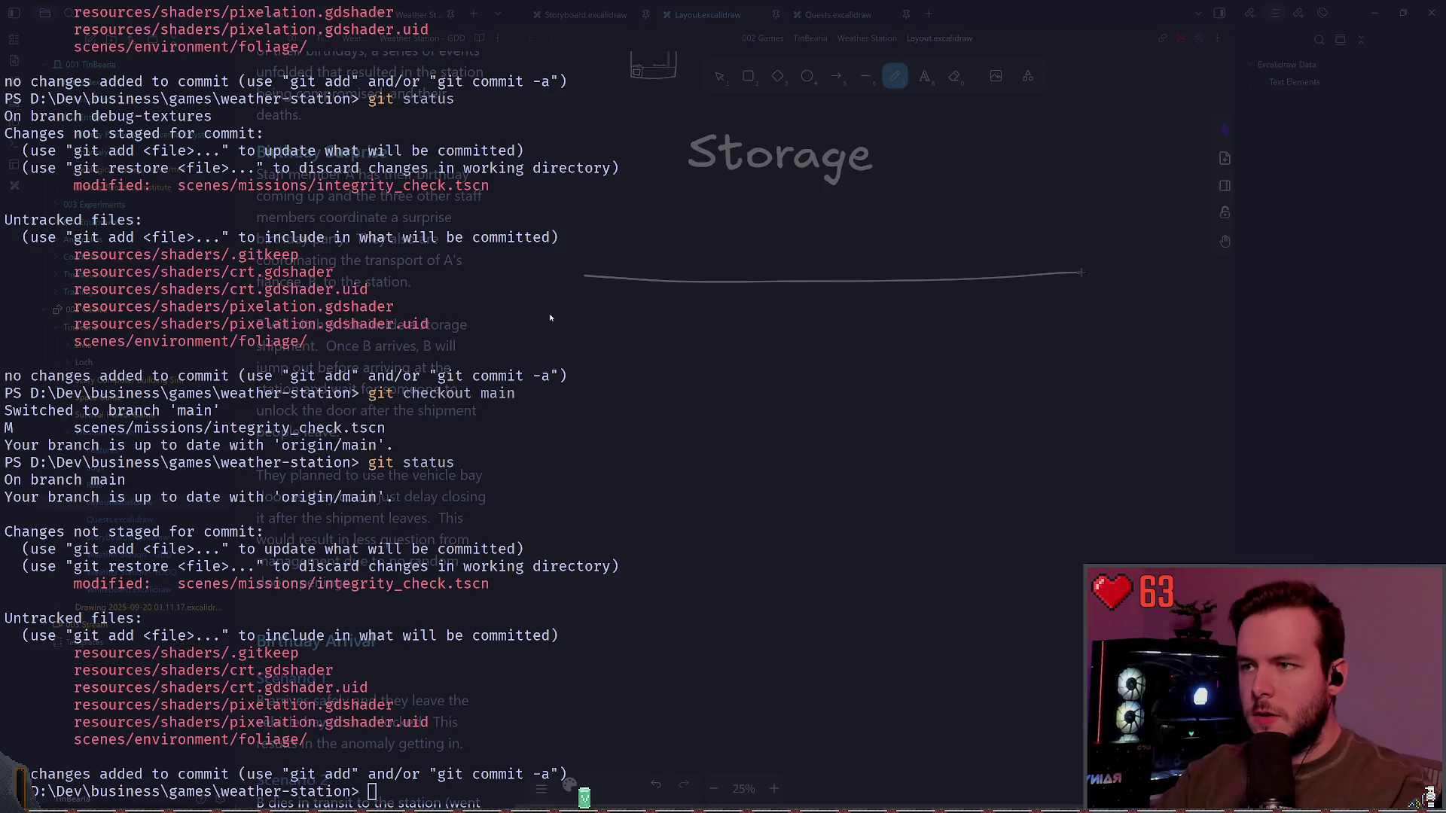
{"action": "left_click_drag", "start_coordinate": [1080, 271], "coordinate": [1072, 550]}
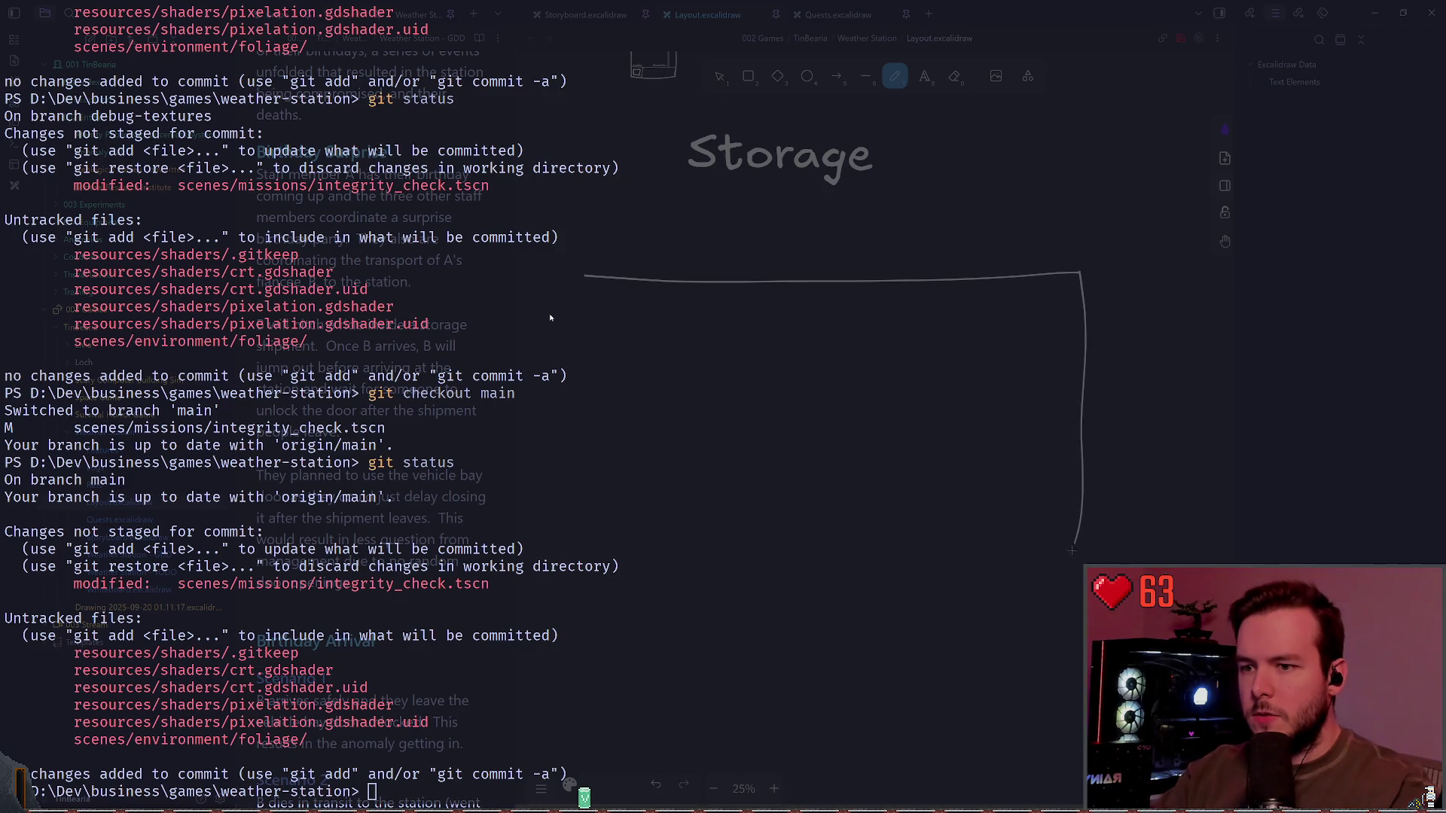
{"action": "key", "text": "ctrl+z"}
{"action": "left_click_drag", "start_coordinate": [1079, 272], "coordinate": [1075, 545]}
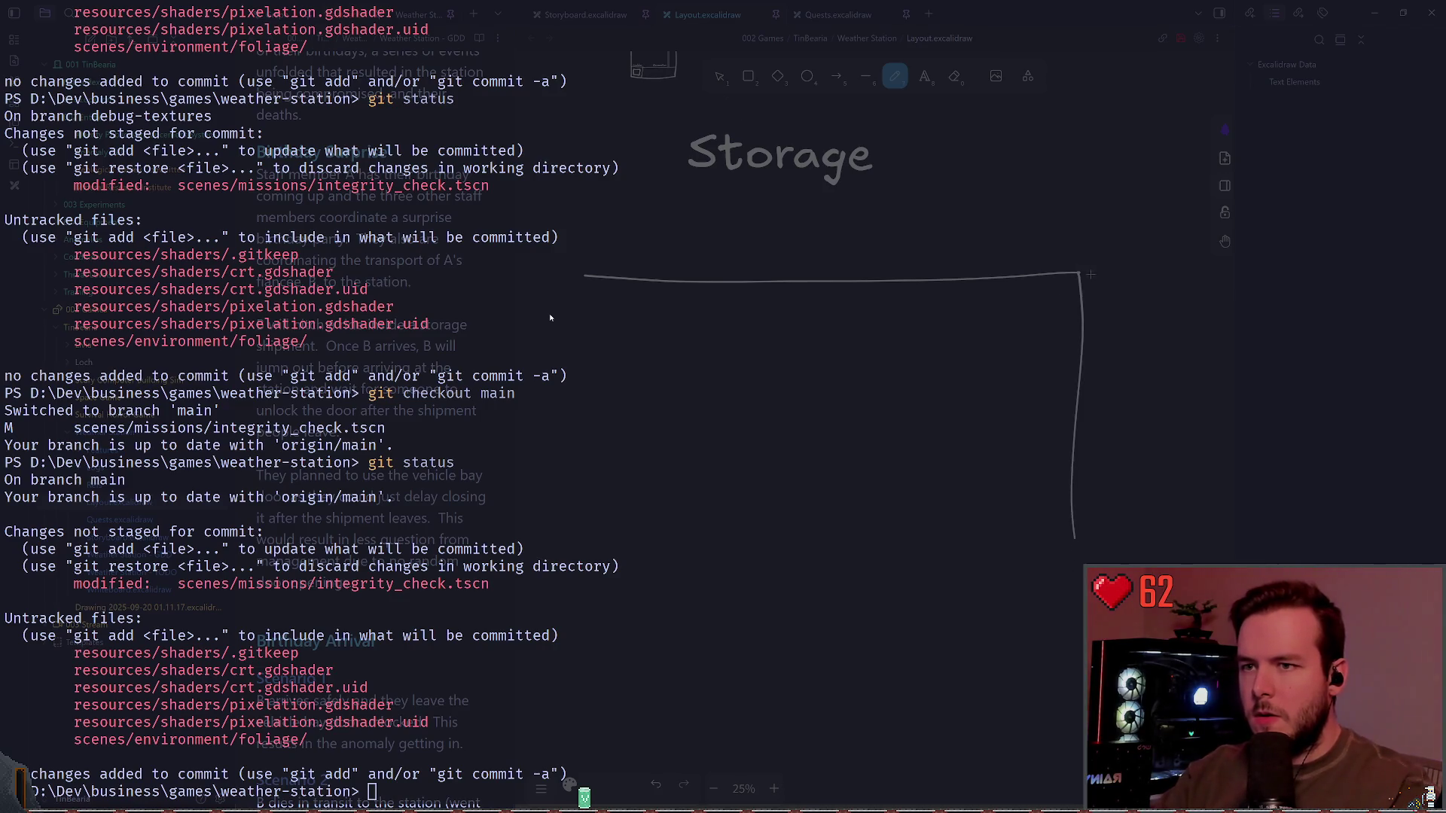
Step: Duplicate the edge lines and place the copies as the bottom and left sides
{"action": "key", "text": "v"}
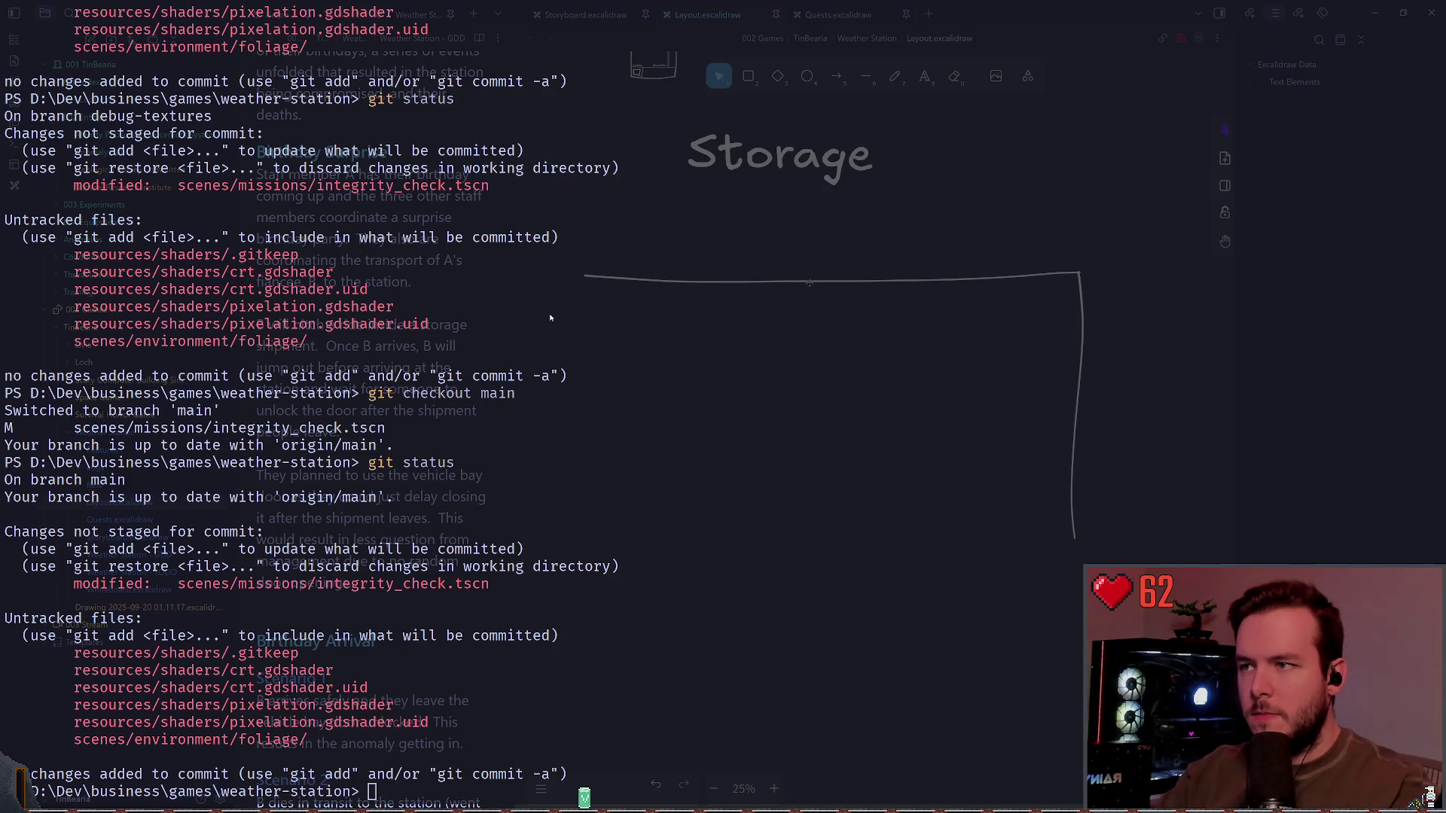
{"action": "key", "text": "ctrl+z"}
{"action": "mouse_move", "coordinate": [806, 283]}
{"action": "left_mouse_down"}
{"action": "mouse_move", "coordinate": [855, 511]}
{"action": "mouse_move", "coordinate": [829, 541]}
{"action": "mouse_move", "coordinate": [919, 547]}
{"action": "left_mouse_up"}
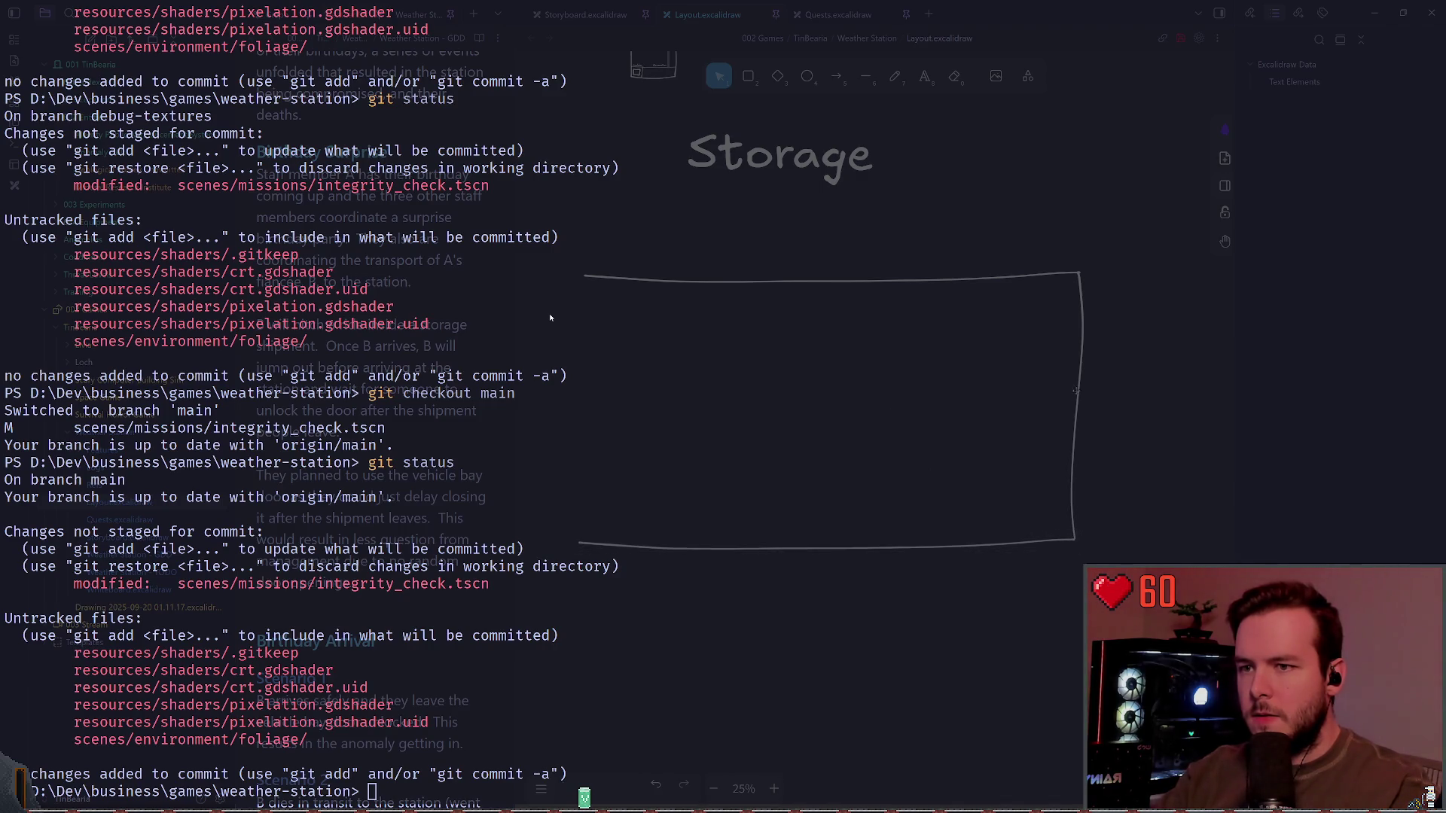
{"action": "left_click_drag", "start_coordinate": [1078, 388], "coordinate": [587, 403]}
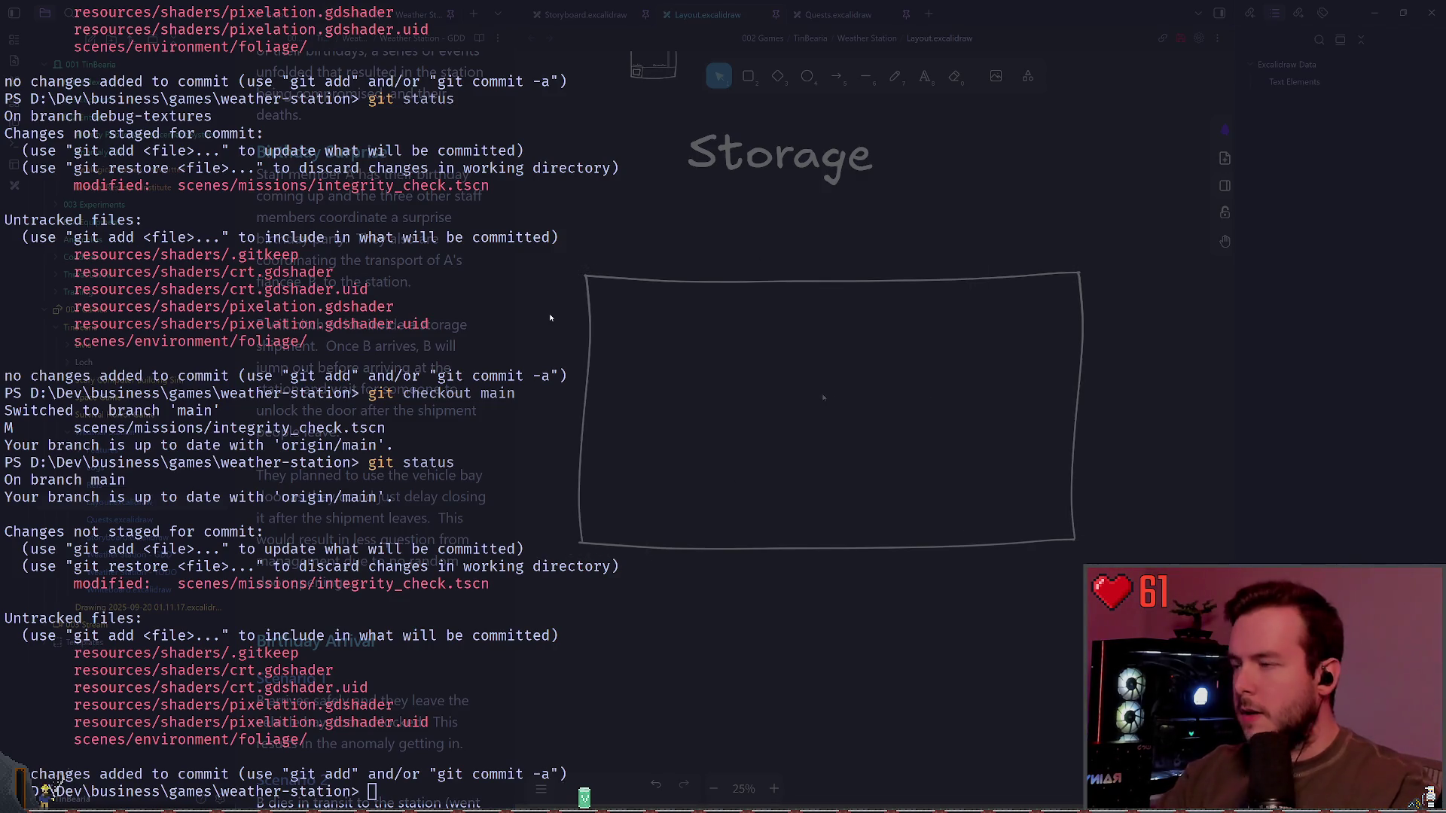
{"action": "scroll", "coordinate": [813, 452], "scroll_direction": "right", "scroll_amount": 1}
{"action": "scroll", "coordinate": [838, 414], "scroll_direction": "up", "scroll_amount": 1, "text": "ctrl"}
{"action": "scroll", "coordinate": [838, 414], "scroll_direction": "down", "scroll_amount": 1, "text": "ctrl"}
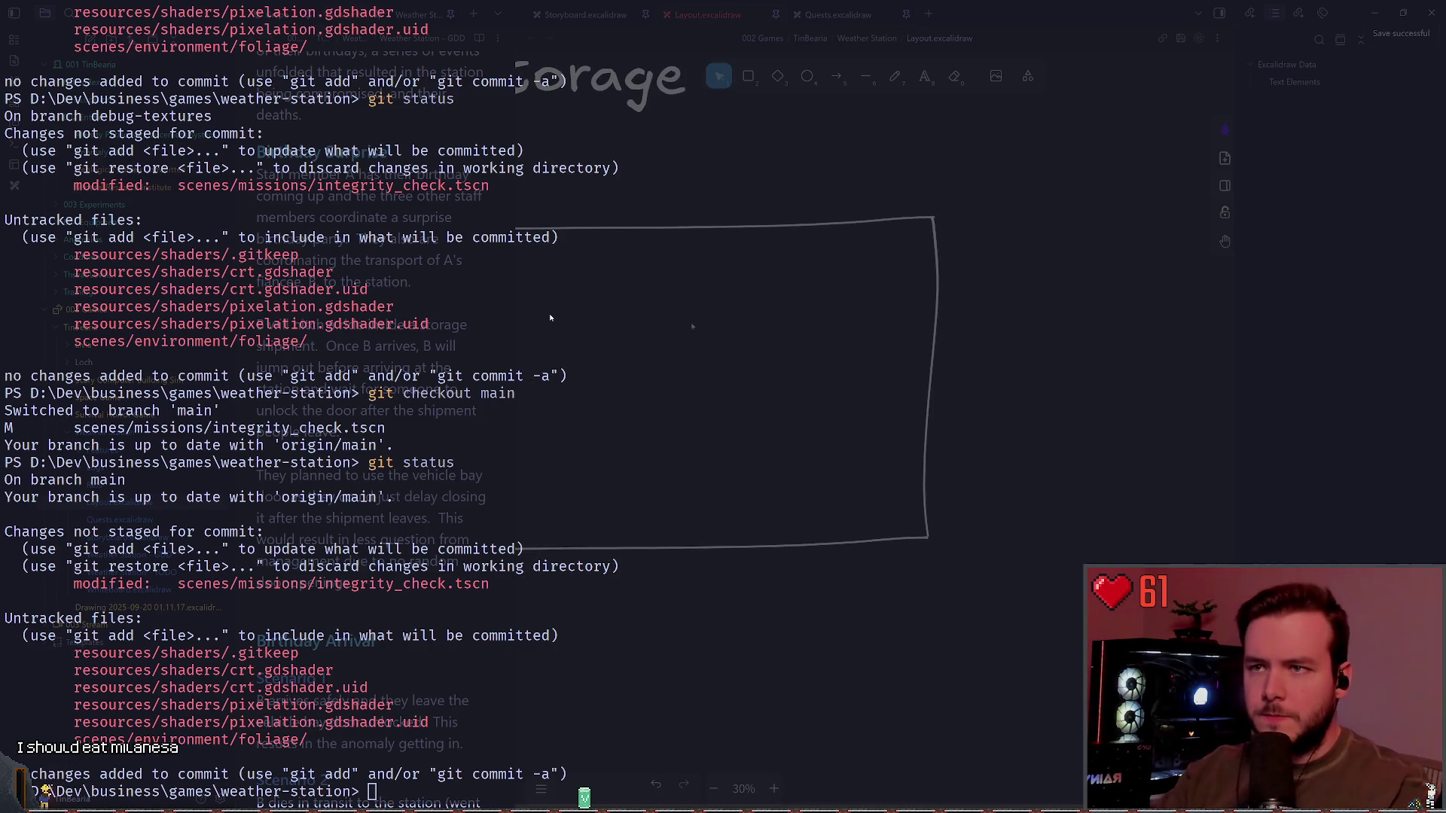
Step: Split the box's right edge into a shorter lower stroke, leaving a gap as an opening
{"action": "key", "text": "p"}
{"action": "scroll", "coordinate": [804, 383], "scroll_direction": "up", "scroll_amount": 1, "text": "ctrl"}
{"action": "scroll", "coordinate": [804, 383], "scroll_direction": "up", "scroll_amount": 1, "text": "ctrl"}
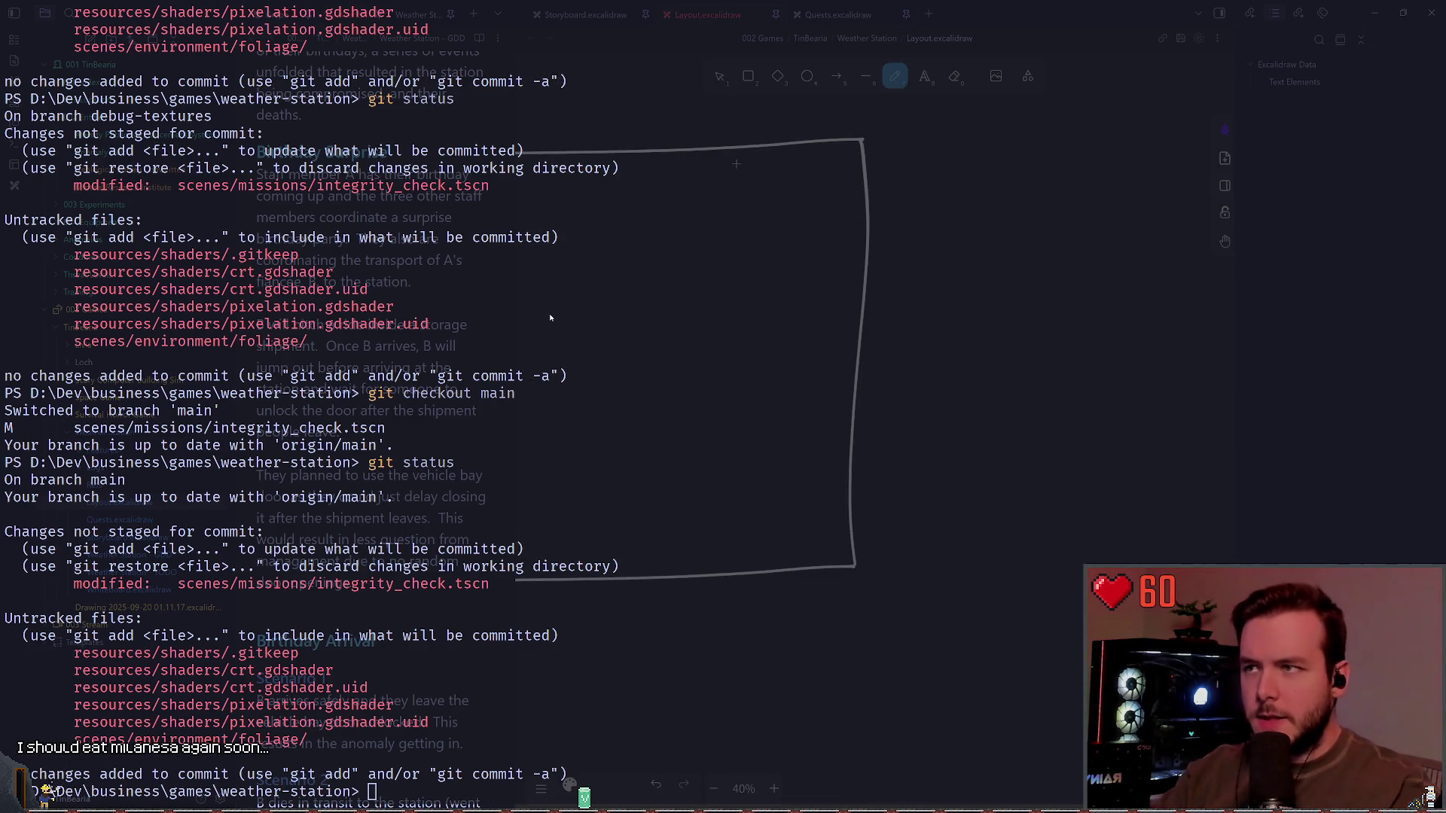
{"action": "key", "text": "v"}
{"action": "left_click", "coordinate": [858, 397]}
{"action": "mouse_move", "coordinate": [862, 578]}
{"action": "left_mouse_down"}
{"action": "mouse_move", "coordinate": [855, 402]}
{"action": "mouse_move", "coordinate": [847, 494]}
{"action": "mouse_move", "coordinate": [863, 474]}
{"action": "left_mouse_up"}
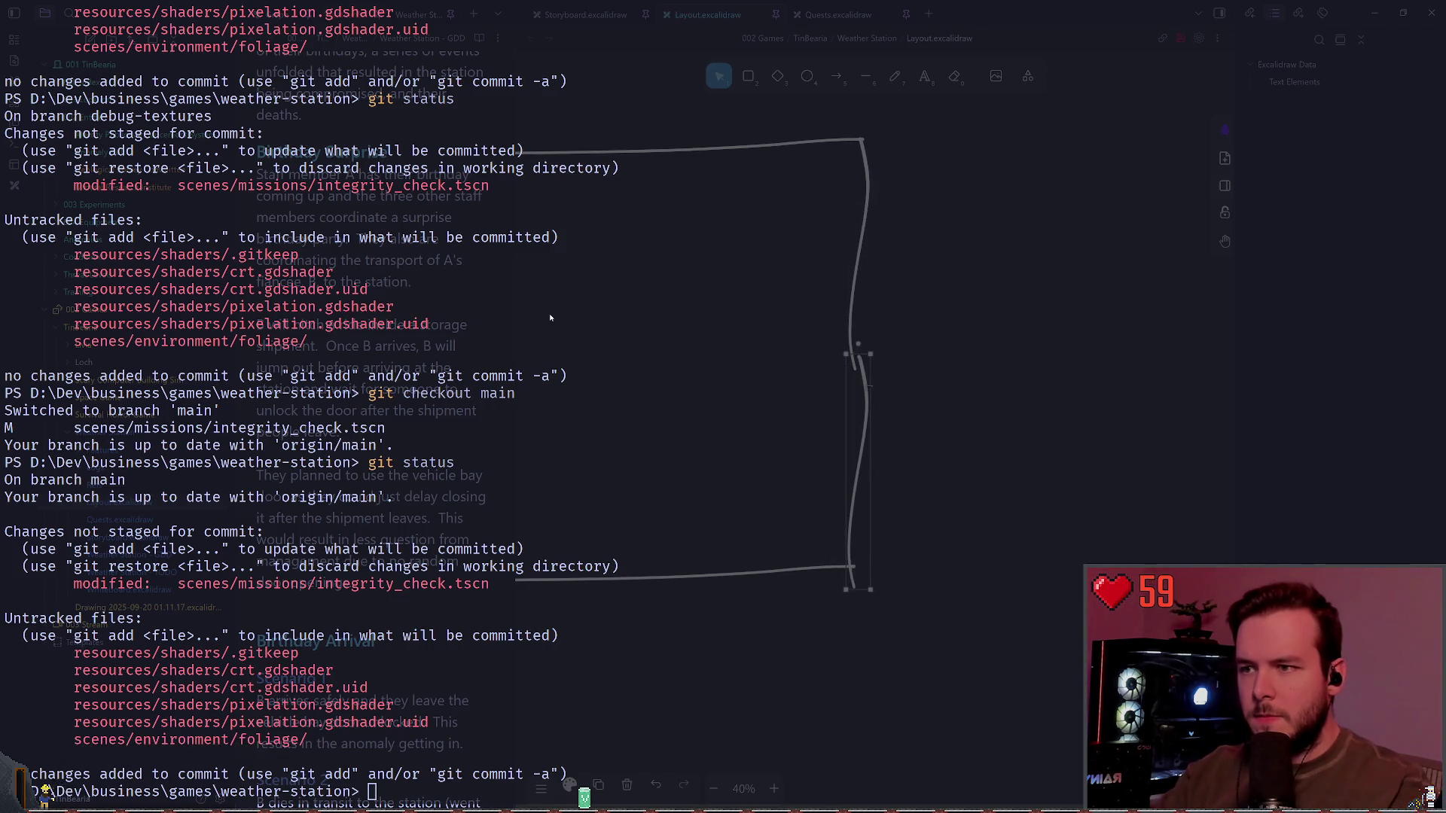
{"action": "mouse_move", "coordinate": [862, 354]}
{"action": "left_mouse_down"}
{"action": "mouse_move", "coordinate": [865, 475]}
{"action": "mouse_move", "coordinate": [851, 481]}
{"action": "left_mouse_up"}
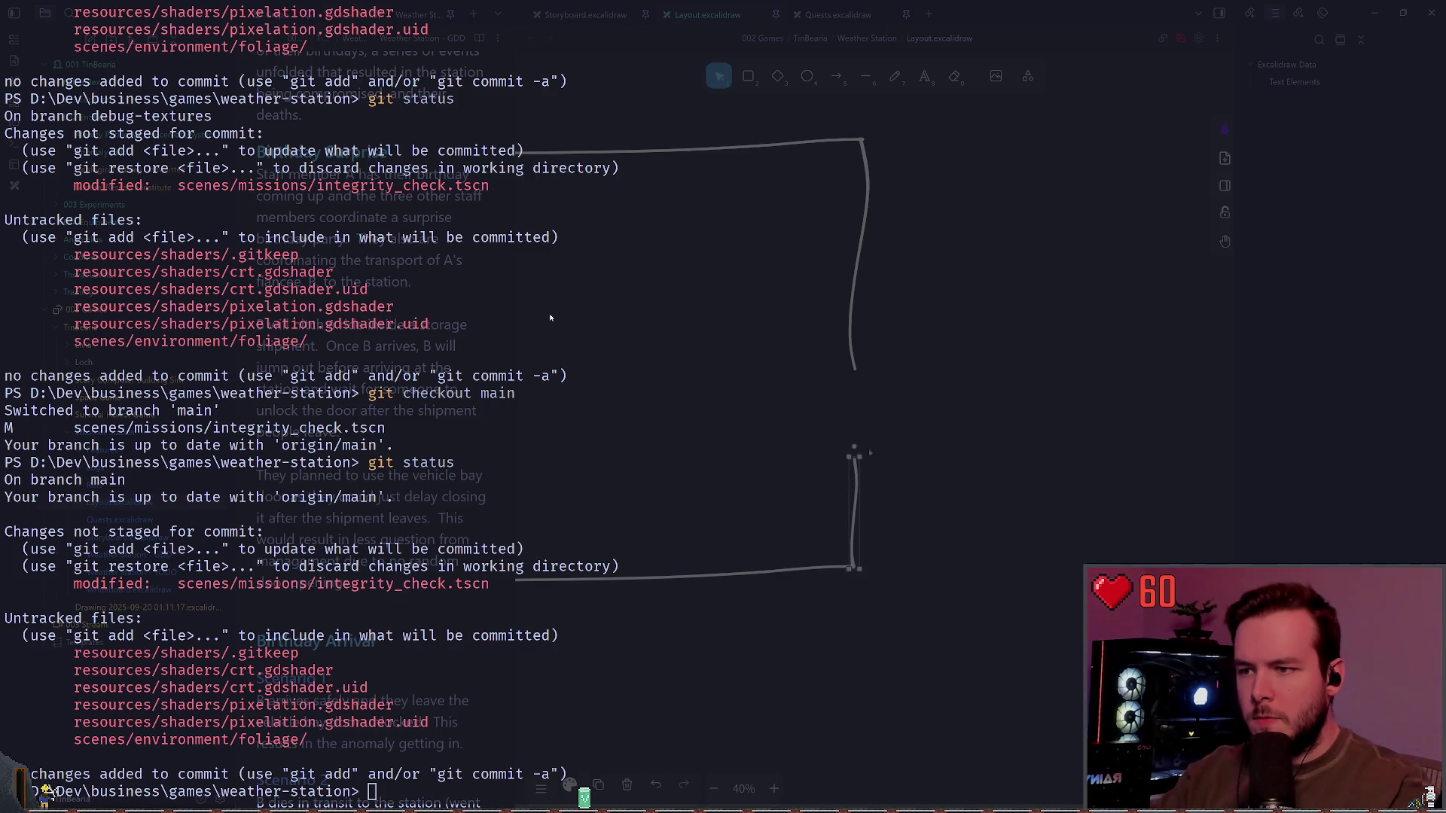
{"action": "mouse_move", "coordinate": [872, 257]}
{"action": "left_mouse_down"}
{"action": "mouse_move", "coordinate": [839, 259]}
{"action": "mouse_move", "coordinate": [861, 251]}
{"action": "left_mouse_up"}
{"action": "scroll", "coordinate": [889, 398], "scroll_direction": "down", "scroll_amount": 1}
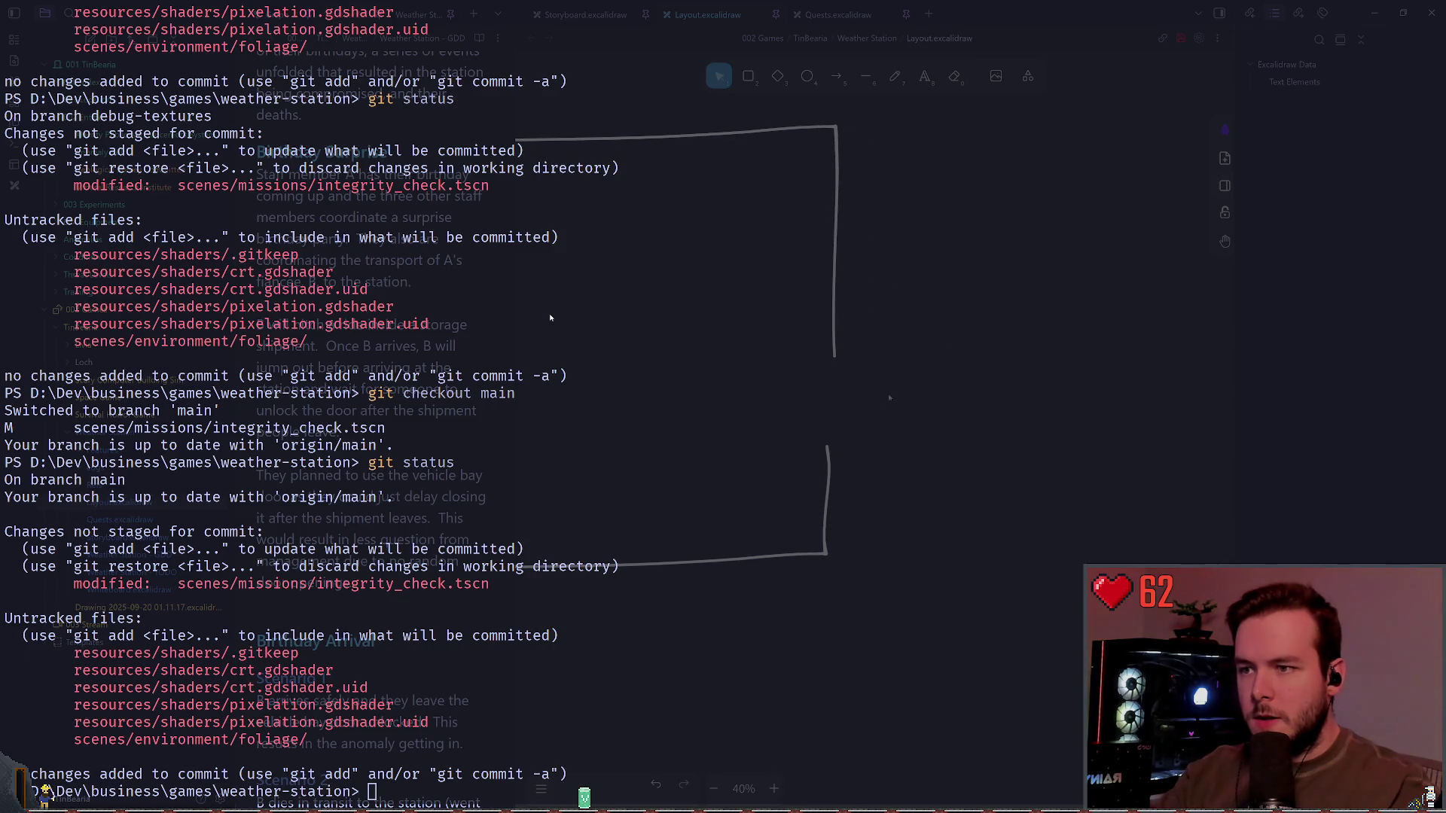
{"action": "left_click", "coordinate": [829, 451]}
{"action": "left_click_drag", "start_coordinate": [822, 451], "coordinate": [829, 449]}
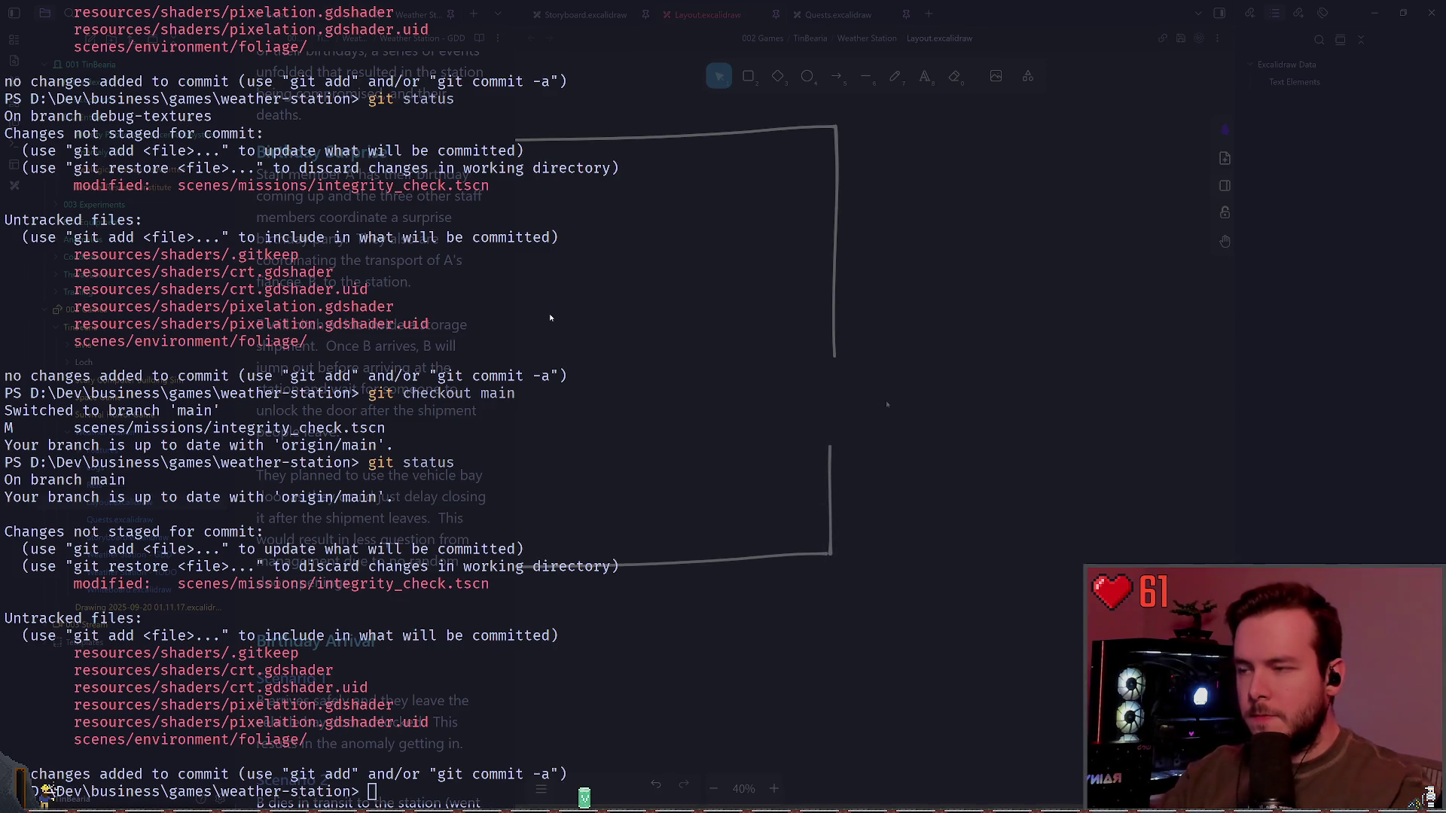
Step: Pan around the finished Storage box, then return to Godot
{"action": "scroll", "coordinate": [851, 497], "scroll_direction": "left", "scroll_amount": 1}
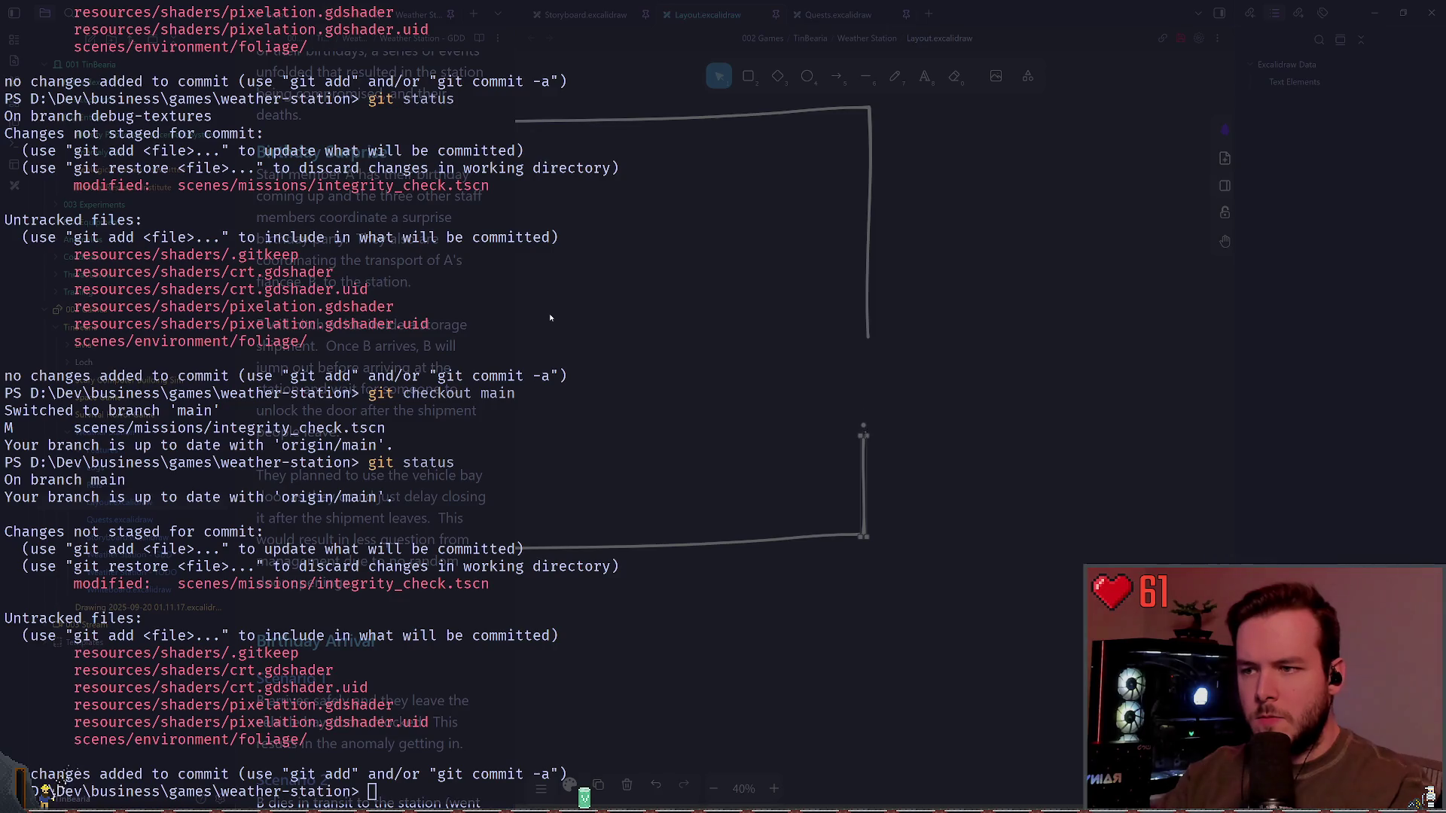
{"action": "scroll", "coordinate": [867, 439], "scroll_direction": "down", "scroll_amount": 5, "text": "ctrl"}
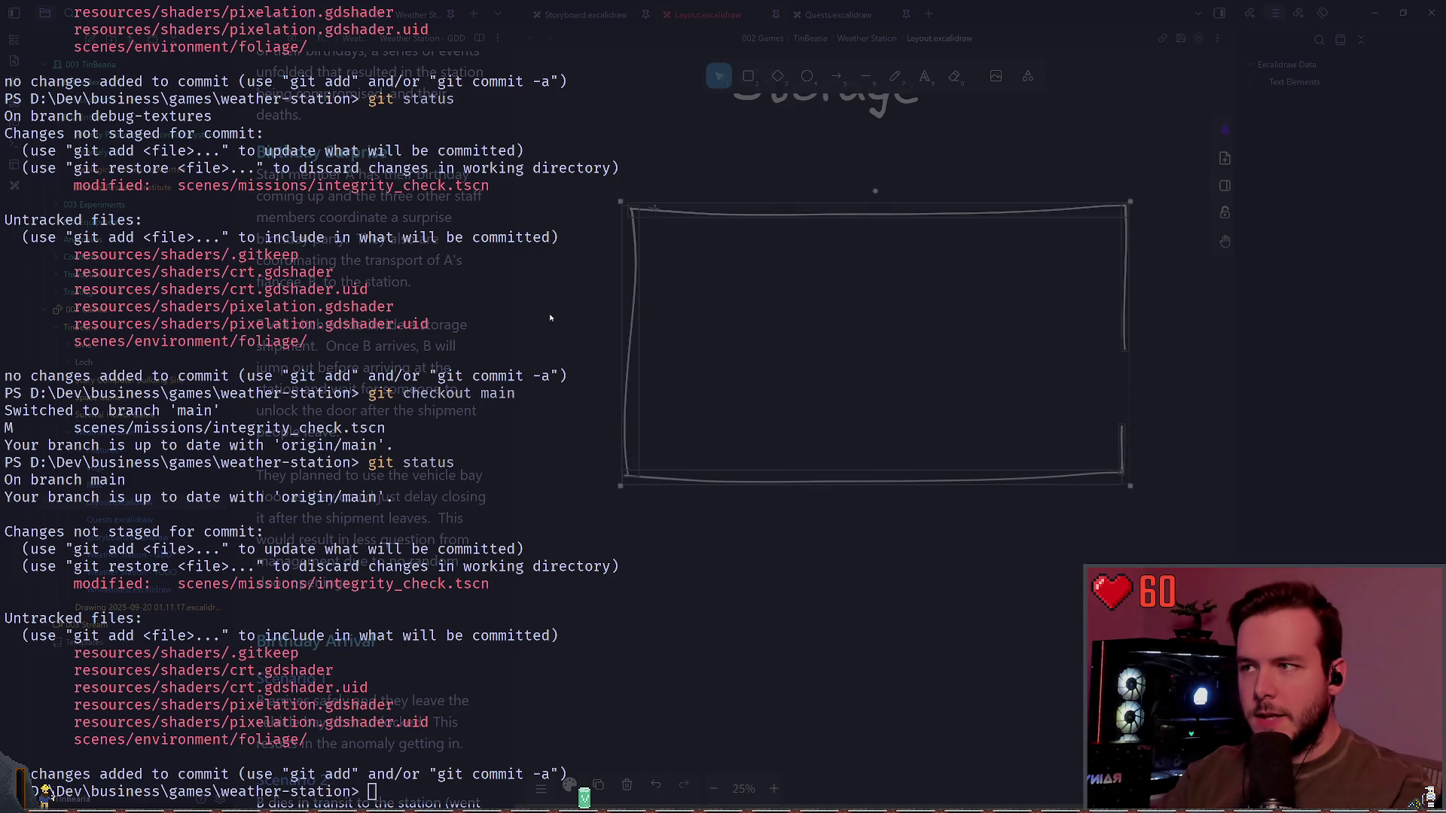
{"action": "scroll", "coordinate": [550, 317], "scroll_direction": "up", "scroll_amount": 3, "text": "ctrl"}
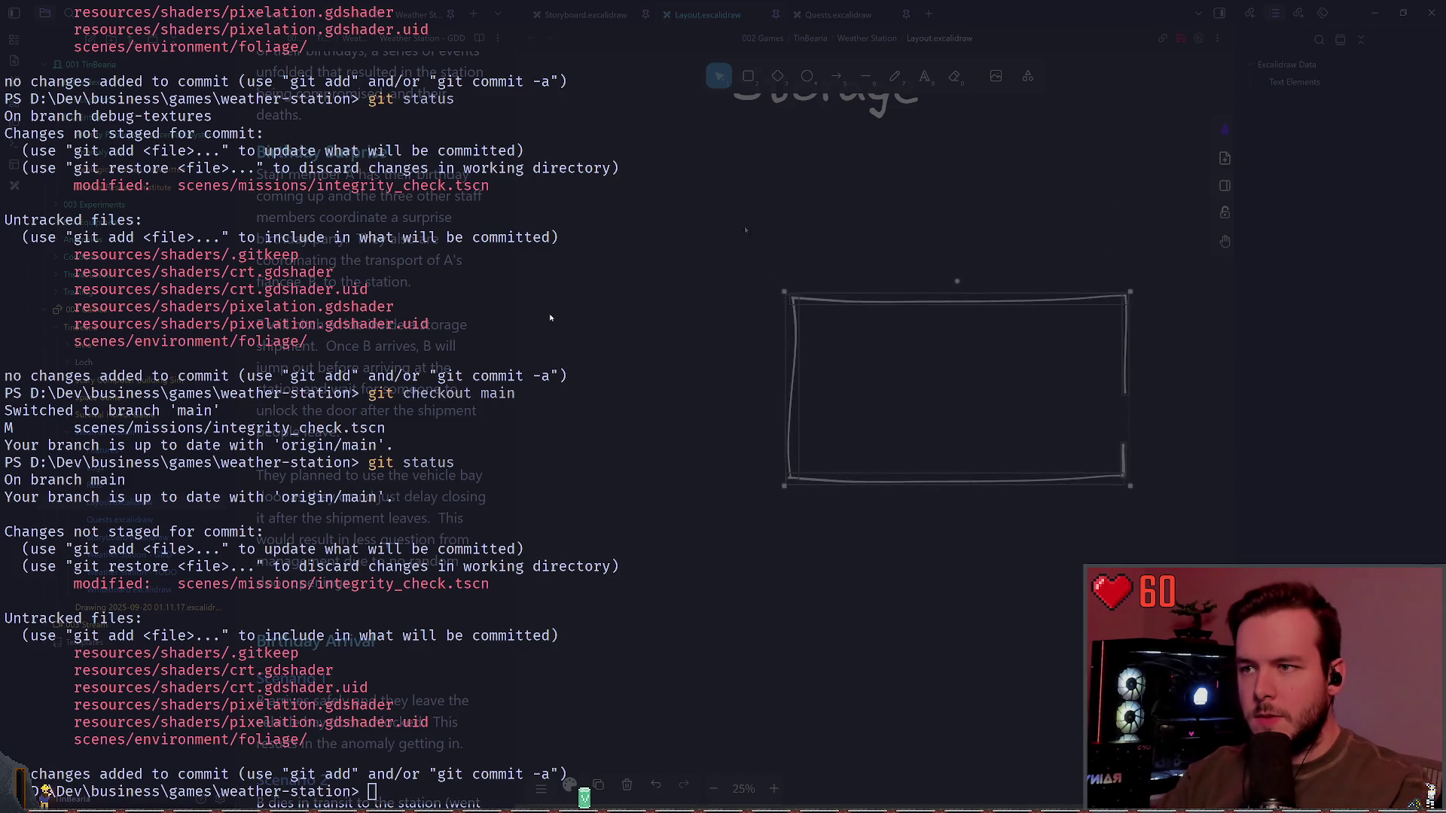
{"action": "scroll", "coordinate": [550, 318], "scroll_direction": "right", "scroll_amount": 2}
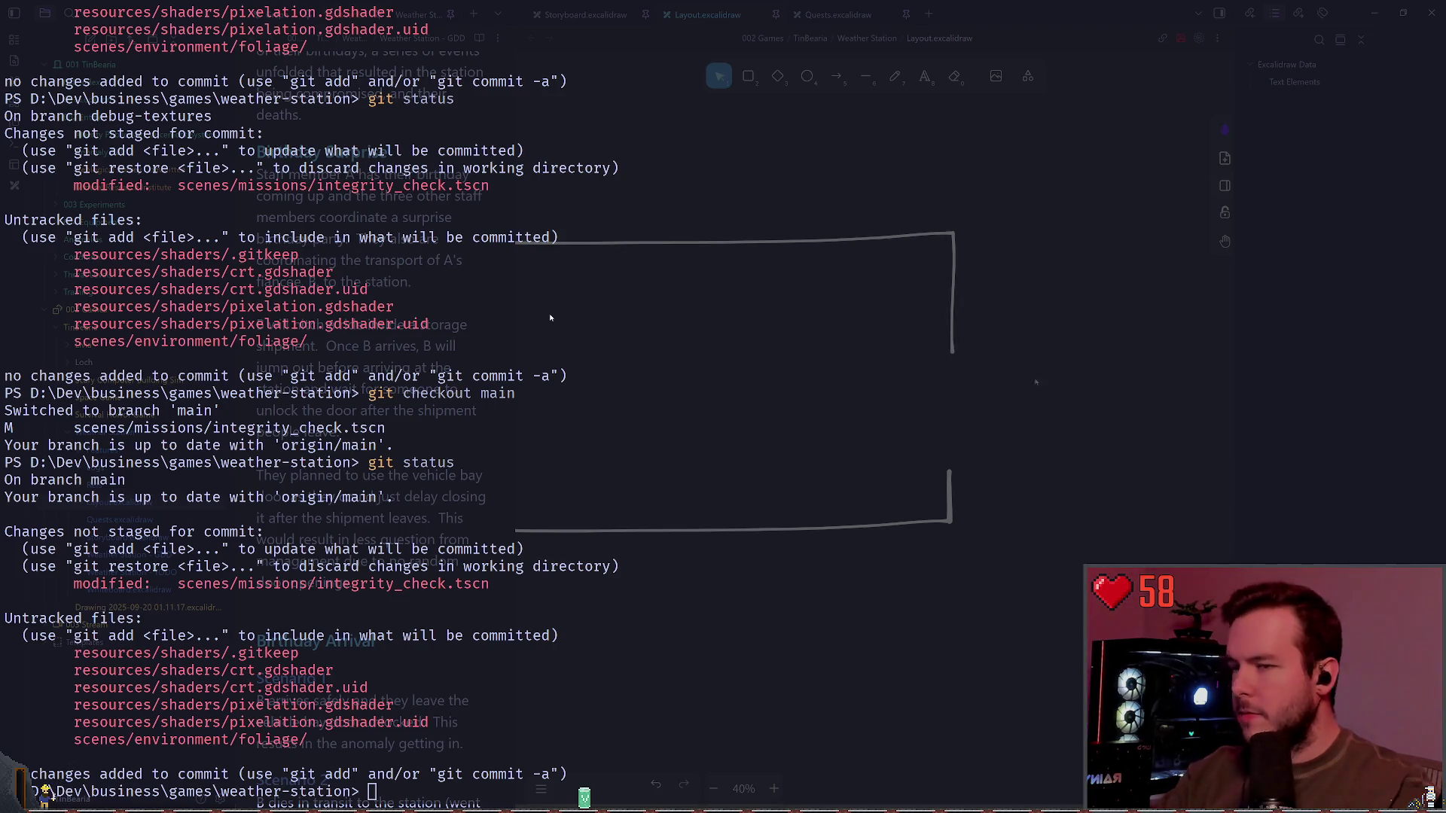
{"action": "scroll", "coordinate": [1036, 383], "scroll_direction": "right", "scroll_amount": 2}
{"action": "scroll", "coordinate": [1002, 395], "scroll_direction": "up", "scroll_amount": 1, "text": "ctrl"}
{"action": "key", "text": "p"}
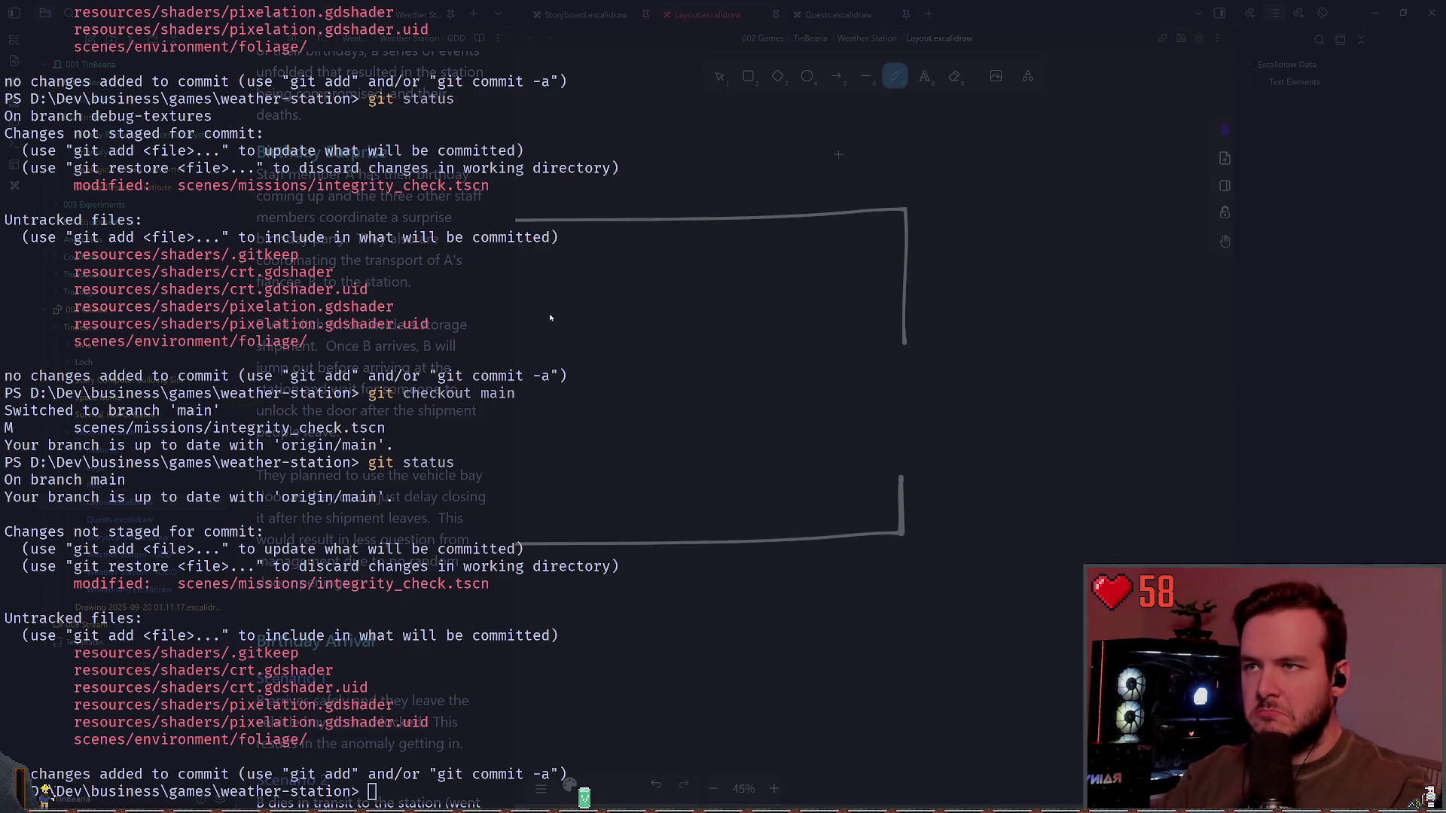
{"action": "scroll", "coordinate": [775, 262], "scroll_direction": "right", "scroll_amount": 2}
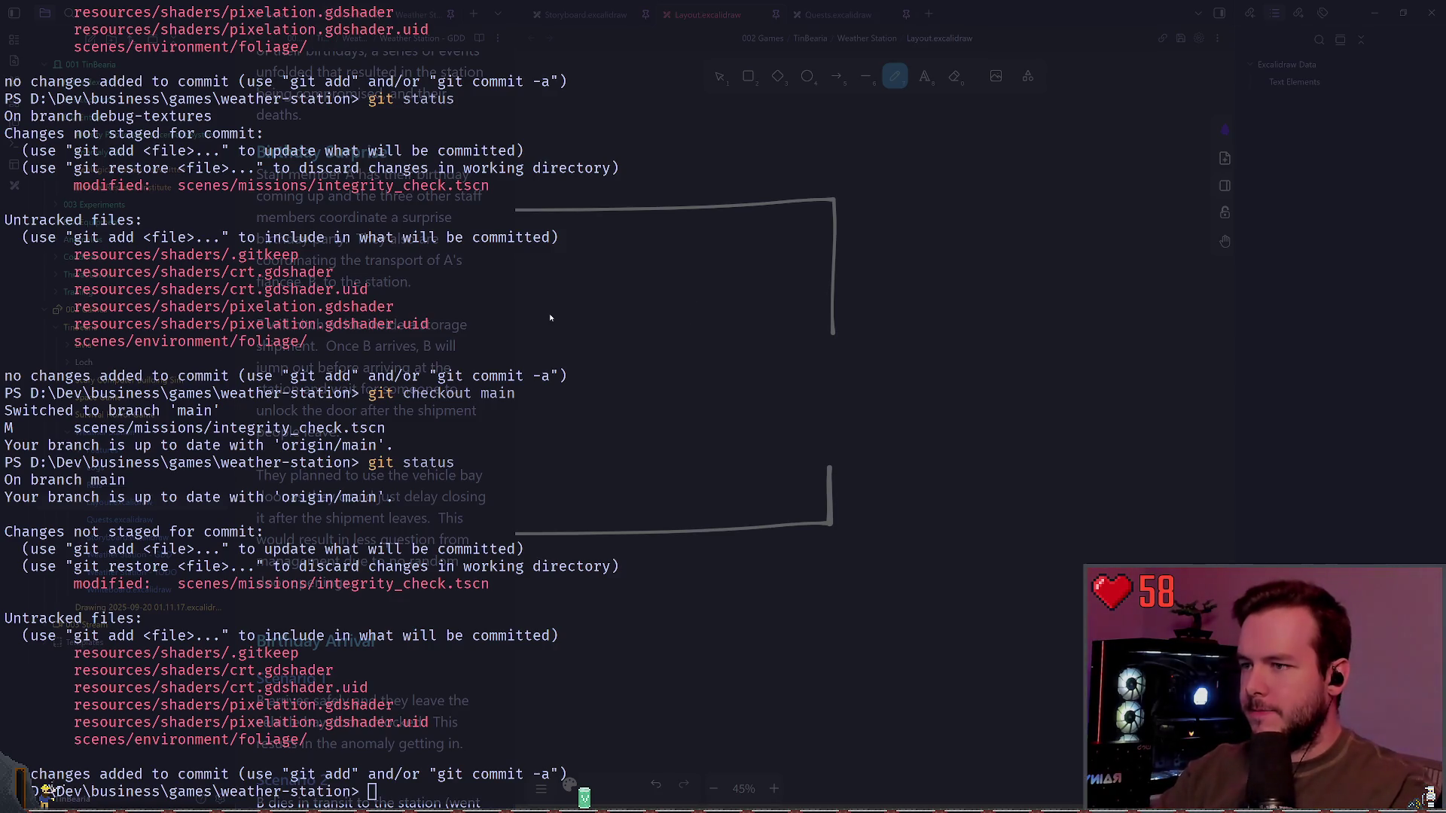
{"action": "key", "text": "alt+Tab"}
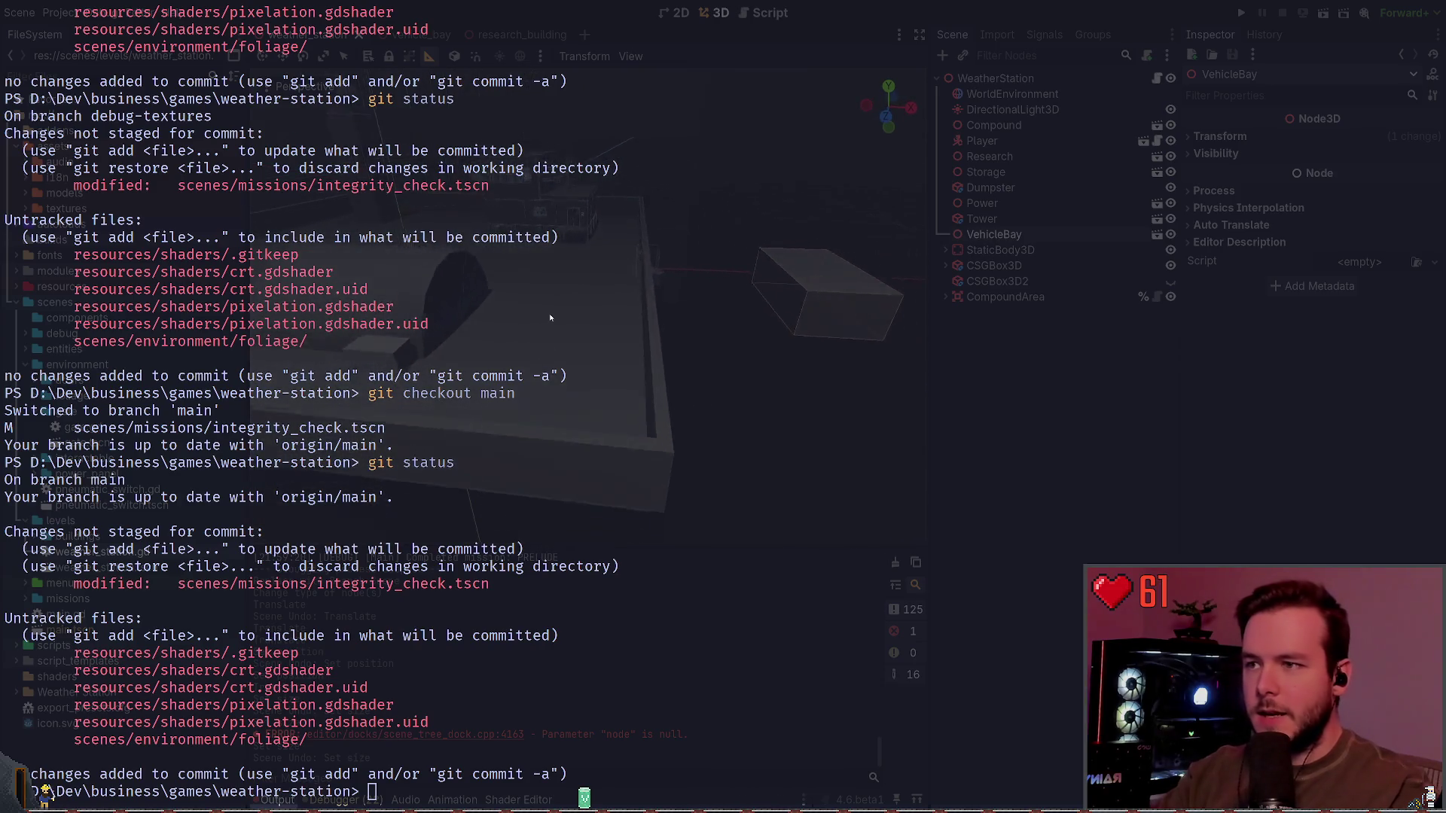
Step: Move the VehicleBay box inside the compound beside the hangar and open its vehicle_bay scene
{"action": "key", "text": "super+grave"}
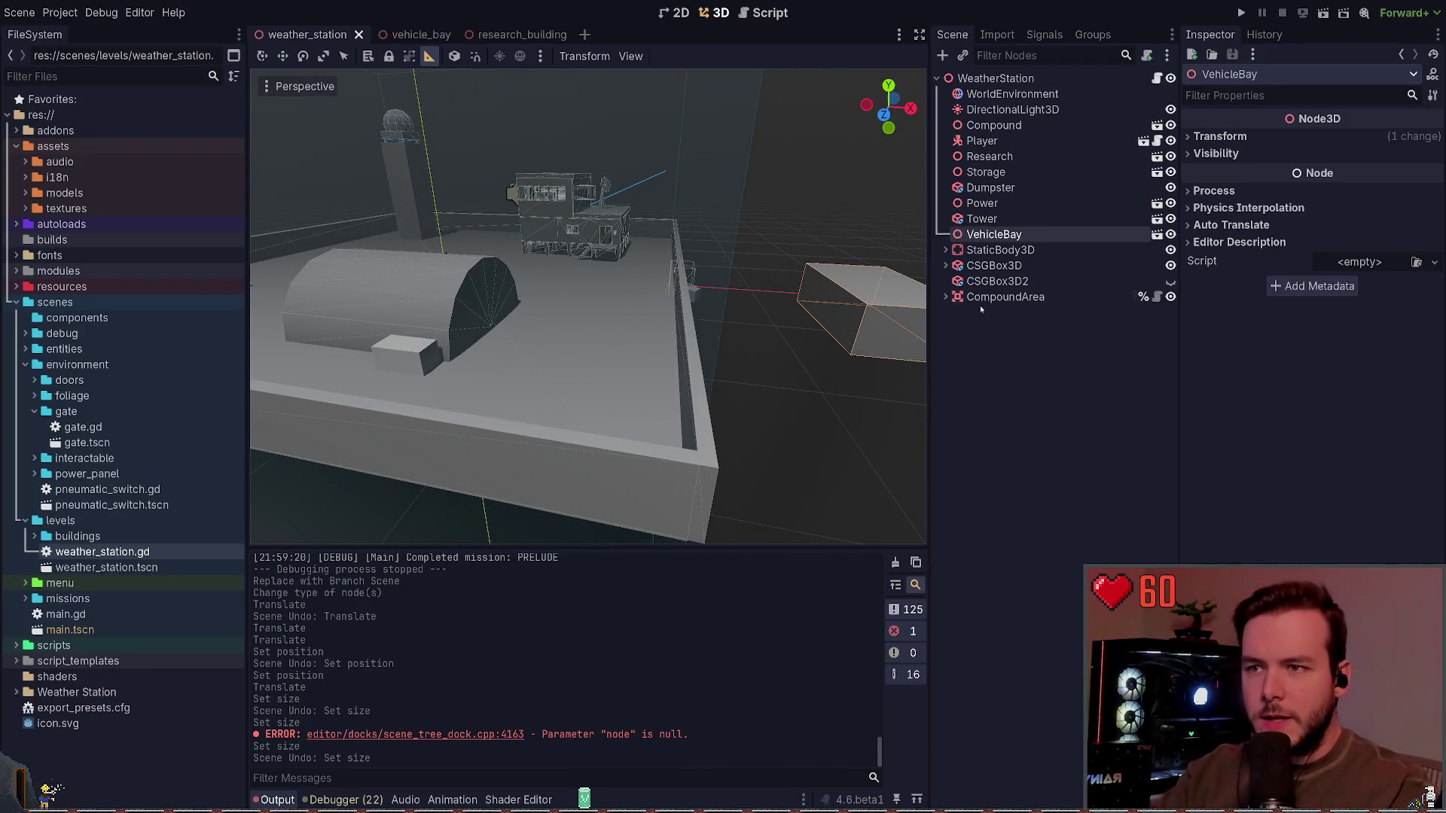
{"action": "key", "text": "w"}
{"action": "left_click_drag", "start_coordinate": [904, 339], "coordinate": [653, 394]}
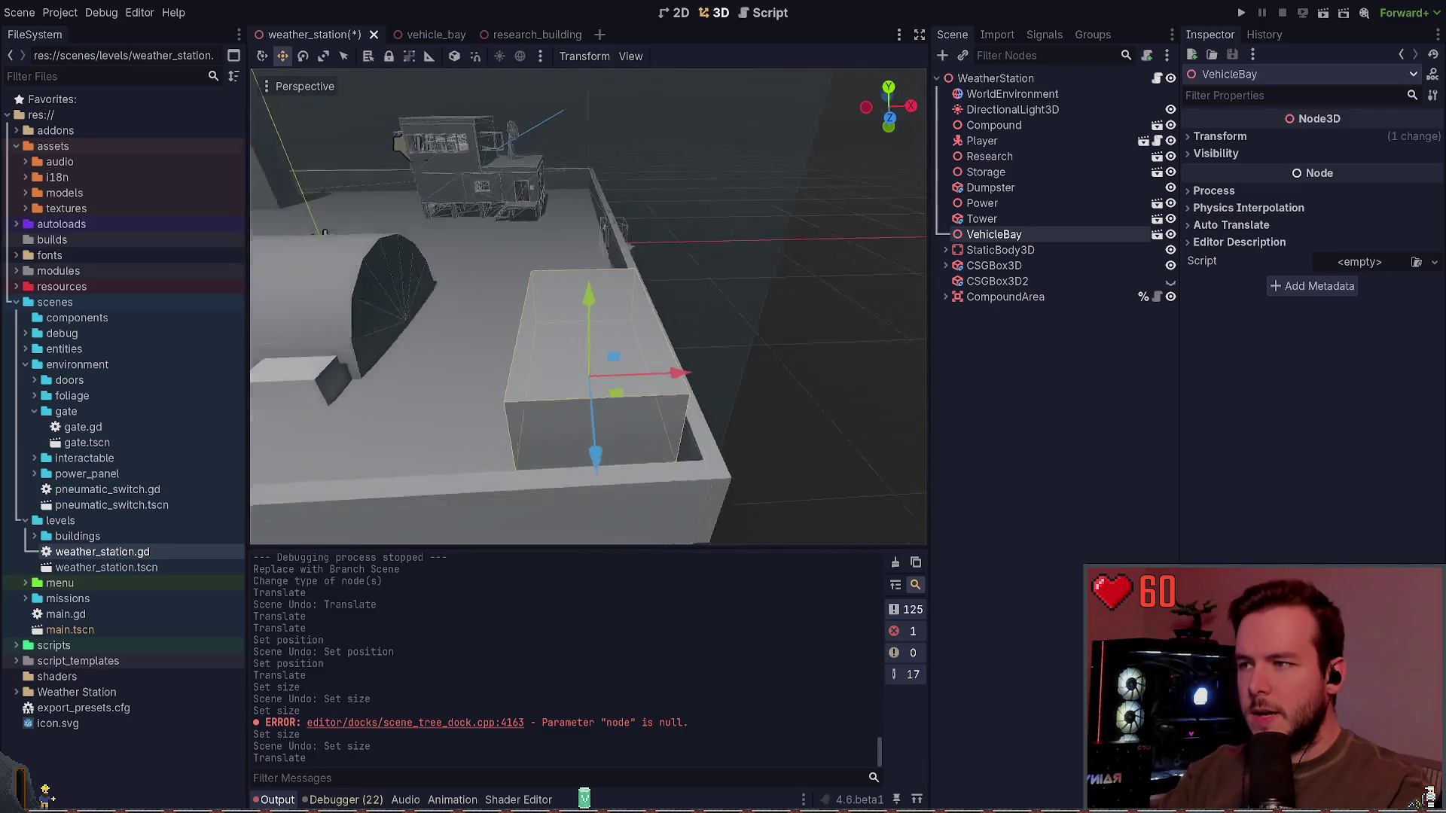
{"action": "left_click_drag", "start_coordinate": [742, 400], "coordinate": [924, 353]}
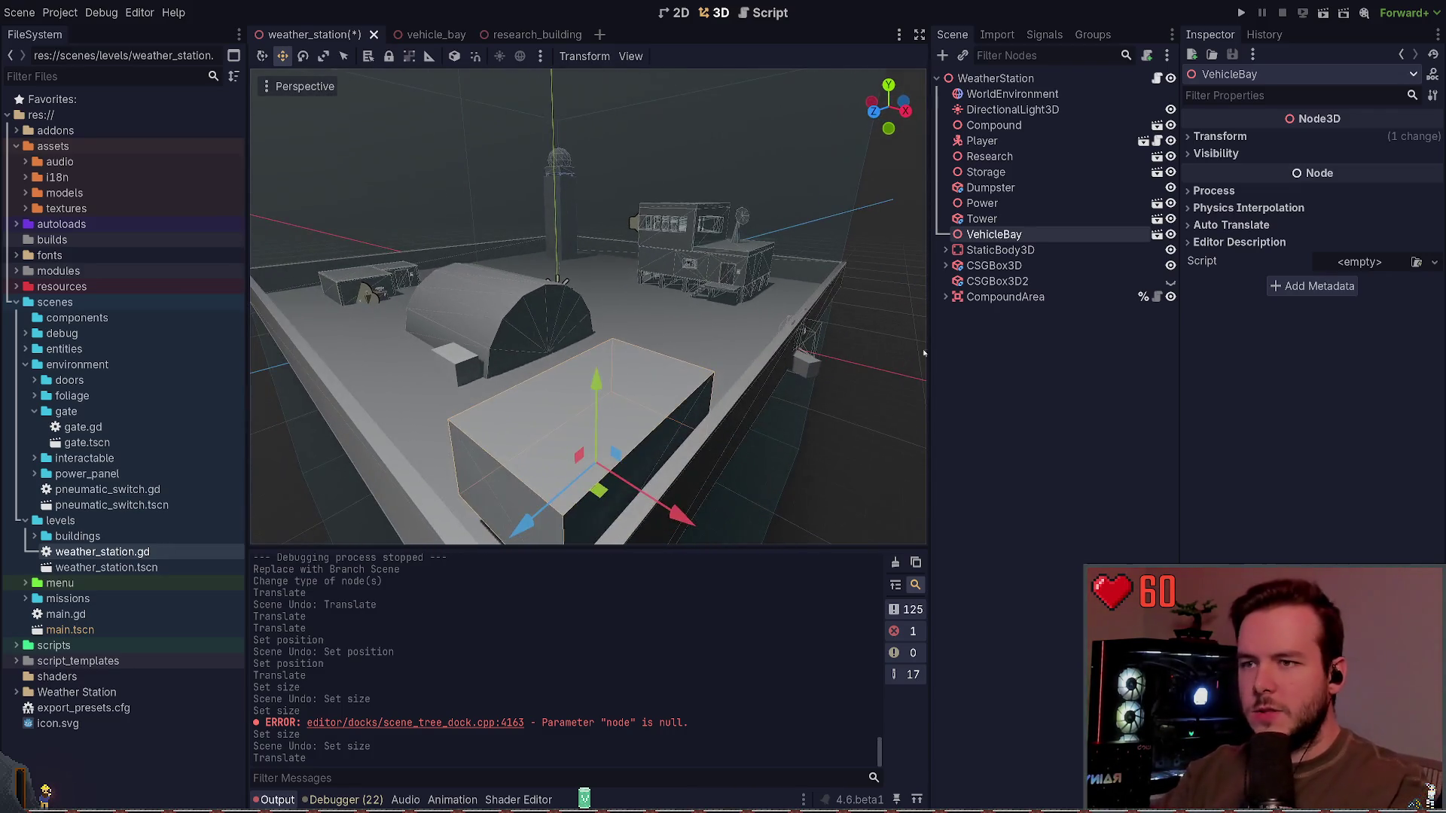
{"action": "left_click", "coordinate": [1156, 234]}
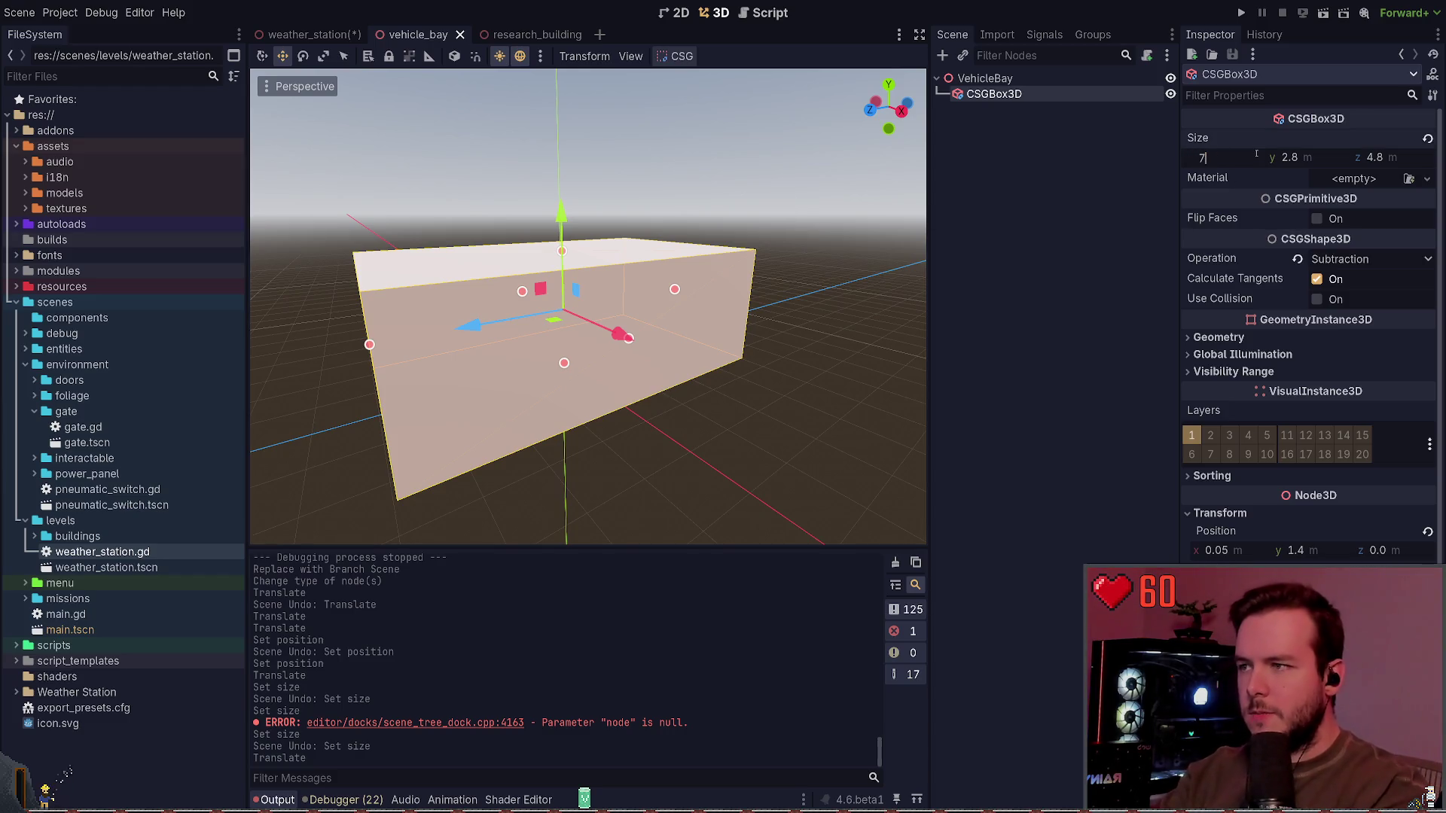
Step: Resize the VehicleBay box to 7.0 × 2.8 × 9.0 m, save vehicle_bay, and return to weather_station
{"action": "type", "text": "7"}
{"action": "key", "text": "Return"}
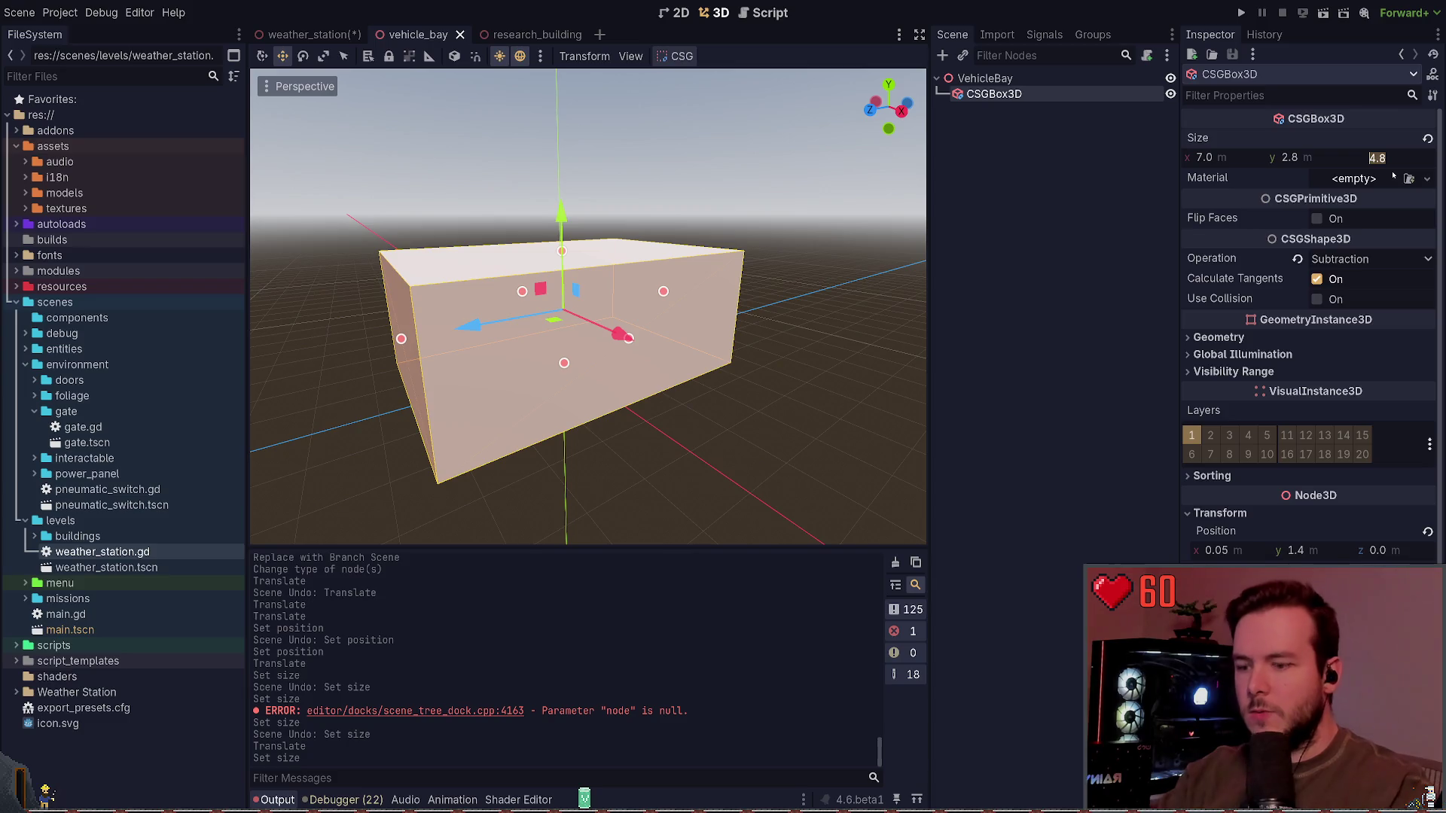
{"action": "type", "text": "12"}
{"action": "key", "text": "Return"}
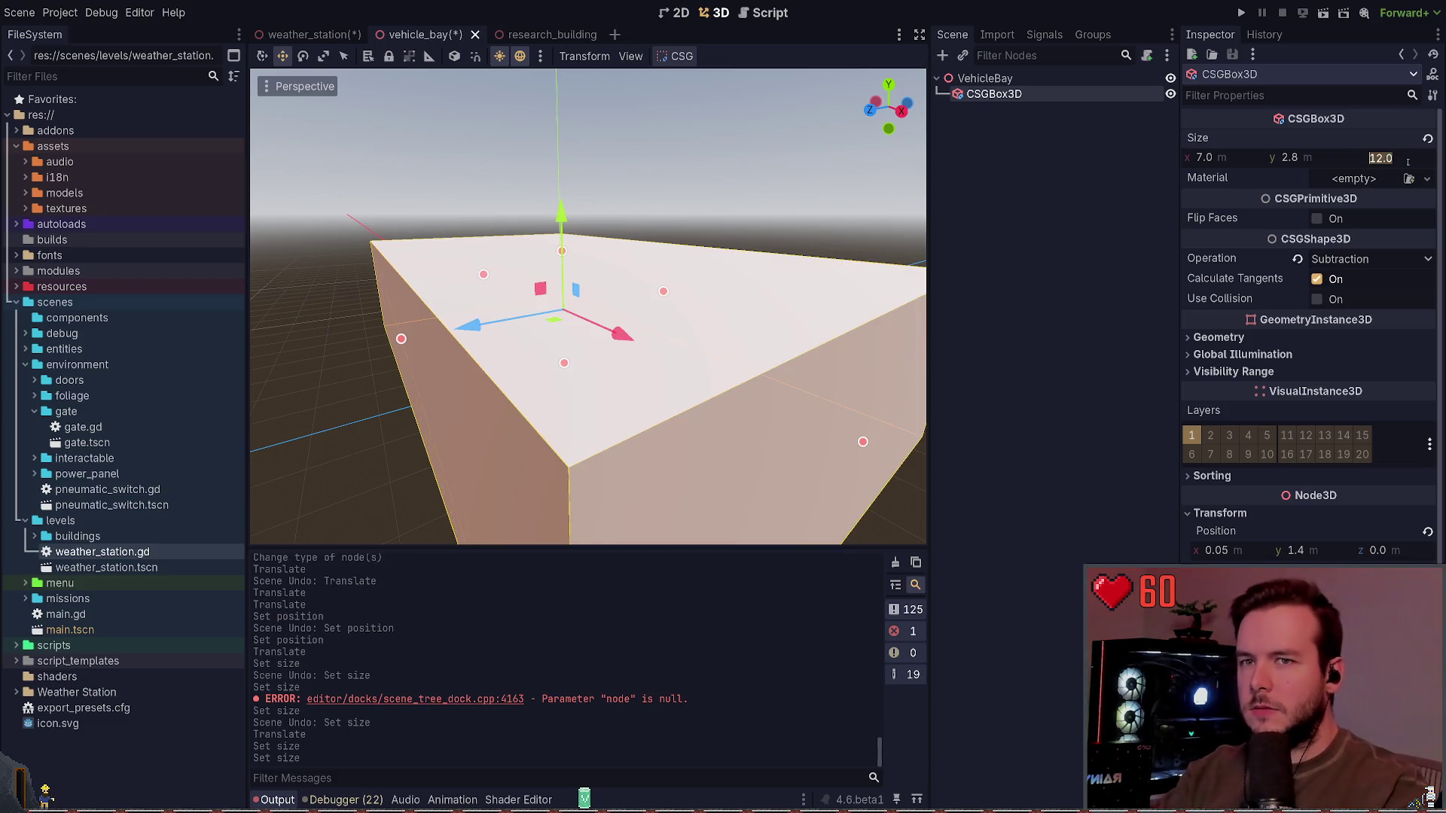
{"action": "type", "text": "9"}
{"action": "key", "text": "Return"}
{"action": "key", "text": "ctrl+s"}
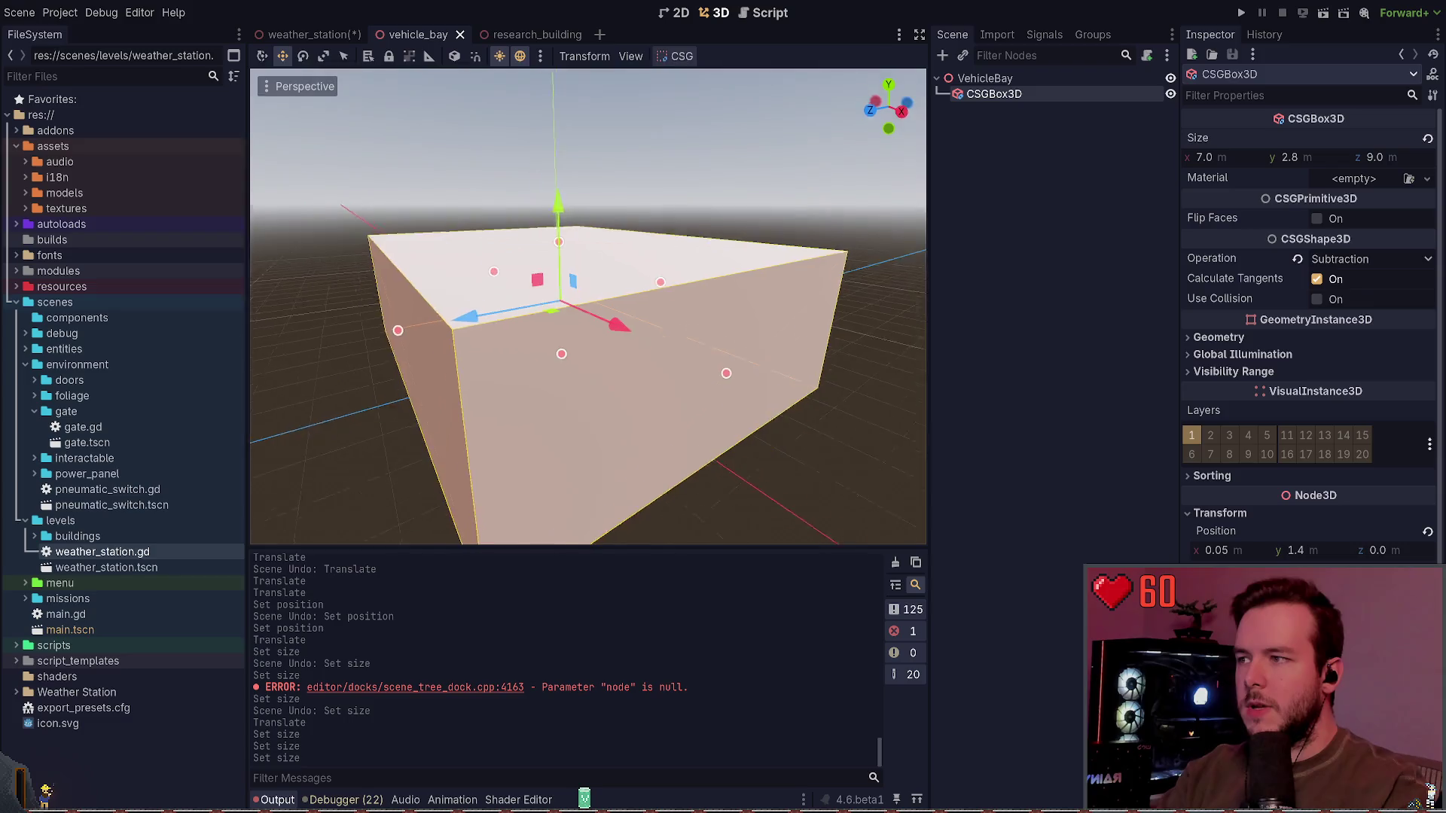
{"action": "scroll", "coordinate": [568, 217], "scroll_direction": "down", "scroll_amount": 3}
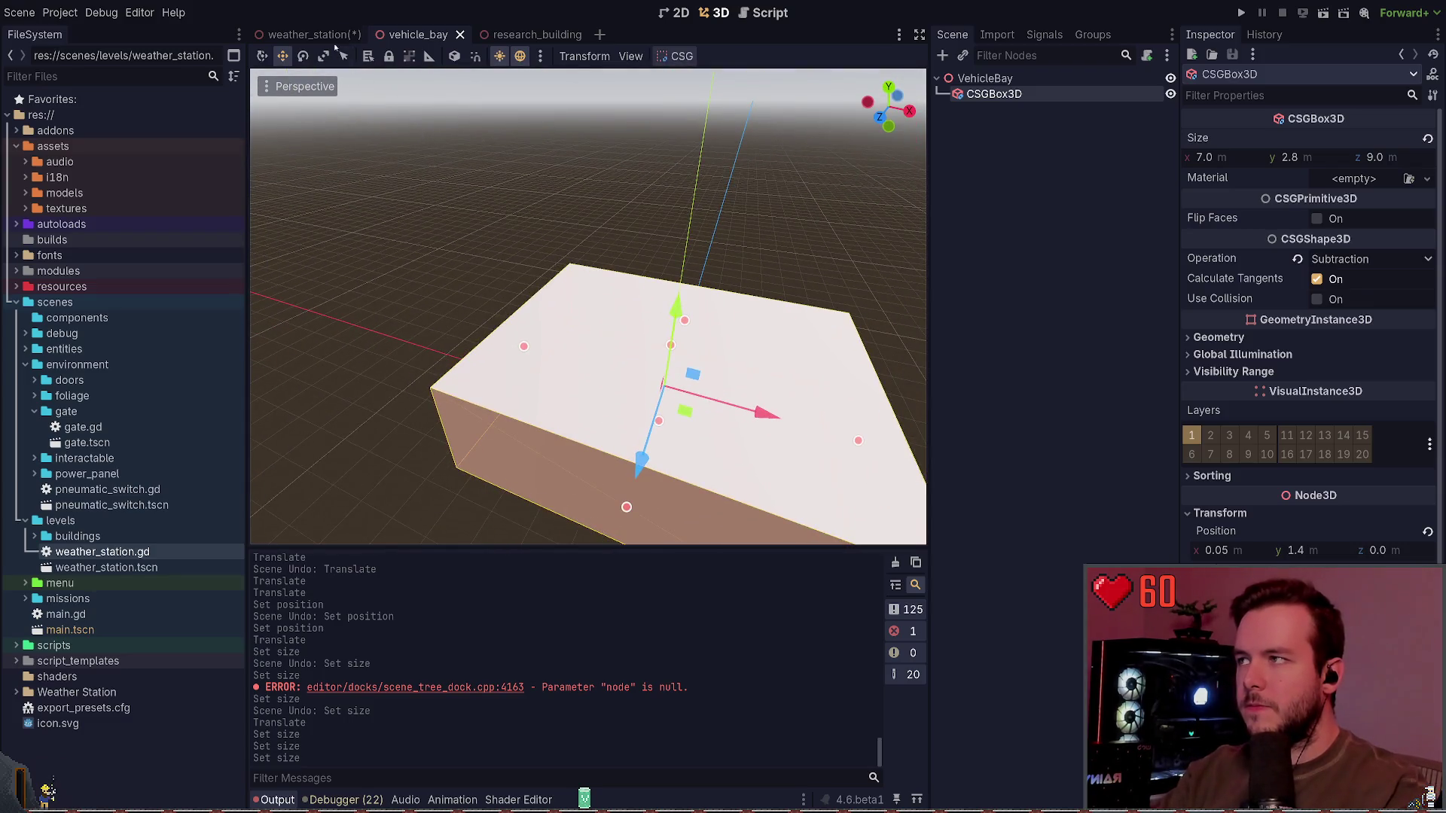
{"action": "left_click", "coordinate": [316, 35]}
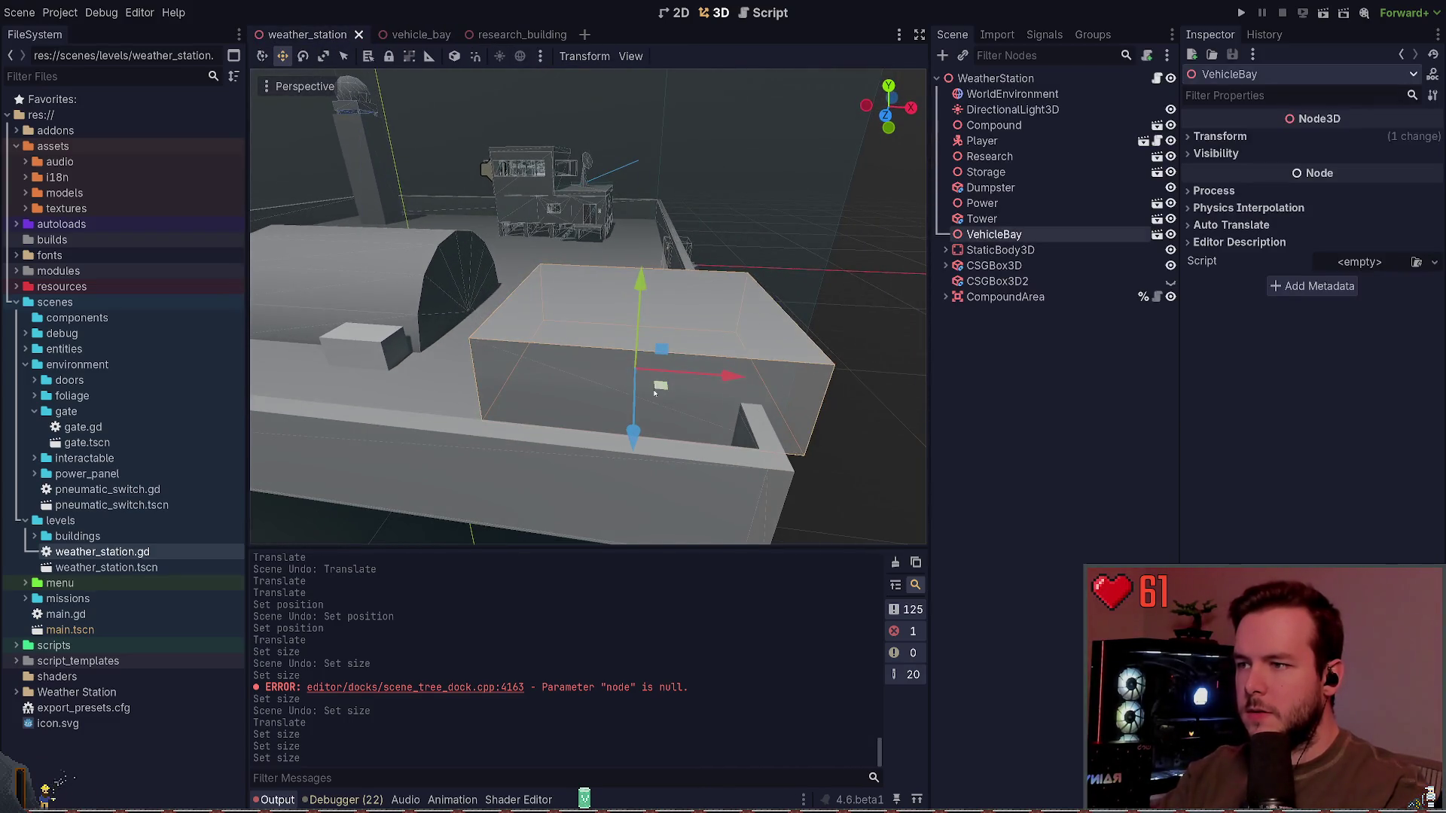
Step: Slide and lower the VehicleBay block beside the hangar against the compound wall, then save weather_station
{"action": "left_click_drag", "start_coordinate": [664, 390], "coordinate": [572, 388]}
{"action": "key", "text": "f"}
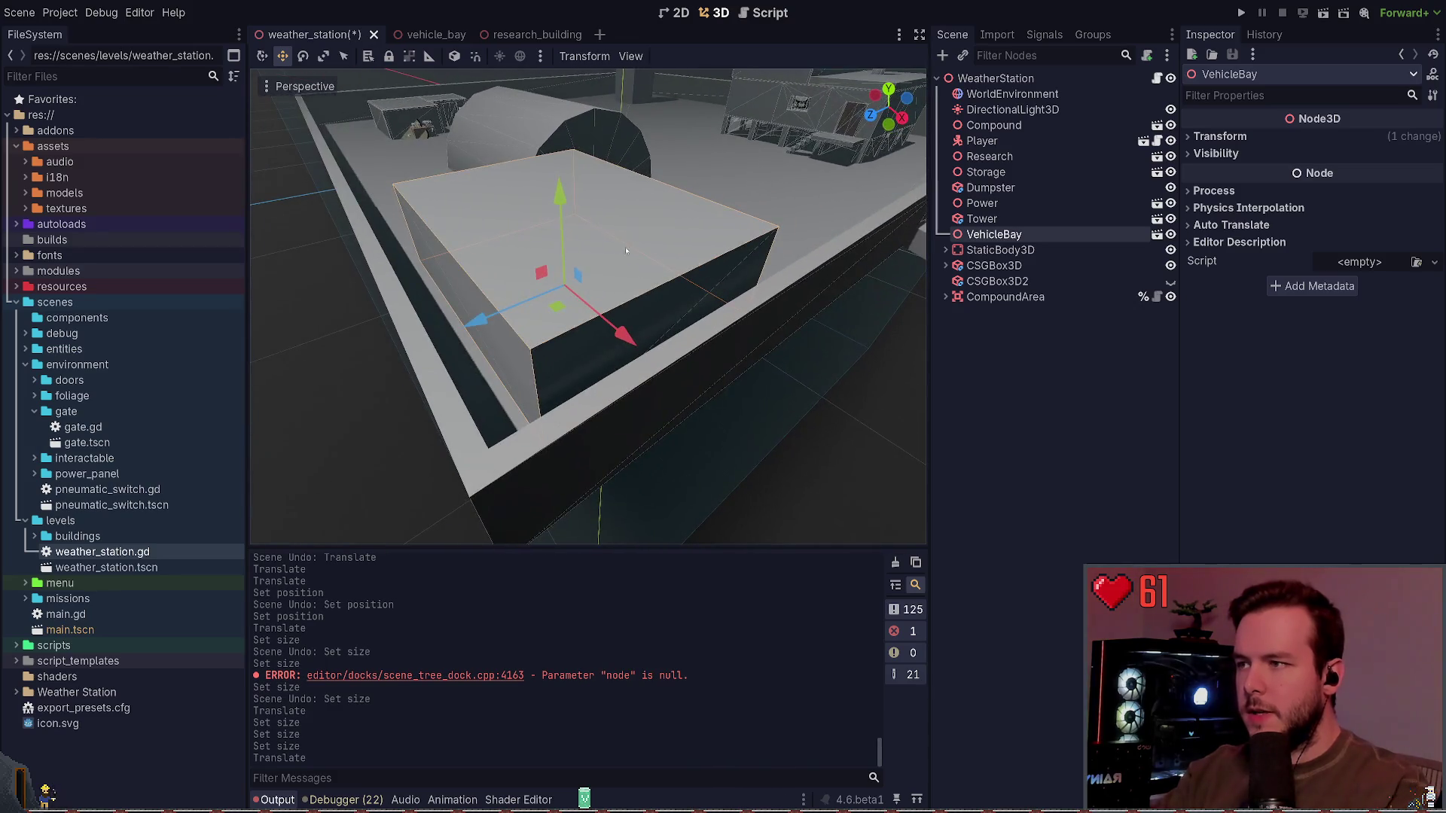
{"action": "left_click_drag", "start_coordinate": [559, 191], "coordinate": [557, 237]}
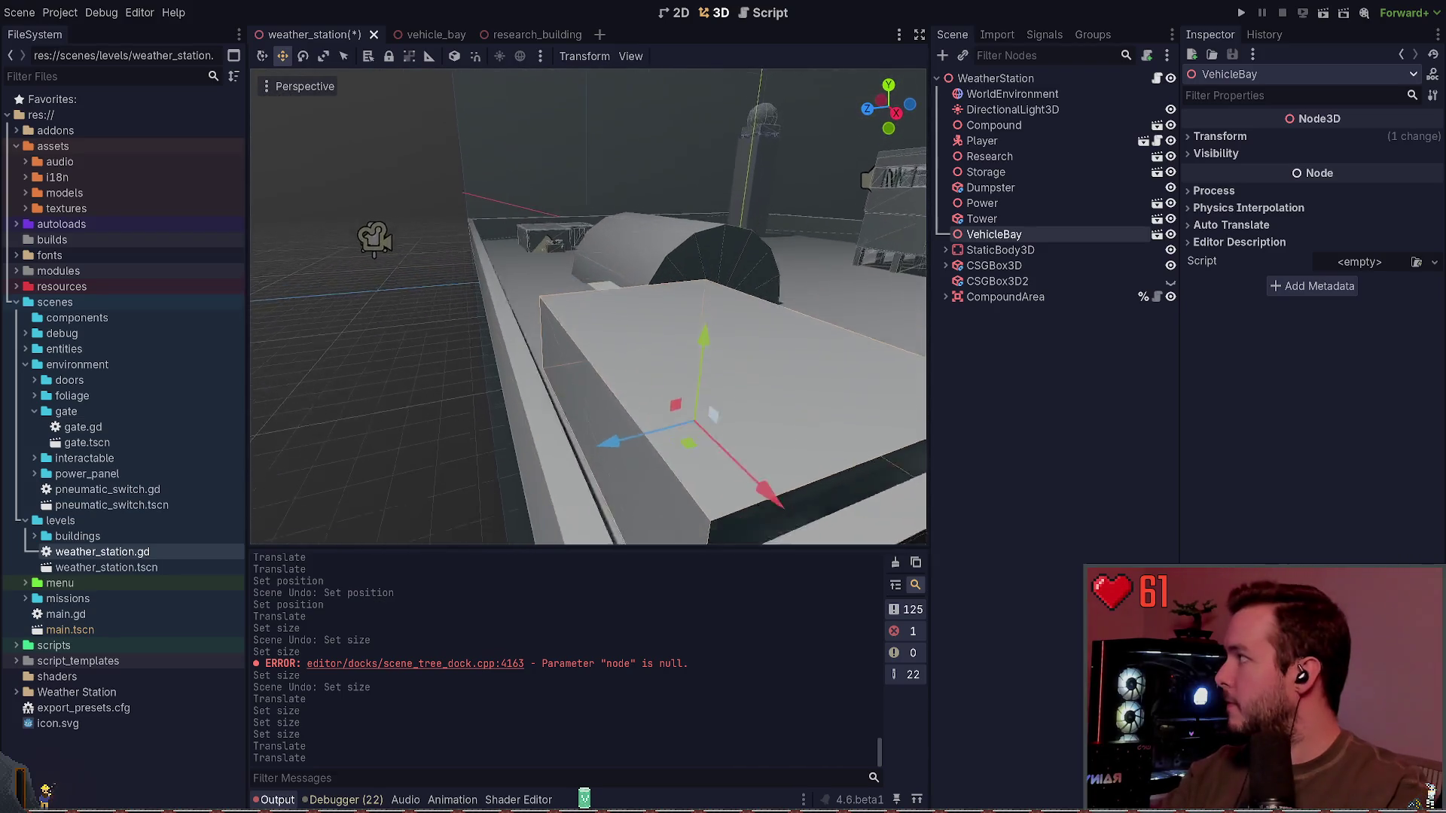
{"action": "mouse_move", "coordinate": [641, 362]}
{"action": "left_mouse_down"}
{"action": "mouse_move", "coordinate": [634, 348]}
{"action": "mouse_move", "coordinate": [647, 357]}
{"action": "mouse_move", "coordinate": [638, 375]}
{"action": "mouse_move", "coordinate": [603, 317]}
{"action": "mouse_move", "coordinate": [588, 331]}
{"action": "mouse_move", "coordinate": [602, 312]}
{"action": "left_mouse_up"}
{"action": "left_click_drag", "start_coordinate": [606, 249], "coordinate": [607, 217]}
{"action": "key", "text": "ctrl+s"}
{"action": "mouse_move", "coordinate": [587, 316]}
{"action": "left_mouse_down"}
{"action": "mouse_move", "coordinate": [572, 286]}
{"action": "mouse_move", "coordinate": [587, 263]}
{"action": "mouse_move", "coordinate": [716, 412]}
{"action": "left_mouse_up"}
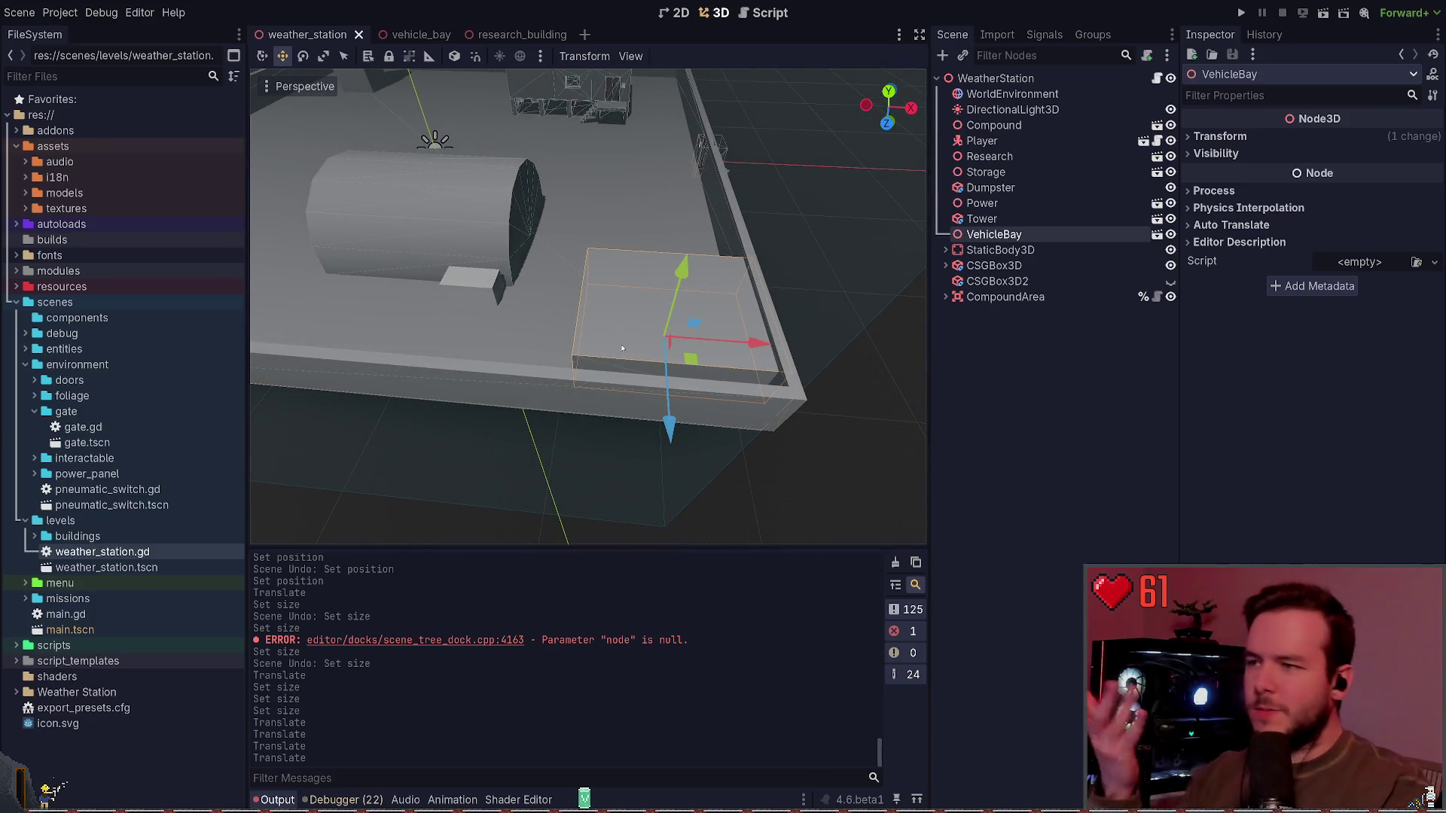
{"action": "left_click_drag", "start_coordinate": [815, 315], "coordinate": [691, 405]}
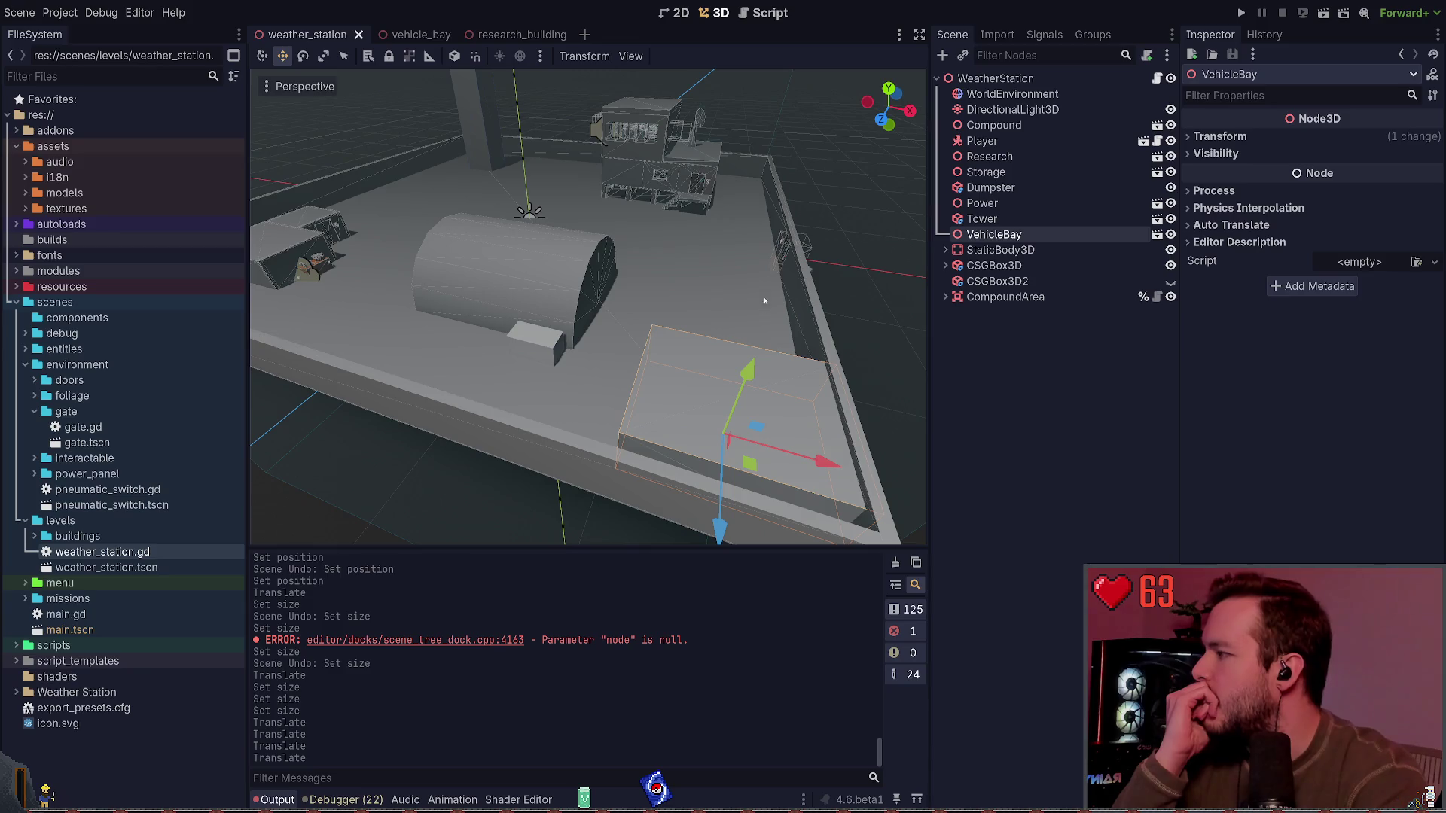
{"action": "left_click", "coordinate": [1045, 373]}
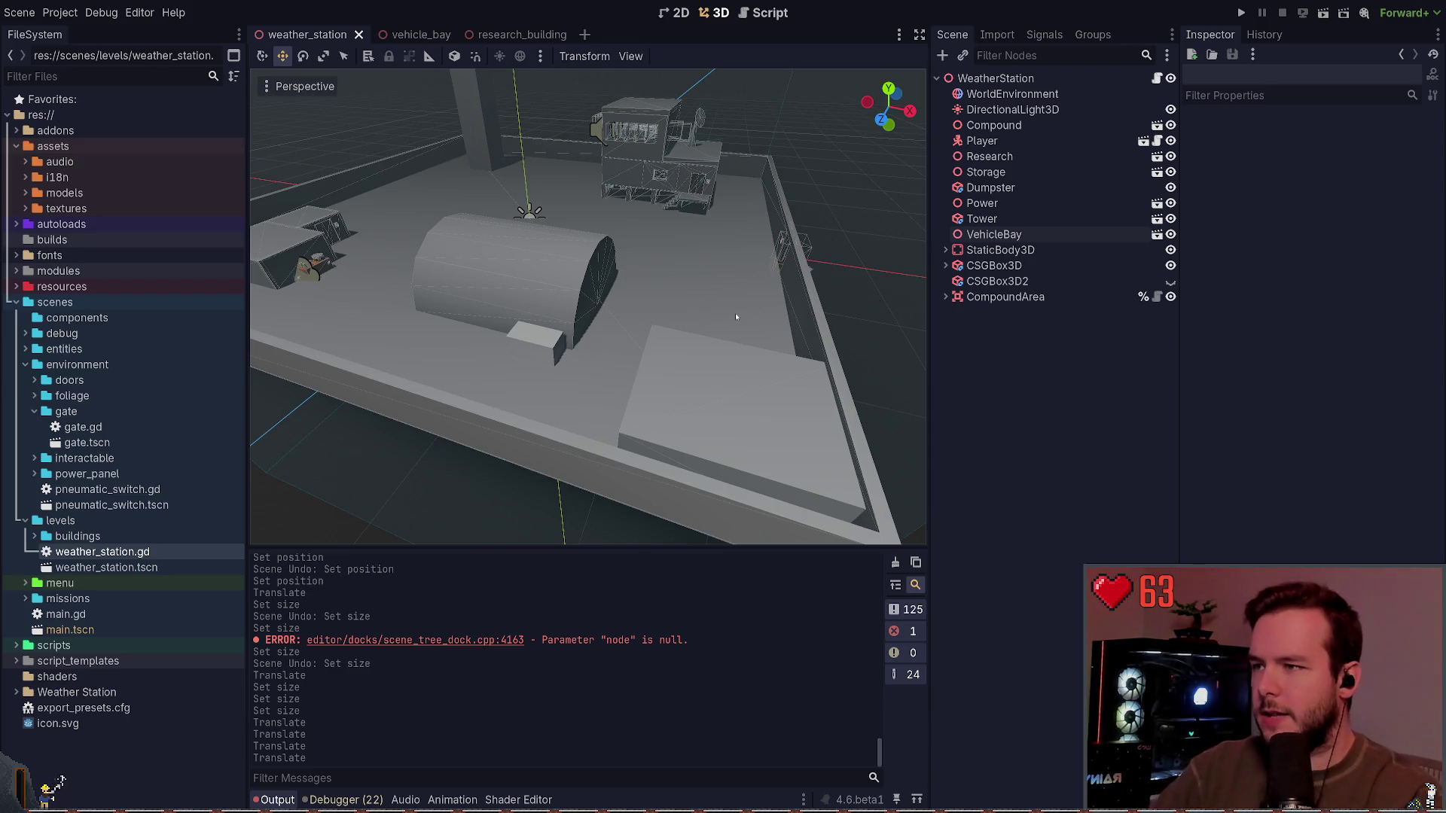
{"action": "mouse_move", "coordinate": [735, 313]}
{"action": "left_mouse_down"}
{"action": "mouse_move", "coordinate": [617, 298]}
{"action": "mouse_move", "coordinate": [685, 286]}
{"action": "mouse_move", "coordinate": [738, 324]}
{"action": "mouse_move", "coordinate": [751, 313]}
{"action": "mouse_move", "coordinate": [715, 346]}
{"action": "mouse_move", "coordinate": [751, 319]}
{"action": "left_mouse_up"}
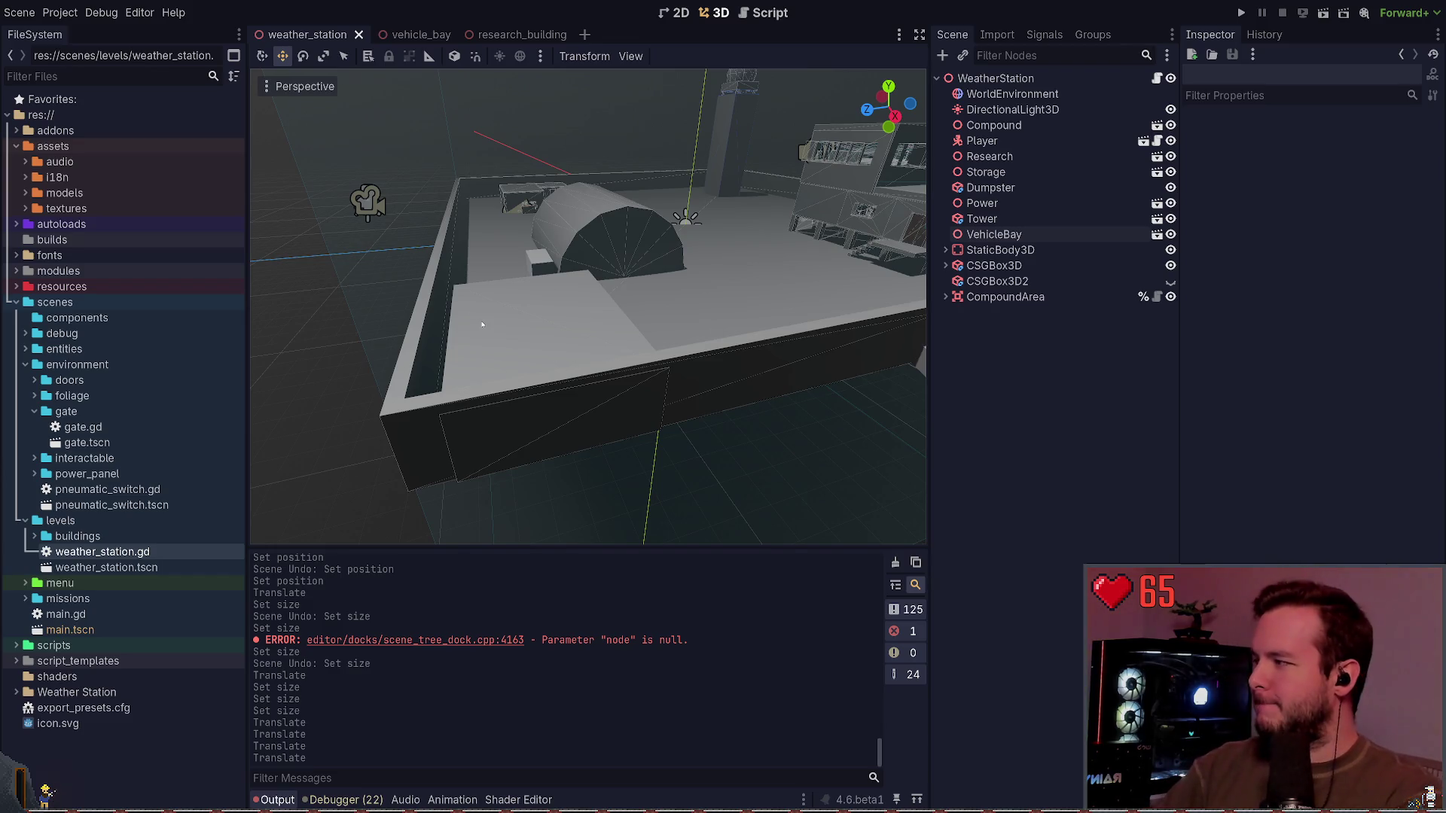
{"action": "left_click", "coordinate": [508, 322]}
{"action": "scroll", "coordinate": [529, 388], "scroll_direction": "up", "scroll_amount": 2}
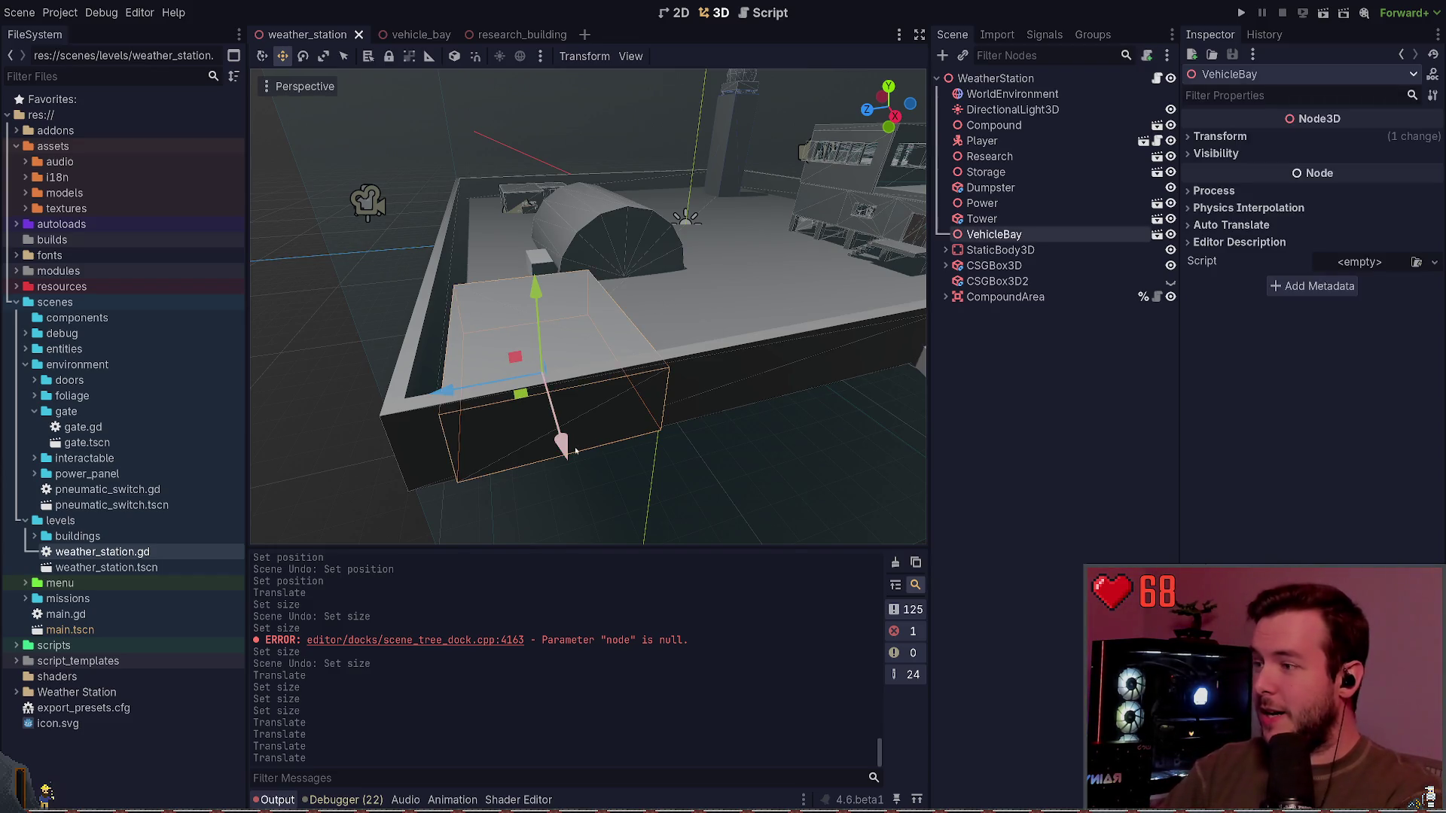
{"action": "scroll", "coordinate": [587, 377], "scroll_direction": "up", "scroll_amount": 5}
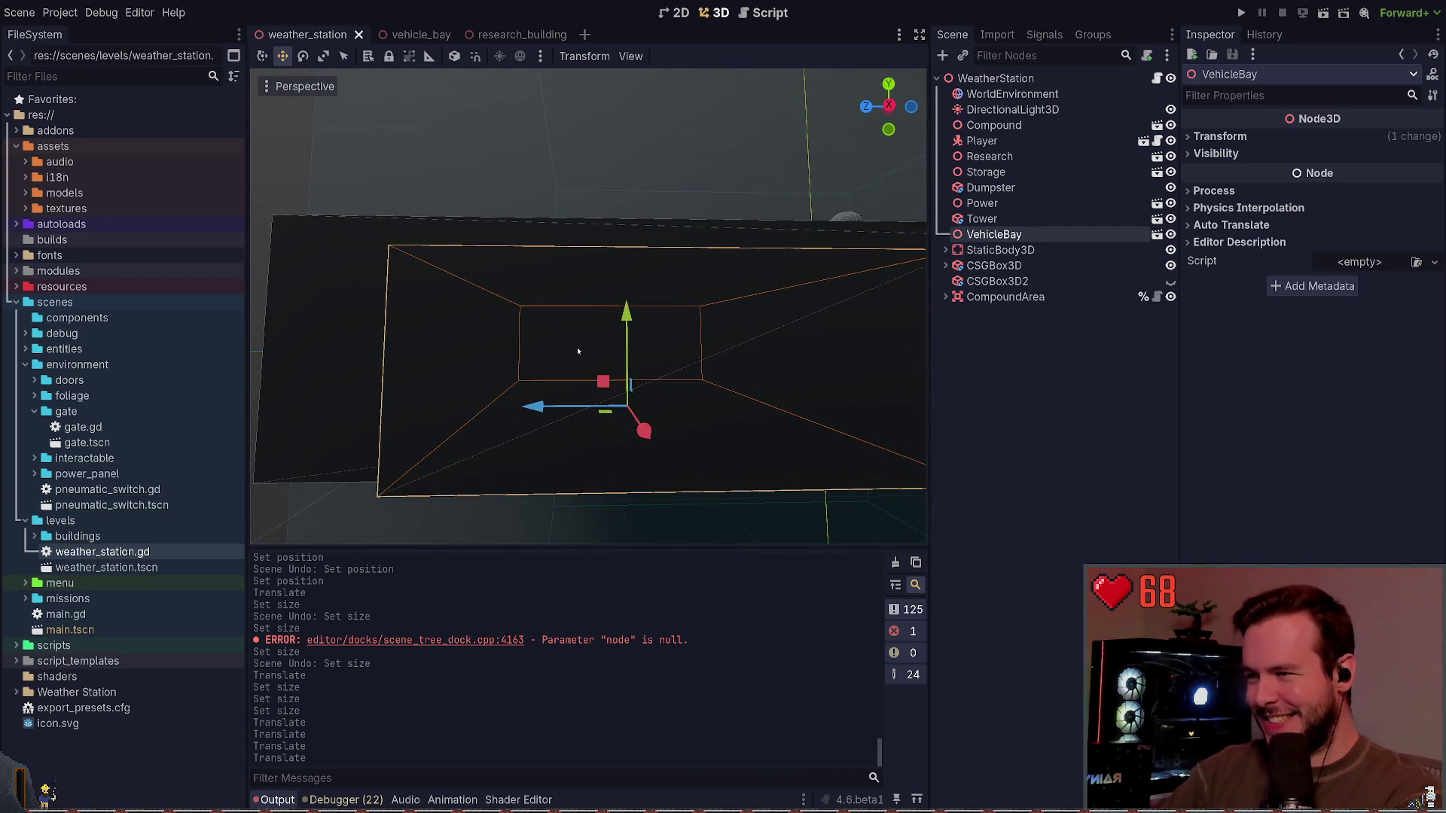
{"action": "left_click_drag", "start_coordinate": [625, 316], "coordinate": [622, 307]}
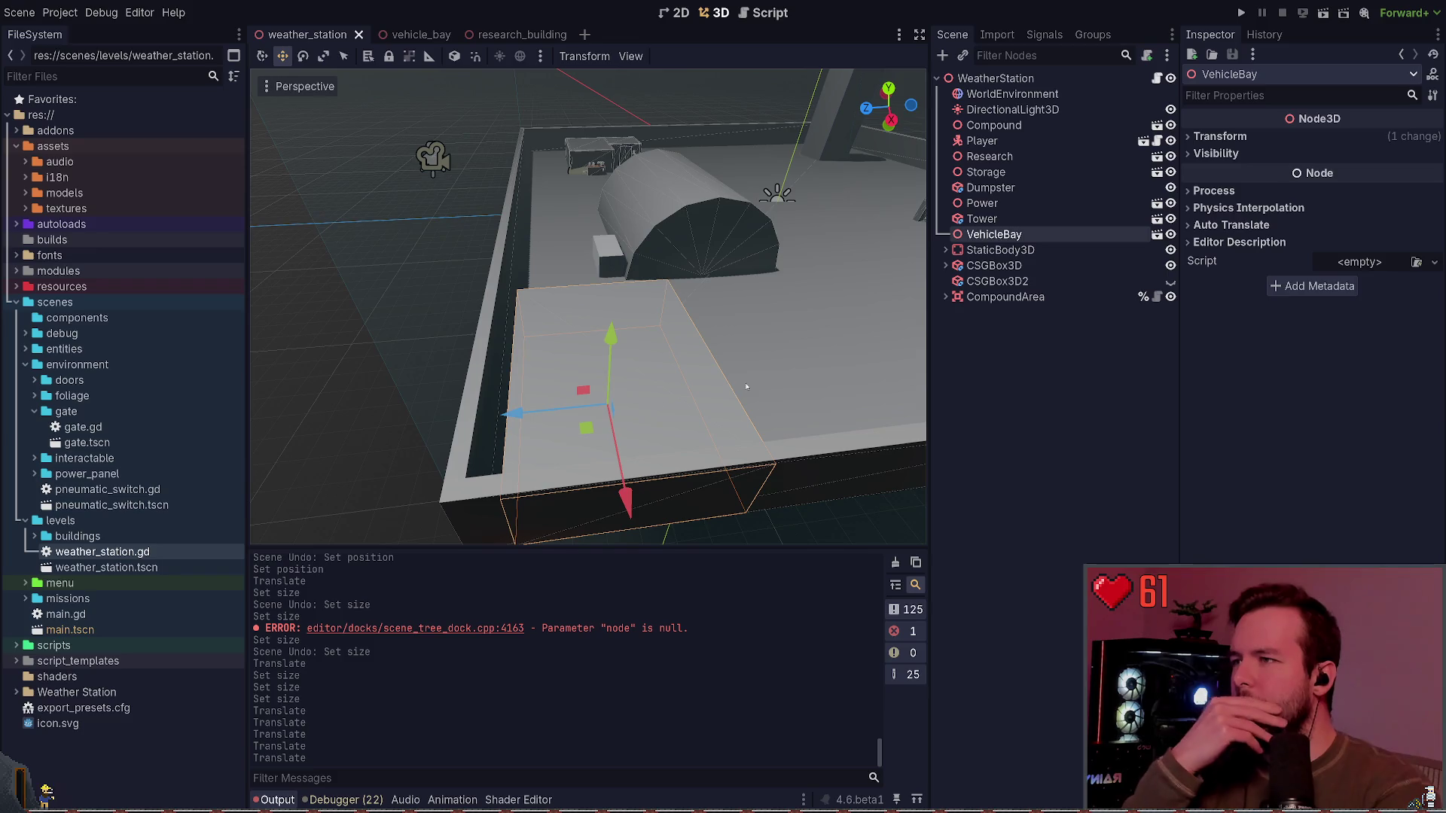
{"action": "left_click_drag", "start_coordinate": [512, 417], "coordinate": [464, 338]}
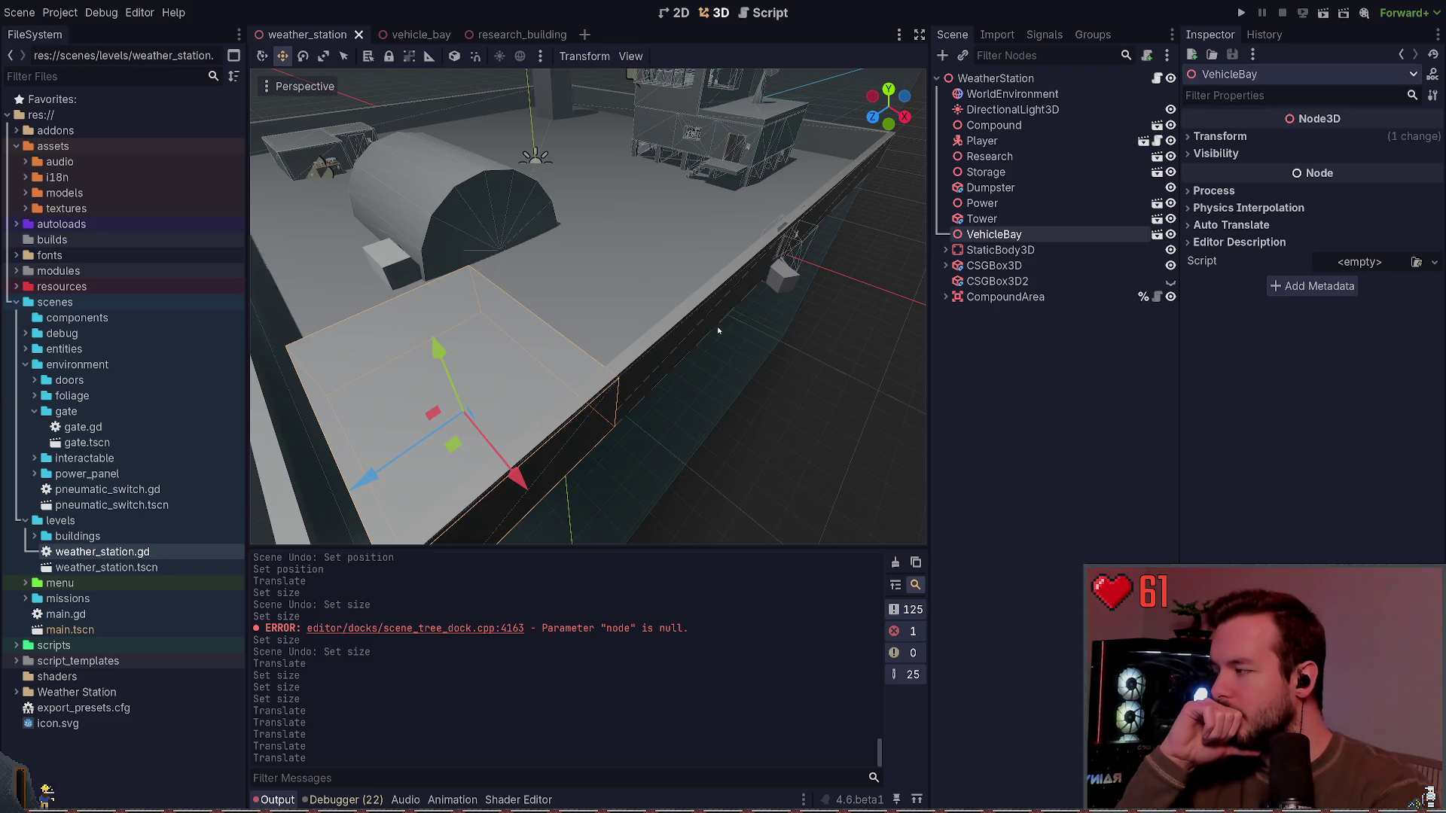
{"action": "scroll", "coordinate": [717, 331], "scroll_direction": "down", "scroll_amount": 3}
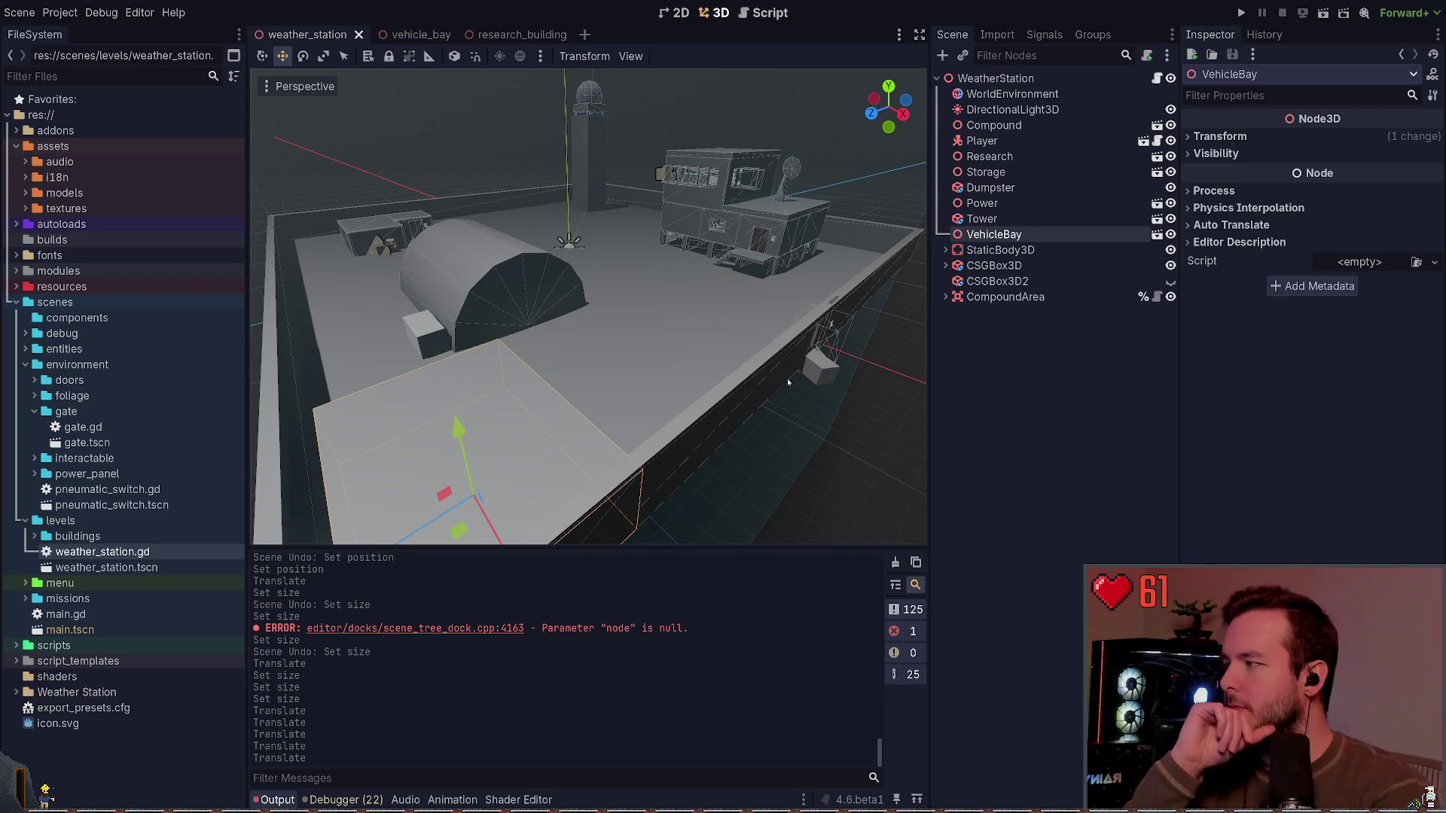
{"action": "left_click_drag", "start_coordinate": [787, 382], "coordinate": [699, 393]}
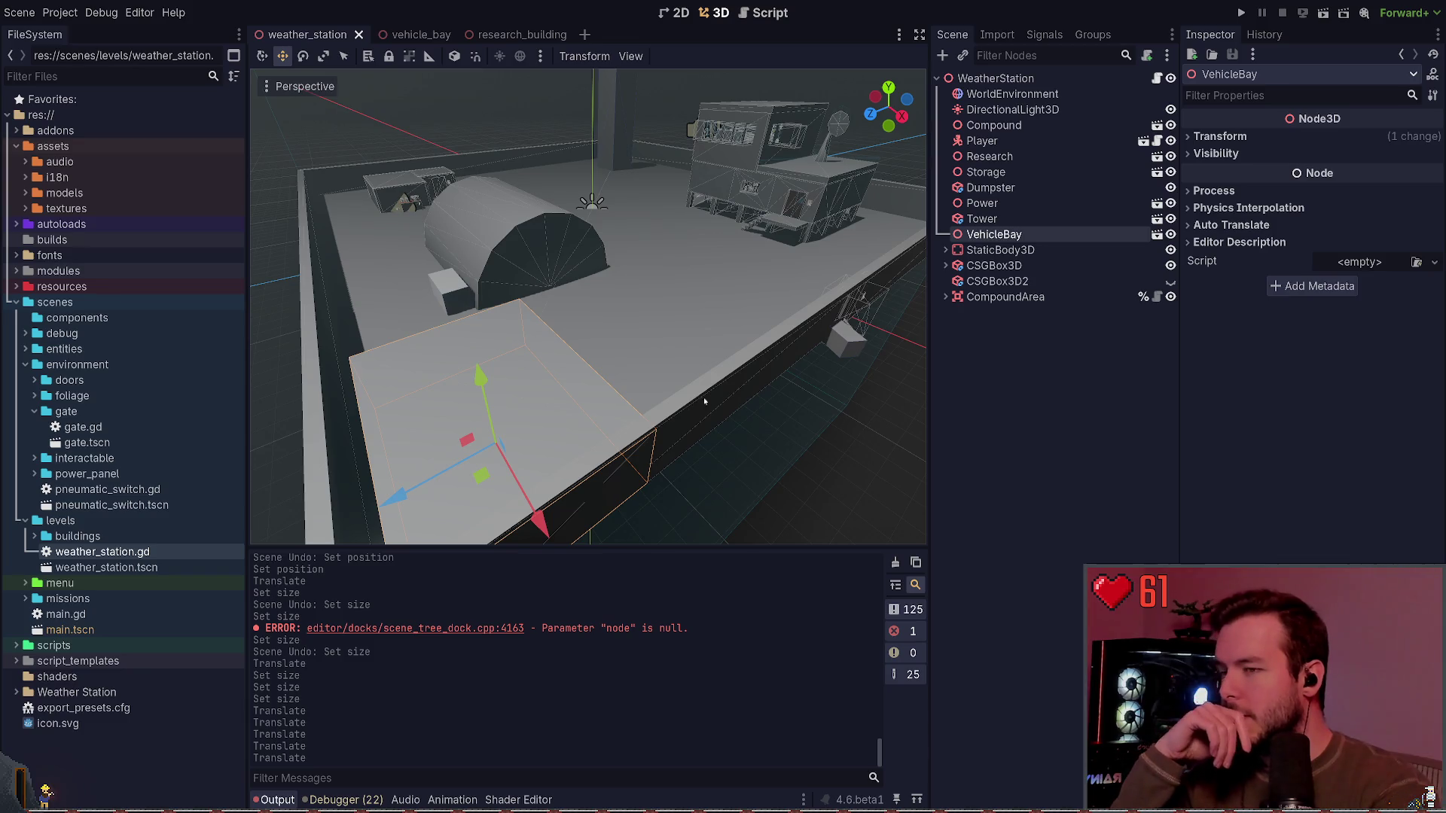
{"action": "mouse_move", "coordinate": [704, 400]}
{"action": "left_mouse_down"}
{"action": "mouse_move", "coordinate": [743, 409]}
{"action": "mouse_move", "coordinate": [681, 390]}
{"action": "mouse_move", "coordinate": [700, 404]}
{"action": "left_mouse_up"}
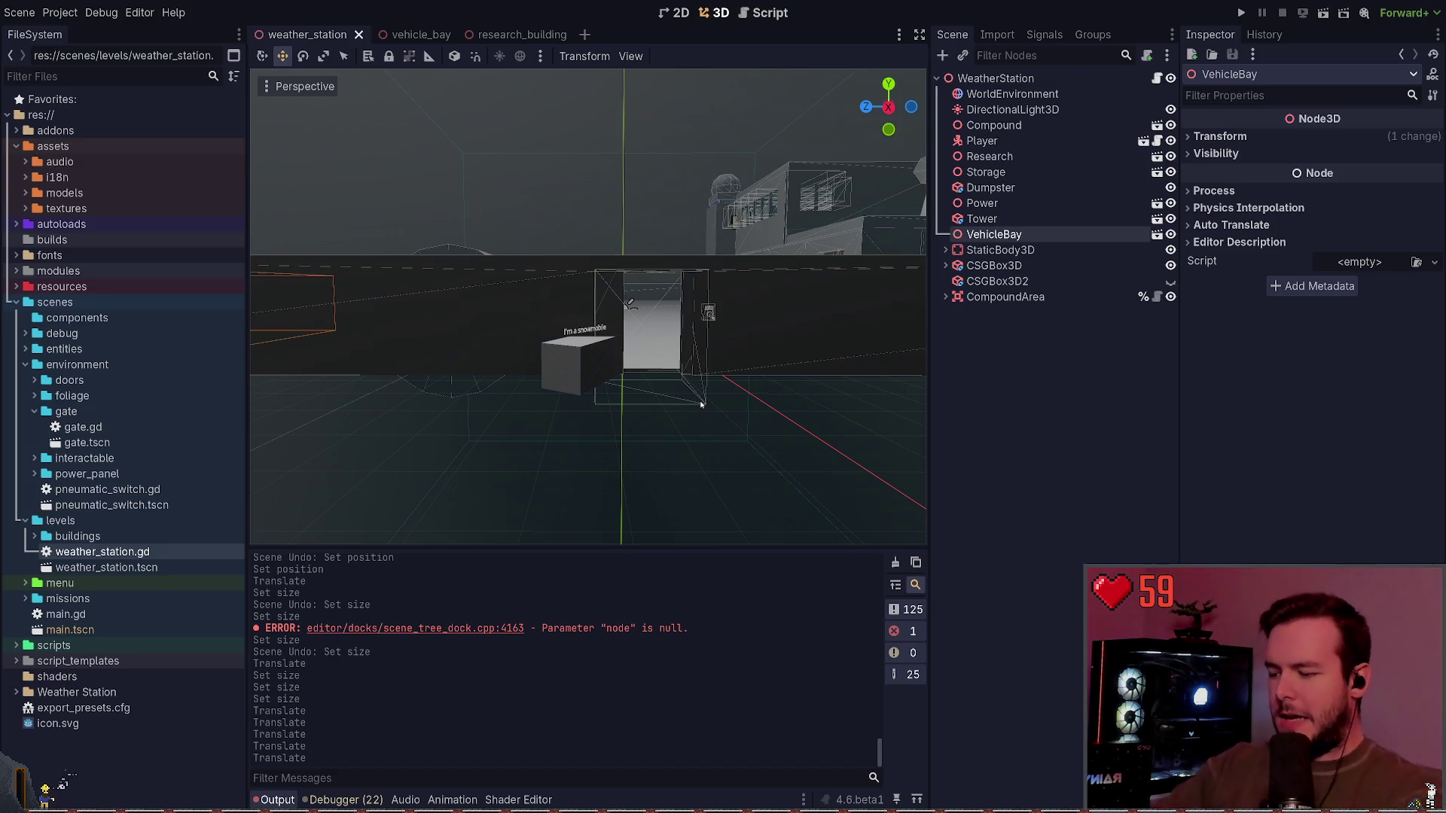
{"action": "mouse_move", "coordinate": [690, 403]}
{"action": "left_mouse_down"}
{"action": "mouse_move", "coordinate": [633, 387]}
{"action": "mouse_move", "coordinate": [687, 394]}
{"action": "left_mouse_up"}
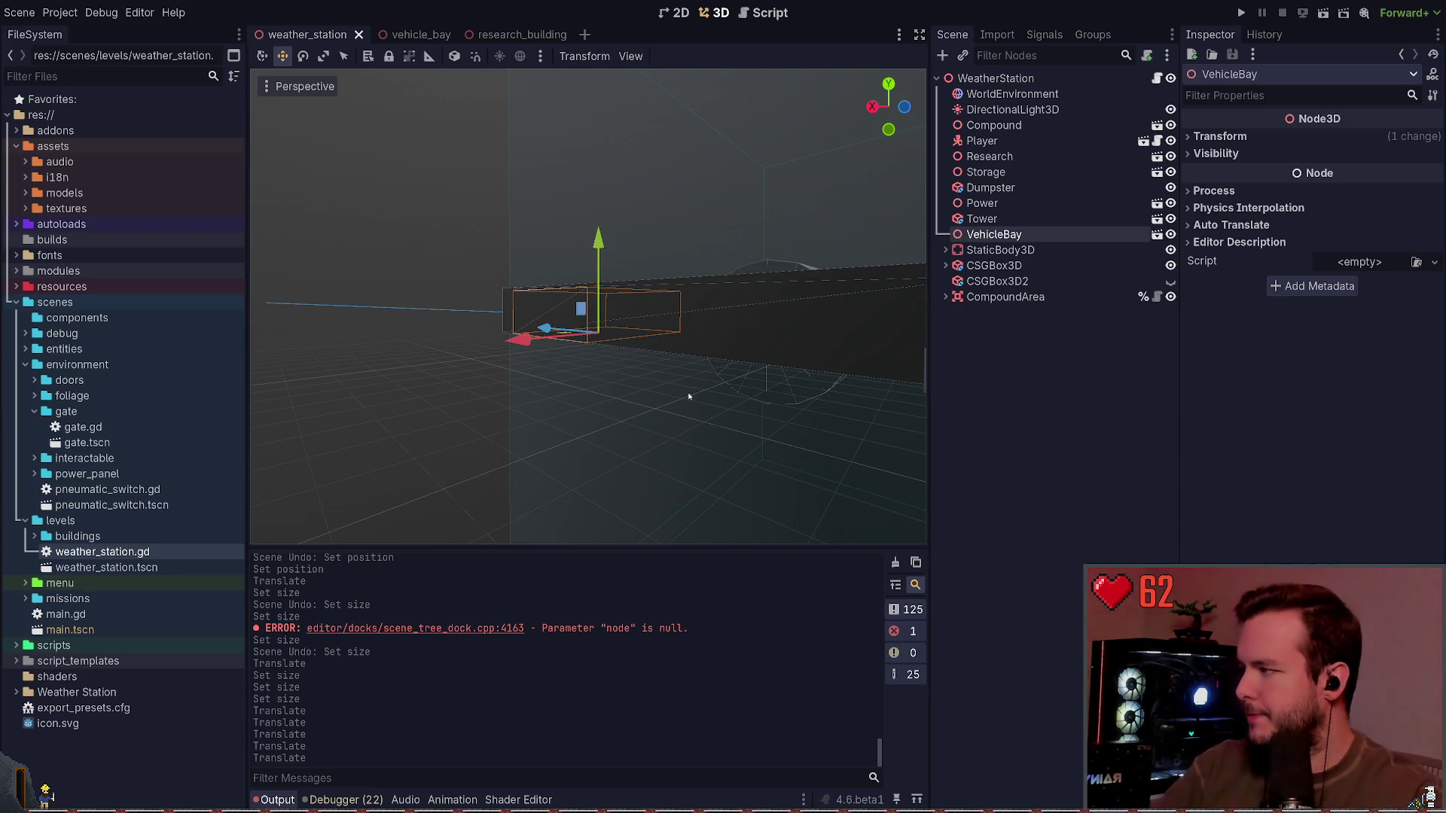
{"action": "scroll", "coordinate": [708, 398], "scroll_direction": "down", "scroll_amount": 5}
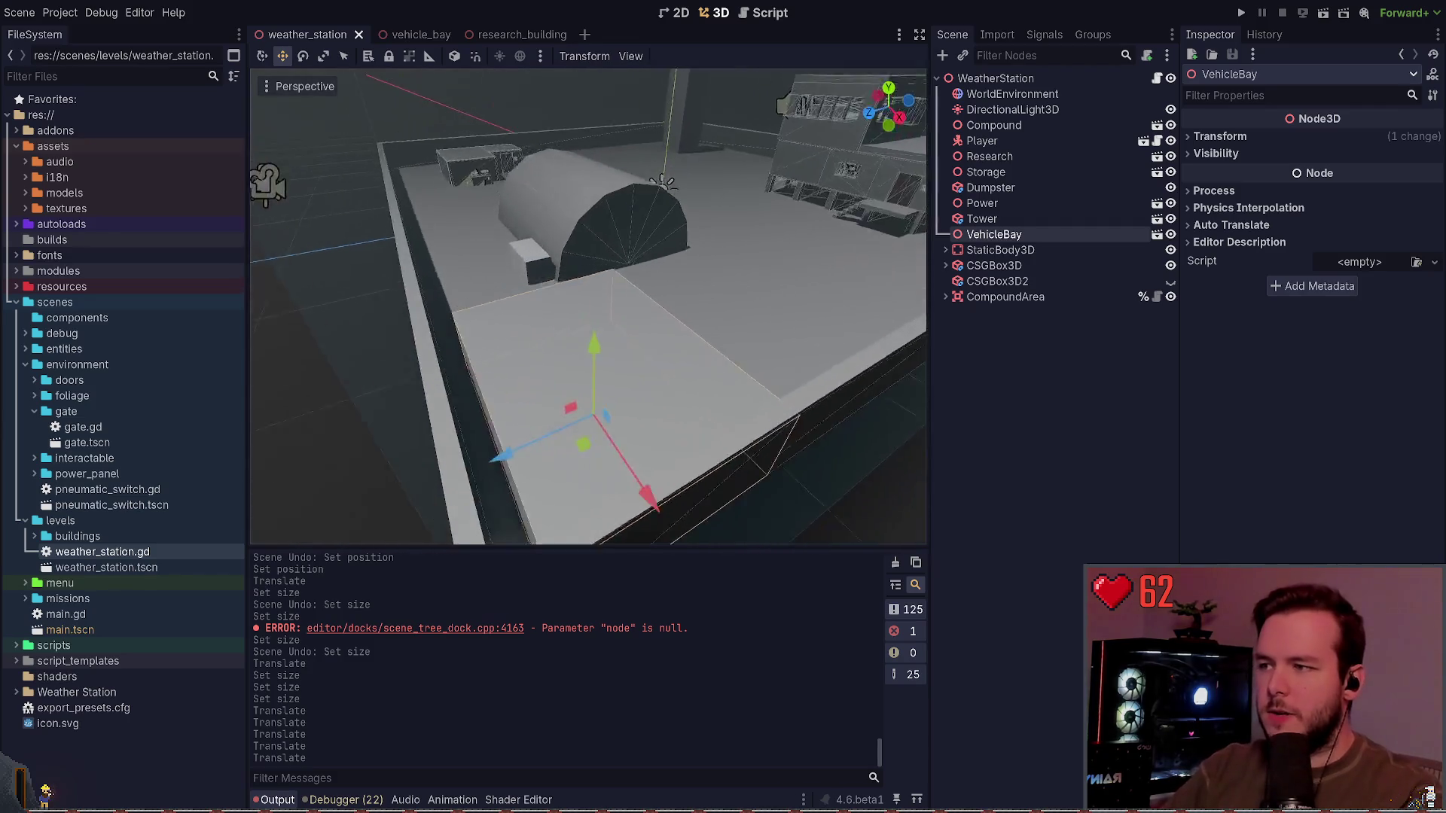
{"action": "scroll", "coordinate": [587, 301], "scroll_direction": "down", "scroll_amount": 3}
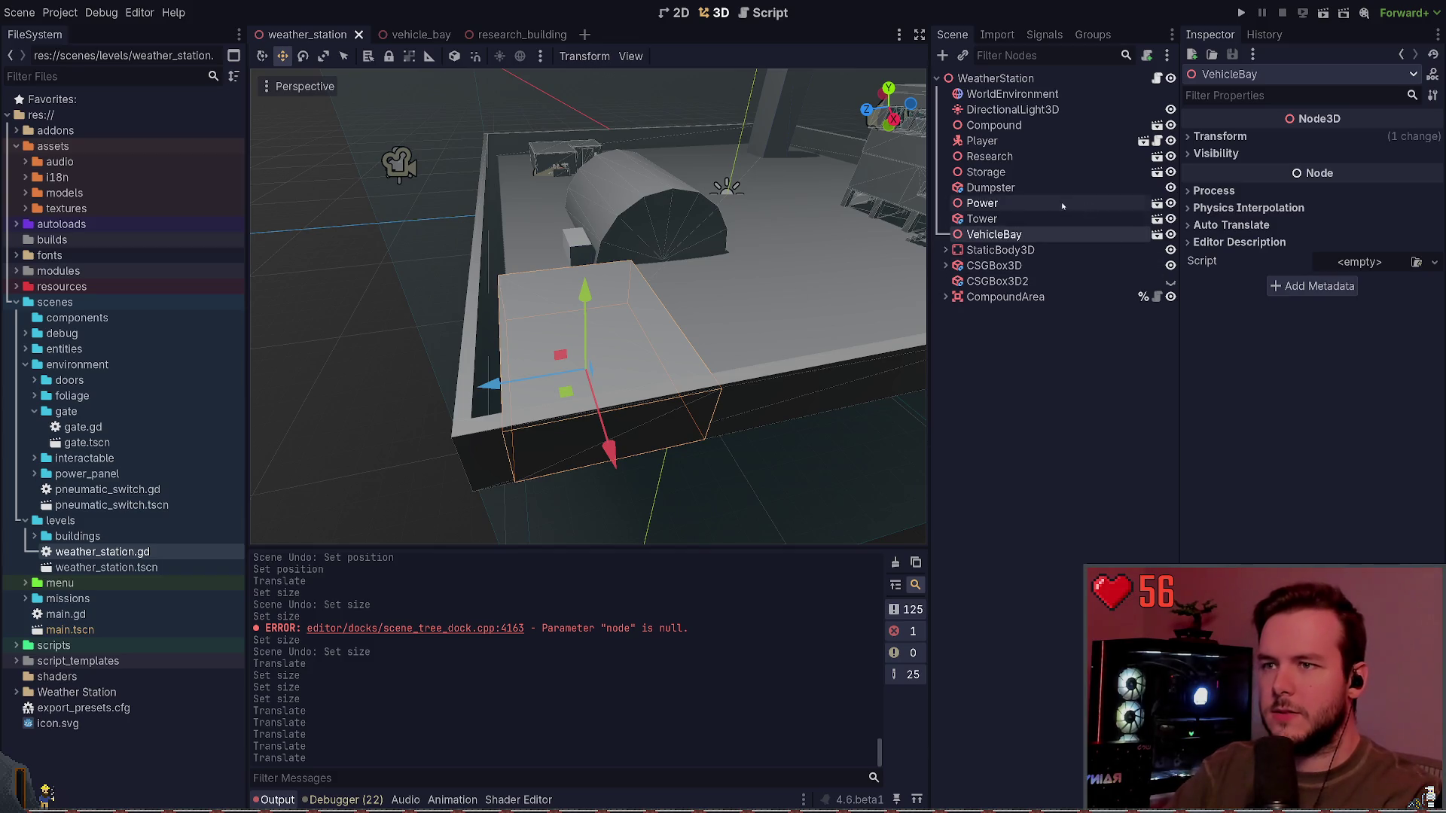
Step: Reselect the VehicleBay node in weather_station and open its vehicle_bay scene for editing
{"action": "left_click", "coordinate": [971, 331]}
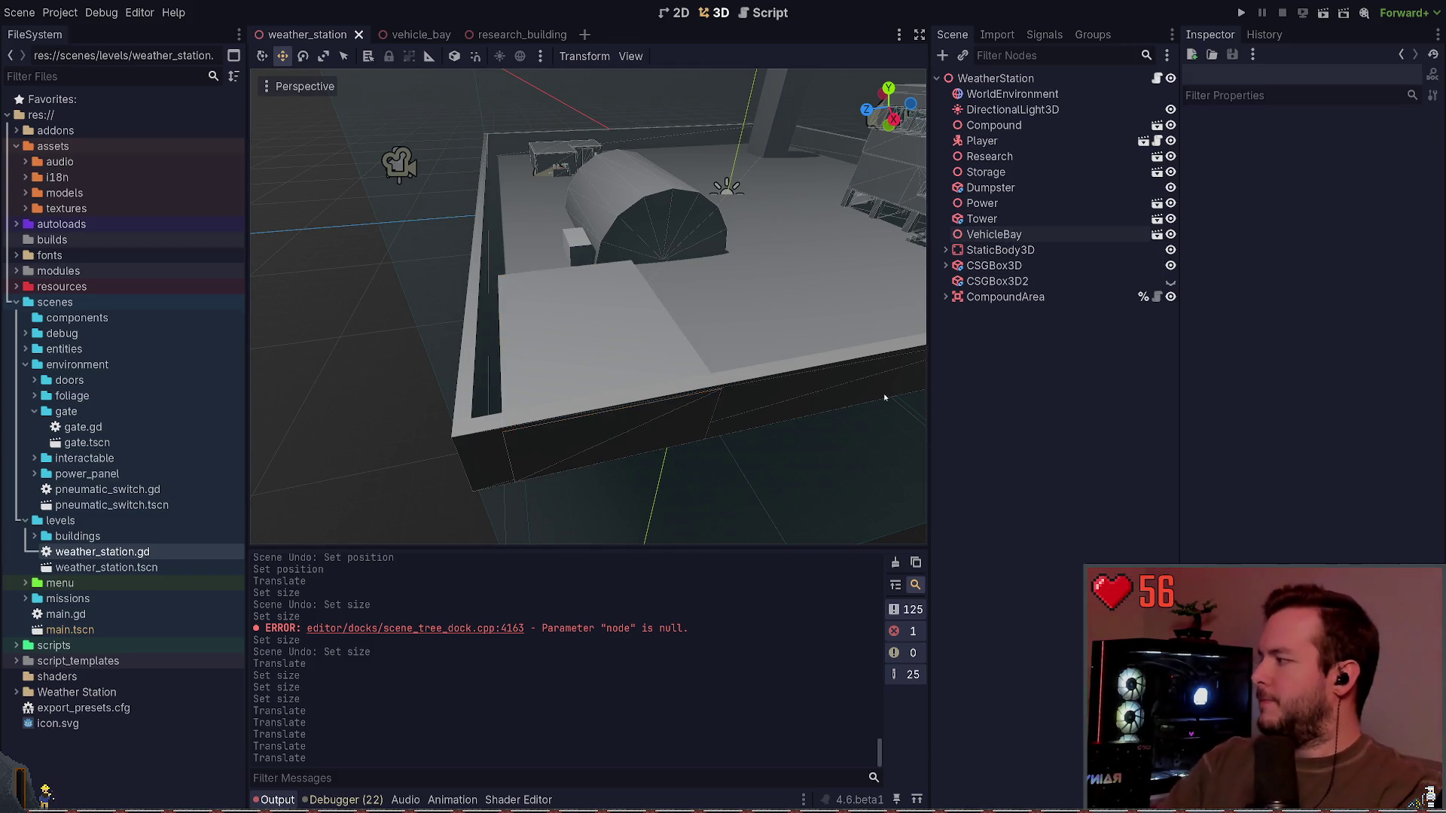
{"action": "left_click", "coordinate": [557, 314]}
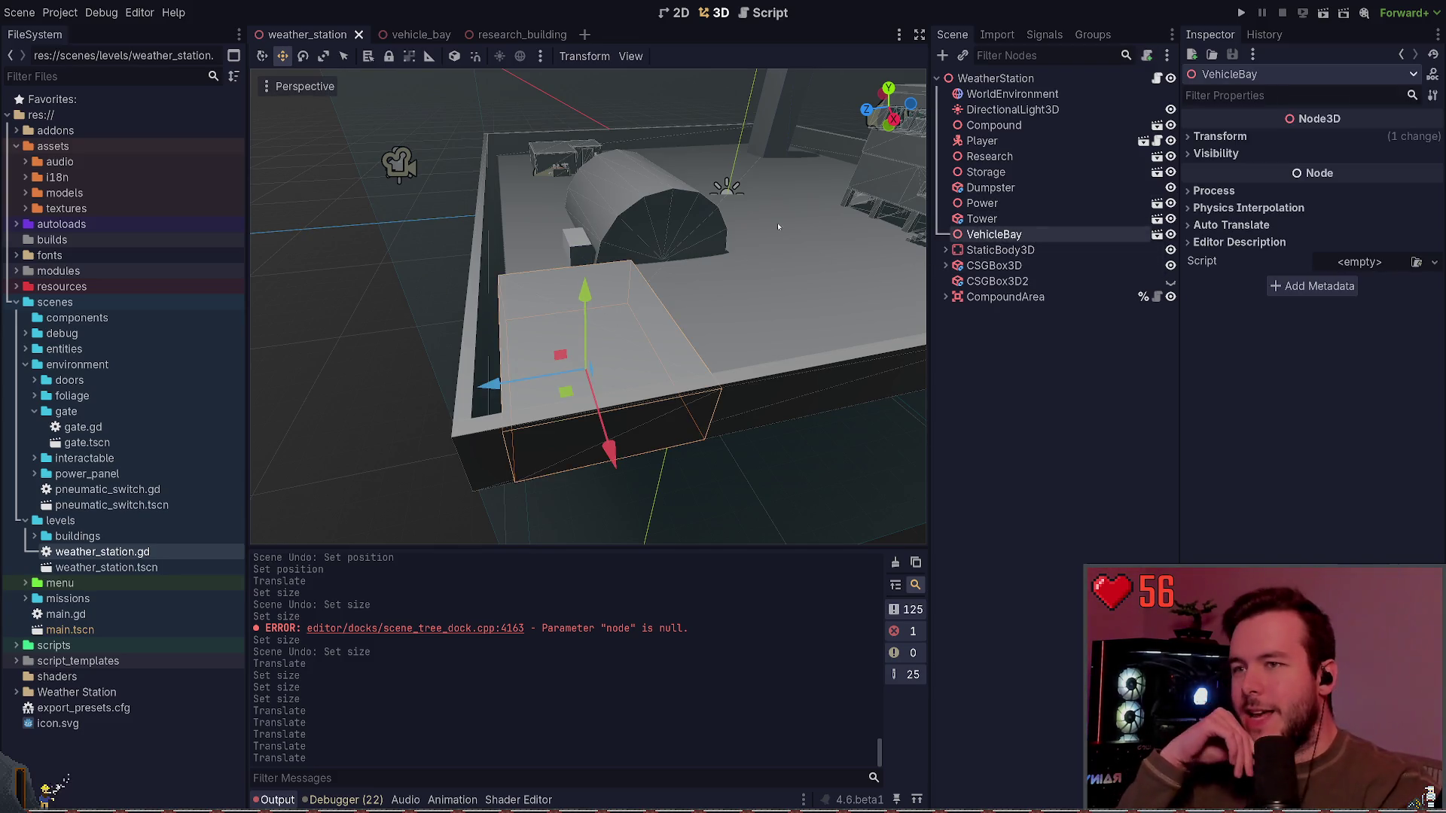
{"action": "left_click", "coordinate": [1220, 136]}
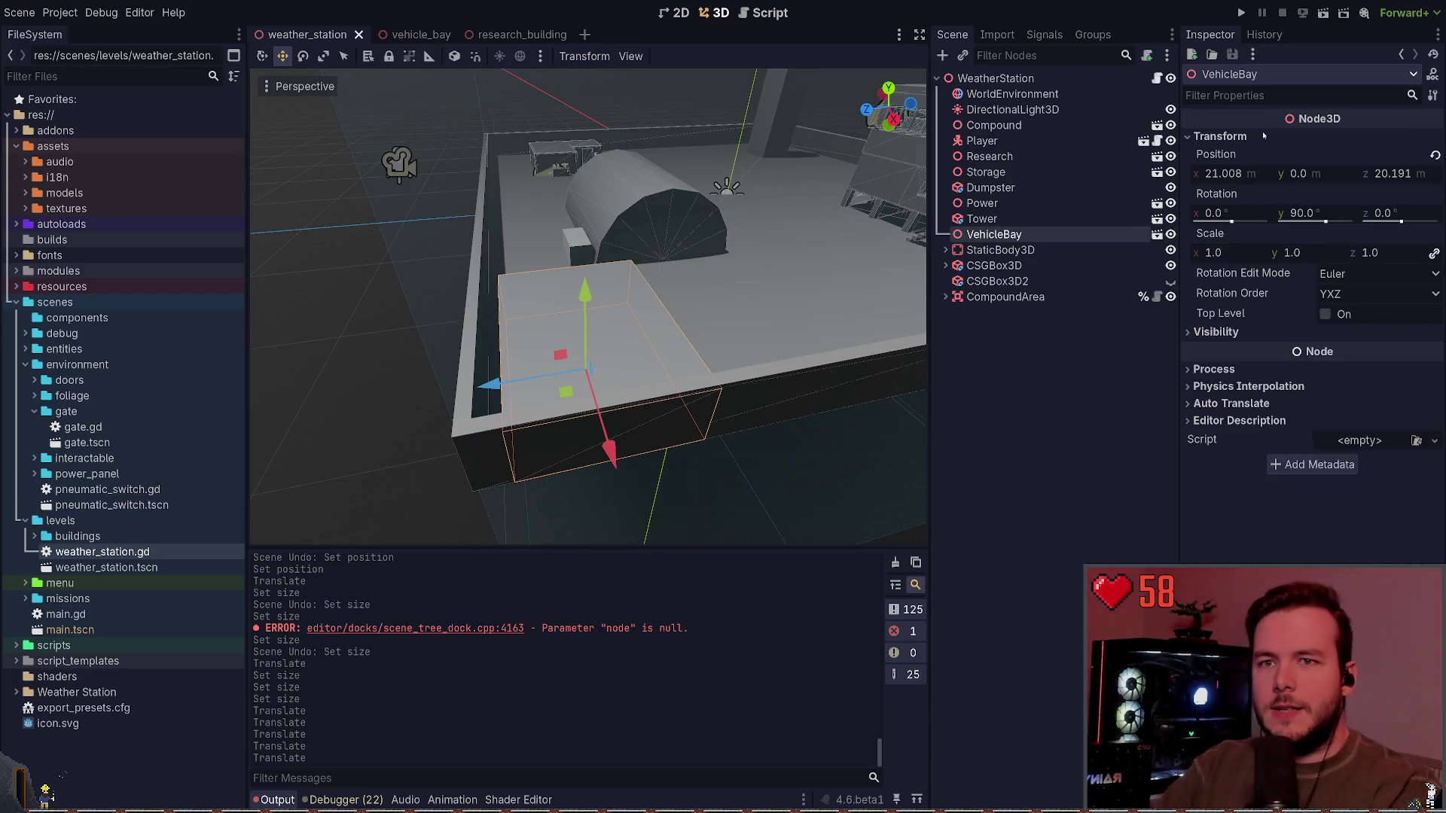
{"action": "left_click", "coordinate": [1219, 137]}
{"action": "left_click", "coordinate": [1157, 234]}
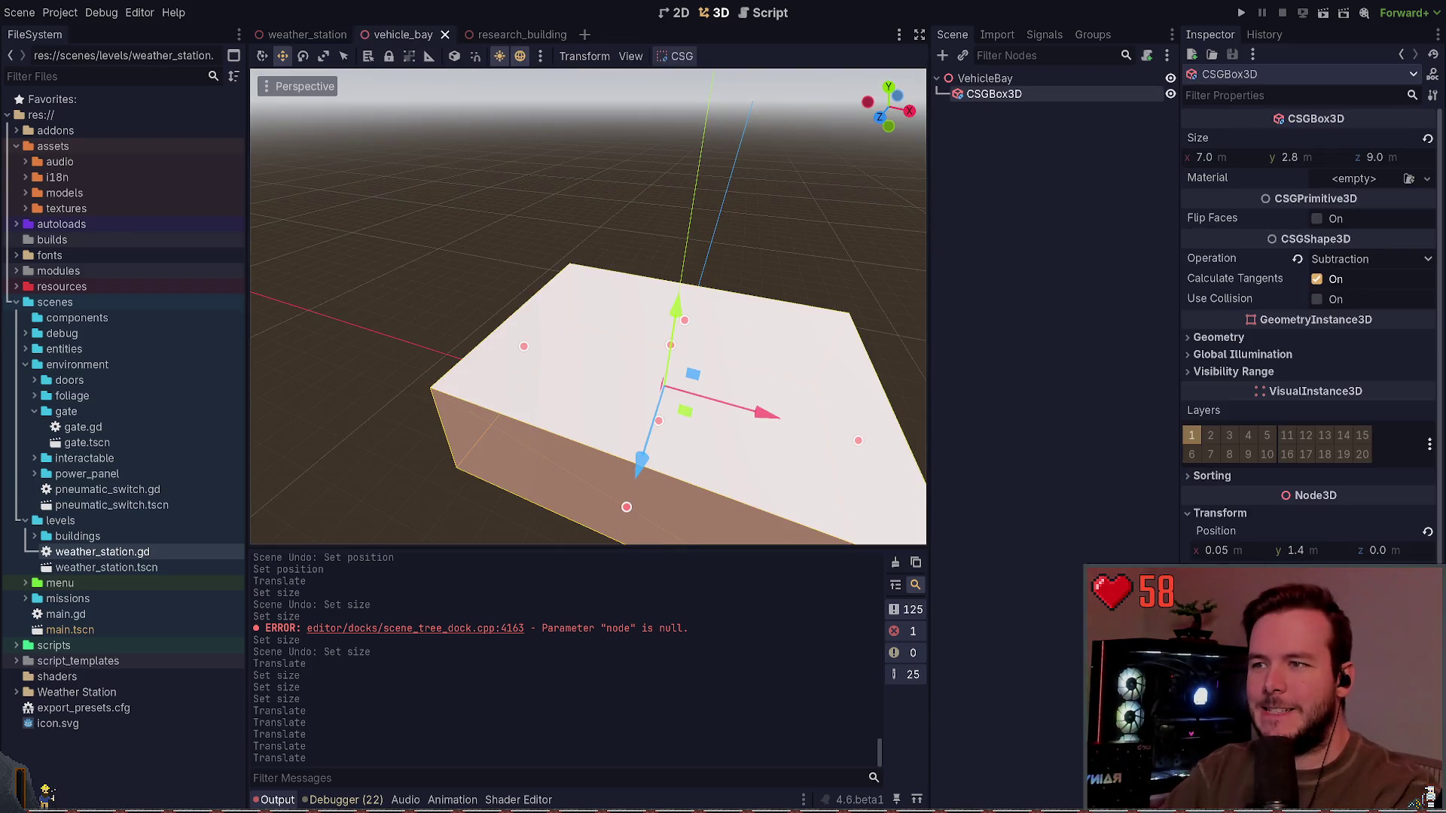
Step: Set the box's Size z to 18 m and save the vehicle_bay scene
{"action": "left_click", "coordinate": [1387, 154]}
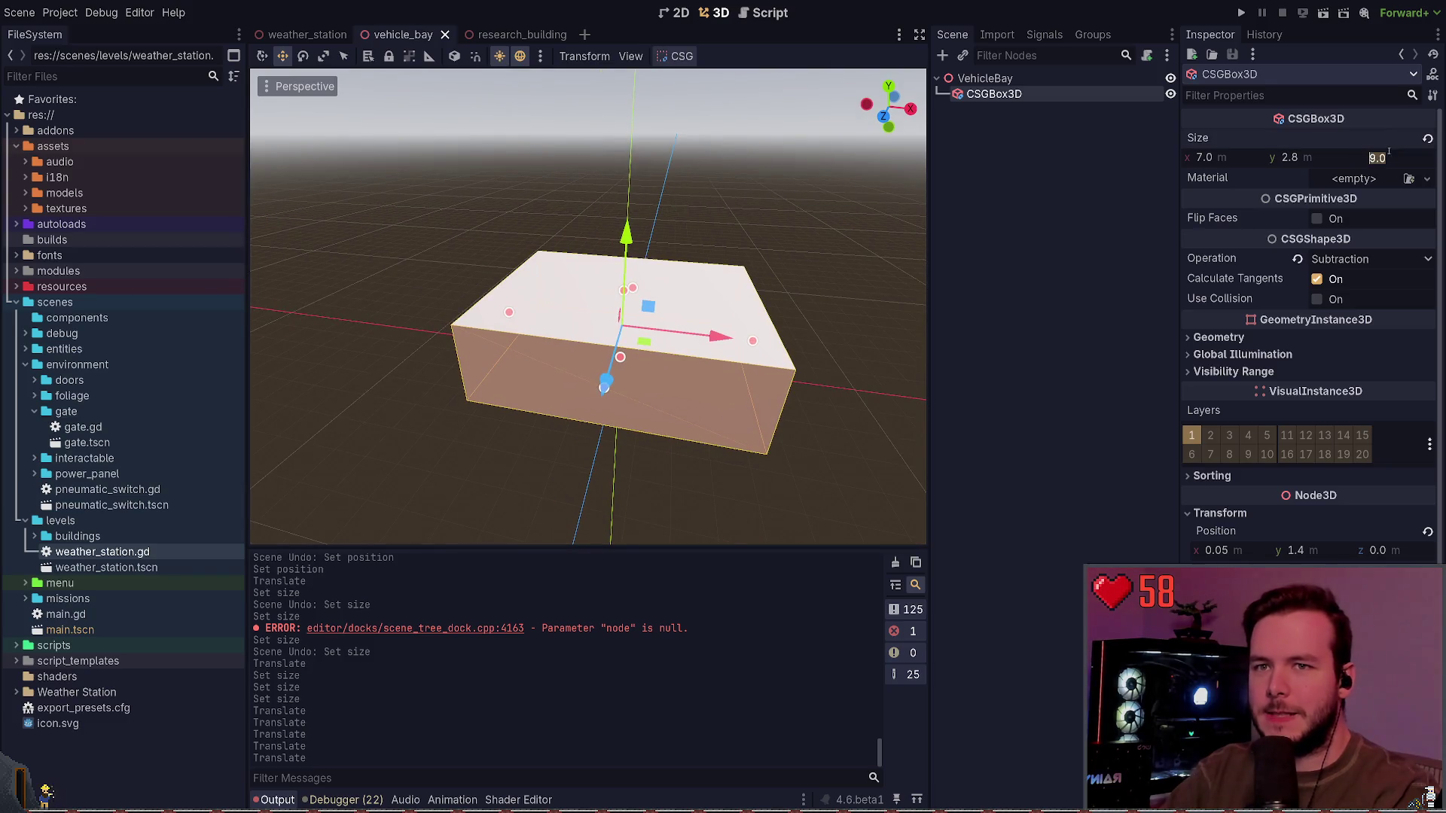
{"action": "type", "text": "18"}
{"action": "key", "text": "Return"}
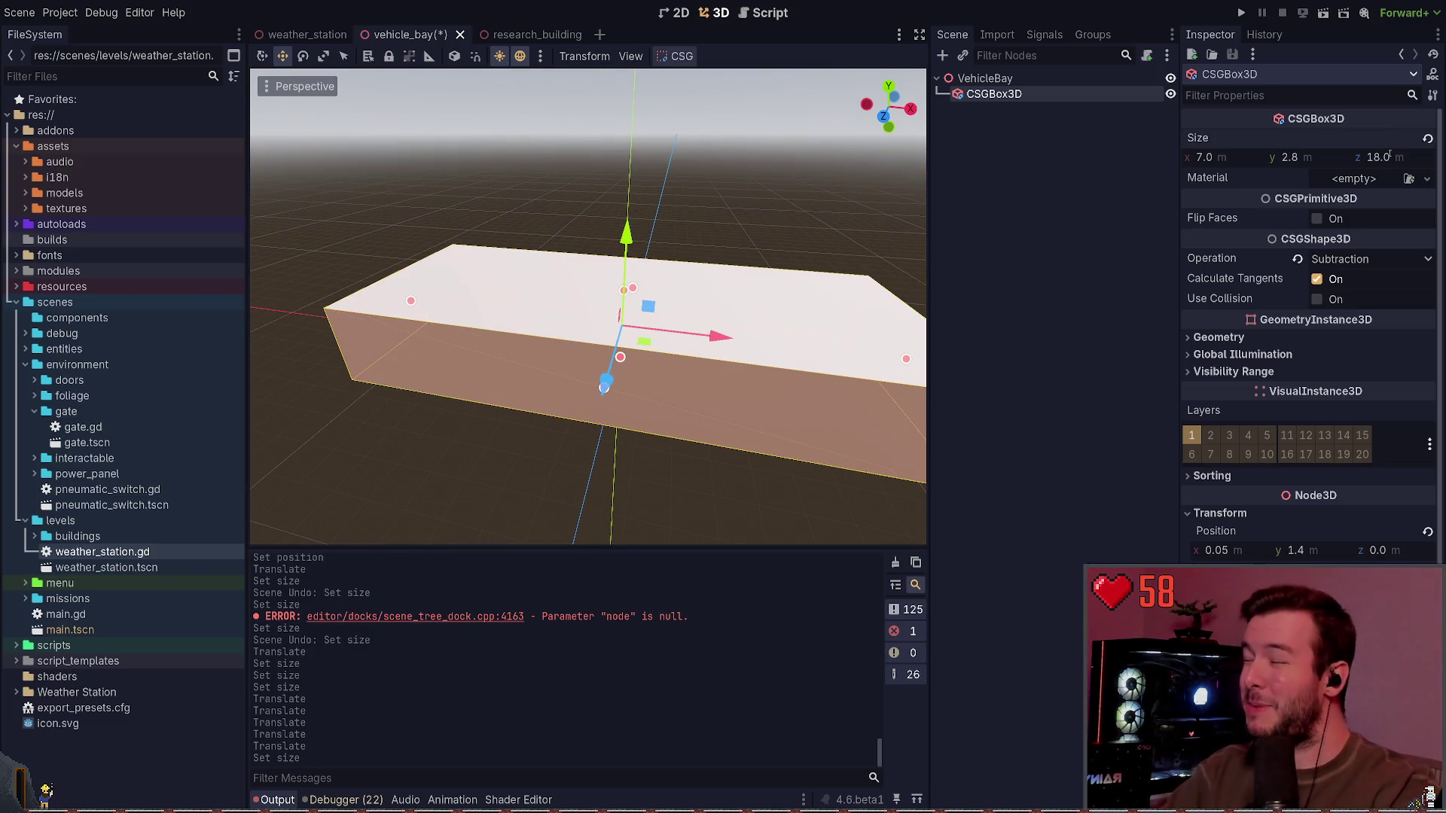
{"action": "key", "text": "ctrl+s"}
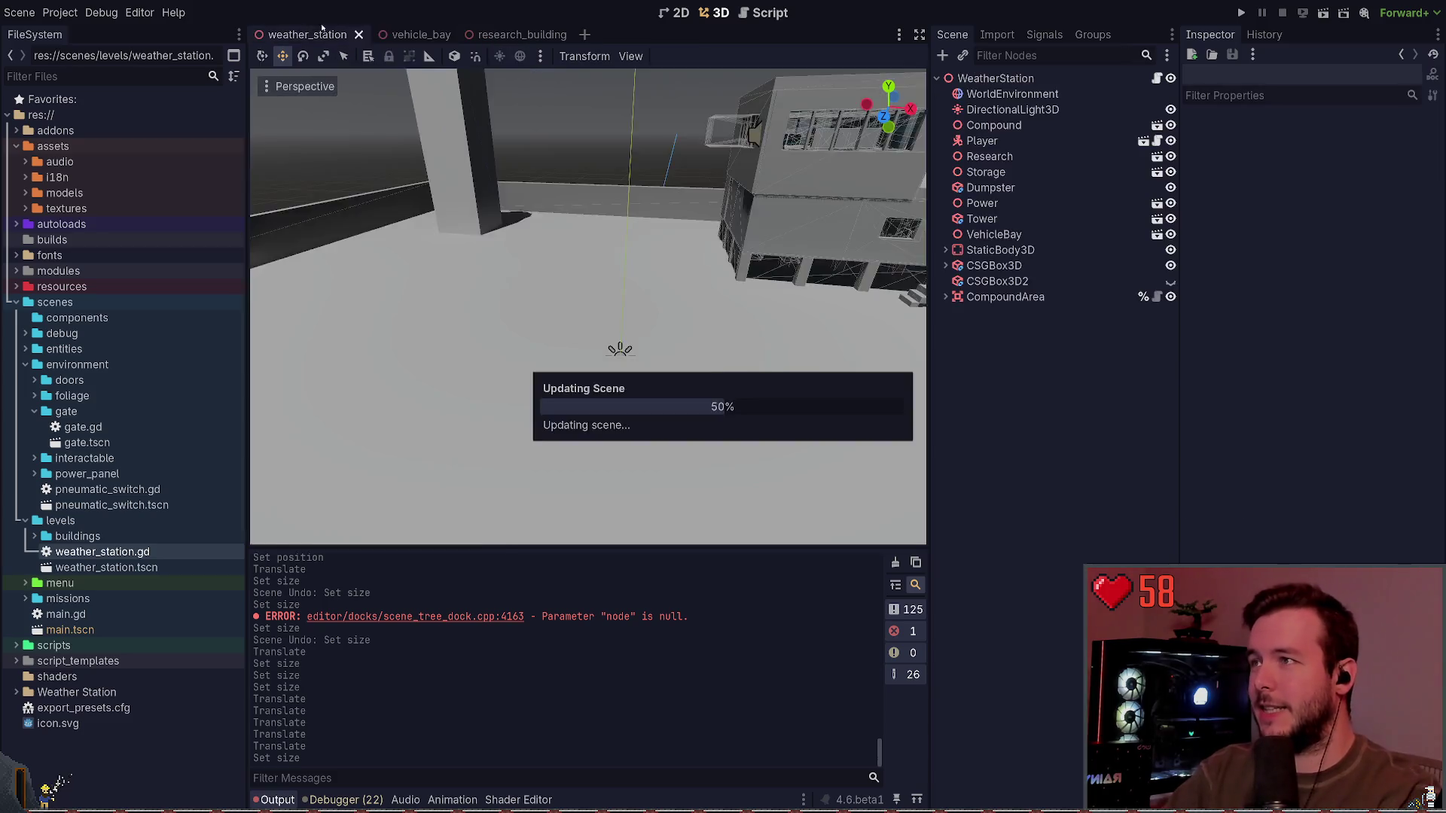
{"action": "mouse_move", "coordinate": [640, 376]}
{"action": "left_mouse_down"}
{"action": "mouse_move", "coordinate": [725, 385]}
{"action": "mouse_move", "coordinate": [634, 343]}
{"action": "left_mouse_up"}
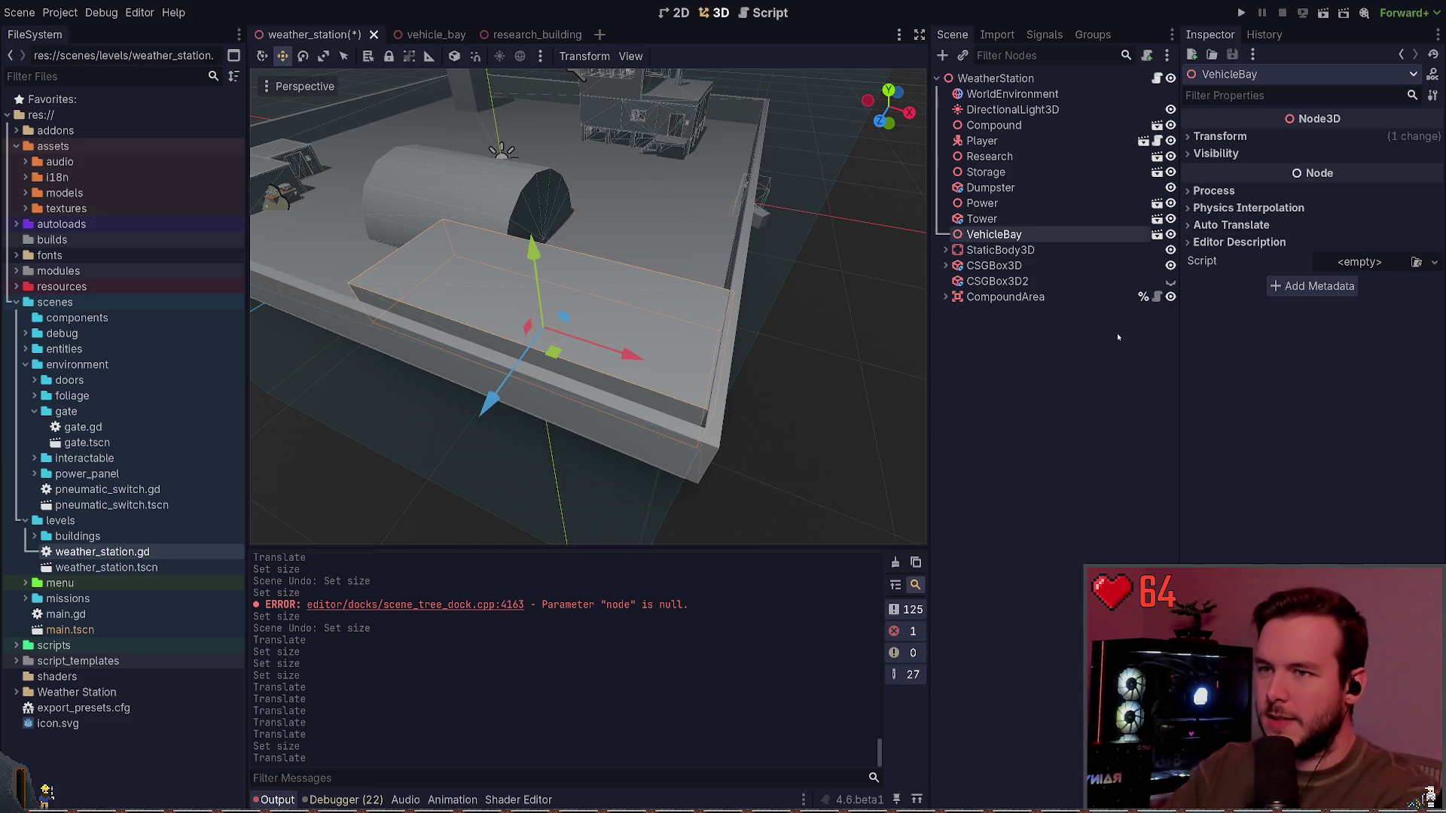
{"action": "left_click", "coordinate": [502, 36]}
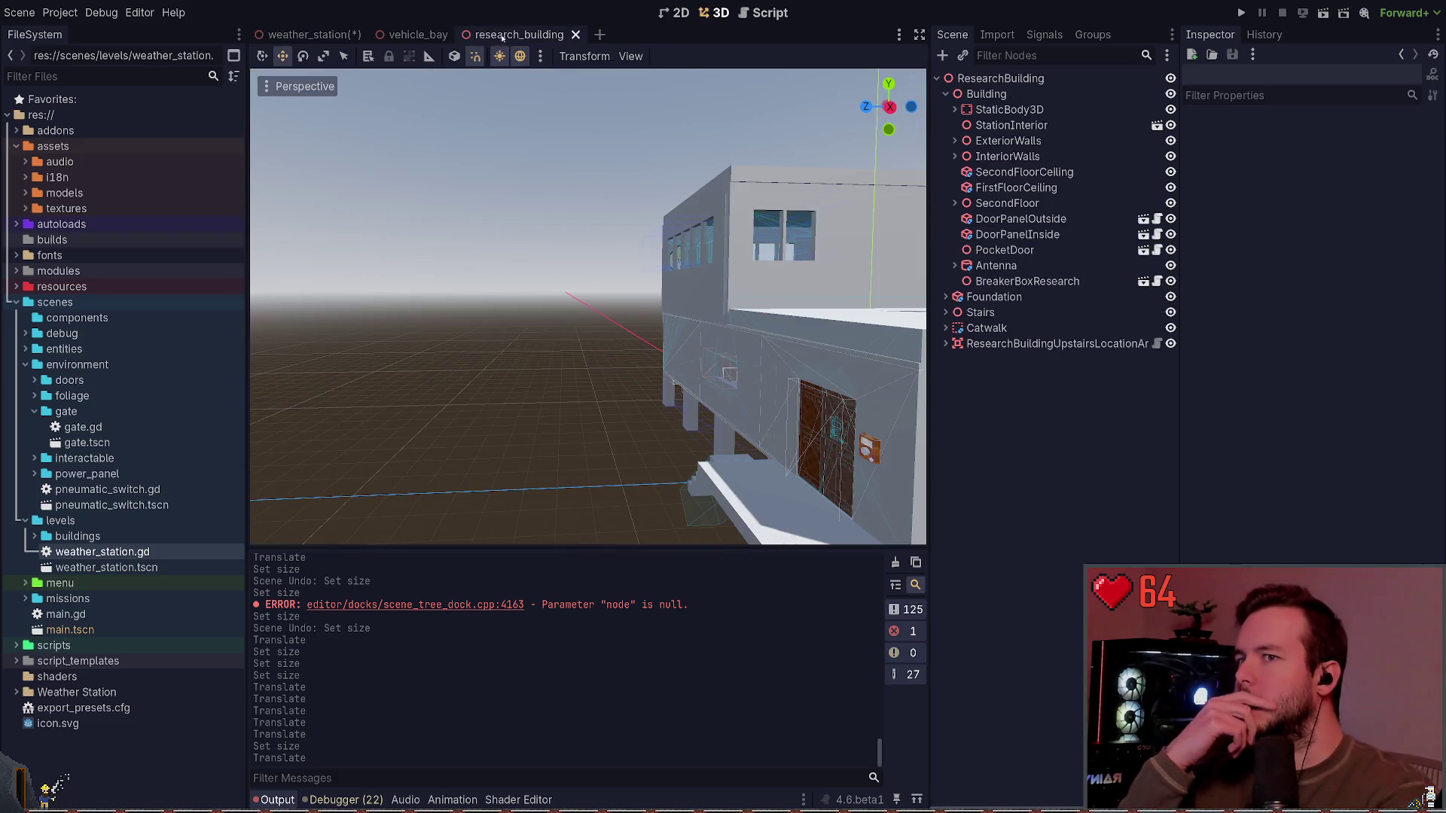
Step: In the vehicle_bay scene, reduce the box's depth to 16 m
{"action": "left_click", "coordinate": [418, 35]}
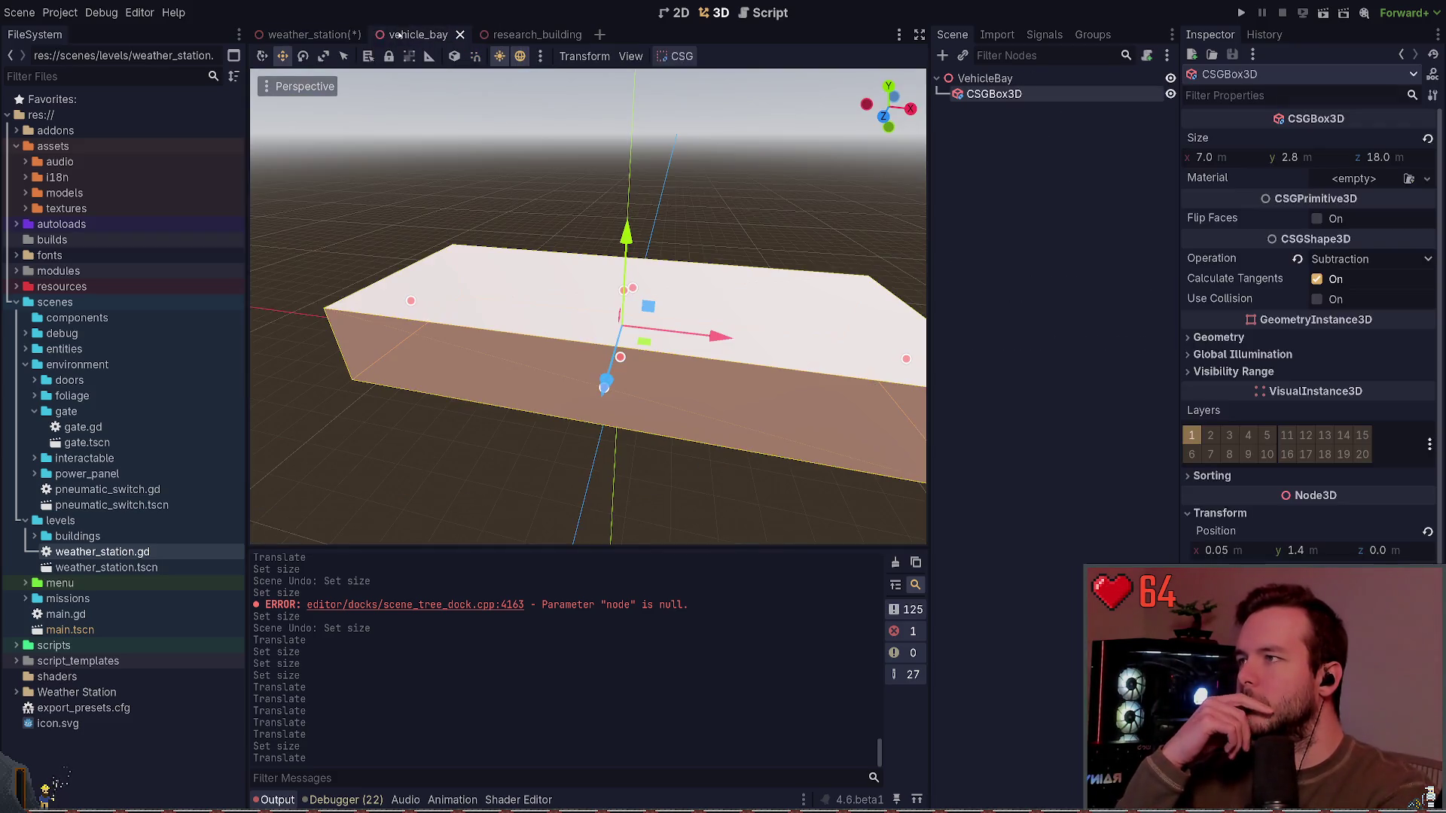
{"action": "left_click", "coordinate": [1387, 160]}
{"action": "type", "text": "16"}
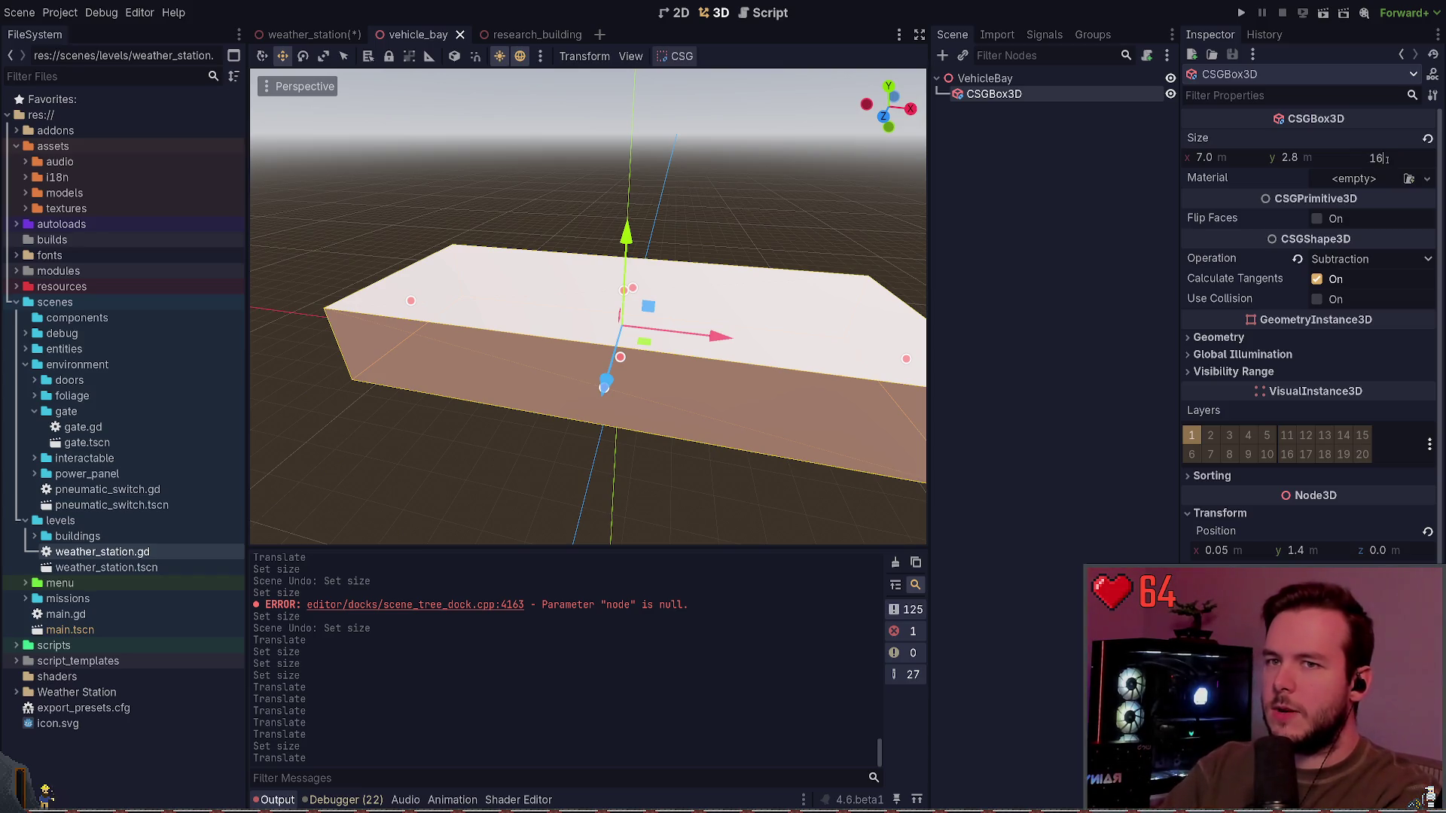
{"action": "key", "text": "Return"}
Step: Inspect the shortened bay in weather_station and vehicle_bay, then run the project to test it
{"action": "left_click", "coordinate": [307, 34]}
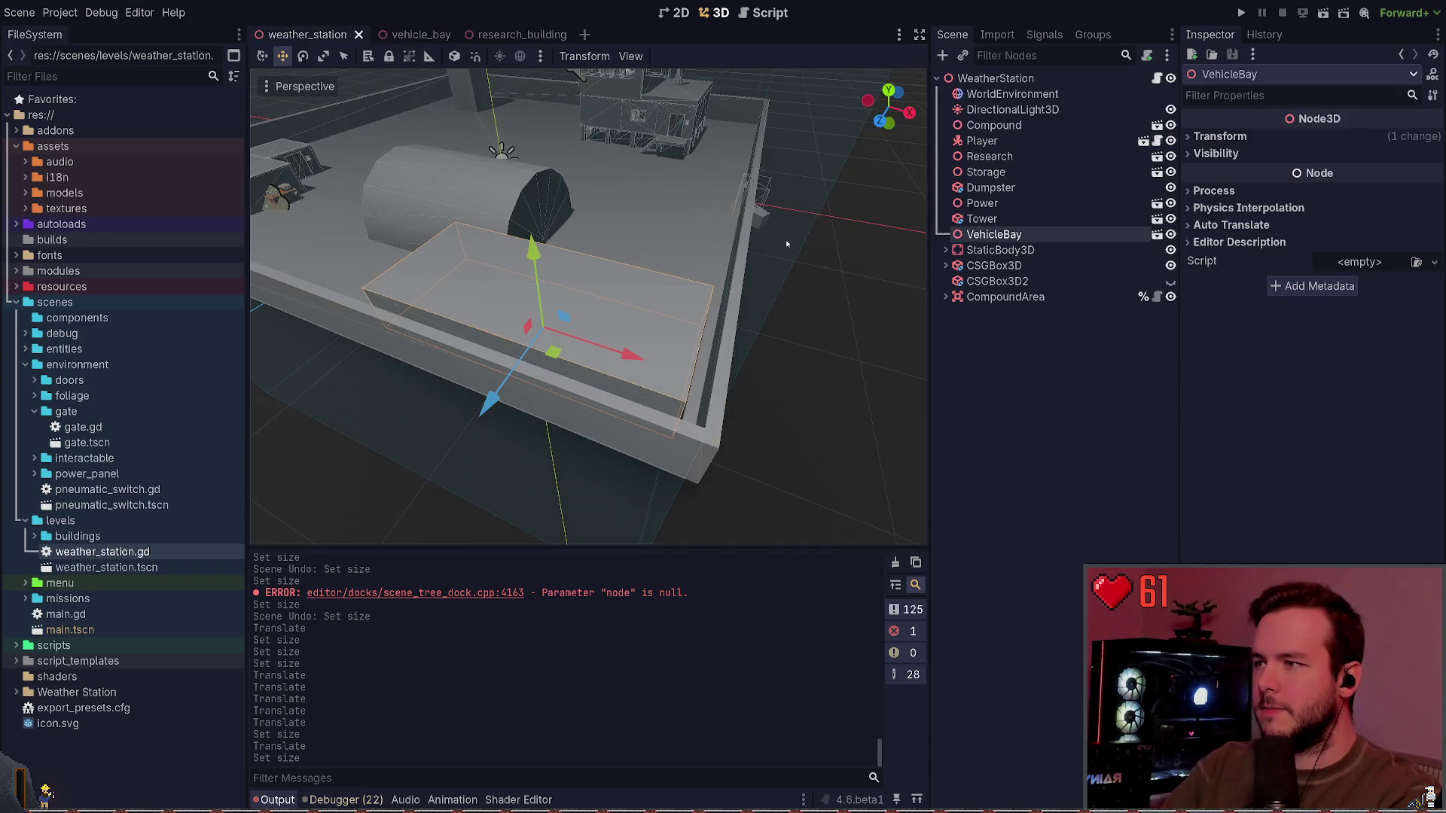
{"action": "left_click_drag", "start_coordinate": [786, 243], "coordinate": [588, 252]}
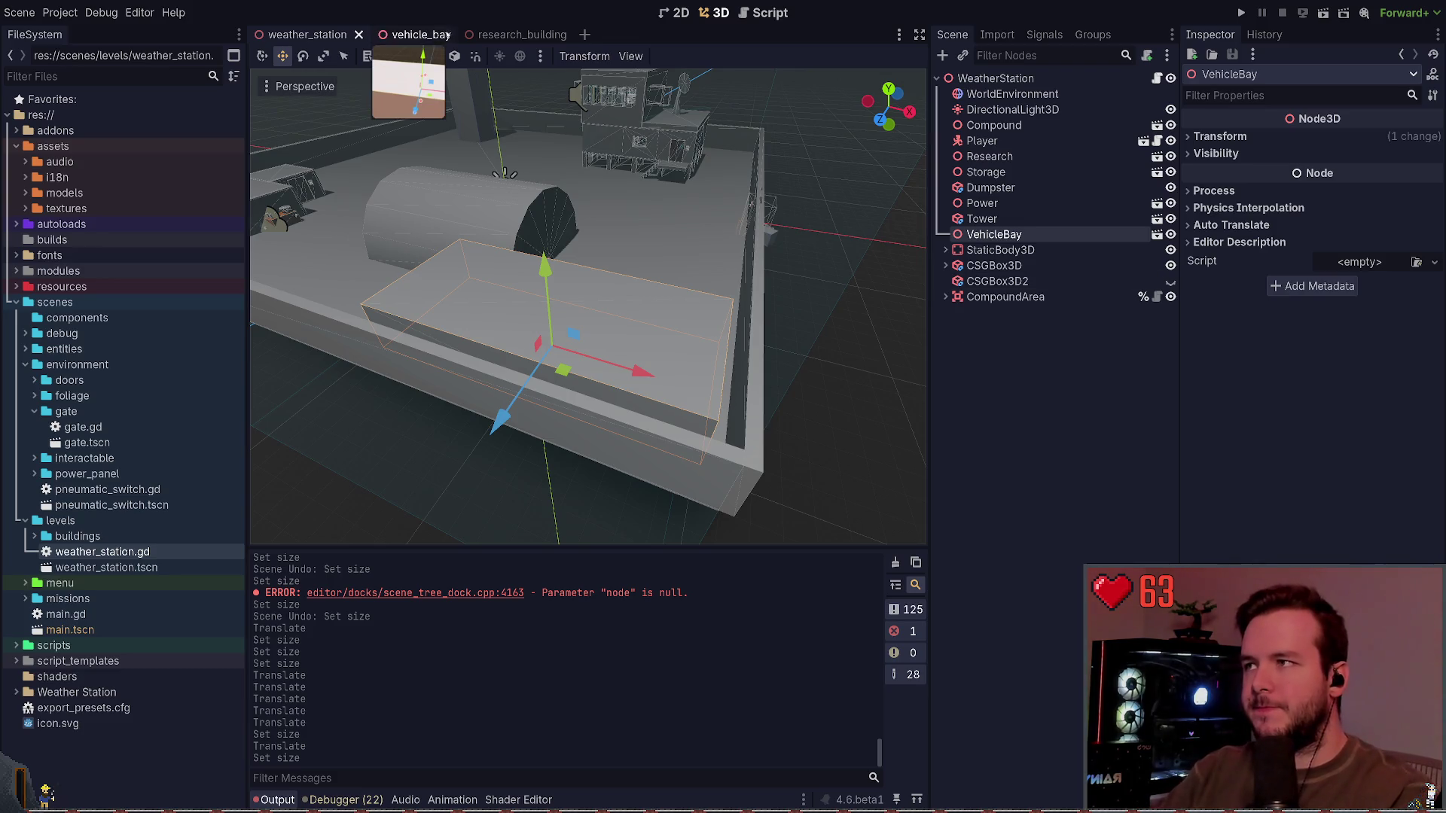
{"action": "left_click", "coordinate": [415, 35]}
{"action": "mouse_move", "coordinate": [799, 222]}
{"action": "left_mouse_down"}
{"action": "mouse_move", "coordinate": [648, 237]}
{"action": "mouse_move", "coordinate": [798, 222]}
{"action": "left_mouse_up"}
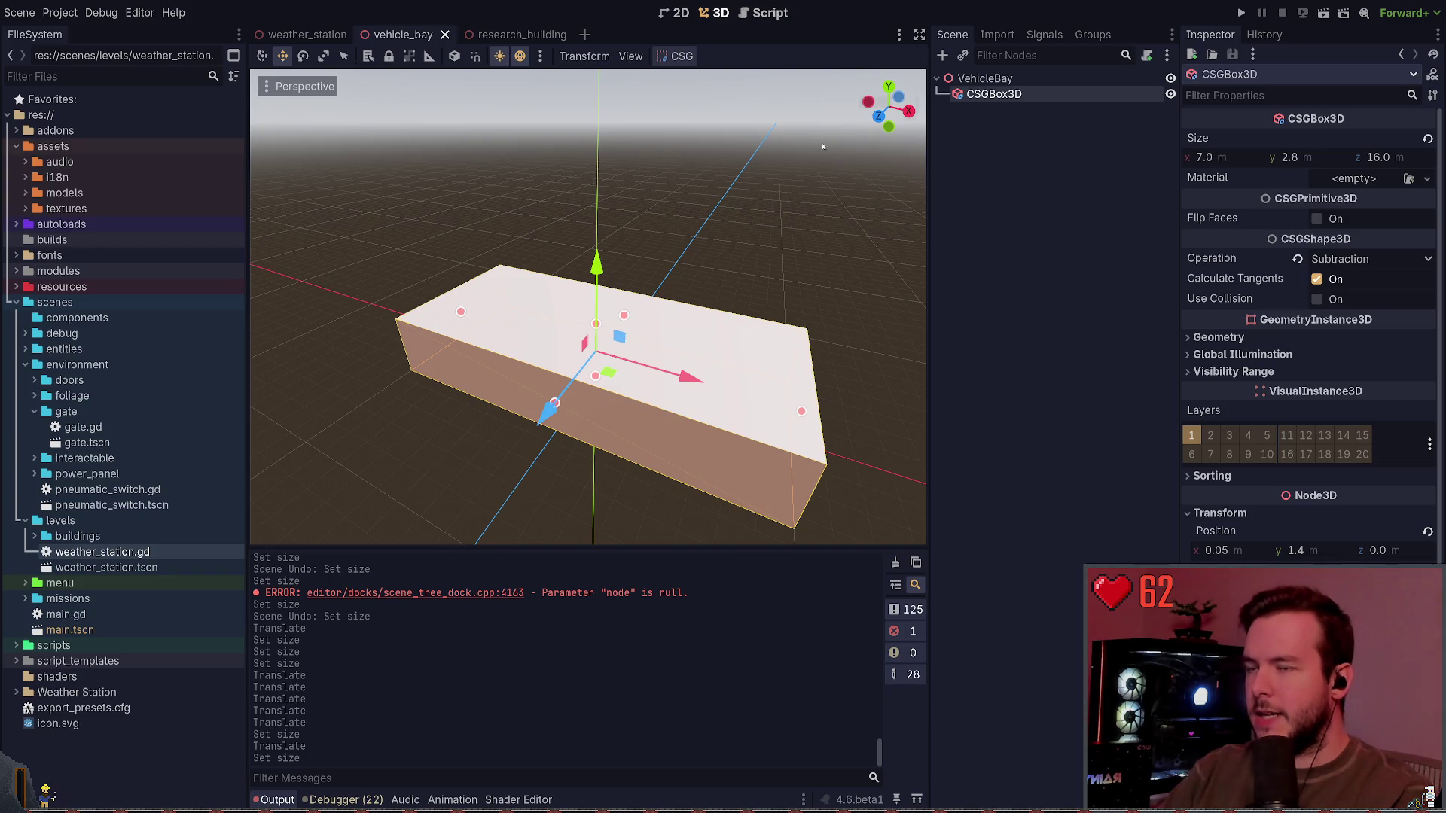
{"action": "left_click", "coordinate": [1241, 13]}
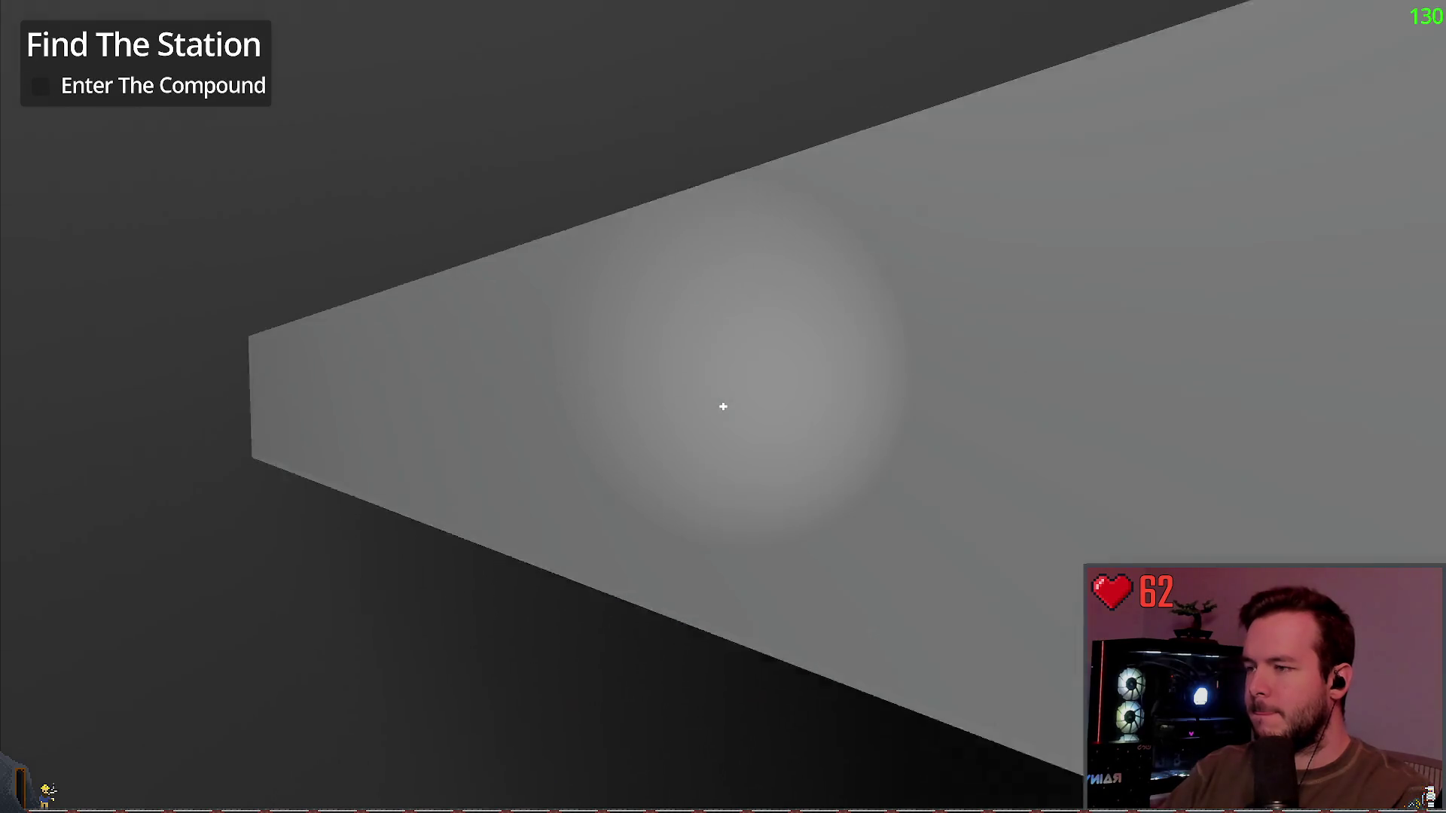
Step: Walk toward the hangar and along the dome wall, back away, then stop the test run
{"action": "key", "text": "w"}
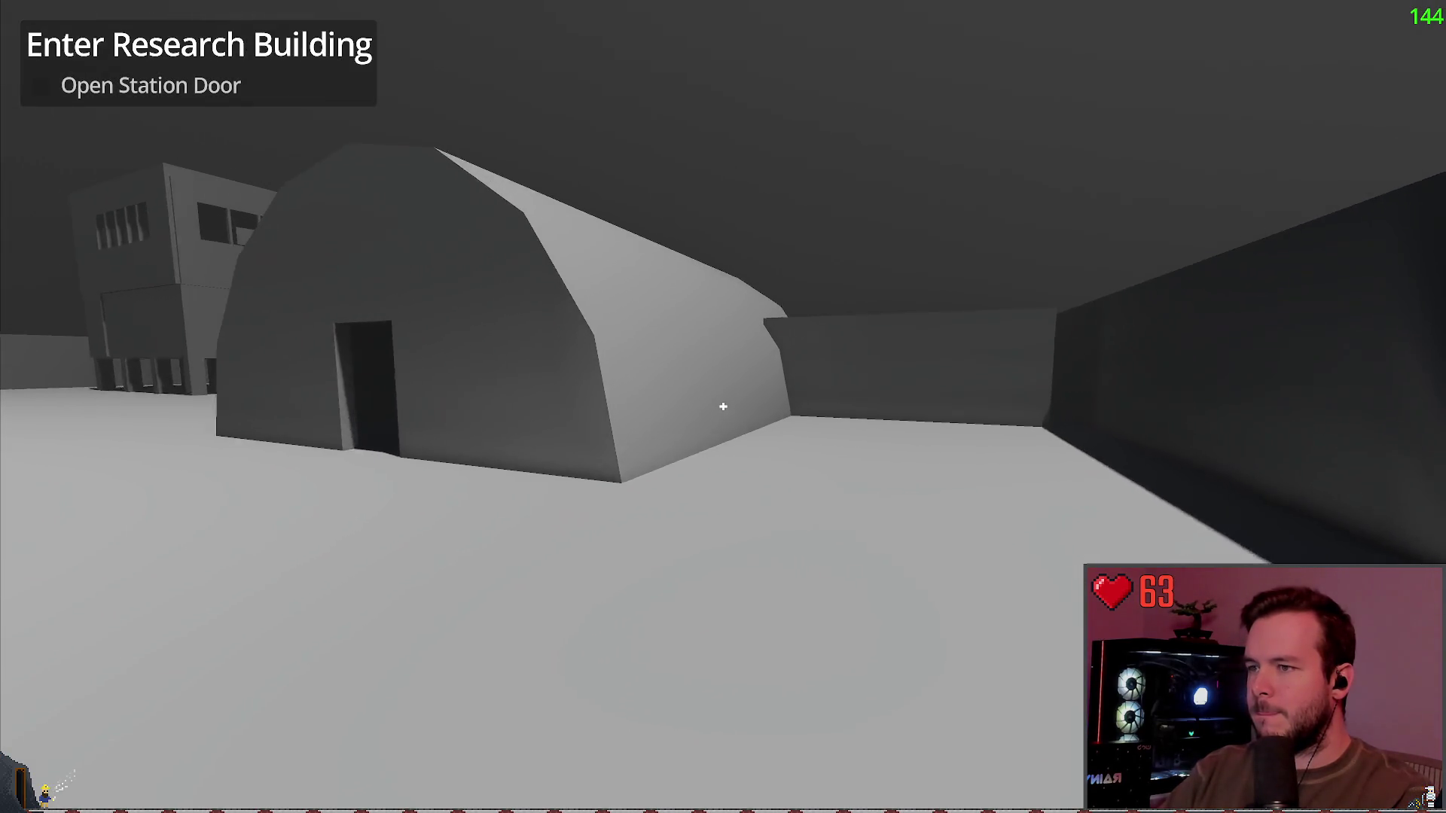
{"action": "key", "text": "w"}
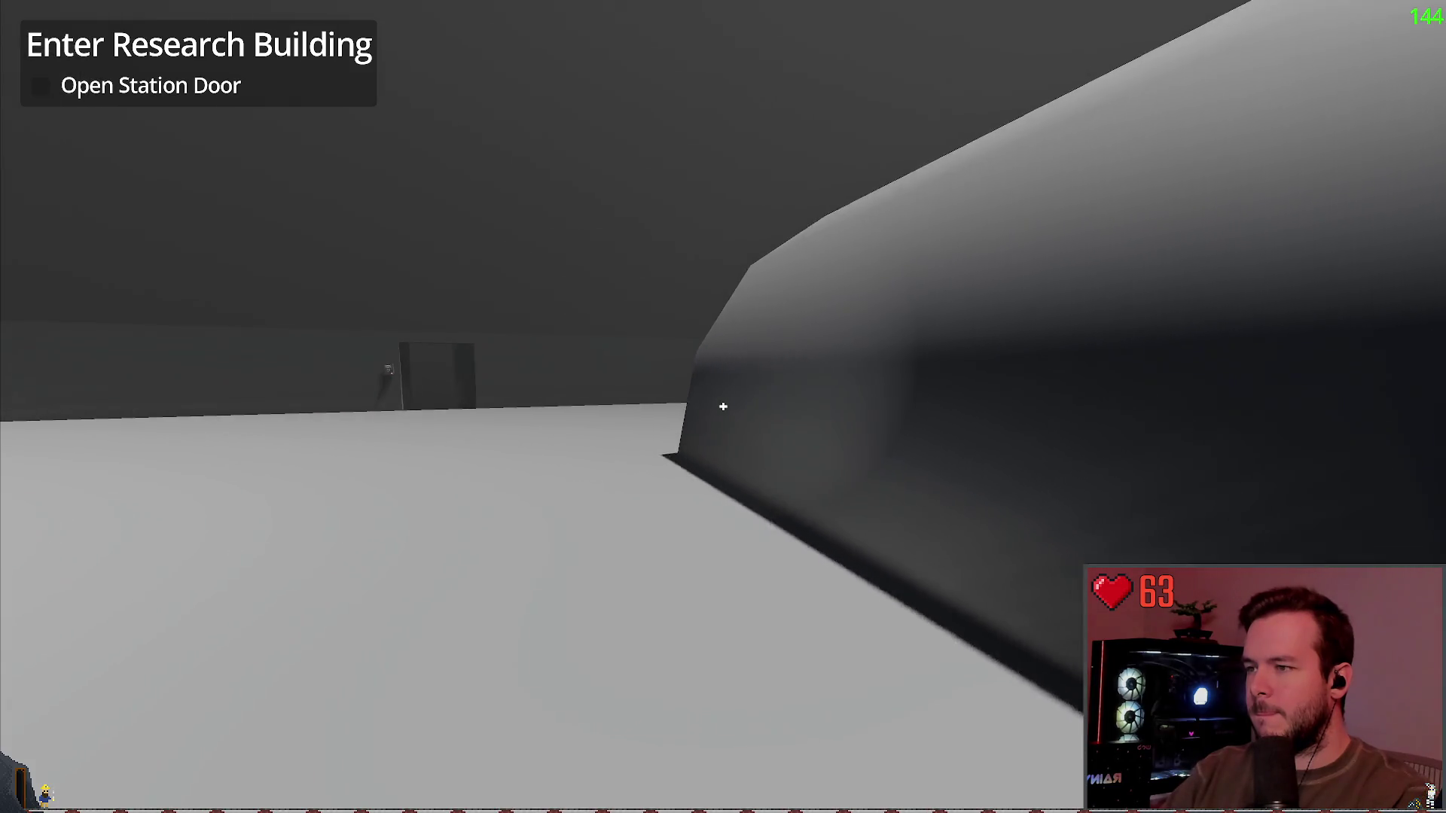
{"action": "key", "text": "s"}
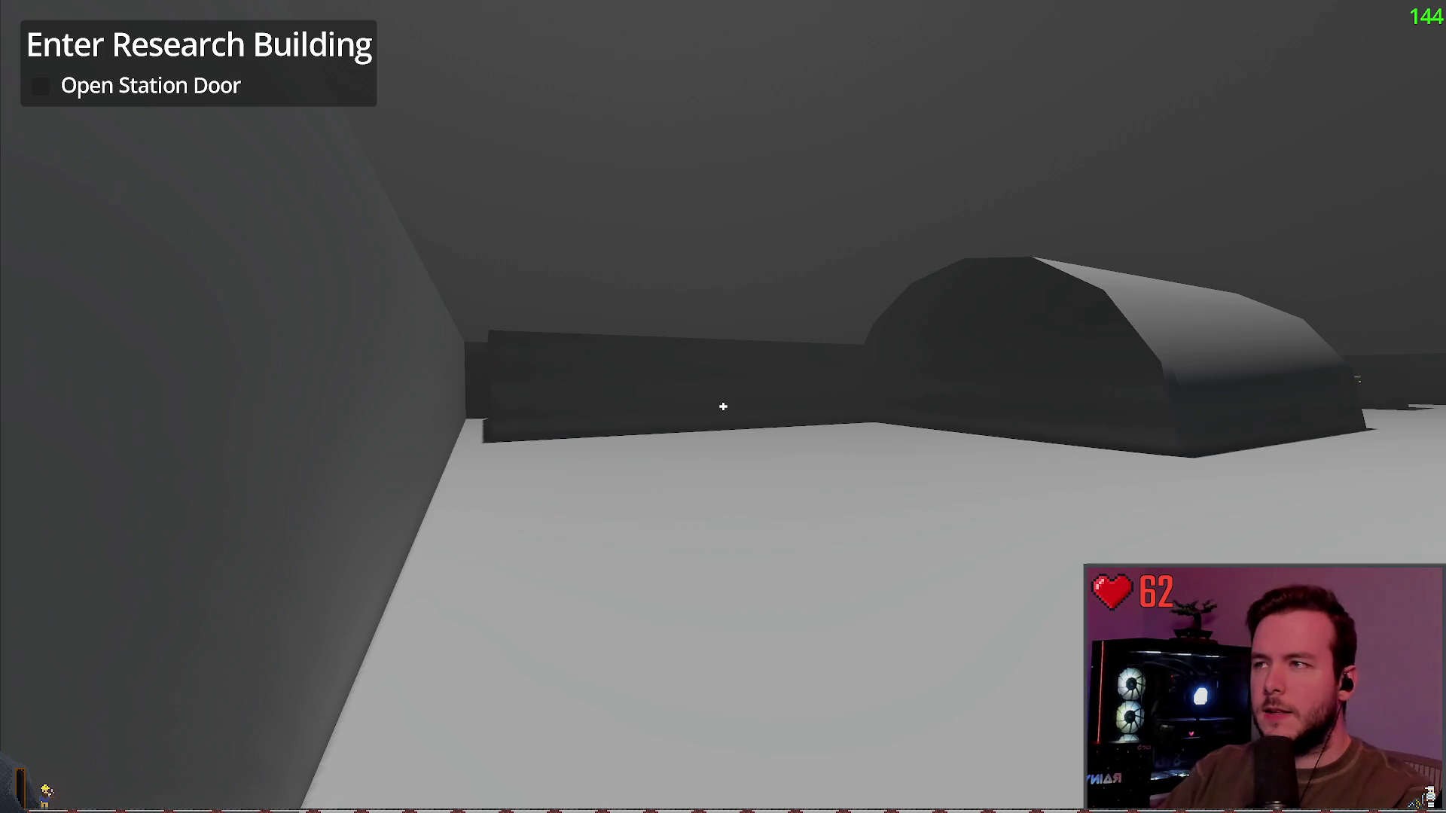
{"action": "key", "text": "F8"}
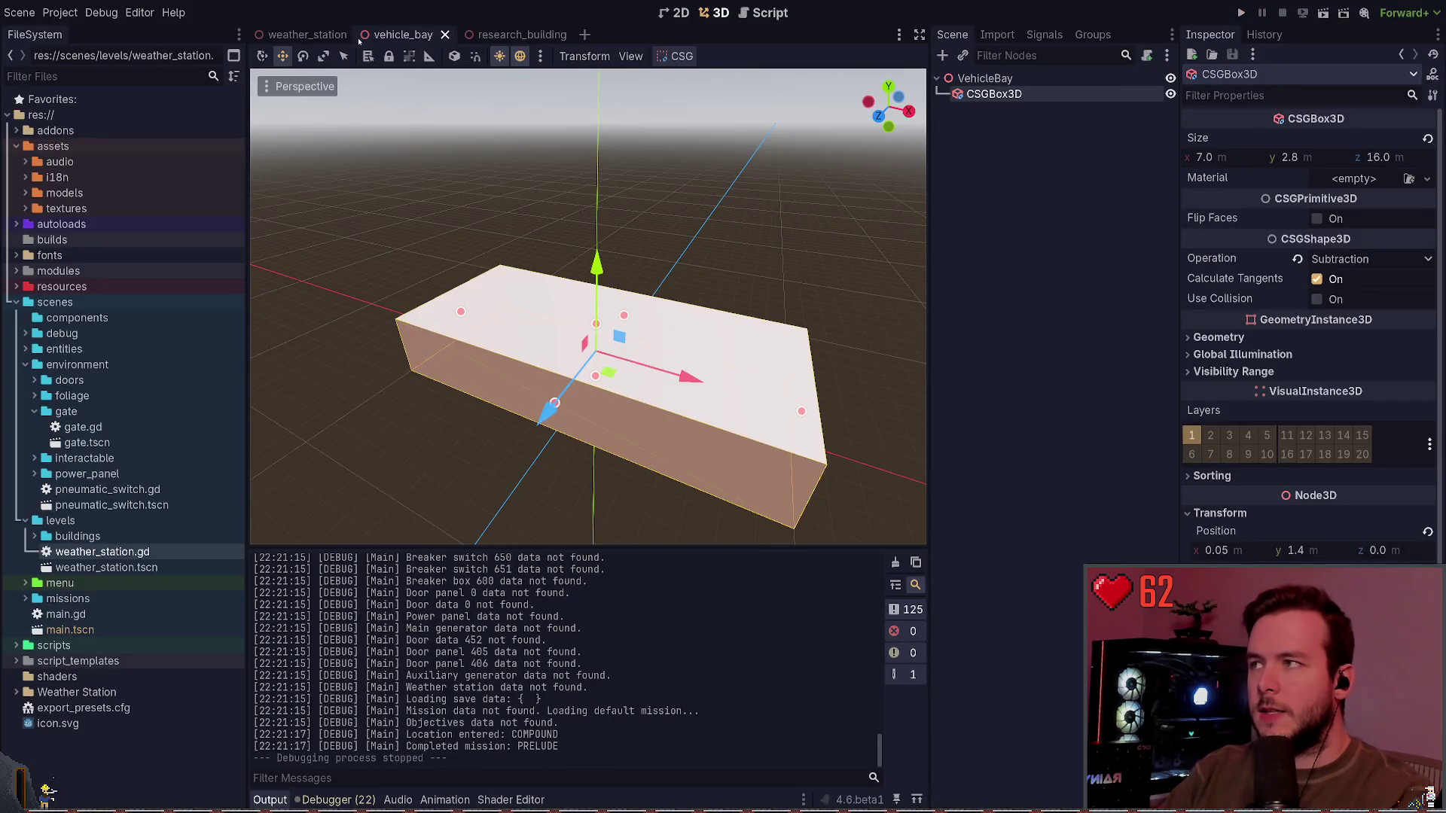
Step: In weather_station, slide the VehicleBay block about 1.3 m along X beside the hangar
{"action": "left_click", "coordinate": [343, 35]}
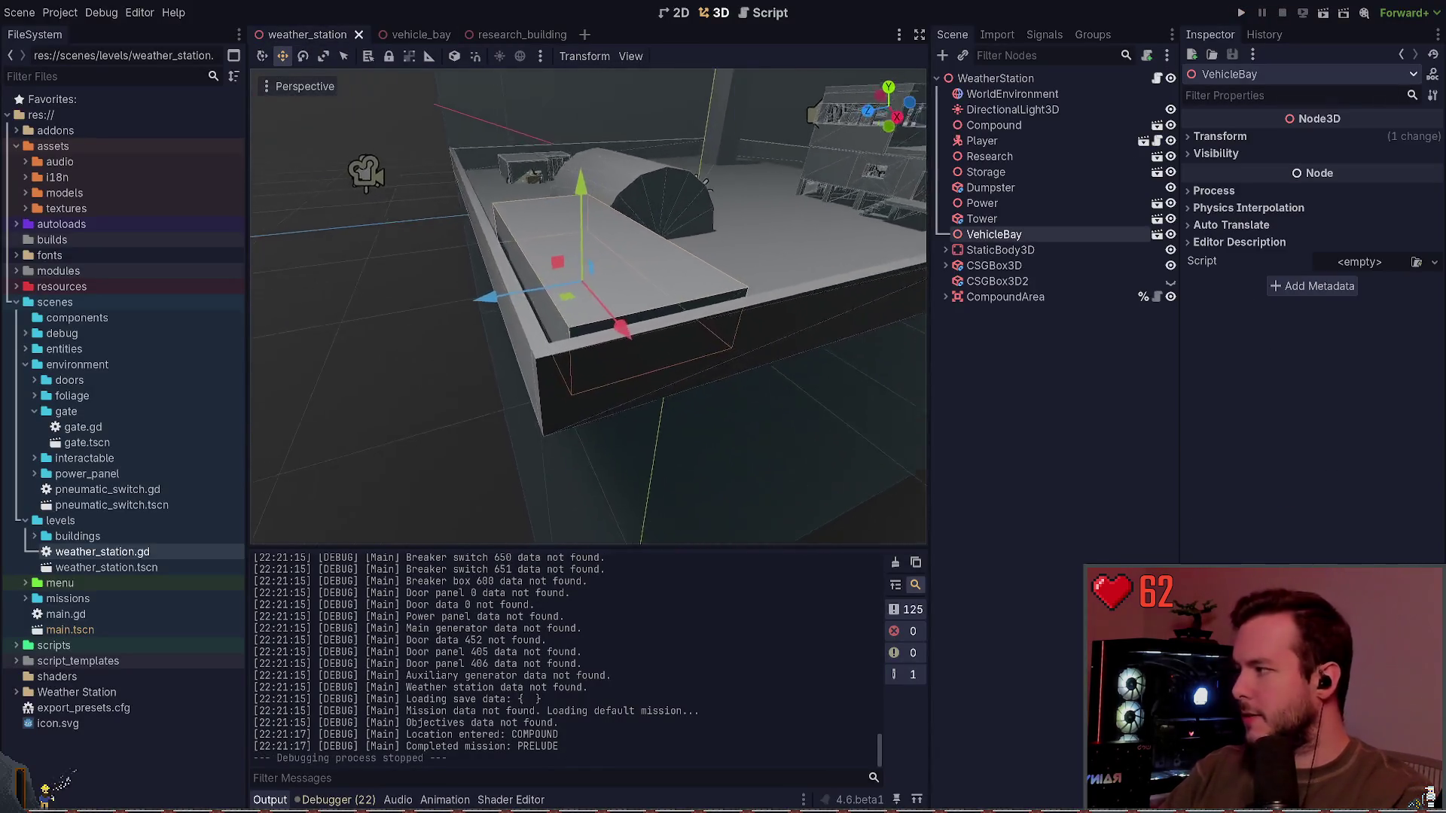
{"action": "scroll", "coordinate": [587, 307], "scroll_direction": "up", "scroll_amount": 2}
{"action": "left_click_drag", "start_coordinate": [635, 407], "coordinate": [654, 426]}
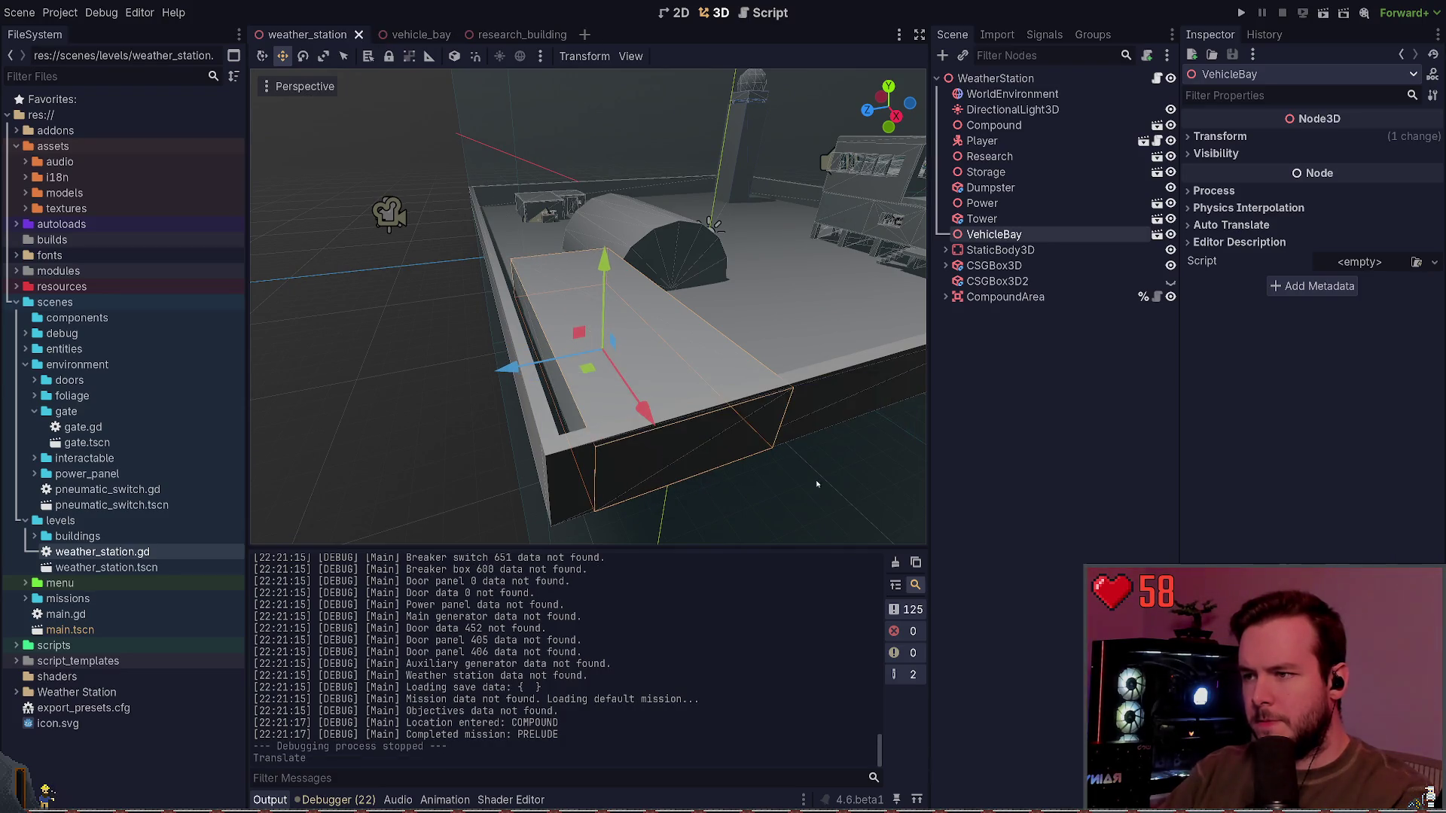
{"action": "scroll", "coordinate": [725, 253], "scroll_direction": "up", "scroll_amount": 3}
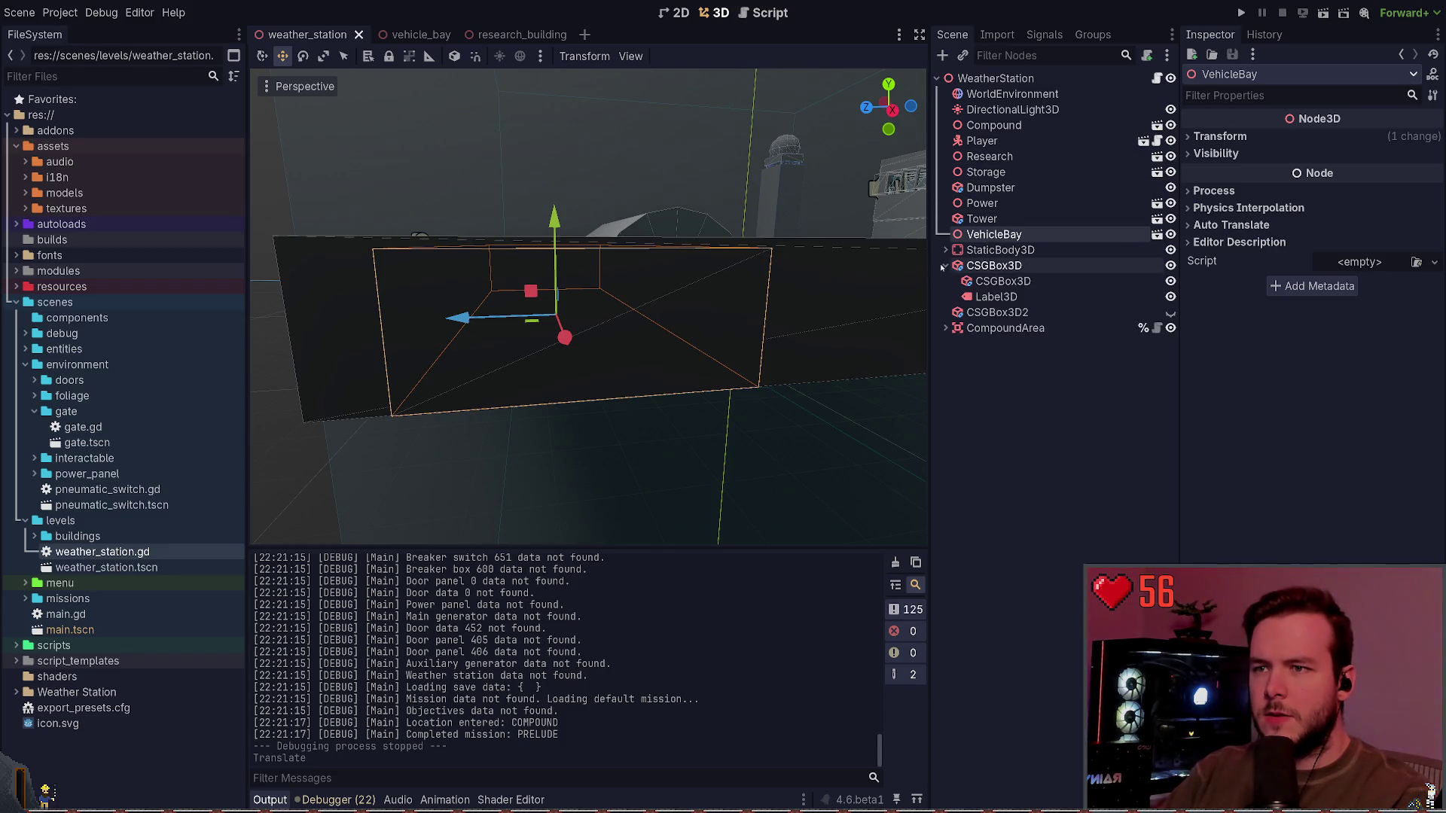
Step: Inspect the CompoundArea, CSGBox3D2, Tower and Compound nodes in the Scene dock
{"action": "left_click", "coordinate": [971, 296]}
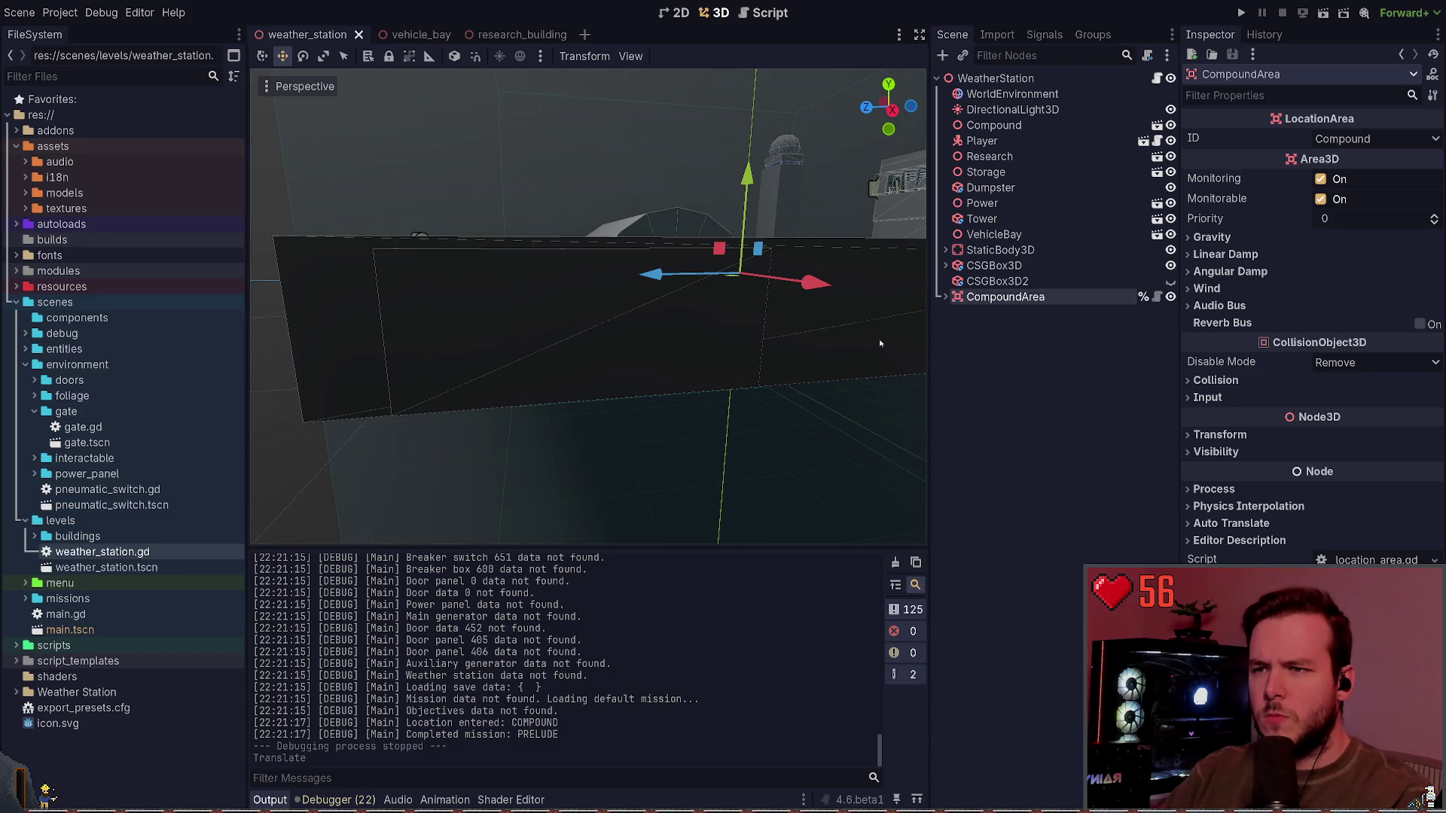
{"action": "double_click", "coordinate": [945, 296]}
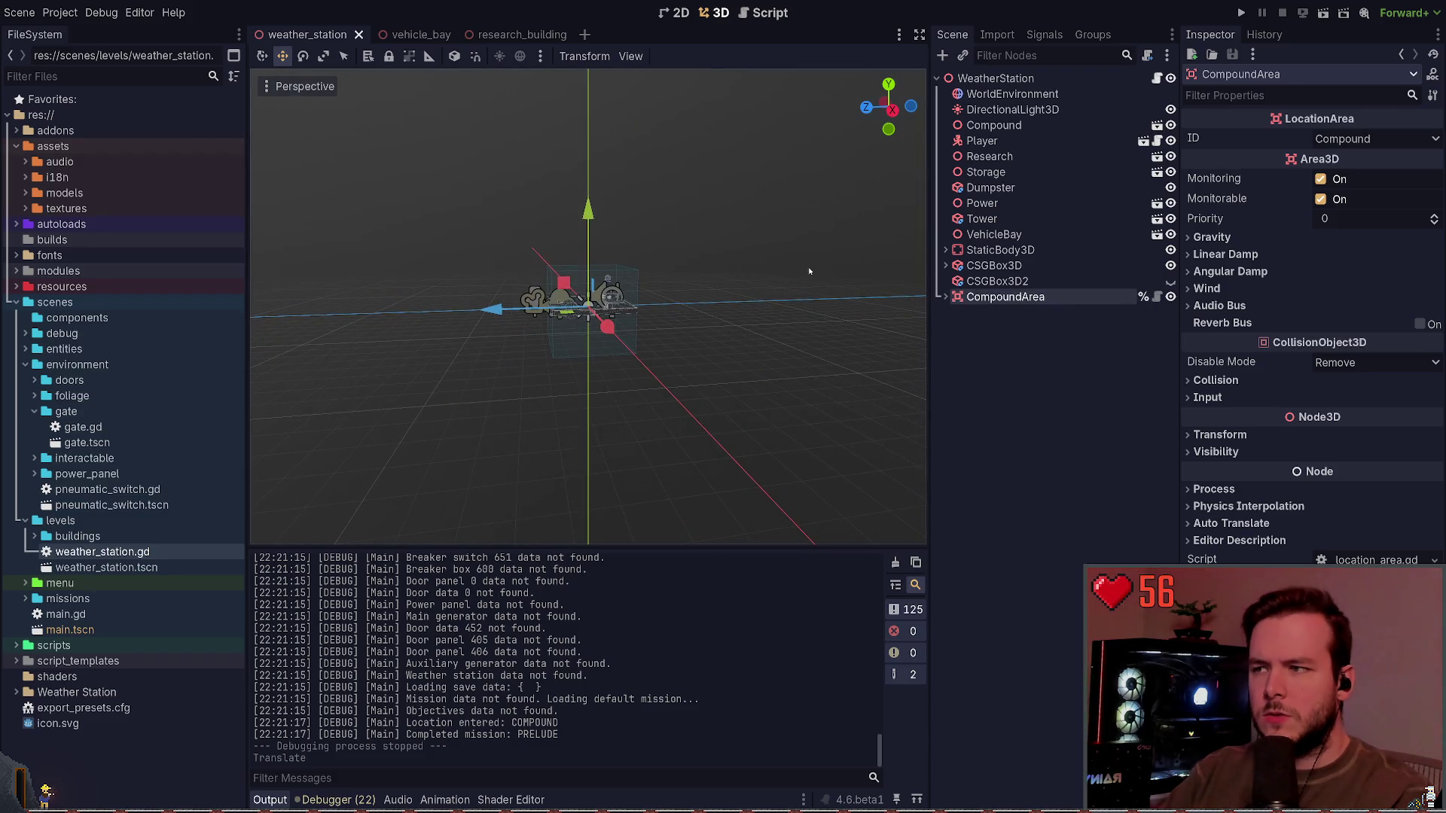
{"action": "left_click", "coordinate": [739, 395]}
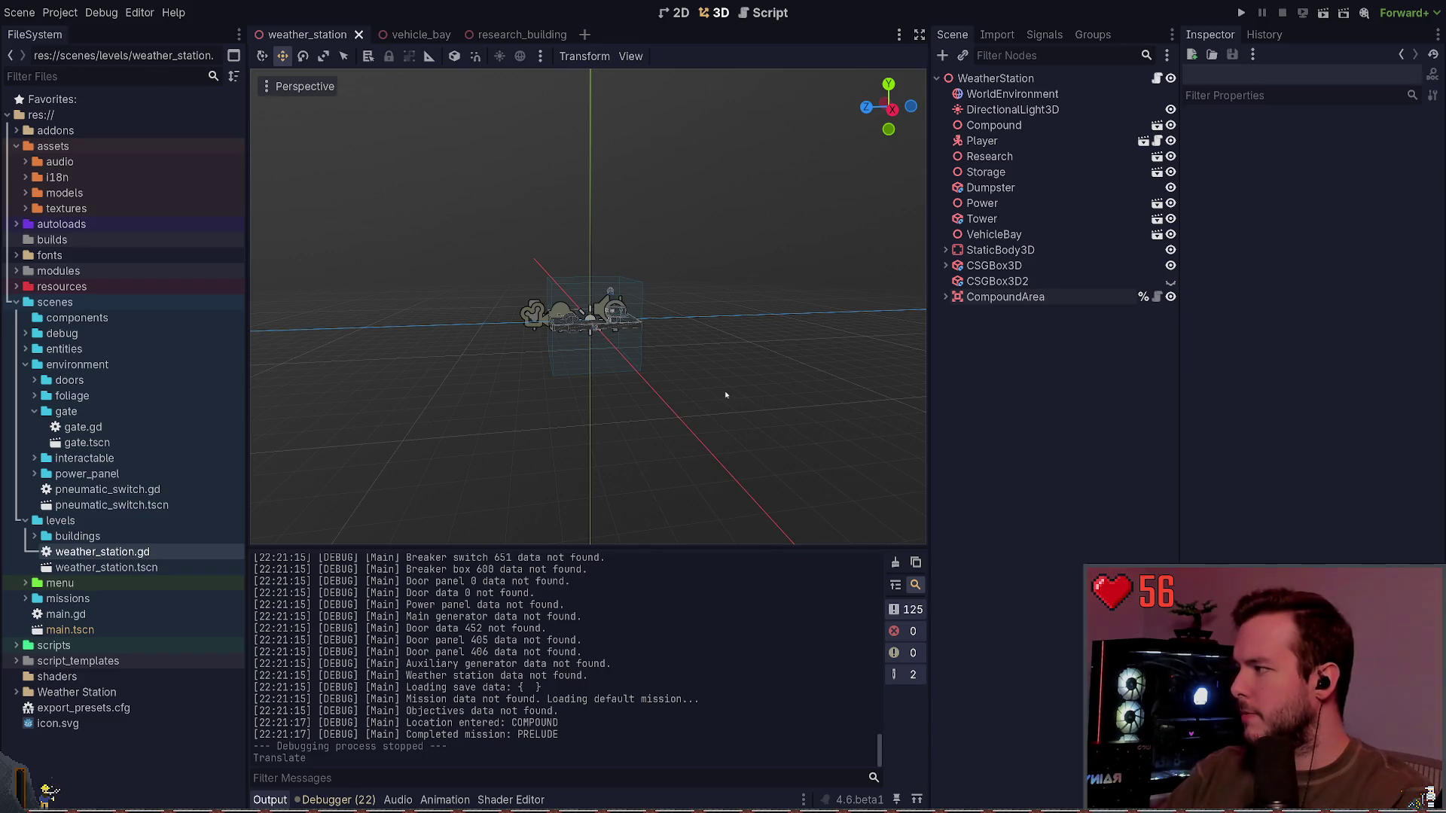
{"action": "left_click", "coordinate": [1009, 281]}
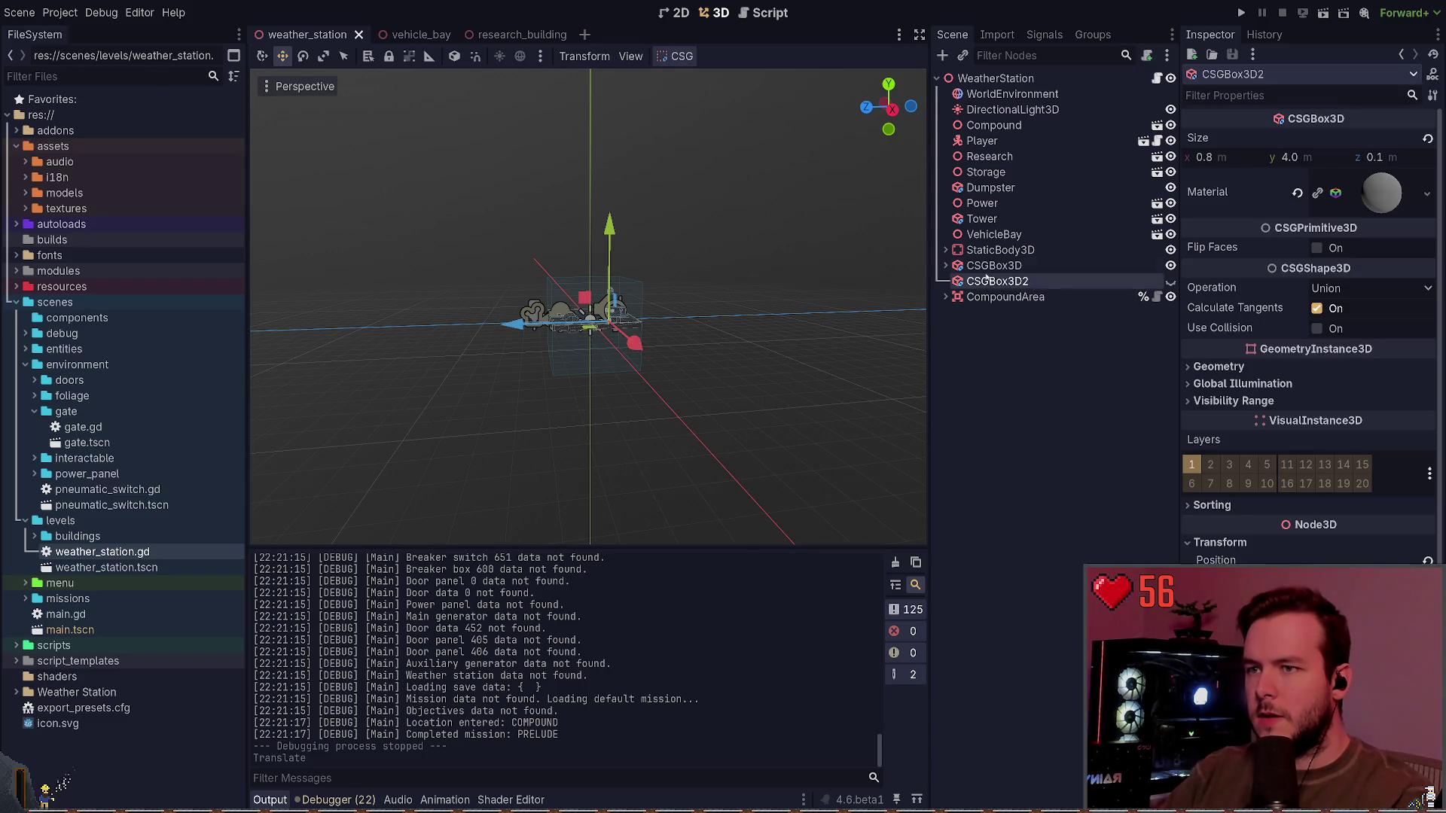
{"action": "left_click", "coordinate": [1001, 297]}
{"action": "left_click", "coordinate": [995, 281]}
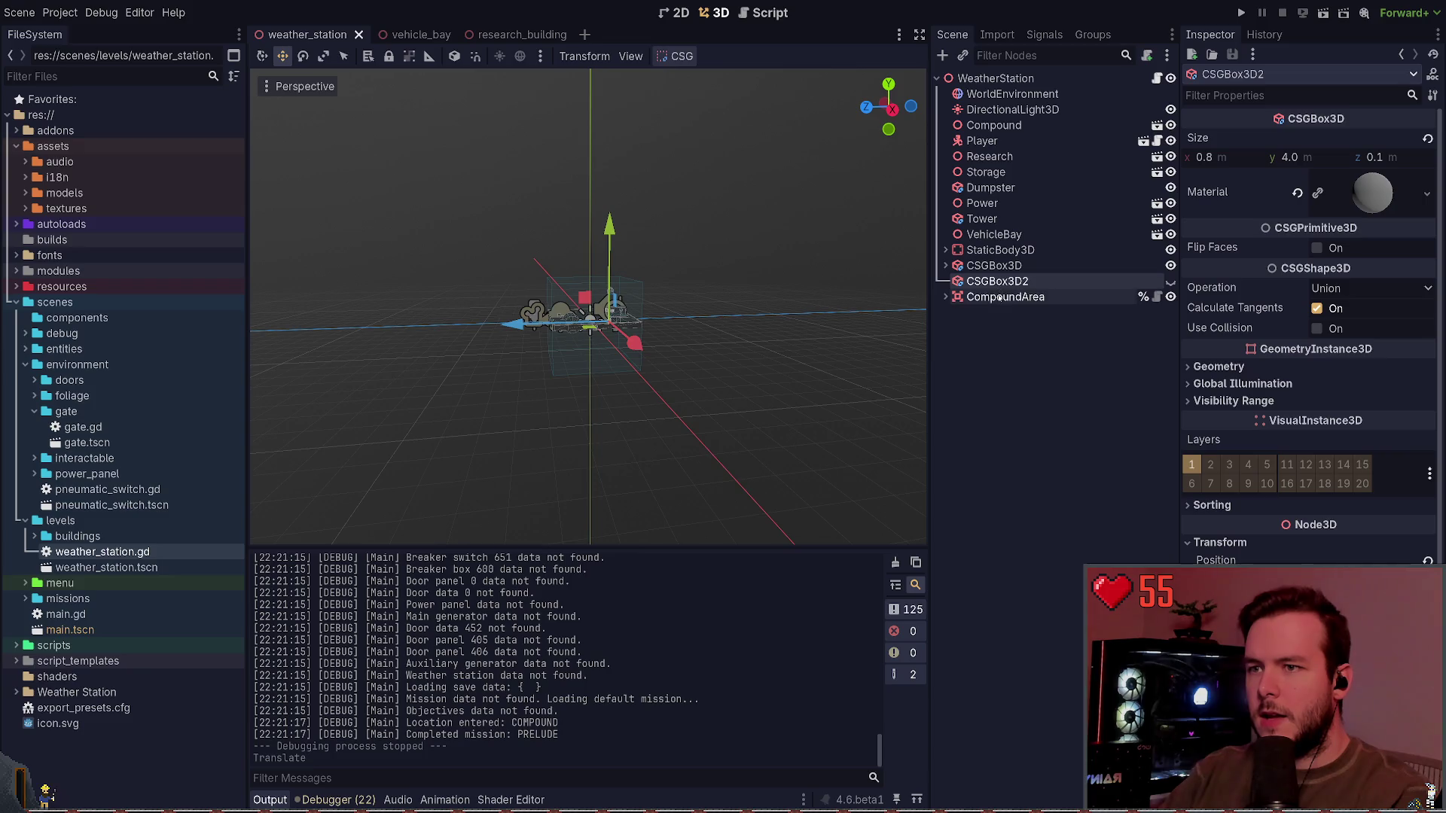
{"action": "left_click", "coordinate": [983, 220]}
{"action": "left_click", "coordinate": [780, 282]}
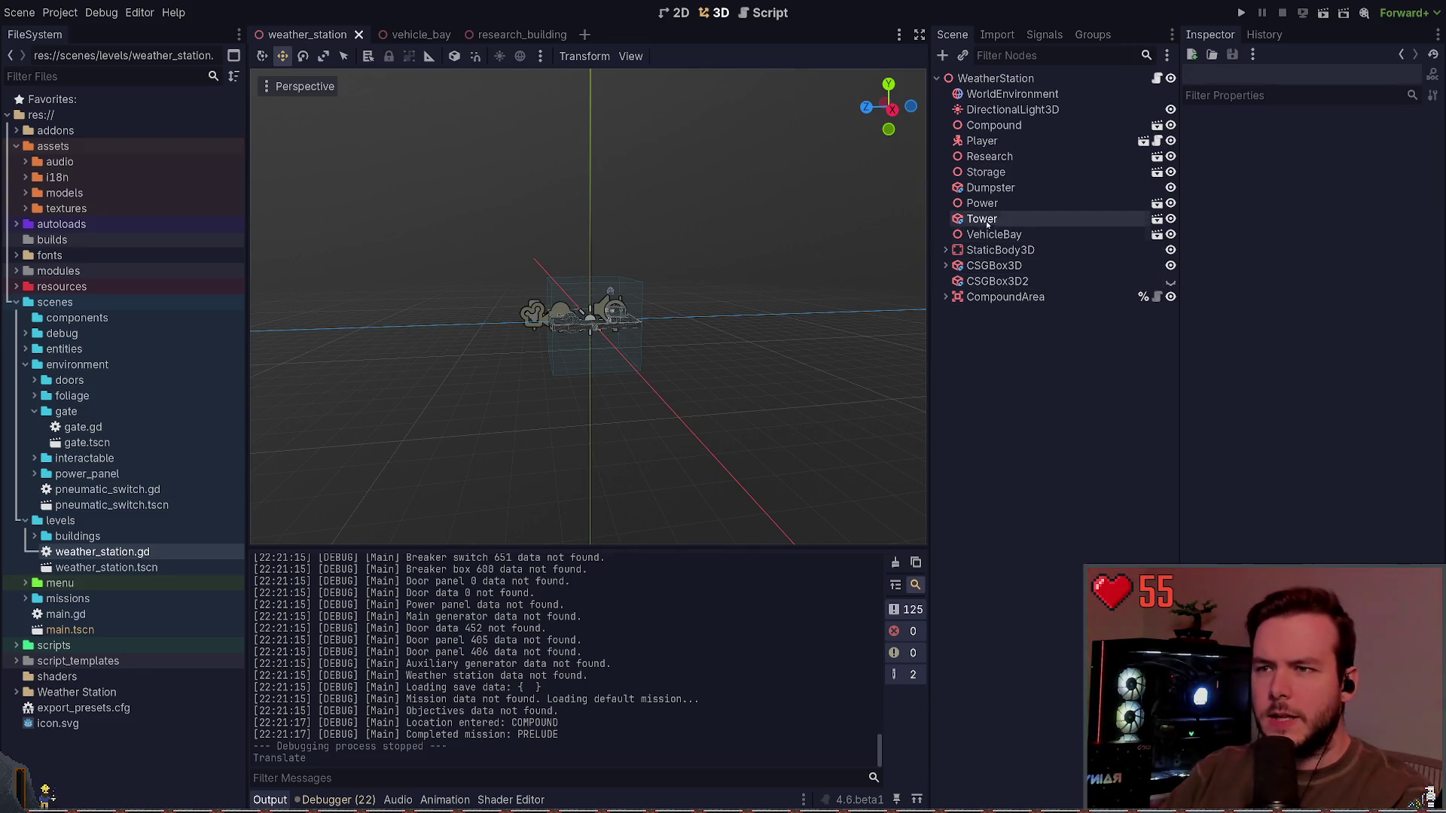
{"action": "left_click", "coordinate": [994, 126]}
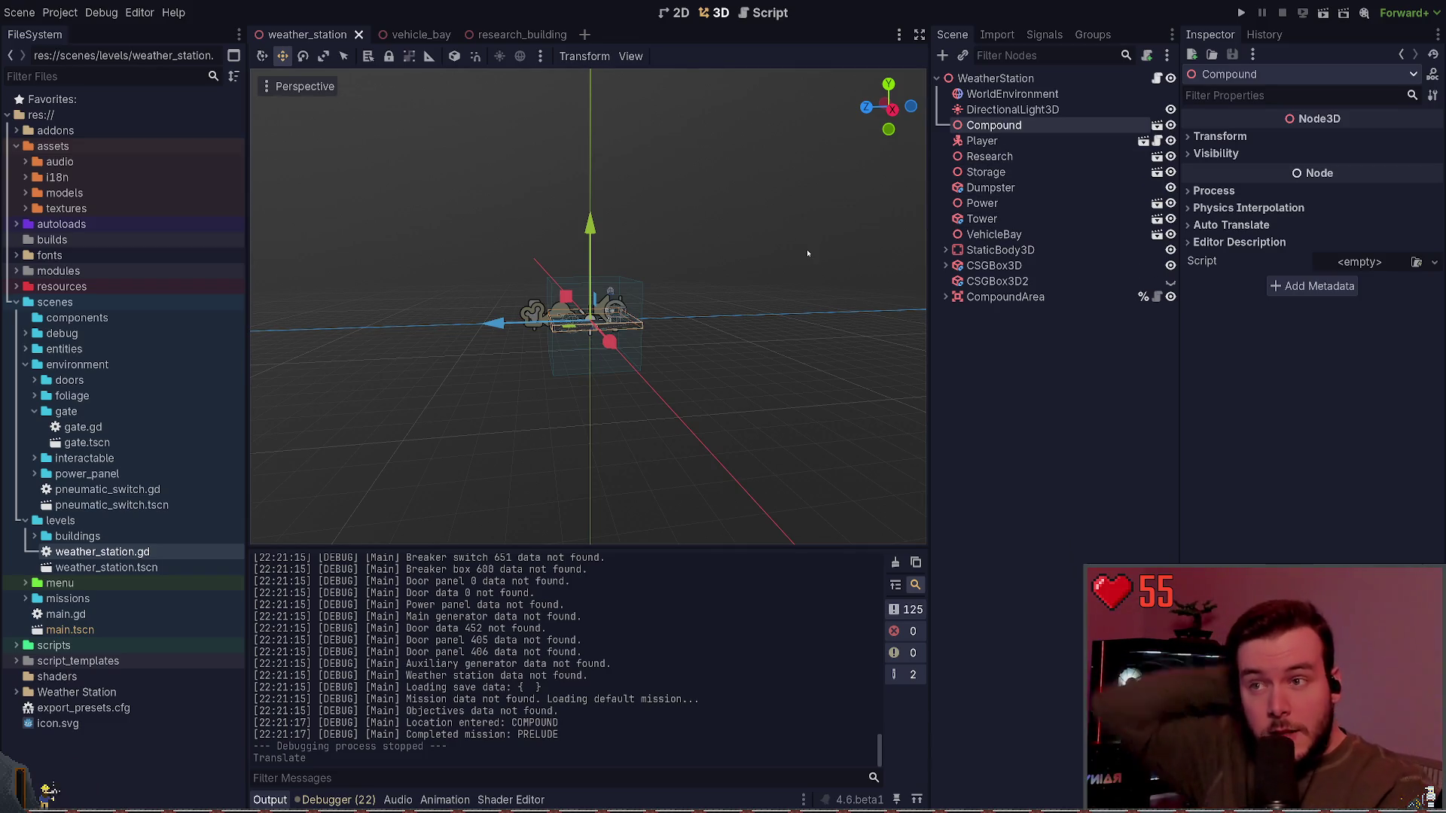
{"action": "left_click", "coordinate": [1156, 140]}
Step: Open compound.tscn for editing through the Quick Open scene search
{"action": "left_click", "coordinate": [1156, 126]}
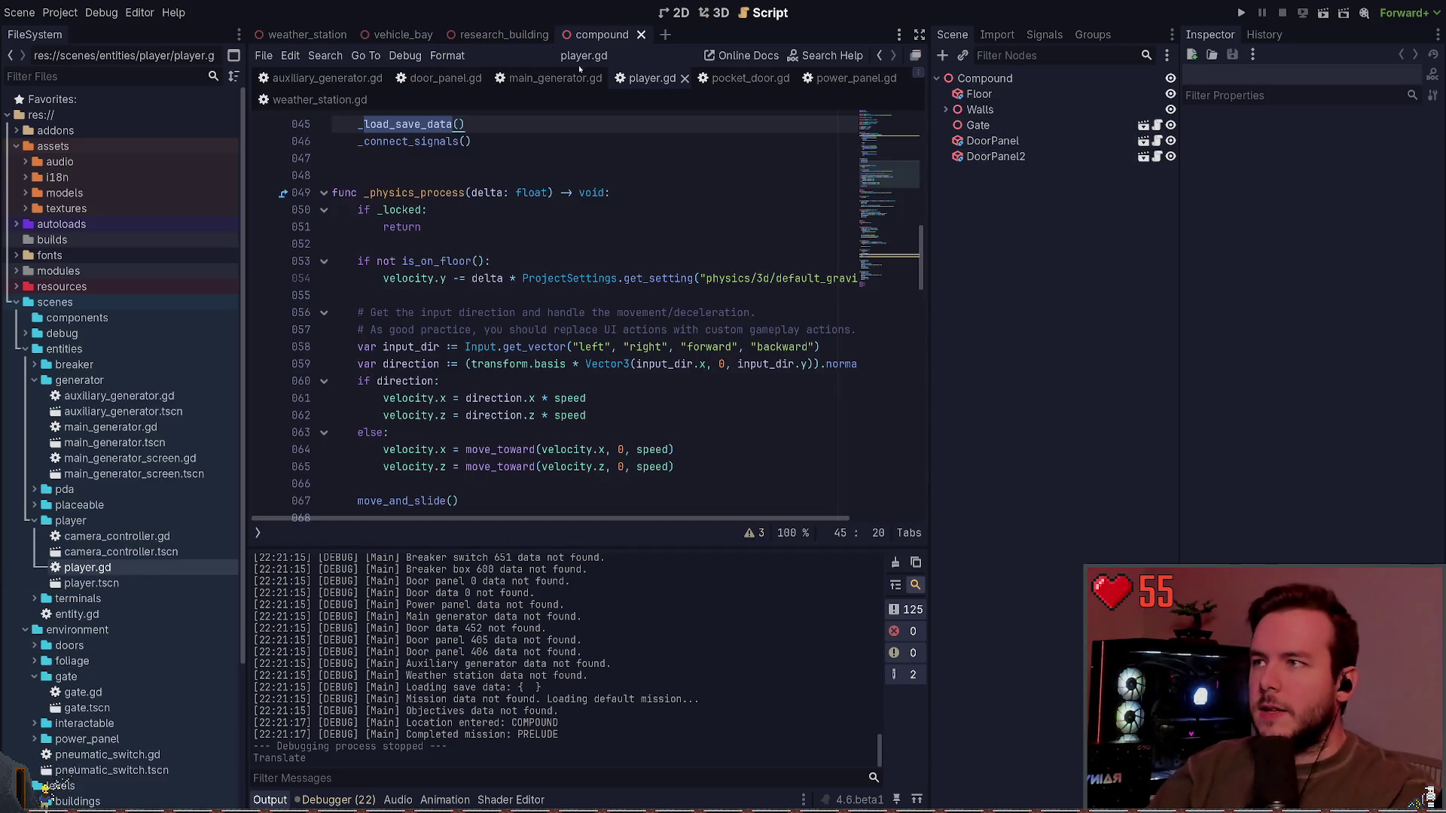
{"action": "left_click", "coordinate": [641, 36]}
{"action": "left_click", "coordinate": [507, 34]}
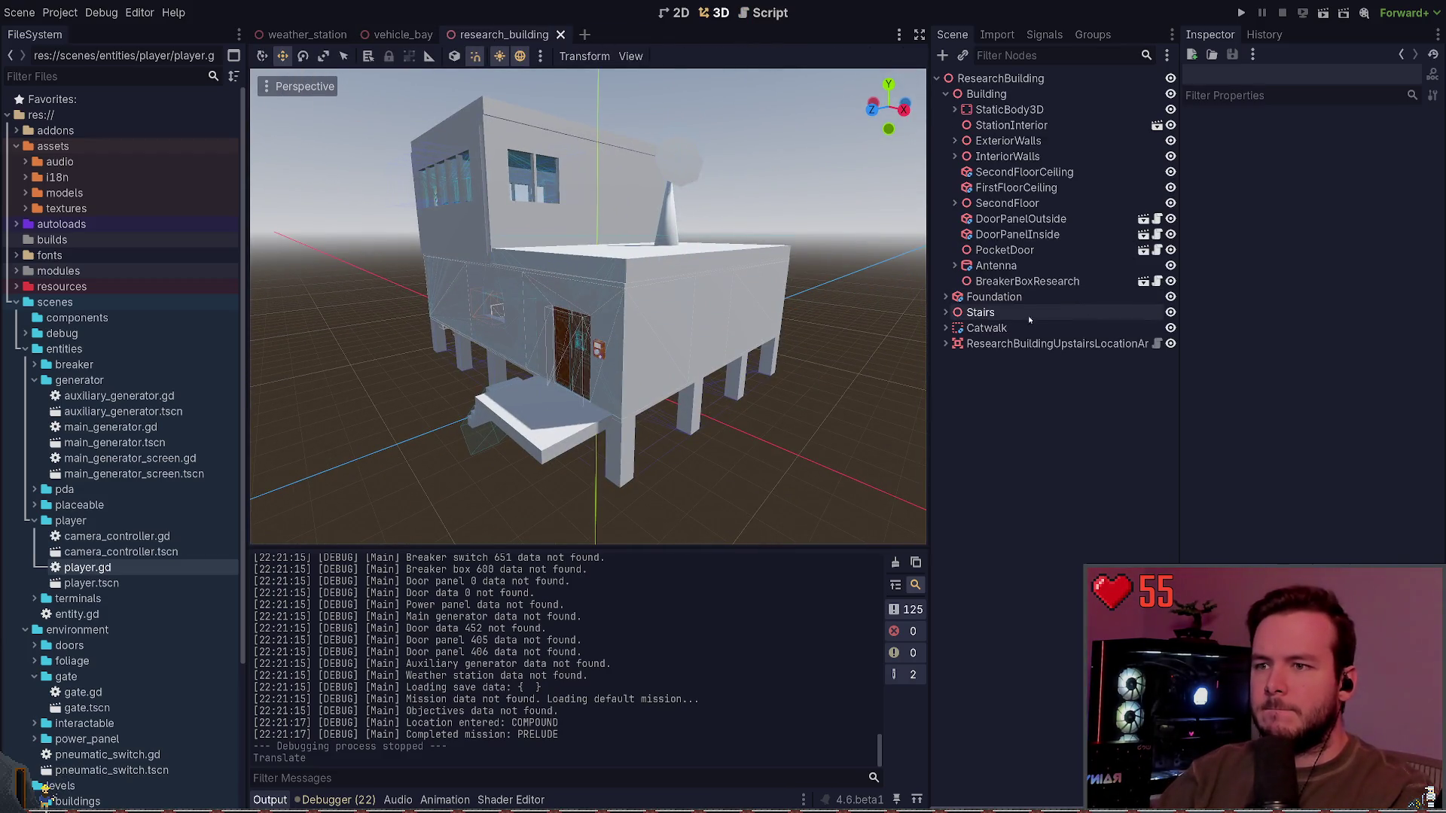
{"action": "key", "text": "ctrl+shift+o"}
{"action": "type", "text": "comp"}
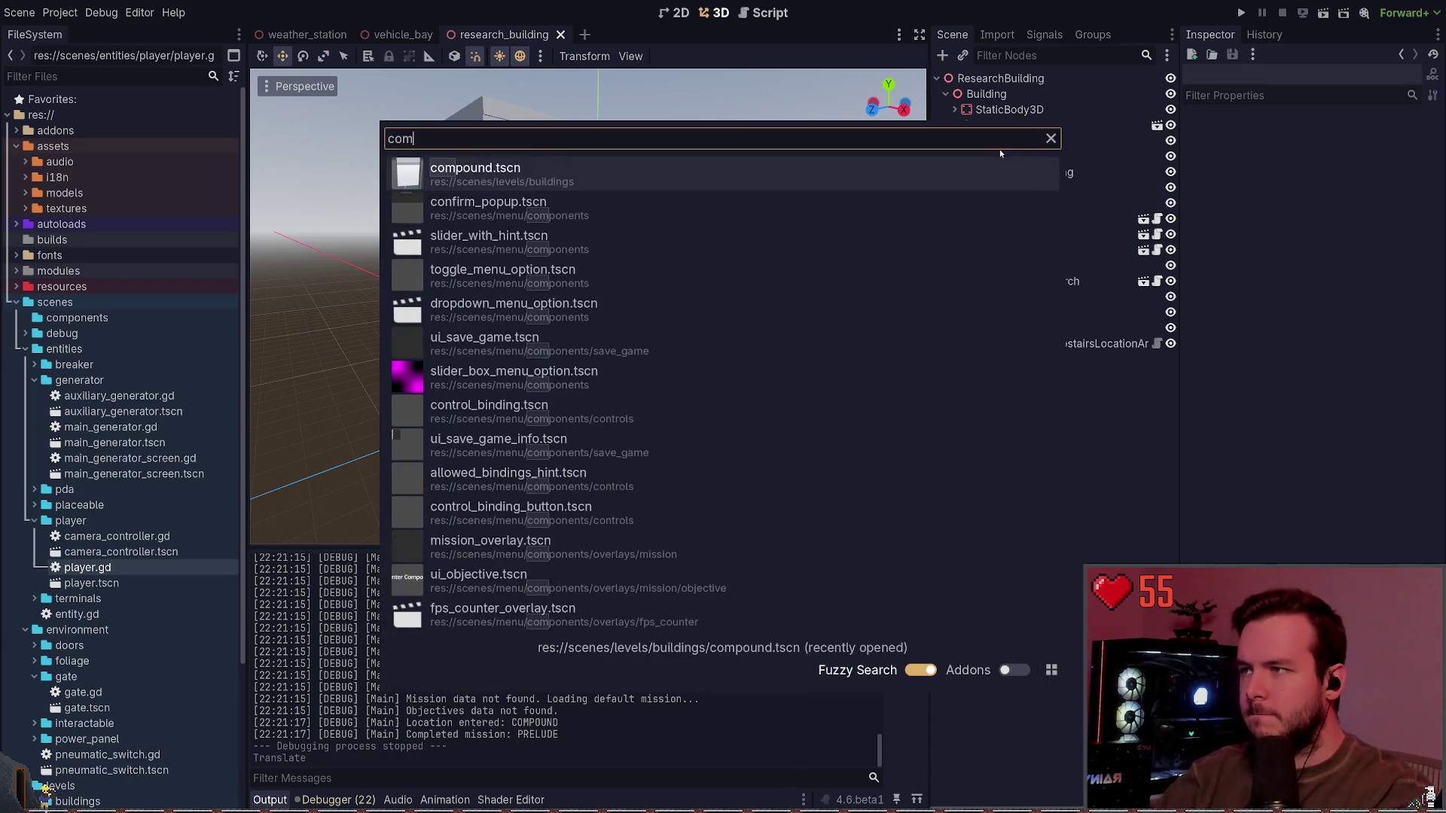
{"action": "key", "text": "Return"}
{"action": "scroll", "coordinate": [588, 301], "scroll_direction": "down", "scroll_amount": 5}
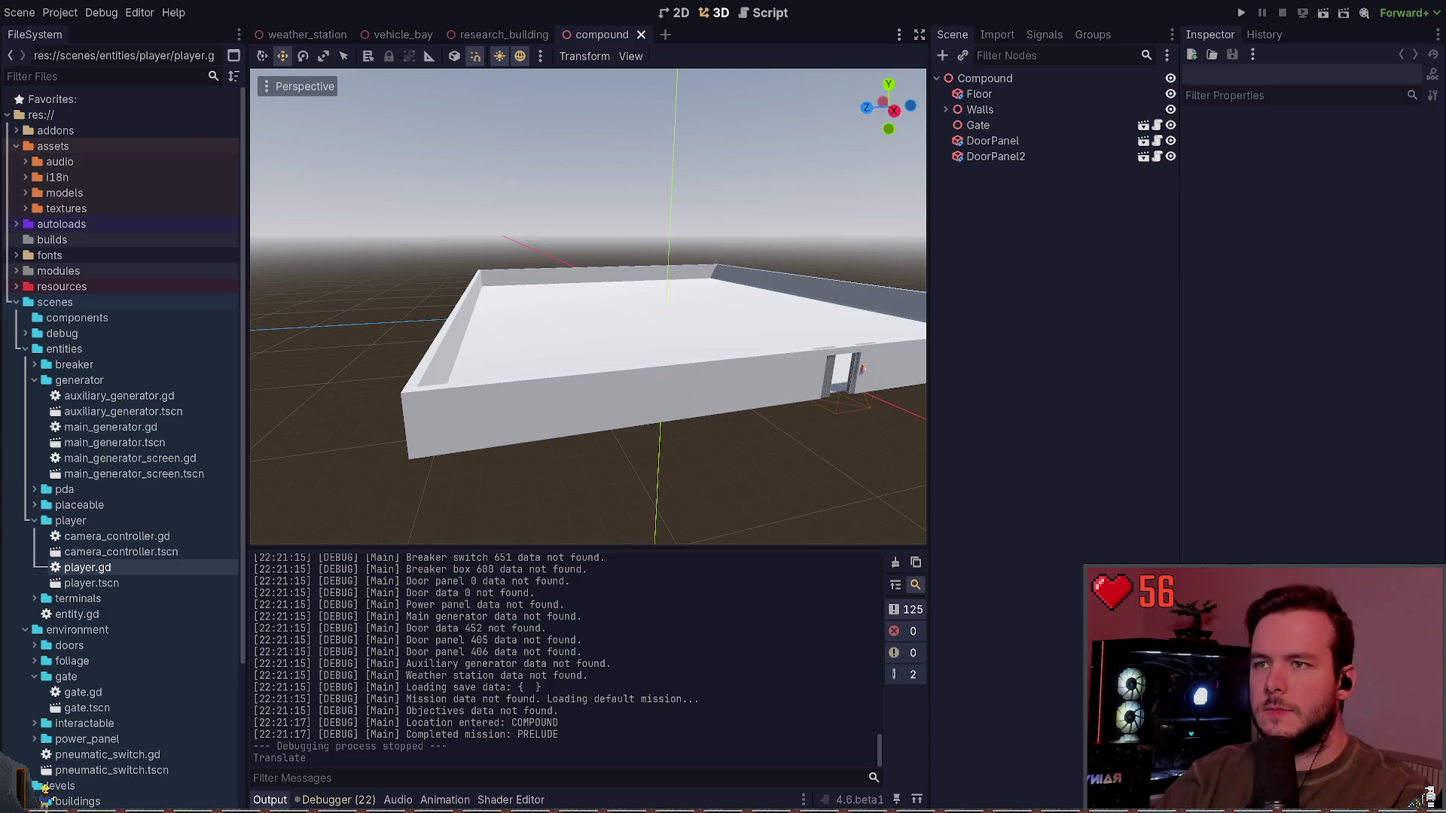
Step: Expand Walls and check Wall1, Wall2 and Wall3, abandoning an attempt to add a node
{"action": "left_click", "coordinate": [945, 109]}
{"action": "left_click", "coordinate": [988, 125]}
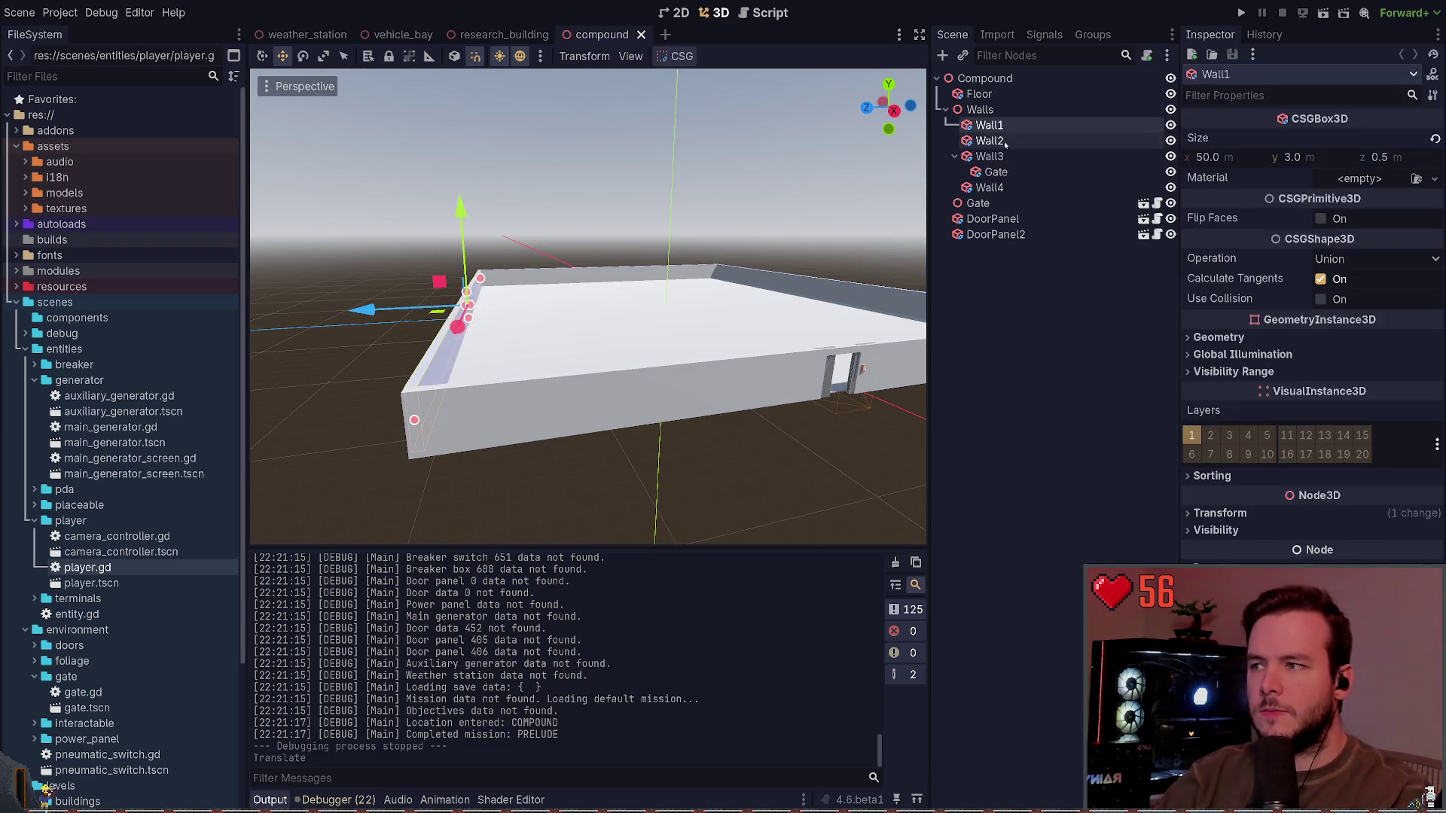
{"action": "left_click", "coordinate": [1001, 142]}
{"action": "left_click", "coordinate": [986, 156]}
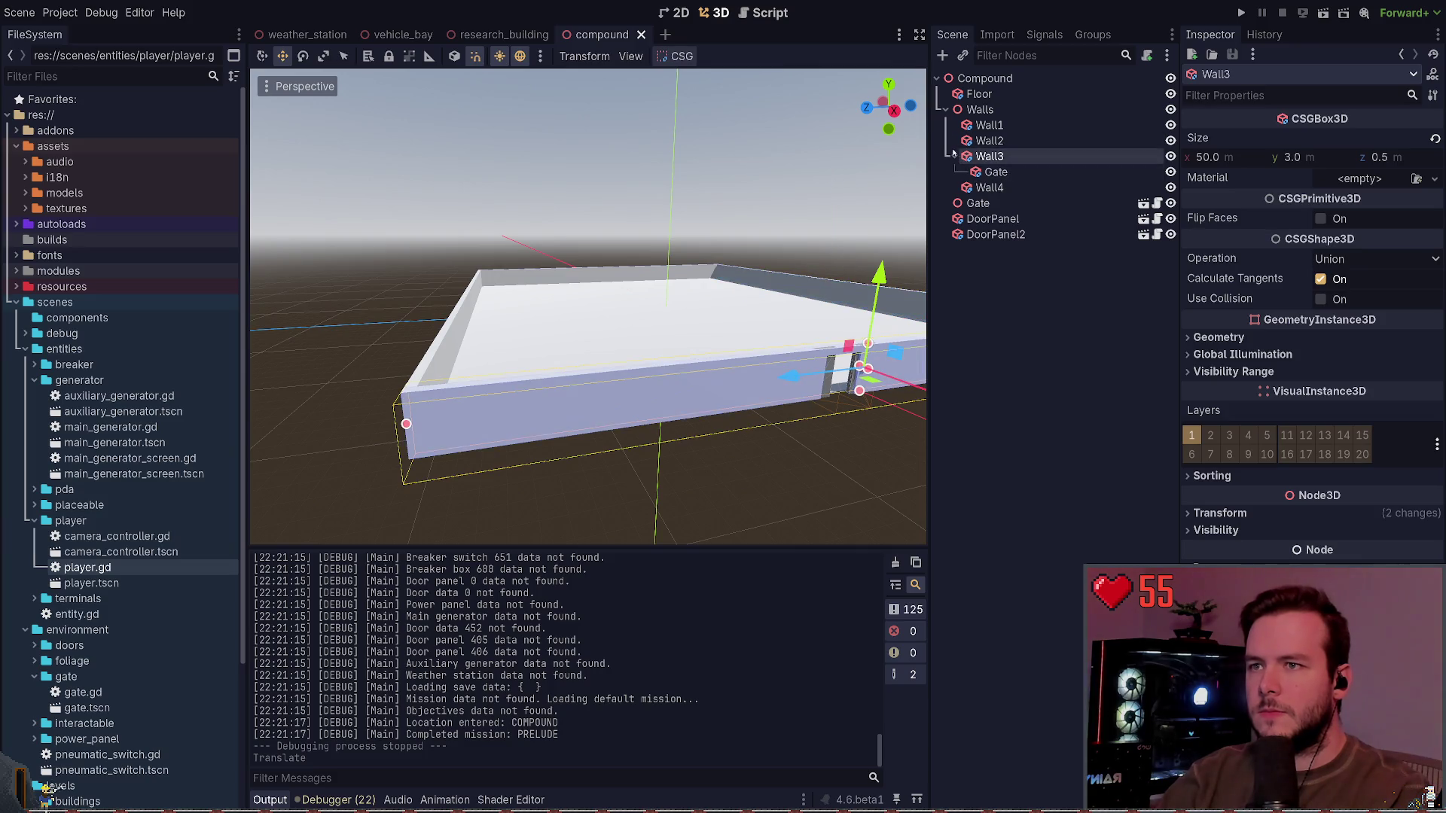
{"action": "key", "text": "ctrl+a"}
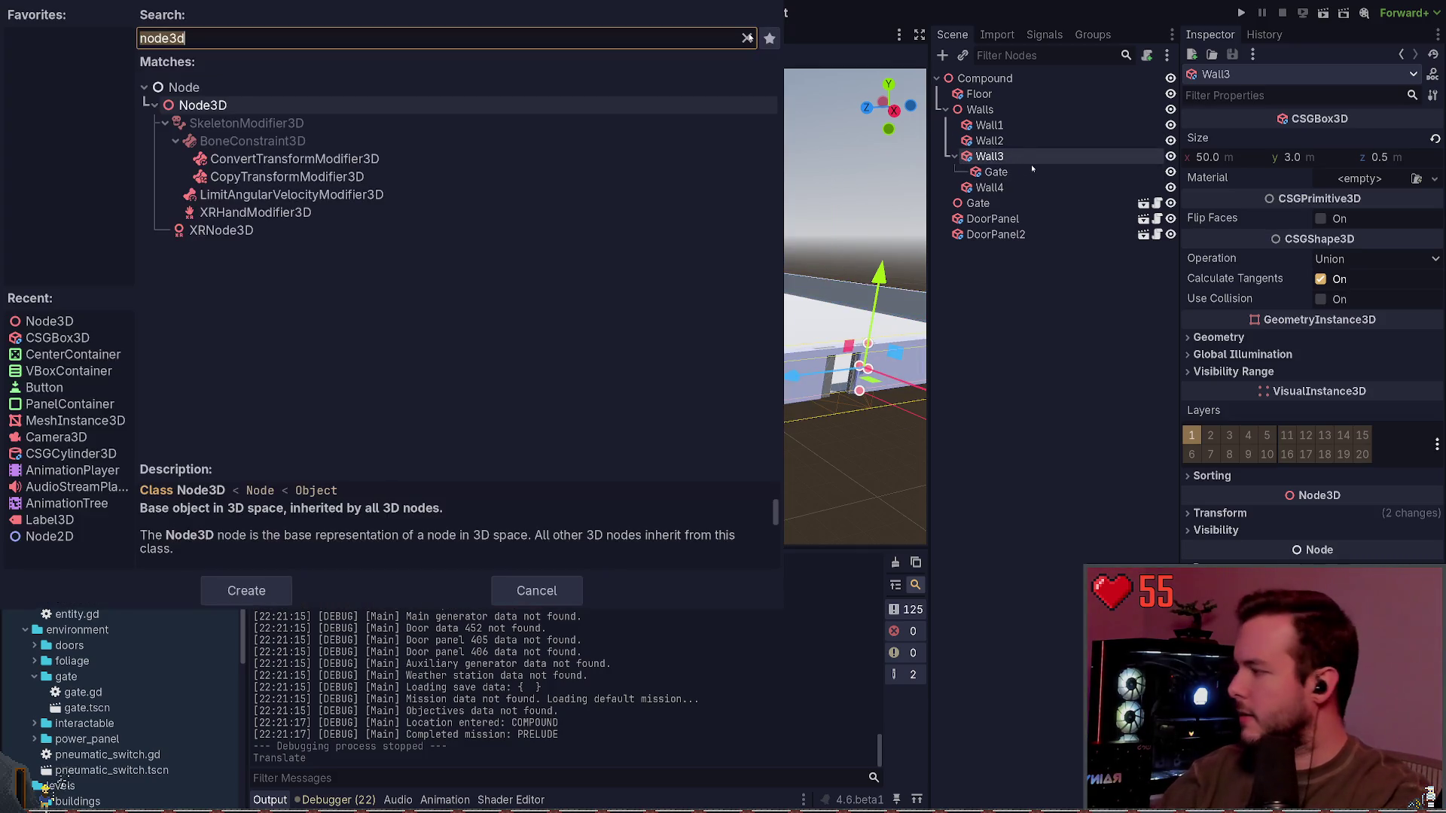
{"action": "type", "text": "vhe"}
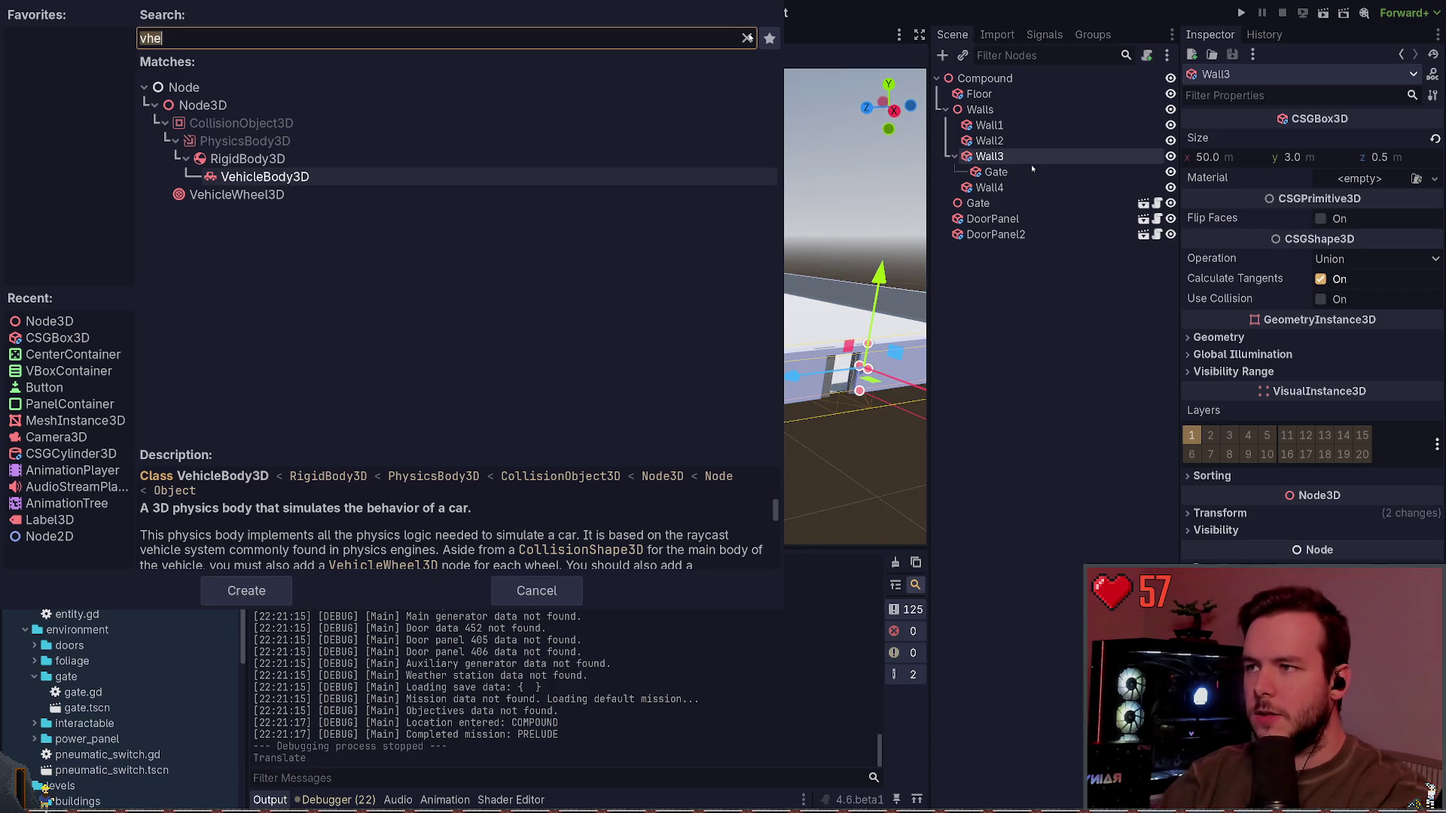
{"action": "key", "text": "Escape"}
Step: Duplicate Wall3's Gate cutout as VehicleBay, save, and slide it left along the wall
{"action": "left_click", "coordinate": [1031, 165]}
{"action": "key", "text": "ctrl+d"}
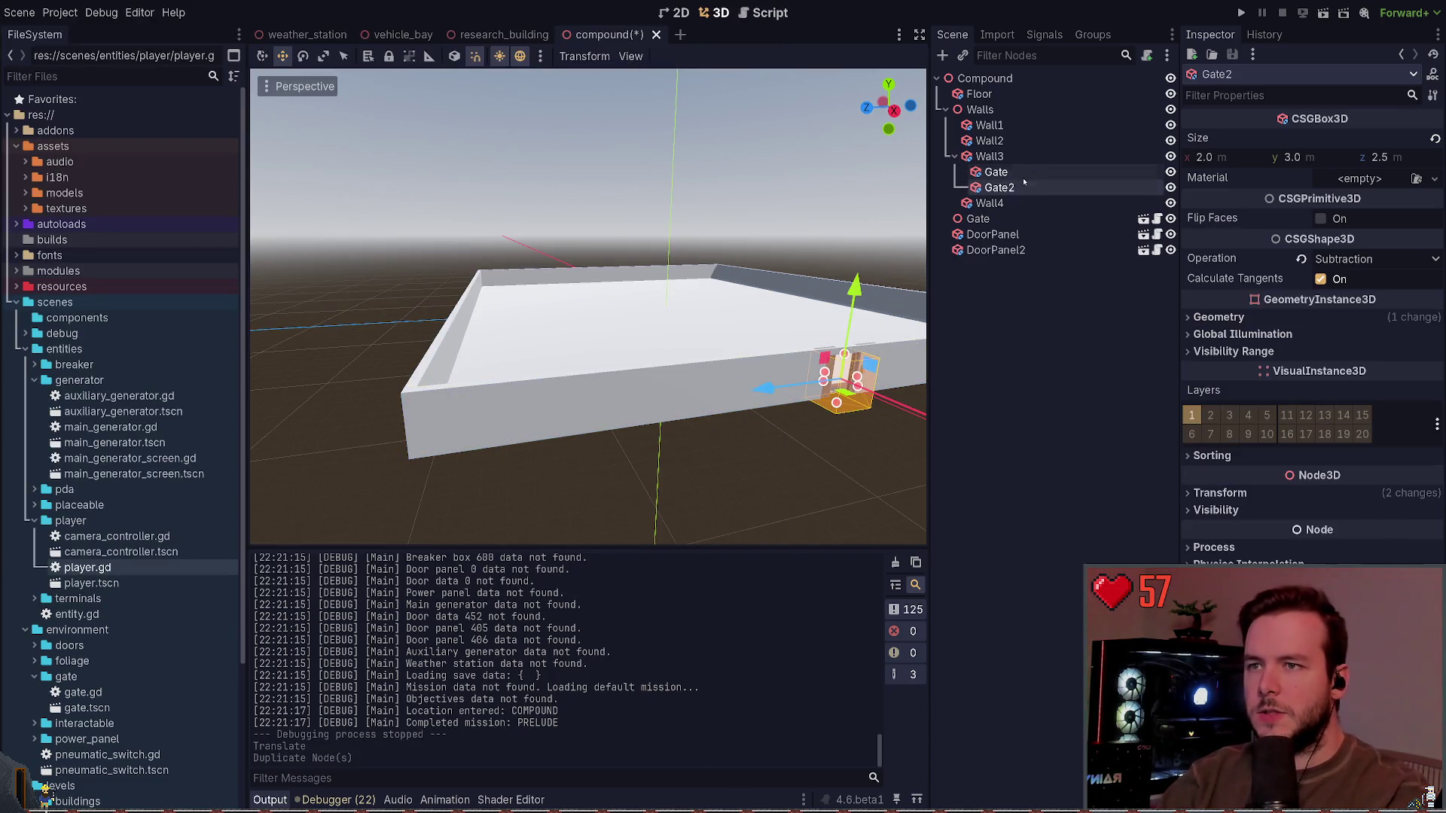
{"action": "double_click", "coordinate": [1009, 187]}
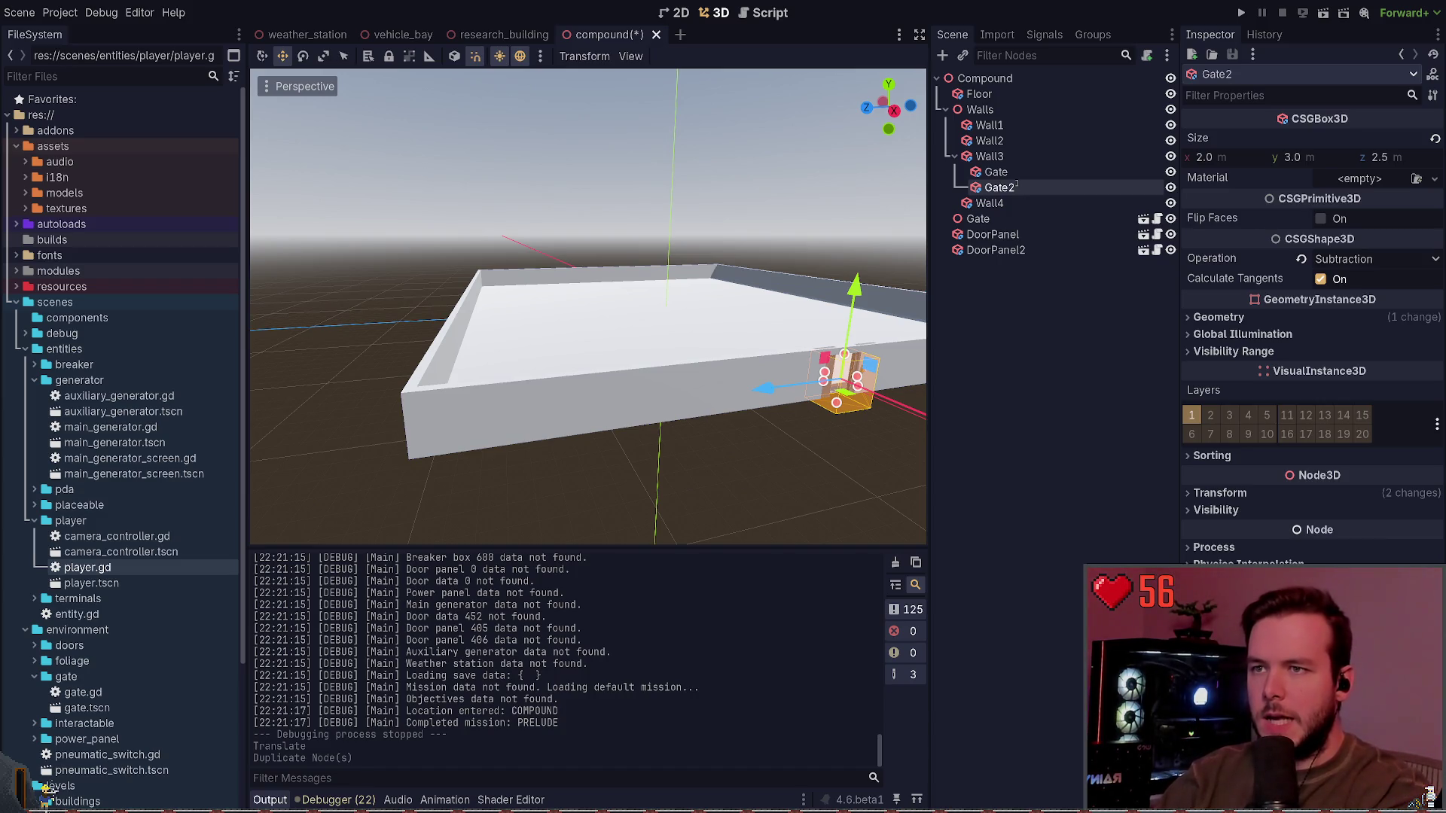
{"action": "type", "text": "VehicleBay"}
{"action": "key", "text": "Return"}
{"action": "key", "text": "ctrl+s"}
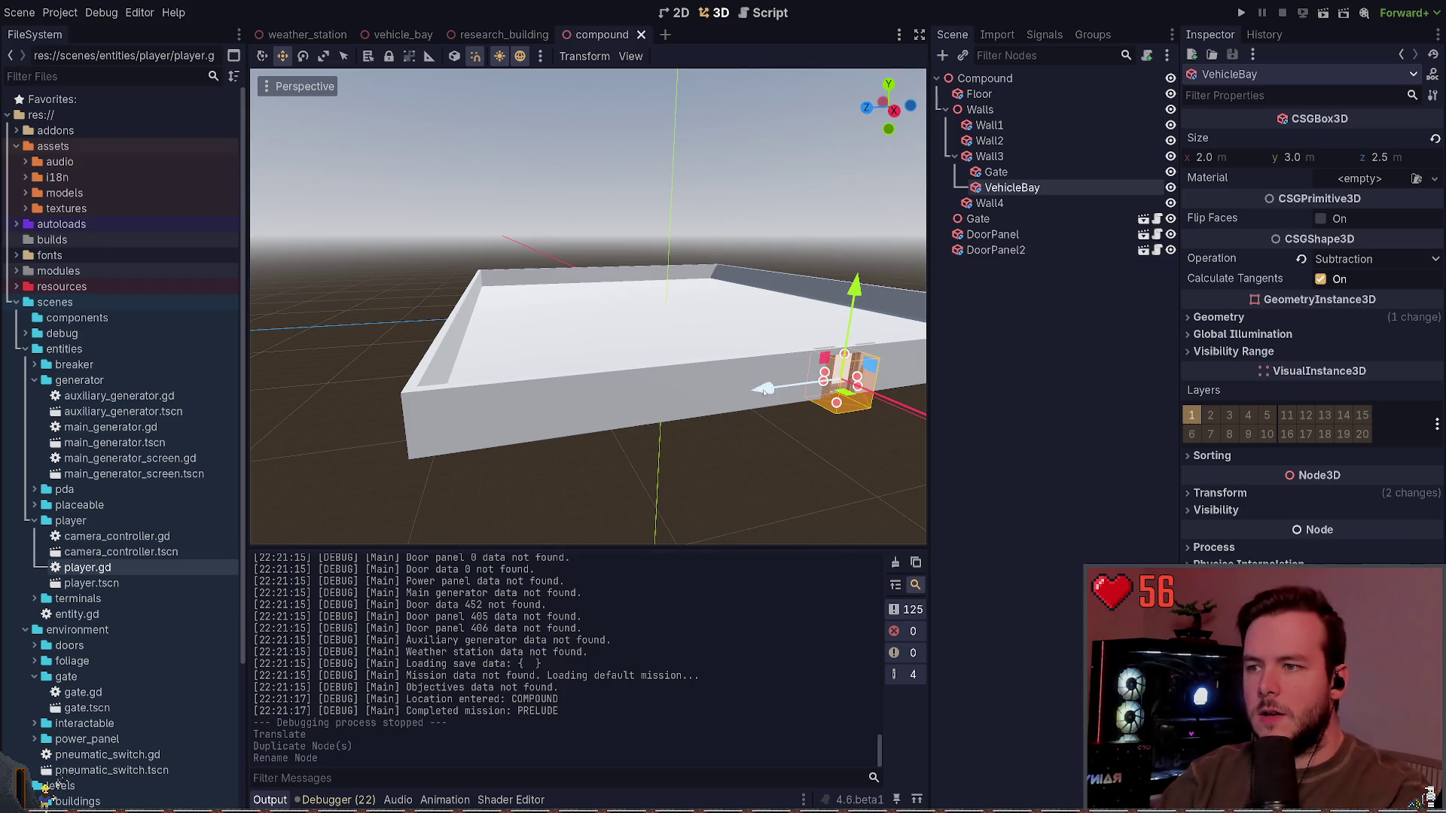
{"action": "left_click_drag", "start_coordinate": [764, 389], "coordinate": [463, 428]}
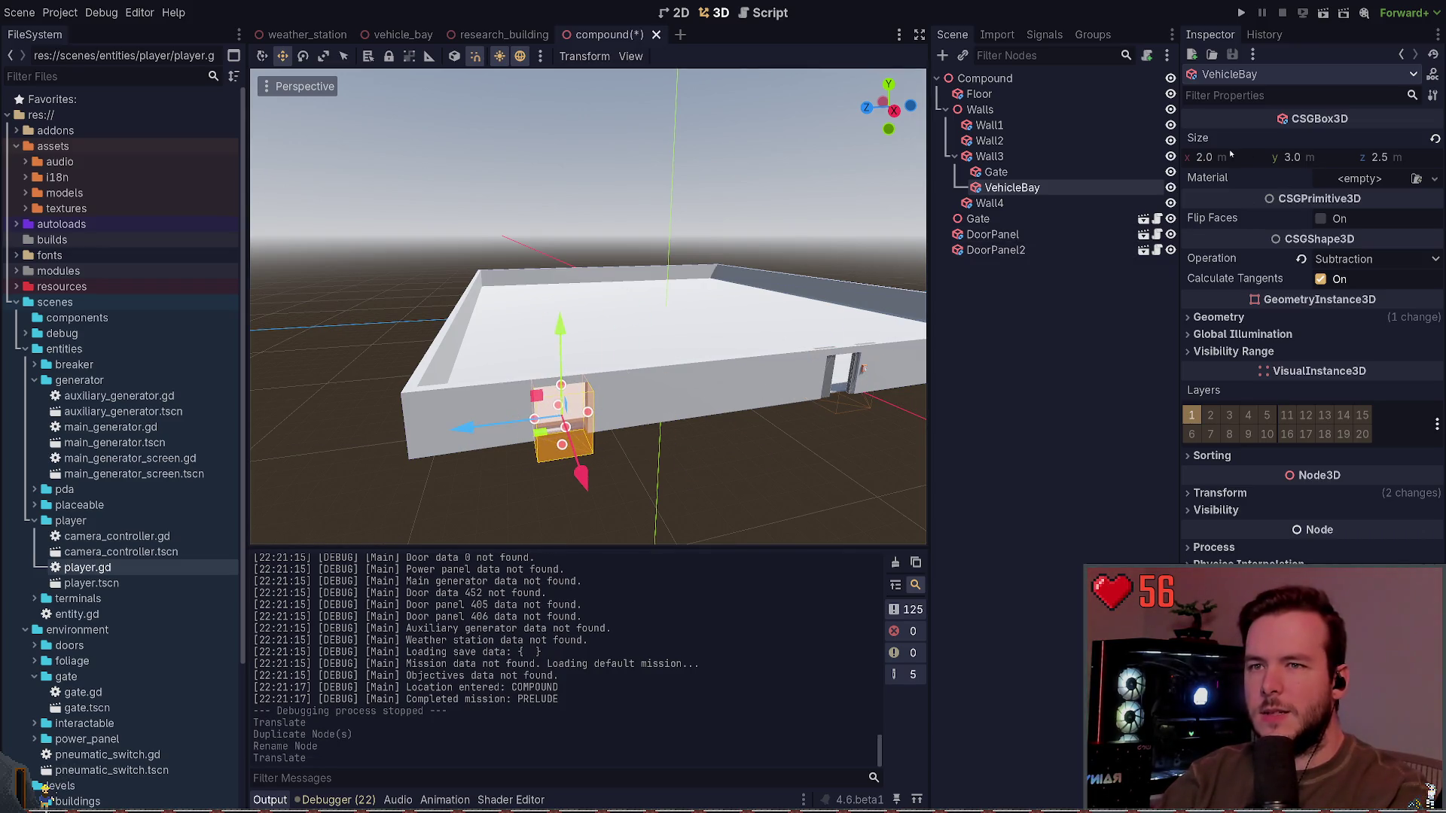
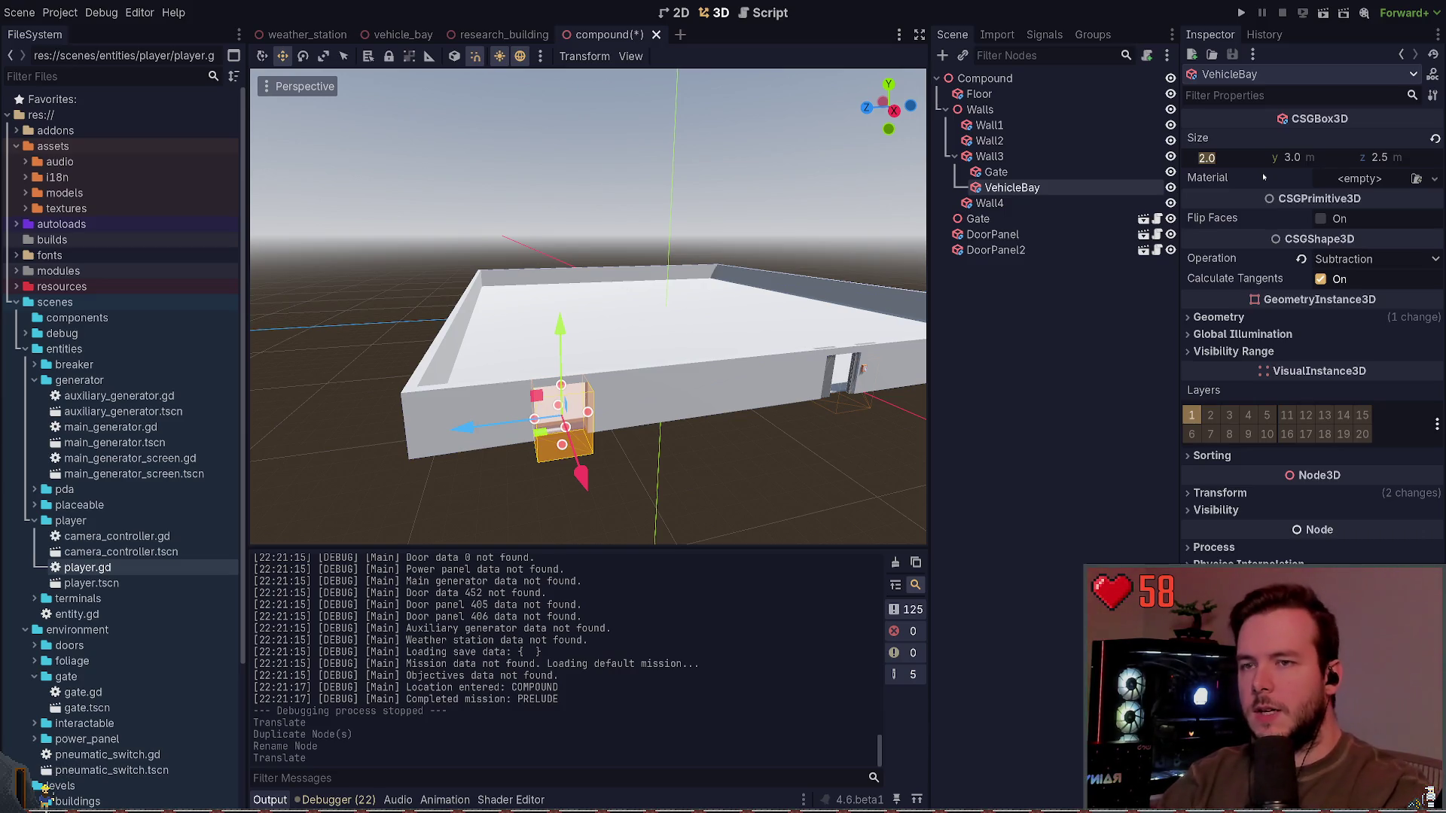
Step: Confirm the size entry, save compound, close research_building, and bring up weather_station with nothing selected
{"action": "key", "text": "Return"}
{"action": "key", "text": "ctrl+s"}
{"action": "left_click", "coordinate": [491, 34]}
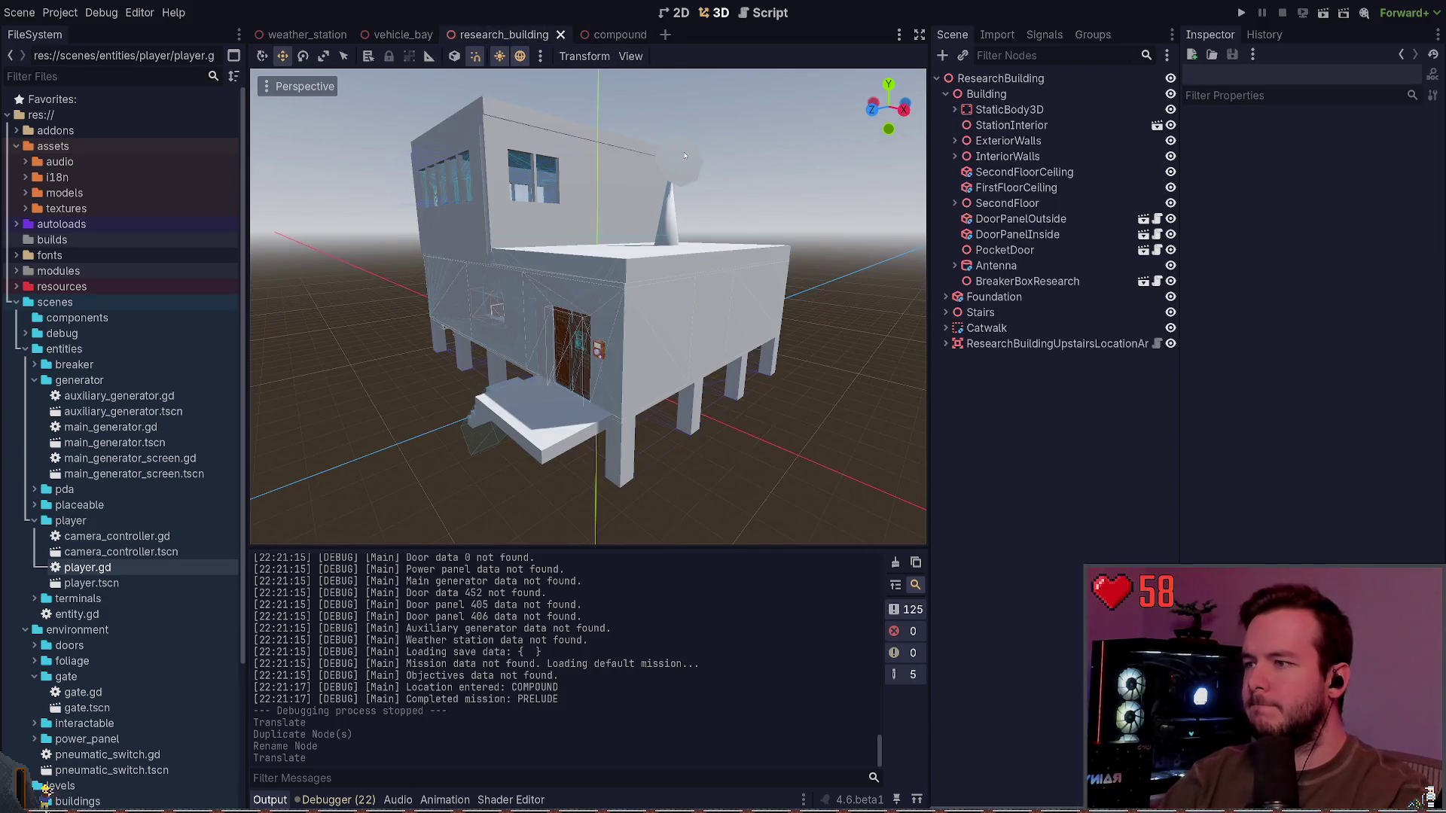
{"action": "left_click", "coordinate": [560, 34]}
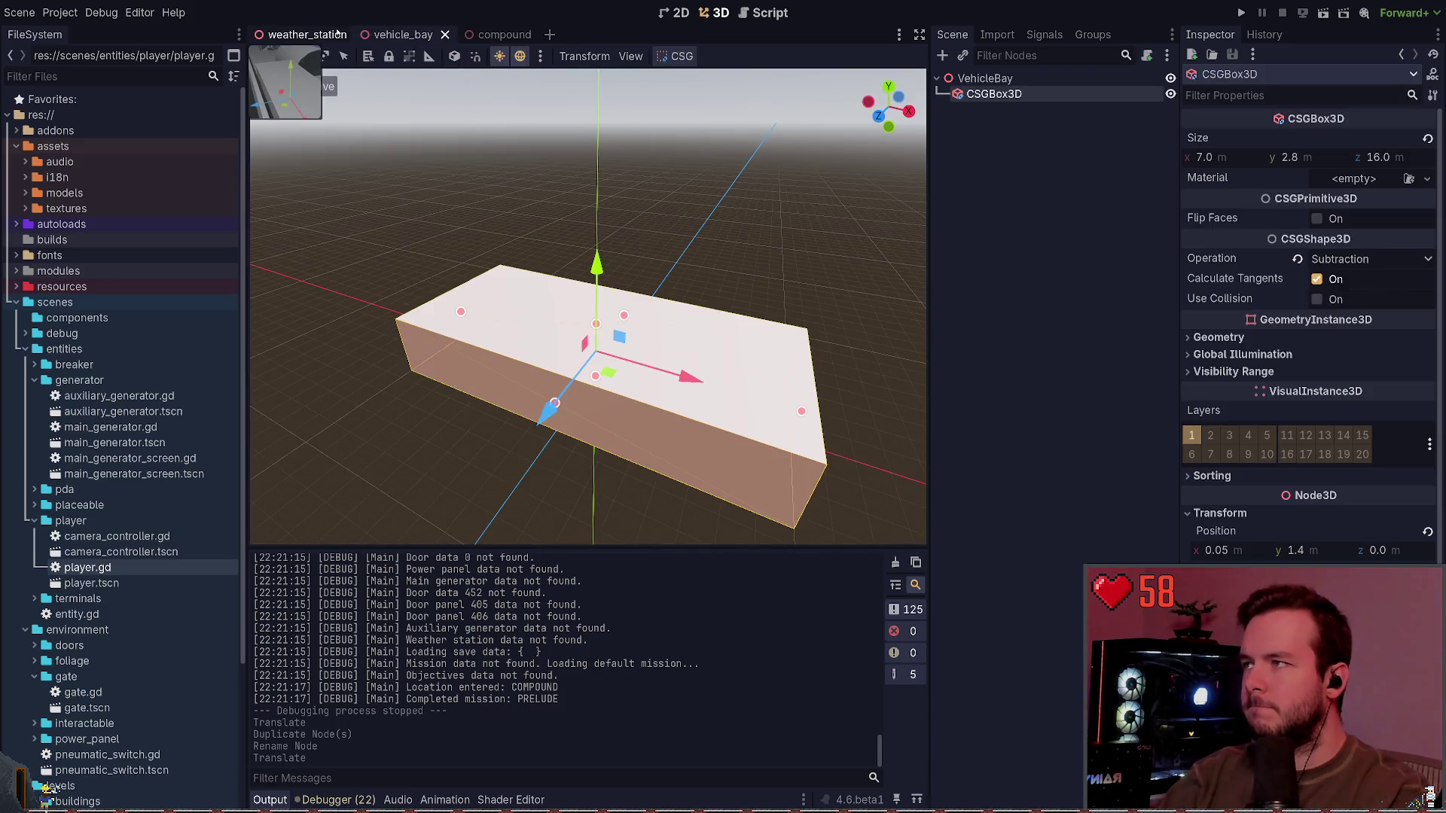
{"action": "left_click", "coordinate": [307, 34]}
{"action": "left_click", "coordinate": [810, 226]}
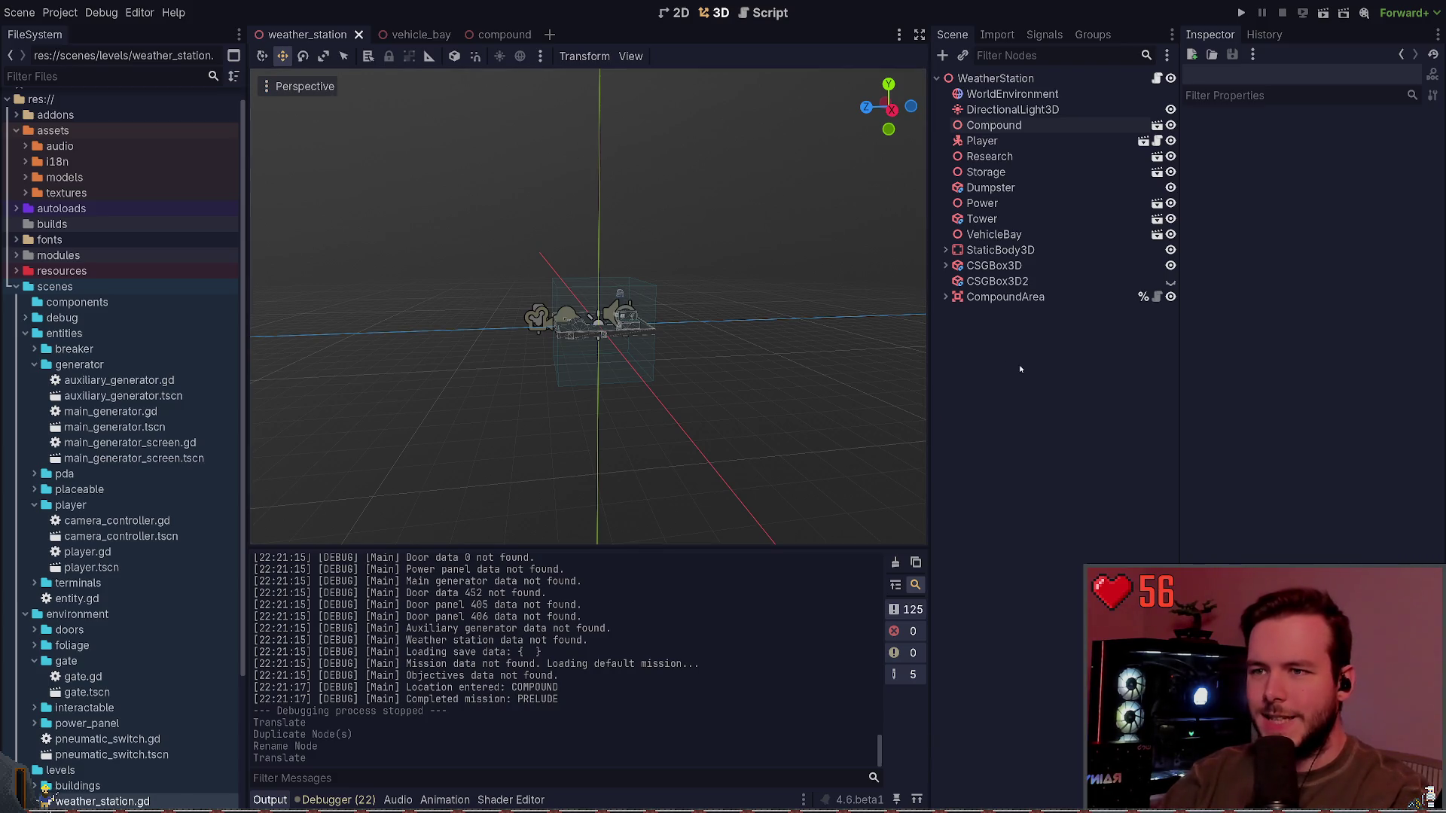
Step: Select the VehicleBay instance on the station and open the vehicle_bay scene for editing
{"action": "scroll", "coordinate": [686, 325], "scroll_direction": "up", "scroll_amount": 15}
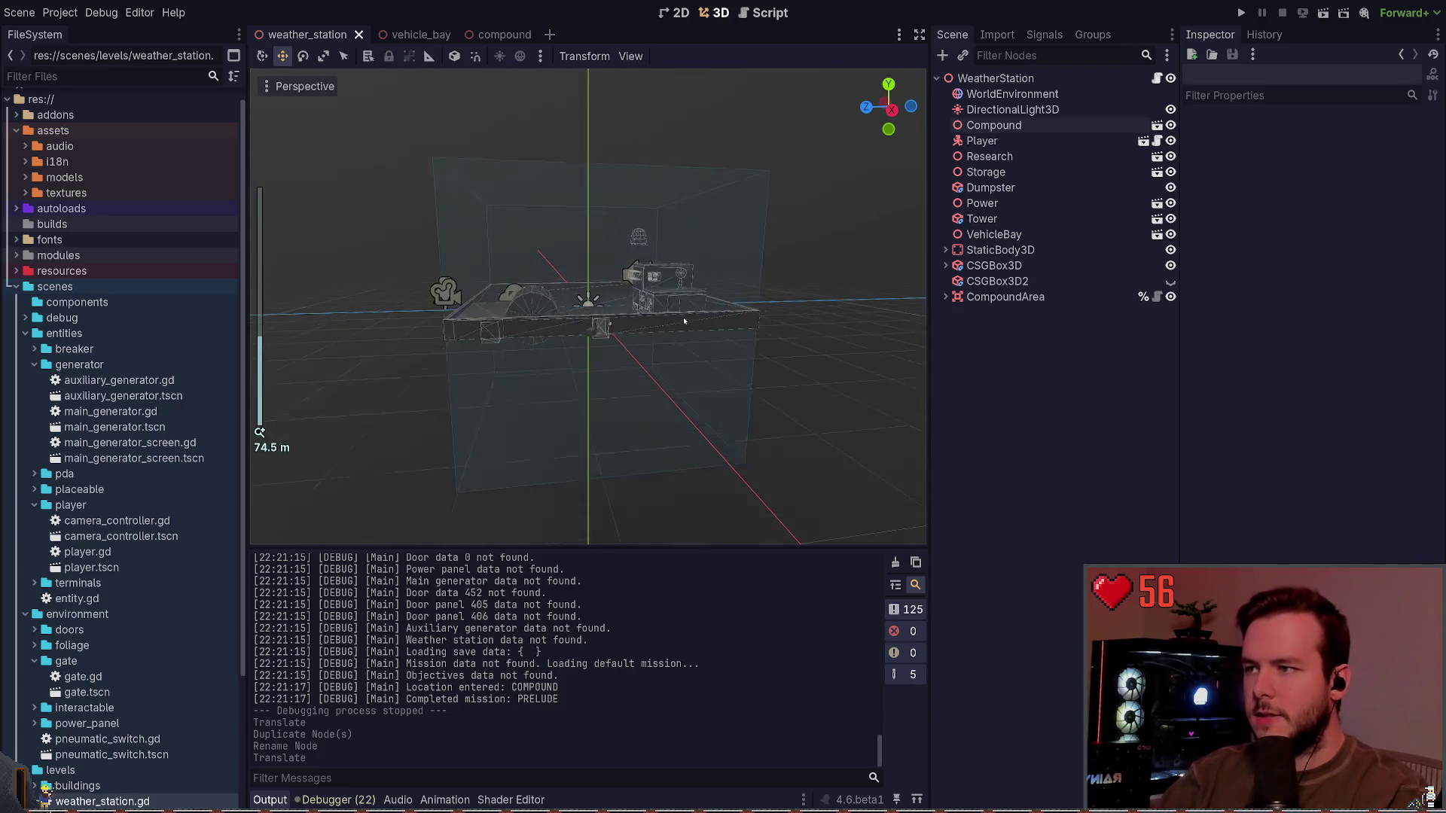
{"action": "mouse_move", "coordinate": [687, 325]}
{"action": "left_mouse_down"}
{"action": "mouse_move", "coordinate": [648, 343]}
{"action": "mouse_move", "coordinate": [631, 333]}
{"action": "left_mouse_up"}
{"action": "left_click", "coordinate": [631, 333]}
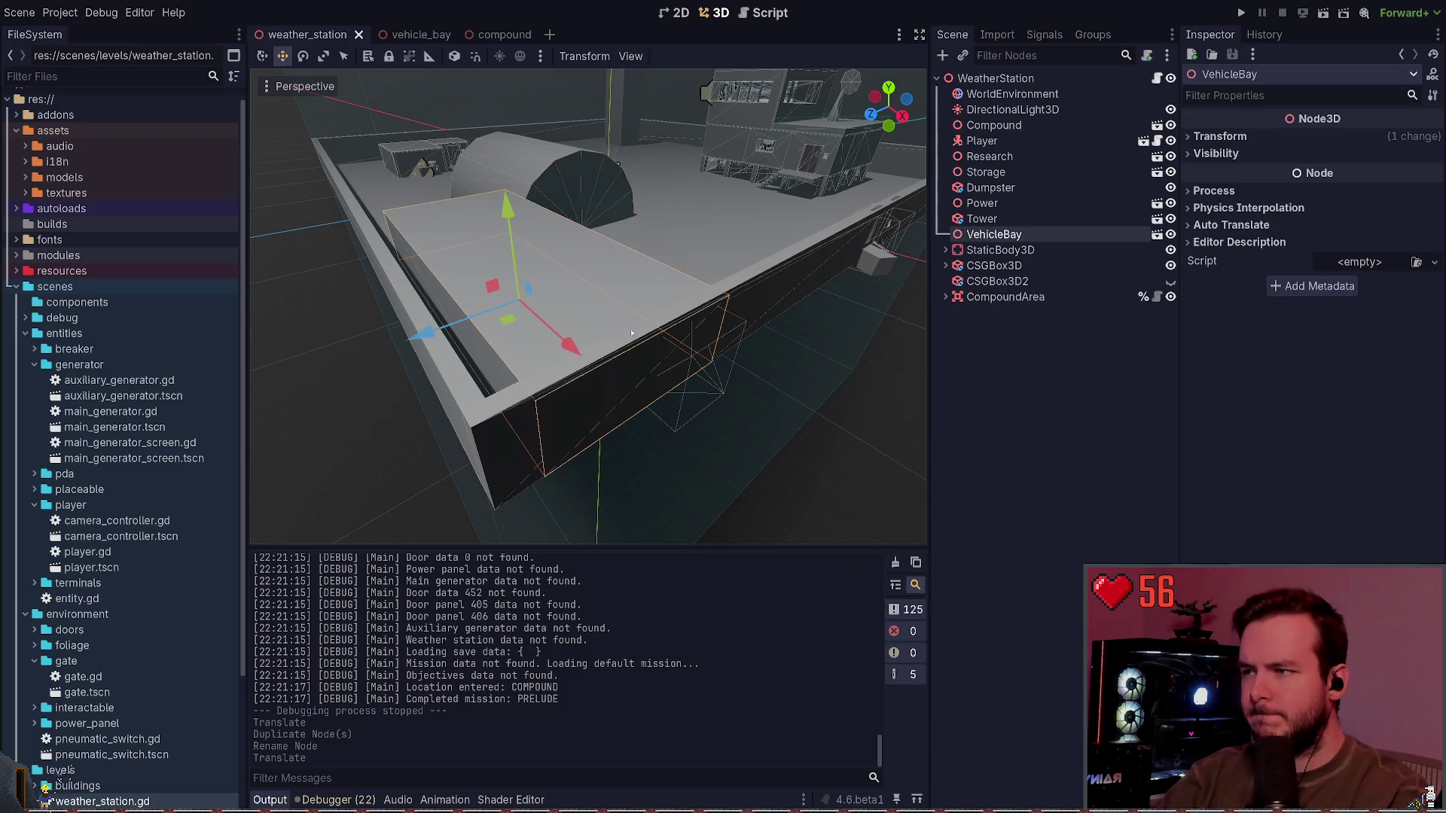
{"action": "left_click", "coordinate": [1156, 234]}
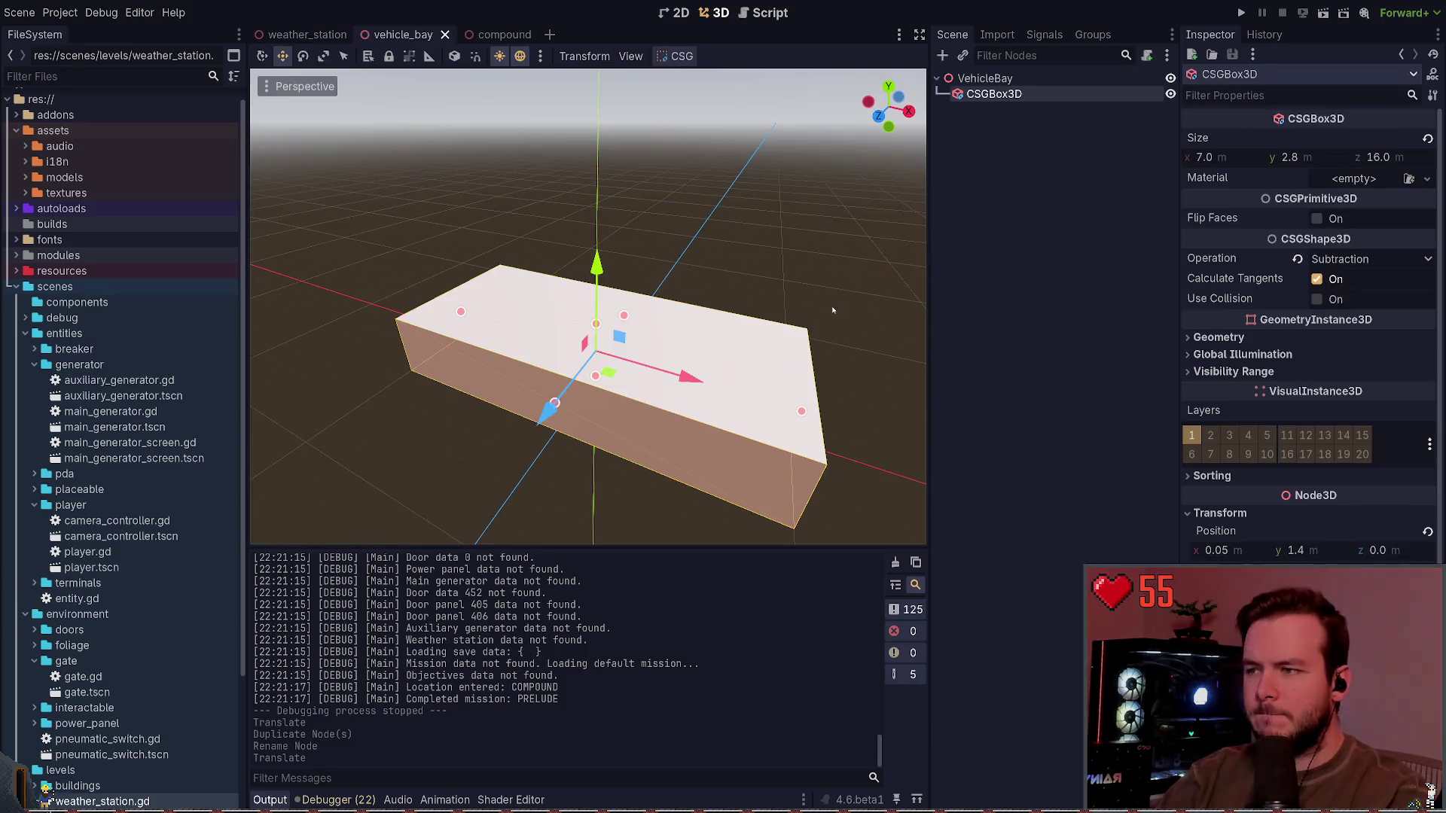
Step: Resize the CSGBox3D to 9 m wide by 14 m long, then go back to weather_station
{"action": "left_click_drag", "start_coordinate": [811, 221], "coordinate": [728, 410]}
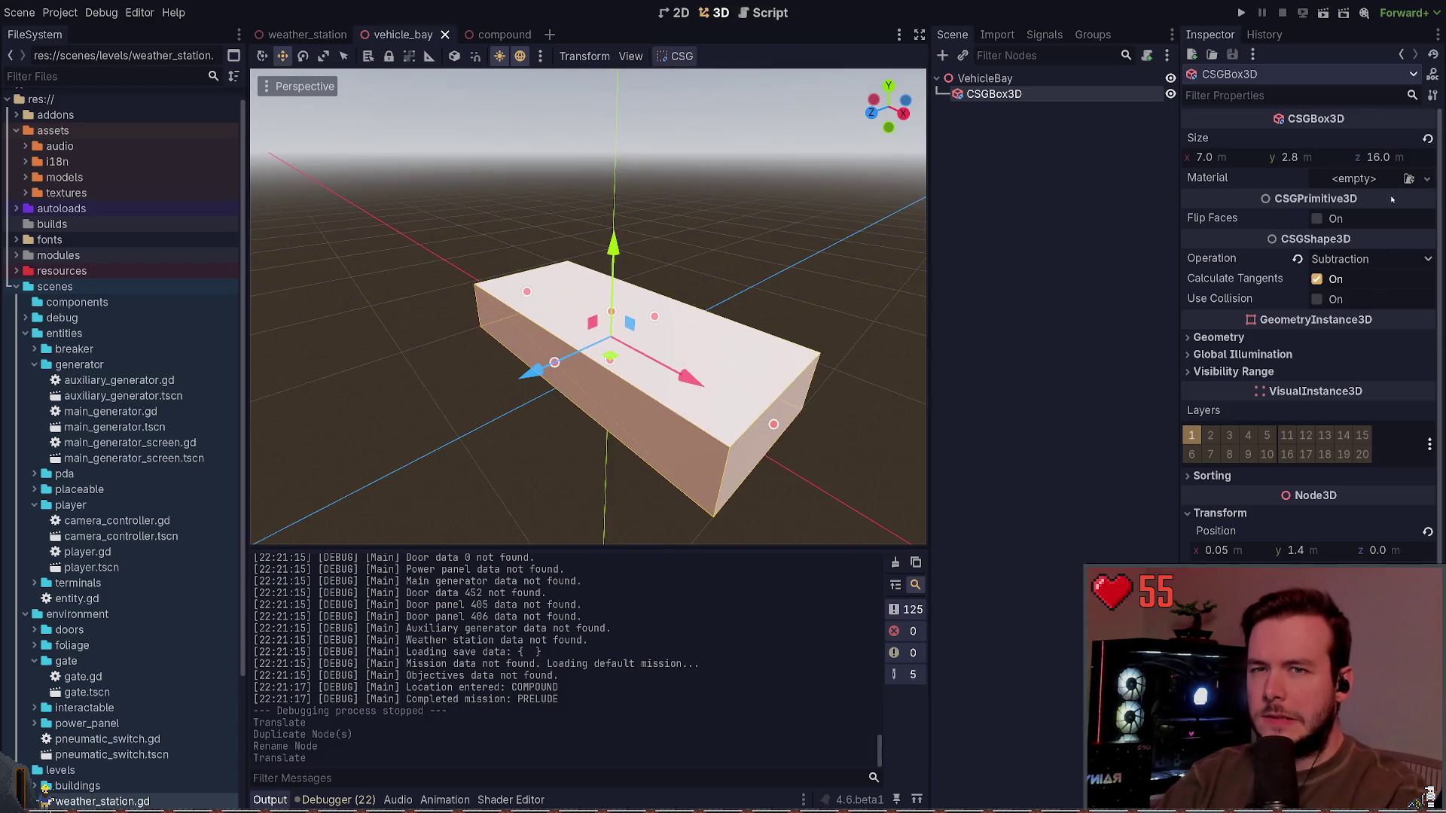
{"action": "type", "text": "14"}
{"action": "key", "text": "Return"}
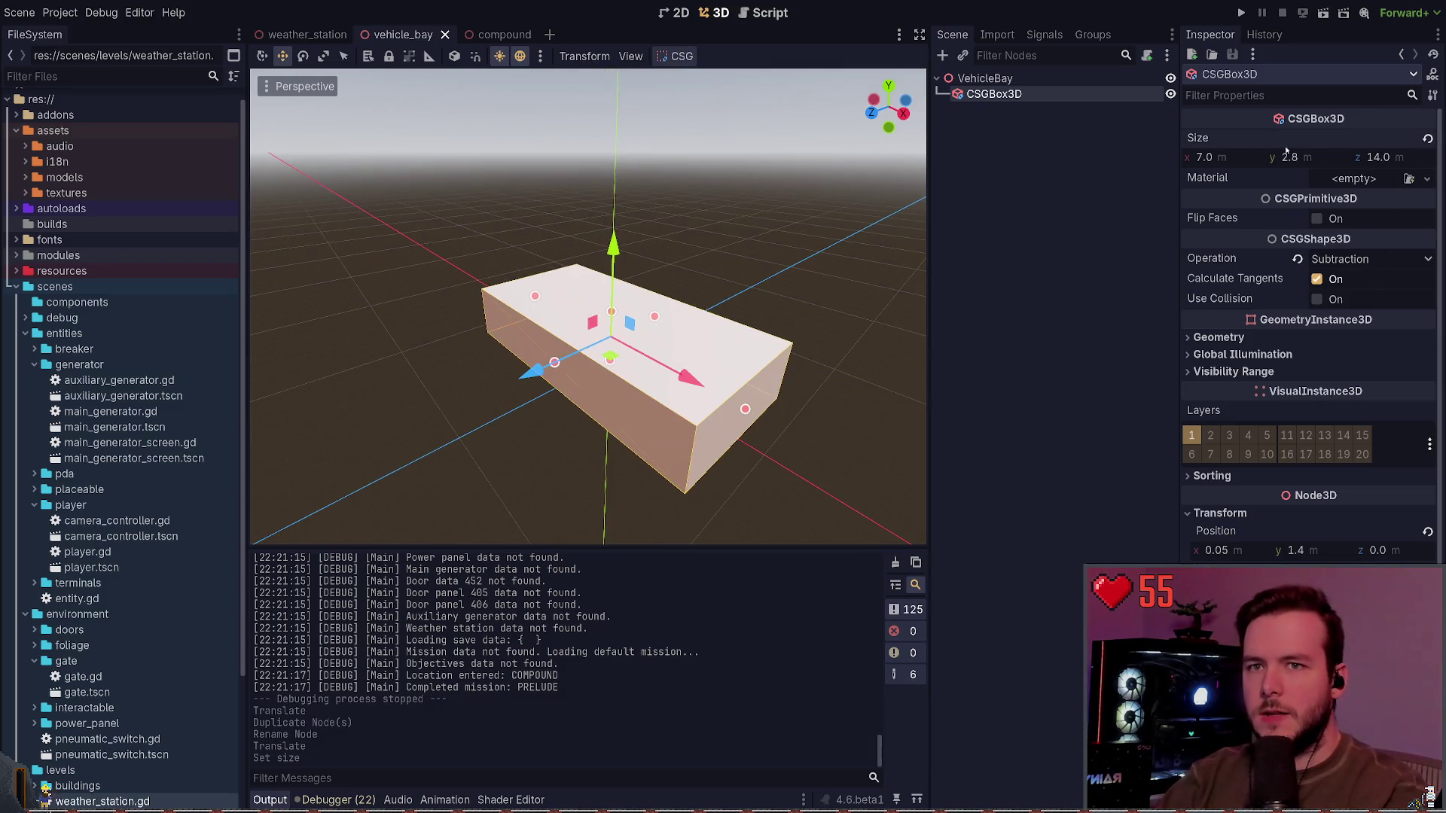
{"action": "type", "text": "9"}
{"action": "key", "text": "Return"}
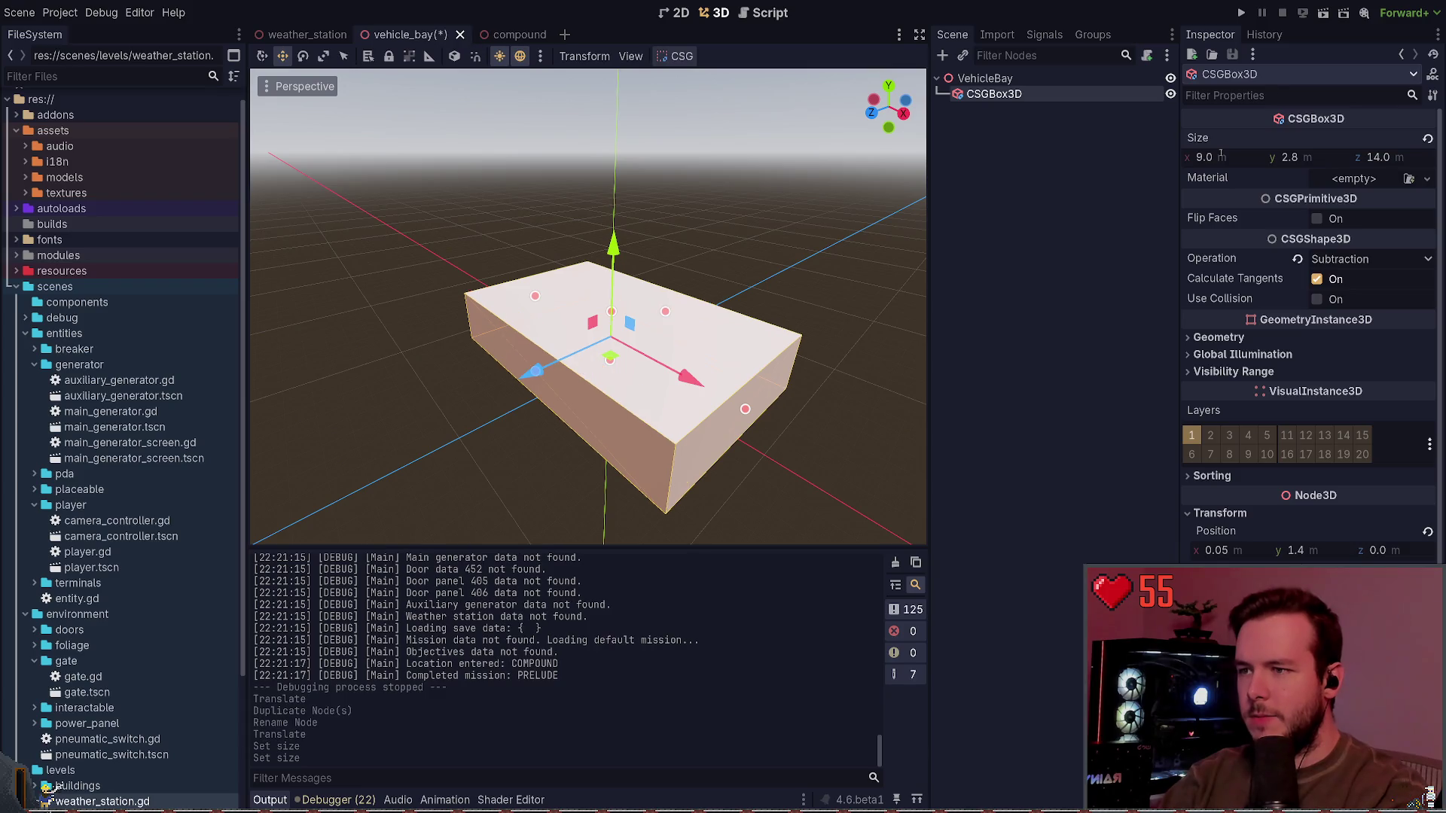
{"action": "left_click", "coordinate": [307, 35]}
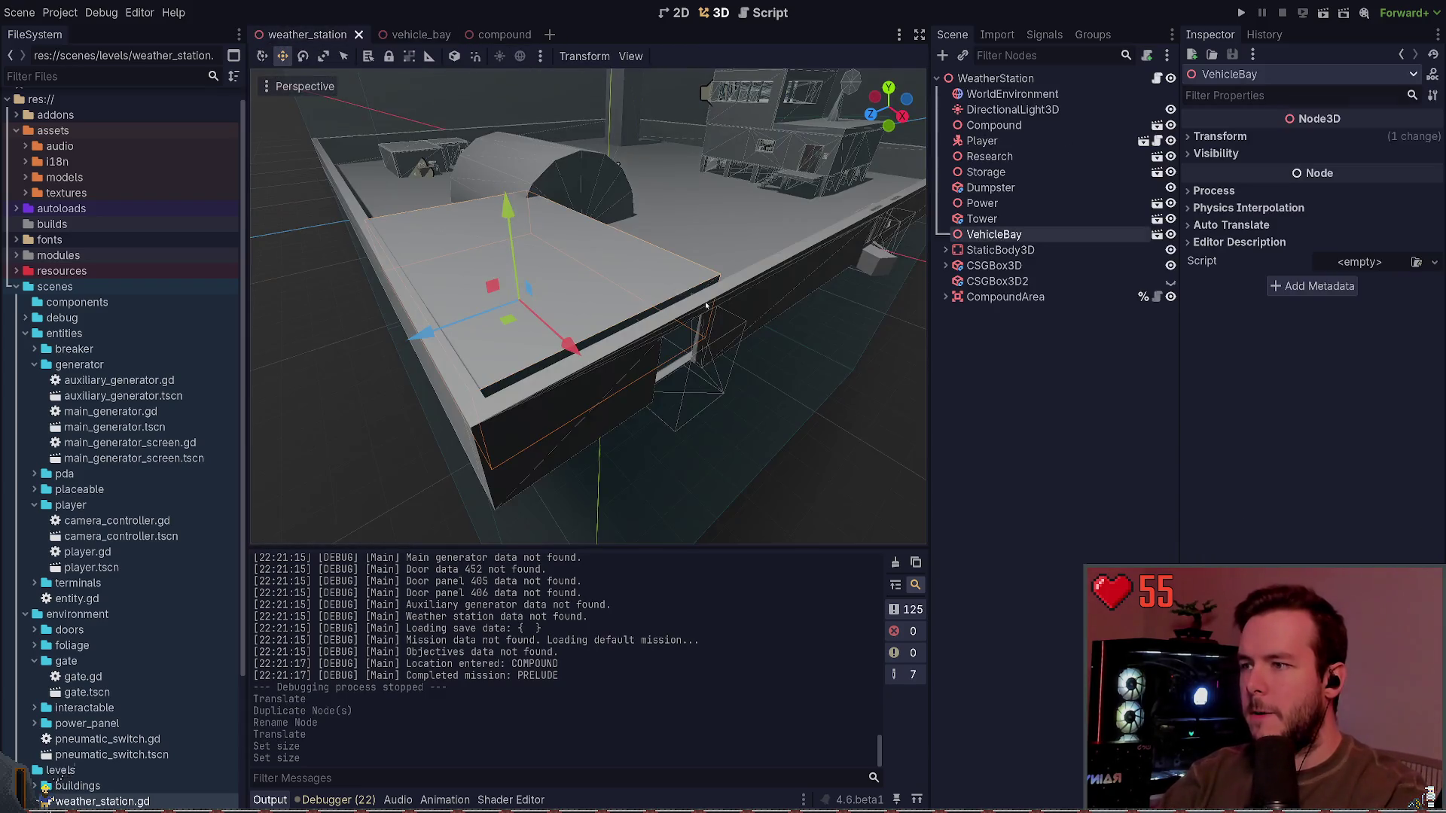
Step: Move VehicleBay into place and check its alignment in top, front and bottom views
{"action": "left_click_drag", "start_coordinate": [529, 328], "coordinate": [723, 395]}
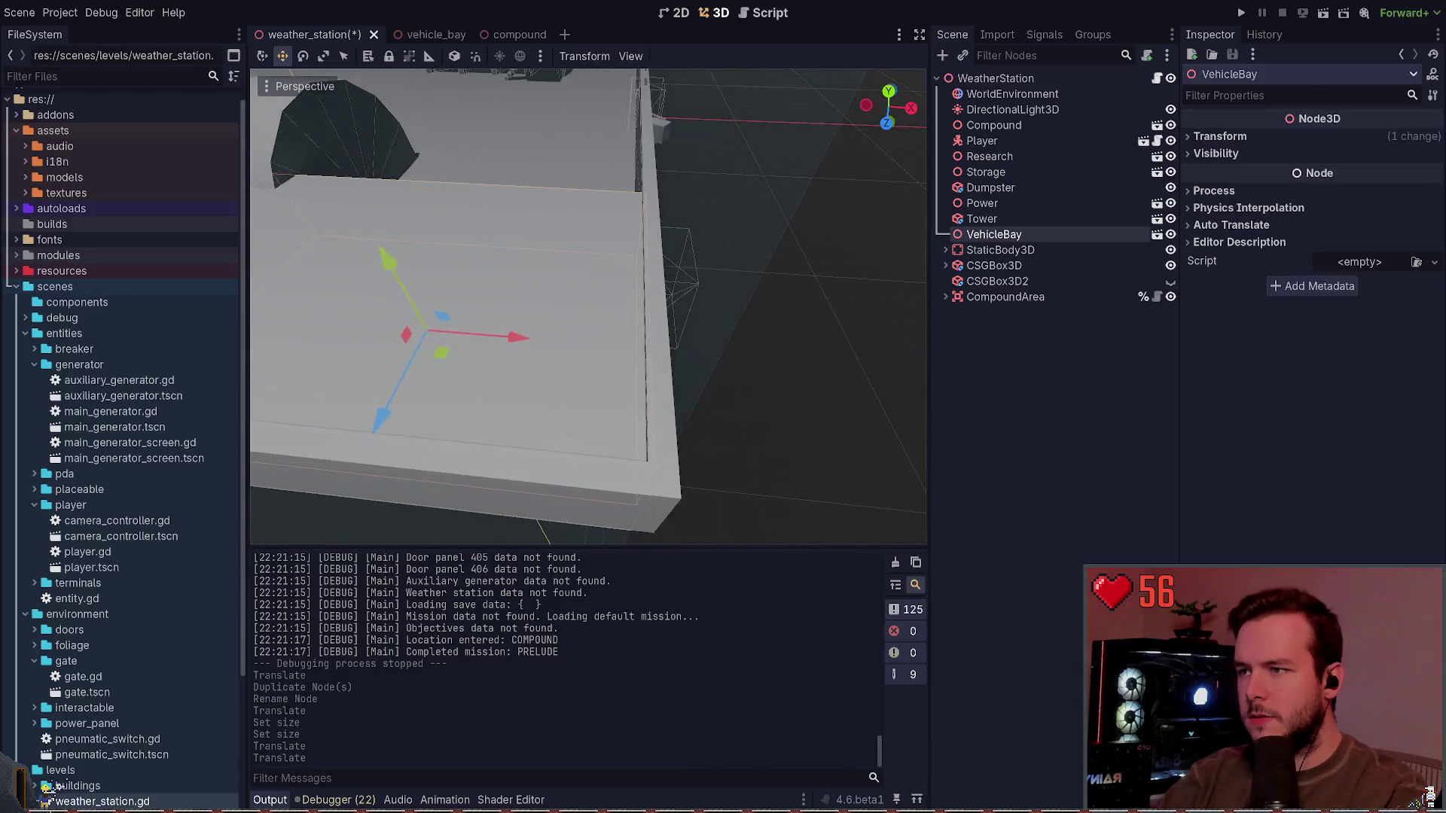
{"action": "left_click_drag", "start_coordinate": [512, 358], "coordinate": [505, 358]}
{"action": "left_click", "coordinate": [888, 92]}
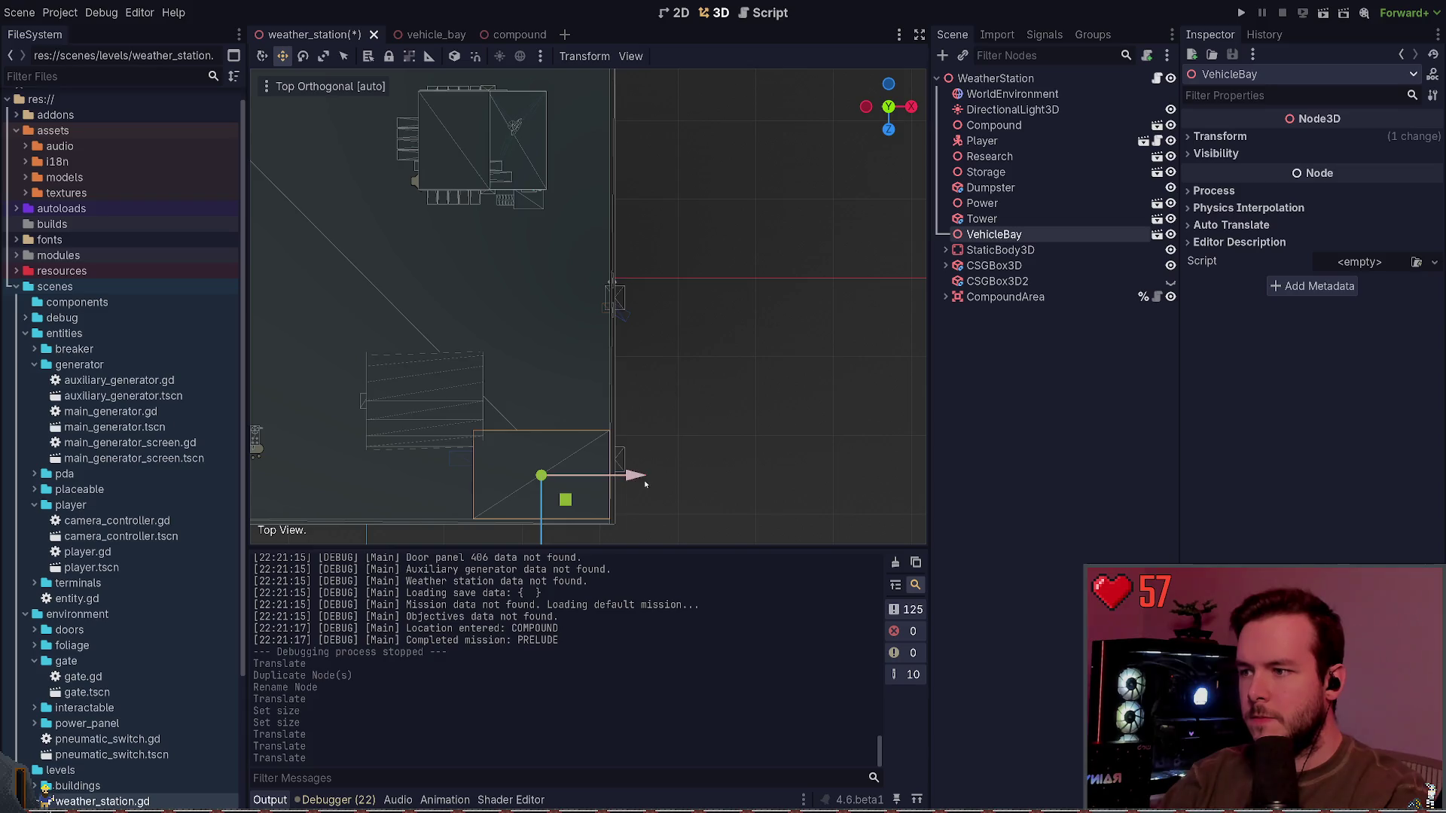
{"action": "mouse_move", "coordinate": [645, 484]}
{"action": "left_mouse_down"}
{"action": "mouse_move", "coordinate": [710, 310]}
{"action": "mouse_move", "coordinate": [912, 118]}
{"action": "left_mouse_up"}
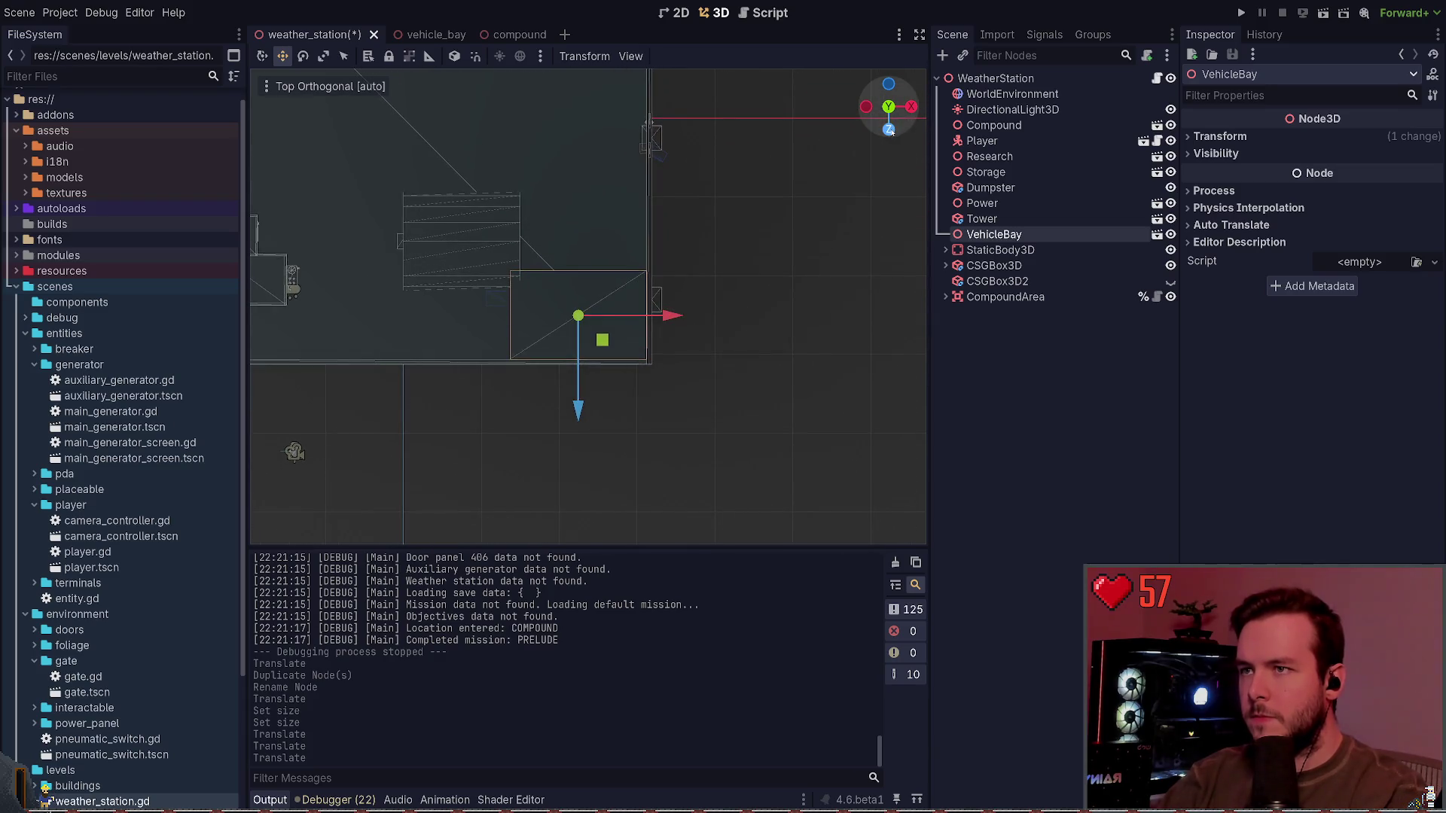
{"action": "left_click", "coordinate": [890, 129]}
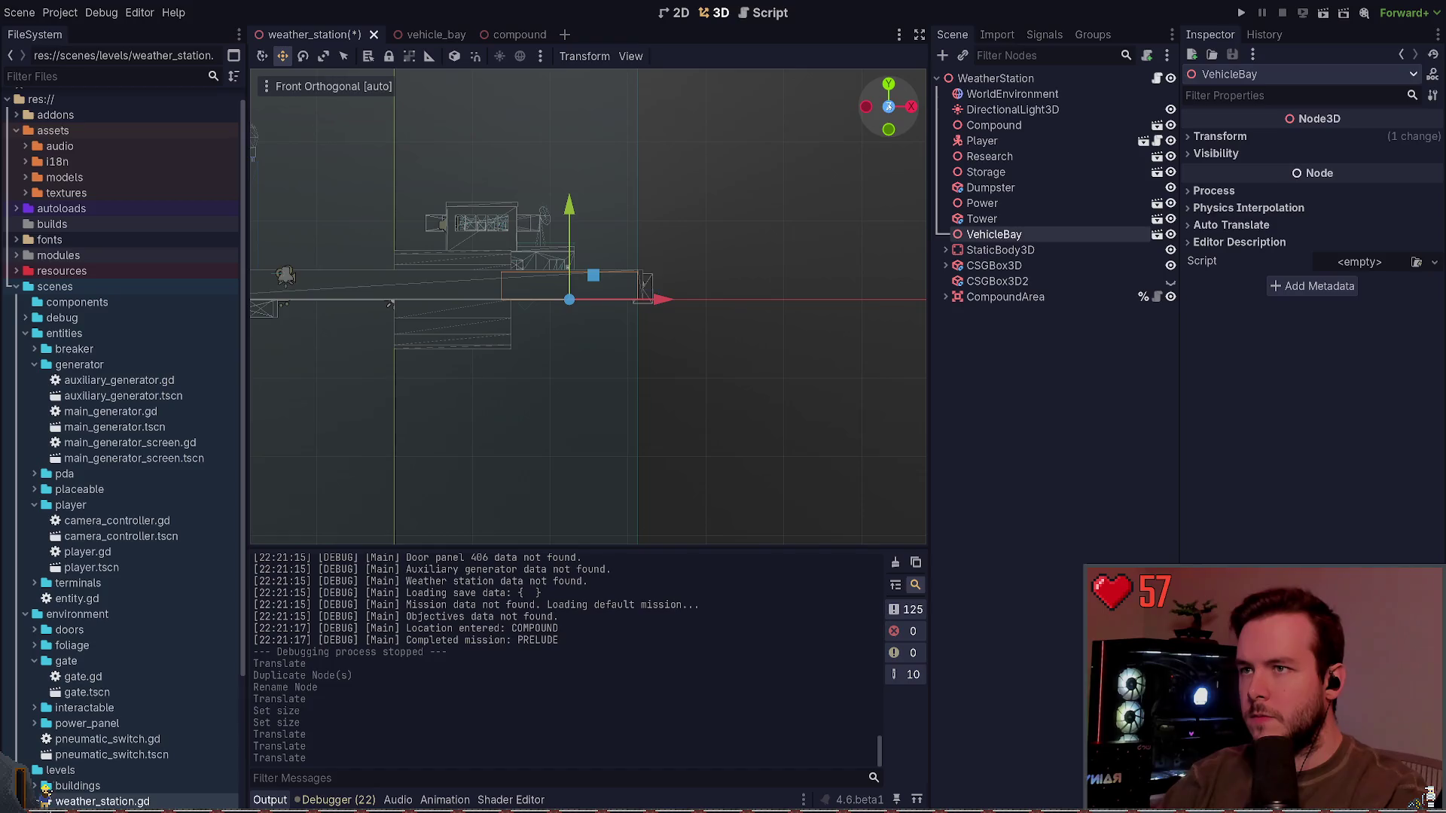
{"action": "left_click", "coordinate": [888, 129]}
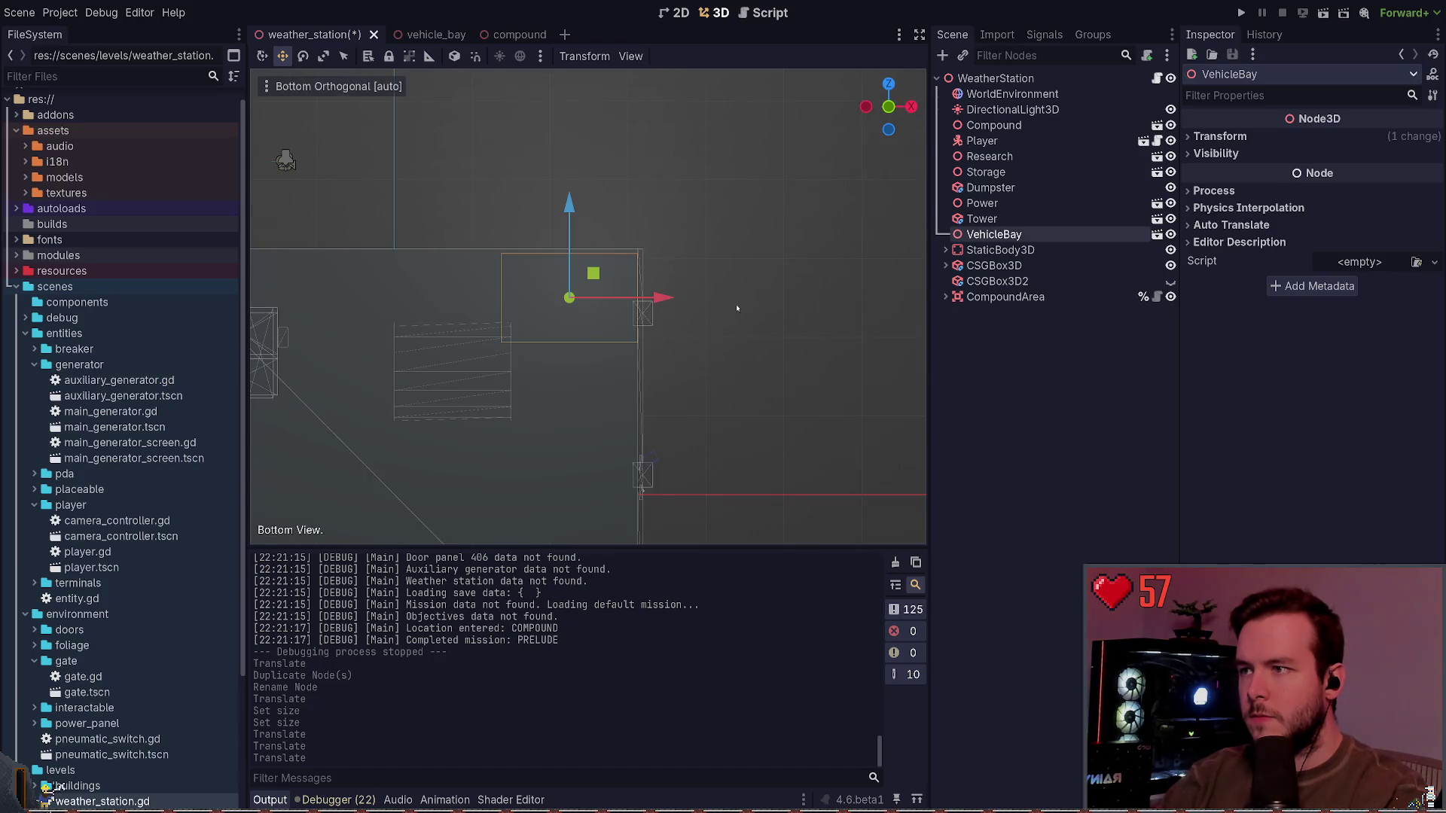
{"action": "left_click", "coordinate": [792, 293]}
{"action": "mouse_move", "coordinate": [798, 255]}
{"action": "left_mouse_down"}
{"action": "mouse_move", "coordinate": [647, 437]}
{"action": "mouse_move", "coordinate": [726, 460]}
{"action": "left_mouse_up"}
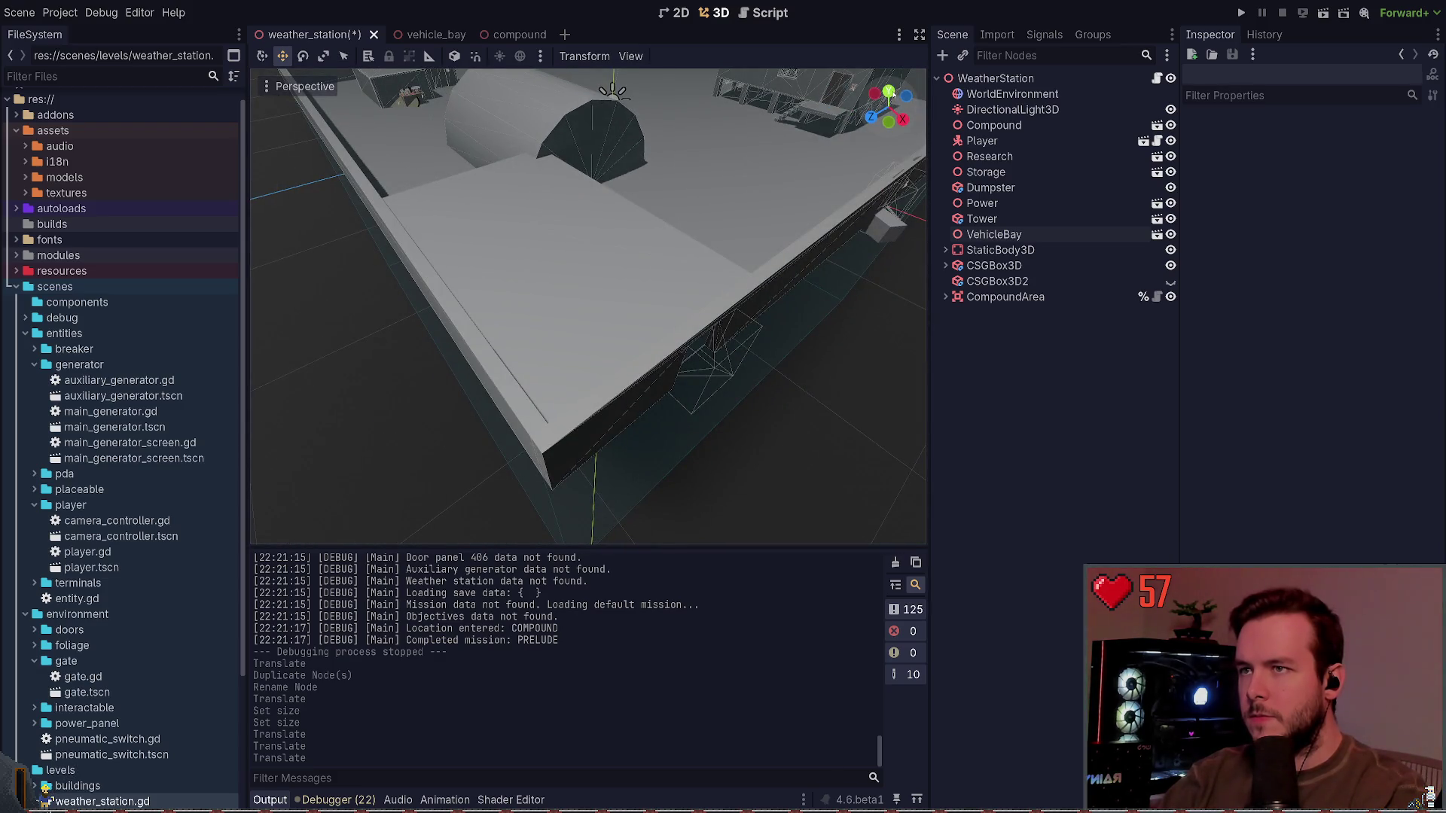
Step: Reselect VehicleBay in top view, shift it along X to the compound edge, and save
{"action": "left_click", "coordinate": [888, 92]}
{"action": "left_click", "coordinate": [754, 372]}
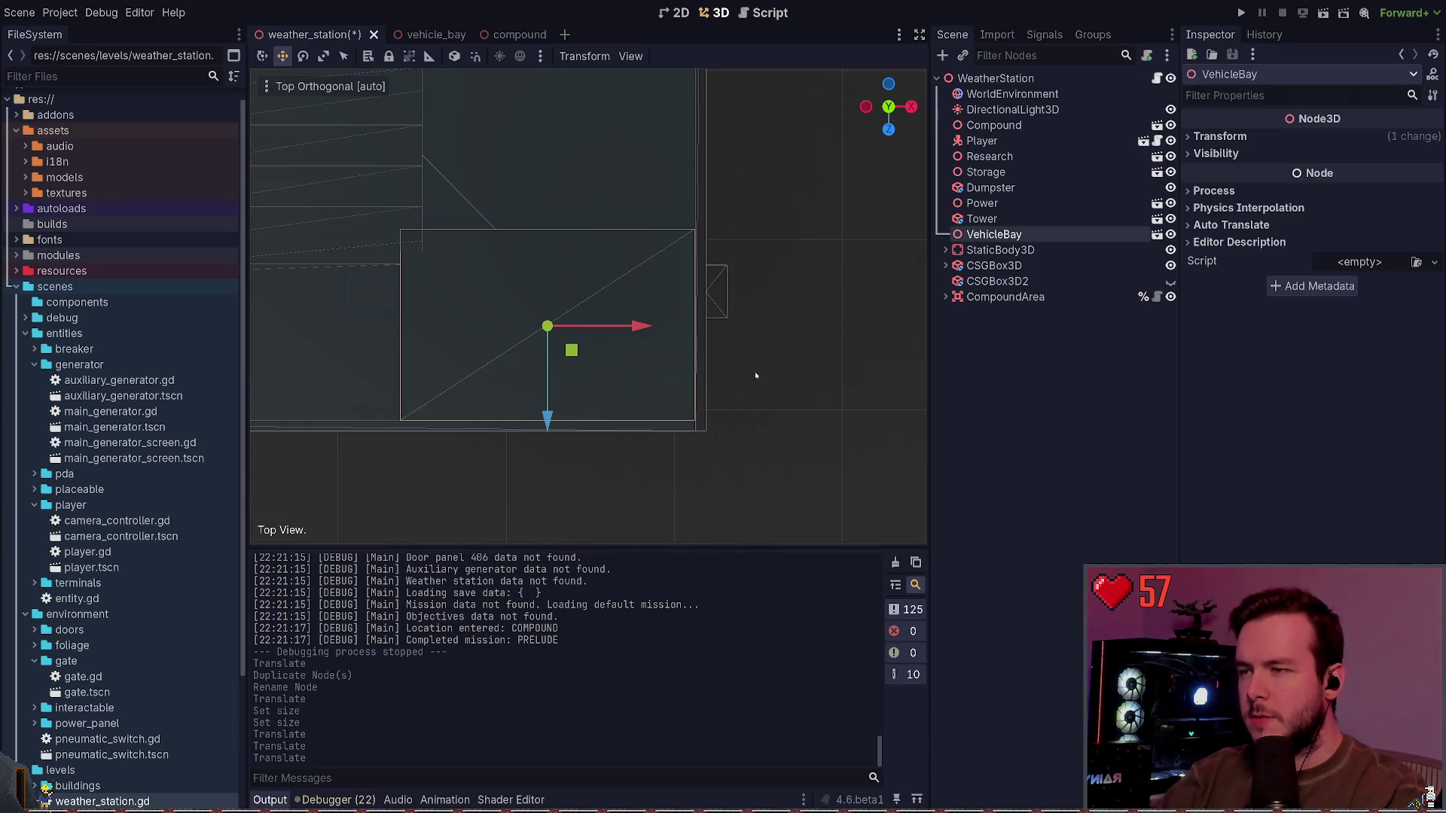
{"action": "scroll", "coordinate": [735, 391], "scroll_direction": "up", "scroll_amount": 6}
{"action": "left_click_drag", "start_coordinate": [839, 349], "coordinate": [674, 373]}
{"action": "scroll", "coordinate": [707, 368], "scroll_direction": "down", "scroll_amount": 2}
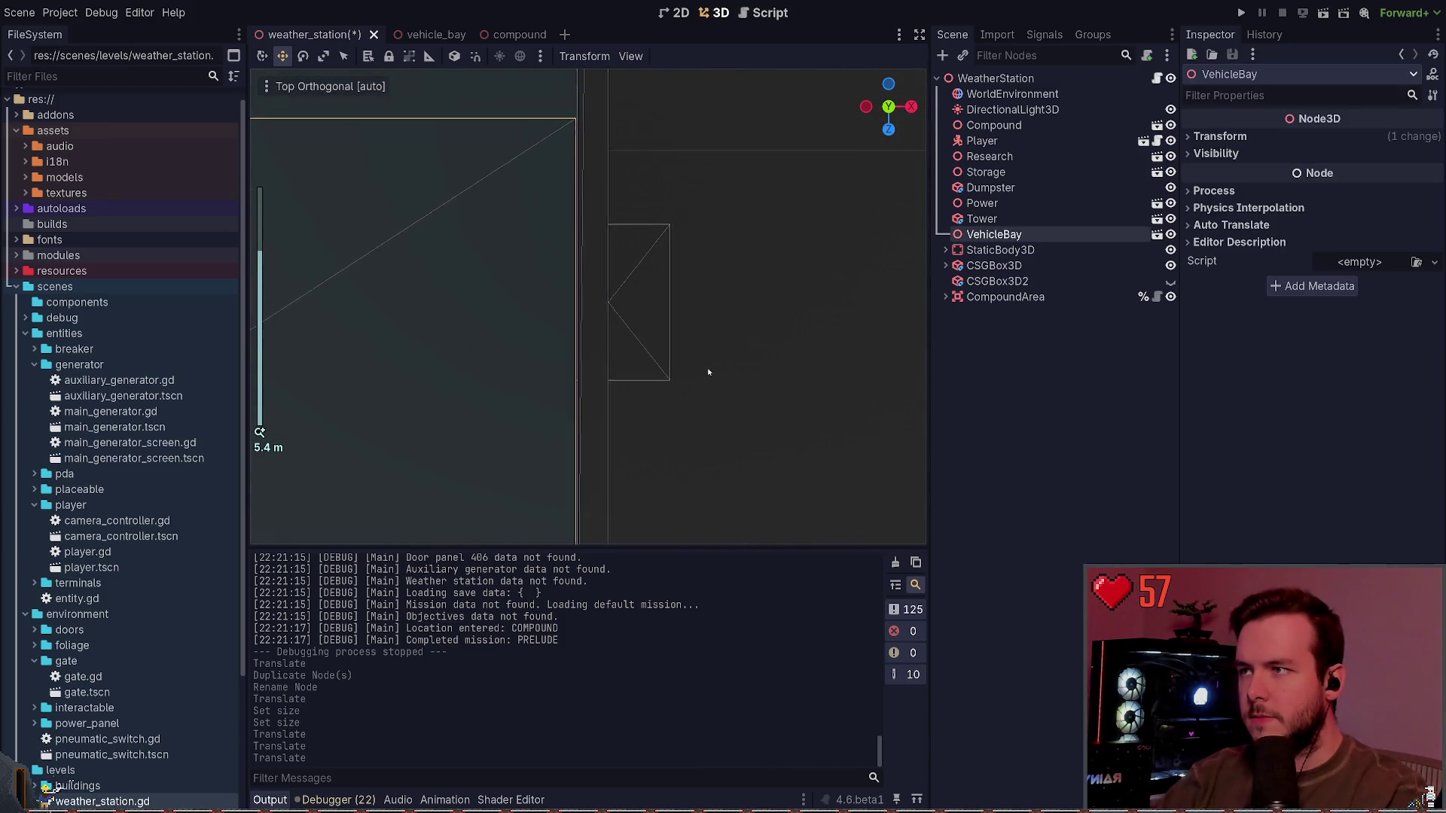
{"action": "left_click", "coordinate": [354, 378]}
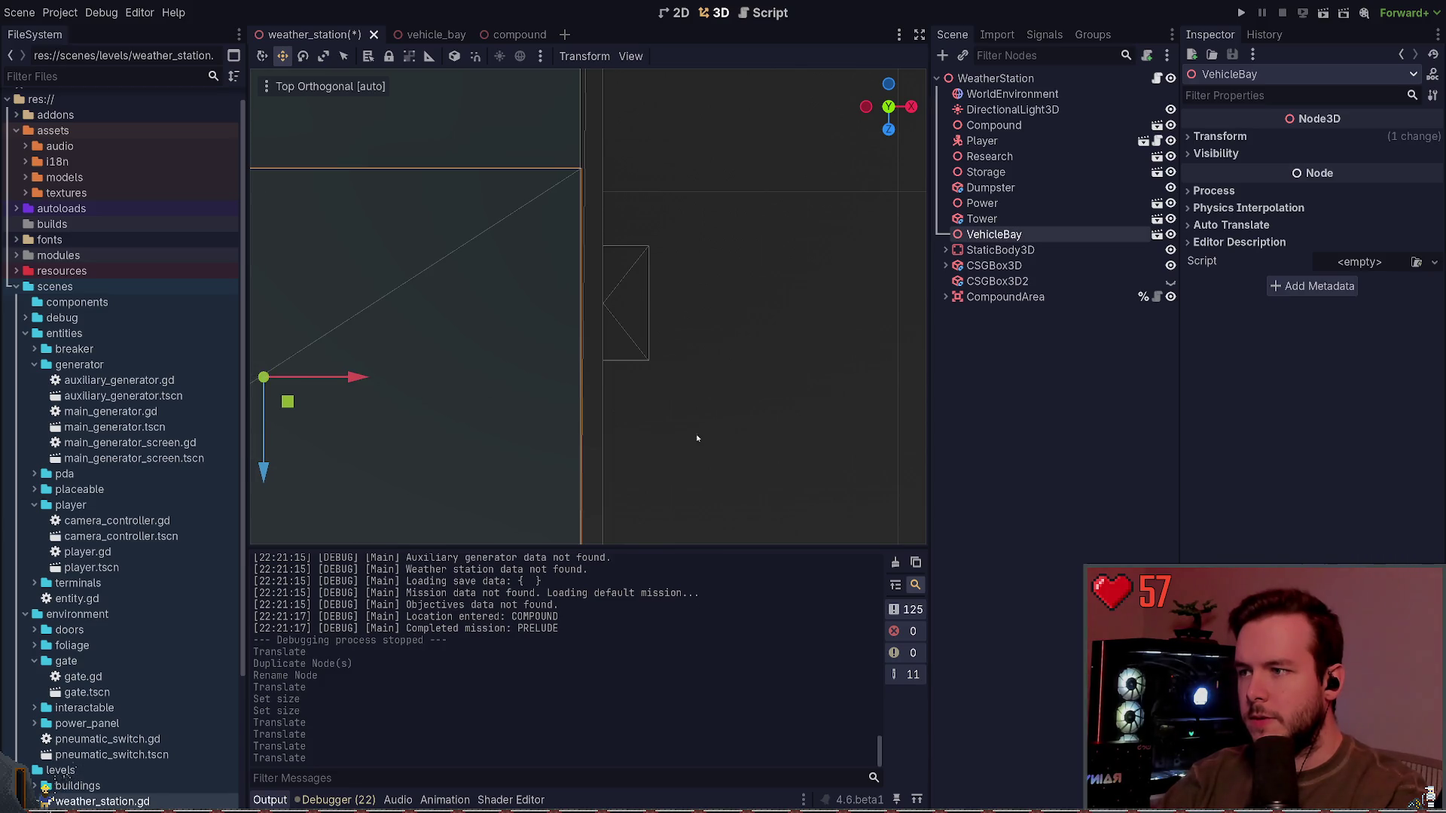
{"action": "key", "text": "ctrl+s"}
Step: Inspect the bay's new position from top and perspective views and save weather_station again
{"action": "left_click_drag", "start_coordinate": [682, 456], "coordinate": [828, 381]}
{"action": "scroll", "coordinate": [829, 382], "scroll_direction": "up", "scroll_amount": 6}
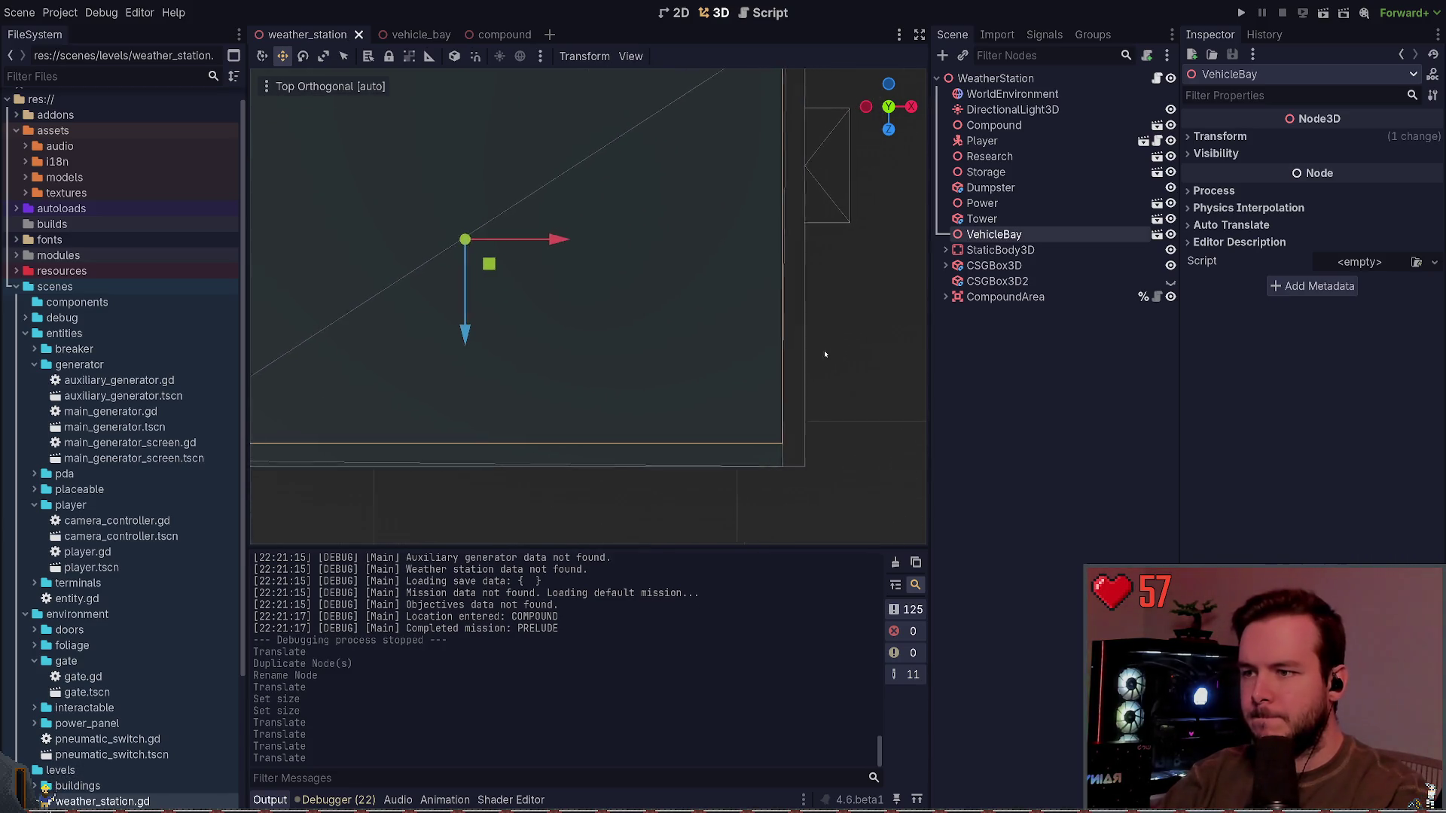
{"action": "scroll", "coordinate": [788, 362], "scroll_direction": "up", "scroll_amount": 15}
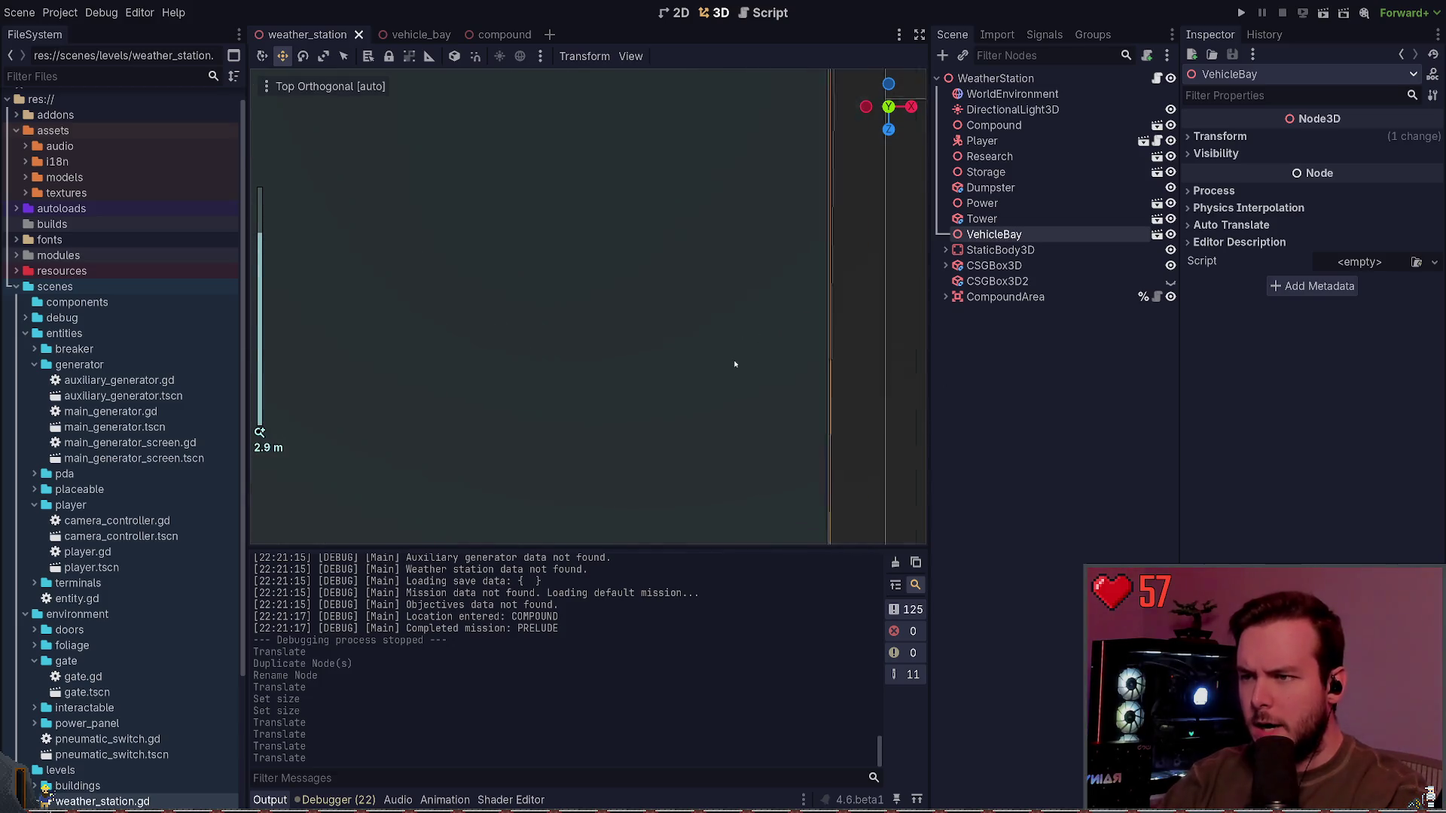
{"action": "scroll", "coordinate": [635, 373], "scroll_direction": "down", "scroll_amount": 20}
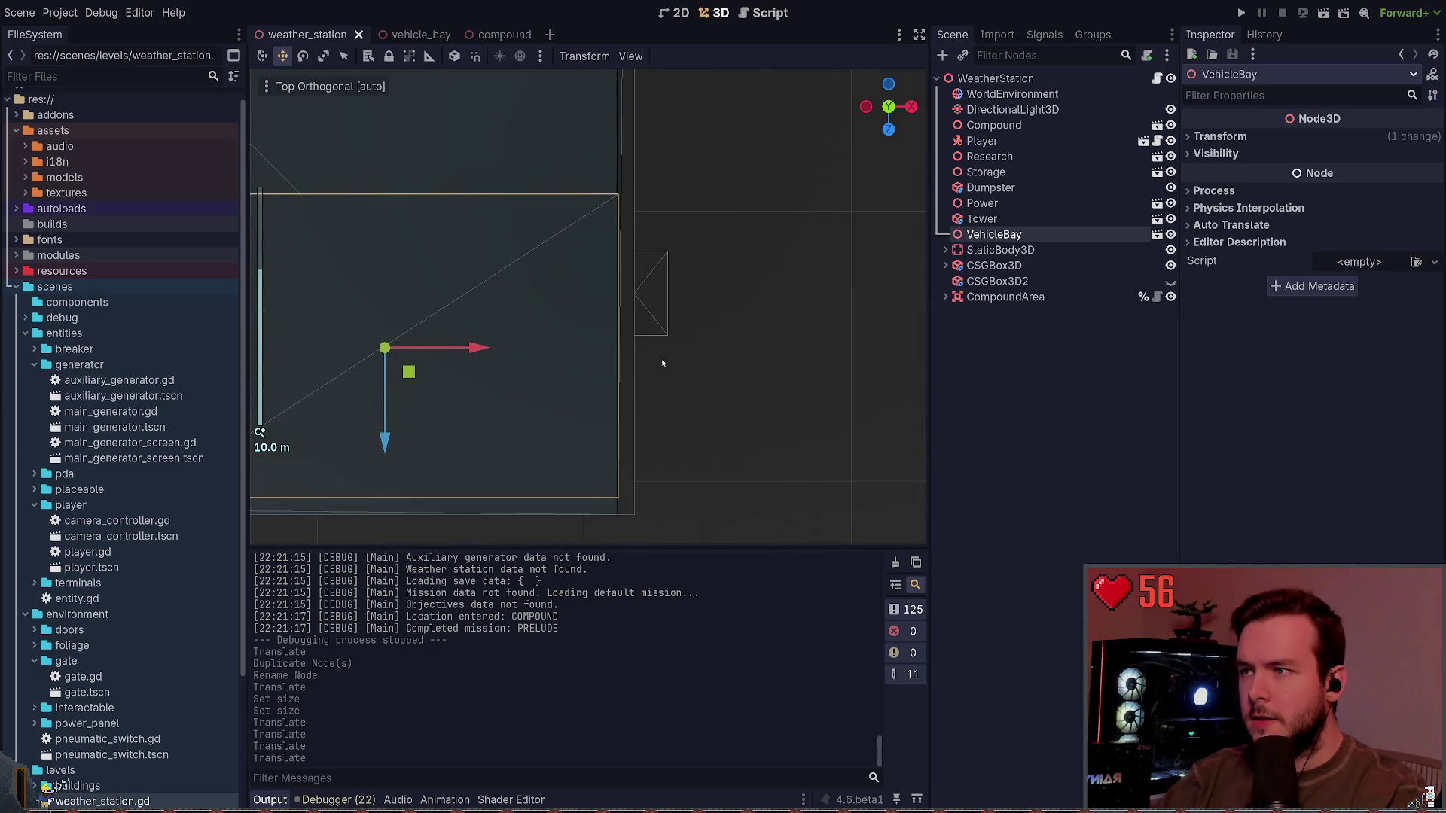
{"action": "scroll", "coordinate": [661, 358], "scroll_direction": "down", "scroll_amount": 5}
{"action": "scroll", "coordinate": [730, 277], "scroll_direction": "up", "scroll_amount": 5}
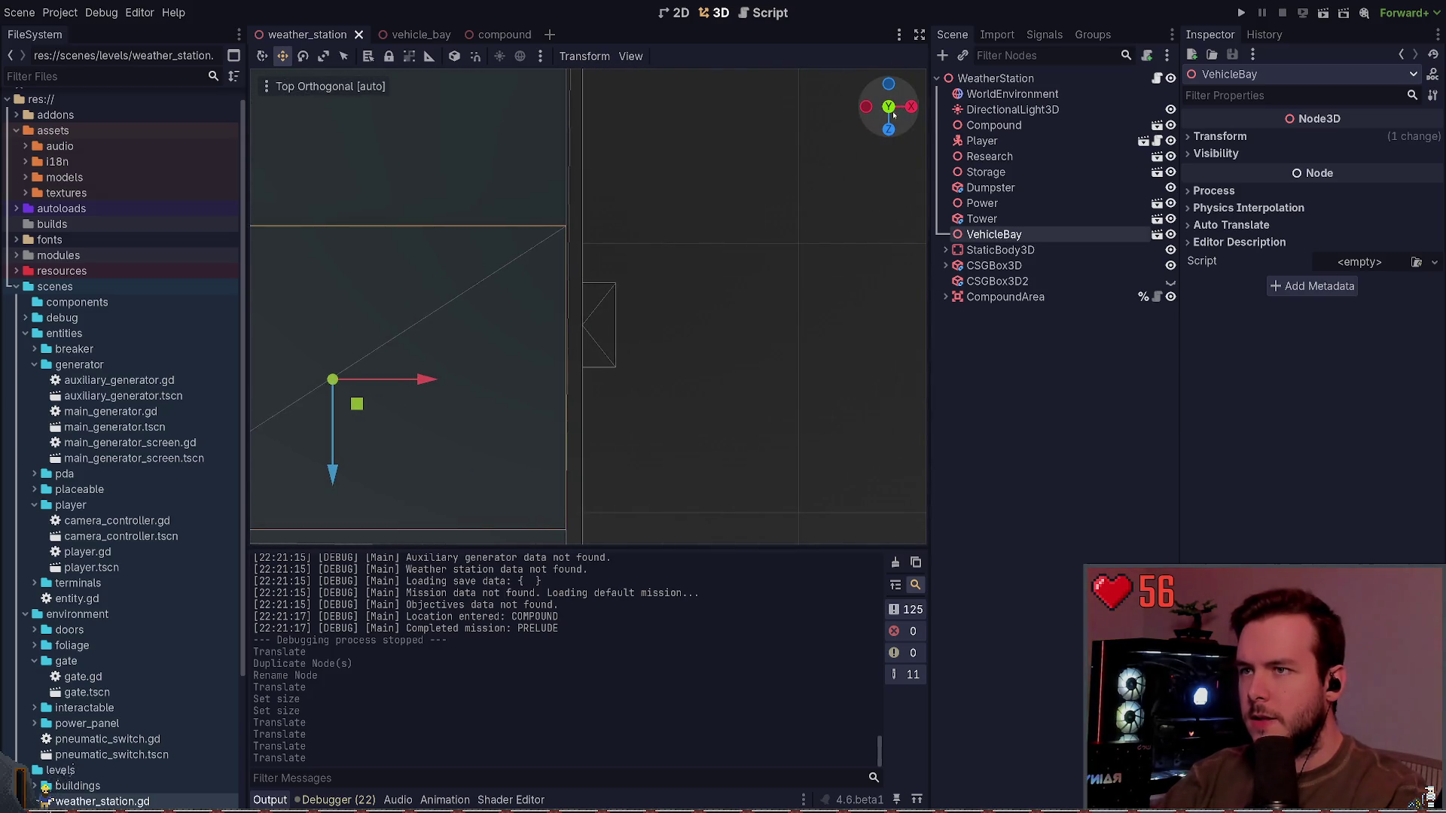
{"action": "scroll", "coordinate": [730, 276], "scroll_direction": "down", "scroll_amount": 3}
{"action": "mouse_move", "coordinate": [730, 276]}
{"action": "left_mouse_down"}
{"action": "mouse_move", "coordinate": [662, 336]}
{"action": "mouse_move", "coordinate": [643, 292]}
{"action": "mouse_move", "coordinate": [727, 410]}
{"action": "left_mouse_up"}
{"action": "scroll", "coordinate": [642, 292], "scroll_direction": "up", "scroll_amount": 2}
{"action": "key", "text": "ctrl+s"}
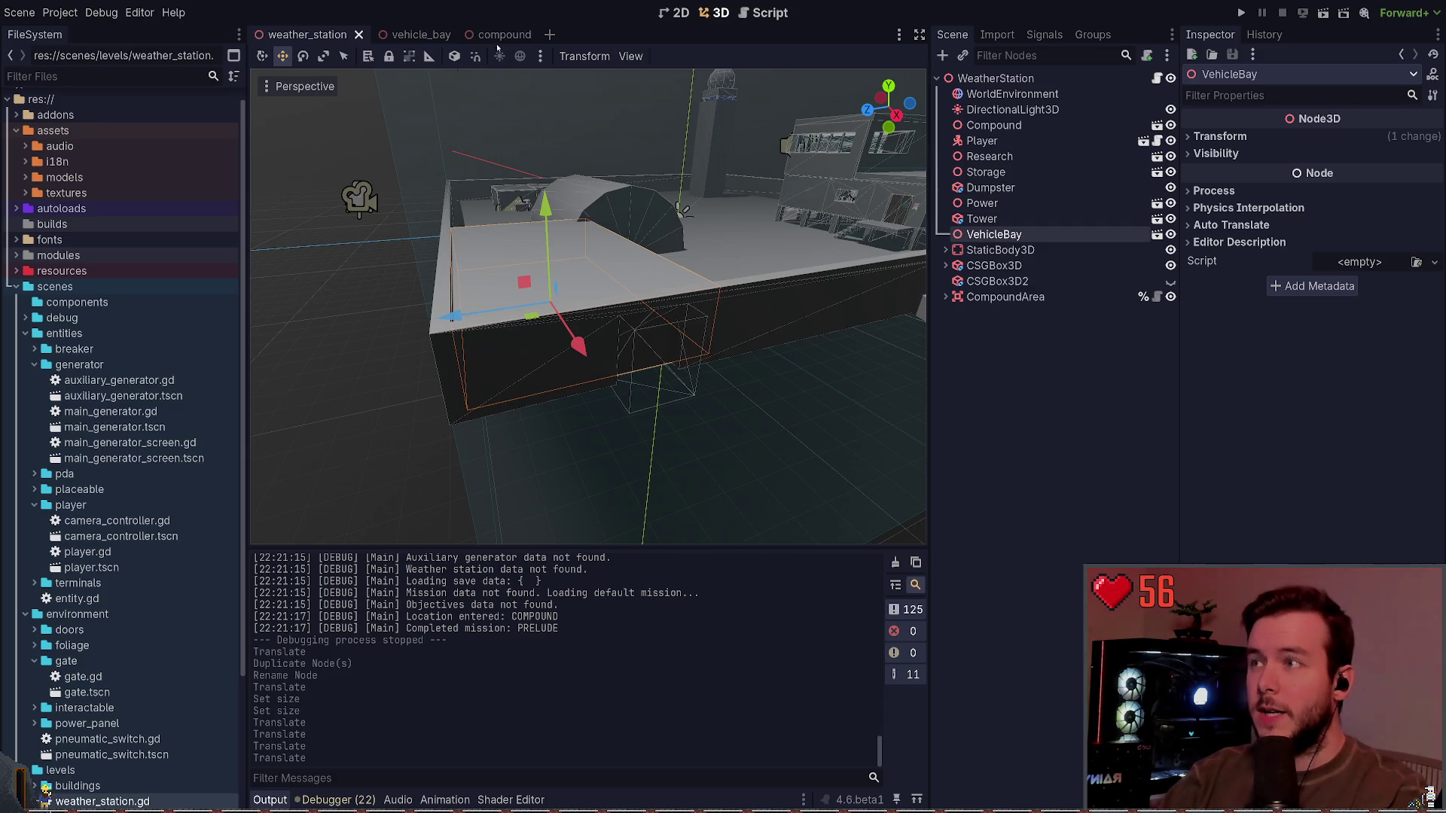
Step: Make the vehicle_bay box 4 m tall and undo an accidental move
{"action": "left_click", "coordinate": [410, 34]}
{"action": "left_click_drag", "start_coordinate": [798, 249], "coordinate": [829, 201]}
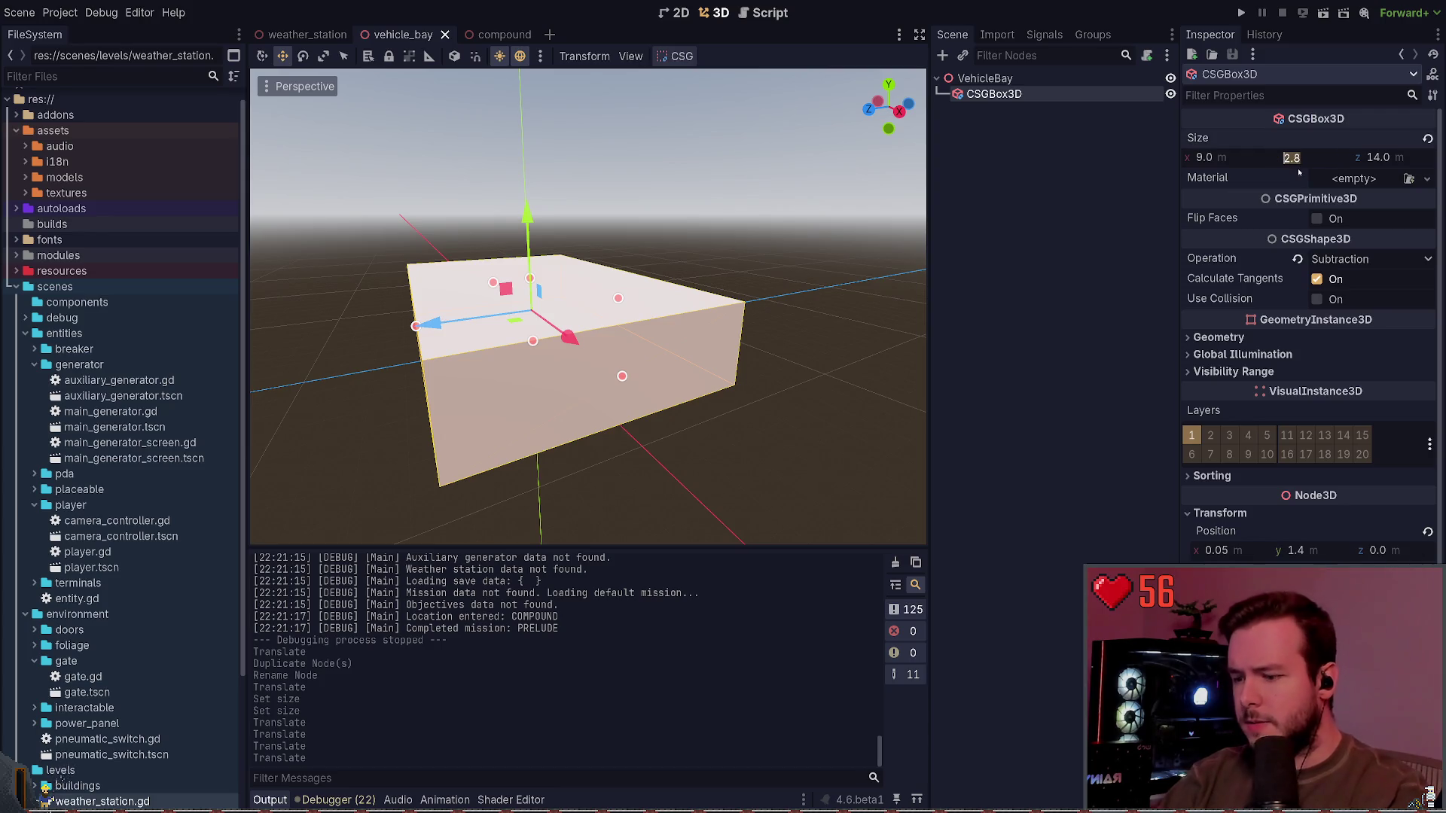
{"action": "key", "text": "Return"}
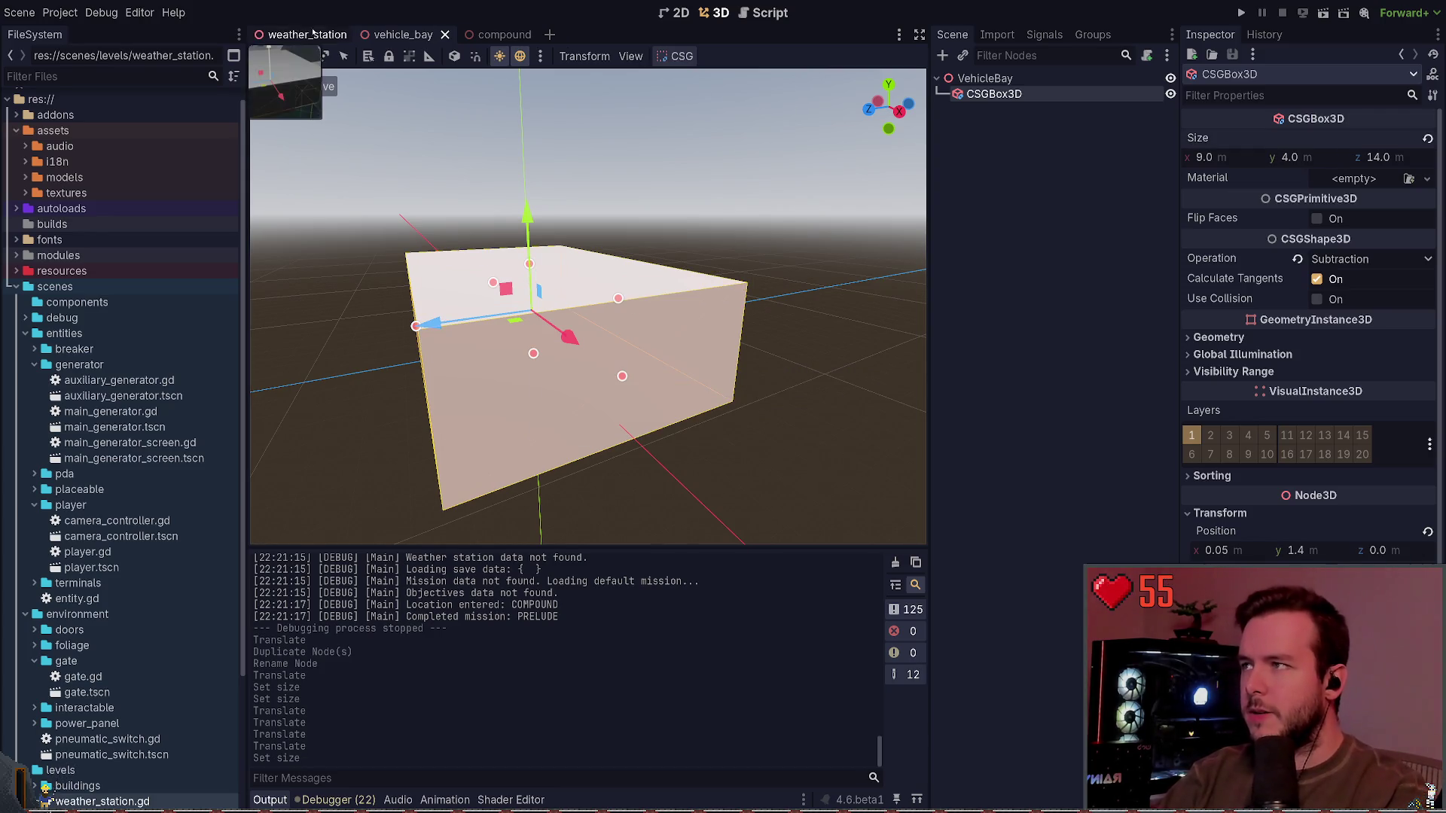
{"action": "left_click", "coordinate": [305, 35]}
{"action": "left_click", "coordinate": [410, 35]}
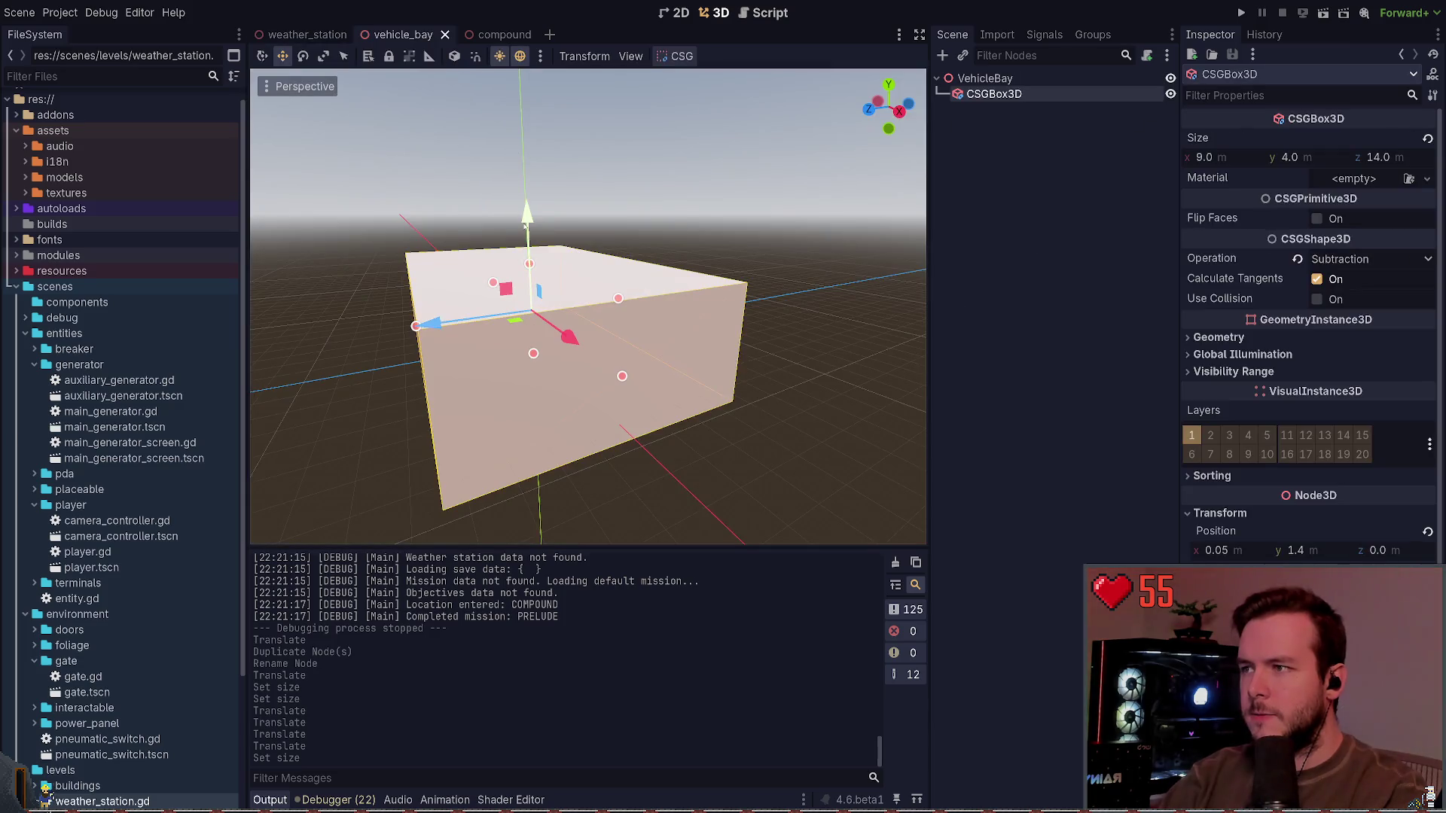
{"action": "left_click_drag", "start_coordinate": [525, 194], "coordinate": [668, 211]}
{"action": "key", "text": "q"}
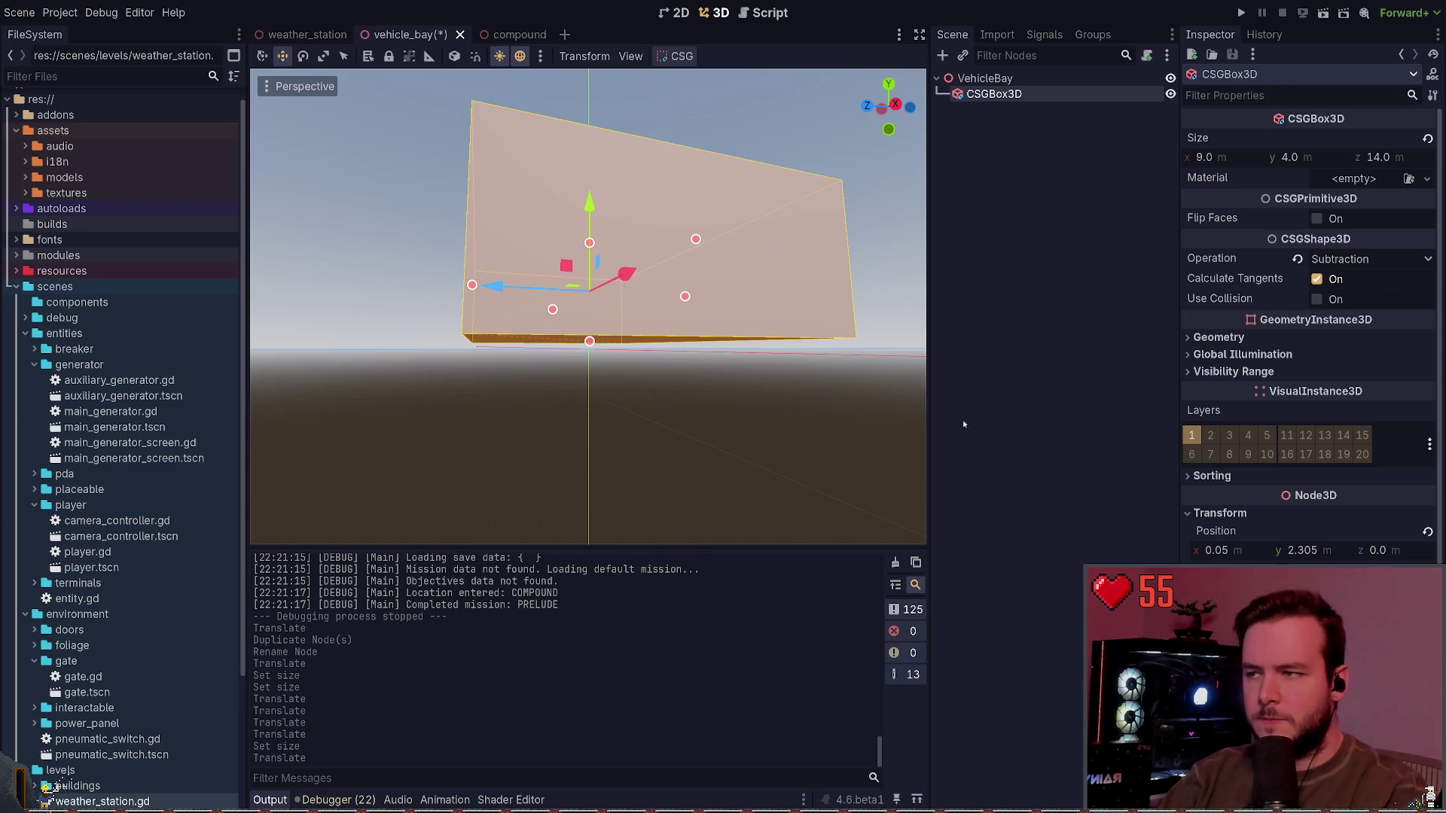
{"action": "key", "text": "ctrl+z"}
Step: Set the box's Y position to 2.0 and save the vehicle_bay scene
{"action": "mouse_move", "coordinate": [588, 239]}
{"action": "left_mouse_down"}
{"action": "mouse_move", "coordinate": [588, 188]}
{"action": "mouse_move", "coordinate": [585, 212]}
{"action": "left_mouse_up"}
{"action": "left_click", "coordinate": [1335, 549]}
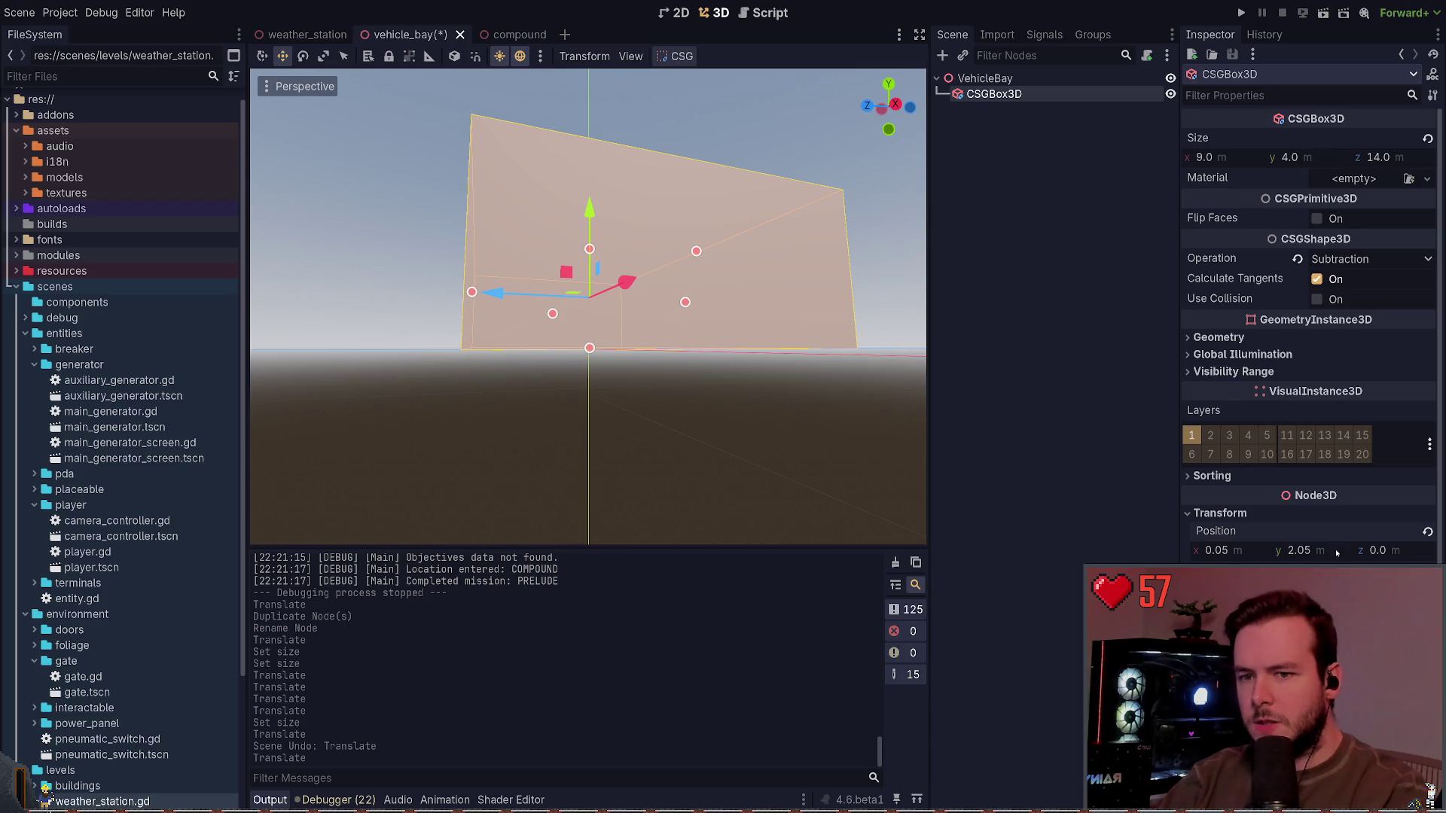
{"action": "type", "text": "2"}
{"action": "key", "text": "Return"}
{"action": "key", "text": "ctrl+s"}
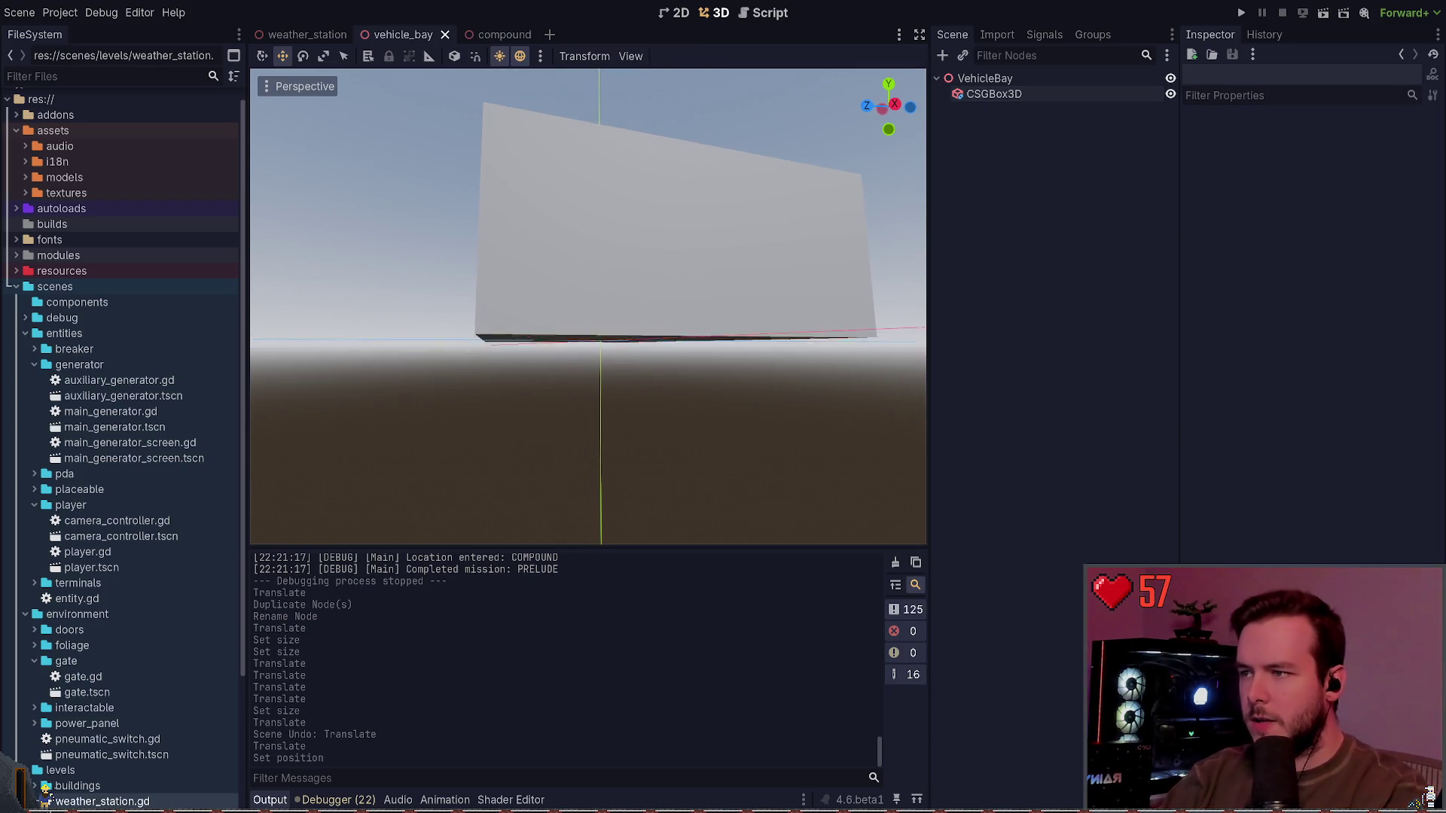
Step: Fly the view around the VehicleBay box in the weather_station scene
{"action": "left_click", "coordinate": [305, 35]}
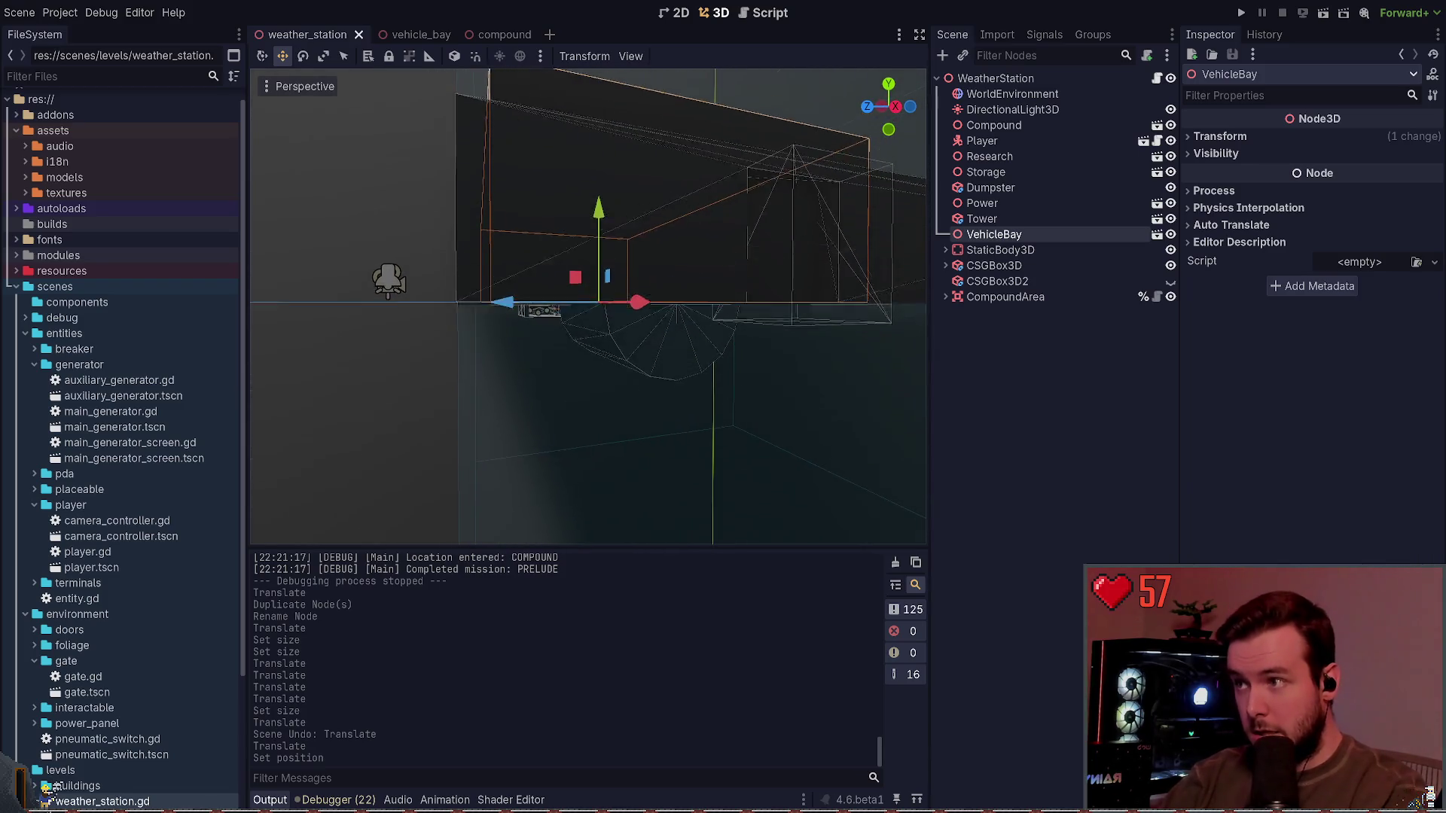
{"action": "scroll", "coordinate": [731, 348], "scroll_direction": "down", "scroll_amount": 5}
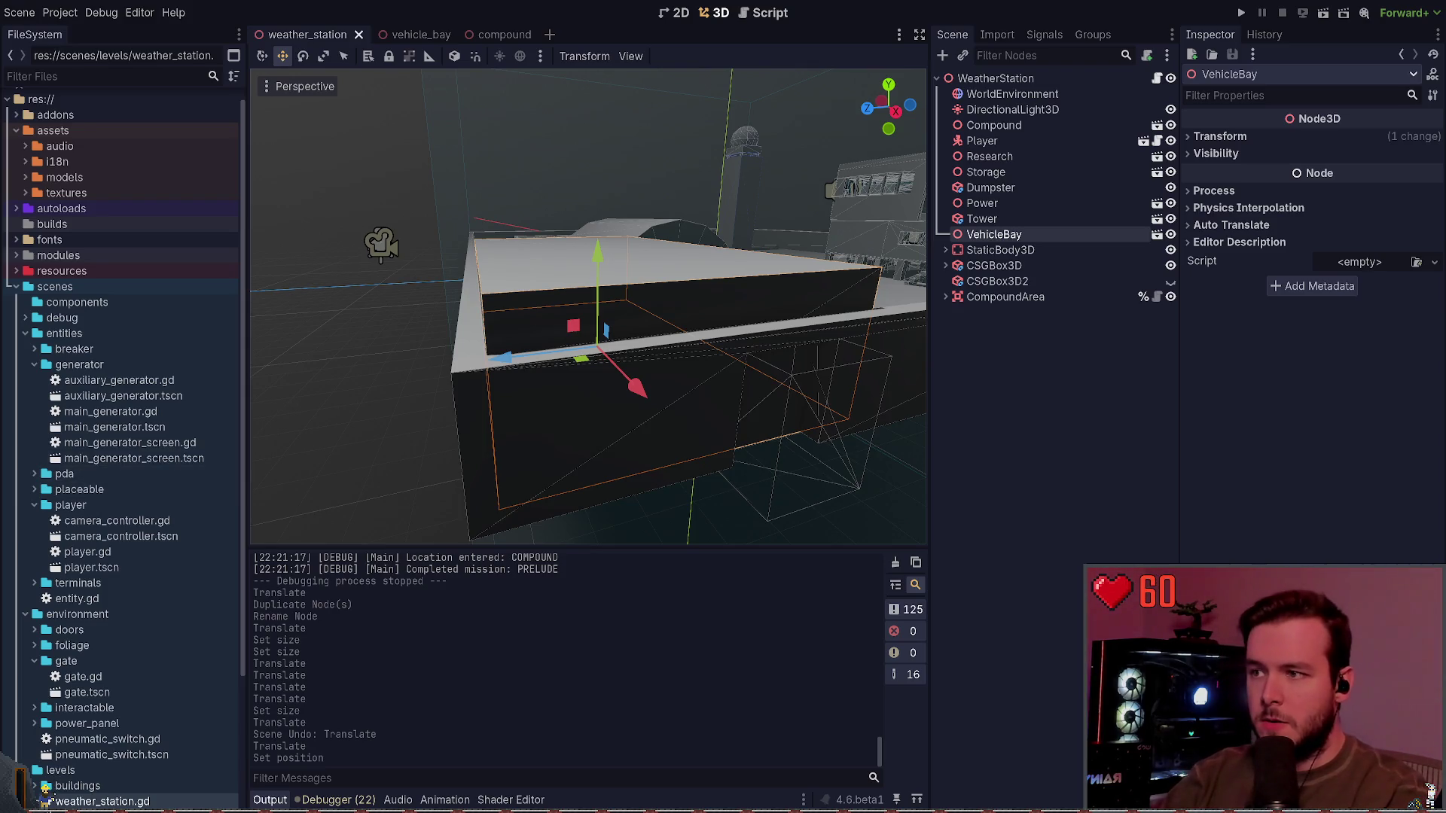
{"action": "key", "text": "Escape"}
{"action": "key", "text": "w"}
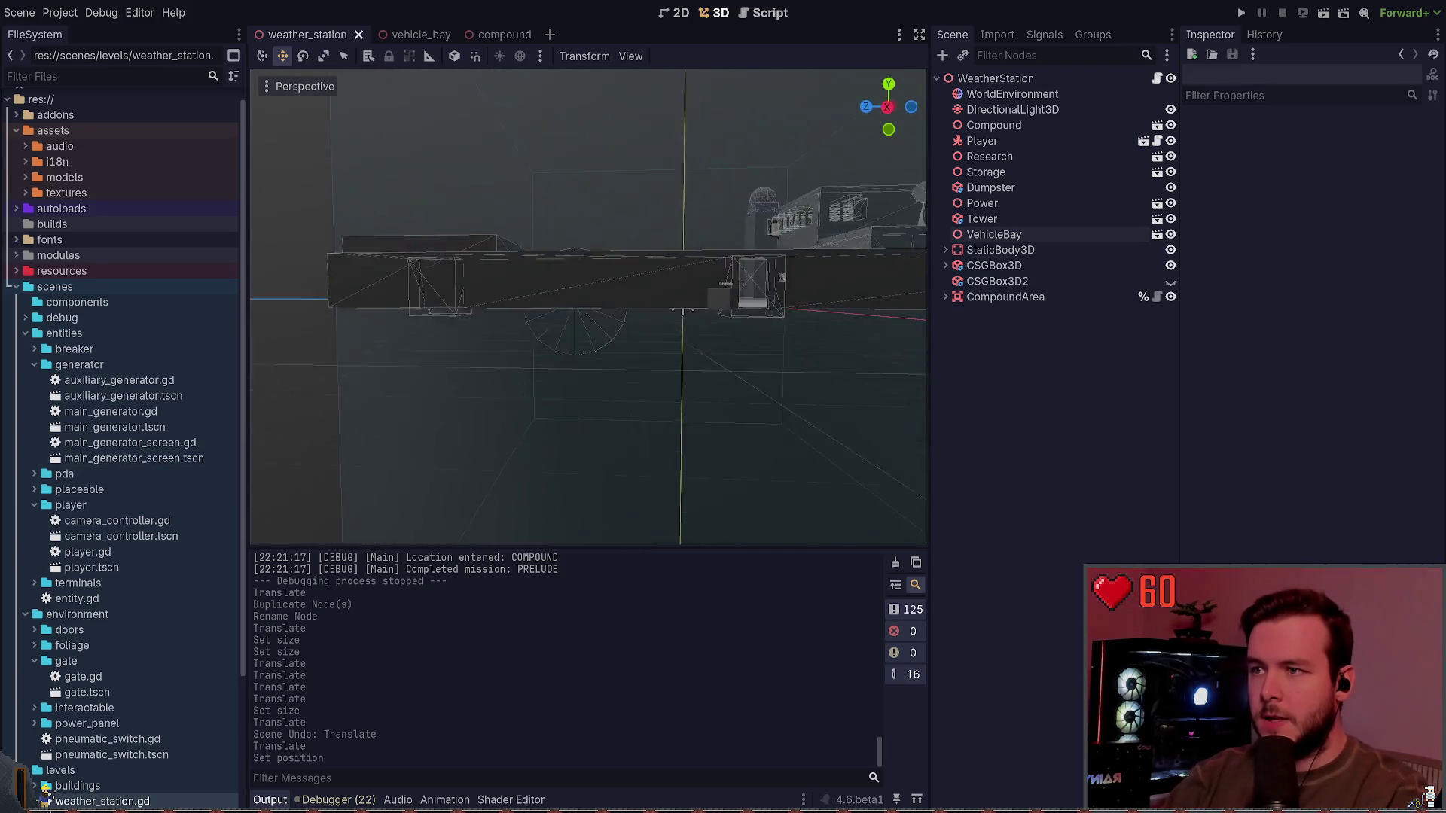
{"action": "key", "text": "w"}
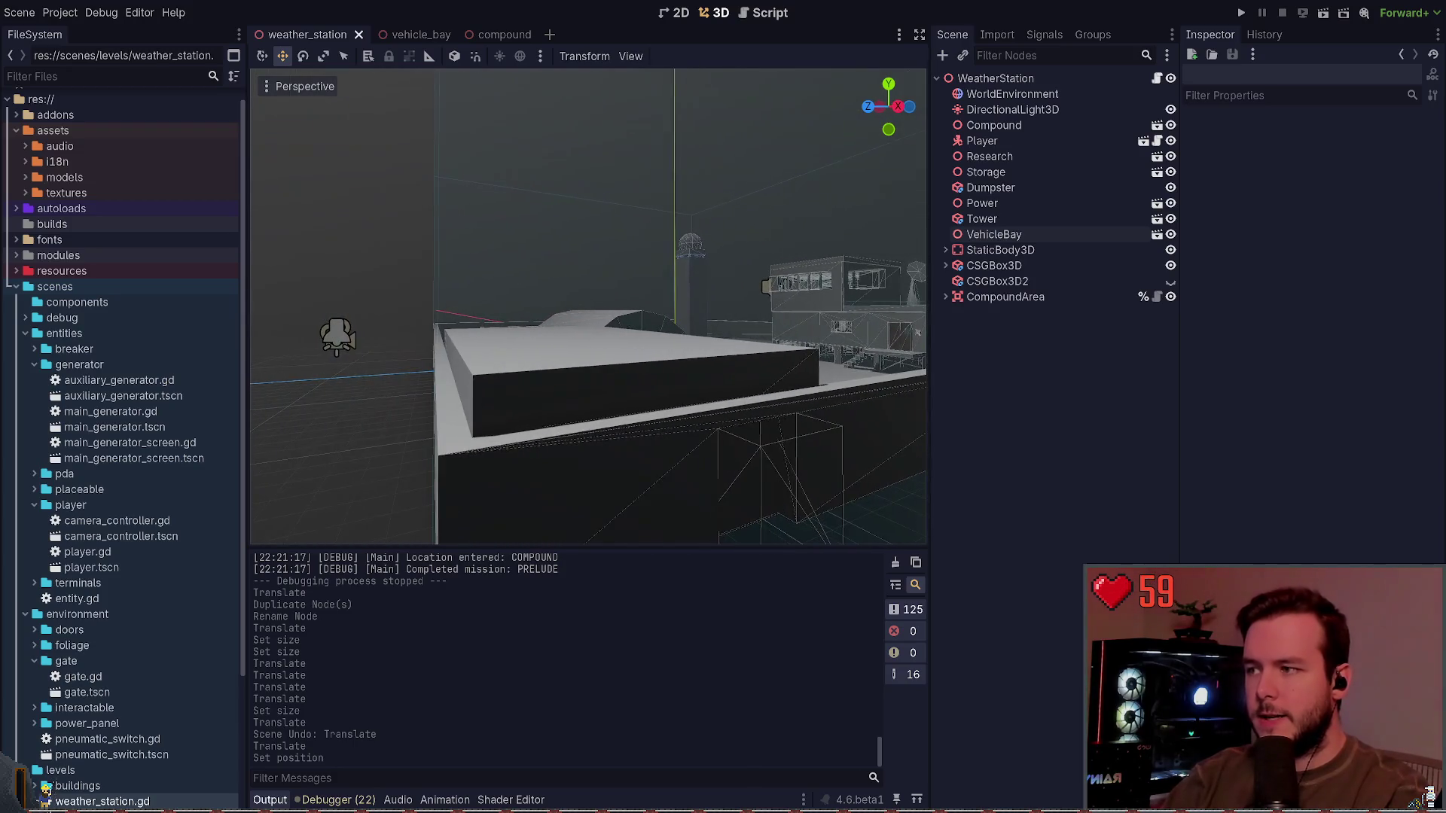
{"action": "key", "text": "q"}
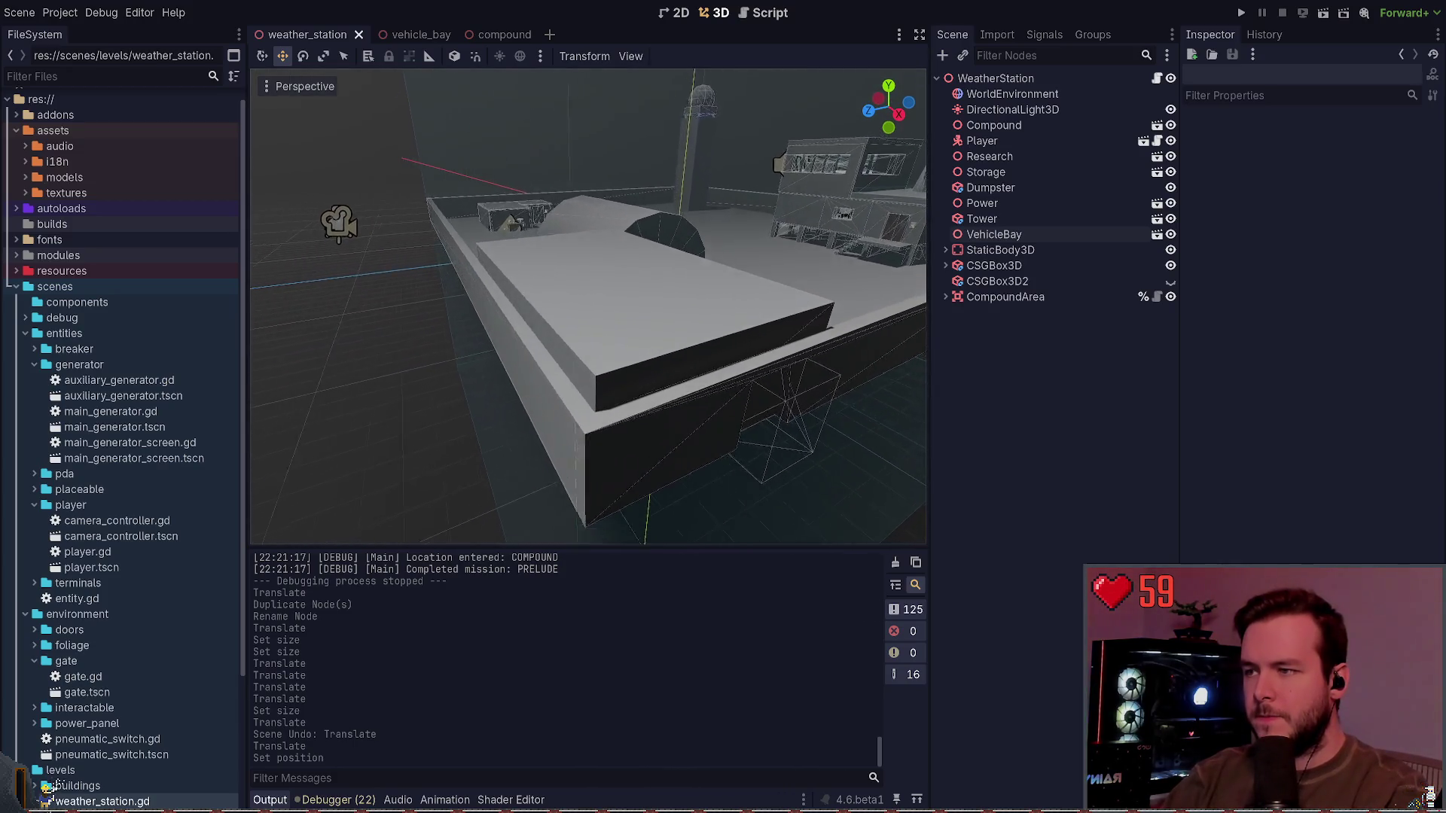
{"action": "key", "text": "e"}
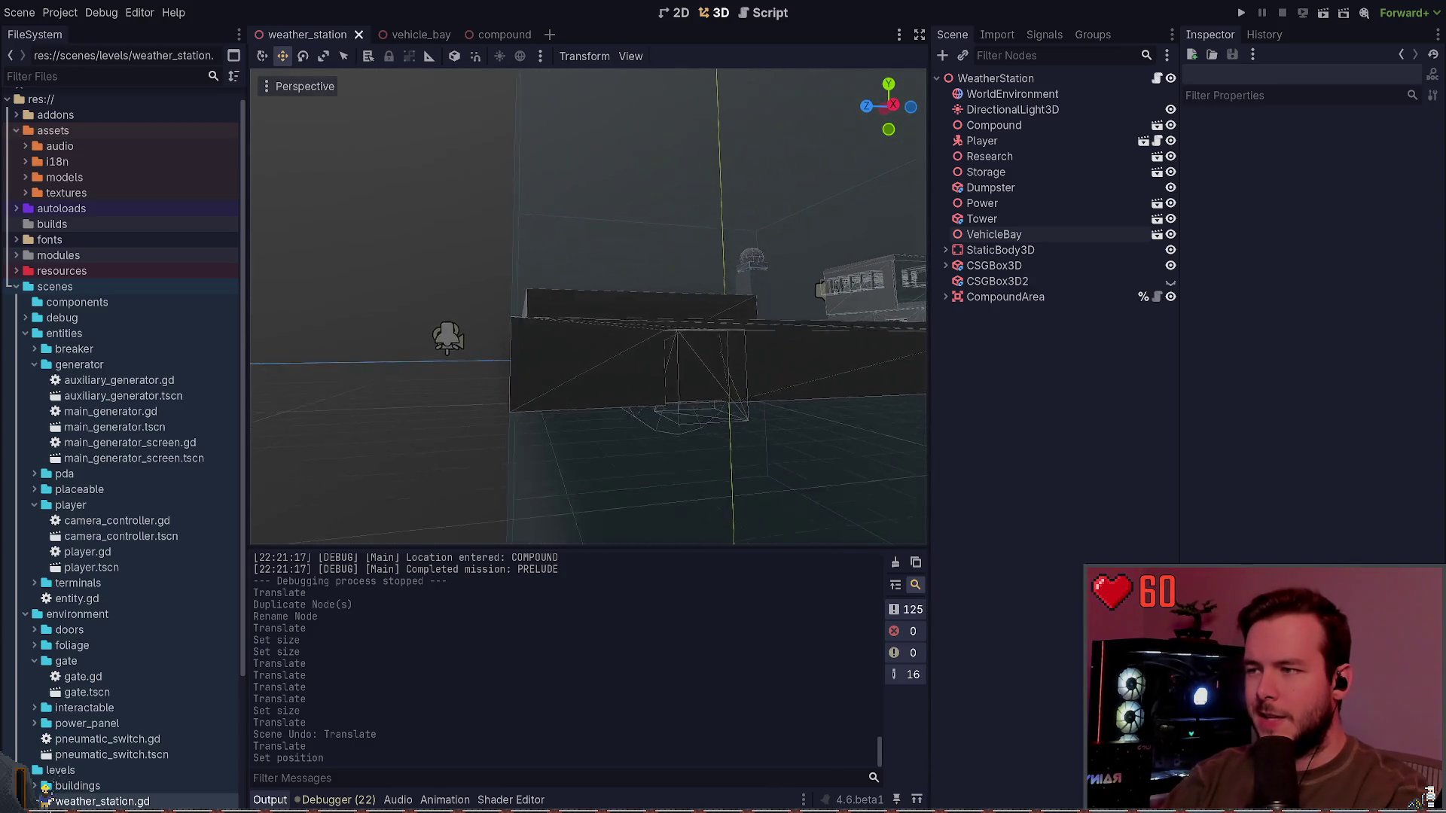
{"action": "key", "text": "w"}
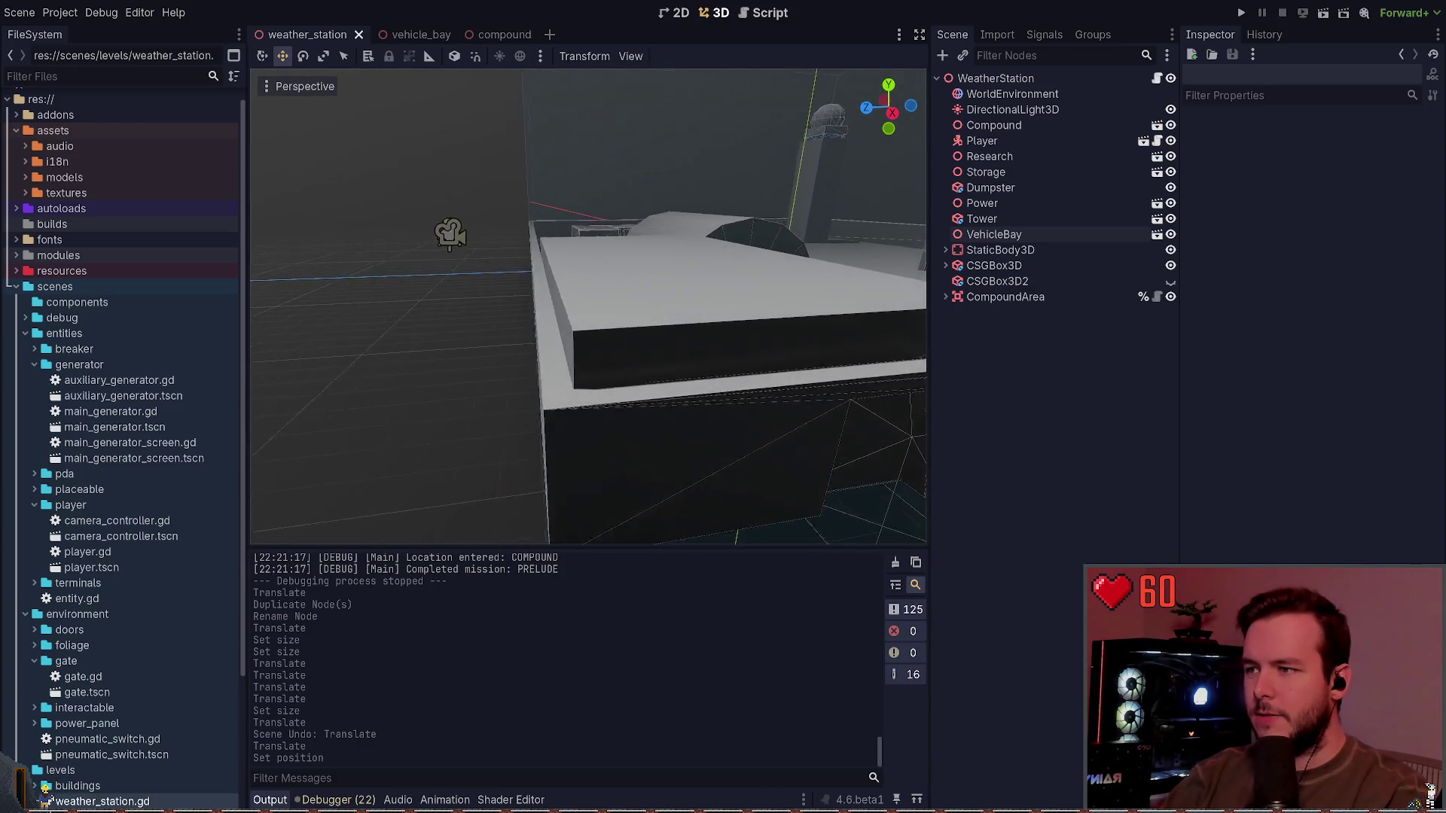
{"action": "key", "text": "s"}
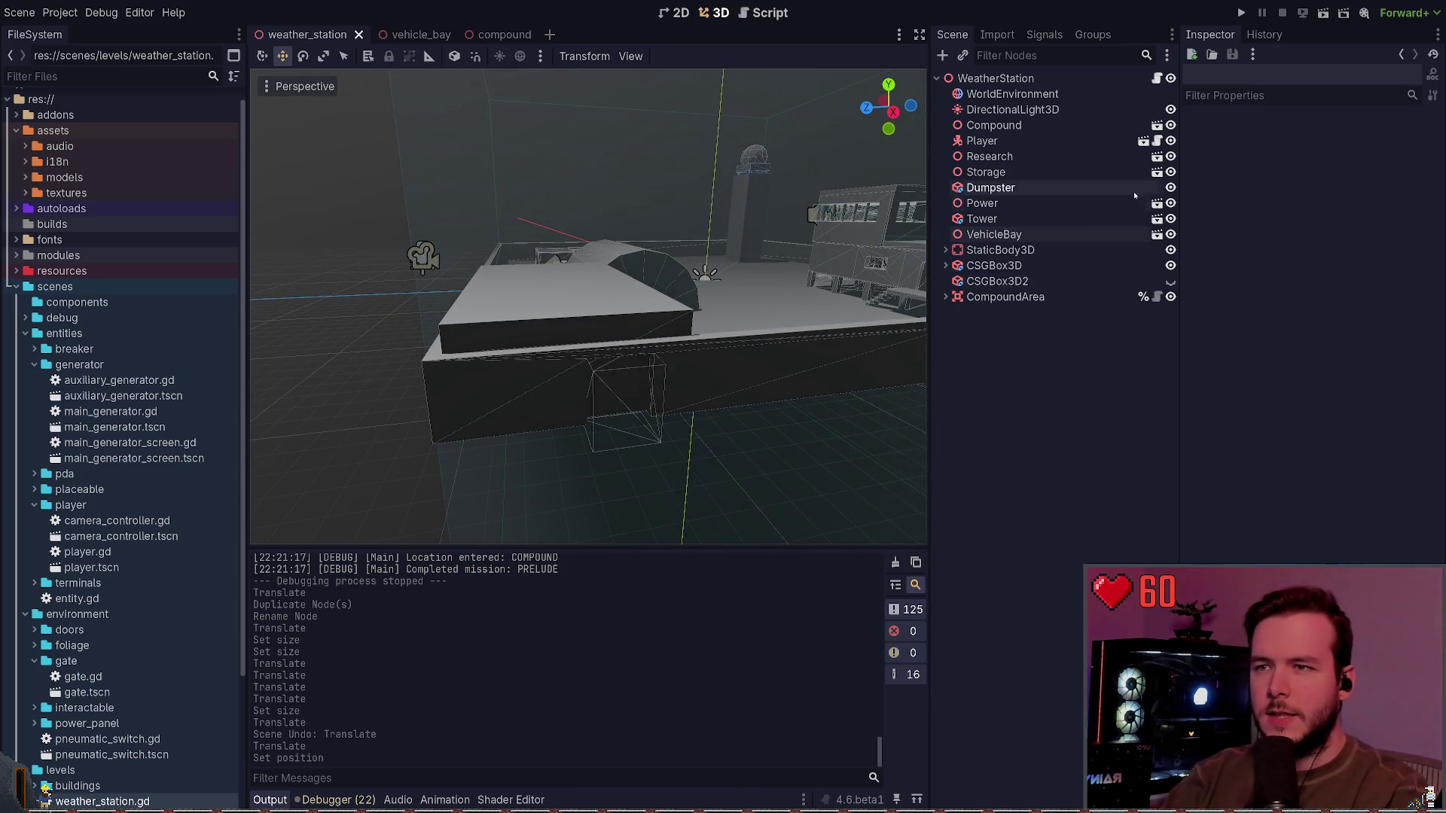
Step: Hide the Storage building and save the weather_station scene
{"action": "left_click", "coordinate": [1170, 172]}
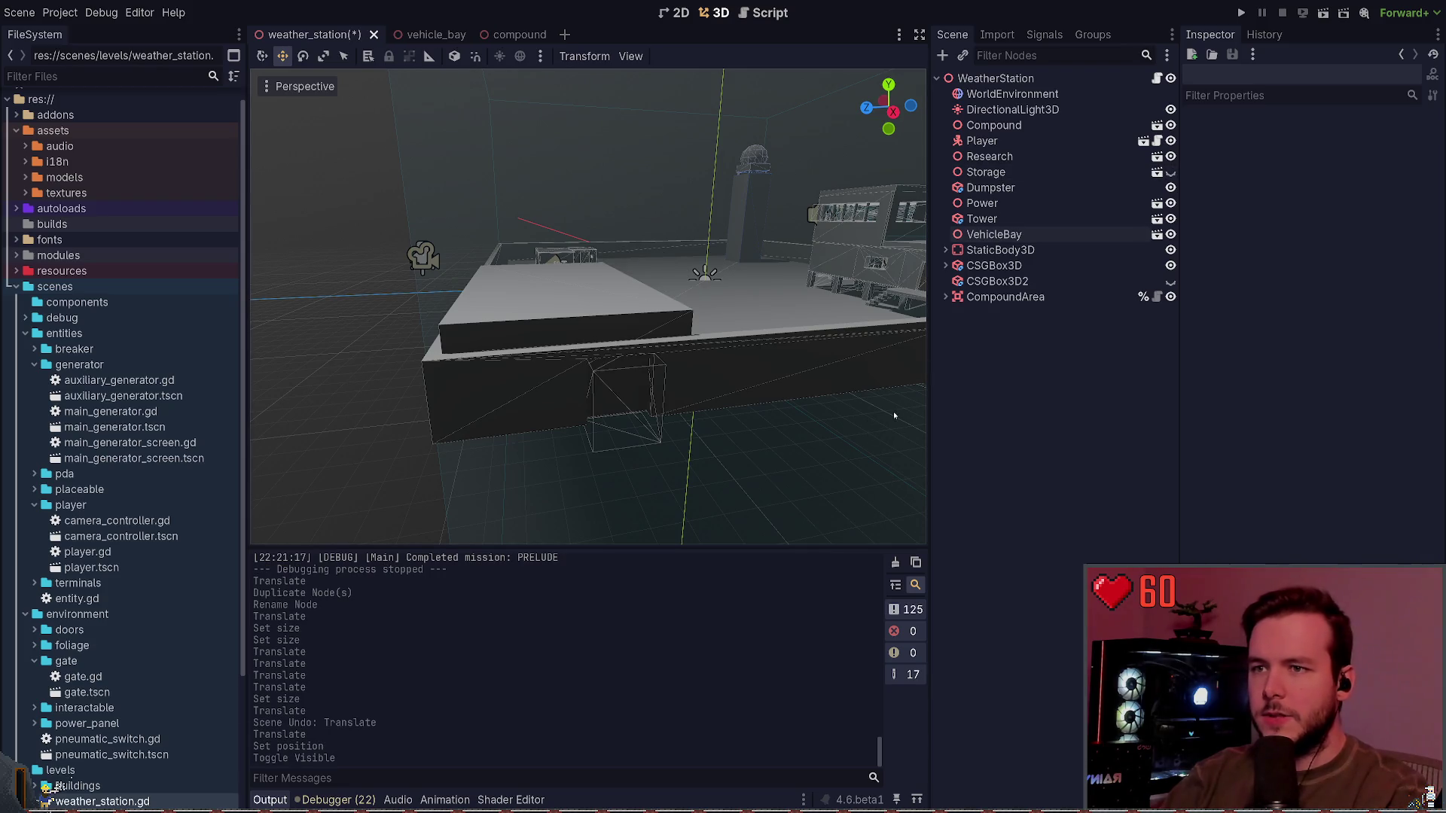
{"action": "key", "text": "ctrl+s"}
{"action": "key", "text": "w"}
{"action": "key", "text": "s"}
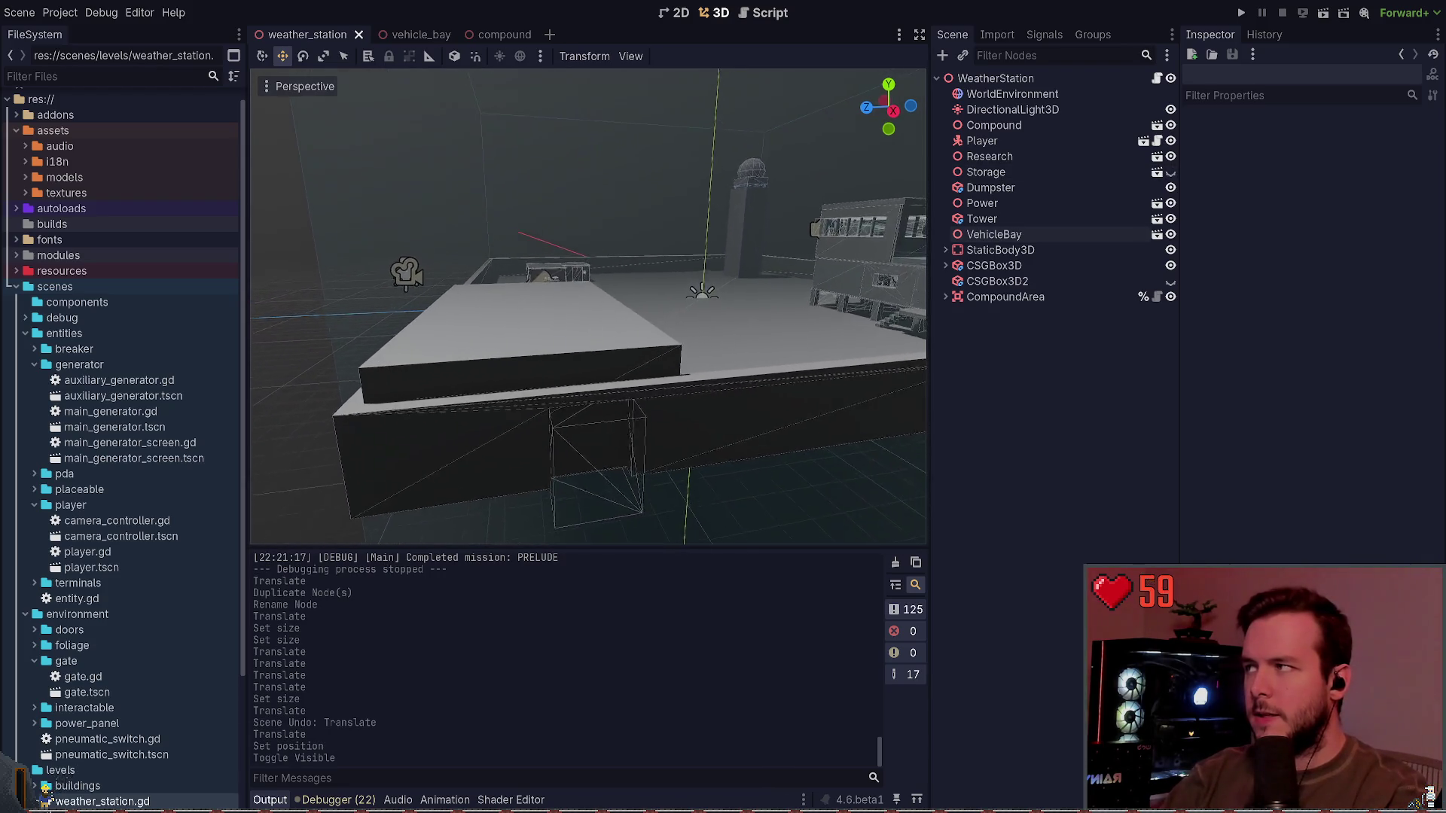
{"action": "key", "text": "w"}
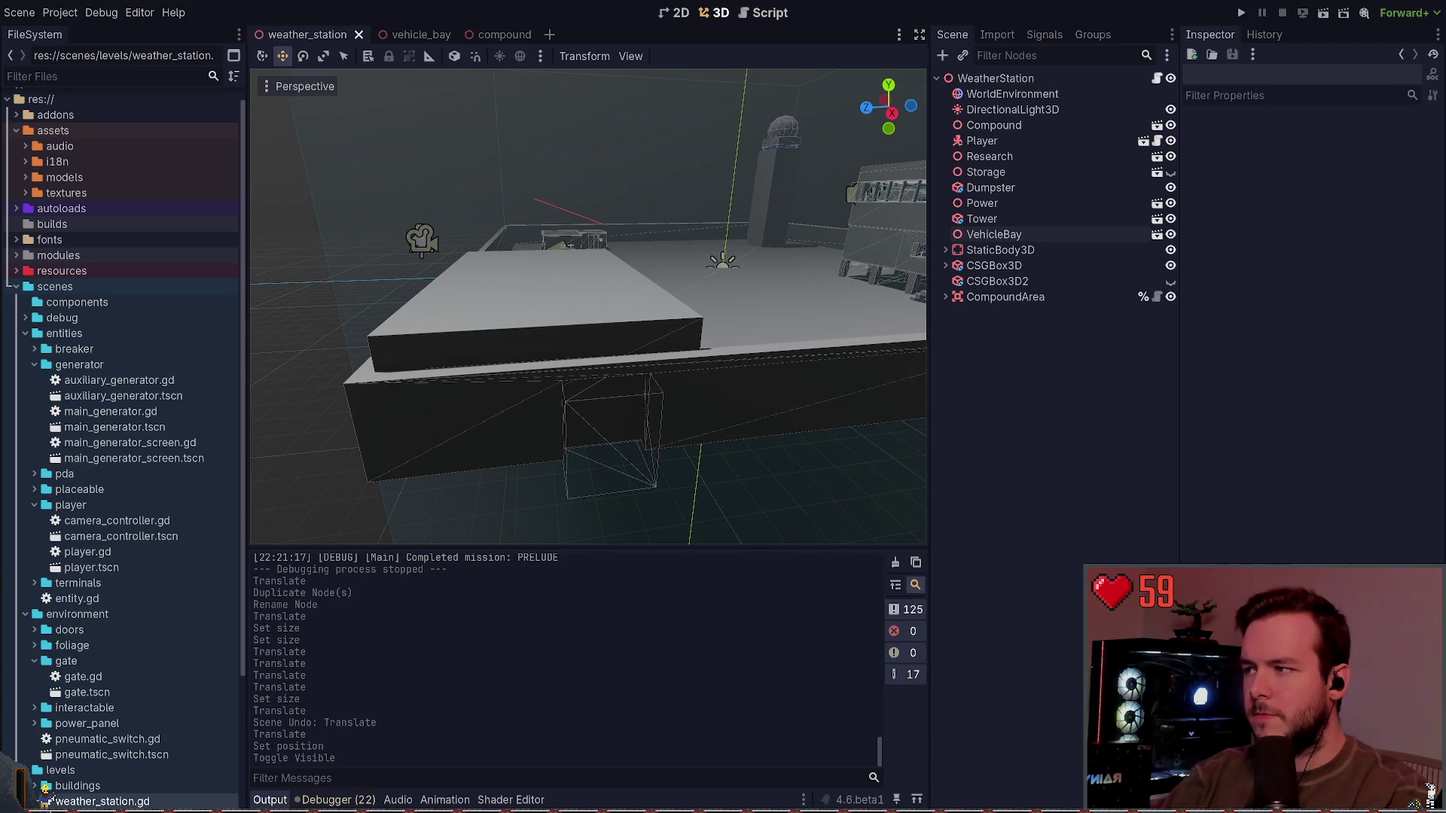
Step: Move the VehicleBay box about 1.2 m along Z and save
{"action": "left_click", "coordinate": [563, 325]}
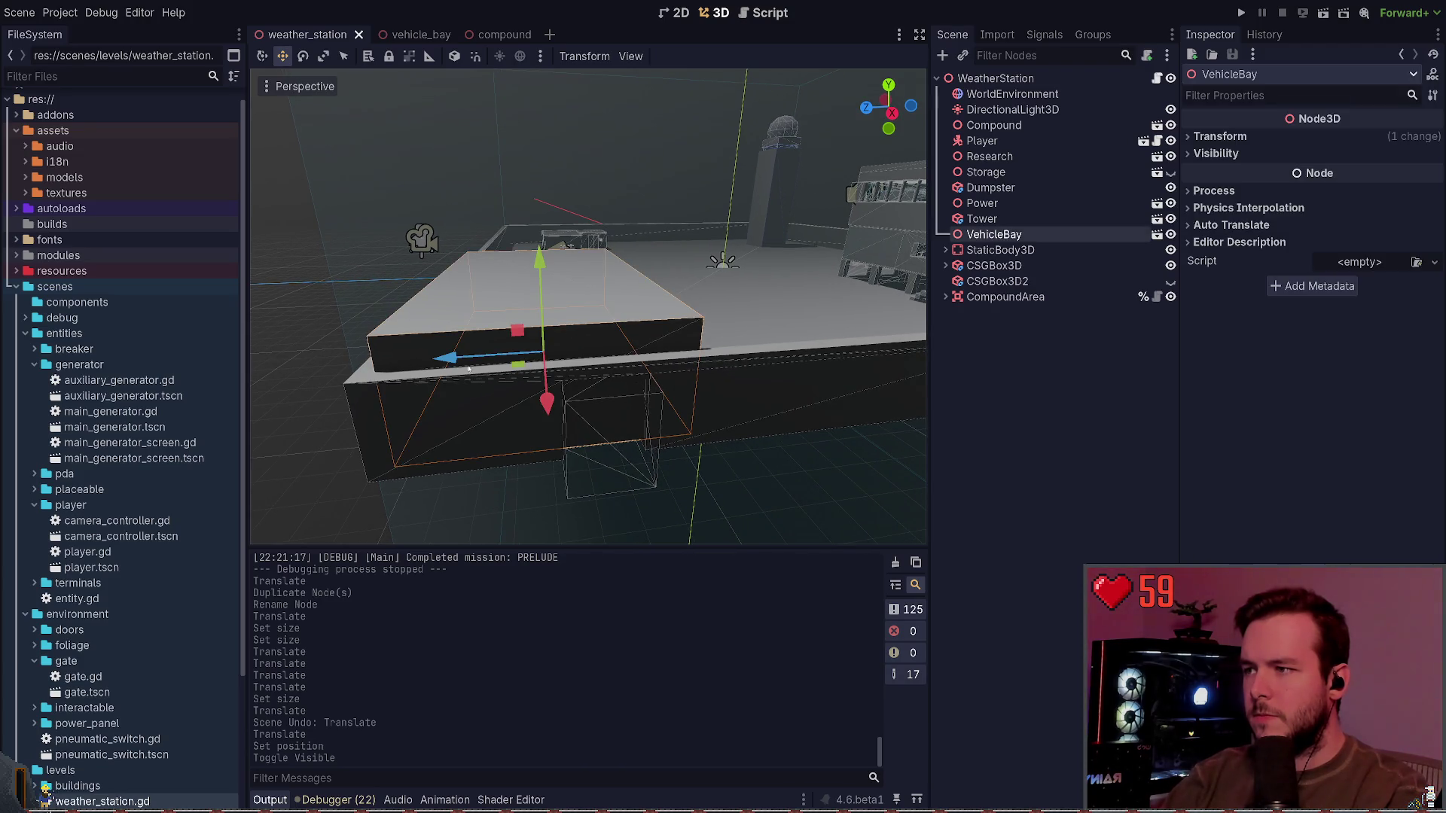
{"action": "mouse_move", "coordinate": [515, 360]}
{"action": "left_mouse_down"}
{"action": "mouse_move", "coordinate": [479, 362]}
{"action": "mouse_move", "coordinate": [739, 382]}
{"action": "left_mouse_up"}
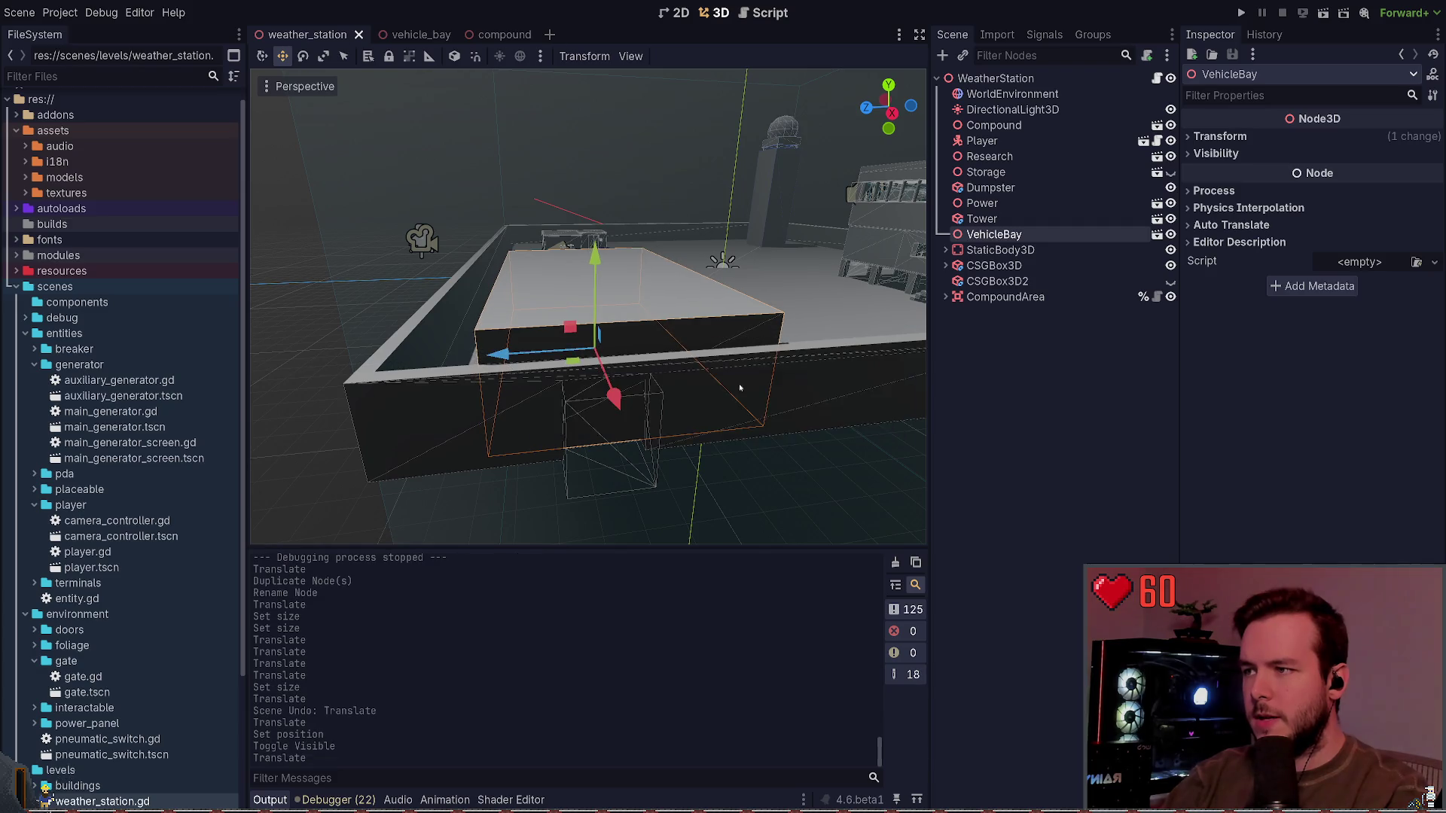
{"action": "scroll", "coordinate": [690, 277], "scroll_direction": "up", "scroll_amount": 3}
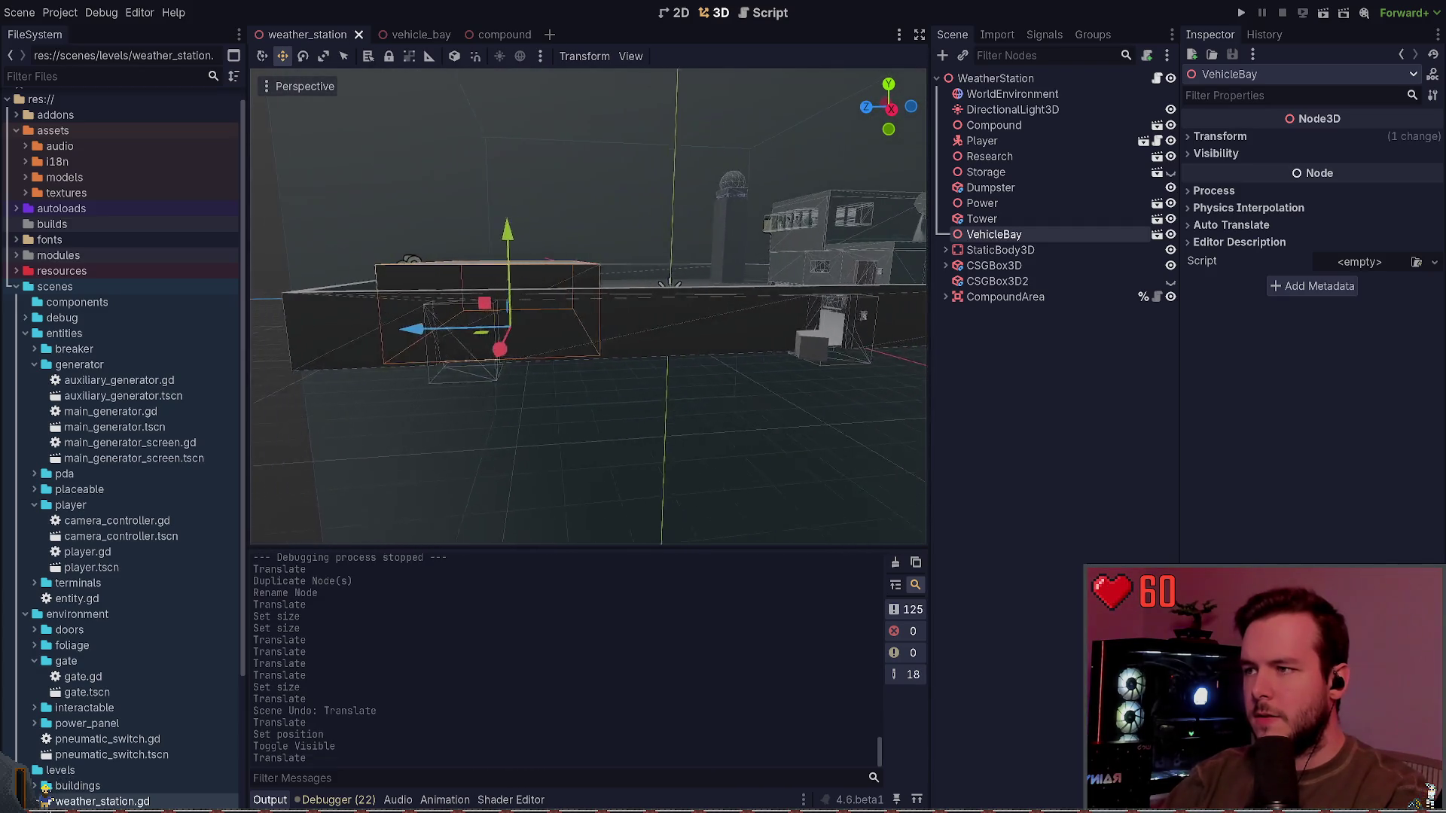
{"action": "key", "text": "ctrl+s"}
Step: Review the shifted bay from above and front-on, then open the vehicle_bay scene
{"action": "left_click_drag", "start_coordinate": [551, 332], "coordinate": [724, 415]}
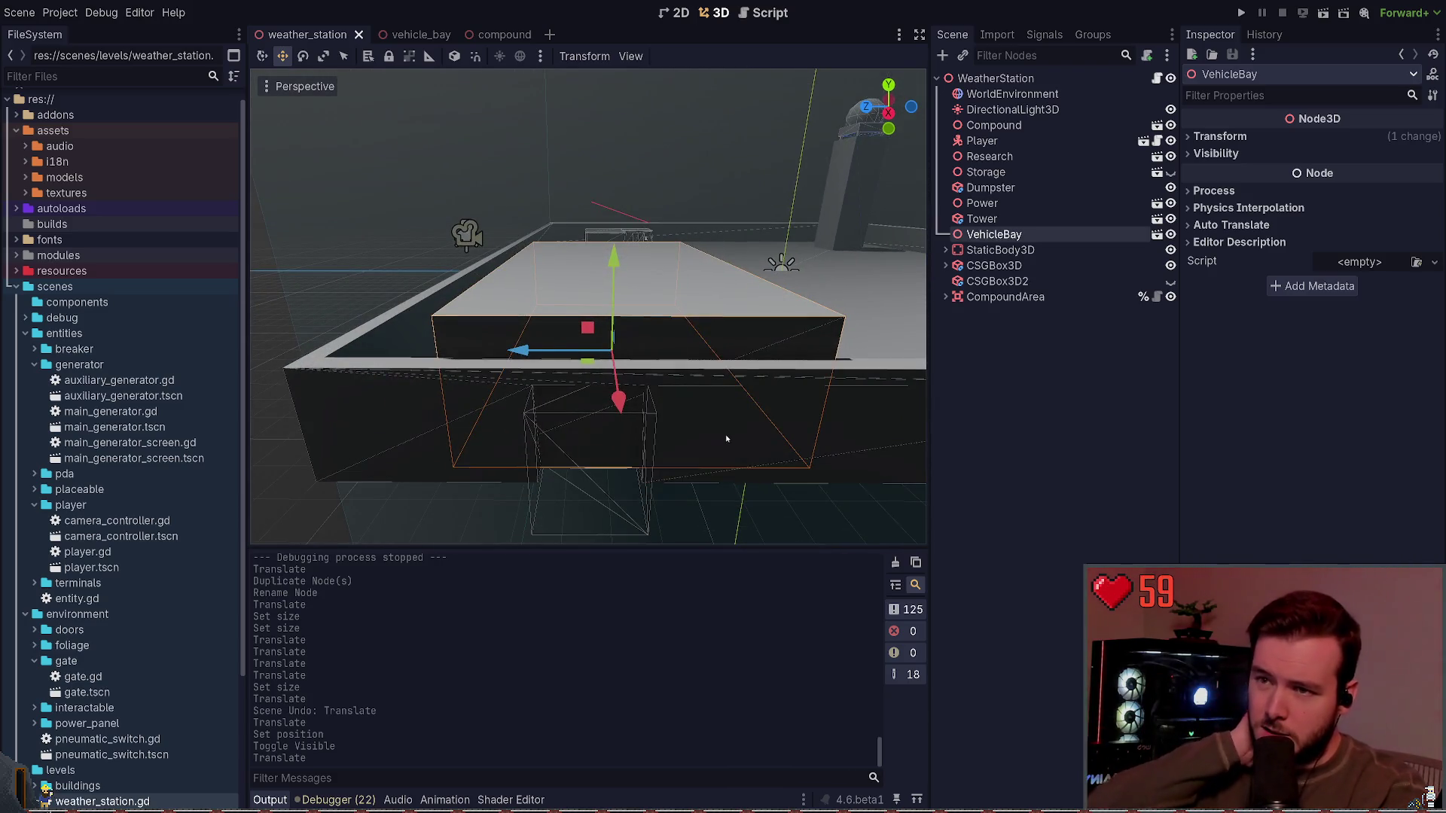
{"action": "mouse_move", "coordinate": [743, 475]}
{"action": "left_mouse_down"}
{"action": "mouse_move", "coordinate": [655, 459]}
{"action": "mouse_move", "coordinate": [752, 414]}
{"action": "left_mouse_up"}
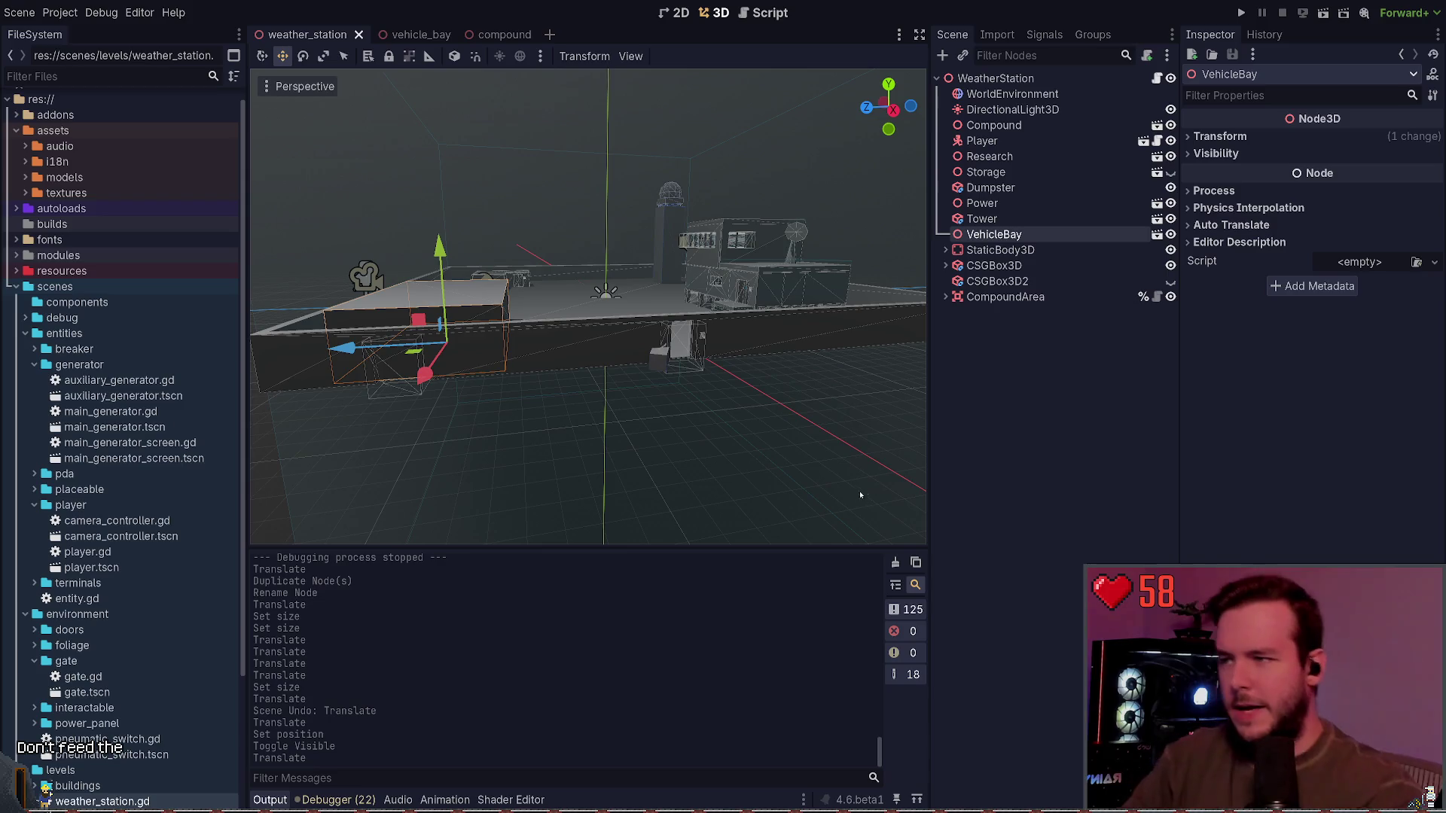
{"action": "mouse_move", "coordinate": [725, 415]}
{"action": "left_mouse_down"}
{"action": "mouse_move", "coordinate": [663, 444]}
{"action": "mouse_move", "coordinate": [725, 406]}
{"action": "mouse_move", "coordinate": [662, 391]}
{"action": "mouse_move", "coordinate": [705, 387]}
{"action": "left_mouse_up"}
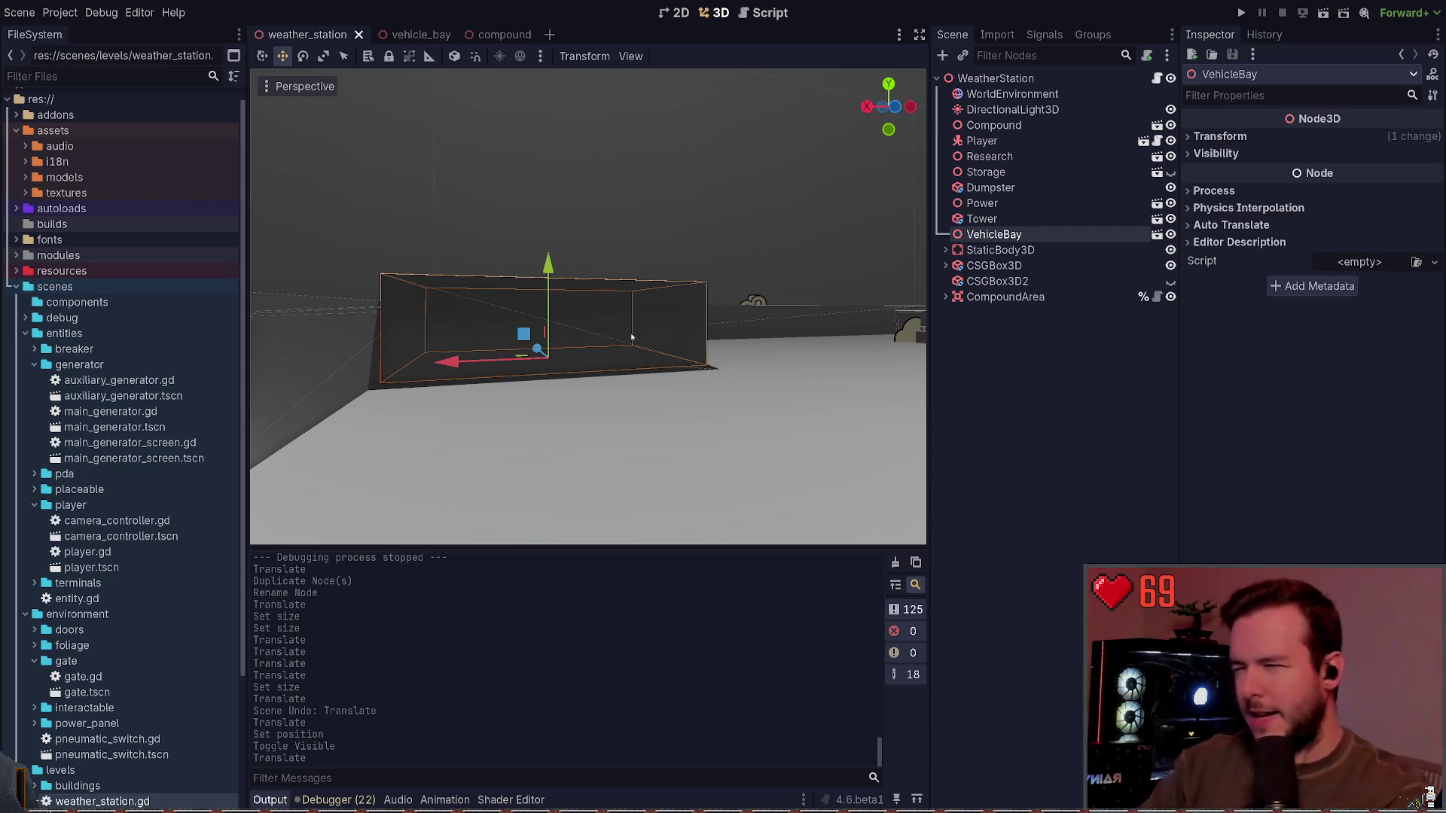
{"action": "scroll", "coordinate": [544, 402], "scroll_direction": "up", "scroll_amount": 3}
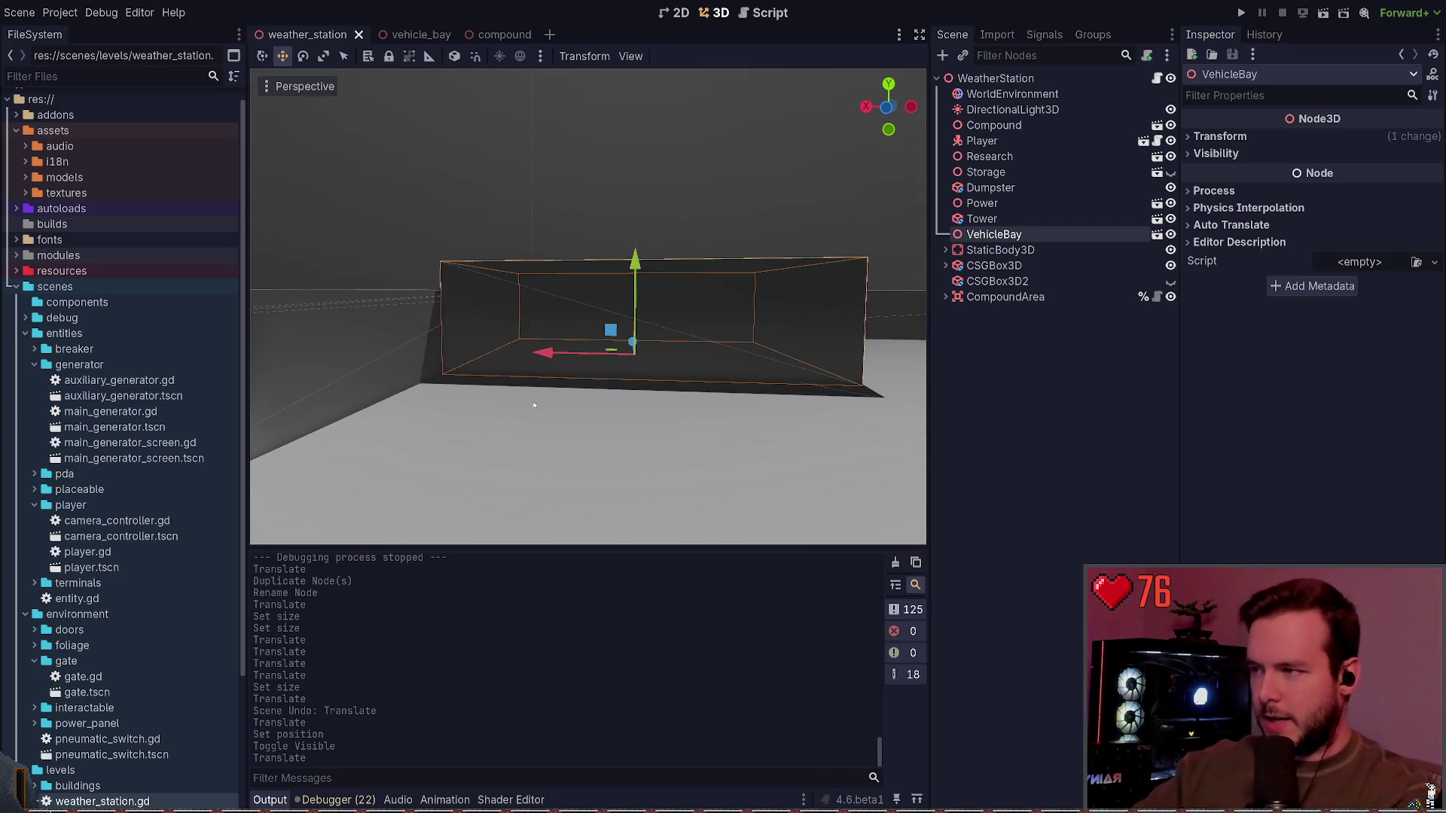
{"action": "scroll", "coordinate": [683, 399], "scroll_direction": "down", "scroll_amount": 5}
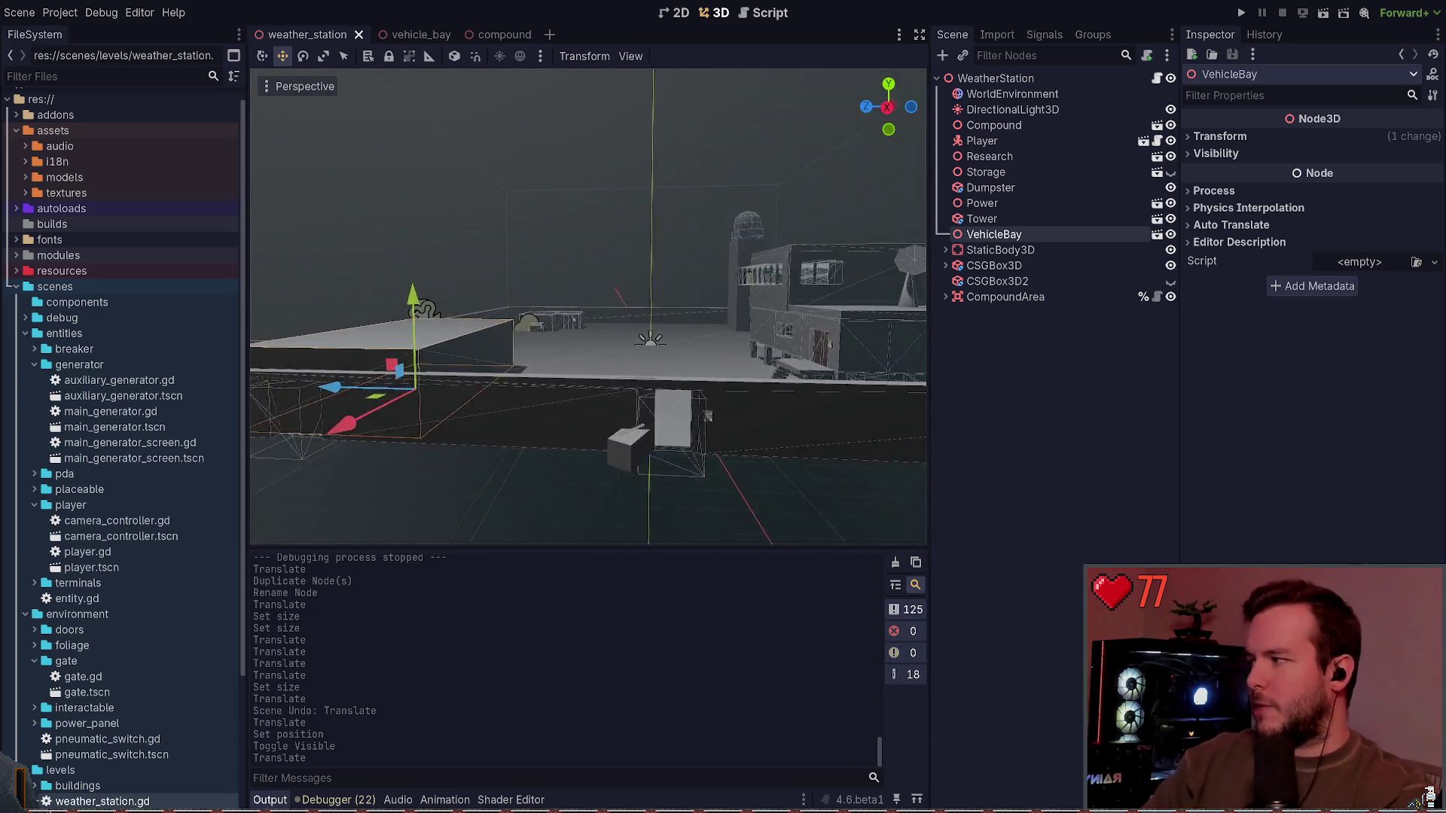
{"action": "key", "text": "f"}
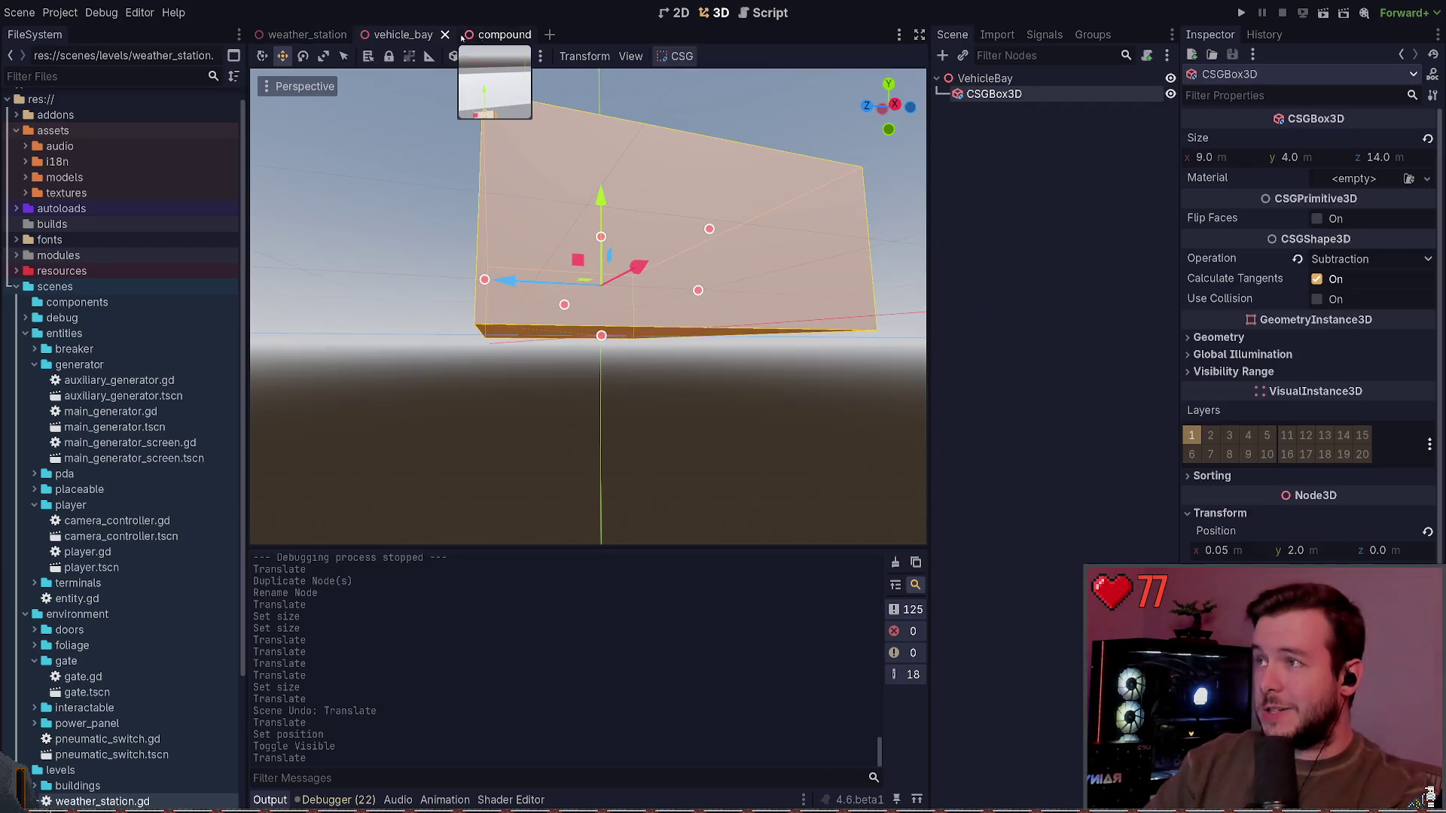
{"action": "left_click", "coordinate": [505, 34]}
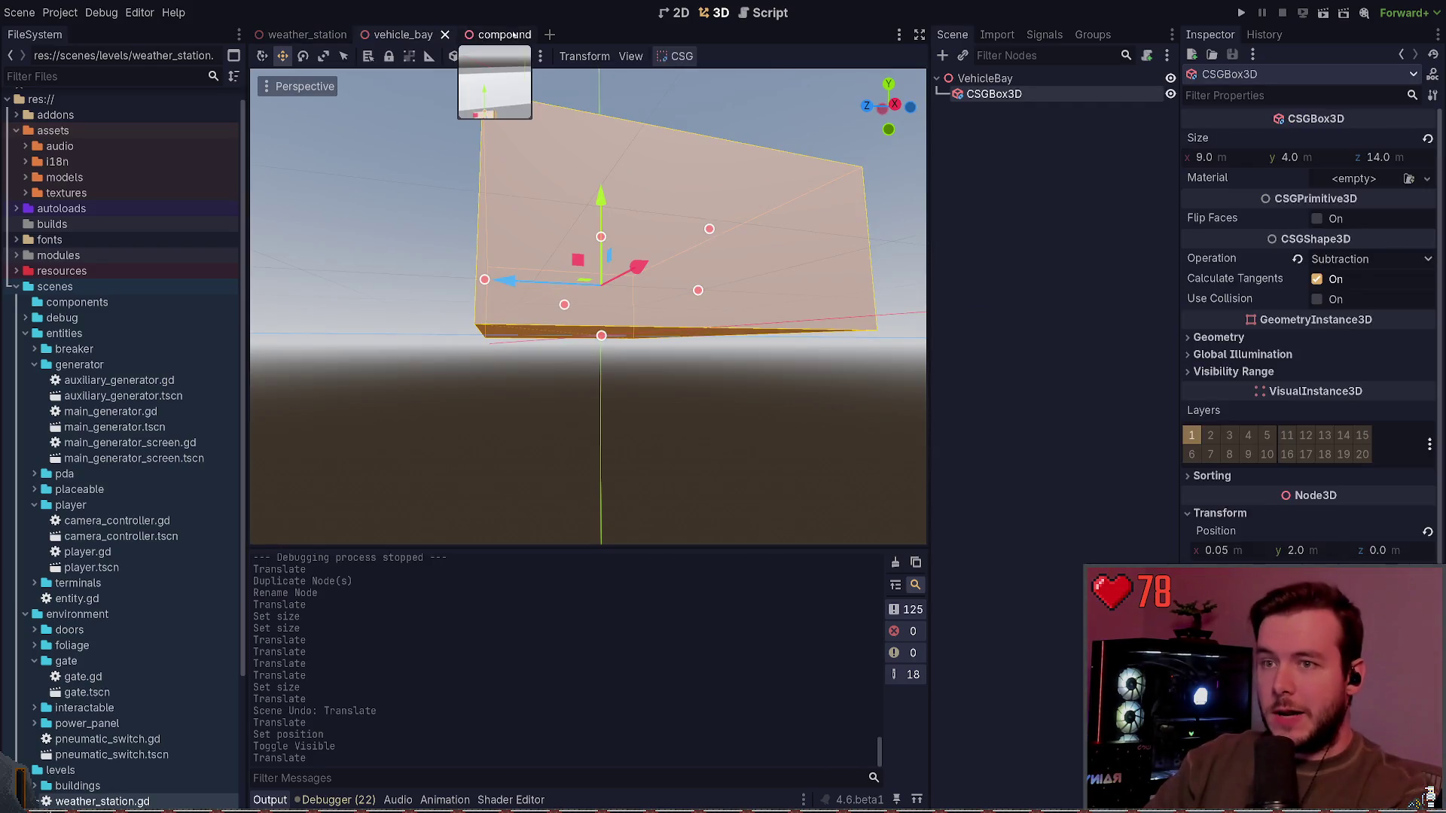
Step: Set the vehicle_bay box width to 12 m, save, and focus VehicleBay in weather_station
{"action": "left_click", "coordinate": [413, 34]}
{"action": "scroll", "coordinate": [588, 307], "scroll_direction": "down", "scroll_amount": 3}
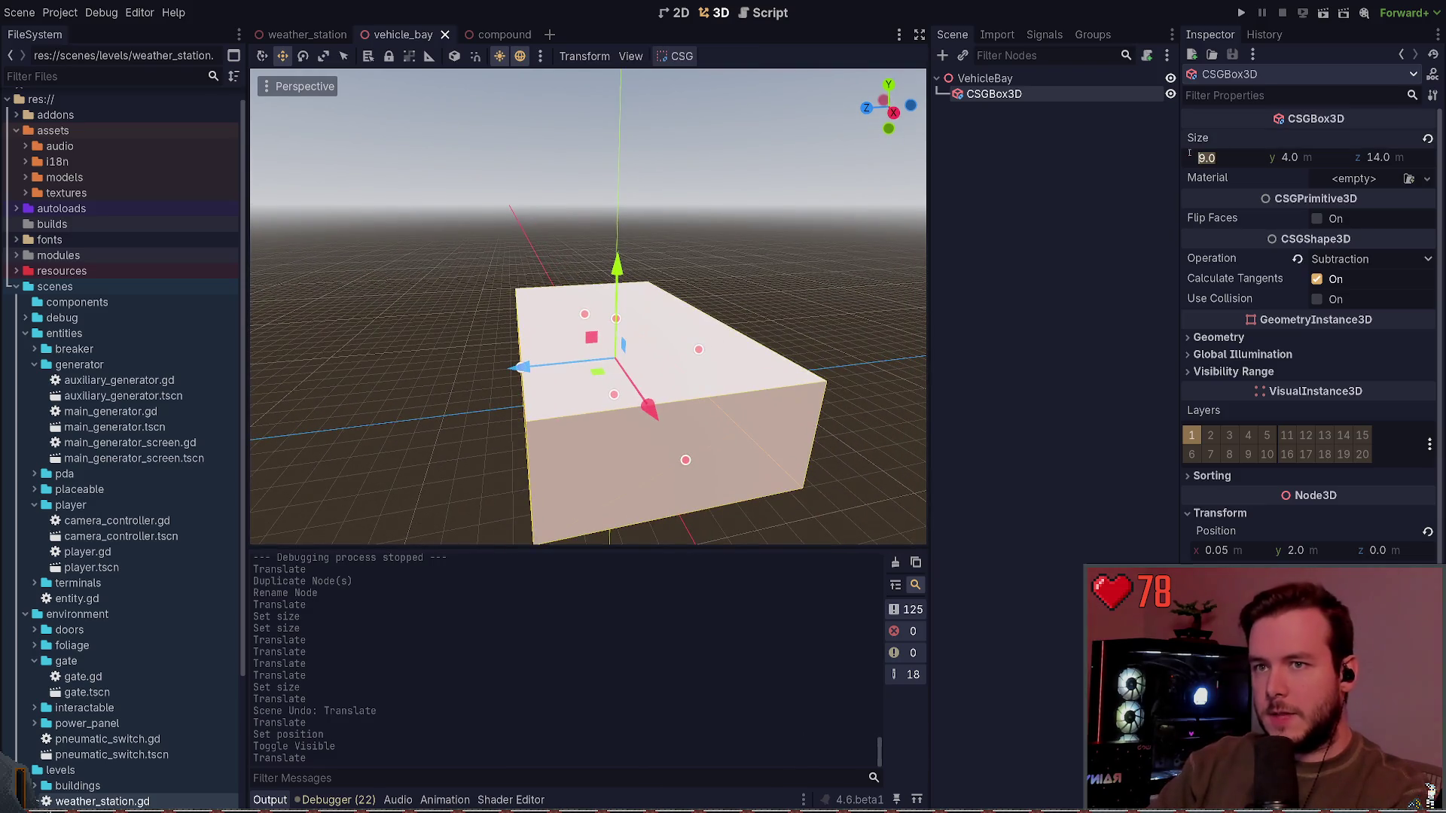
{"action": "type", "text": "12"}
{"action": "key", "text": "Return"}
{"action": "key", "text": "ctrl+s"}
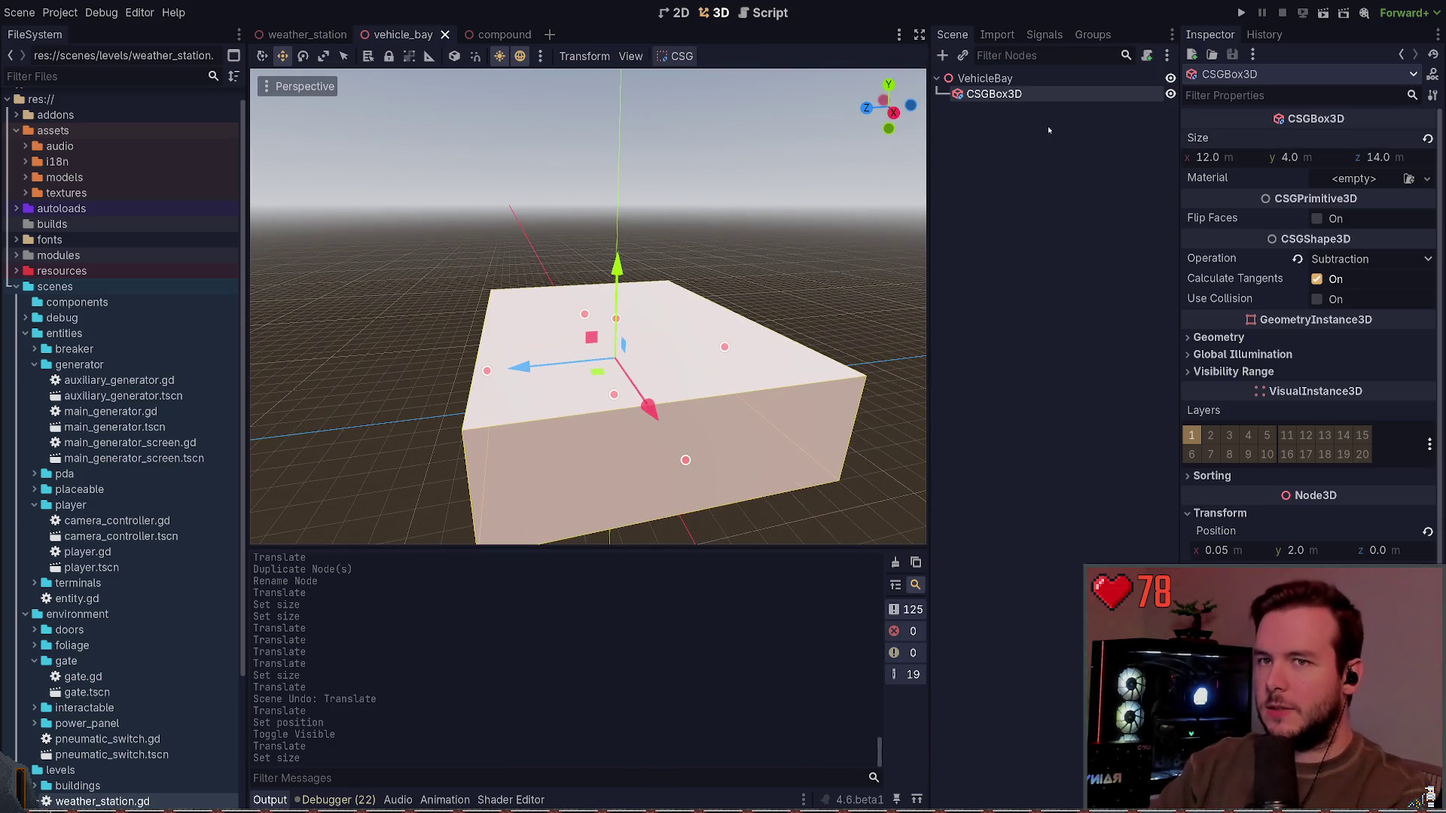
{"action": "left_click", "coordinate": [308, 34]}
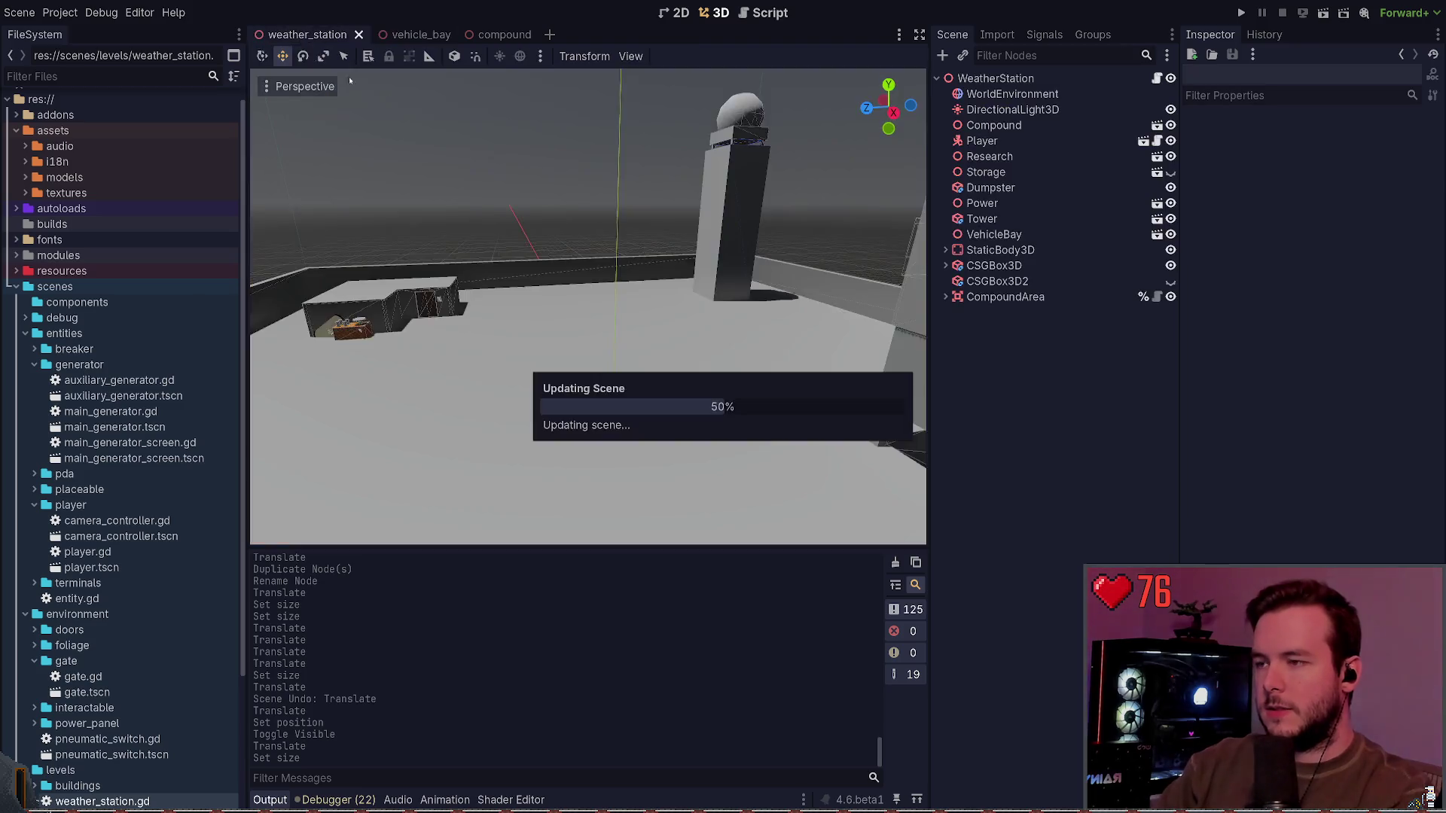
{"action": "double_click", "coordinate": [994, 234]}
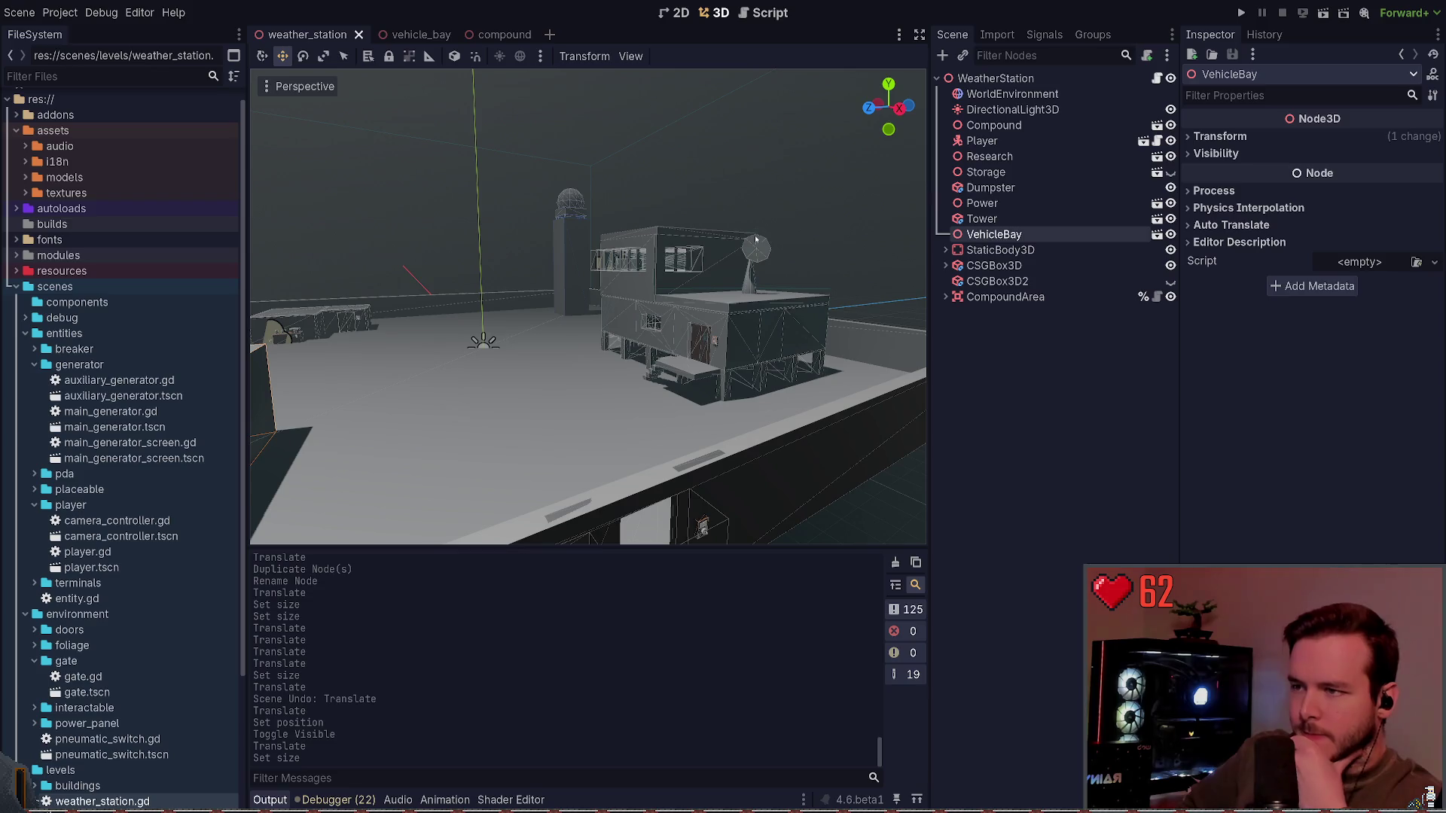
Step: Fly around the building walls to inspect the 12 m bay, then open vehicle_bay
{"action": "key", "text": "f"}
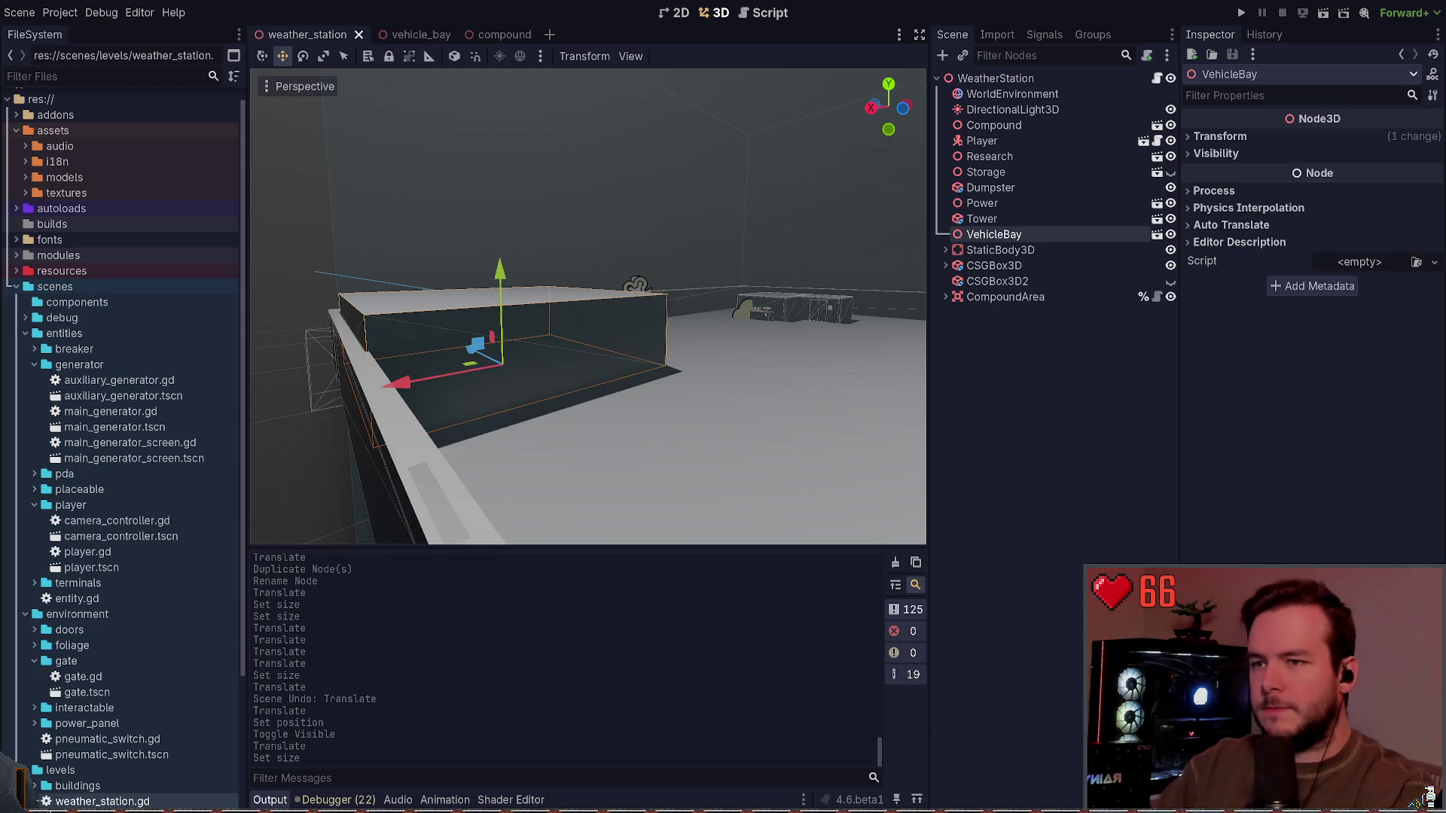
{"action": "key", "text": "Escape"}
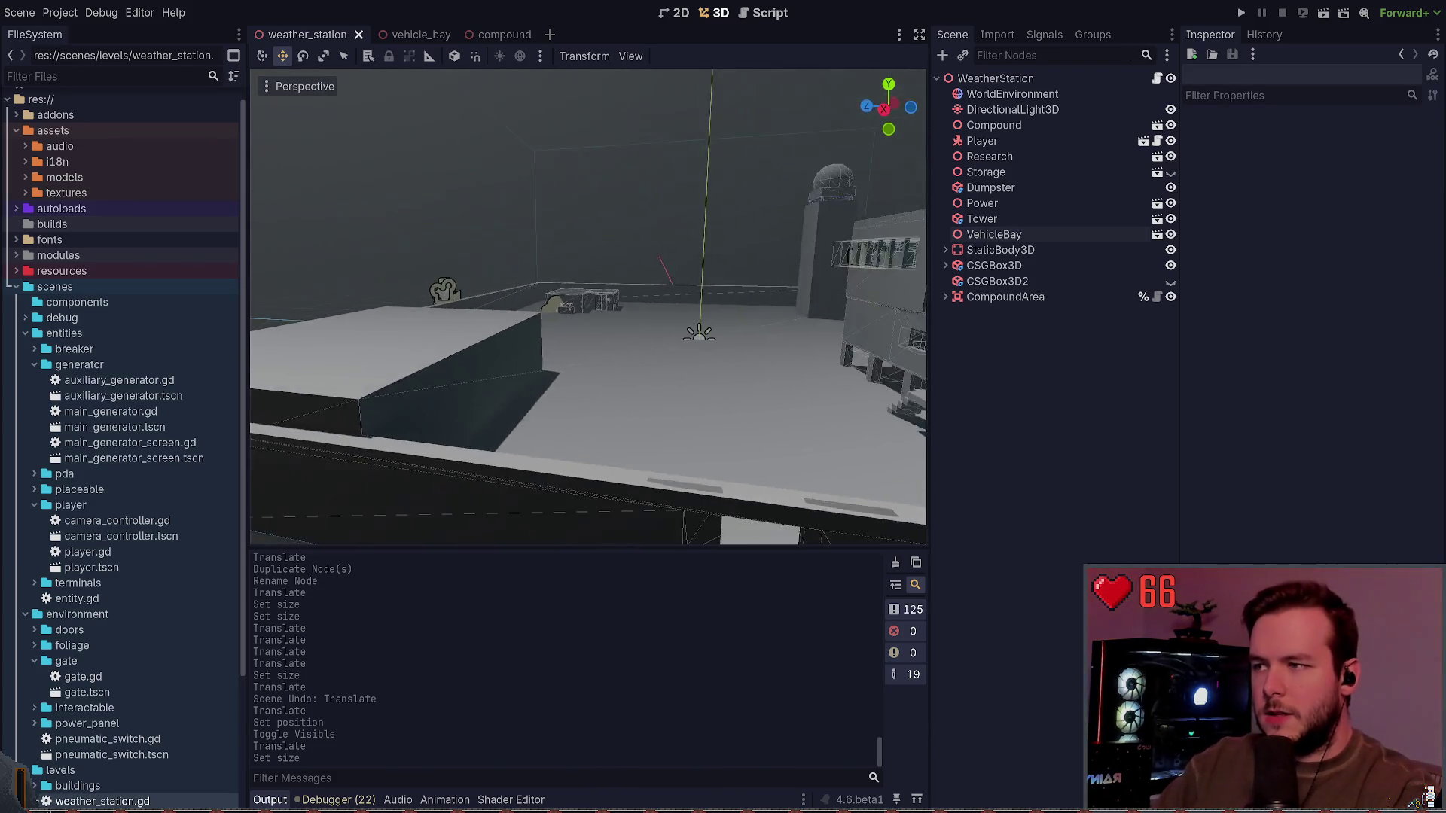
{"action": "key", "text": "q"}
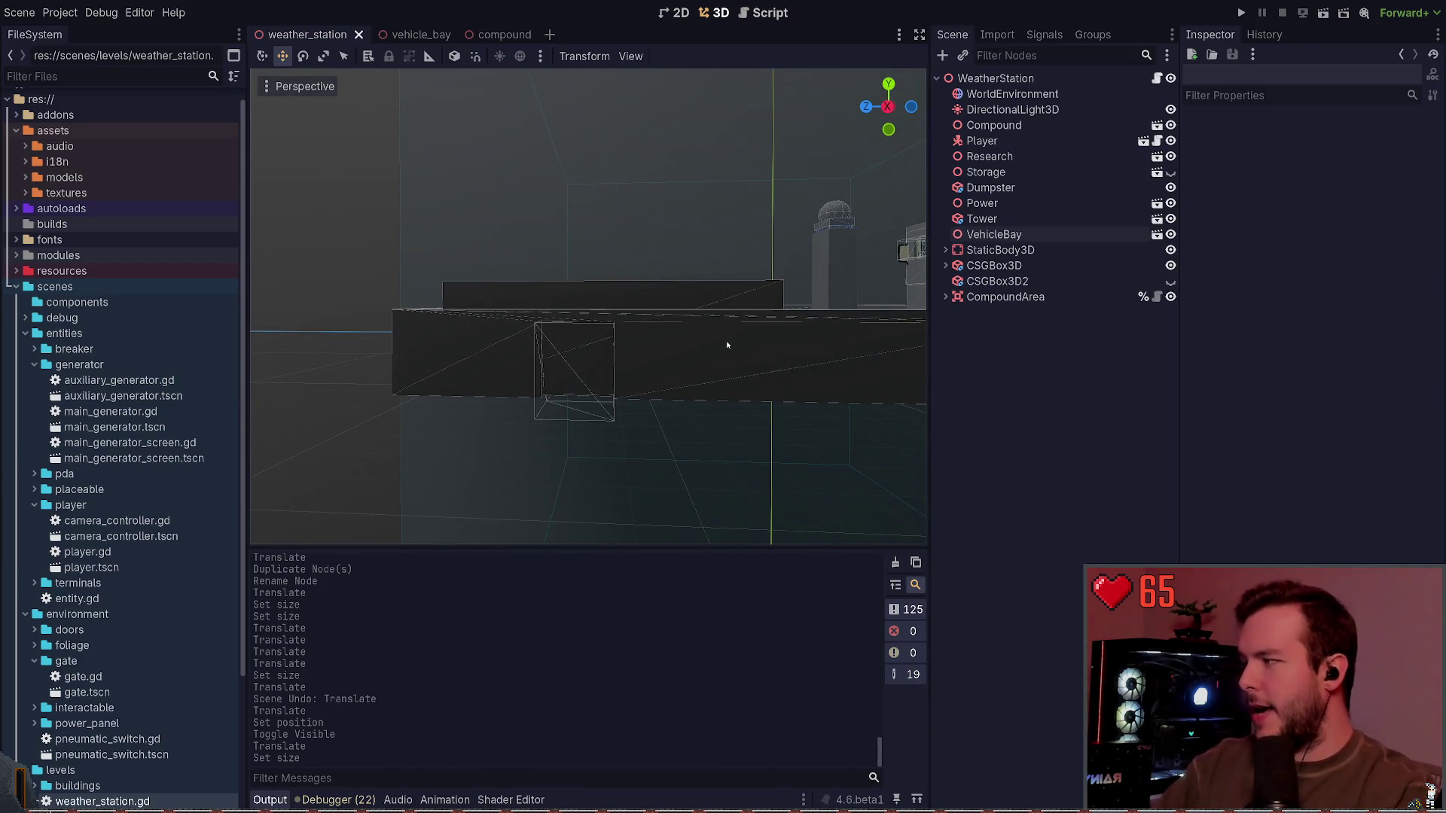
{"action": "key", "text": "d"}
{"action": "key", "text": "w"}
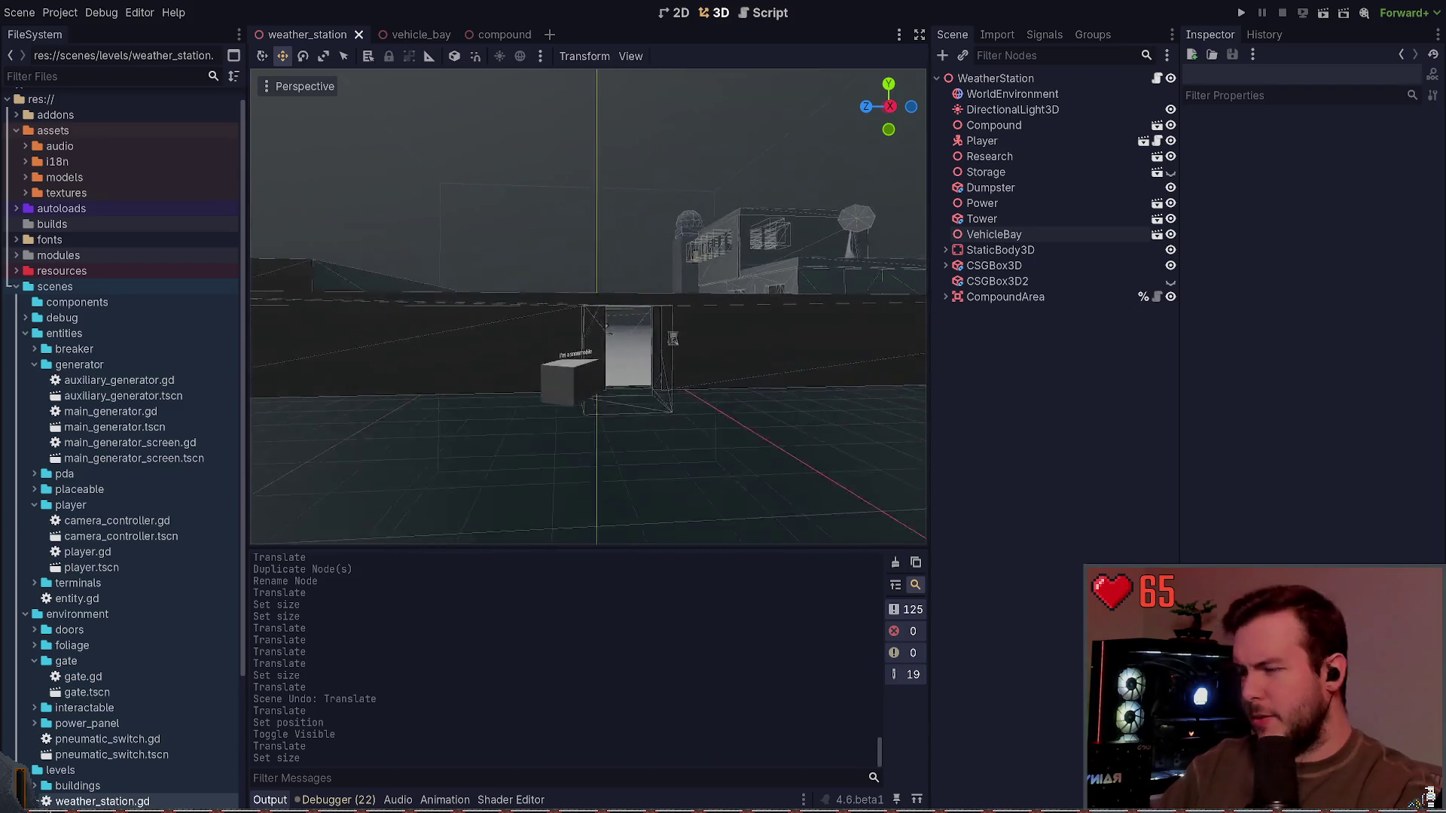
{"action": "key", "text": "a"}
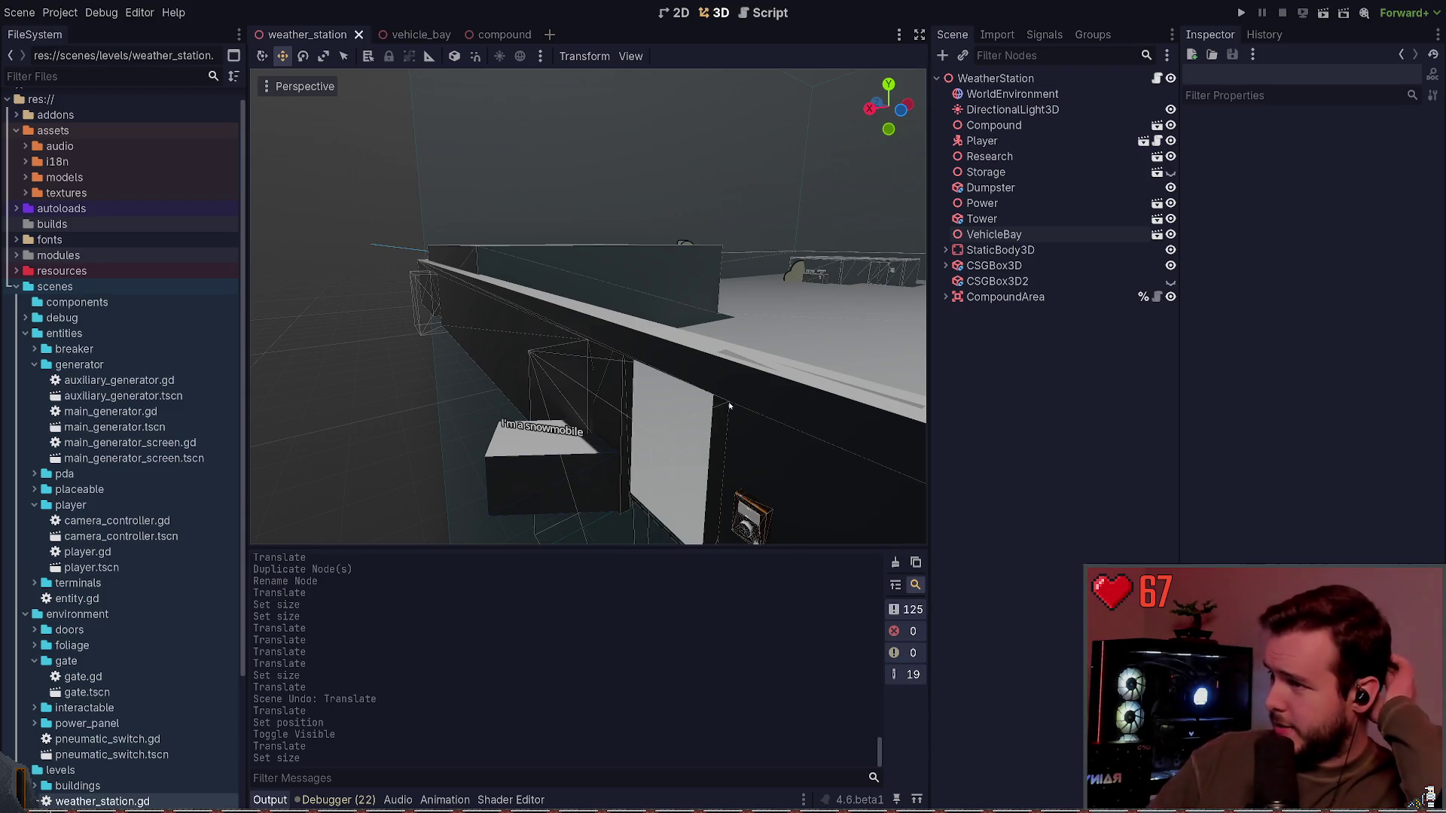
{"action": "key", "text": "a"}
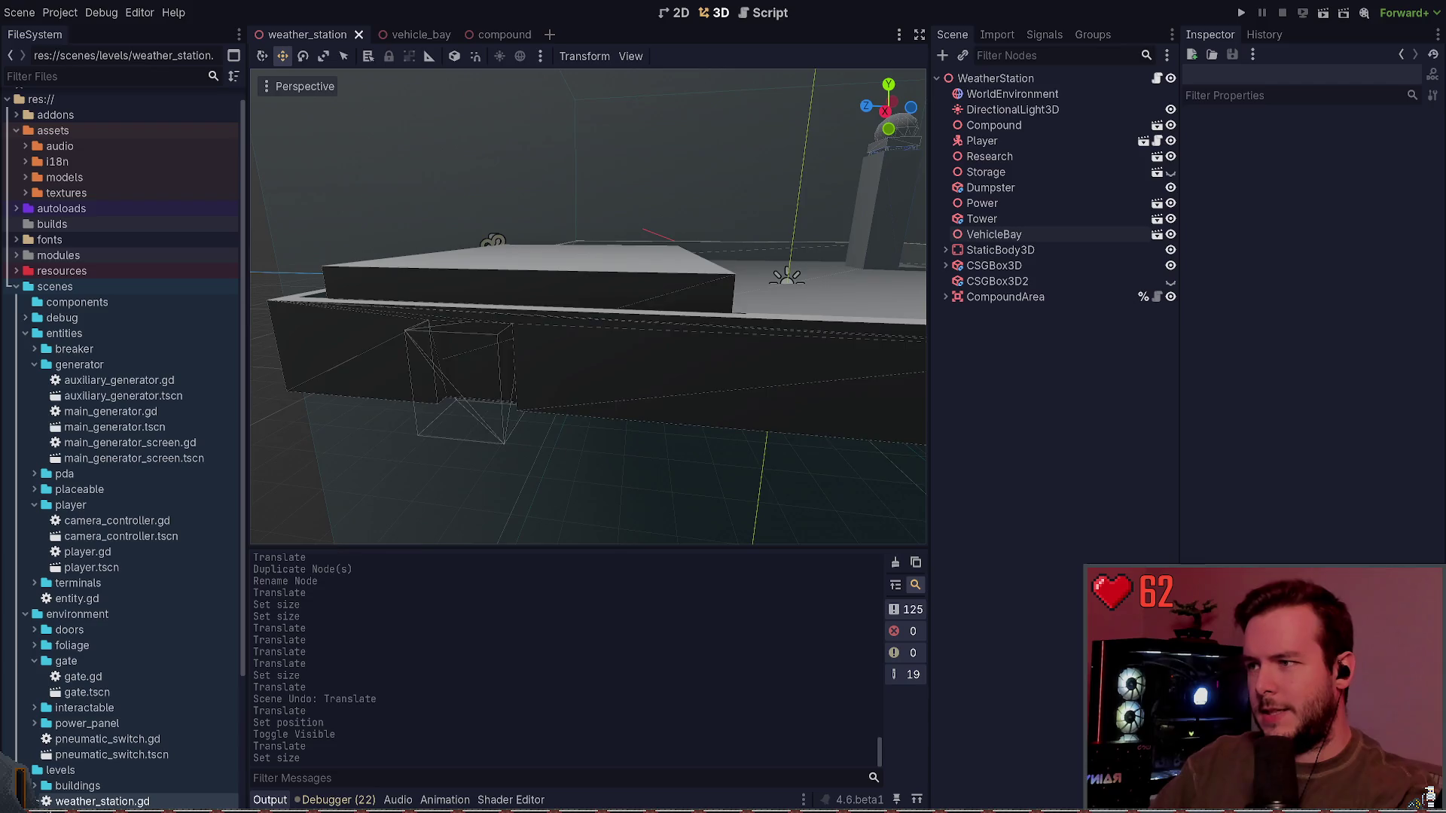
{"action": "key", "text": "d"}
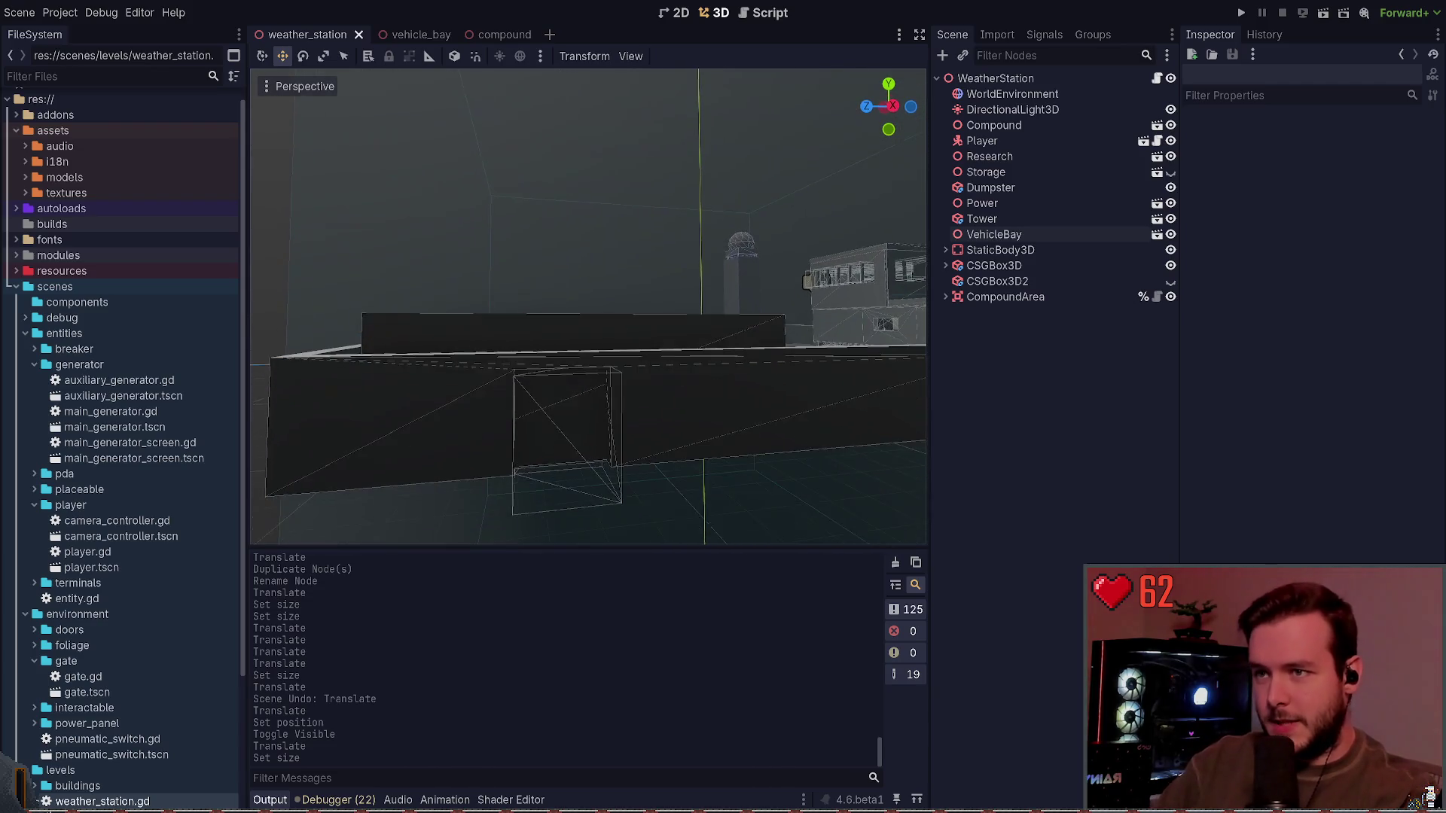
{"action": "left_click", "coordinate": [414, 35]}
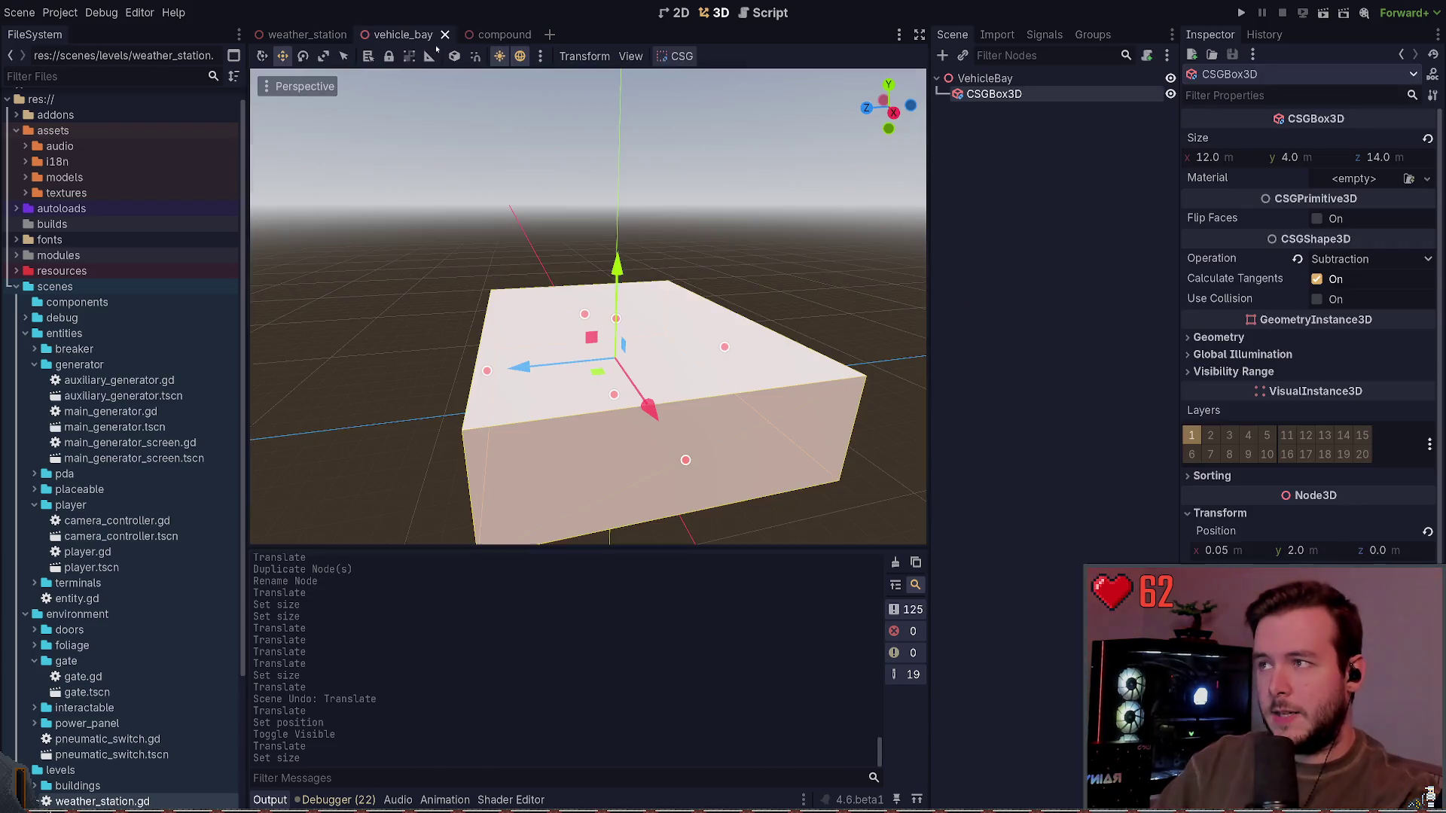
Step: Recentre the view and switch to the compound scene
{"action": "key", "text": "a"}
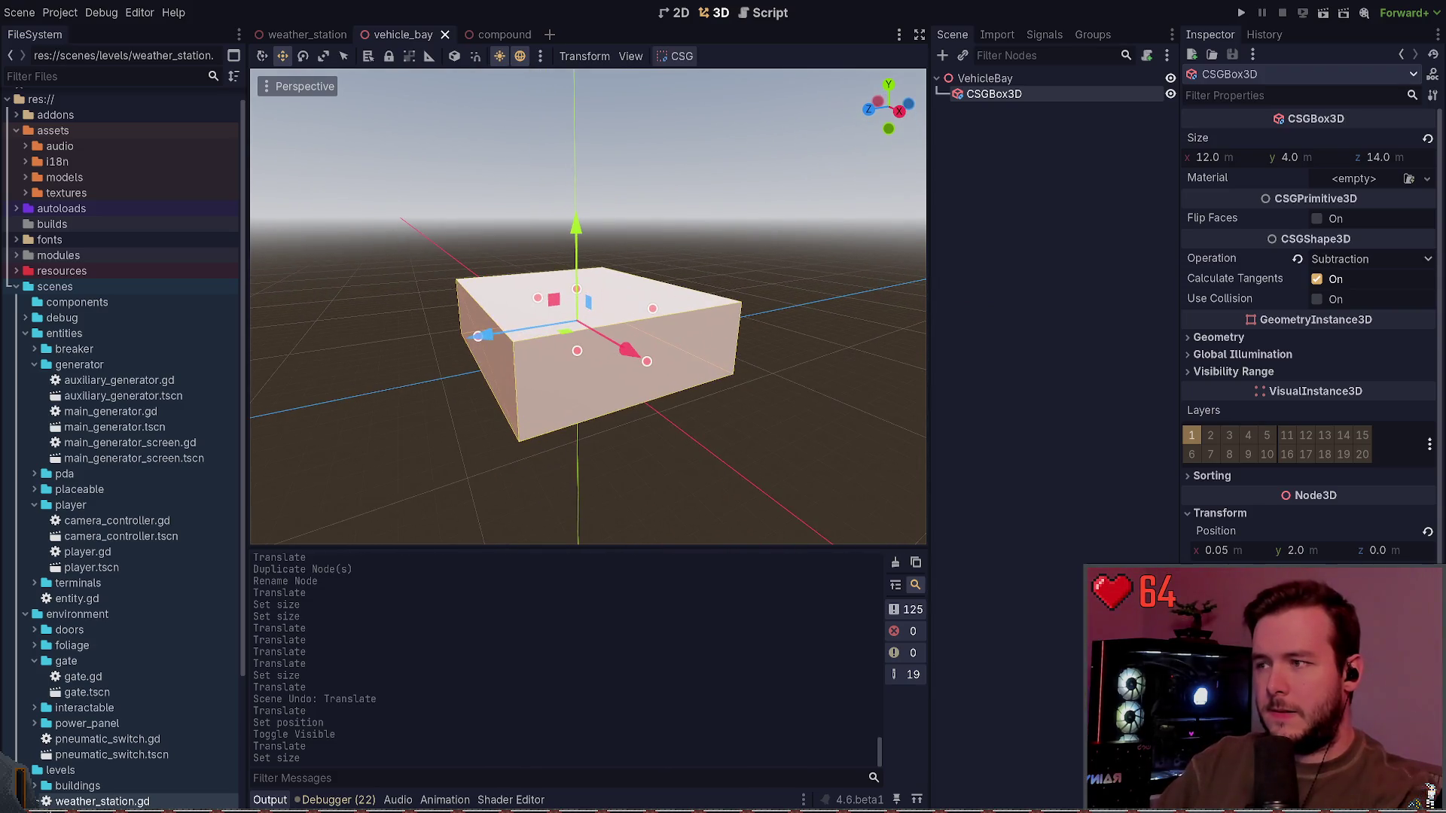
{"action": "left_click", "coordinate": [497, 35]}
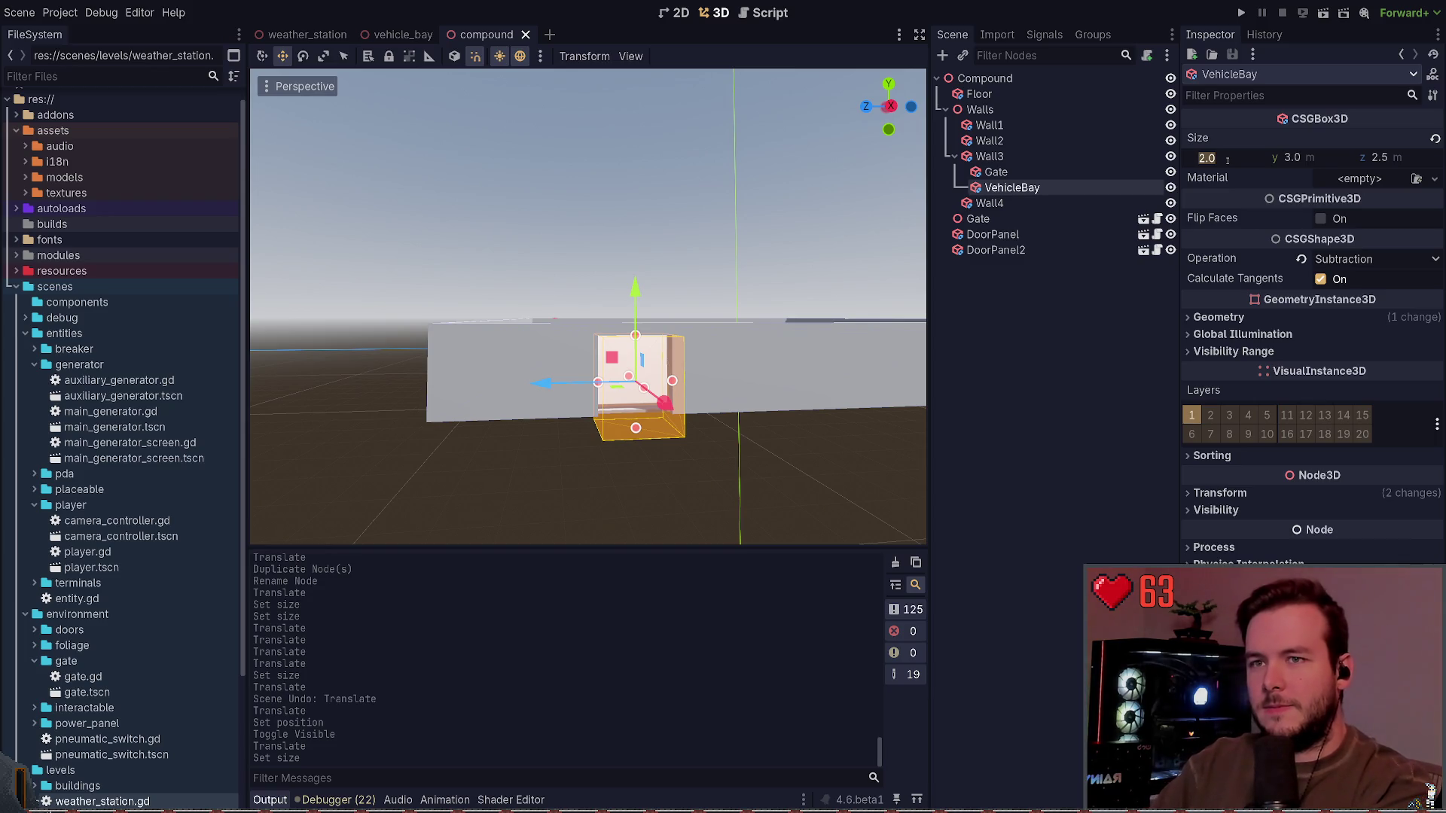
Step: Try 10 m cutout sizes, undo them, and set the VehicleBay depth to 6 m
{"action": "type", "text": "10"}
{"action": "key", "text": "Return"}
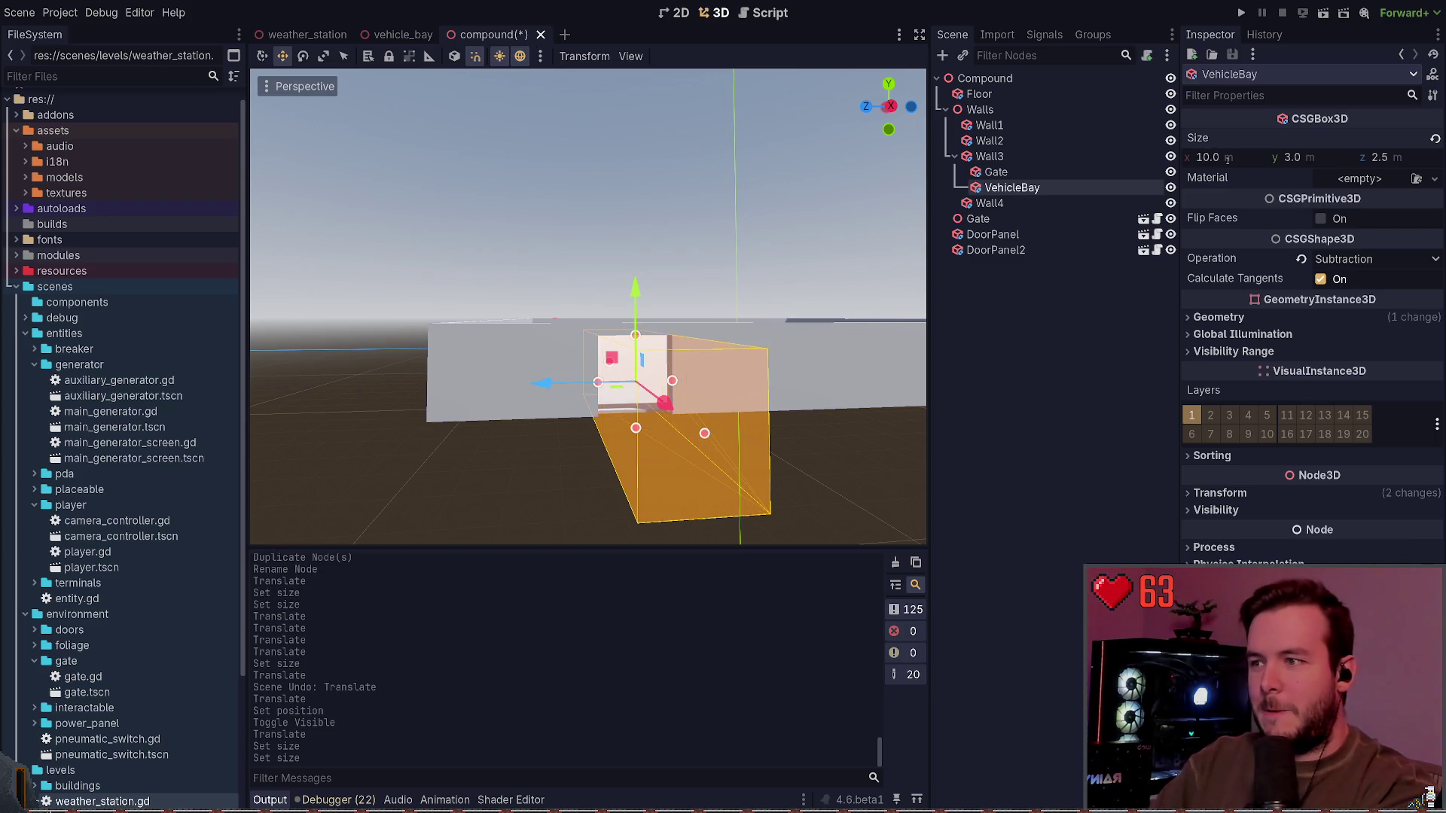
{"action": "key", "text": "ctrl+z"}
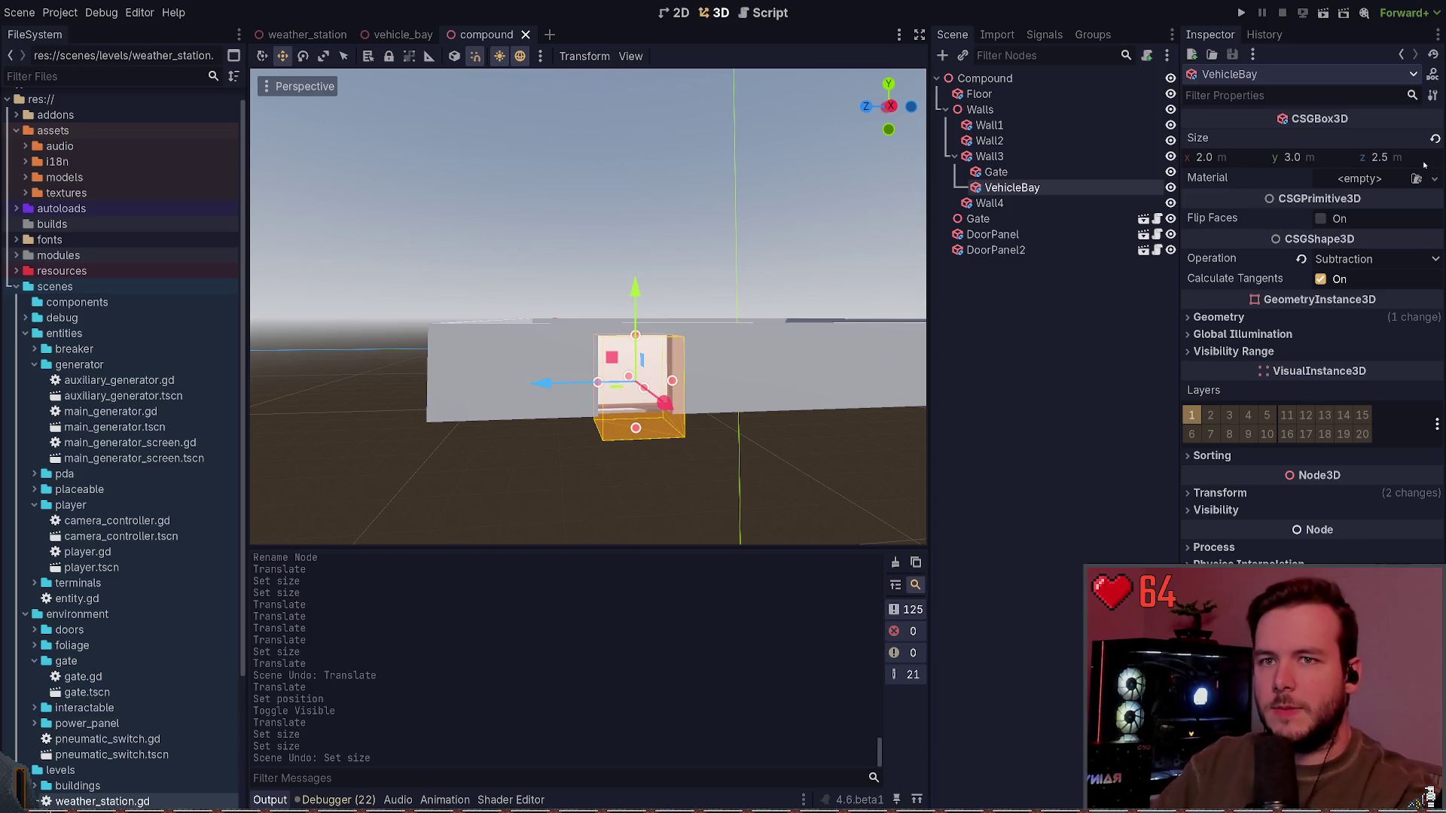
{"action": "type", "text": "10"}
{"action": "key", "text": "Return"}
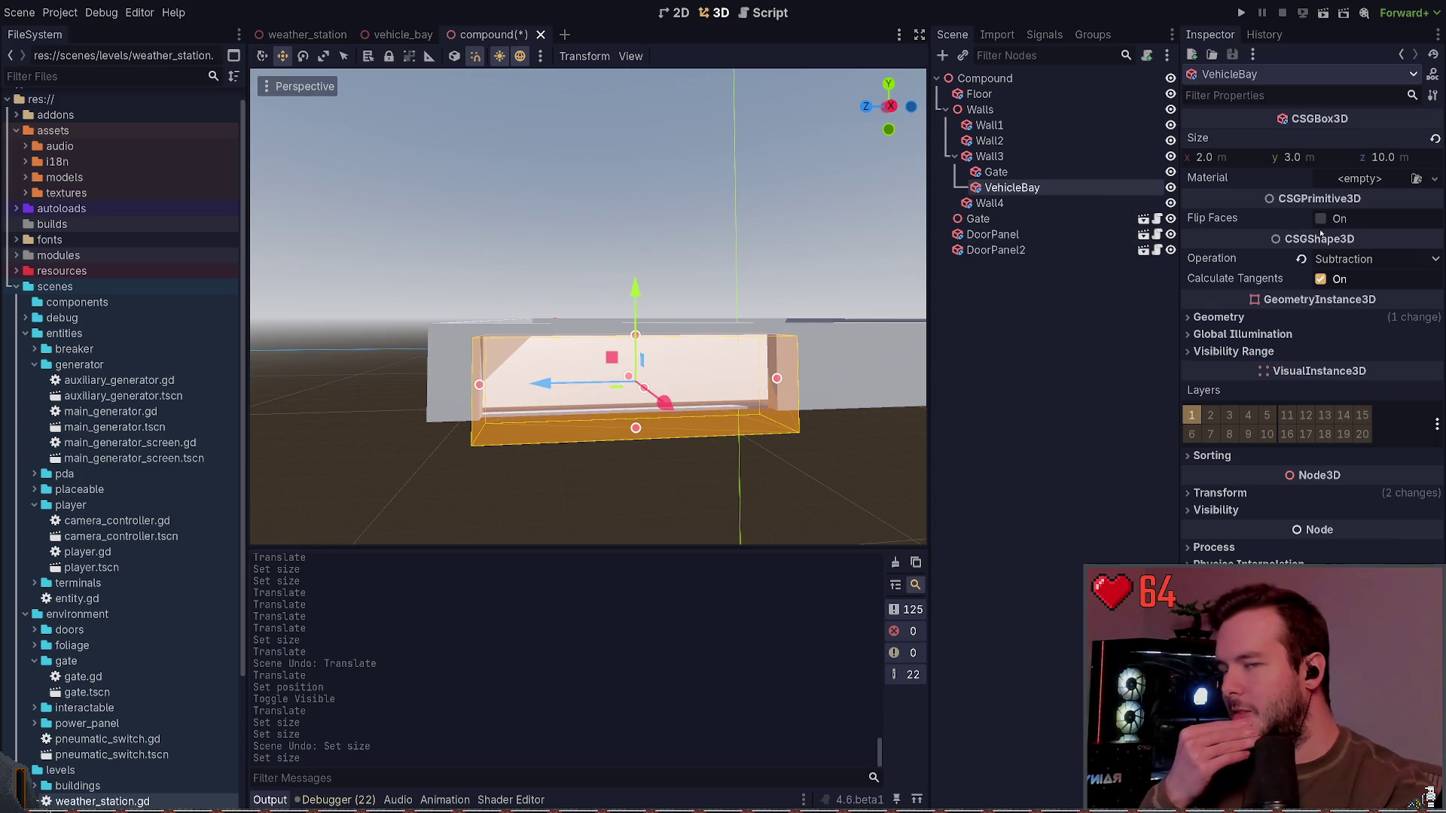
{"action": "left_click", "coordinate": [1406, 156]}
{"action": "type", "text": "6"}
{"action": "key", "text": "Return"}
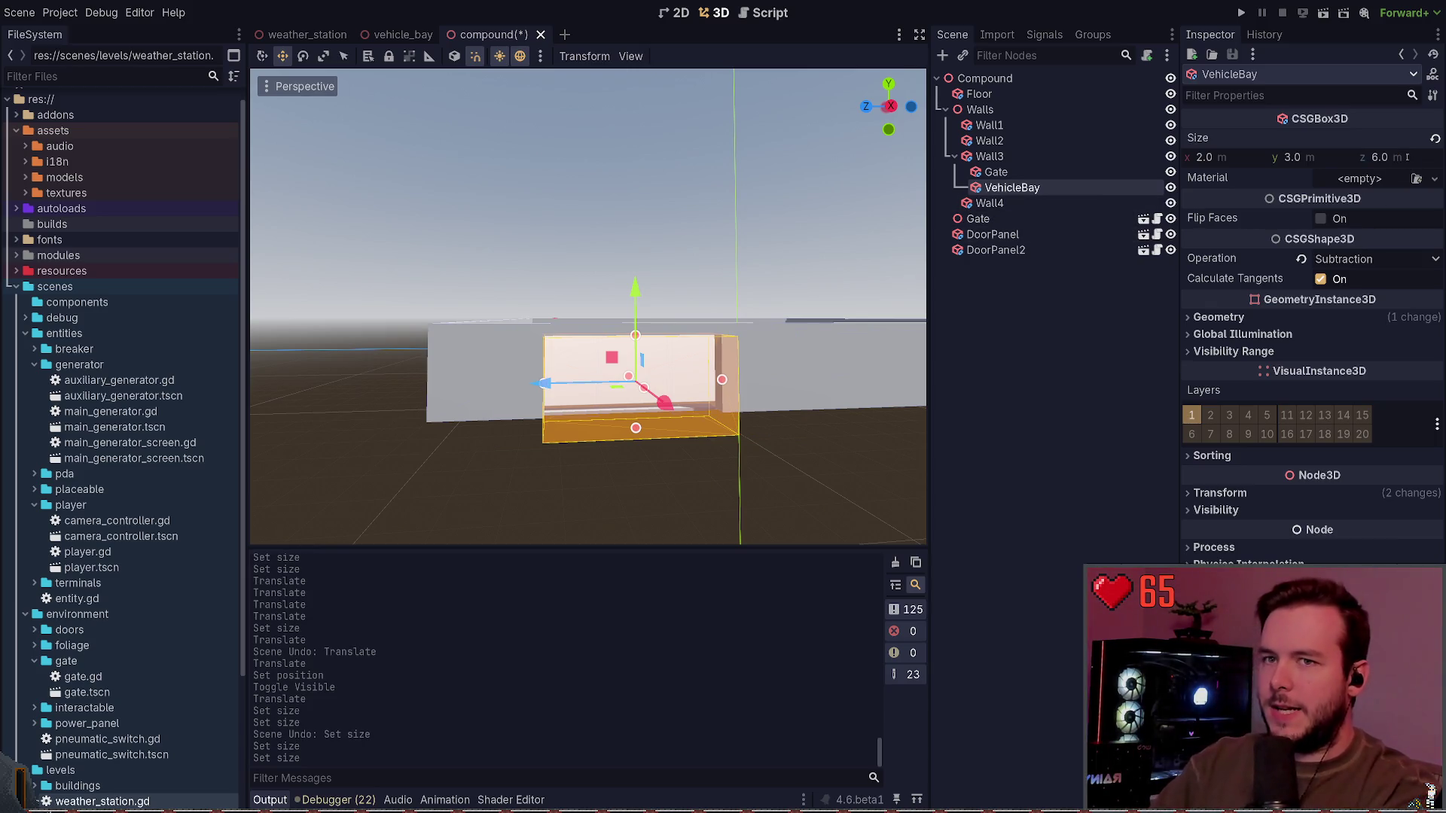
Step: Lift the VehicleBay cutout slightly upward within Wall3, undoing the oversized trial raises
{"action": "left_click_drag", "start_coordinate": [655, 297], "coordinate": [648, 275]}
{"action": "key", "text": "ctrl+z"}
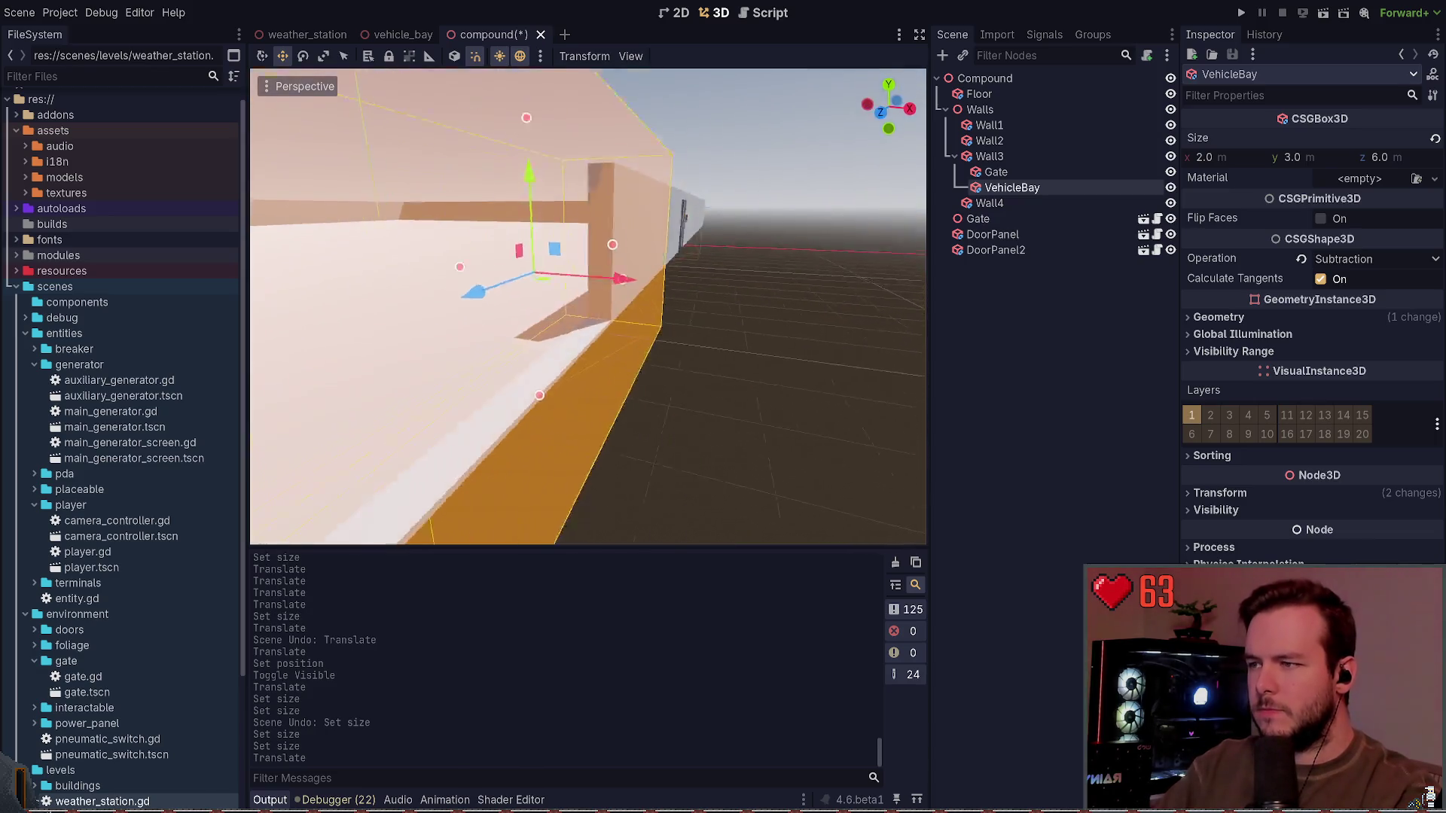
{"action": "left_click_drag", "start_coordinate": [592, 226], "coordinate": [609, 128]}
{"action": "key", "text": "ctrl+z"}
{"action": "key", "text": "ctrl+z"}
{"action": "key", "text": "ctrl+z"}
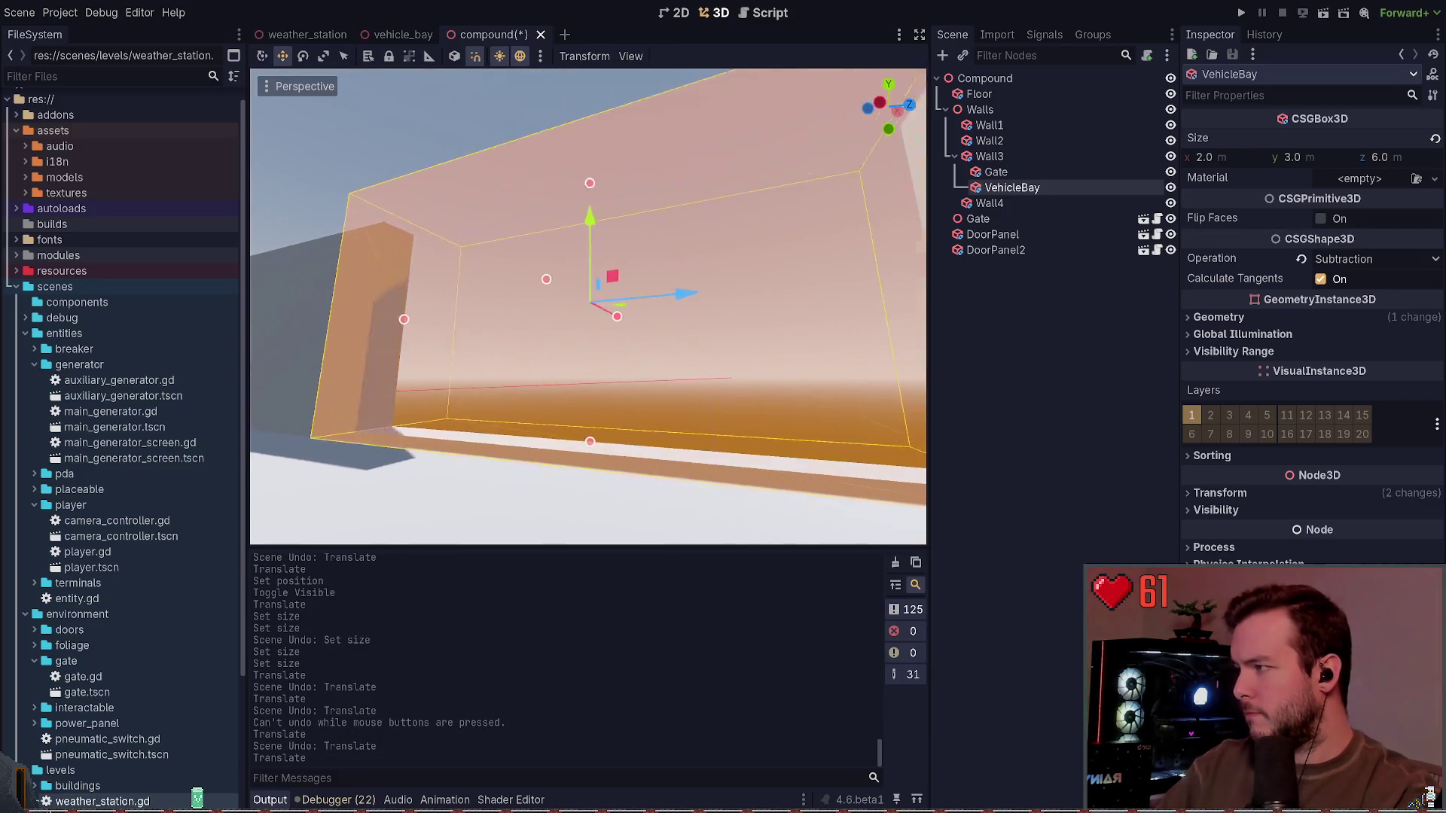
{"action": "key", "text": "ctrl+z"}
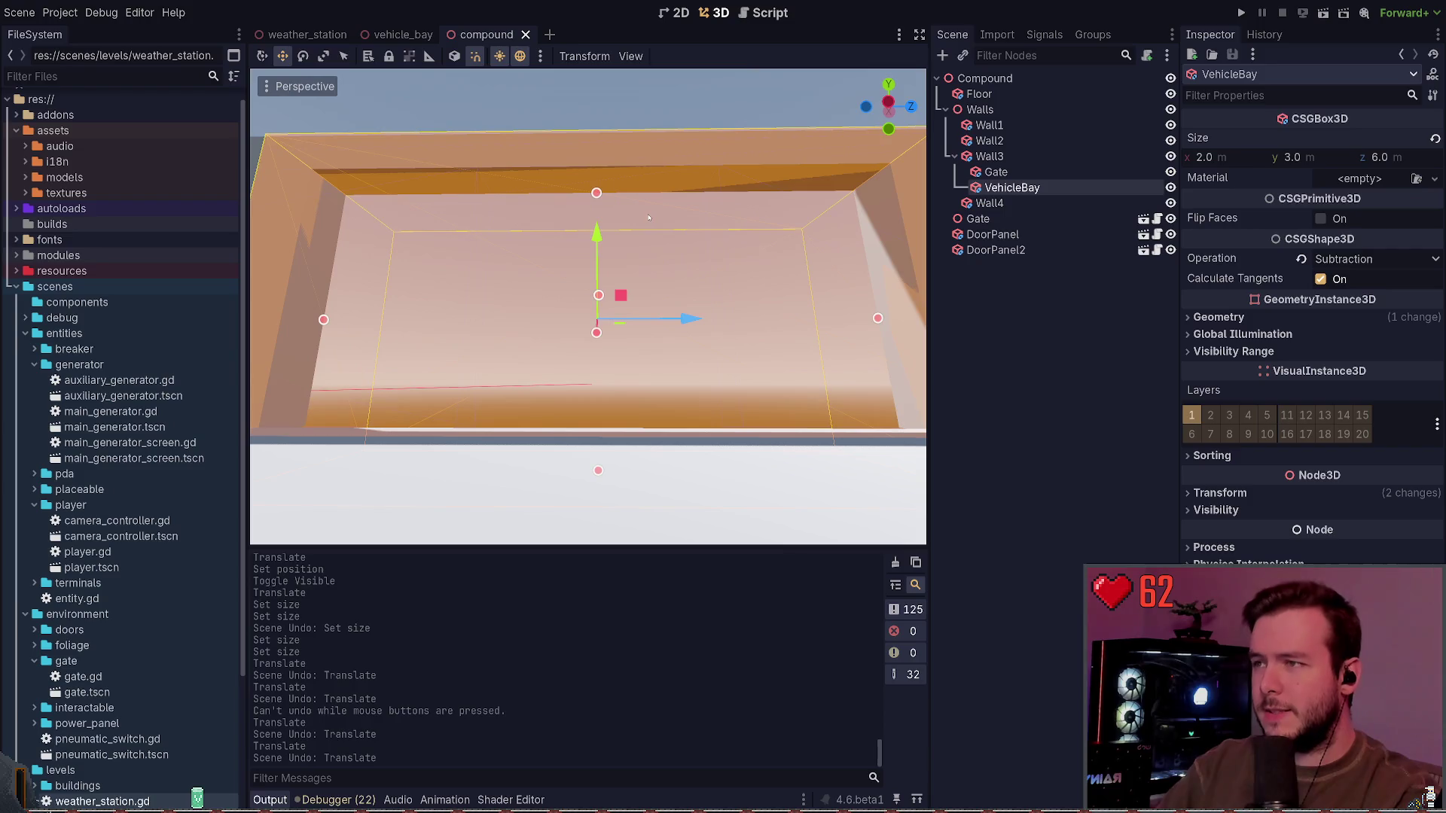
{"action": "left_click_drag", "start_coordinate": [596, 207], "coordinate": [596, 192]}
{"action": "left_click", "coordinate": [1219, 493]}
{"action": "left_click", "coordinate": [753, 196]}
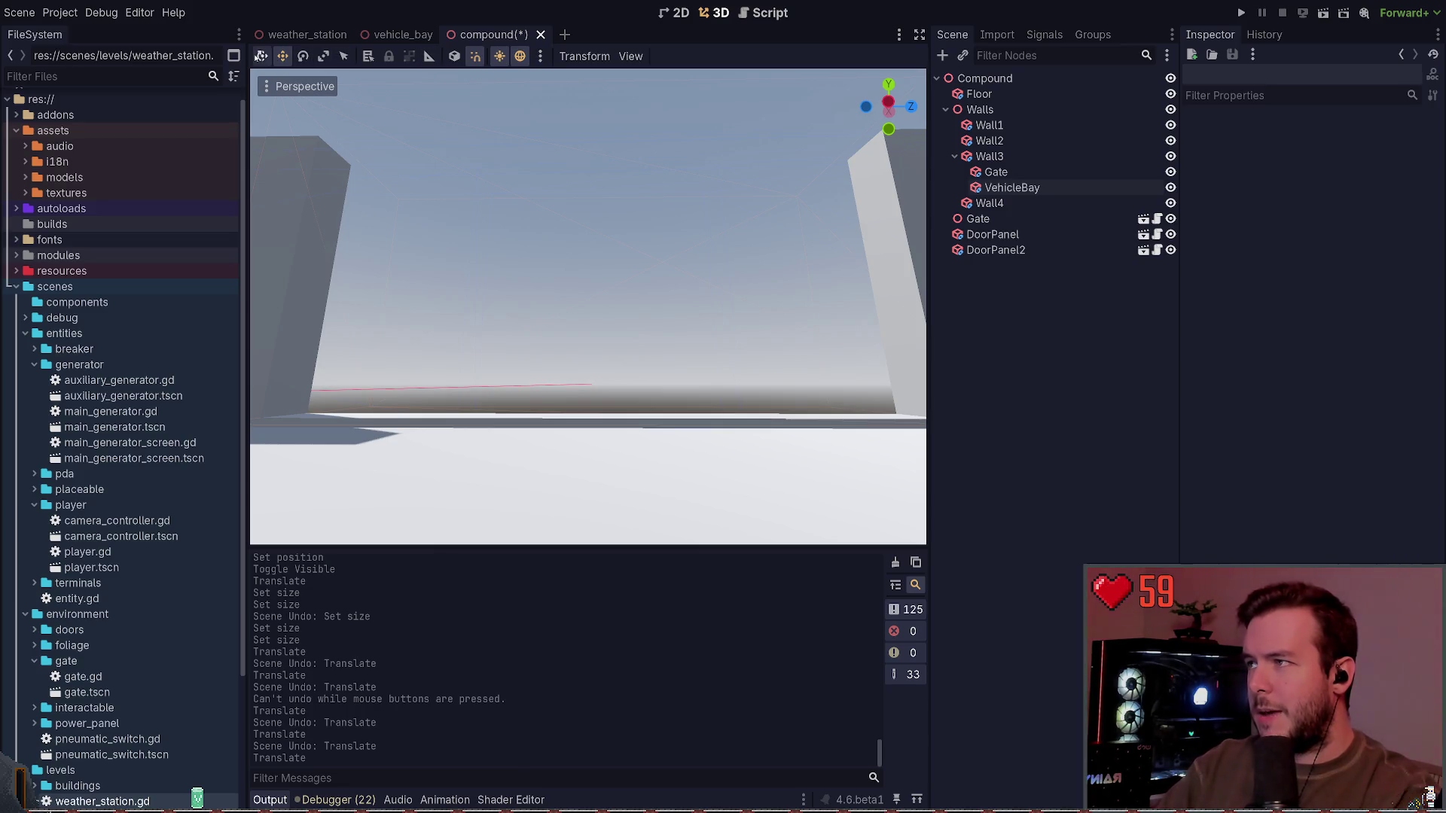
Step: Undo the trial raises and set the VehicleBay cutout's Y position to 0
{"action": "key", "text": "ctrl+z"}
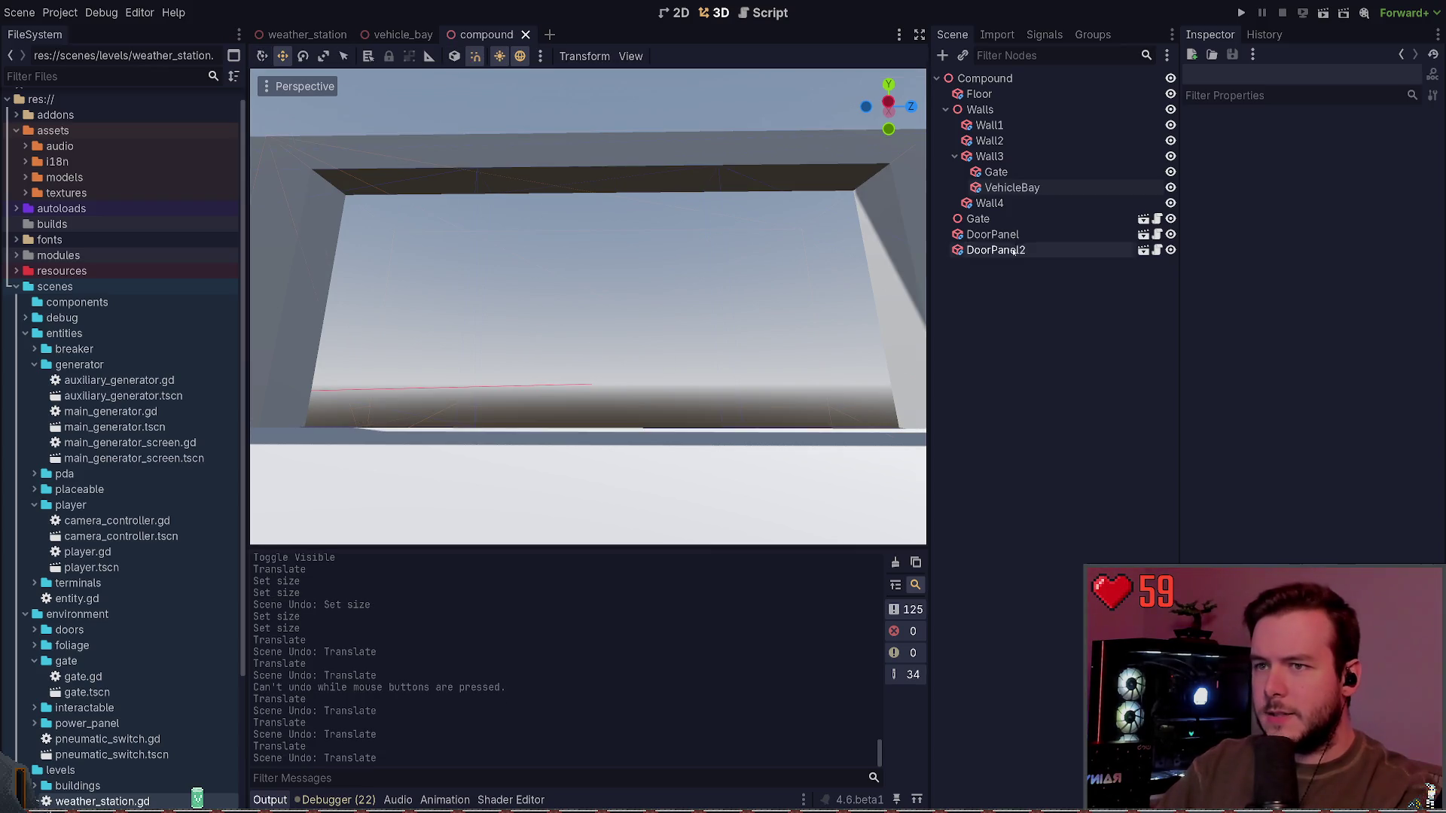
{"action": "left_click", "coordinate": [1011, 188]}
{"action": "left_click_drag", "start_coordinate": [598, 242], "coordinate": [597, 198]}
{"action": "key", "text": "ctrl+z"}
{"action": "left_click", "coordinate": [1333, 530]}
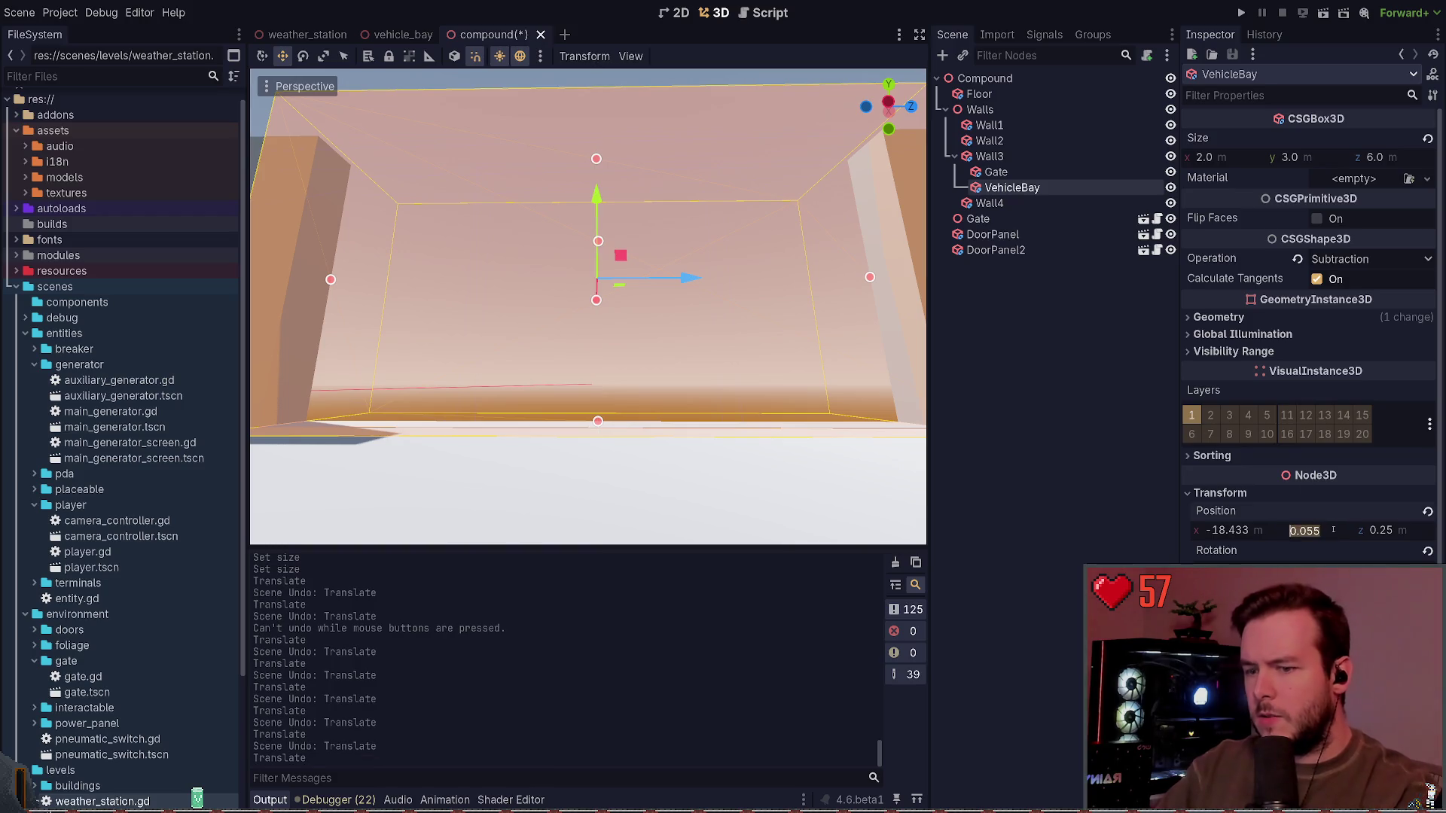
{"action": "type", "text": "0"}
{"action": "key", "text": "Return"}
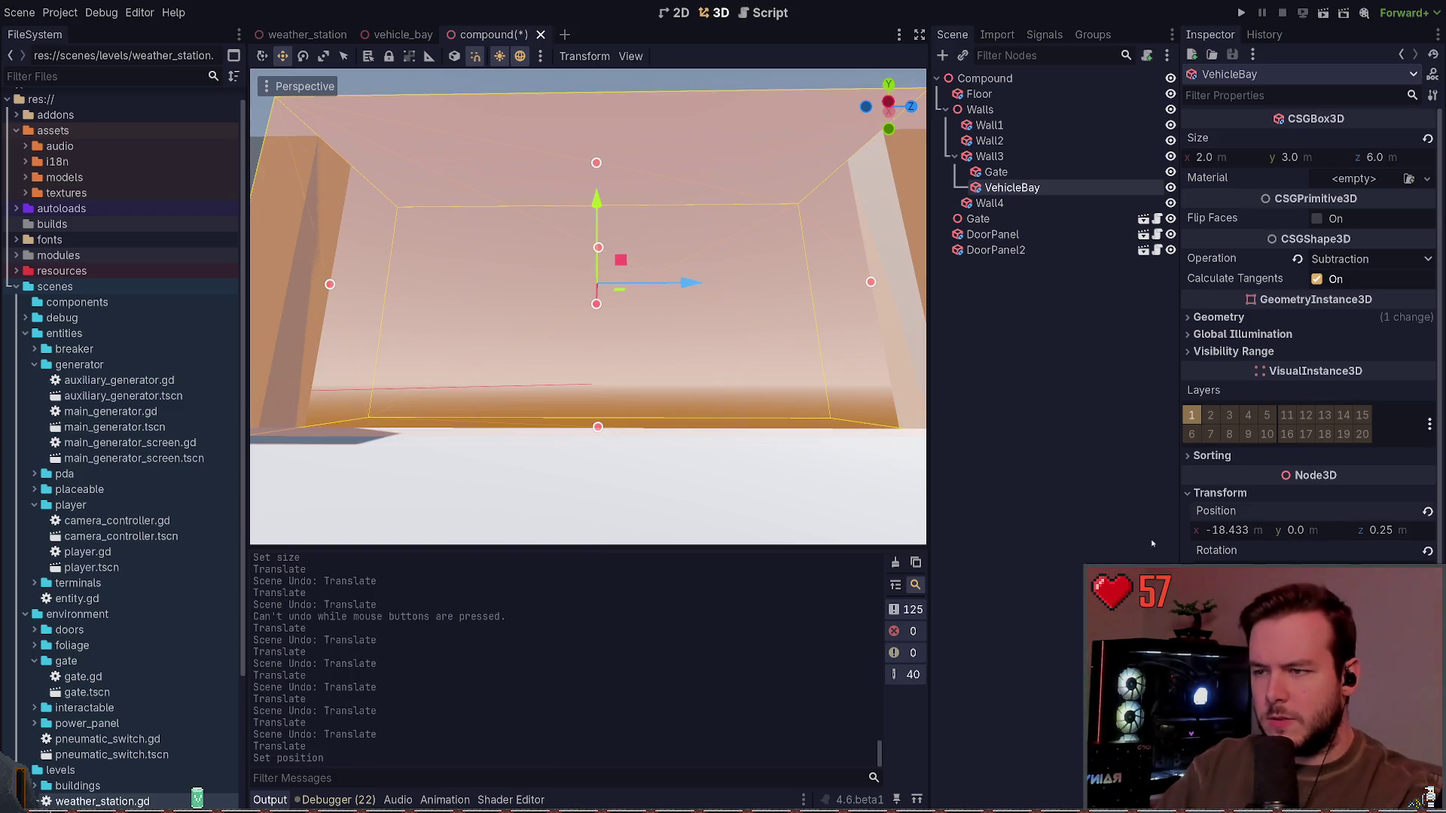
Step: View the new Wall3 opening from outside and save the compound scene
{"action": "left_click_drag", "start_coordinate": [587, 302], "coordinate": [512, 301]}
{"action": "key", "text": "w"}
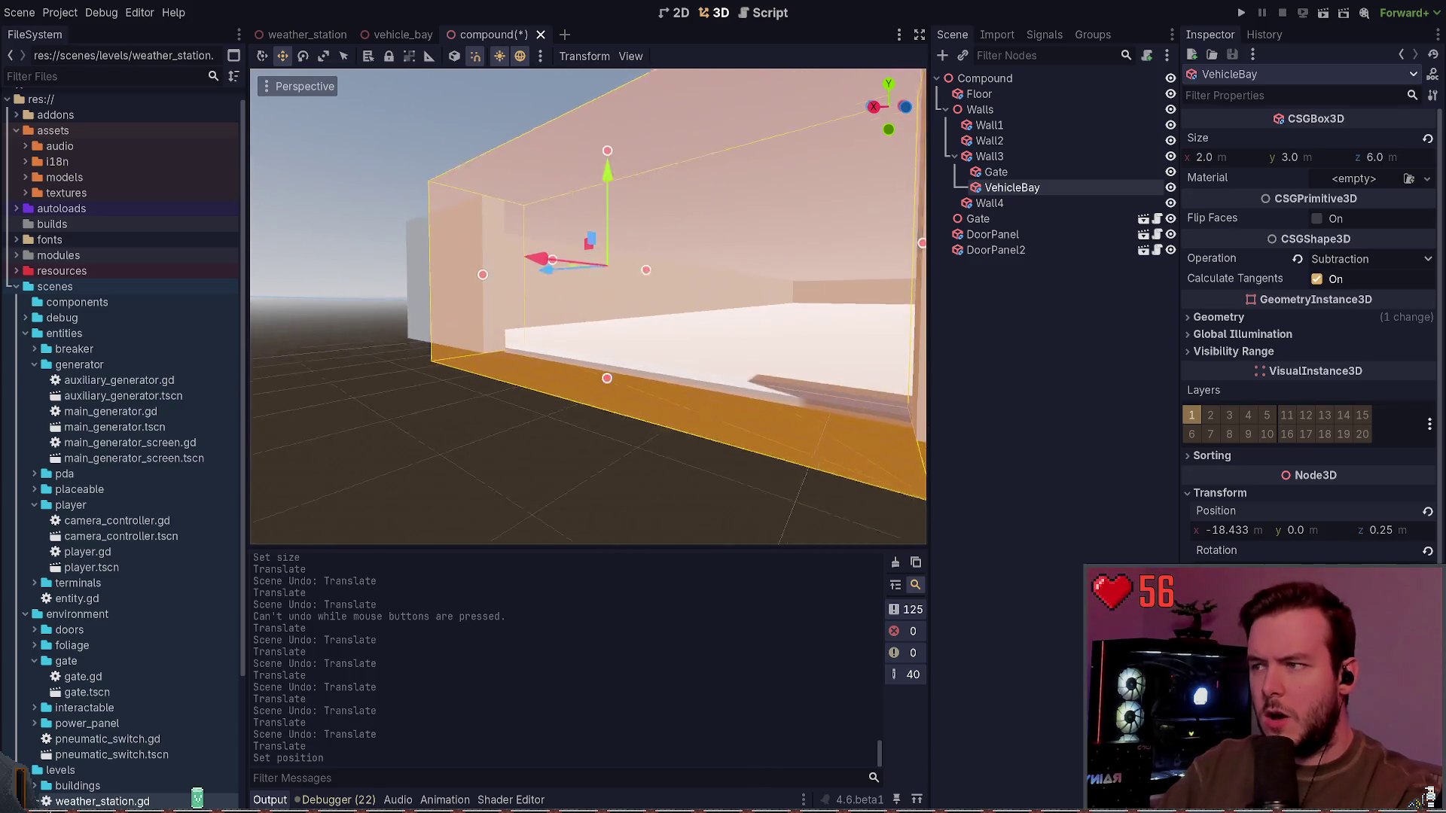
{"action": "key", "text": "a"}
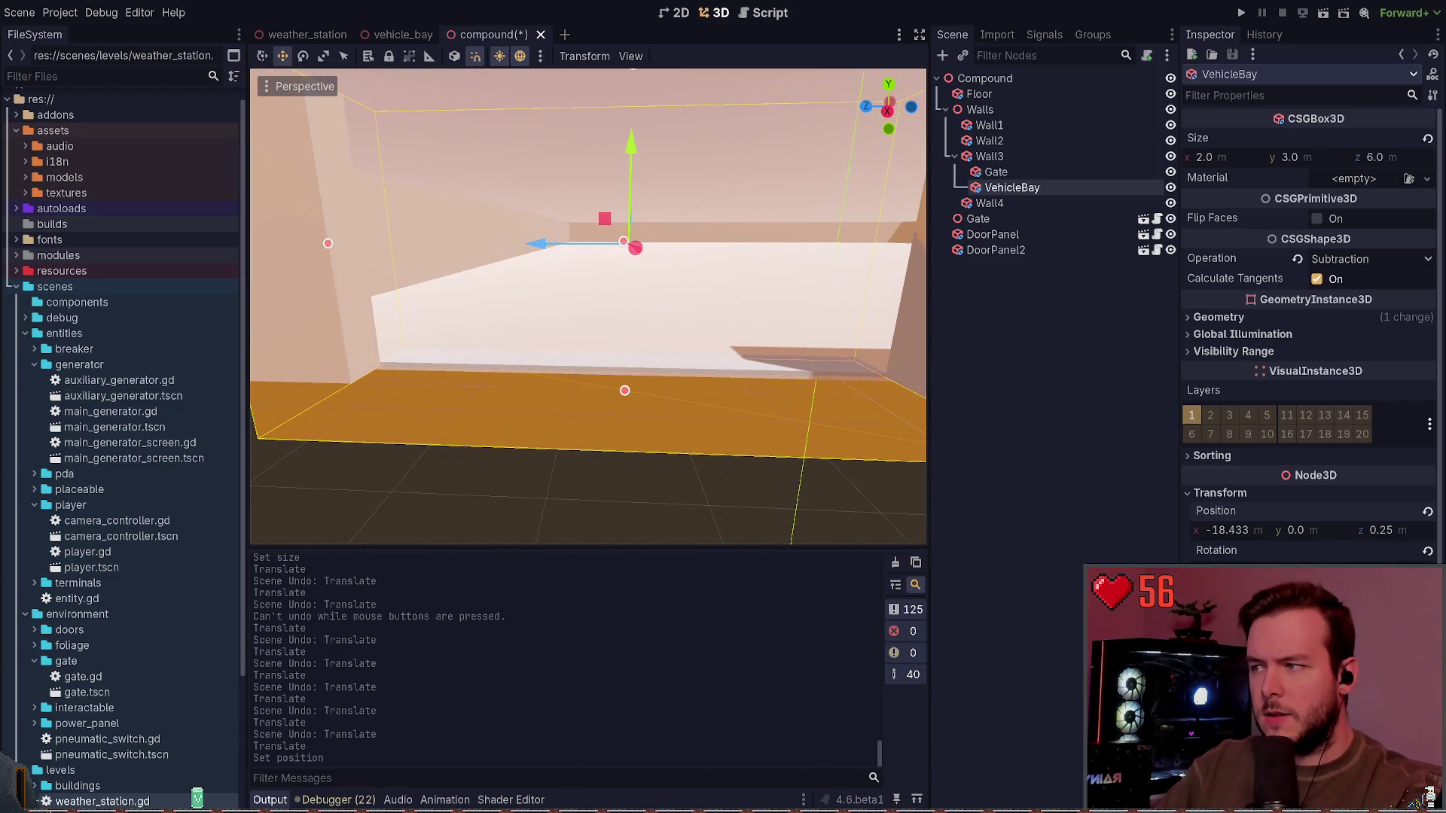
{"action": "key", "text": "s"}
{"action": "key", "text": "ctrl+s"}
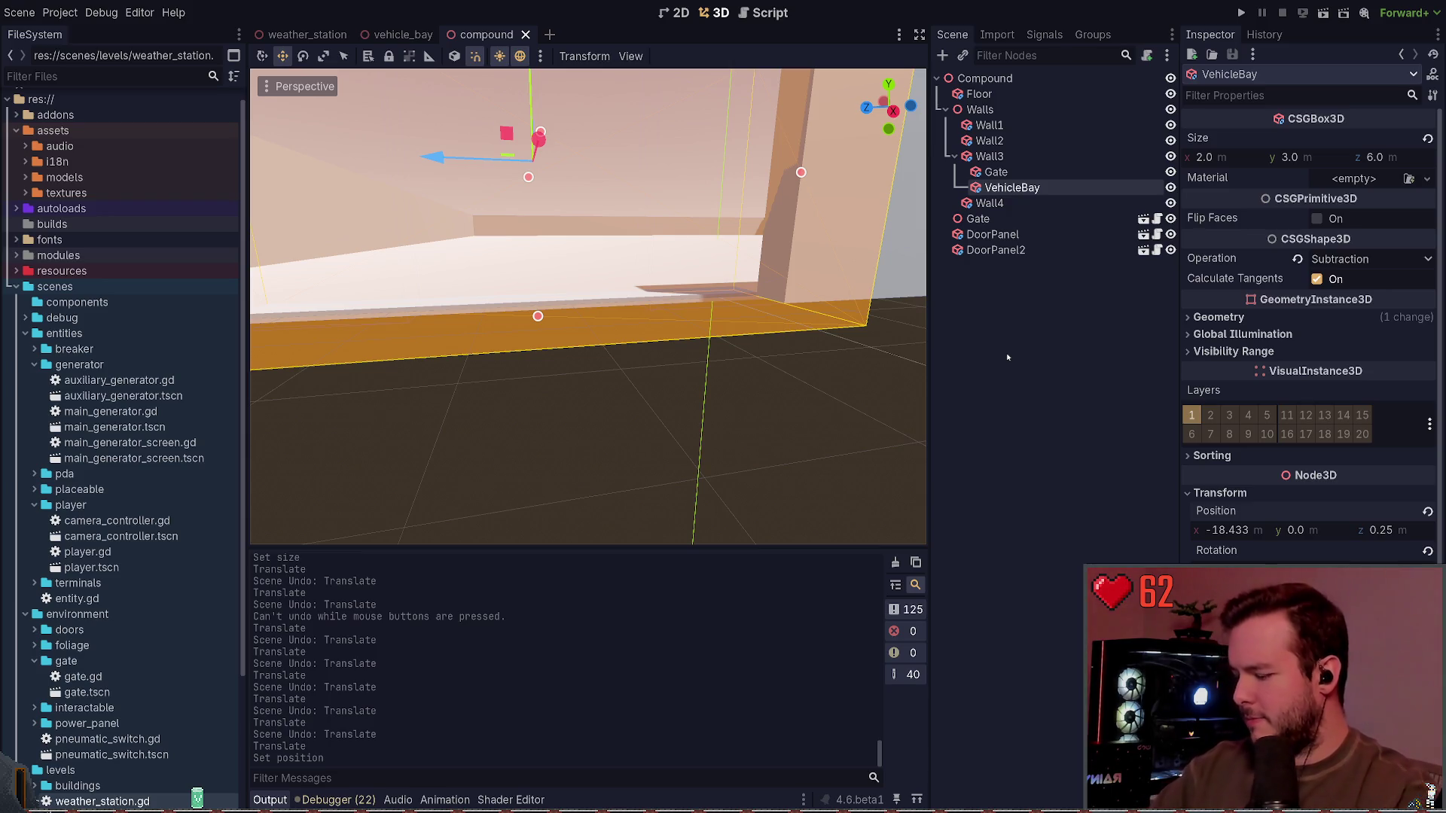
{"action": "left_click", "coordinate": [1076, 329]}
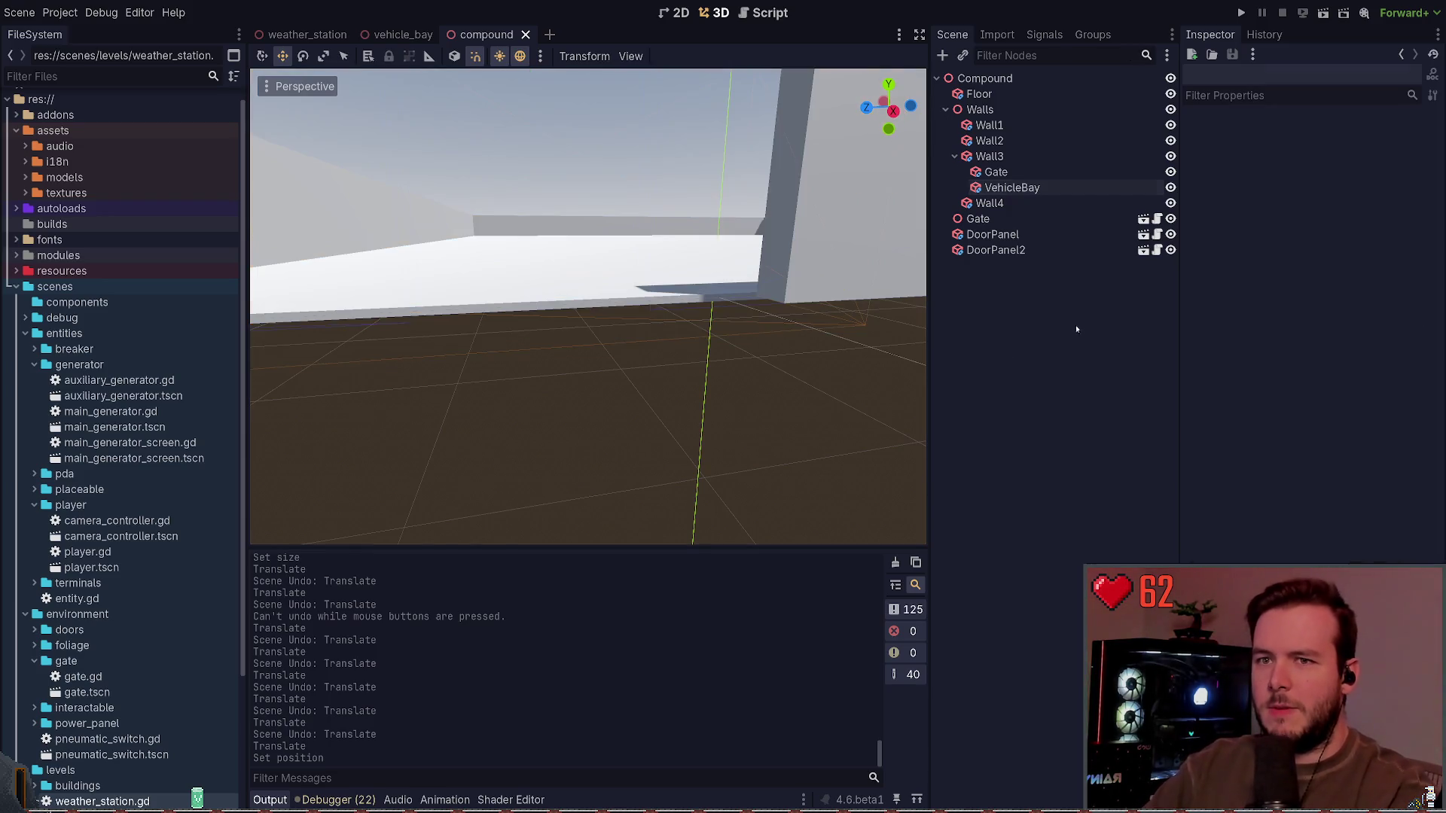
{"action": "scroll", "coordinate": [797, 308], "scroll_direction": "down", "scroll_amount": 5}
{"action": "key", "text": "q"}
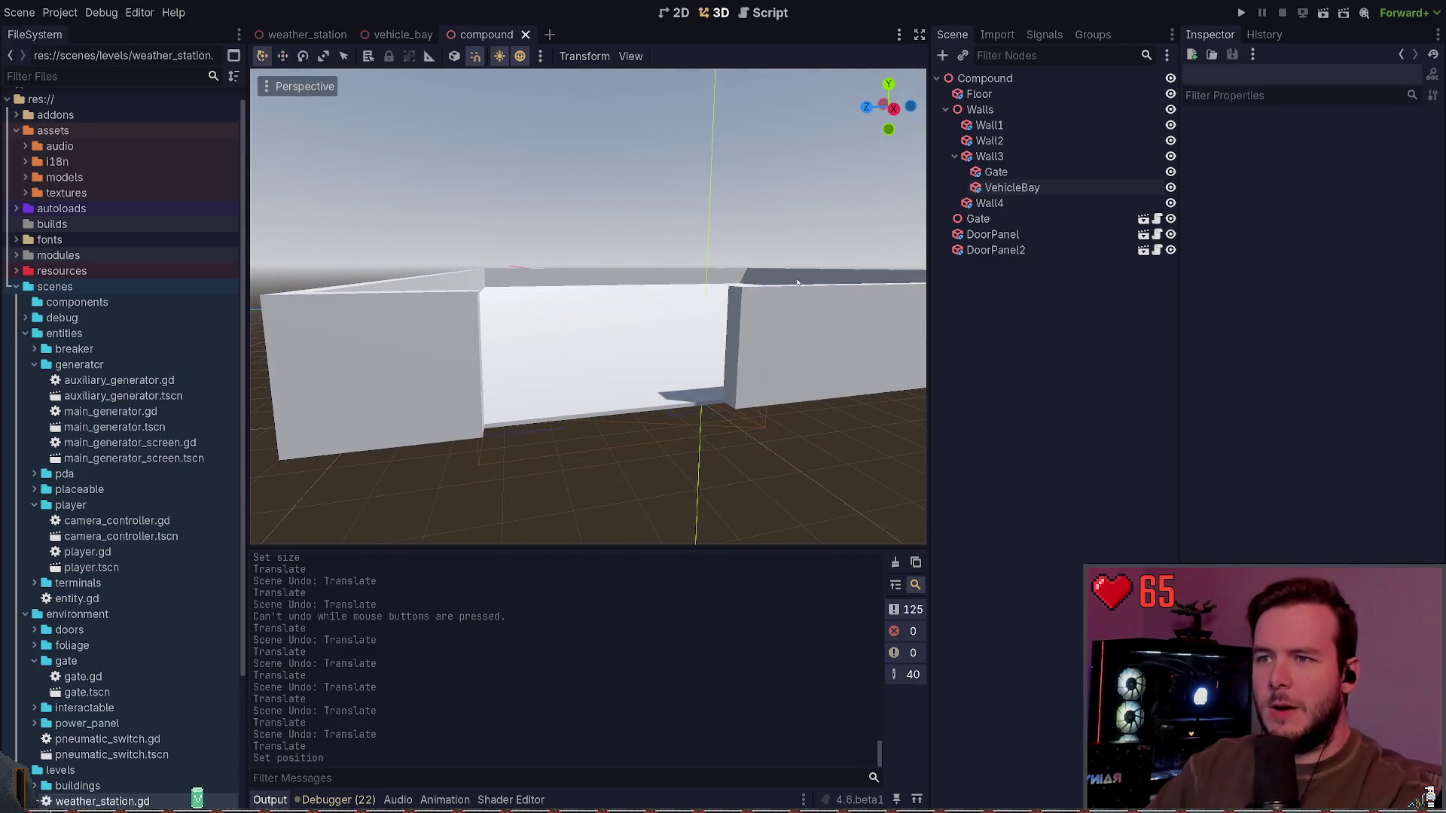
{"action": "left_click", "coordinate": [1241, 13]}
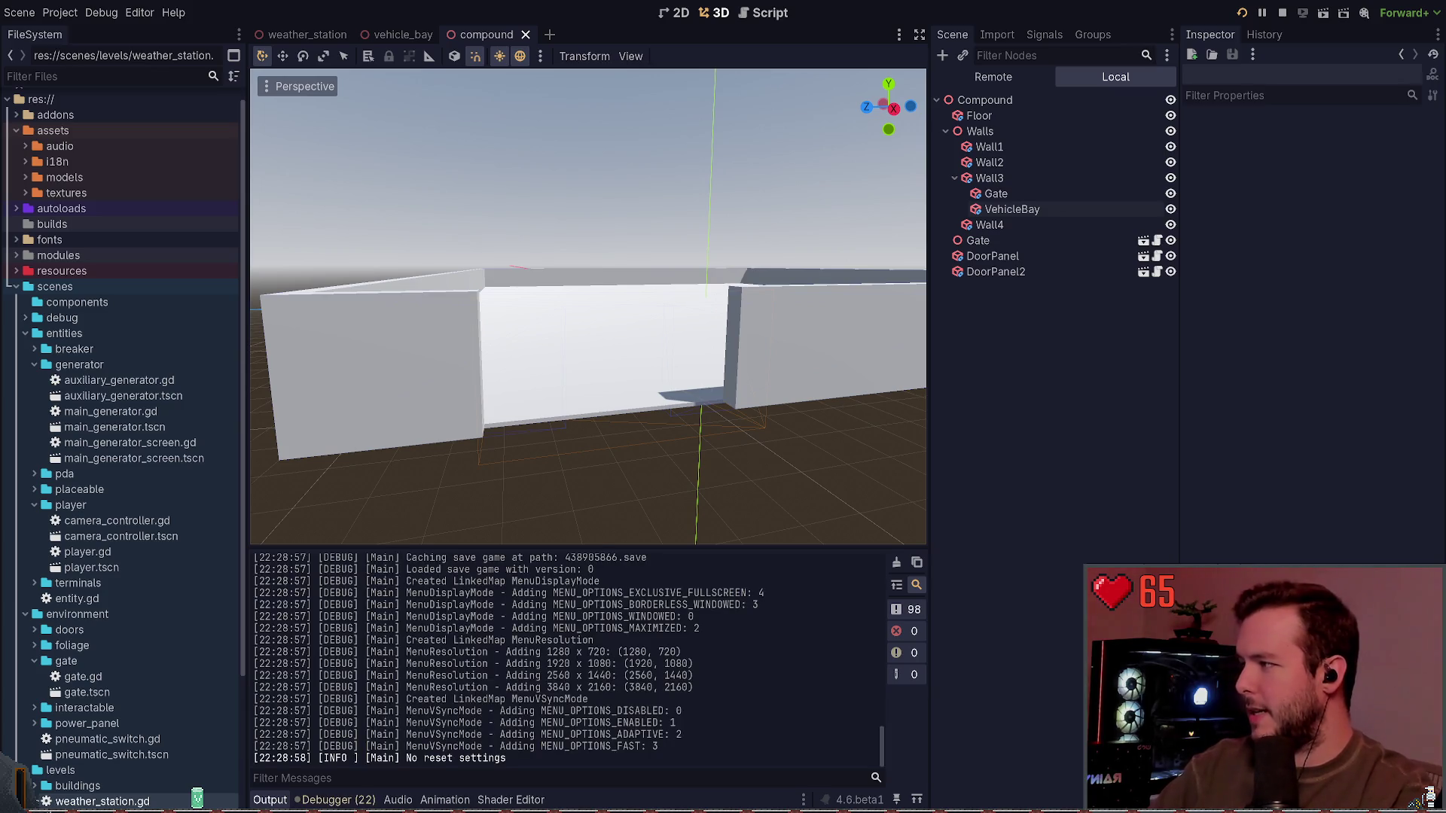
{"action": "key", "text": "Return"}
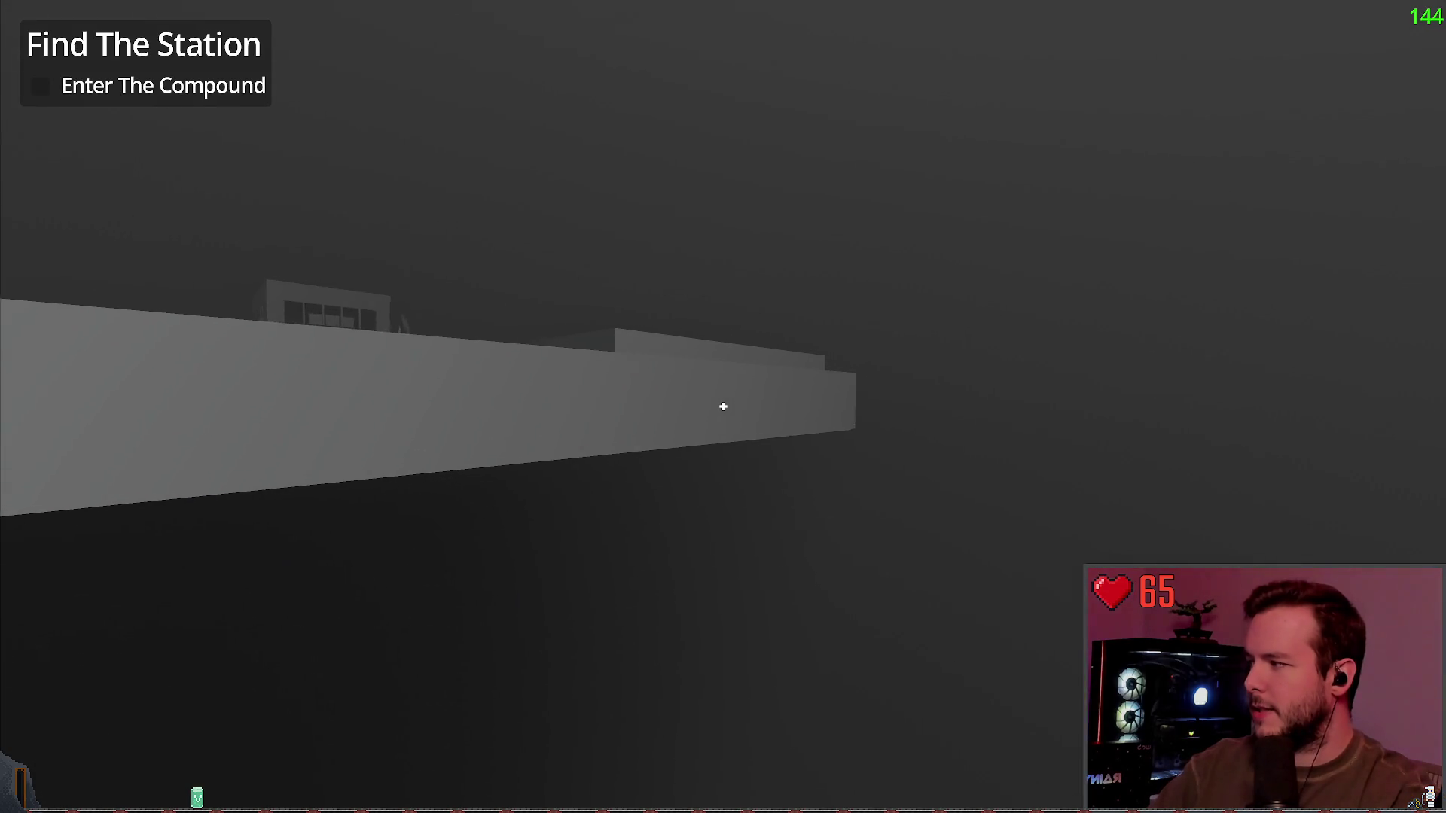
{"action": "key", "text": "w"}
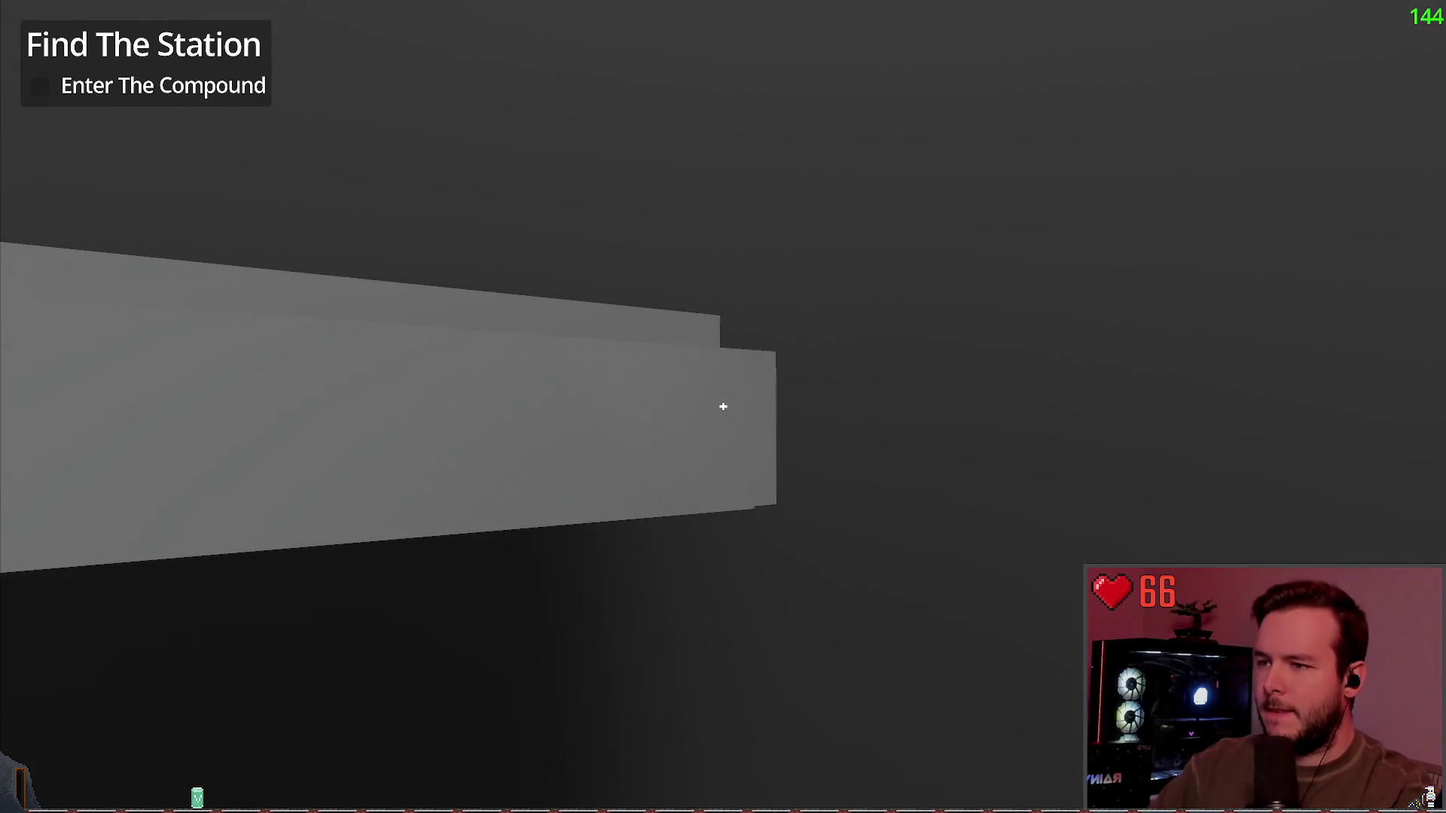
{"action": "key", "text": "w"}
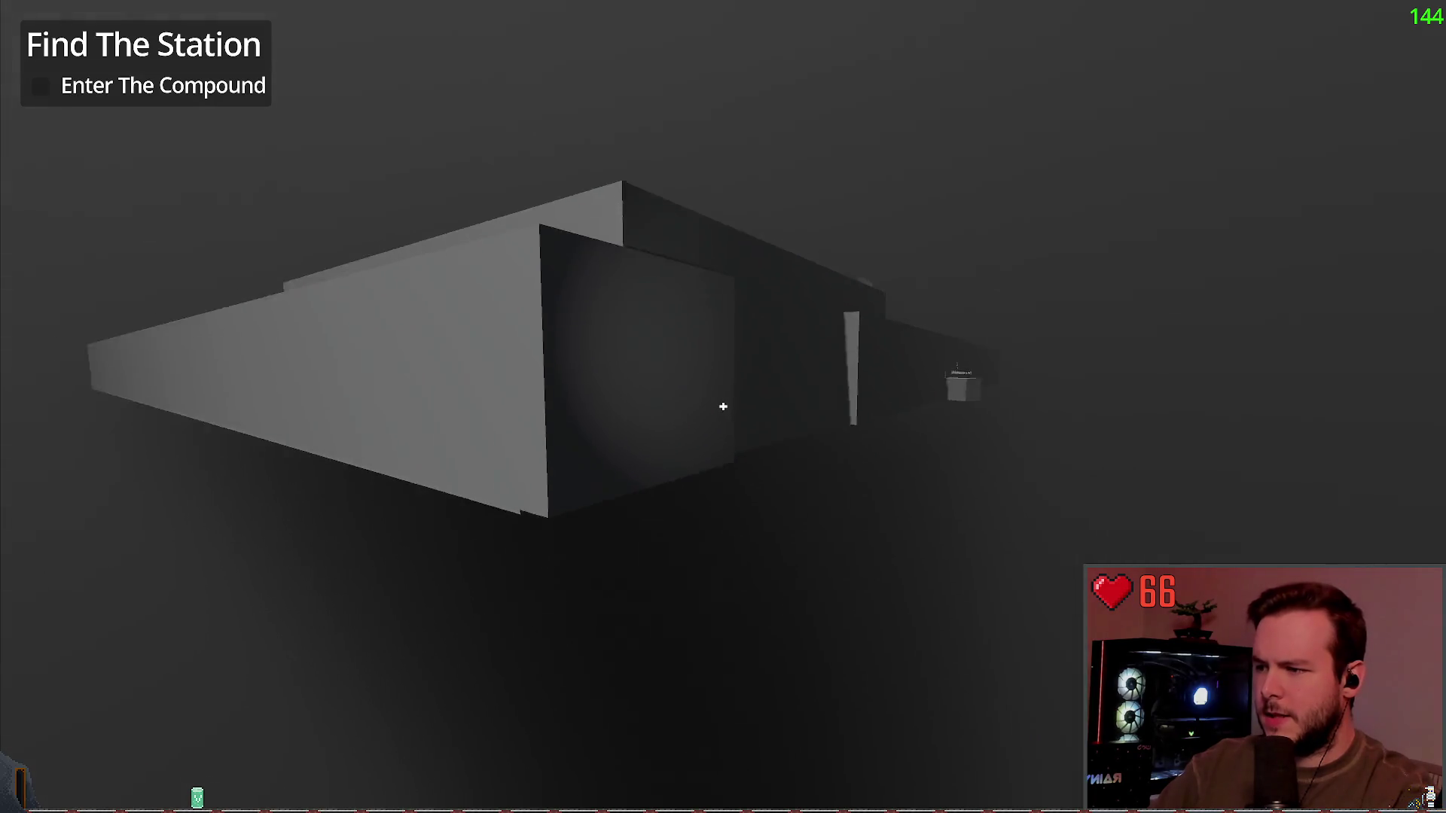
{"action": "key", "text": "w"}
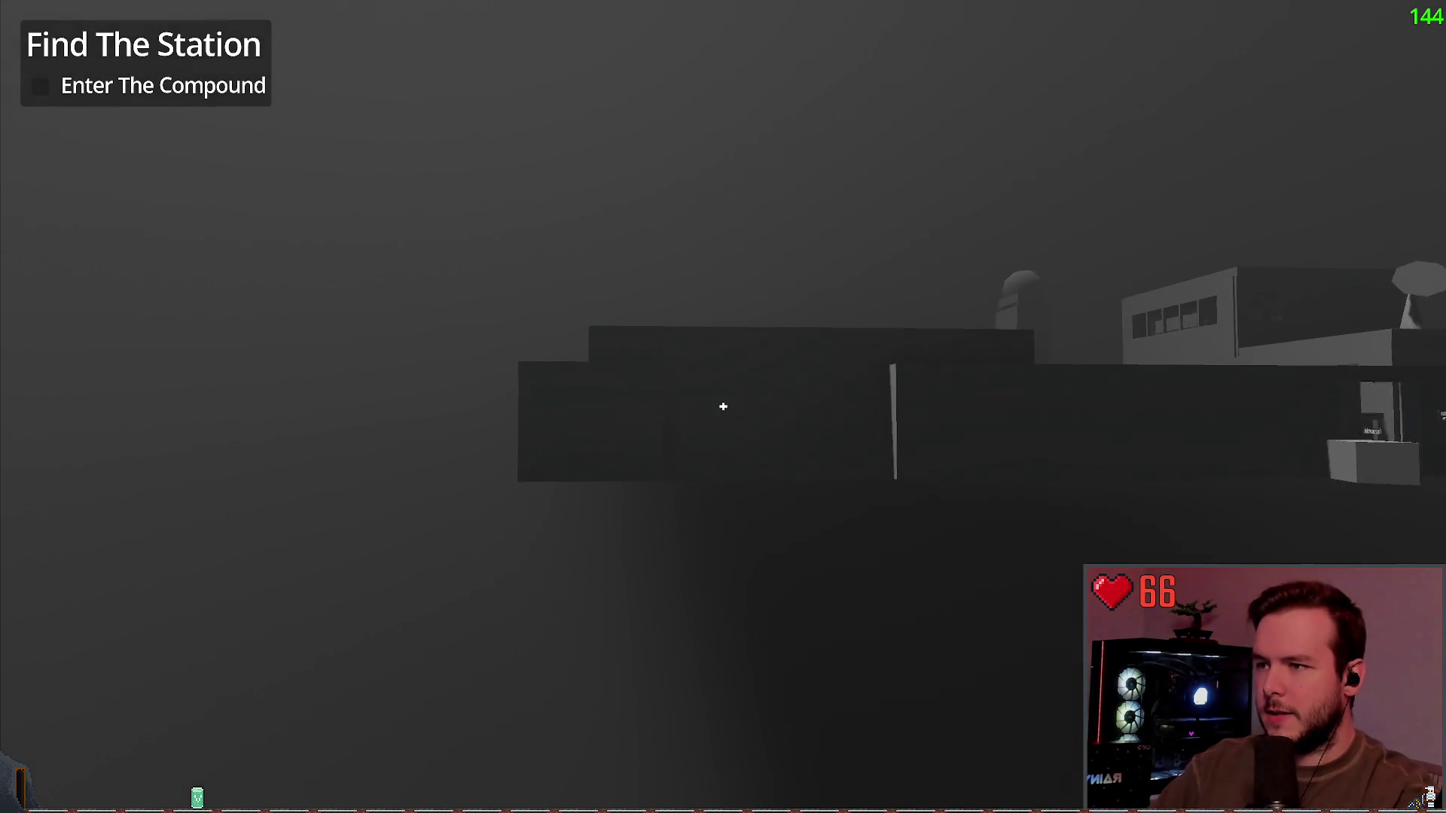
{"action": "key", "text": "d"}
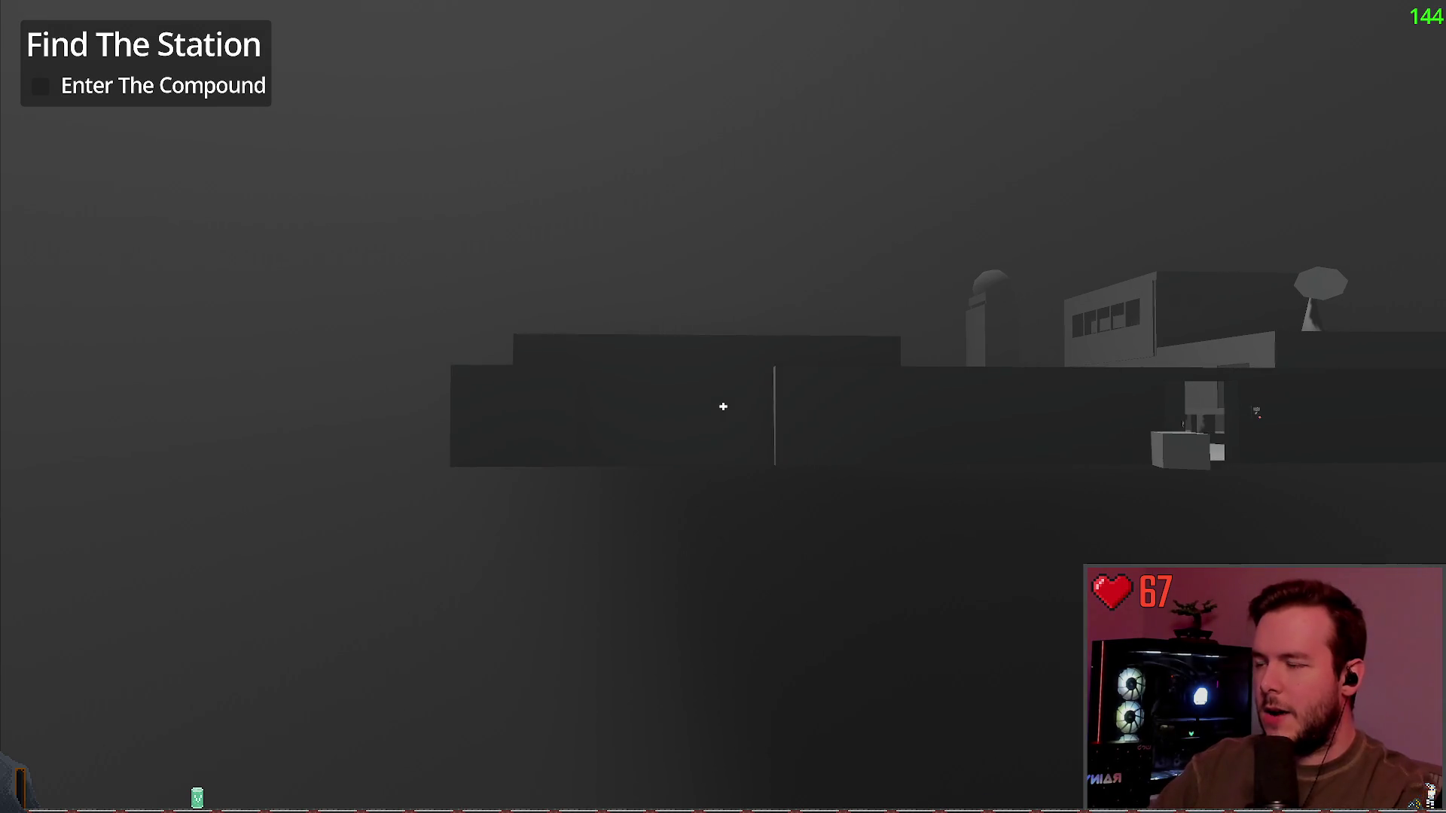
{"action": "key", "text": "F8"}
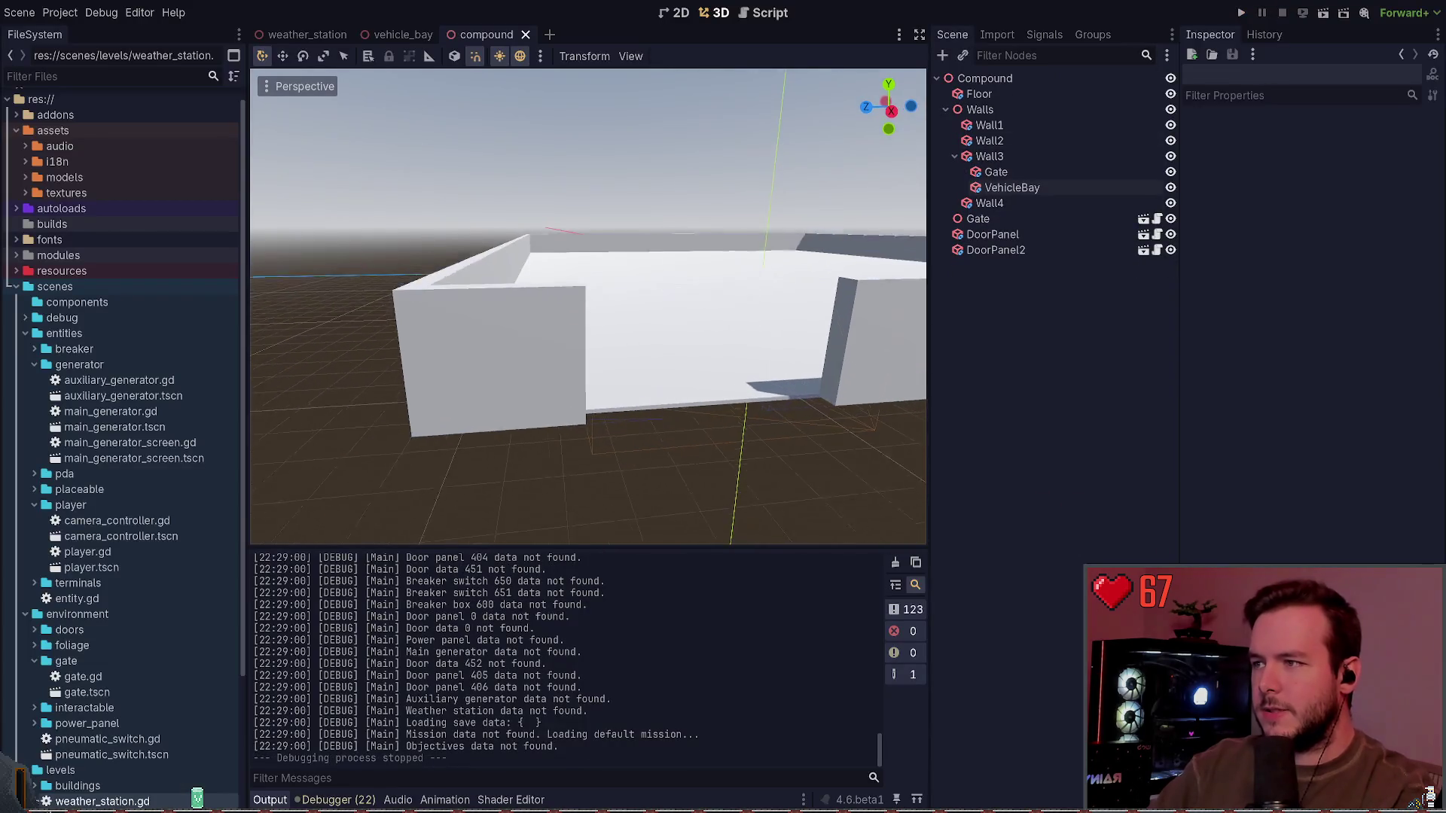
Step: Select the VehicleBay cutout and undo a trial nudge along its depth axis
{"action": "left_click", "coordinate": [627, 413]}
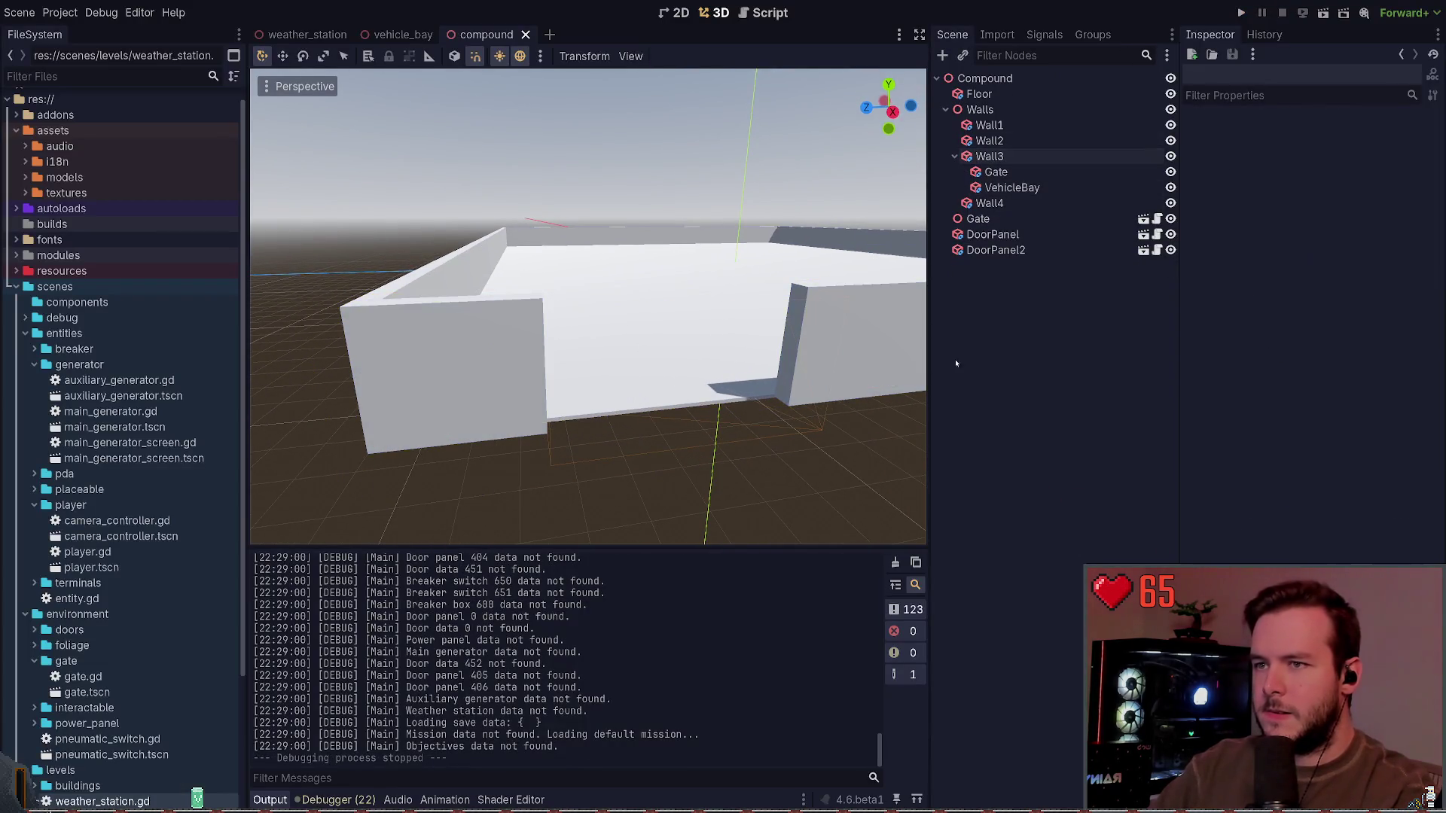
{"action": "left_click", "coordinate": [1011, 188]}
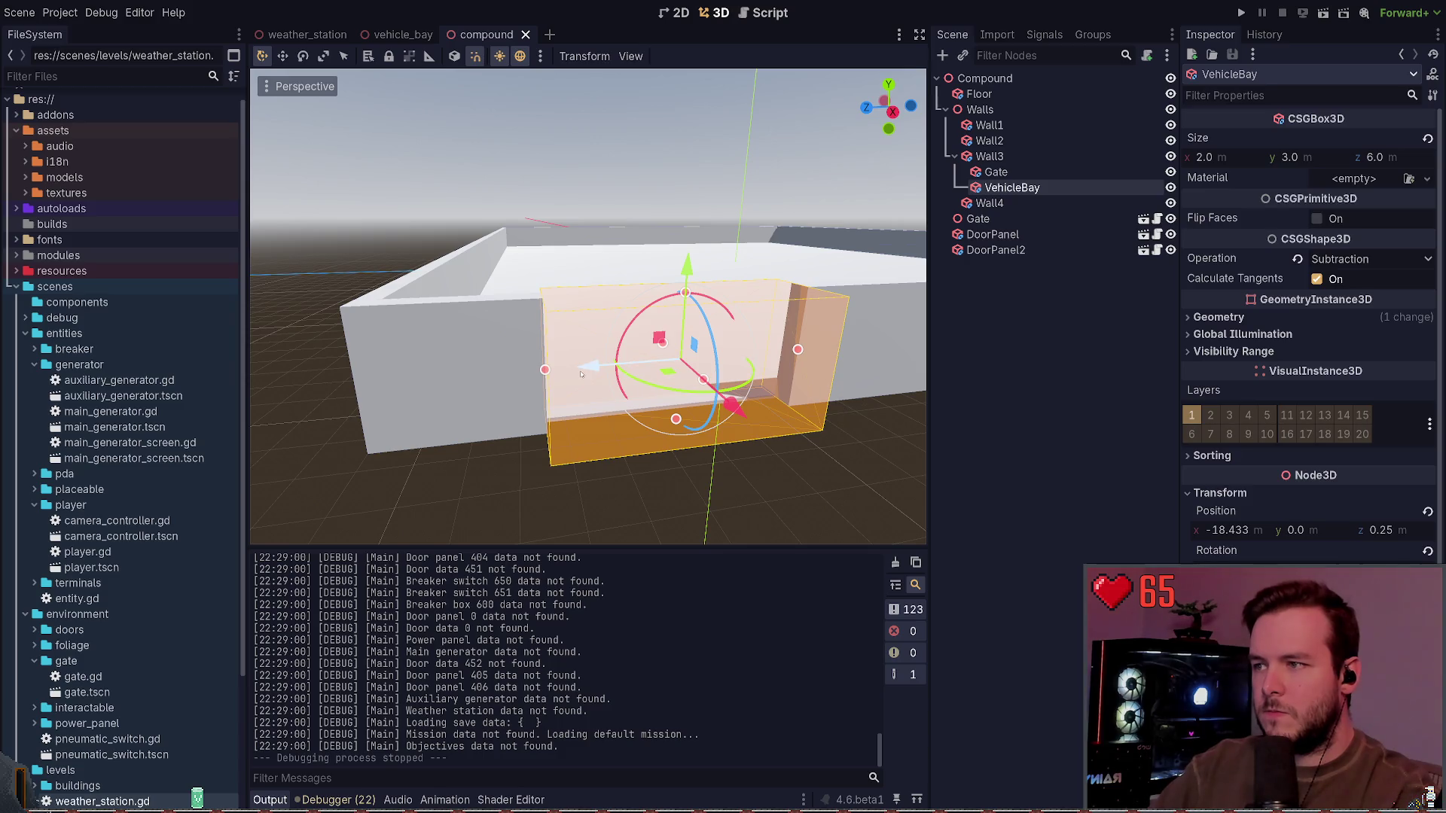
{"action": "mouse_move", "coordinate": [589, 367]}
{"action": "left_mouse_down"}
{"action": "mouse_move", "coordinate": [552, 378]}
{"action": "mouse_move", "coordinate": [591, 367]}
{"action": "left_mouse_up"}
{"action": "key", "text": "ctrl+z"}
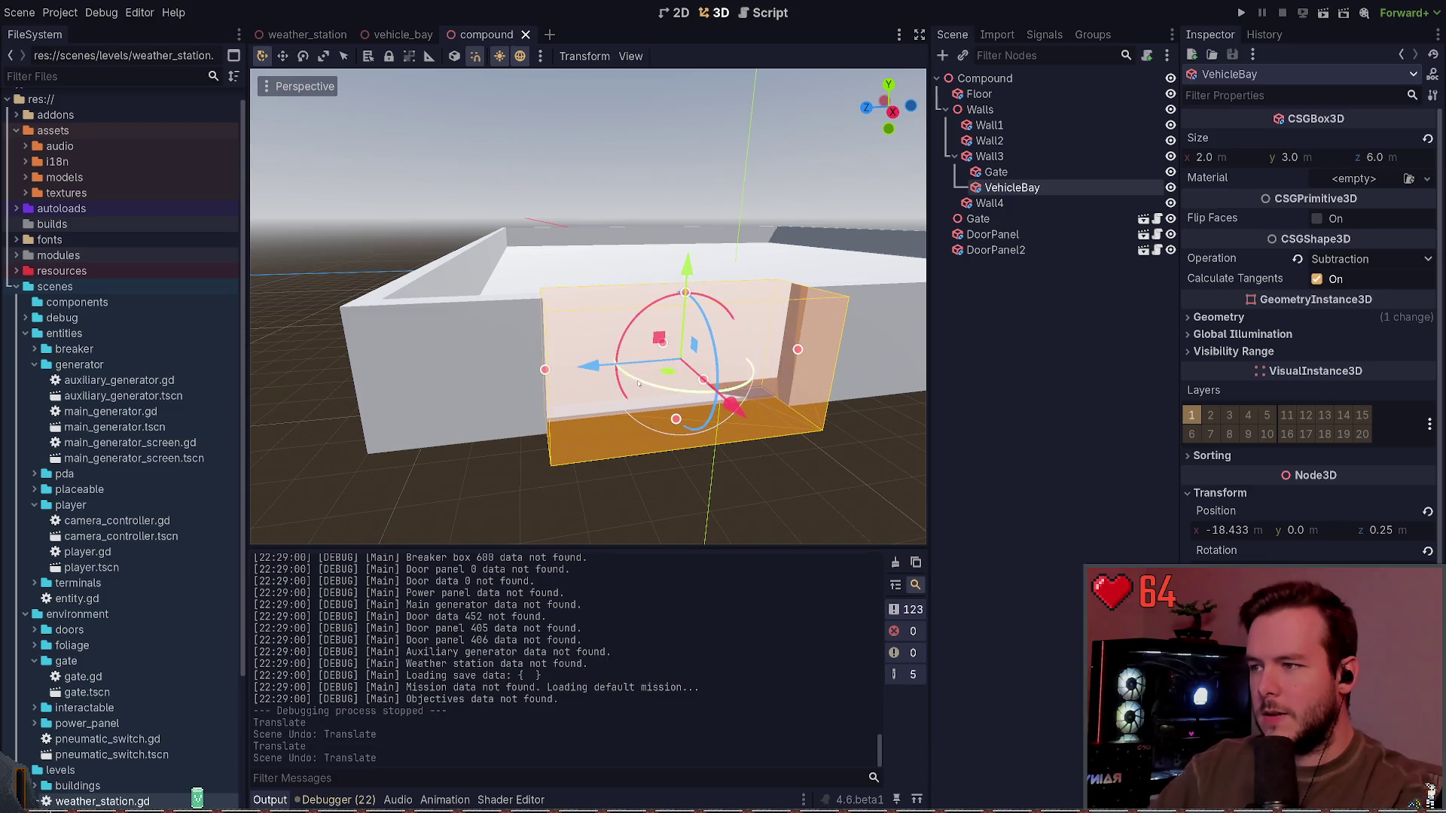
{"action": "key", "text": "ctrl+z"}
Step: Reopen the compound scene and retry shifting VehicleBay along the wall, undoing the accidental move
{"action": "left_click", "coordinate": [526, 34]}
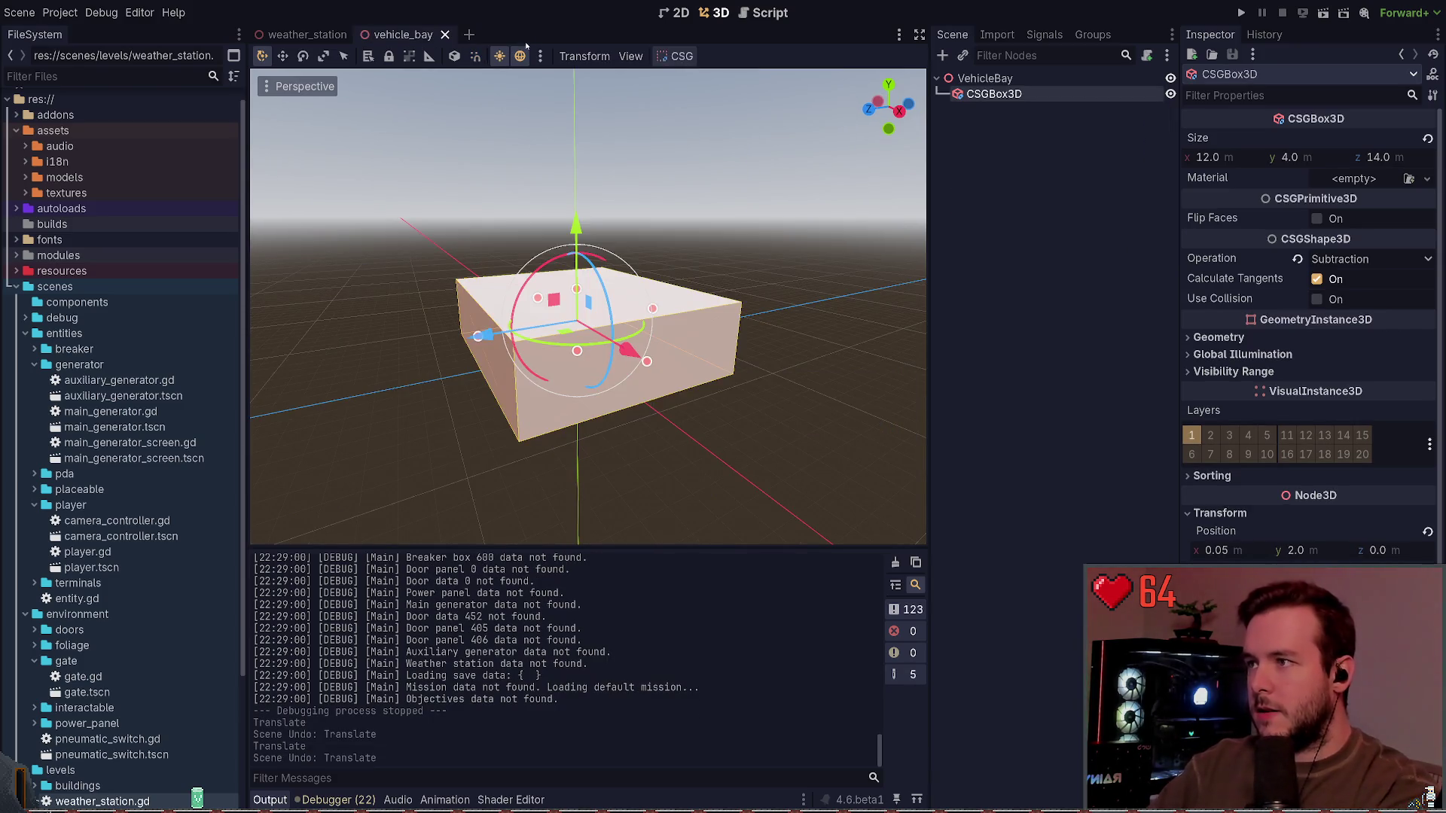
{"action": "key", "text": "ctrl+shift+t"}
{"action": "left_click", "coordinate": [1013, 187]}
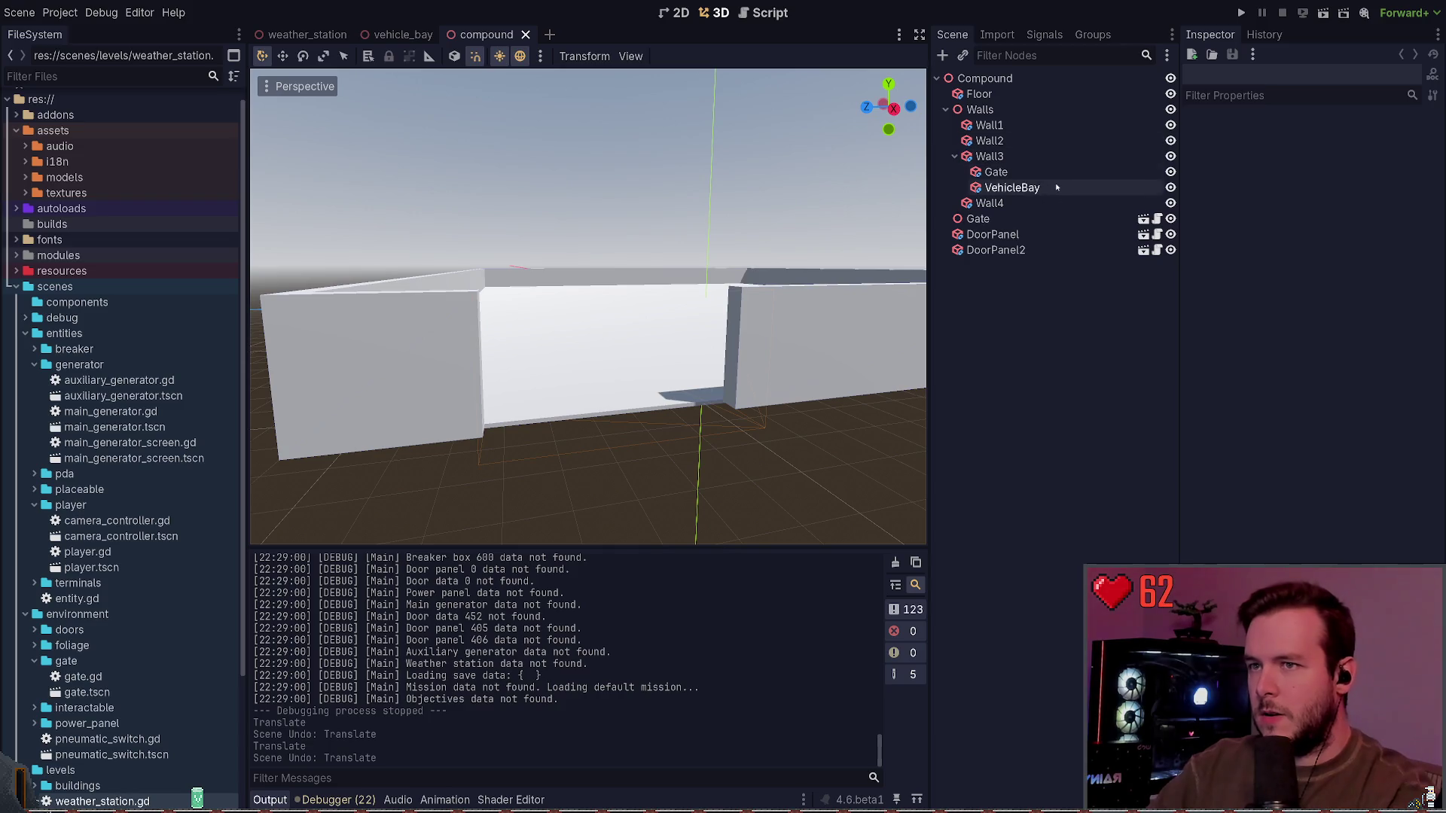
{"action": "mouse_move", "coordinate": [525, 364]}
{"action": "left_mouse_down"}
{"action": "mouse_move", "coordinate": [491, 366]}
{"action": "mouse_move", "coordinate": [519, 365]}
{"action": "left_mouse_up"}
{"action": "key", "text": "ctrl+z"}
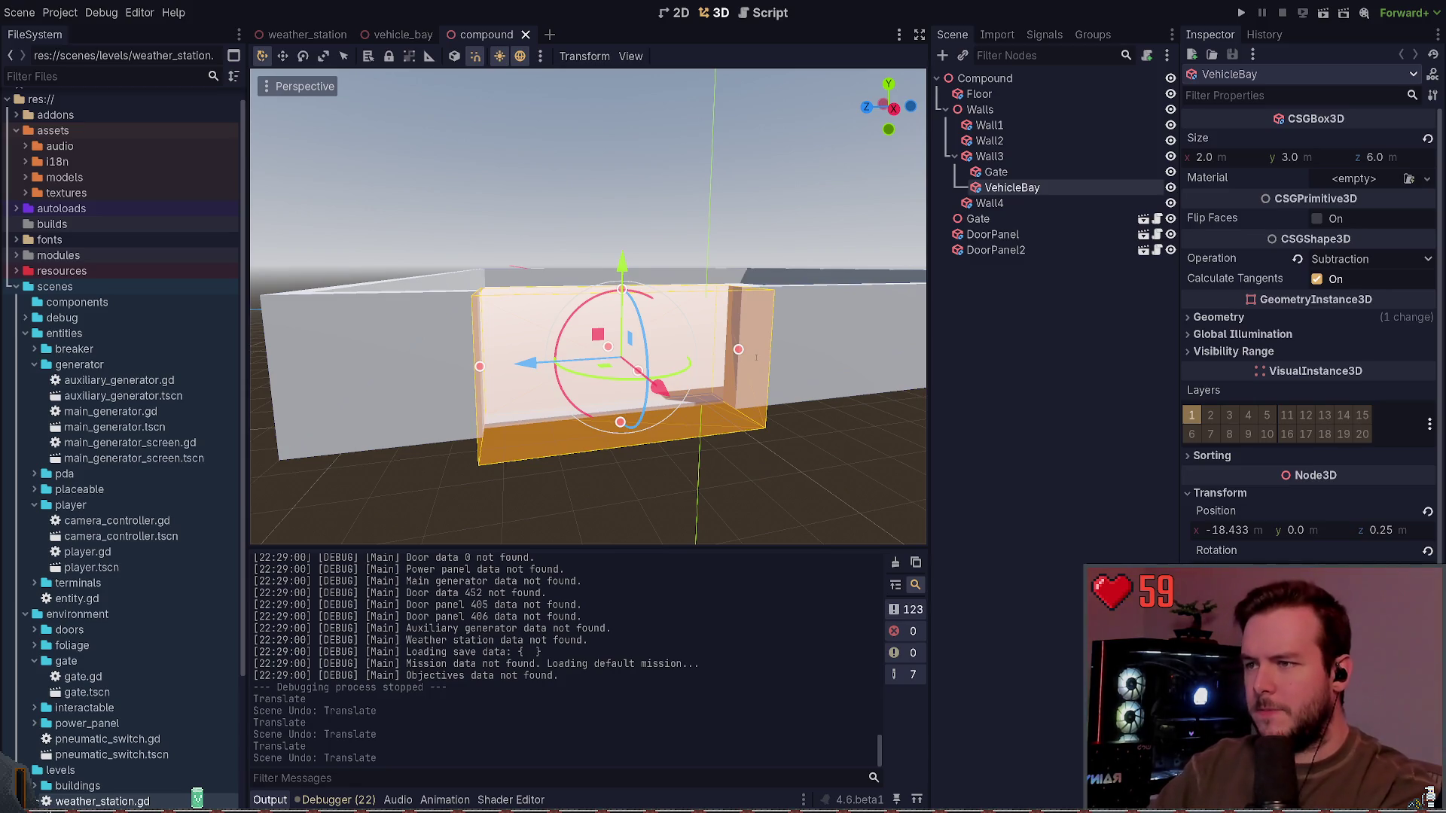
Step: Slide VehicleBay along Wall3 to x -18.533, undo a stray Compound move, and save
{"action": "mouse_move", "coordinate": [525, 363]}
{"action": "left_mouse_down"}
{"action": "mouse_move", "coordinate": [555, 361]}
{"action": "mouse_move", "coordinate": [456, 367]}
{"action": "mouse_move", "coordinate": [576, 360]}
{"action": "mouse_move", "coordinate": [466, 367]}
{"action": "mouse_move", "coordinate": [522, 365]}
{"action": "left_mouse_up"}
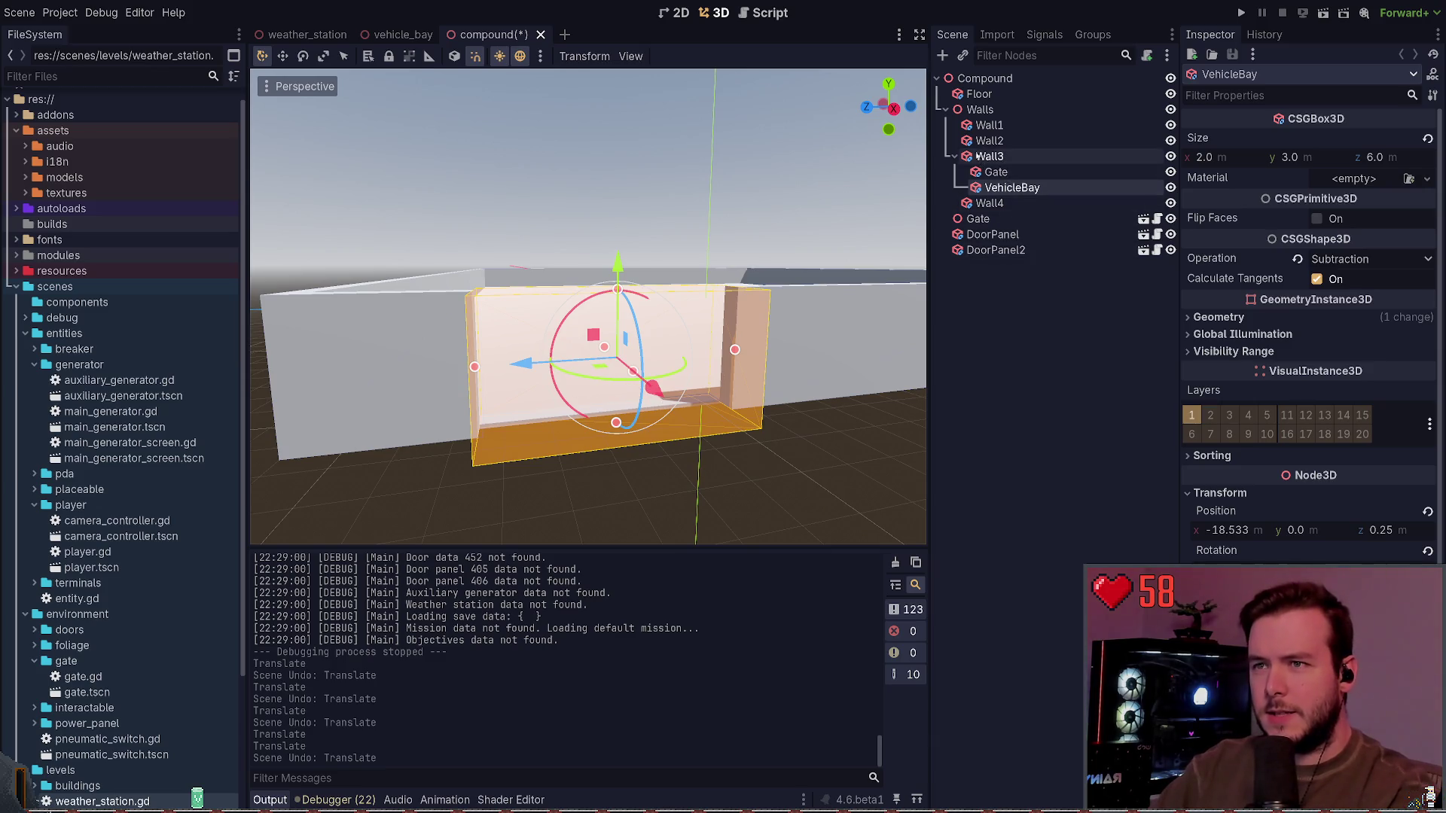
{"action": "left_click", "coordinate": [988, 81]}
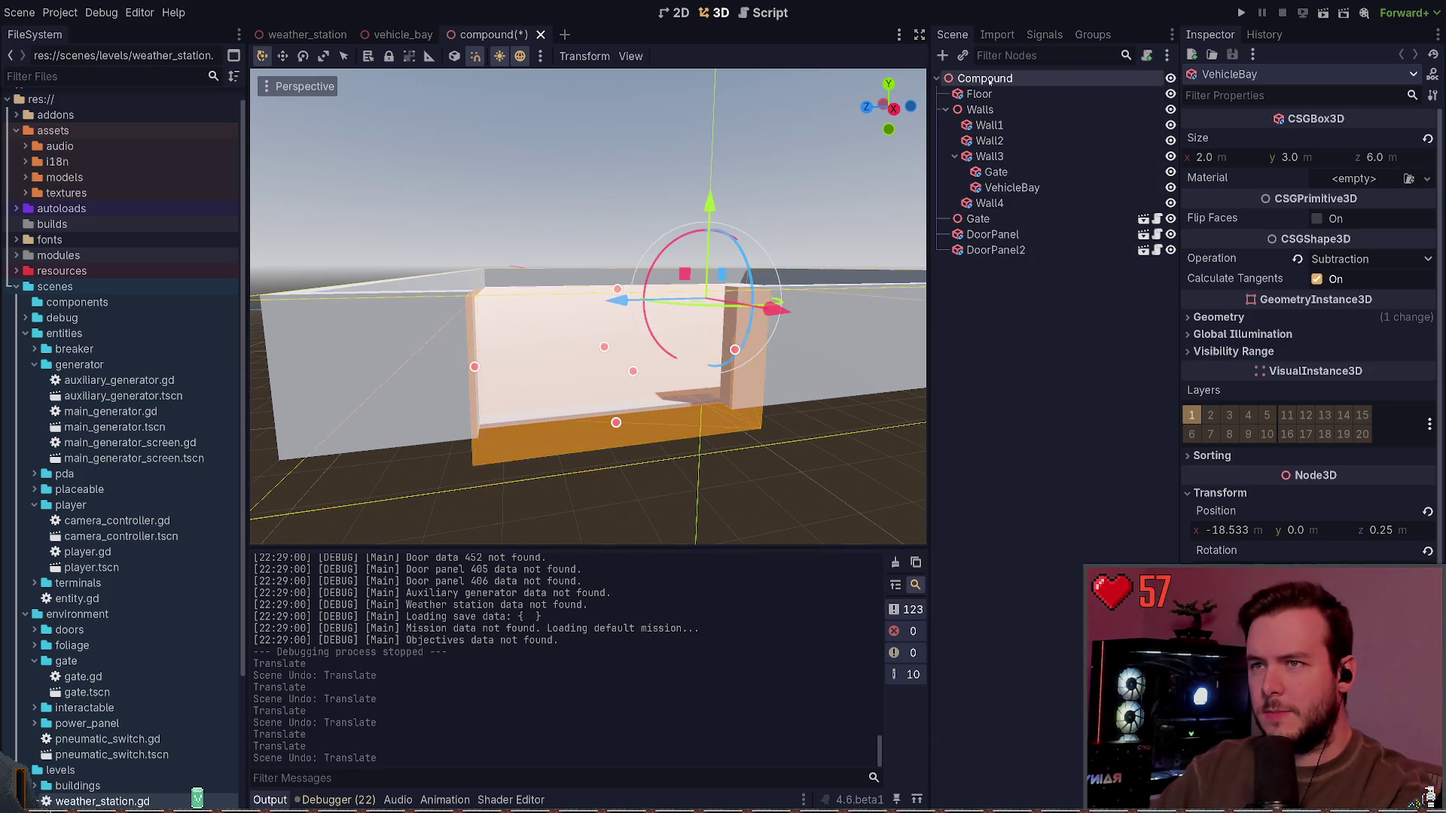
{"action": "left_click_drag", "start_coordinate": [777, 310], "coordinate": [779, 314]}
{"action": "key", "text": "ctrl+z"}
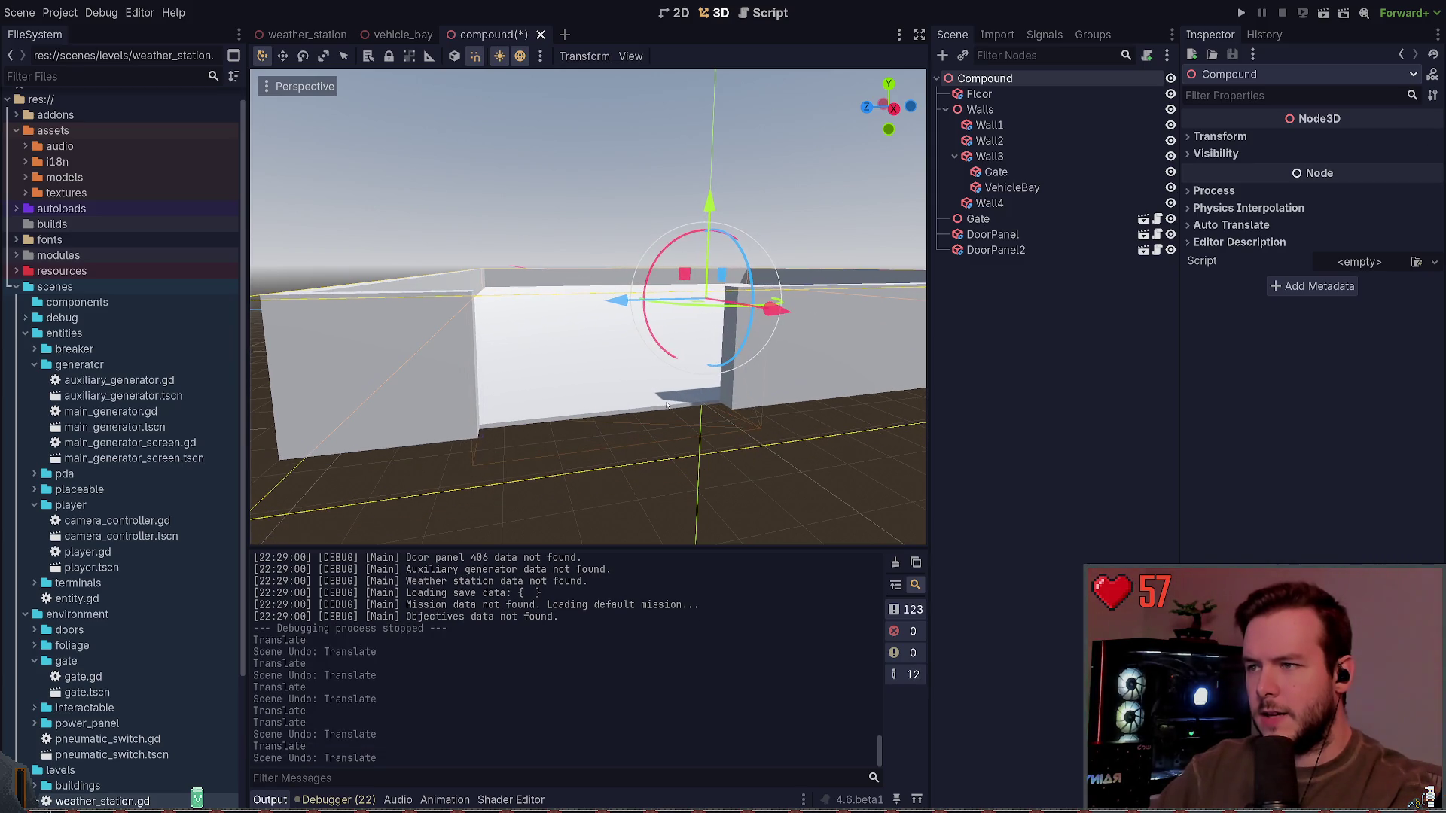
{"action": "key", "text": "ctrl+s"}
Step: Inspect Wall3 and the VehicleBay box, framing the view on it
{"action": "left_click", "coordinate": [989, 156]}
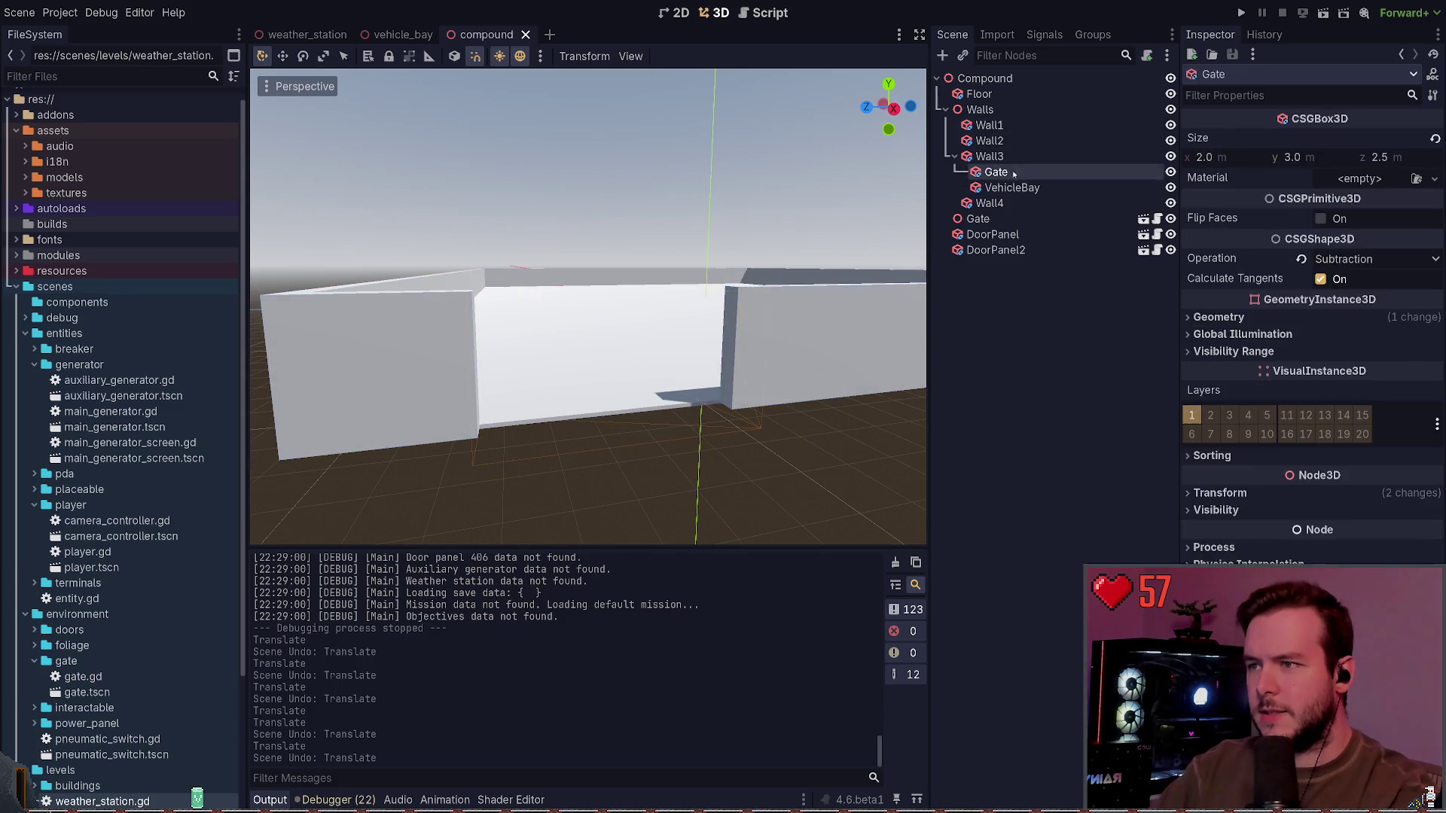
{"action": "left_click", "coordinate": [1009, 189]}
{"action": "double_click", "coordinate": [1009, 188]}
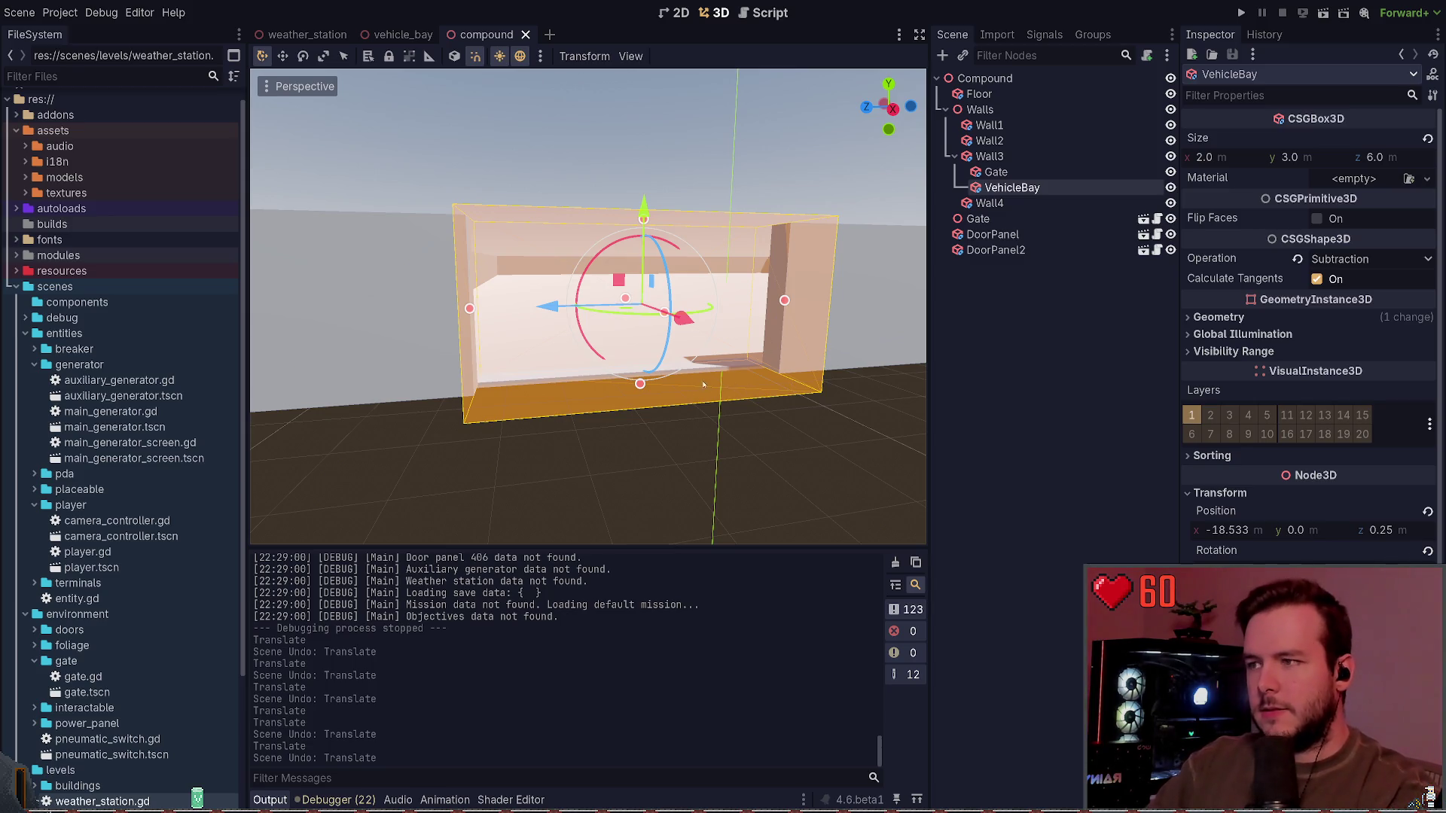
Step: Drag VehicleBay further along the wall, then try x positions of -18 and -20
{"action": "left_click_drag", "start_coordinate": [556, 311], "coordinate": [525, 315]}
{"action": "left_click", "coordinate": [1230, 531]}
{"action": "type", "text": "-"}
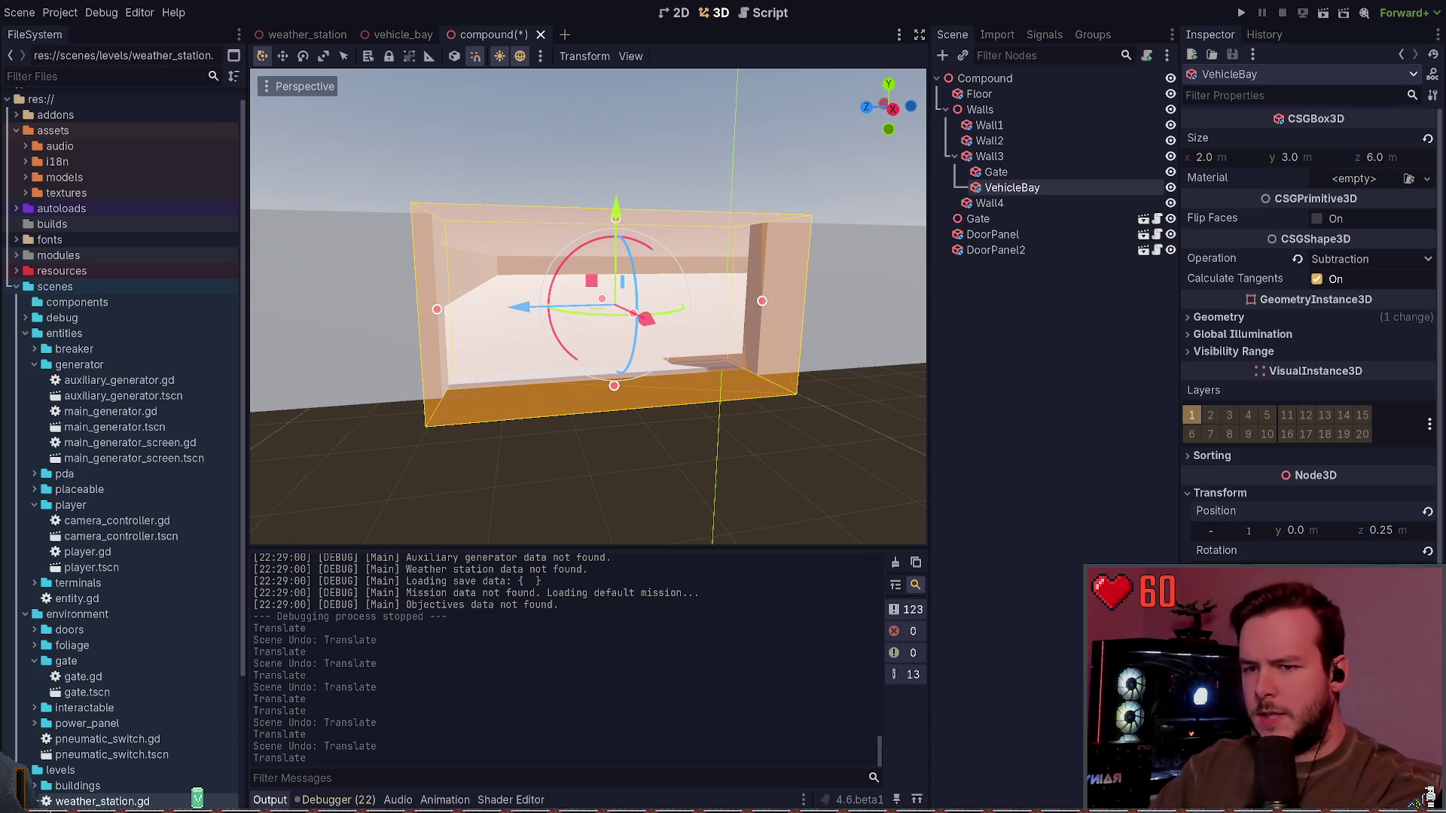
{"action": "type", "text": "18"}
{"action": "key", "text": "Return"}
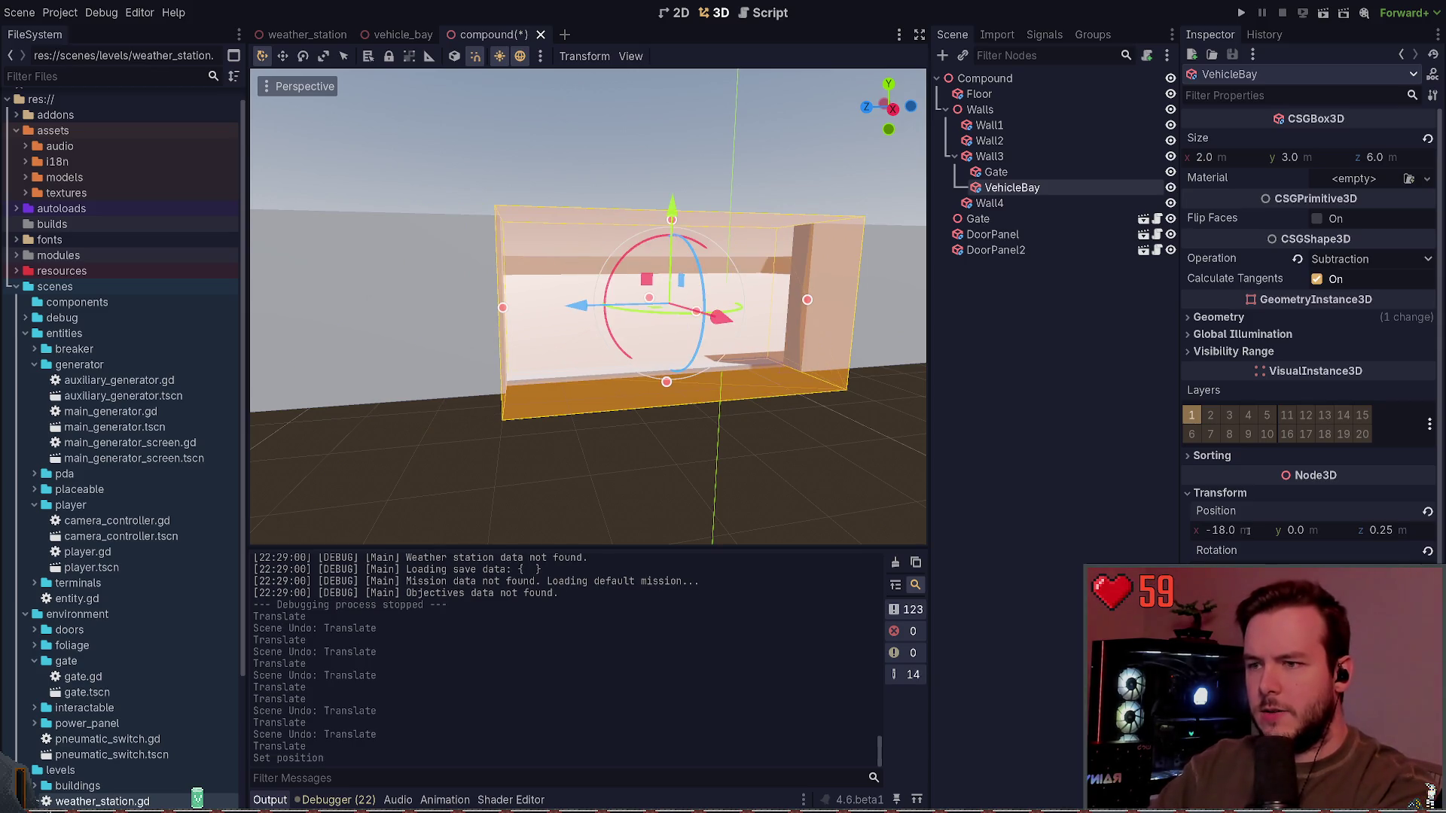
{"action": "left_click", "coordinate": [1248, 532]}
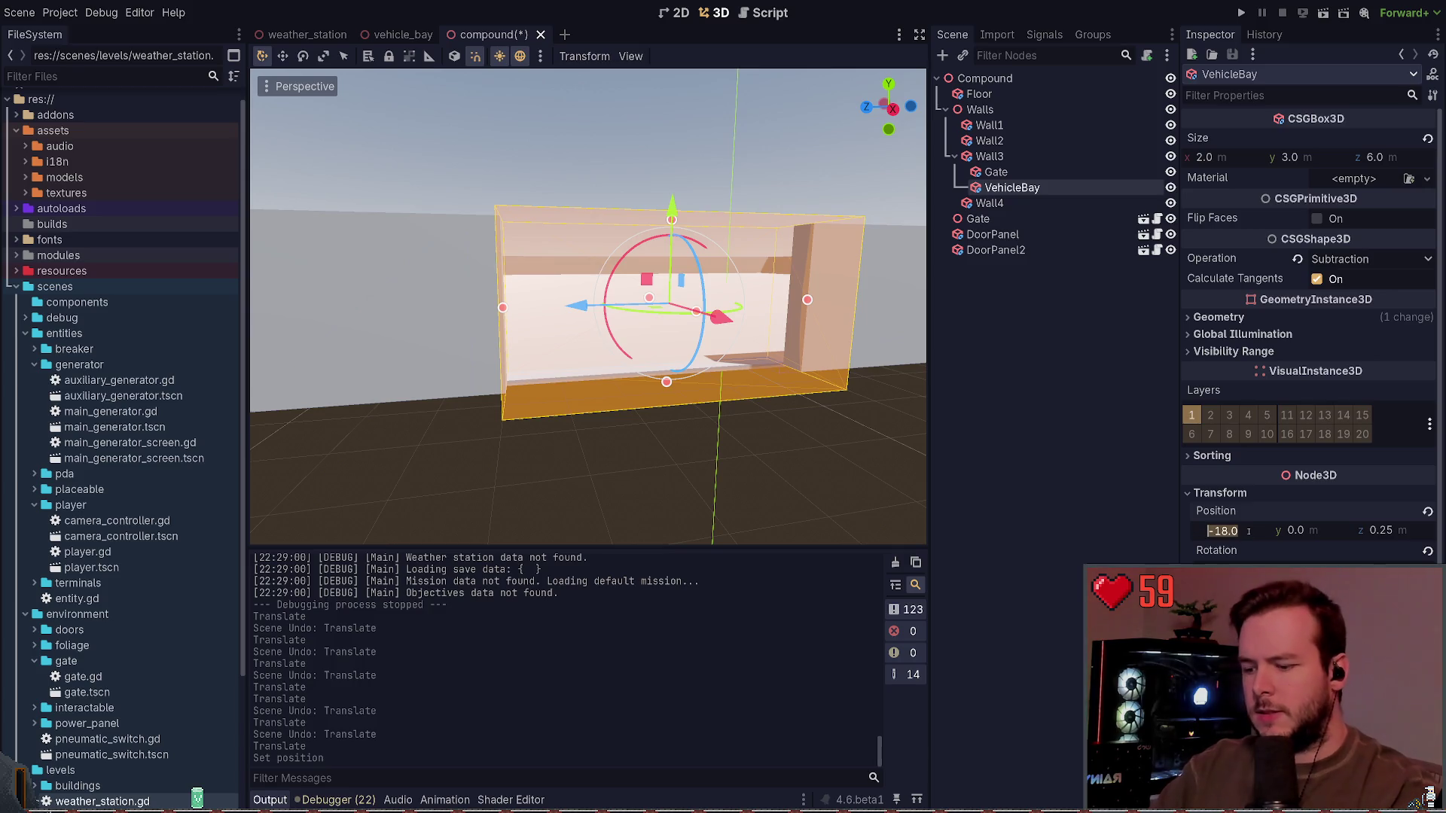
{"action": "type", "text": "-20"}
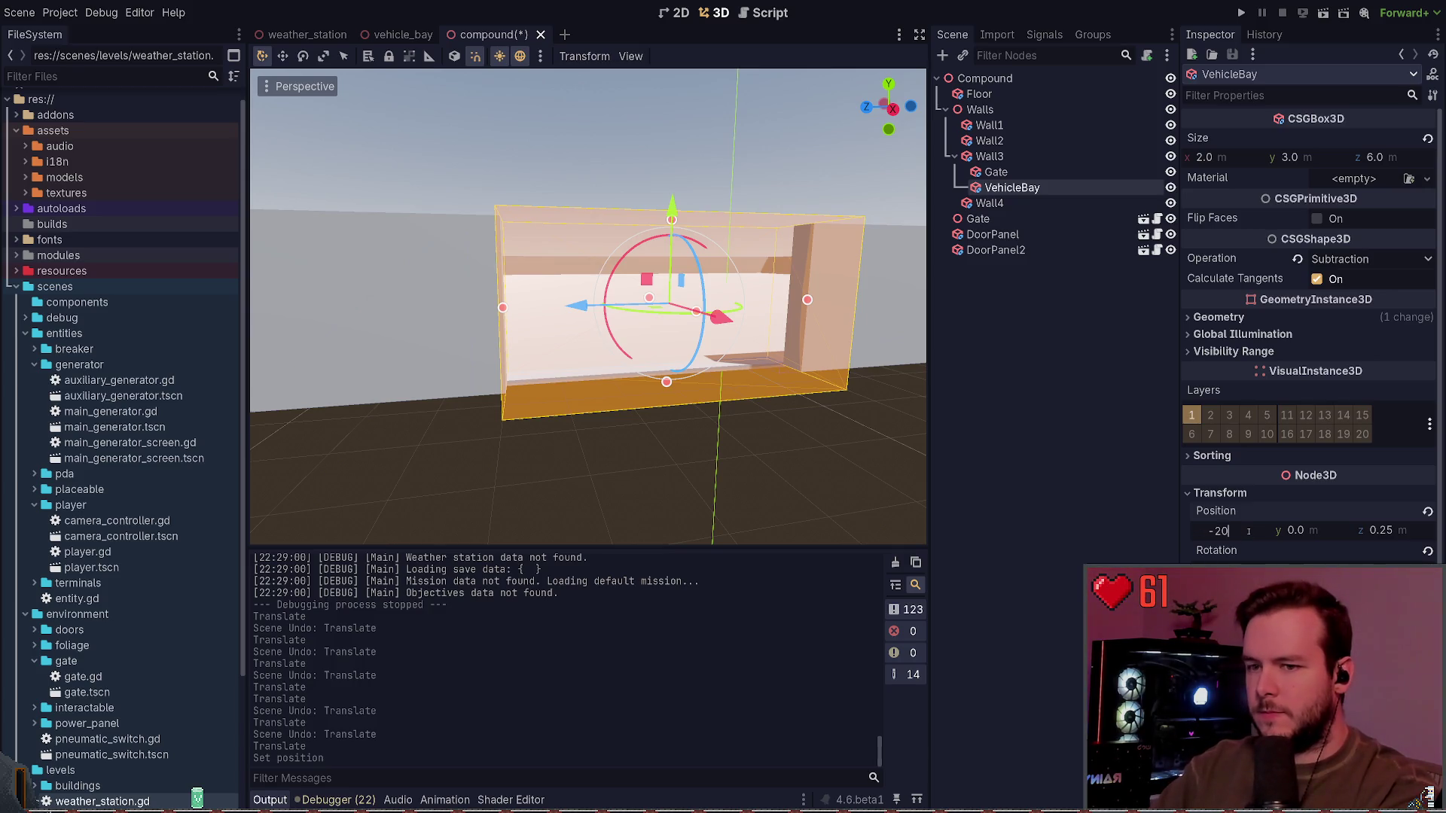
{"action": "key", "text": "Return"}
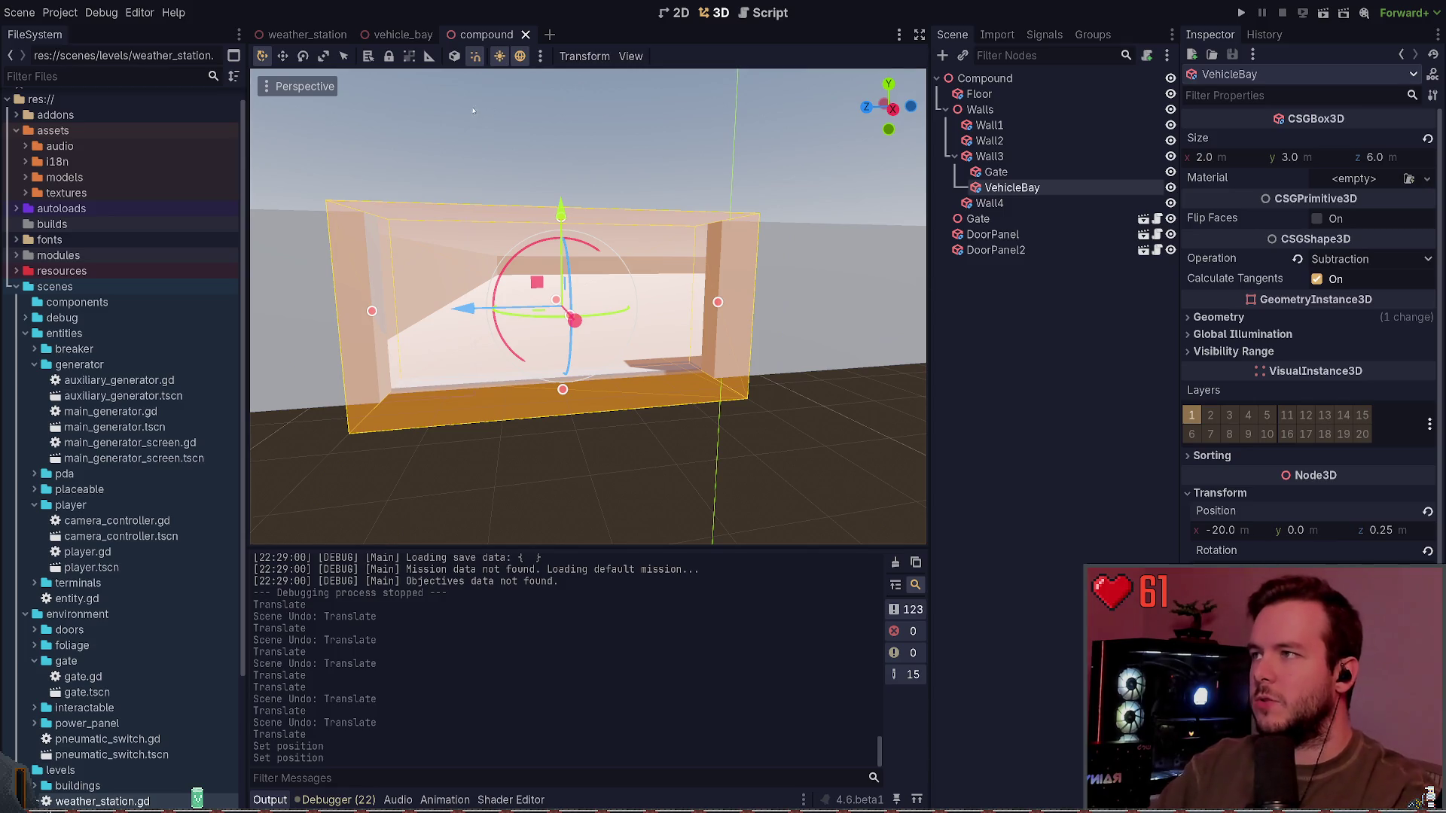
Step: After glancing at the other scene tabs, set VehicleBay's x to -19.0 and save the compound scene
{"action": "left_click", "coordinate": [380, 35]}
{"action": "left_click", "coordinate": [304, 35]}
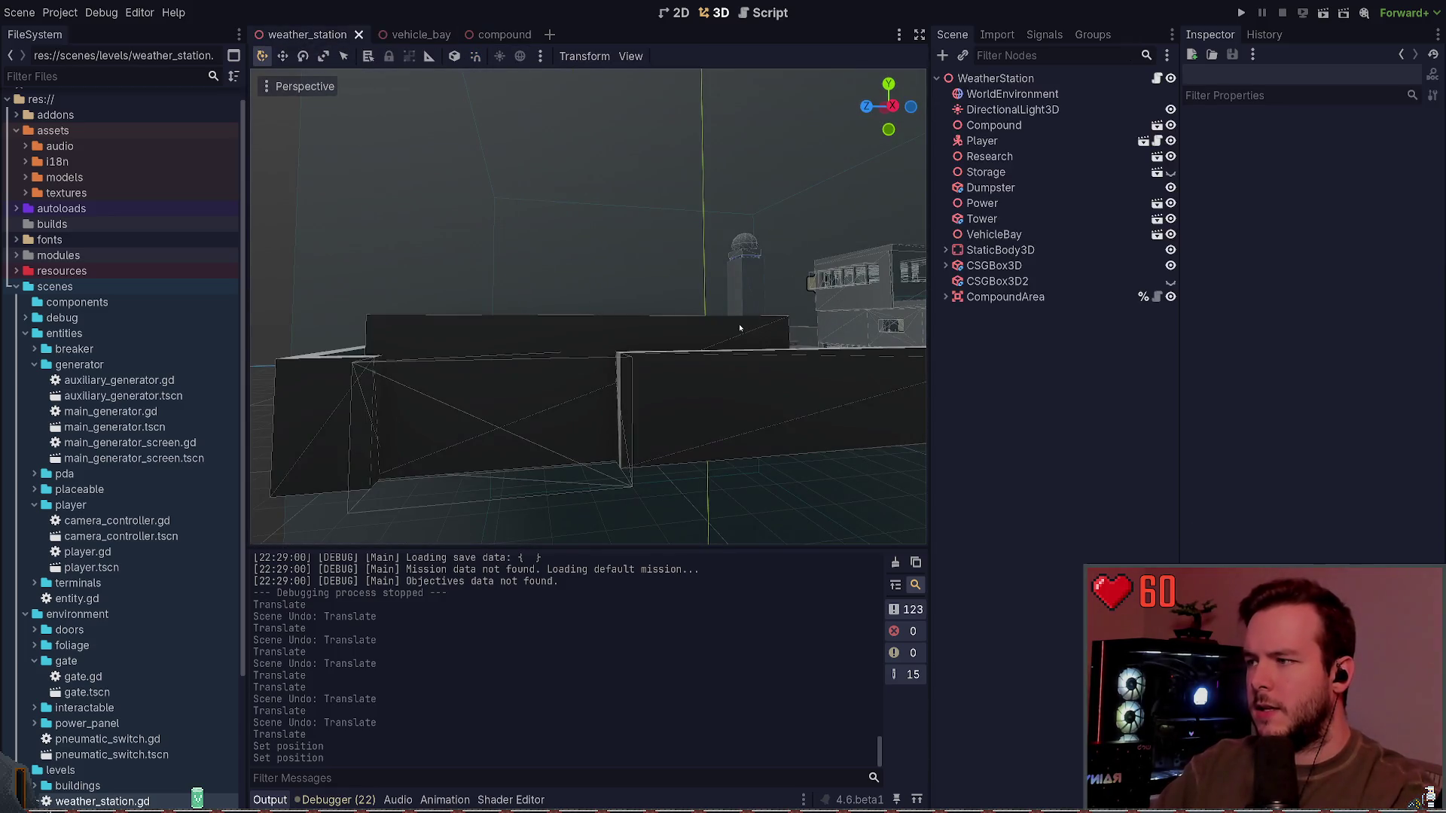
{"action": "left_click", "coordinate": [518, 37]}
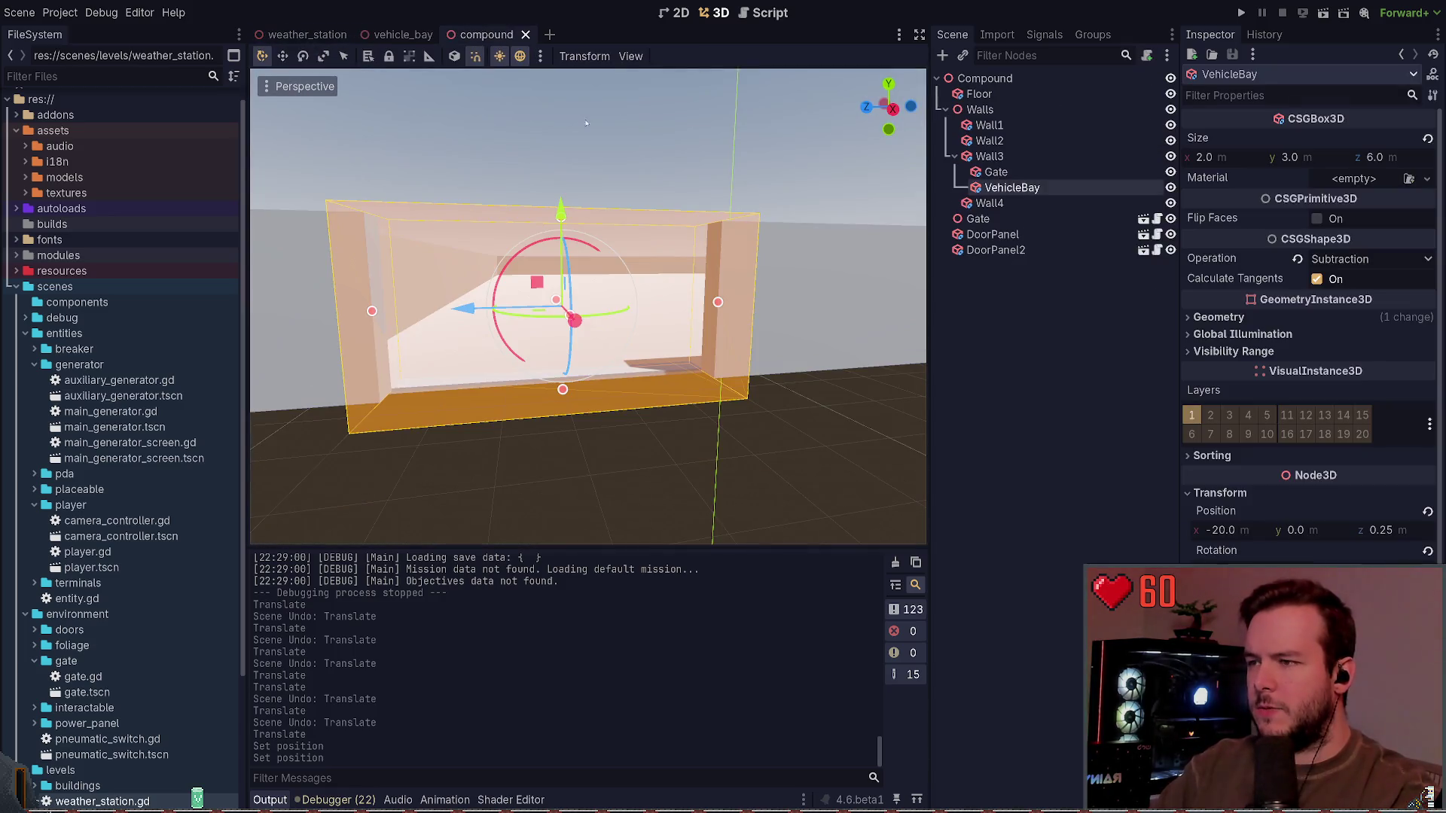
{"action": "left_click", "coordinate": [1245, 529]}
{"action": "type", "text": "-19"}
{"action": "key", "text": "Return"}
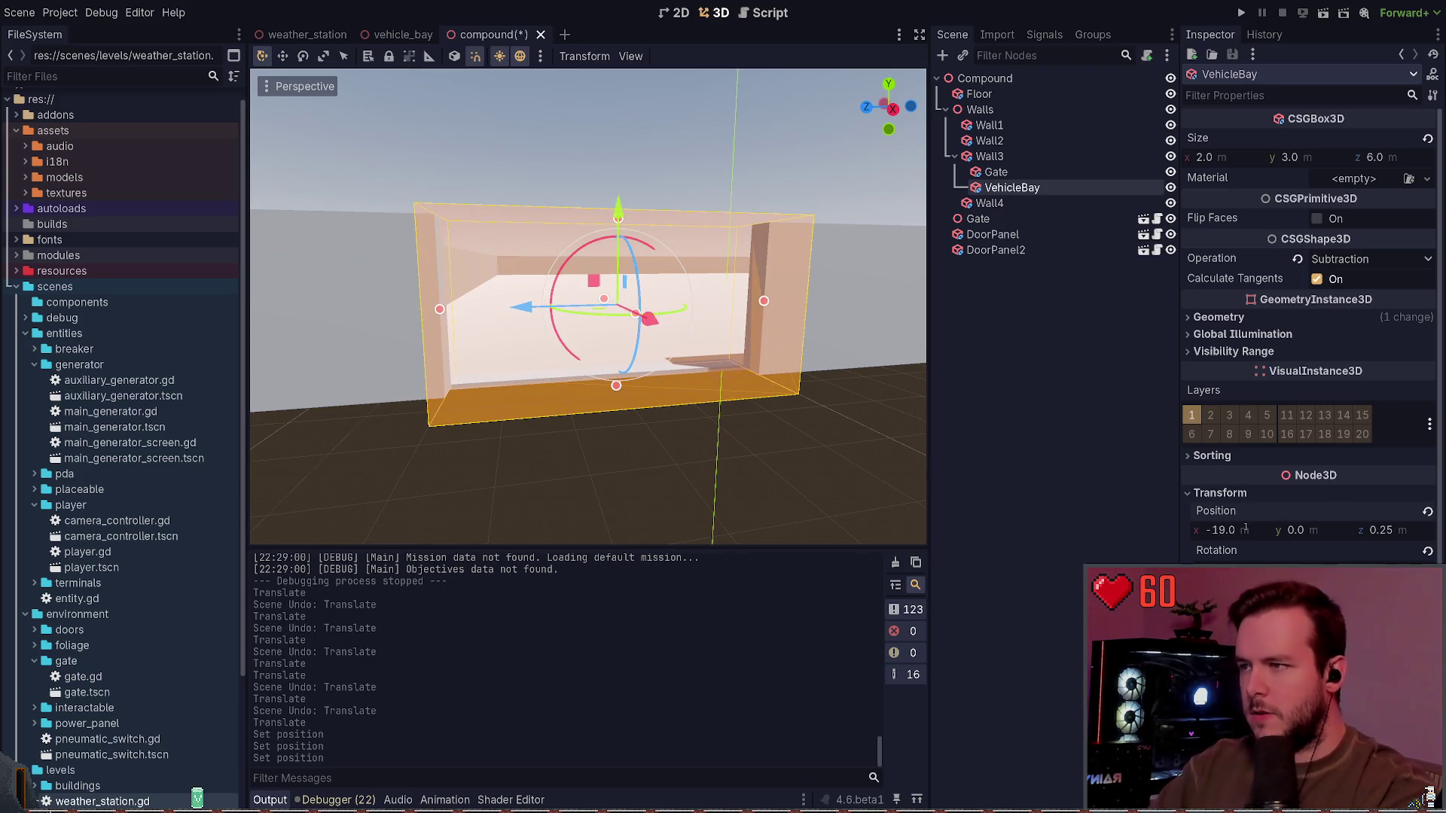
{"action": "key", "text": "ctrl+s"}
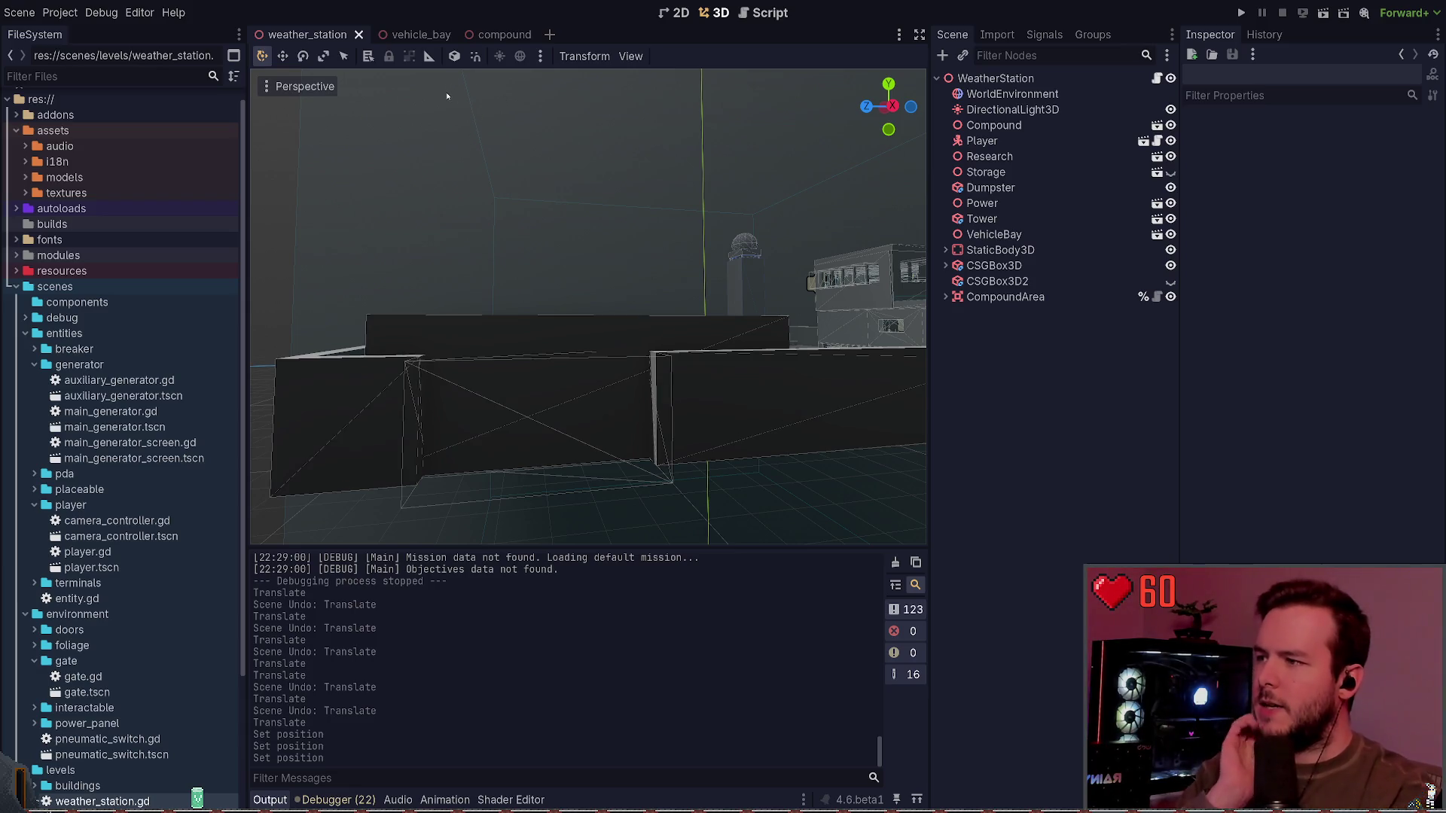
Step: In vehicle_bay, rename the 12 × 4 × 14 m box to OutsideWalls and open the add-child-node dialog
{"action": "left_click_drag", "start_coordinate": [608, 247], "coordinate": [609, 247]}
{"action": "left_click", "coordinate": [406, 35]}
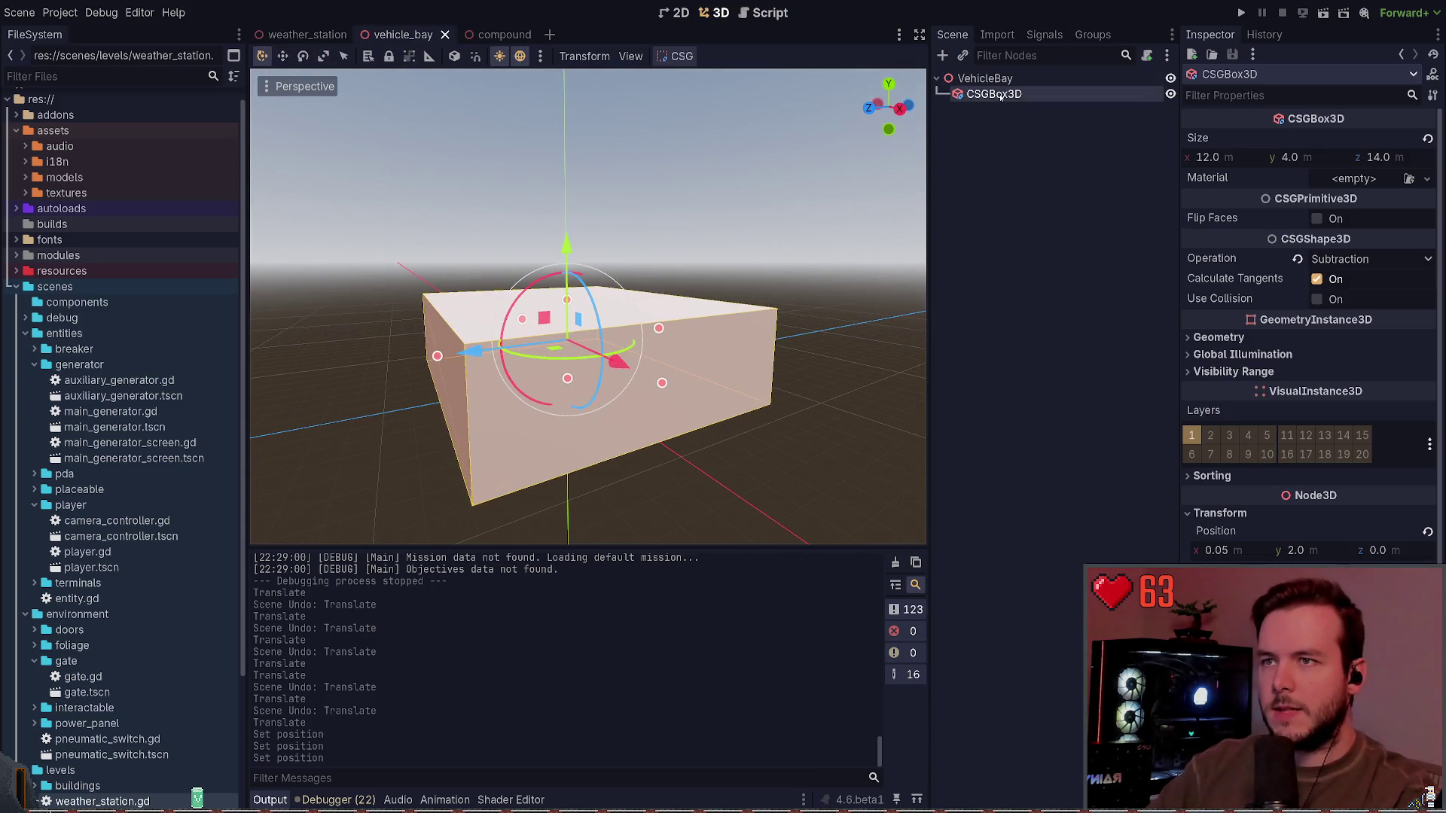
{"action": "double_click", "coordinate": [994, 93]}
{"action": "type", "text": "Walls"}
{"action": "key", "text": "Return"}
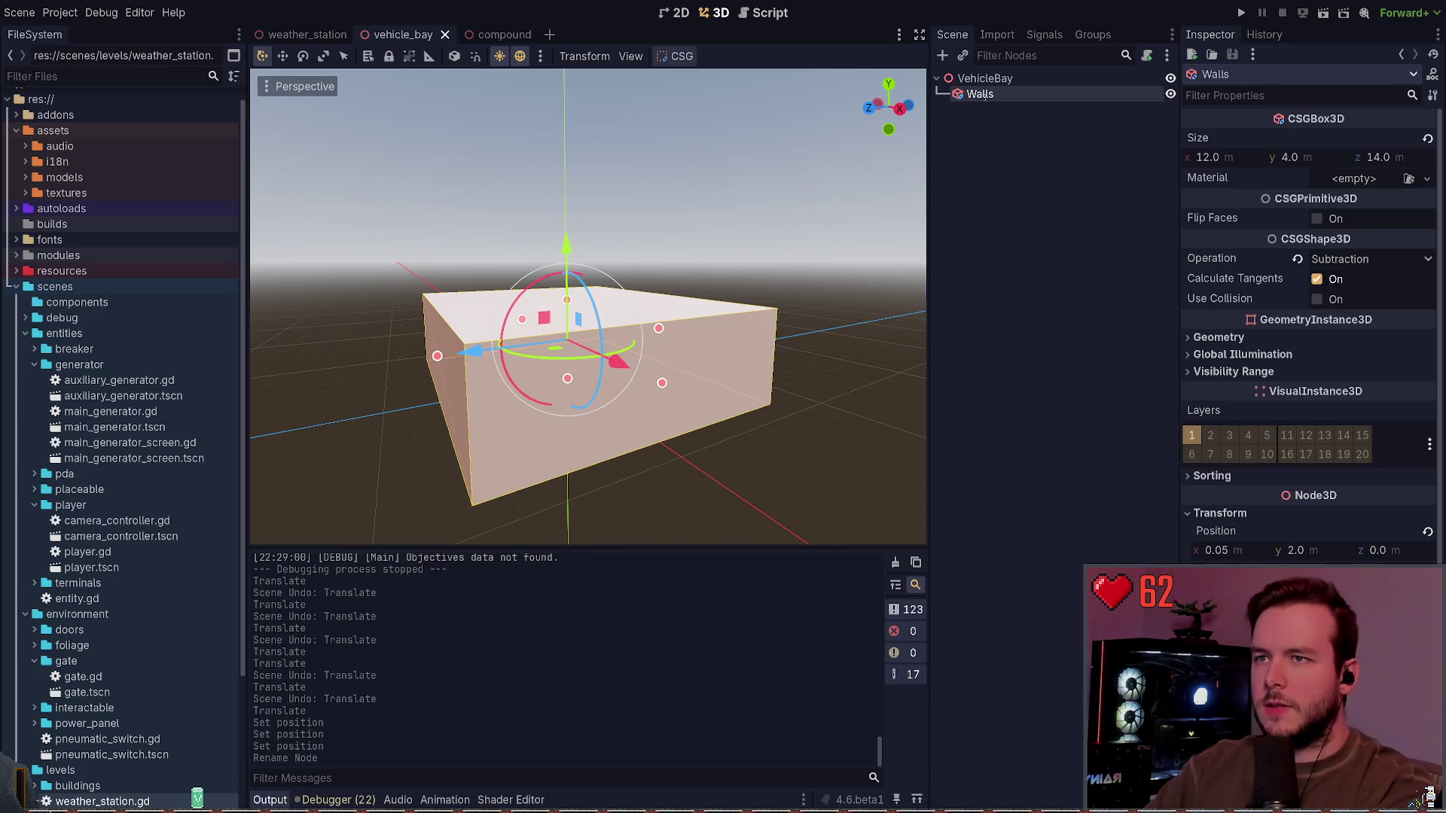
{"action": "type", "text": "OutsideWalls"}
{"action": "key", "text": "Return"}
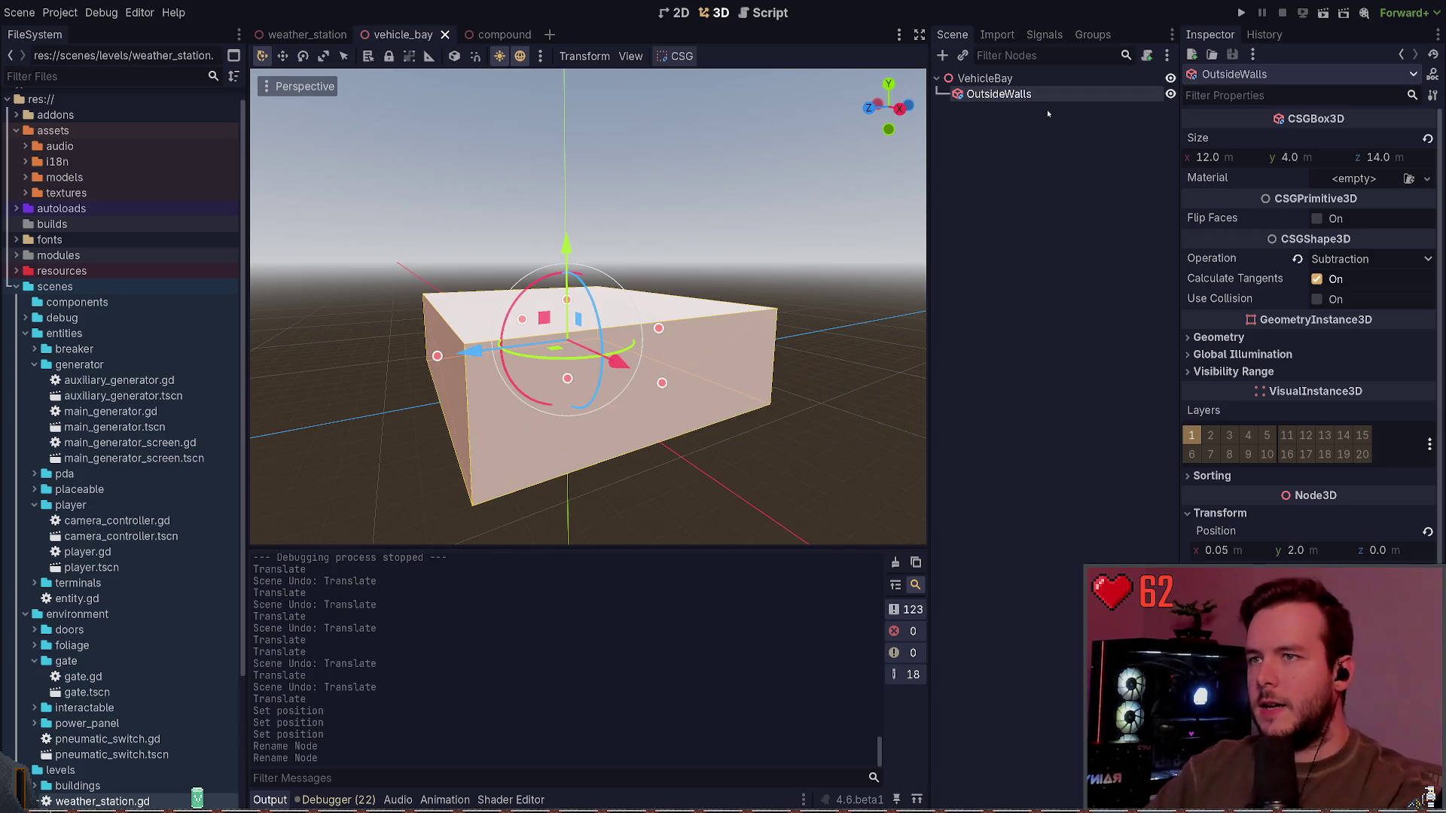
{"action": "key", "text": "ctrl+a"}
Step: Add a CSGBox3D under OutsideWalls named InsideCutout
{"action": "type", "text": "csg"}
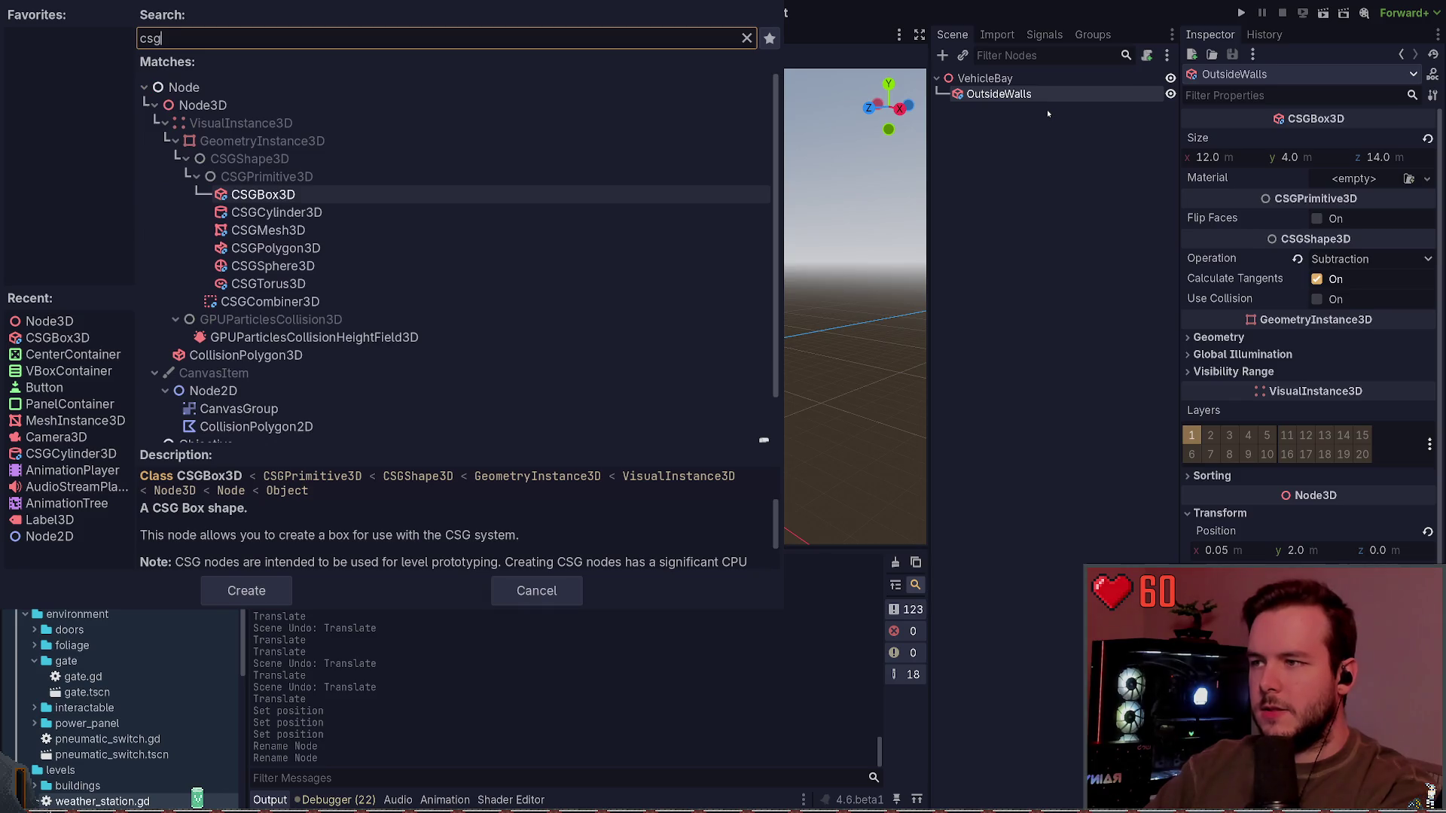
{"action": "key", "text": "Return"}
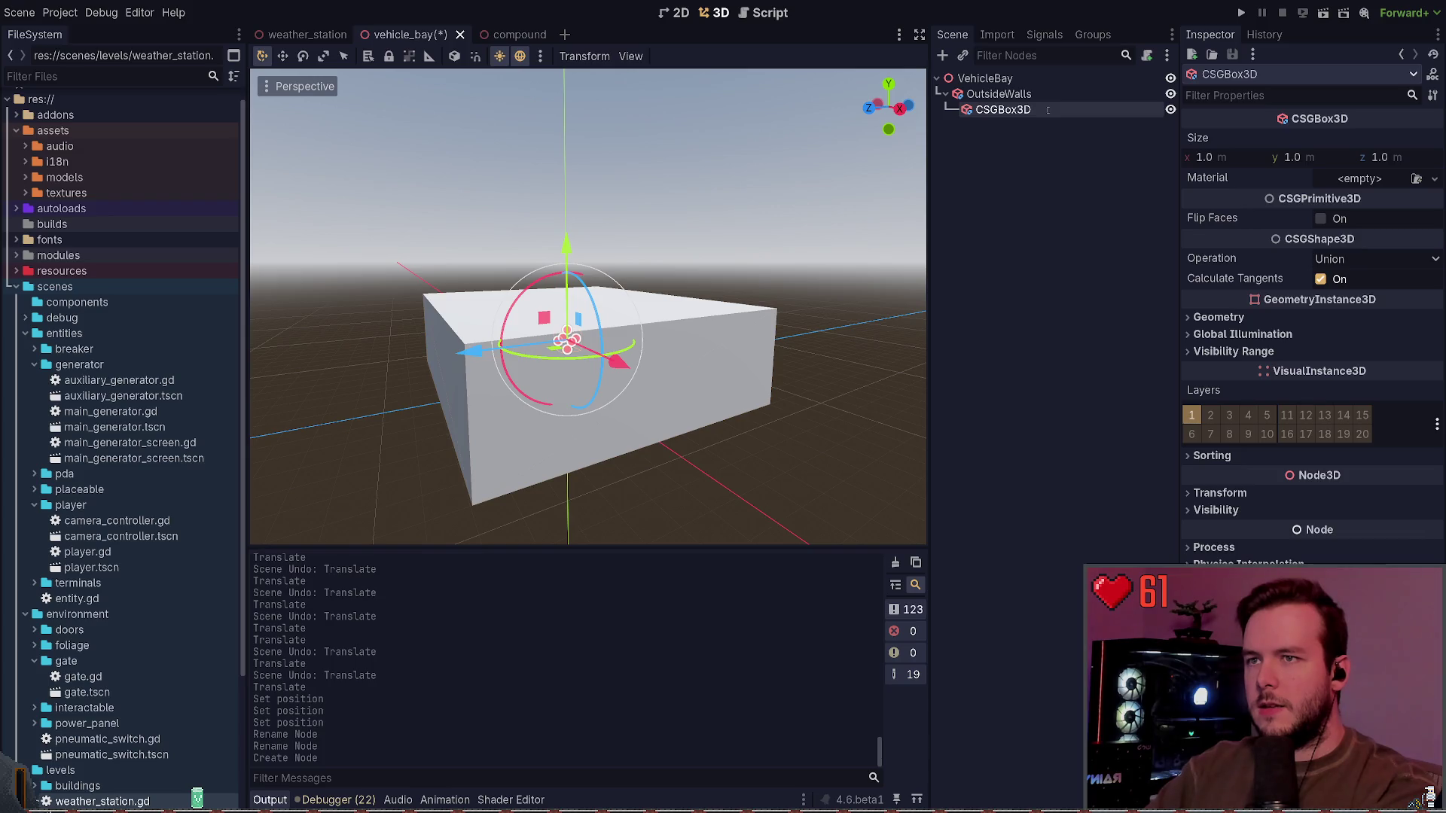
{"action": "type", "text": "InsideCutout"}
{"action": "key", "text": "Return"}
Step: Give InsideCutout OutsideWalls' 12 × 4 × 14 m size and make it subtract
{"action": "left_click", "coordinate": [999, 93]}
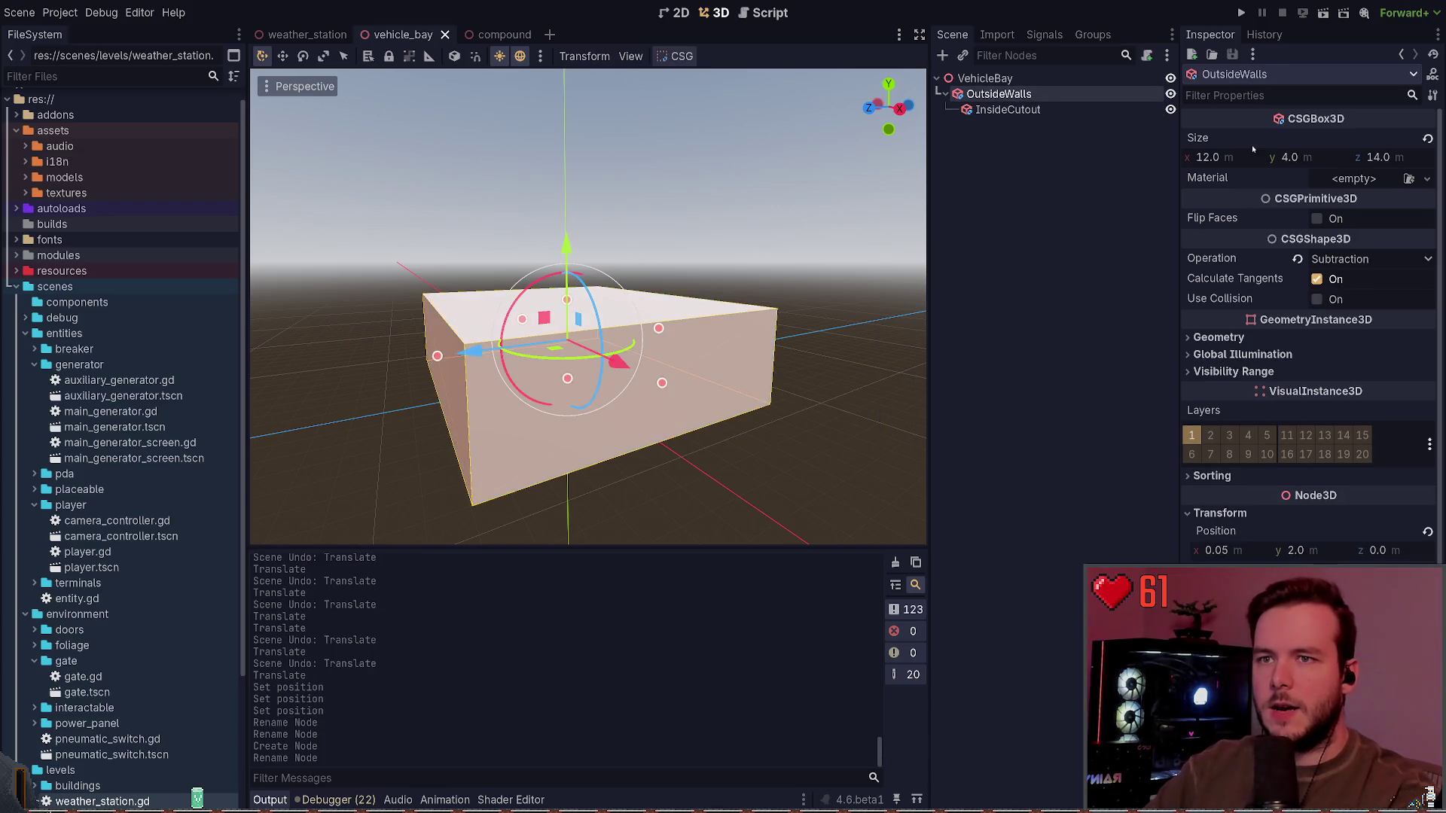
{"action": "left_click", "coordinate": [1080, 110]}
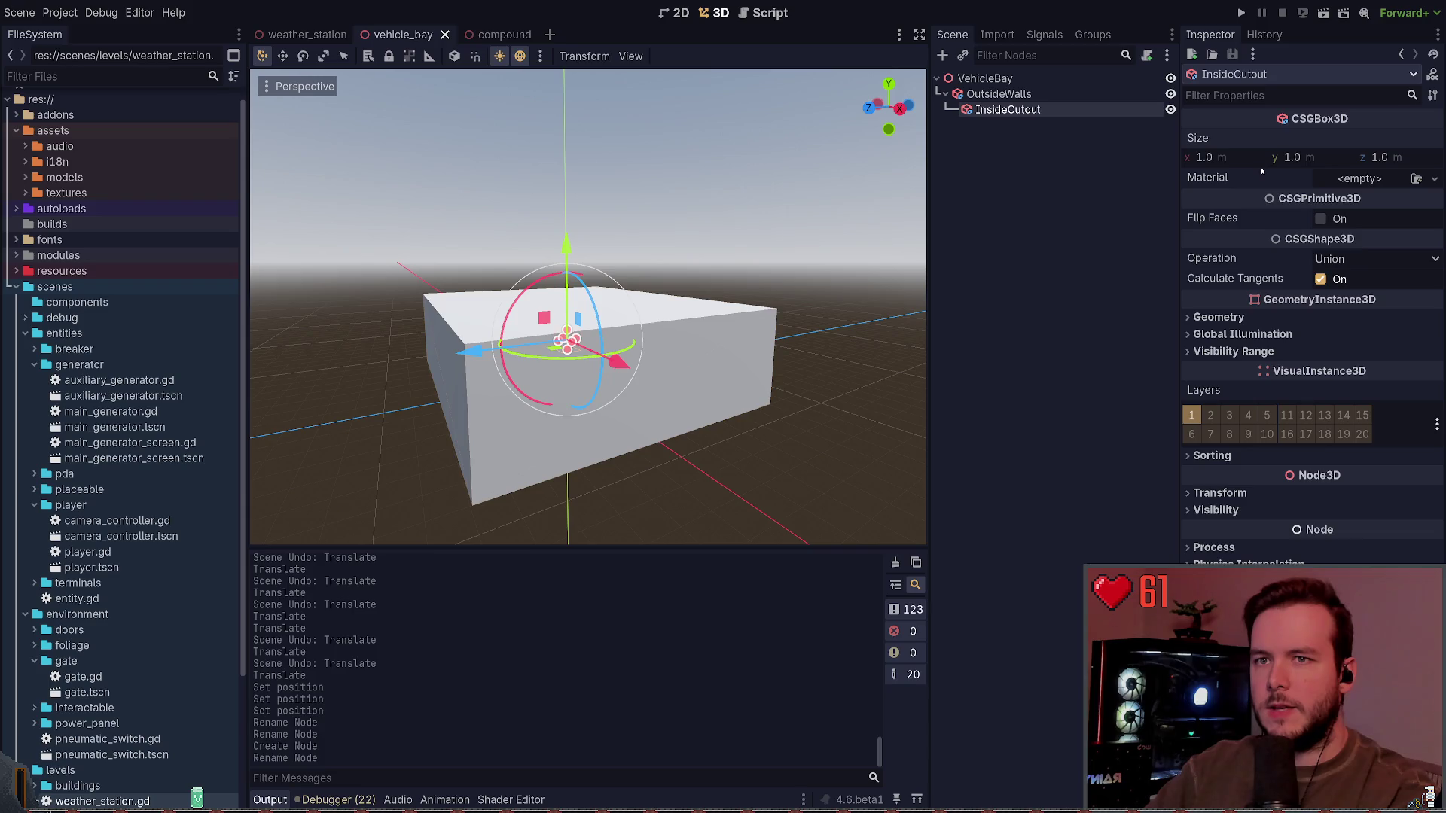
{"action": "key", "text": "ctrl+v"}
{"action": "key", "text": "ctrl+s"}
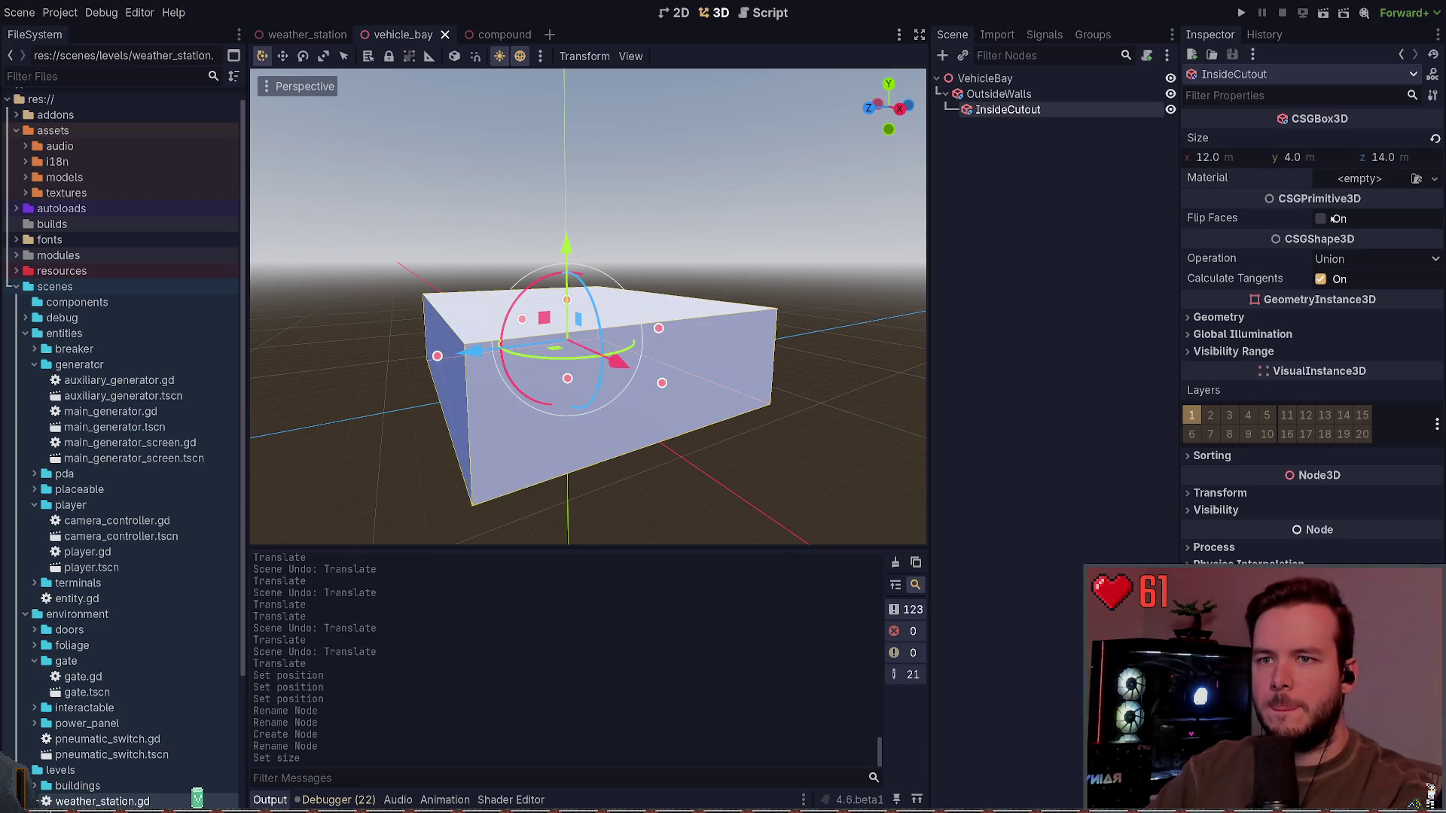
{"action": "key", "text": "ctrl+v"}
{"action": "key", "text": "ctrl+s"}
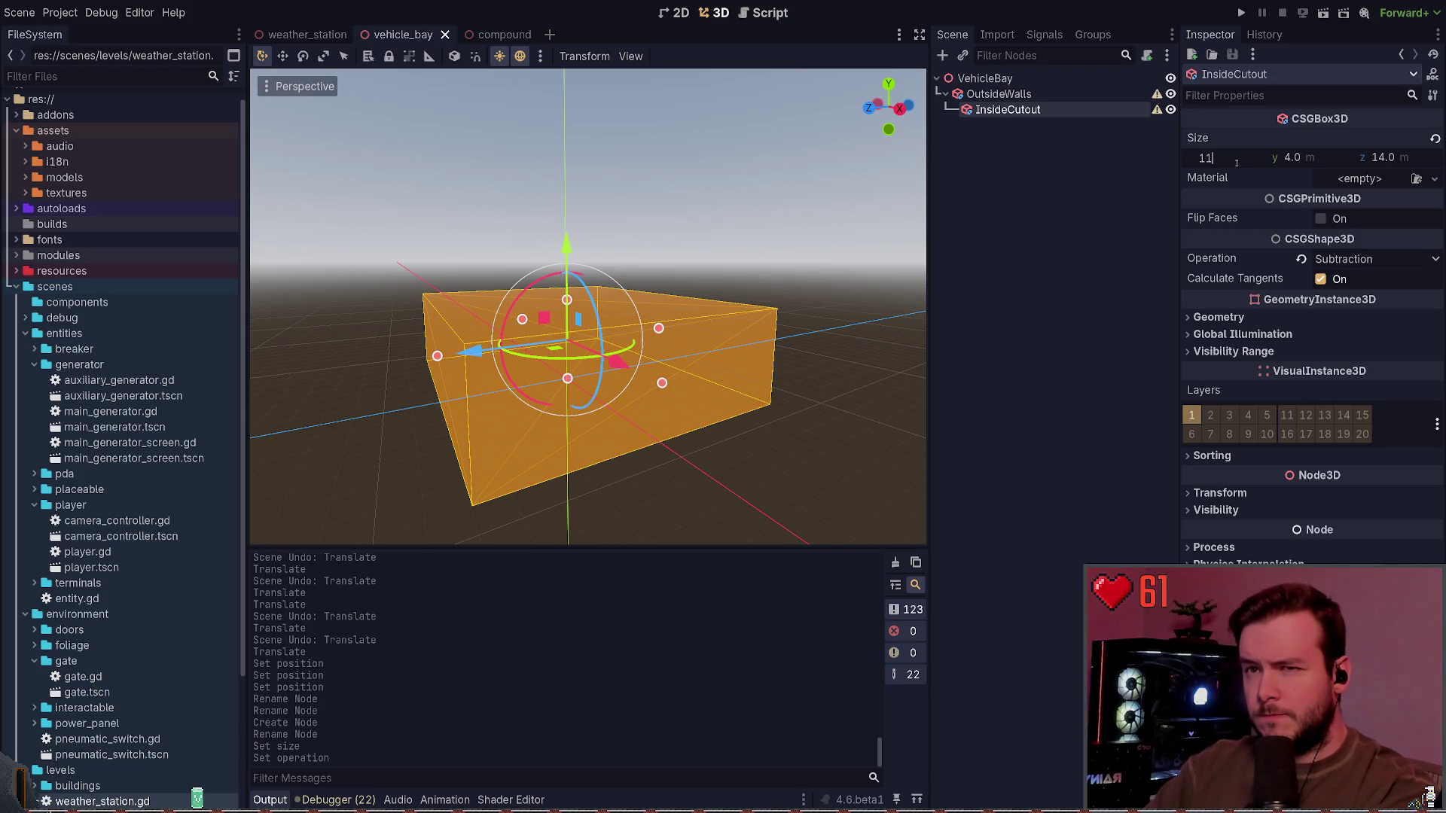
Step: Try cutout widths of 11.0 and 11.5 m, then save the scene
{"action": "key", "text": "Return"}
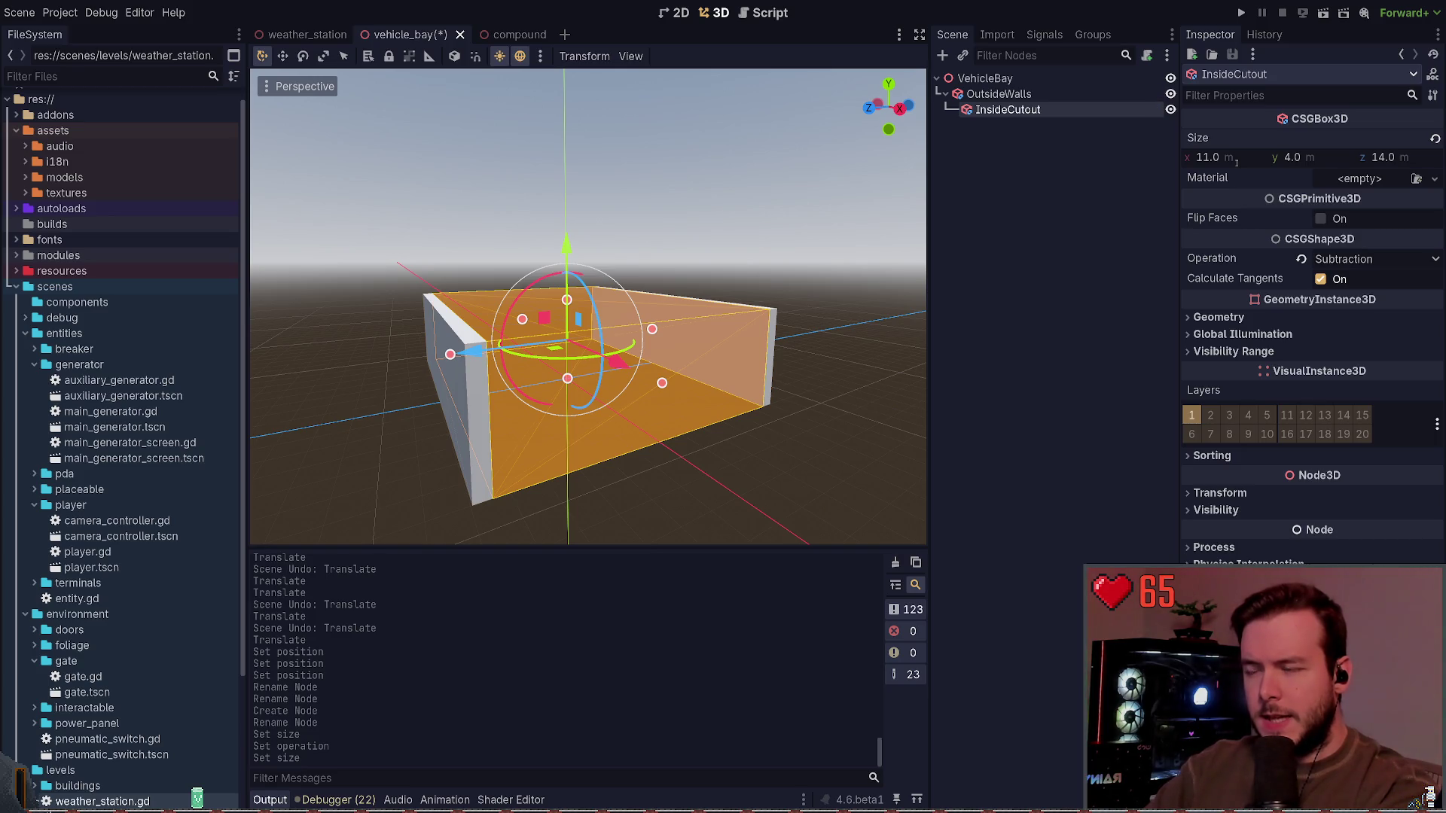
{"action": "key", "text": "ctrl+z"}
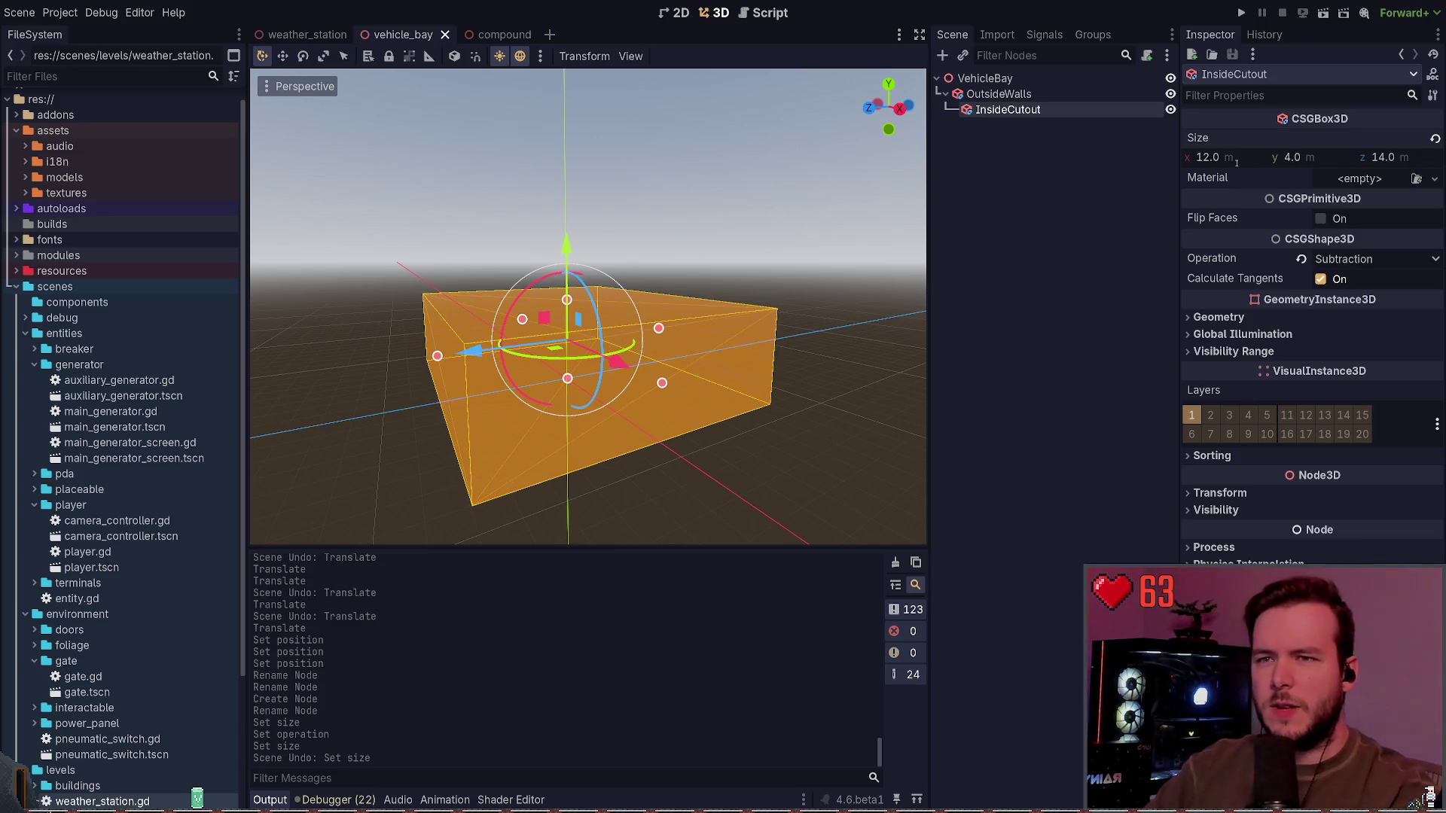
{"action": "left_click", "coordinate": [1235, 162]}
{"action": "type", "text": "11.5"}
{"action": "key", "text": "Return"}
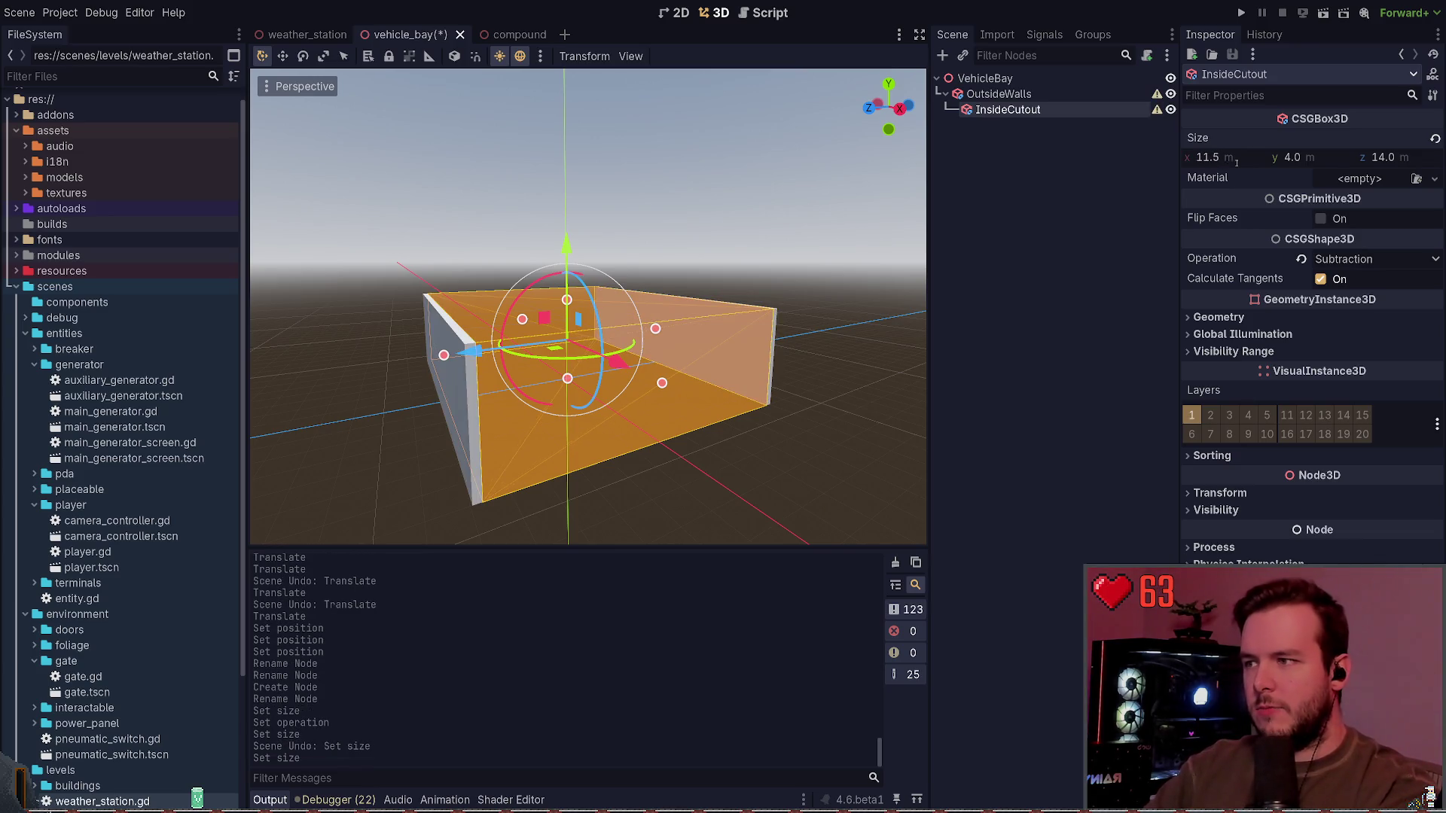
{"action": "key", "text": "ctrl+s"}
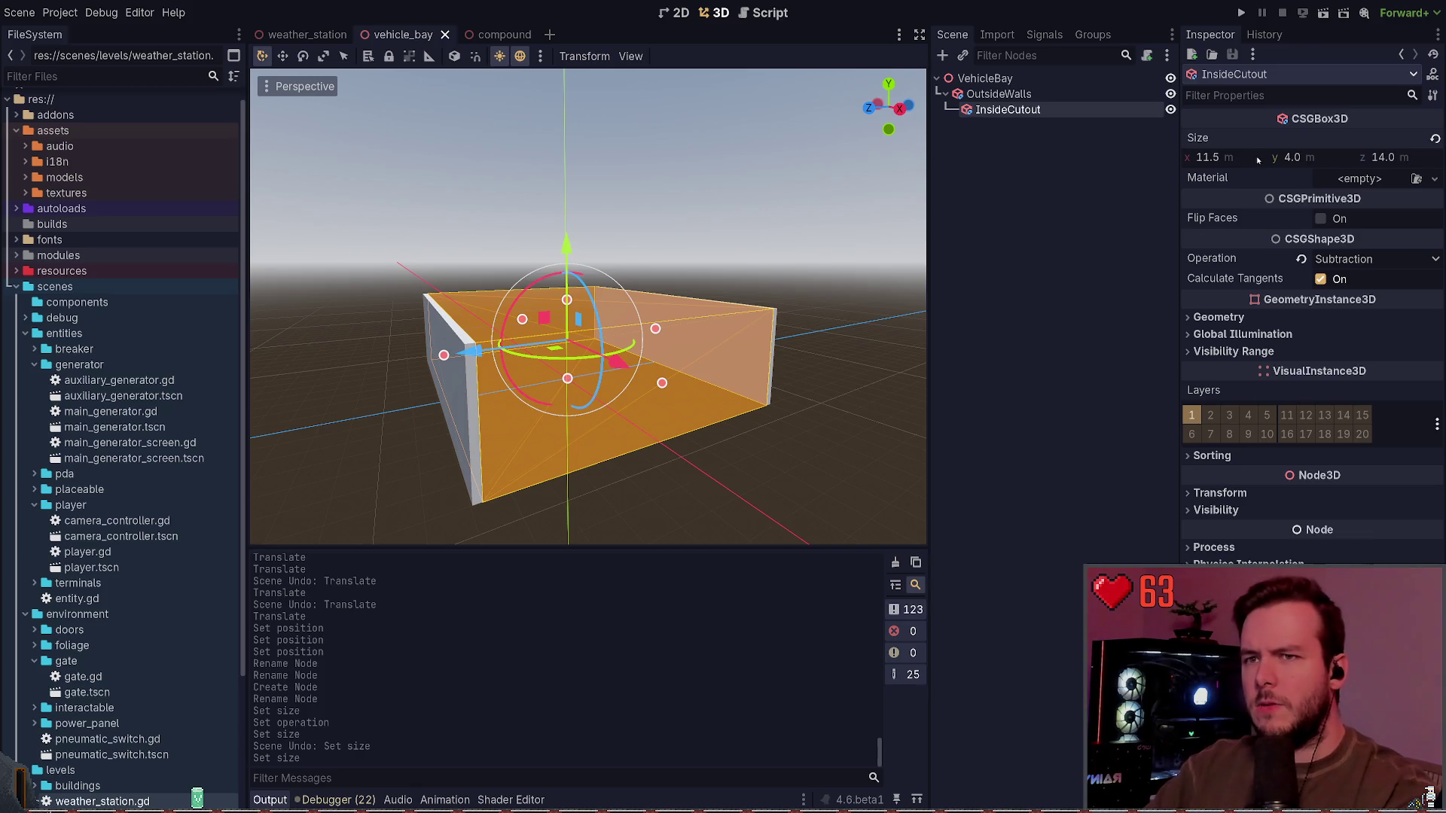
Step: Settle the cutout width at 11.5 m, set its depth to 13.5 m, and save
{"action": "type", "text": "11"}
{"action": "key", "text": "Return"}
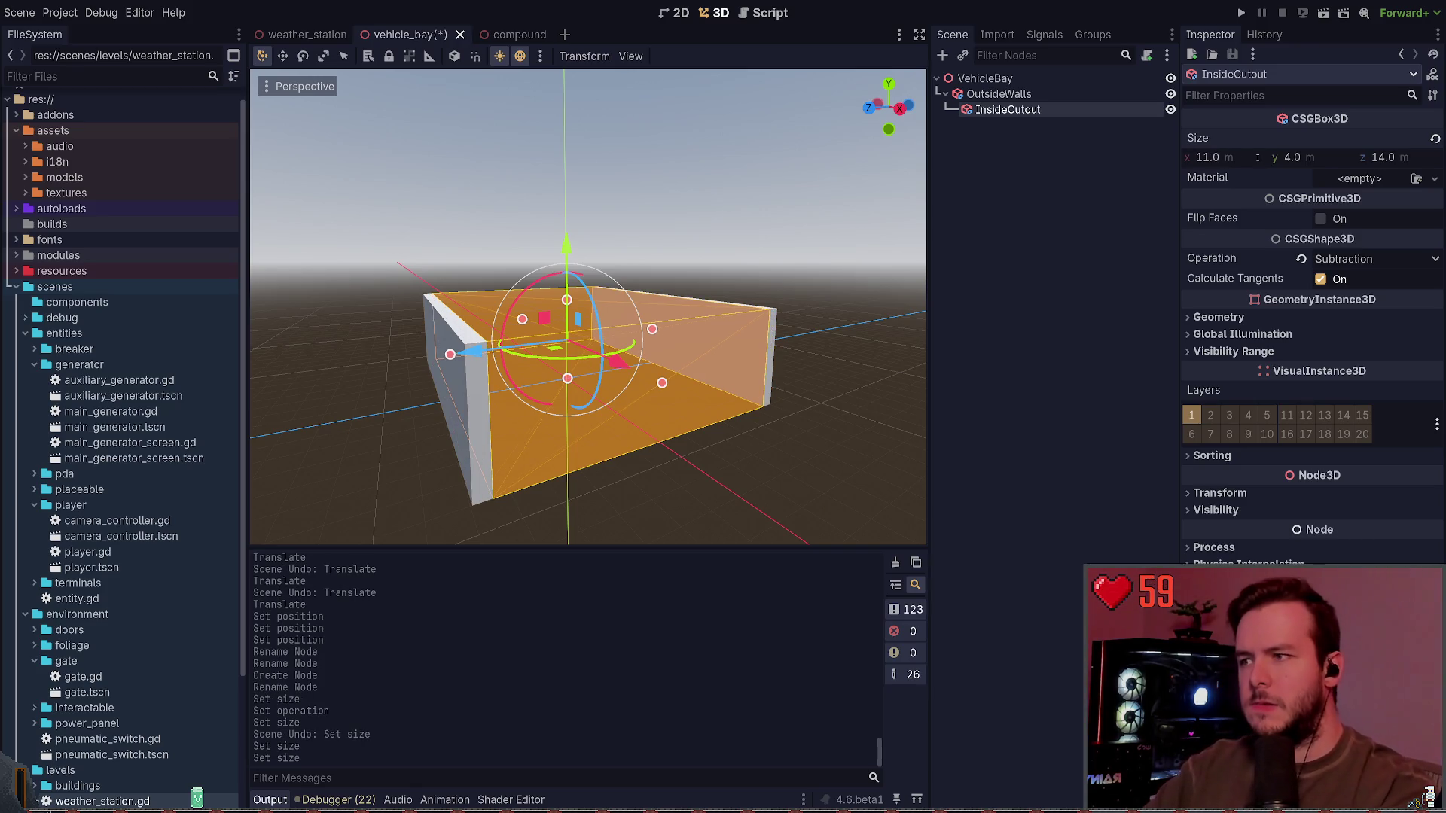
{"action": "left_click", "coordinate": [1395, 159]}
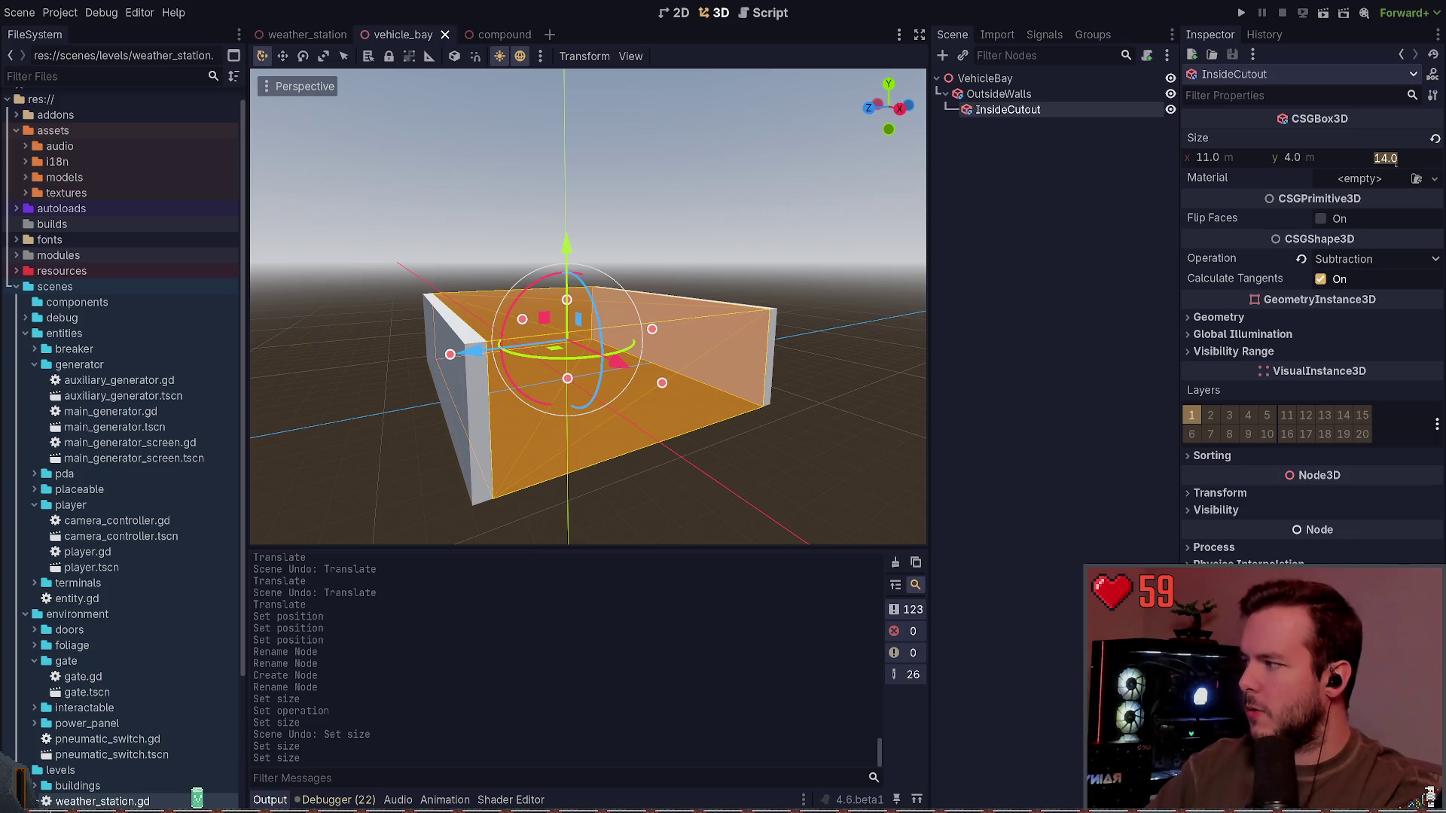
{"action": "left_click", "coordinate": [1229, 158]}
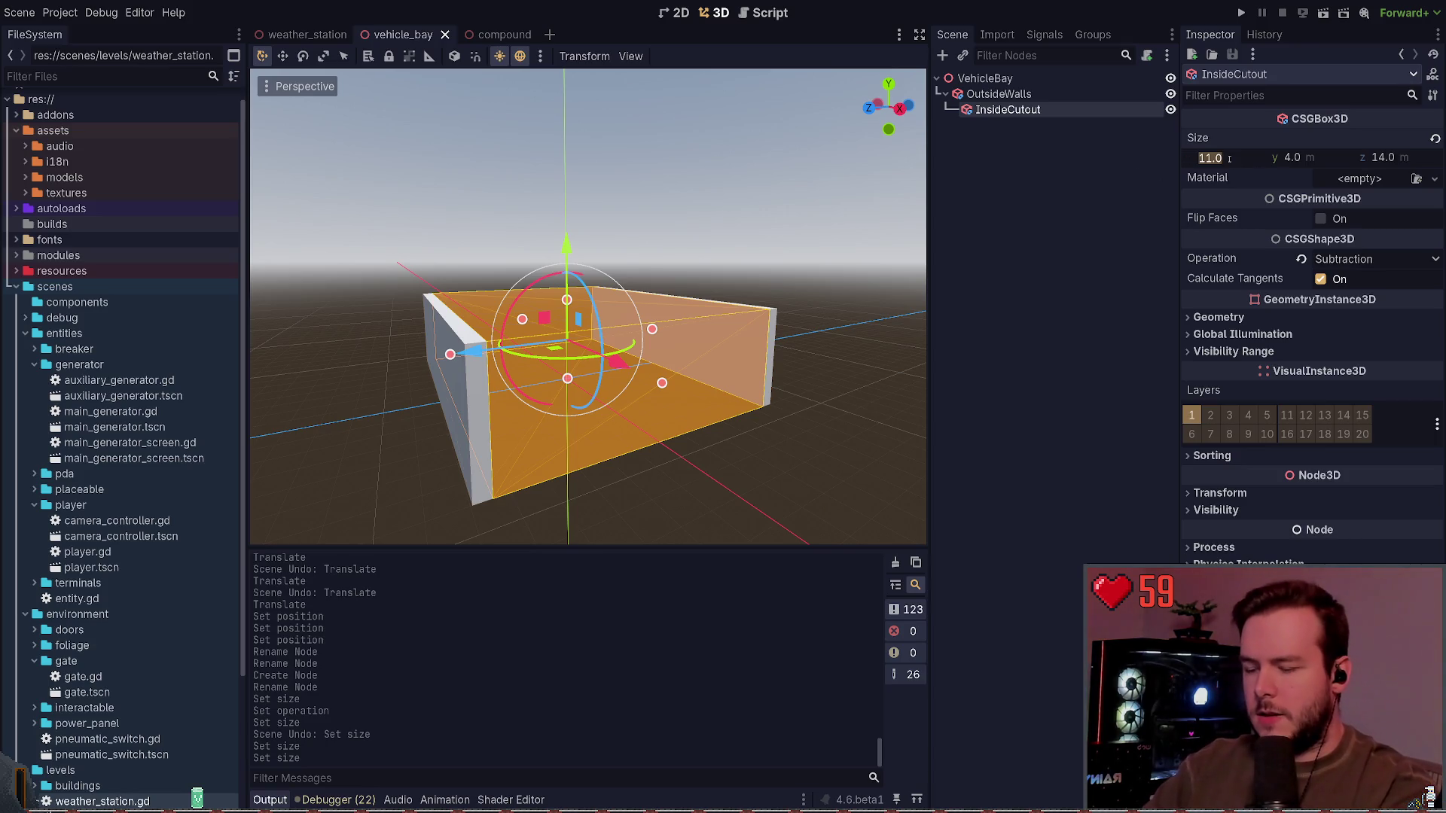
{"action": "left_click", "coordinate": [1229, 158]}
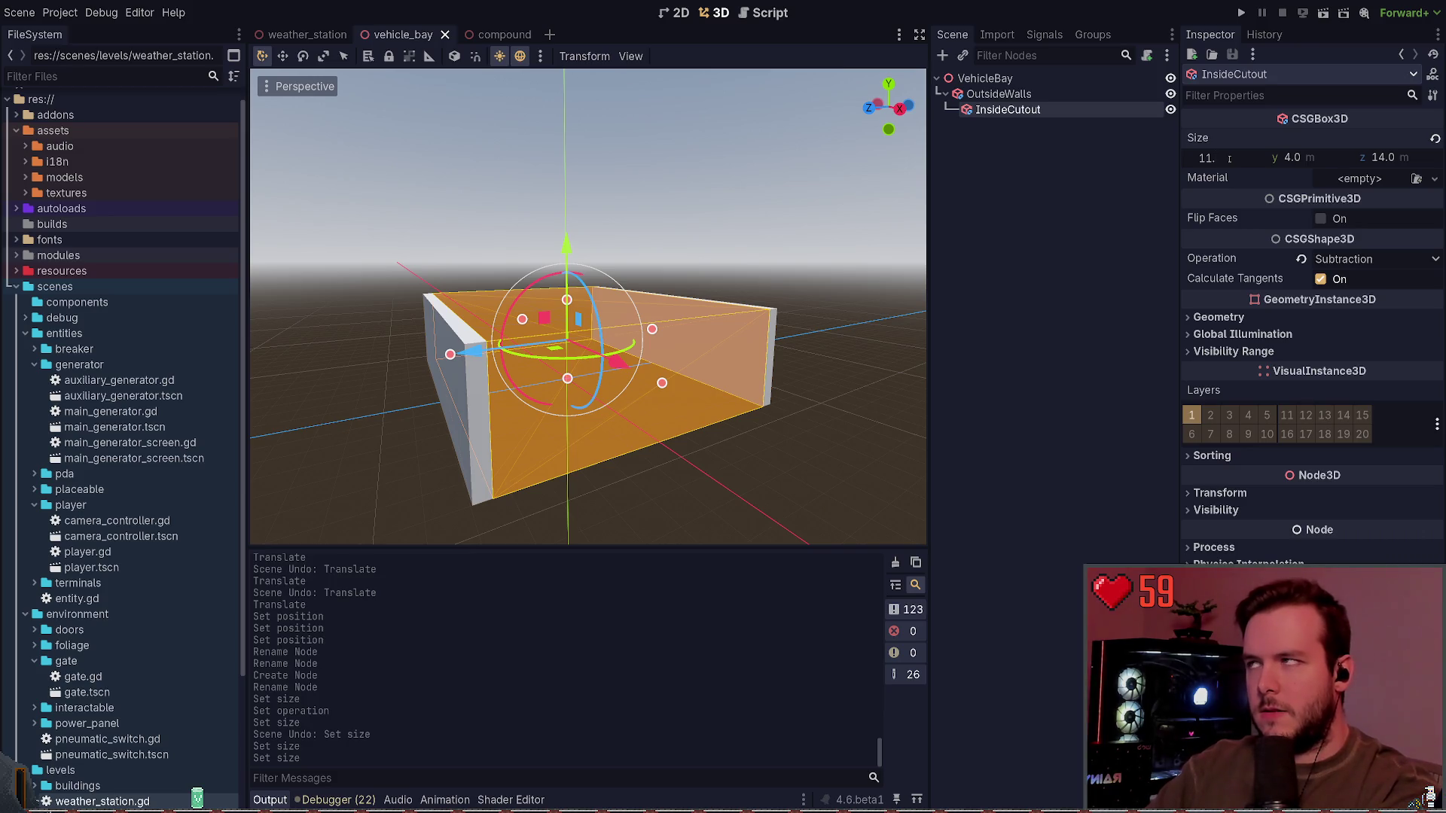
{"action": "type", "text": "5"}
{"action": "key", "text": "Return"}
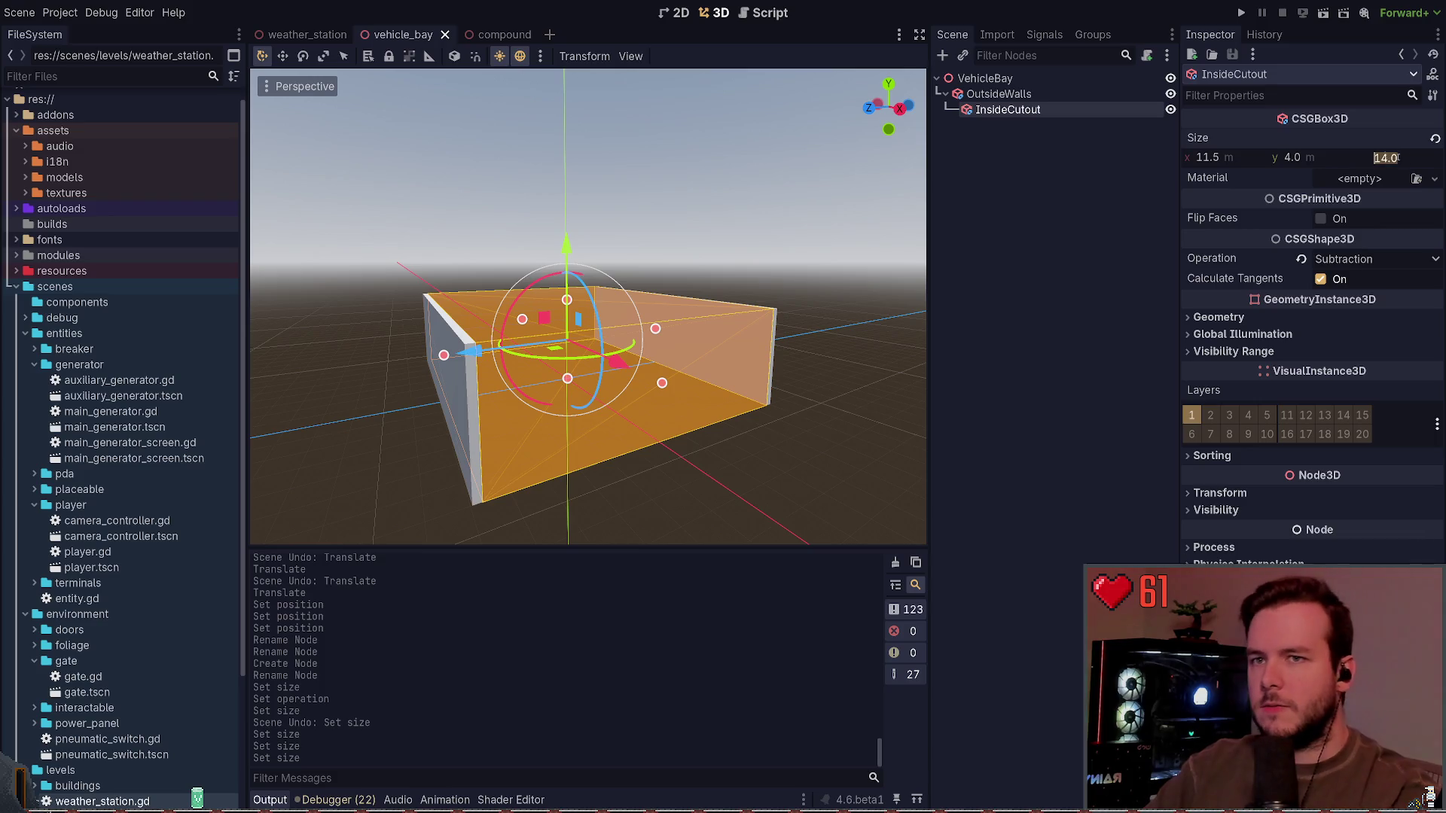
{"action": "key", "text": "Escape"}
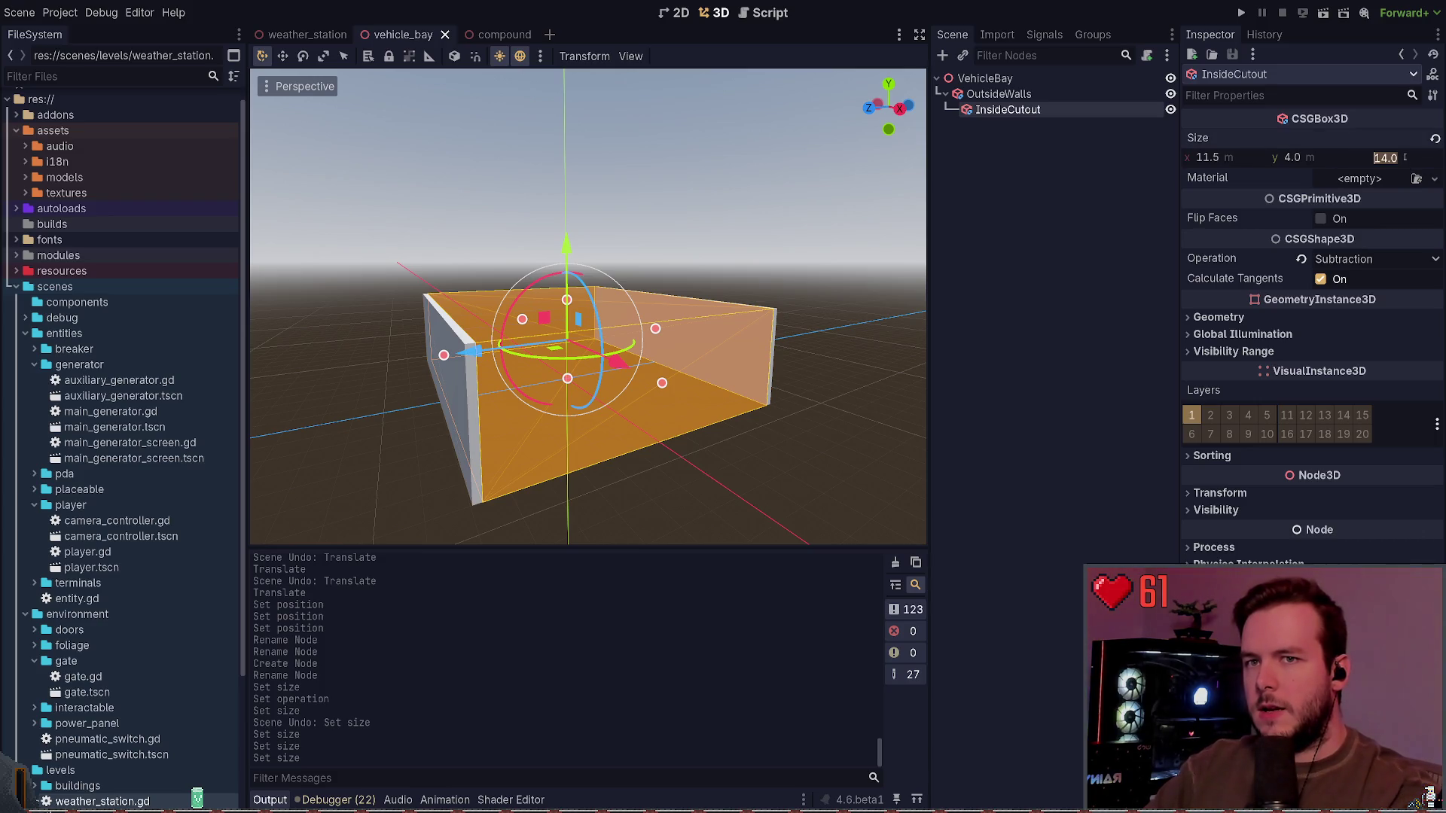
{"action": "type", "text": "13.5"}
{"action": "key", "text": "Return"}
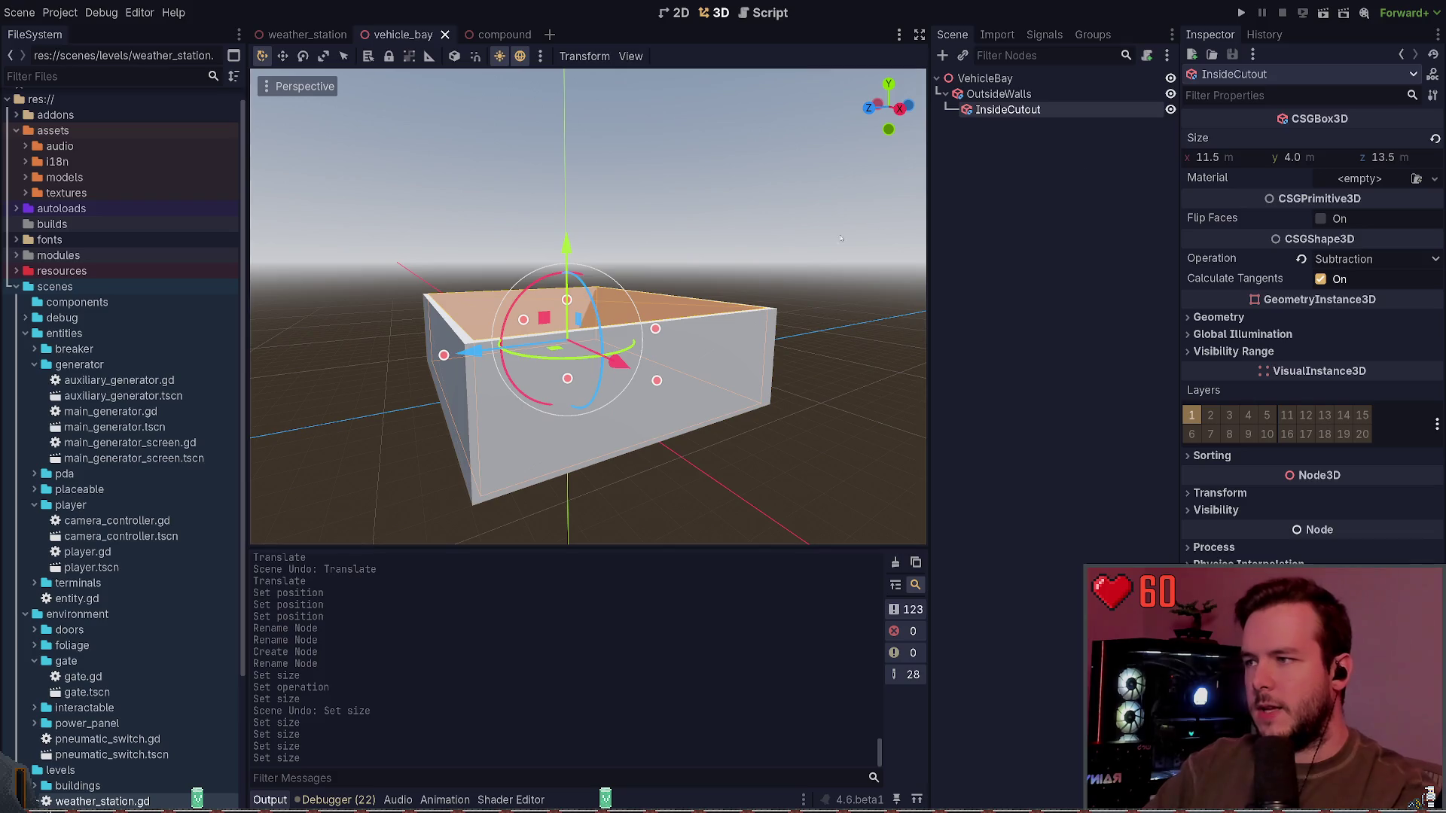
{"action": "key", "text": "ctrl+s"}
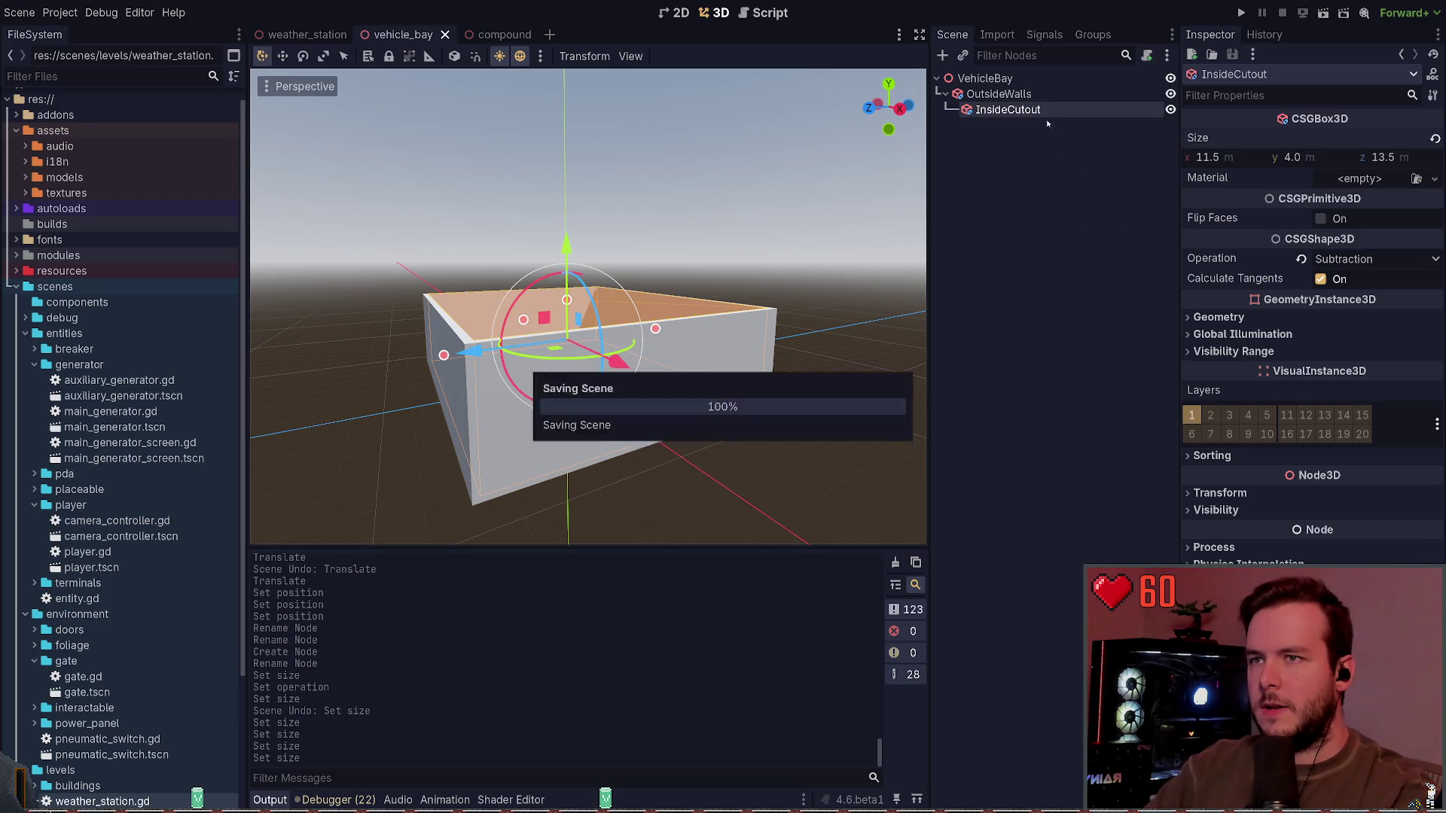
{"action": "left_click", "coordinate": [1012, 79]}
{"action": "key", "text": "ctrl+shift+Tab"}
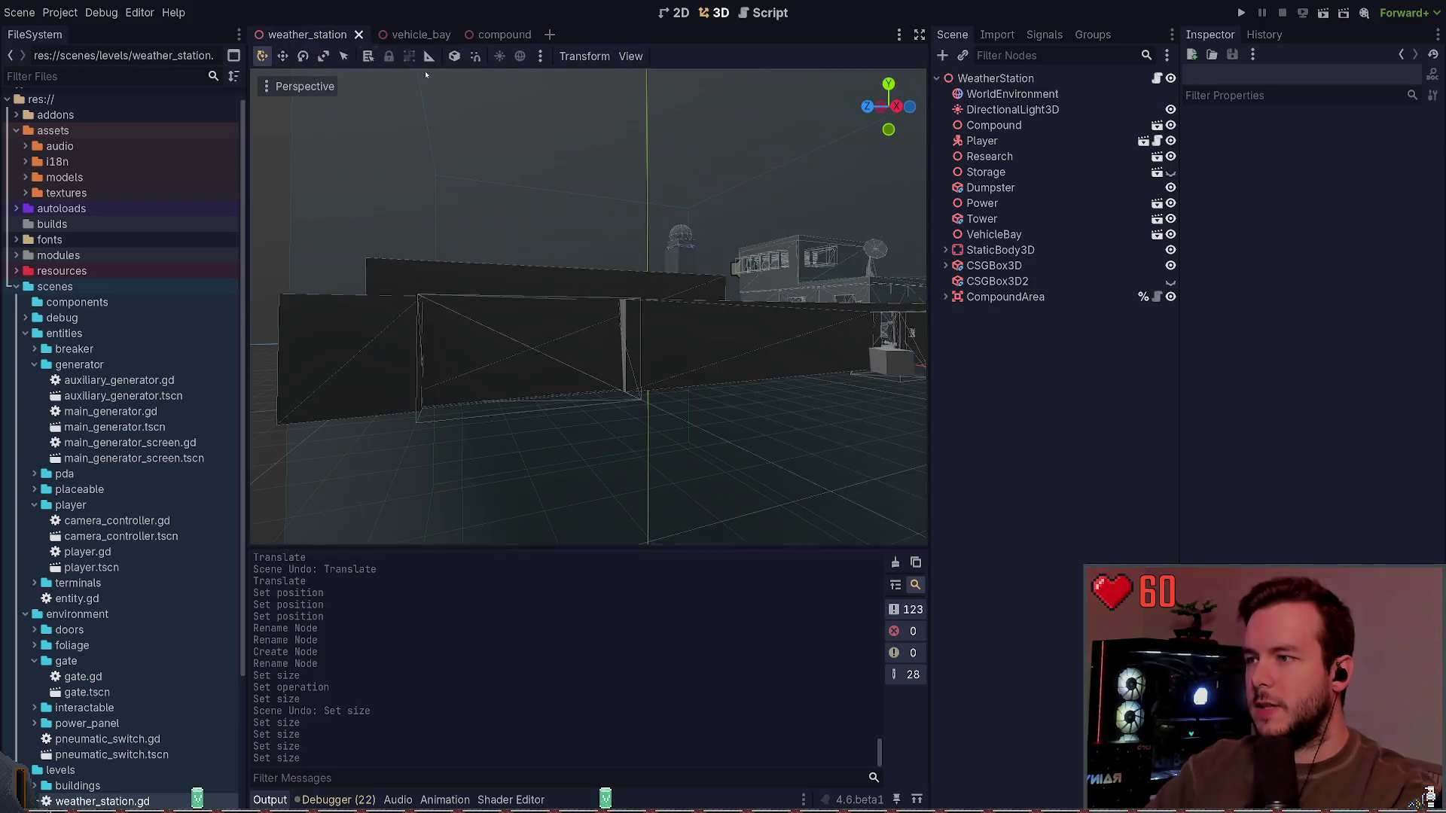
{"action": "scroll", "coordinate": [649, 171], "scroll_direction": "down", "scroll_amount": 5}
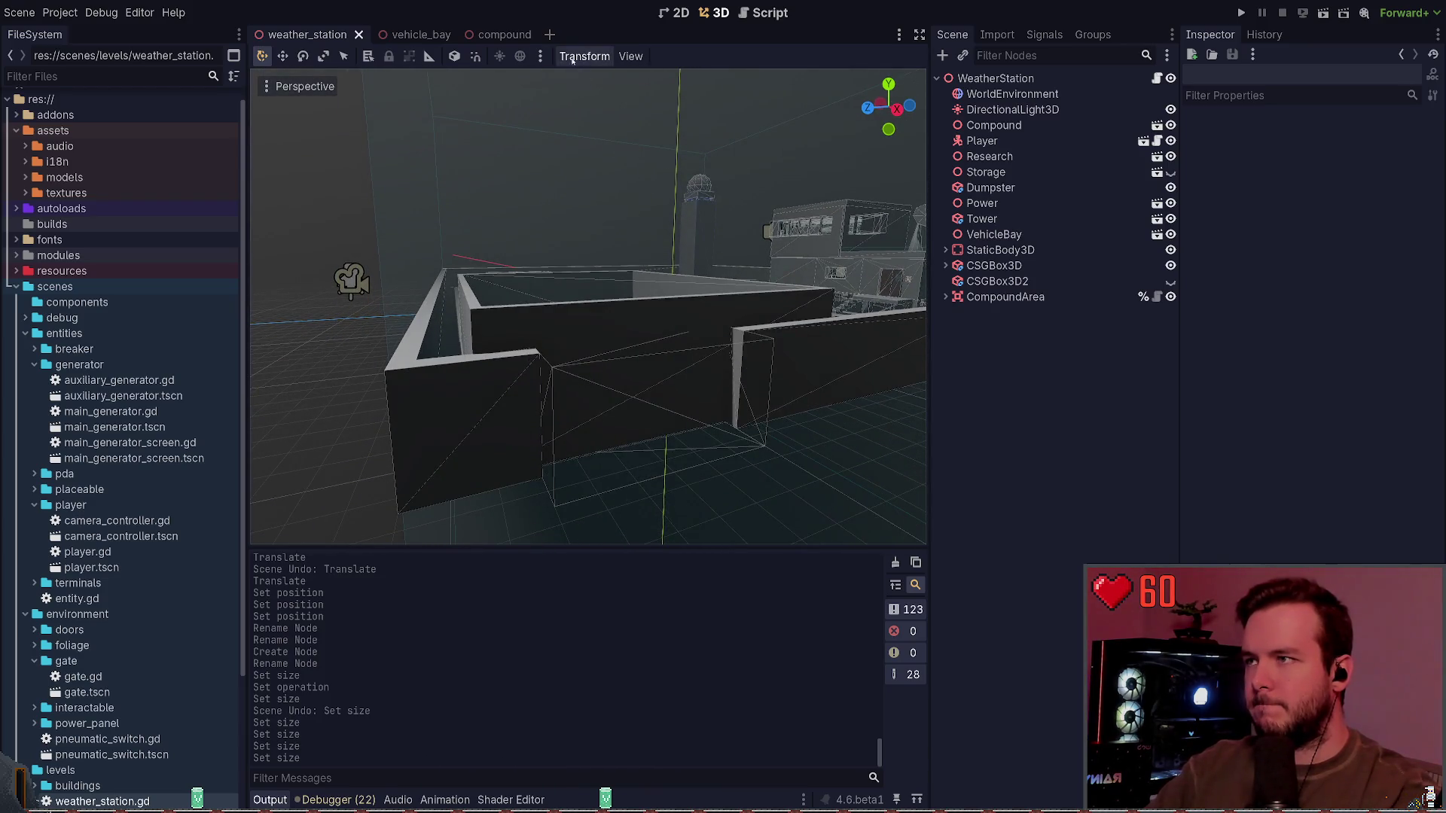
{"action": "left_click", "coordinate": [497, 34]}
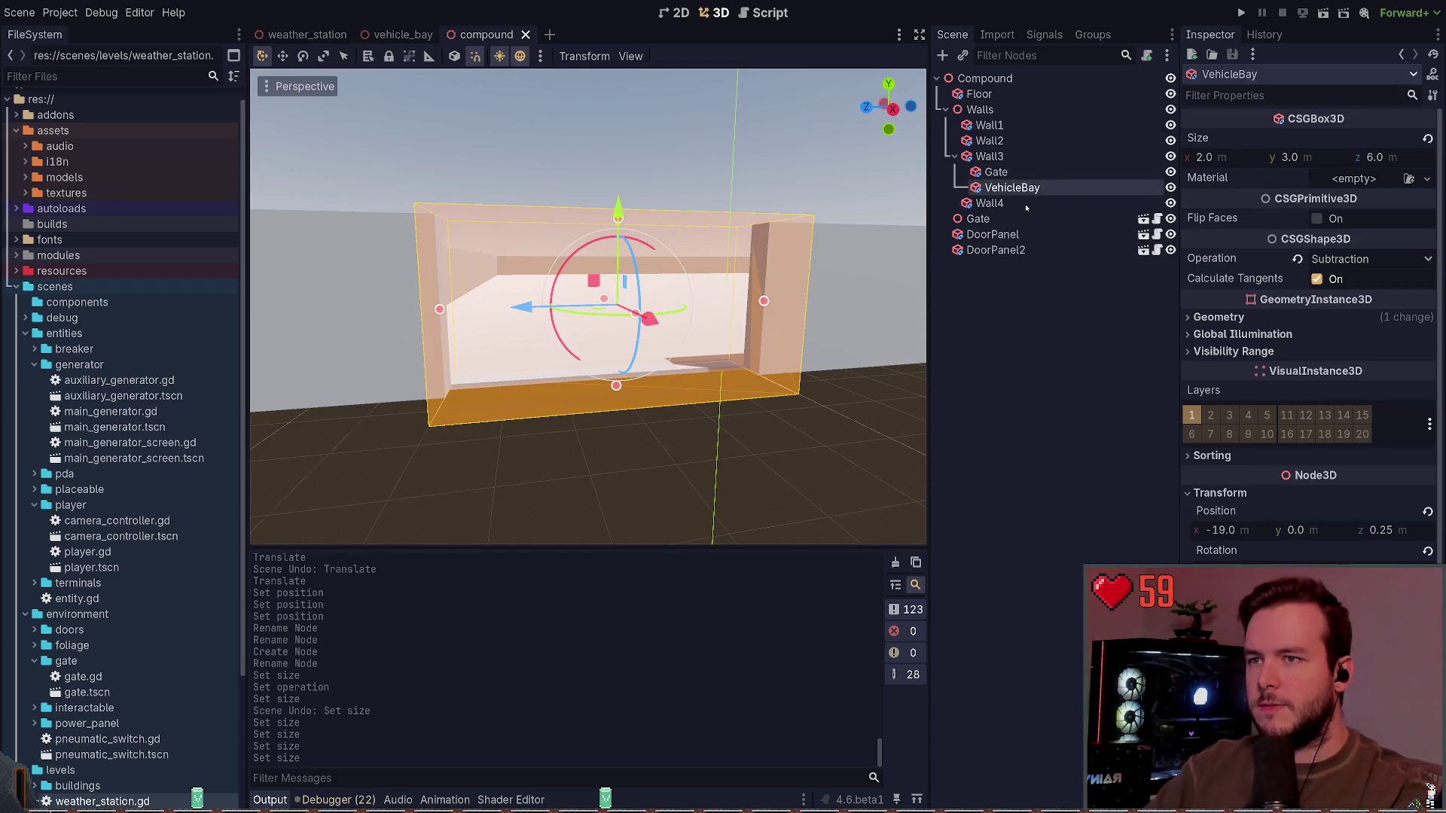
{"action": "left_click", "coordinate": [312, 35]}
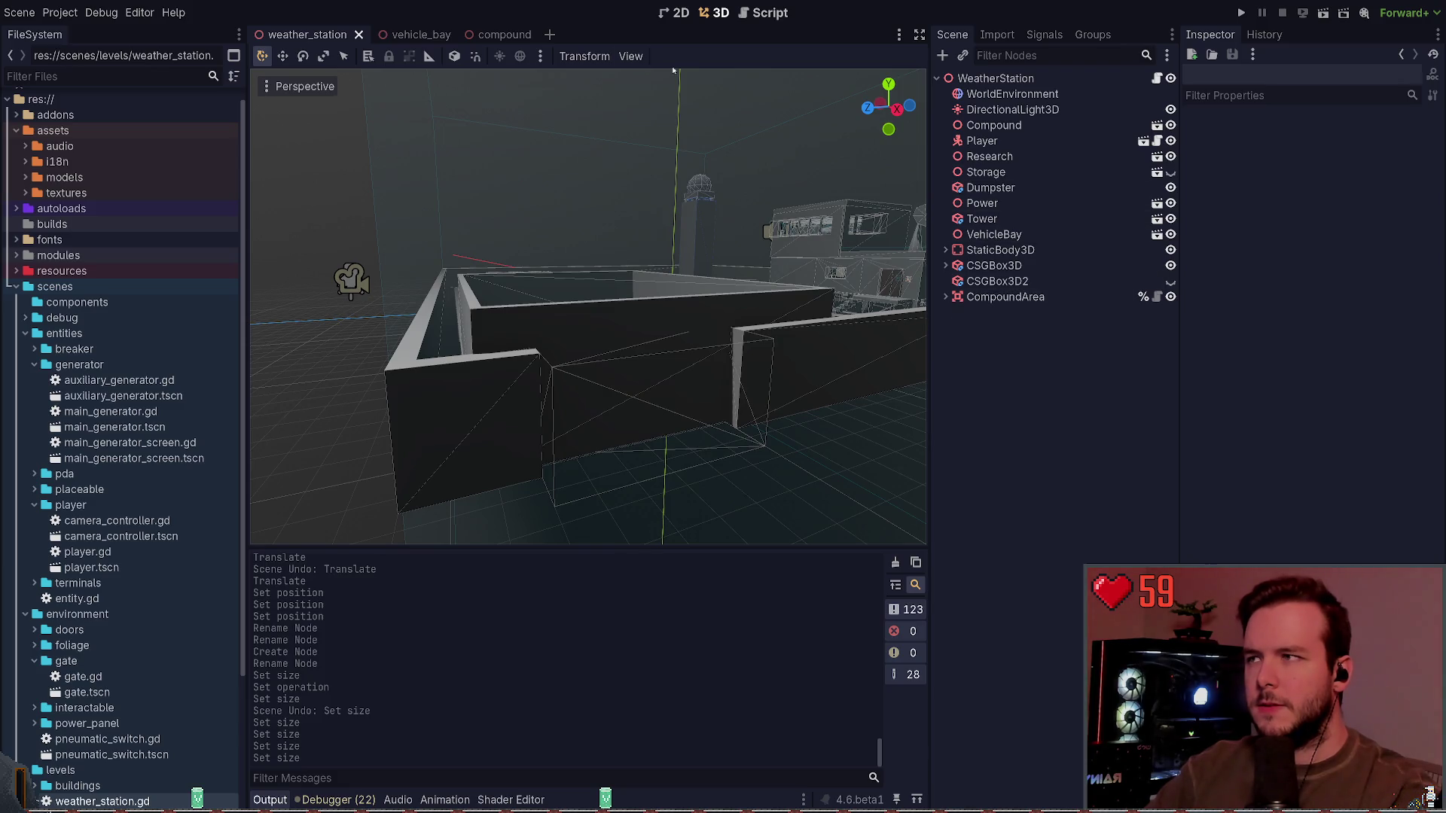
{"action": "left_click", "coordinate": [428, 35]}
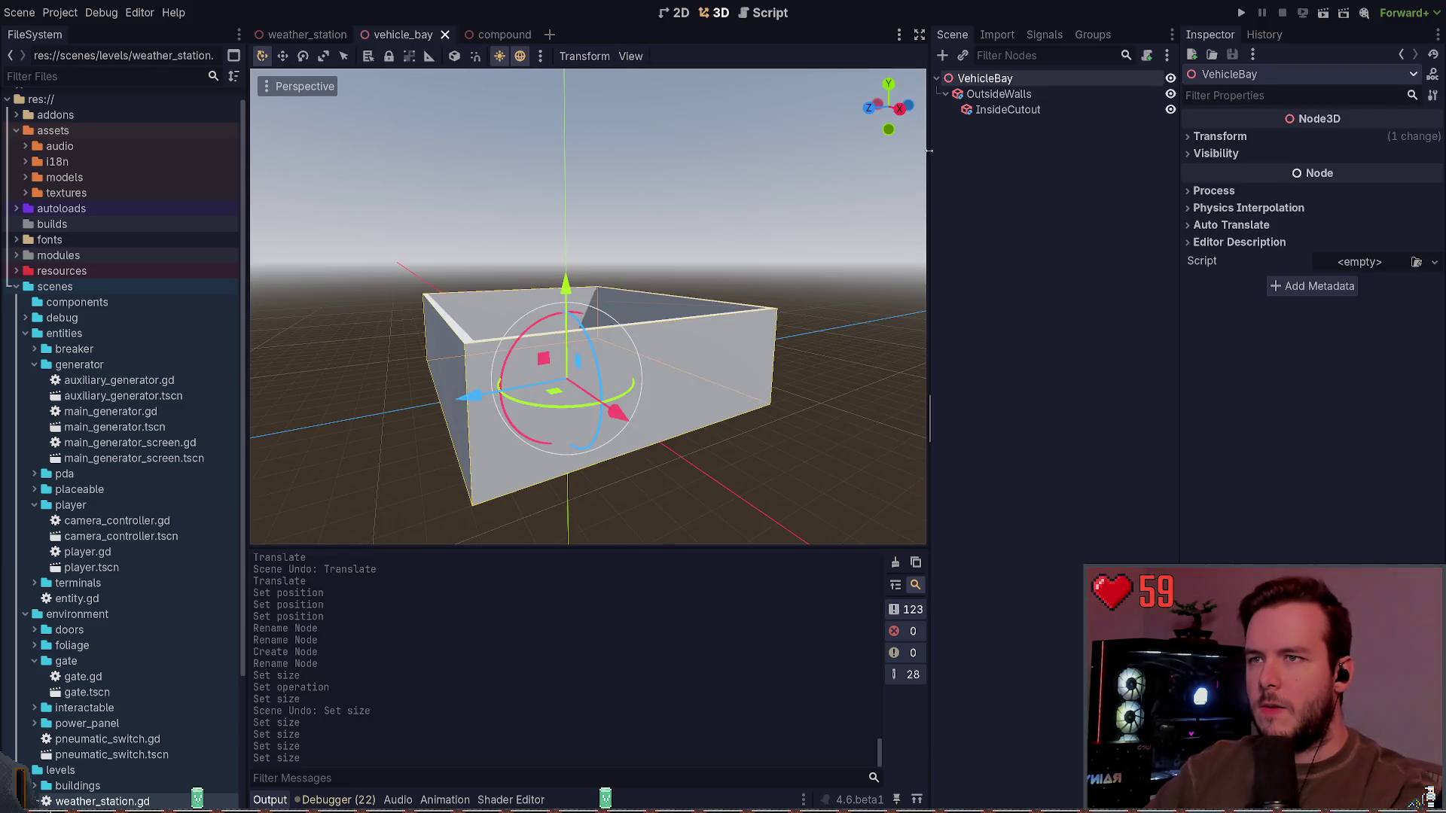
Step: Paste the copied VehicleBay box as a child of OutsideWalls instead of InsideCutout
{"action": "left_click", "coordinate": [1003, 110]}
{"action": "key", "text": "ctrl+v"}
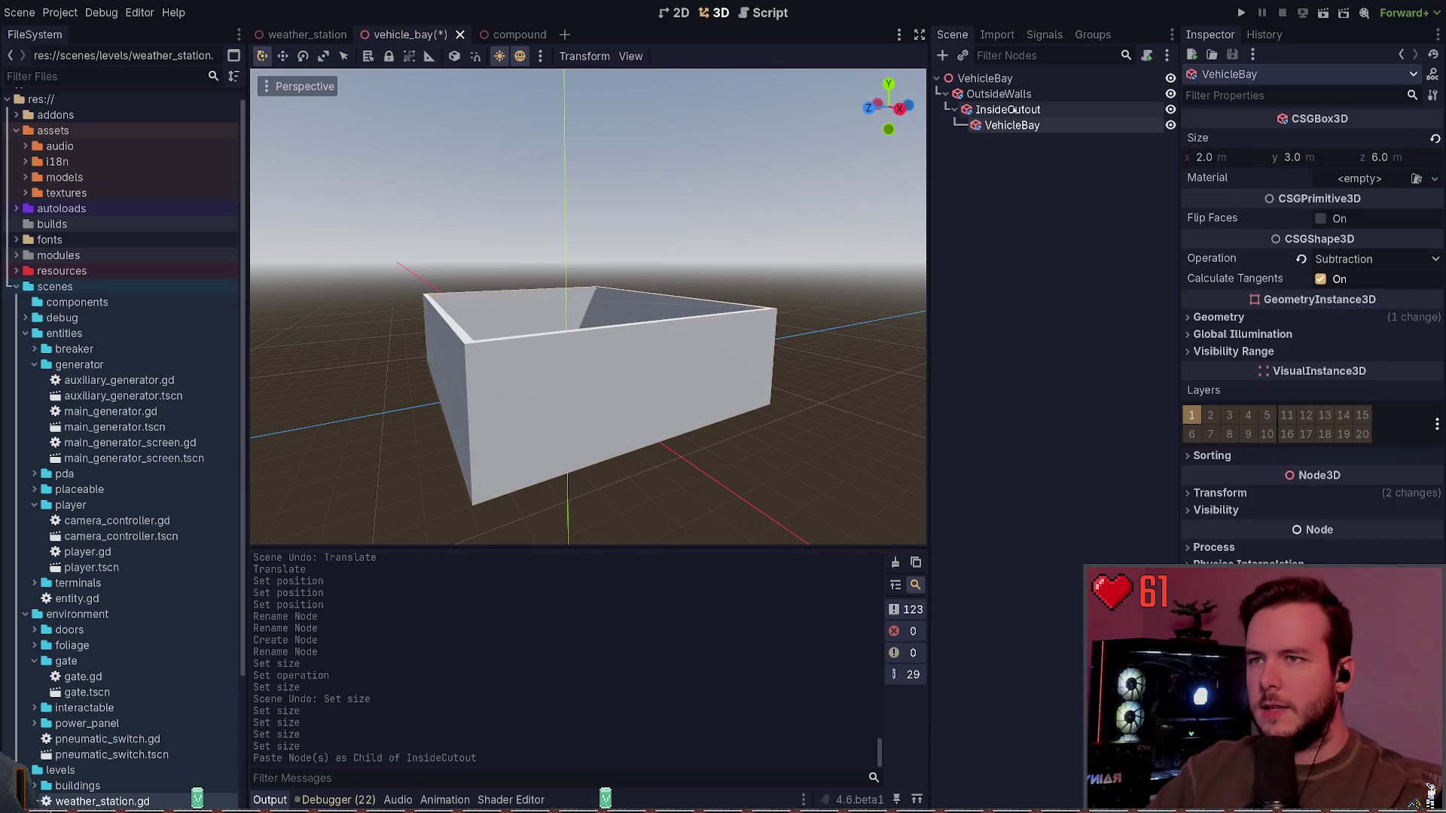
{"action": "key", "text": "ctrl+z"}
{"action": "left_click", "coordinate": [998, 93]}
{"action": "key", "text": "ctrl+v"}
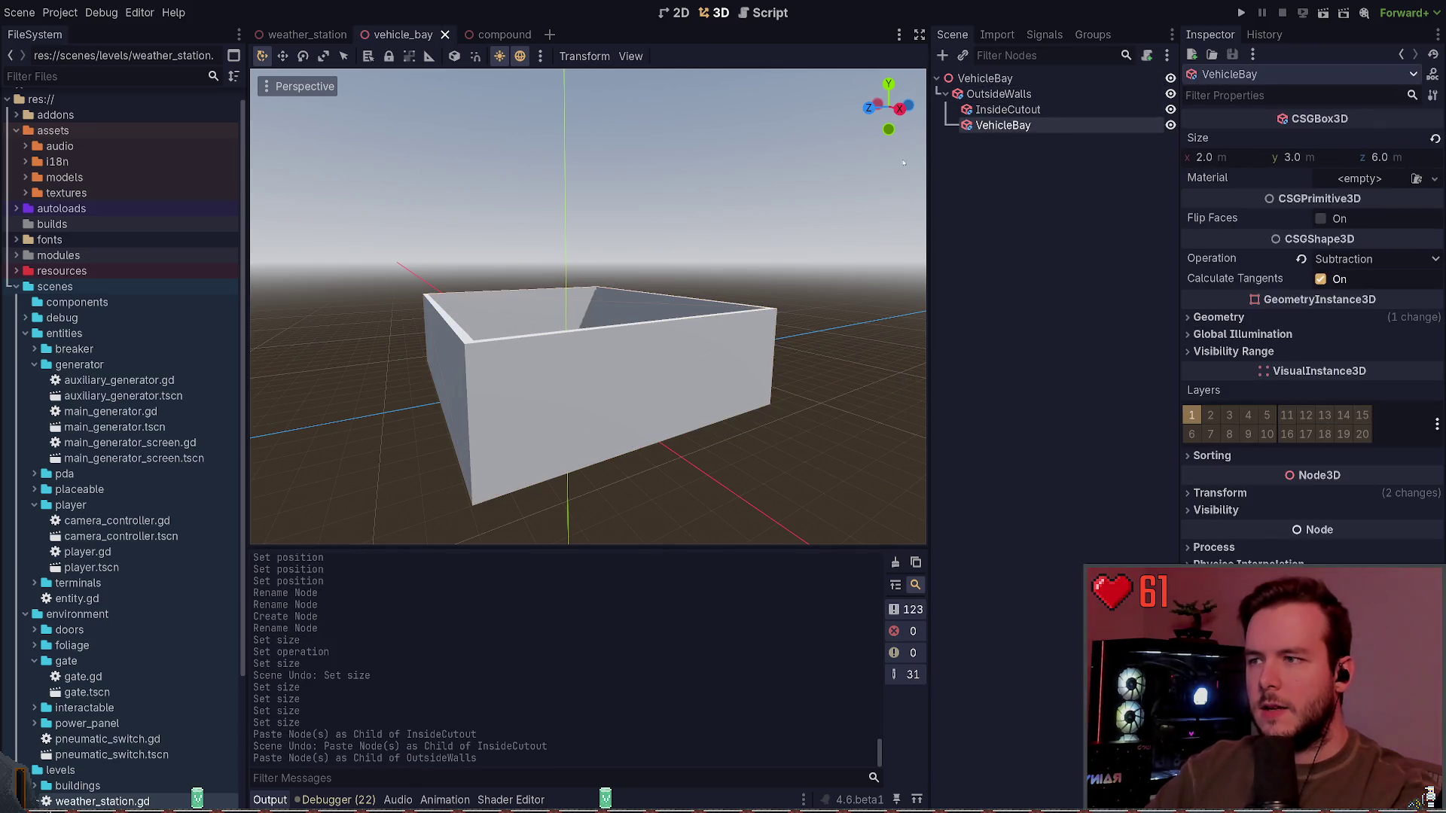
Step: Locate the pasted box and reset its position to the origin
{"action": "mouse_move", "coordinate": [902, 163]}
{"action": "left_mouse_down"}
{"action": "mouse_move", "coordinate": [527, 188]}
{"action": "mouse_move", "coordinate": [415, 234]}
{"action": "left_mouse_up"}
{"action": "left_click_drag", "start_coordinate": [487, 361], "coordinate": [452, 353]}
{"action": "left_click", "coordinate": [1271, 495]}
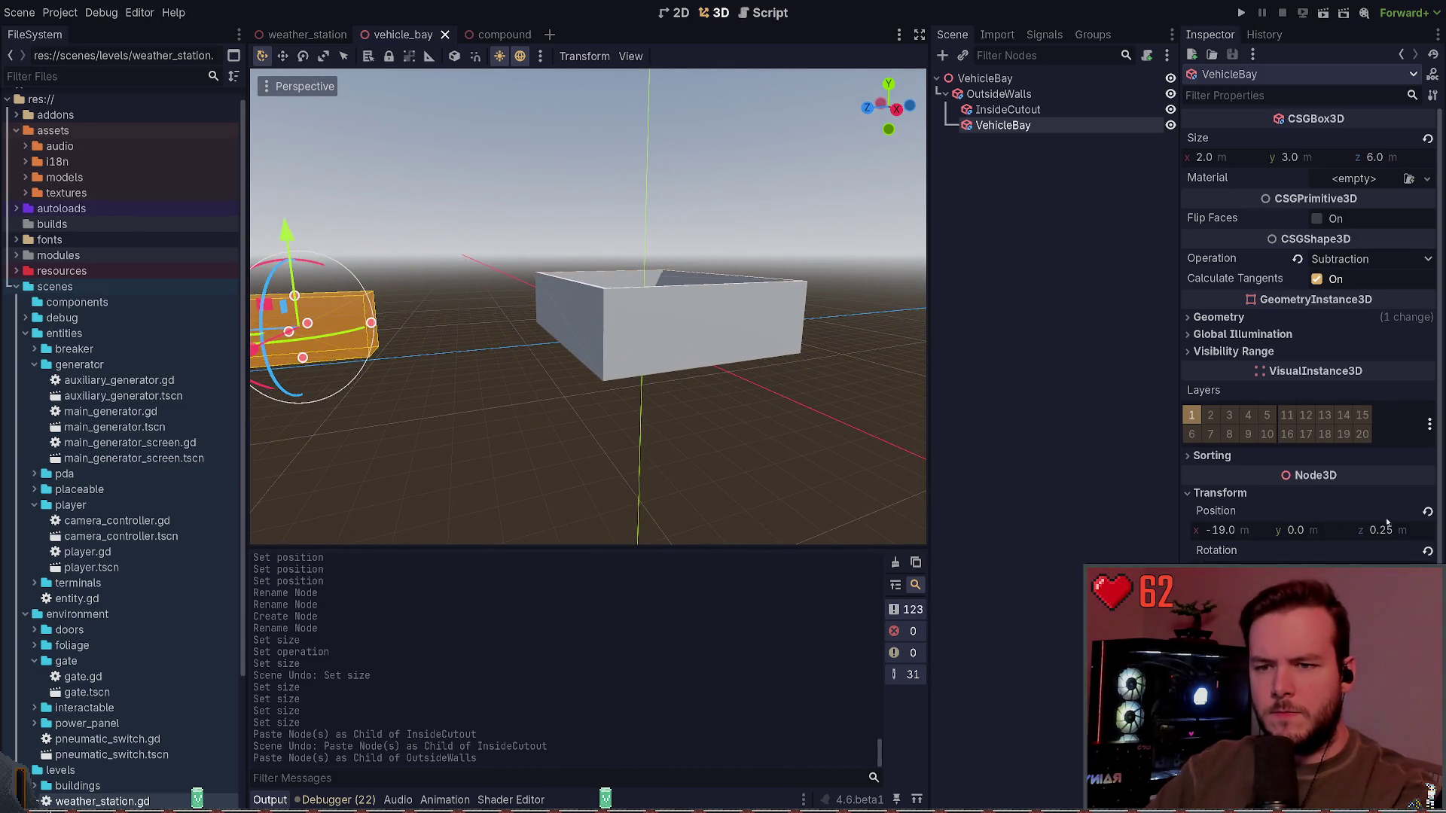
{"action": "left_click", "coordinate": [1426, 512]}
Step: Move the box into the bay's front wall to cut the doorway, save, and view it in weather_station
{"action": "key", "text": "w"}
{"action": "key", "text": "f"}
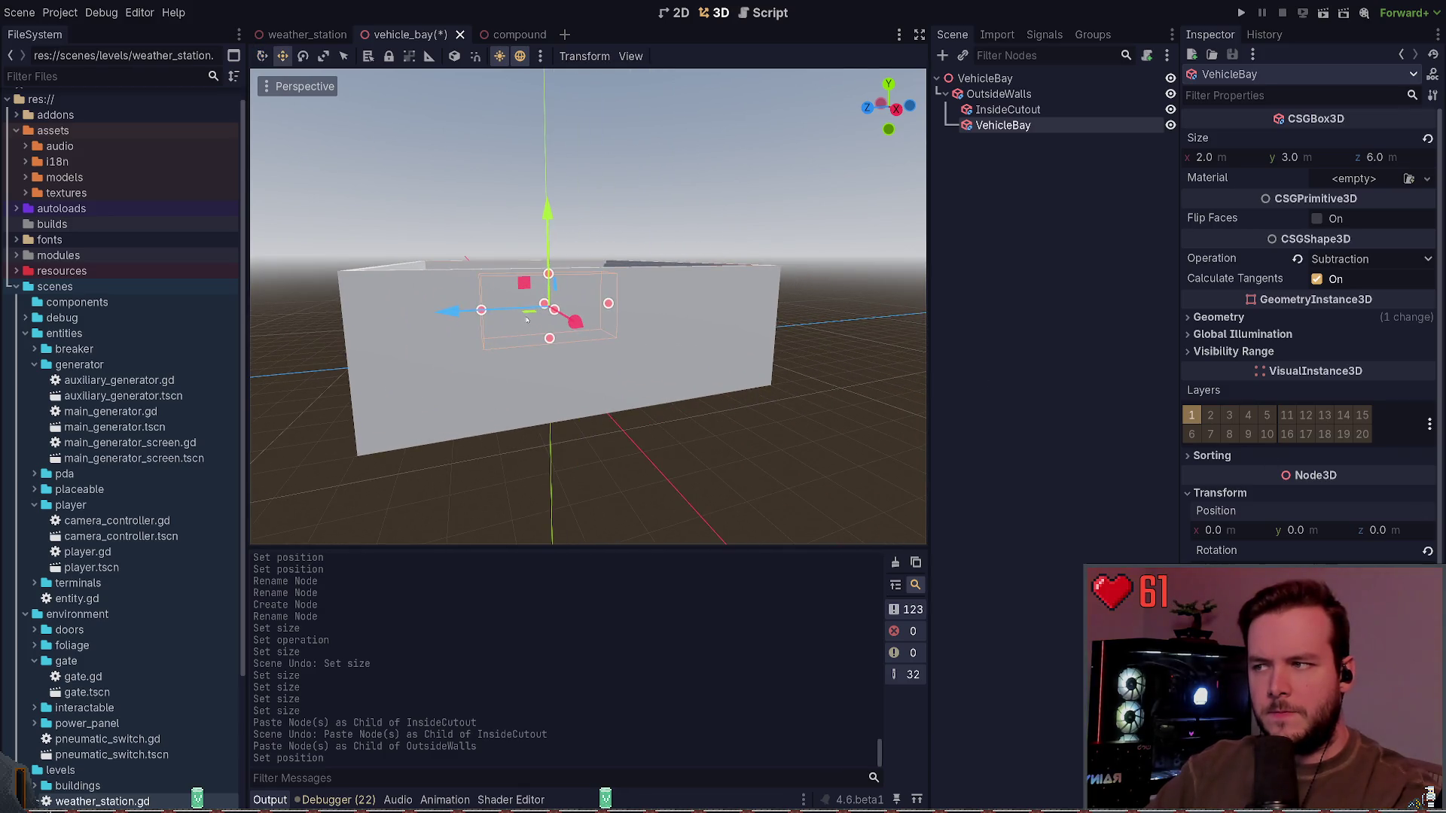
{"action": "left_click_drag", "start_coordinate": [527, 320], "coordinate": [510, 377]}
{"action": "key", "text": "f"}
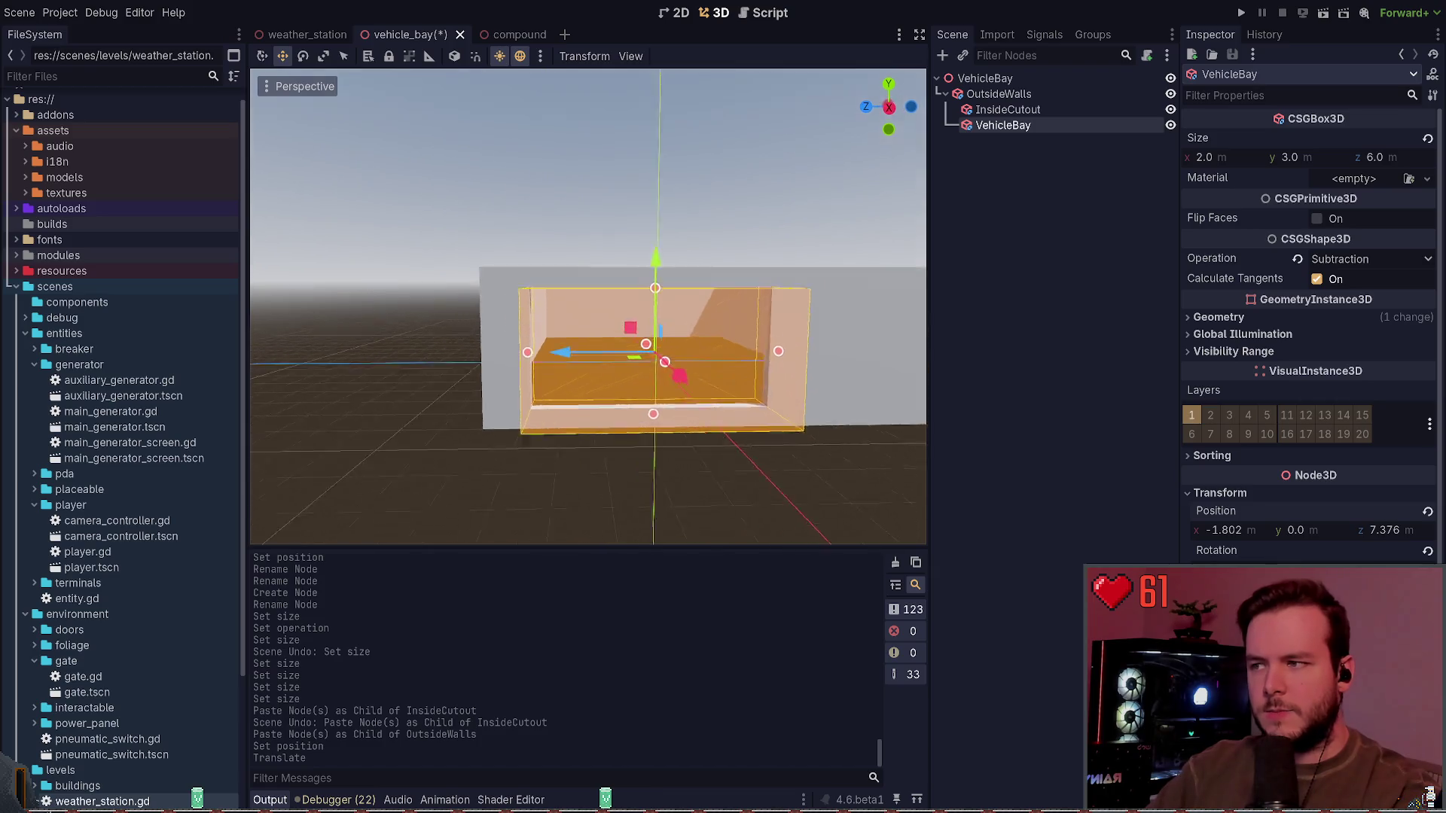
{"action": "key", "text": "ctrl+s"}
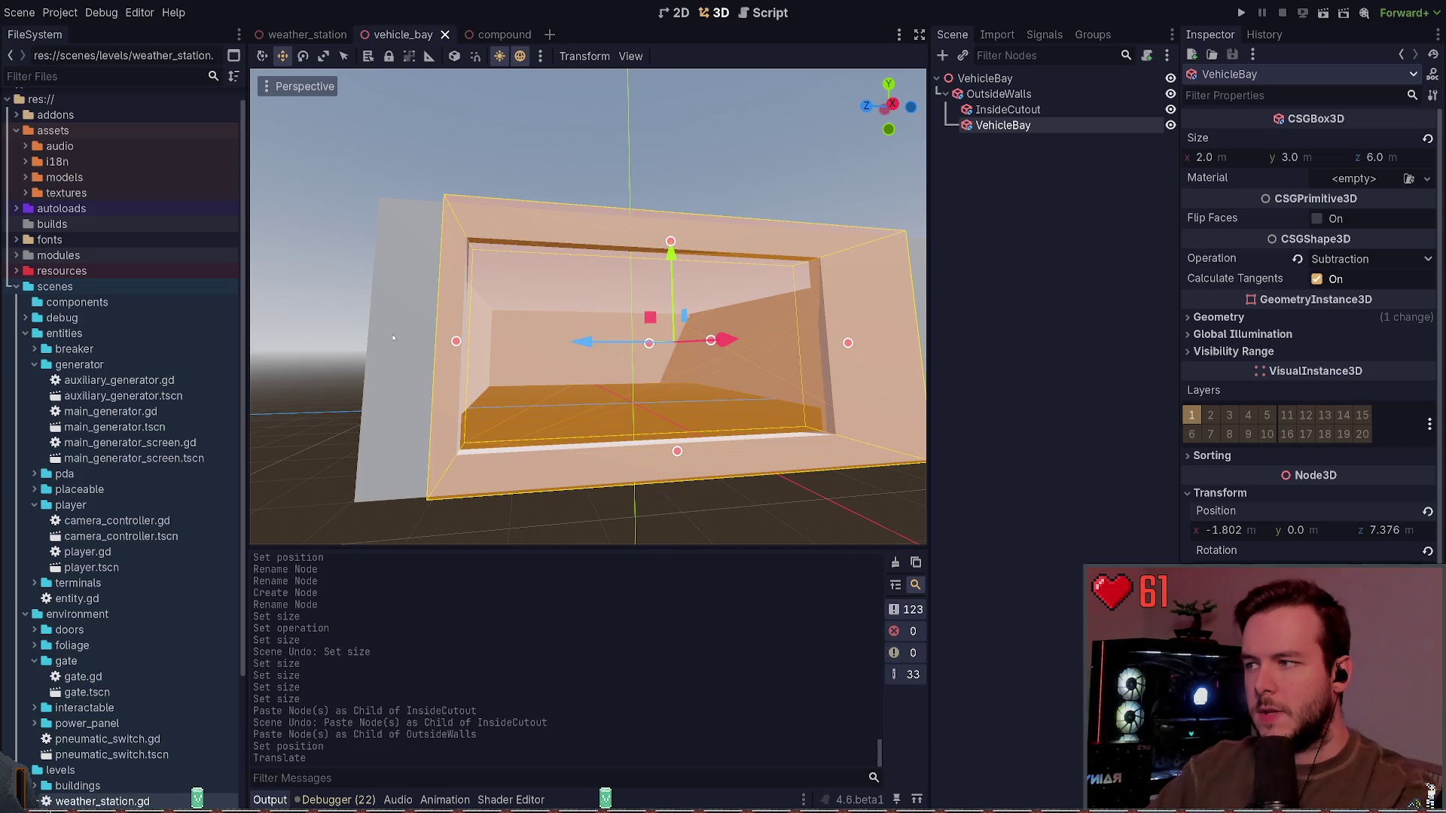
{"action": "left_click", "coordinate": [308, 35]}
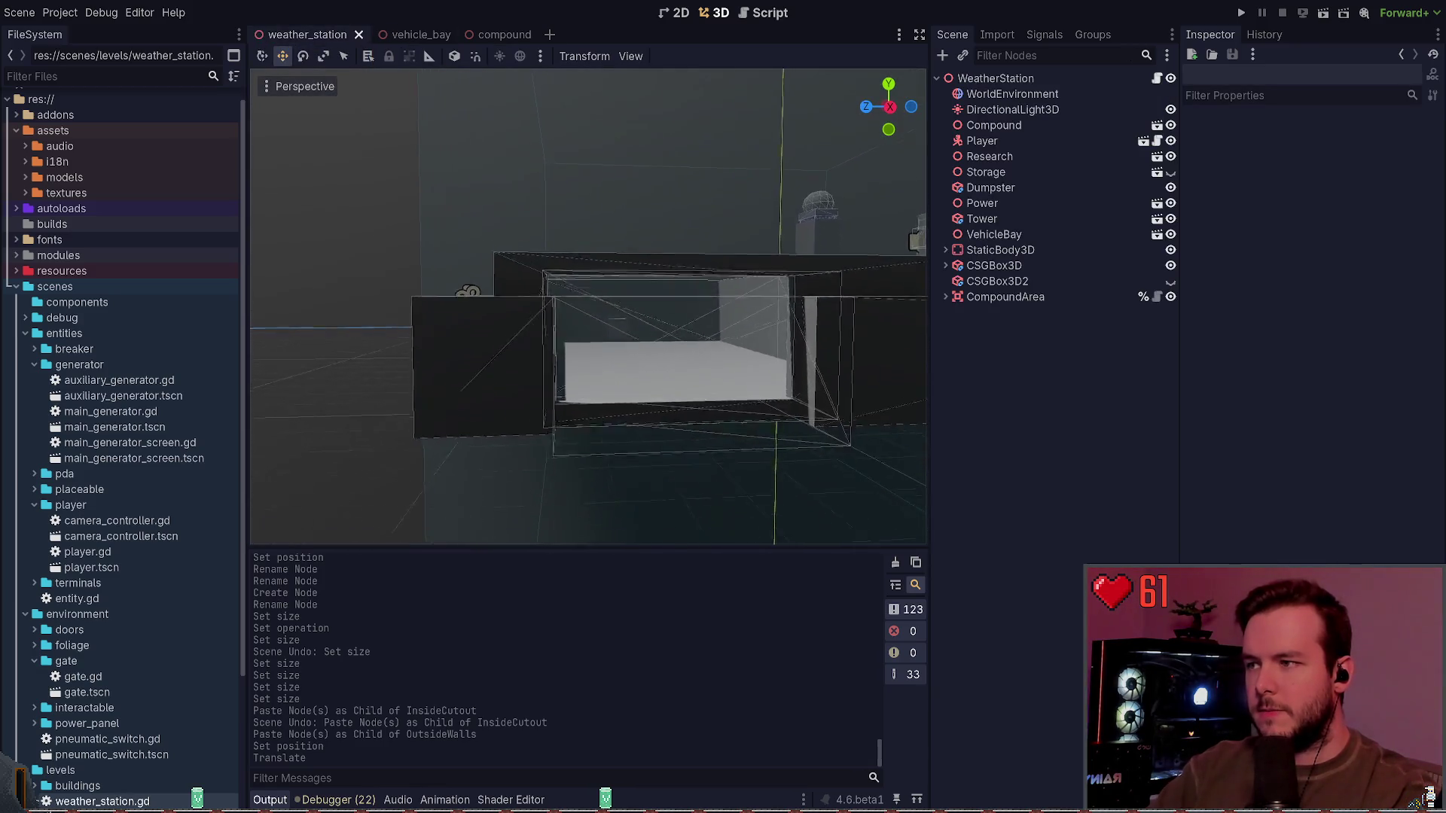
Step: Set the door cutout's X position to -1.0, save, and check it in weather_station
{"action": "left_click", "coordinate": [407, 34]}
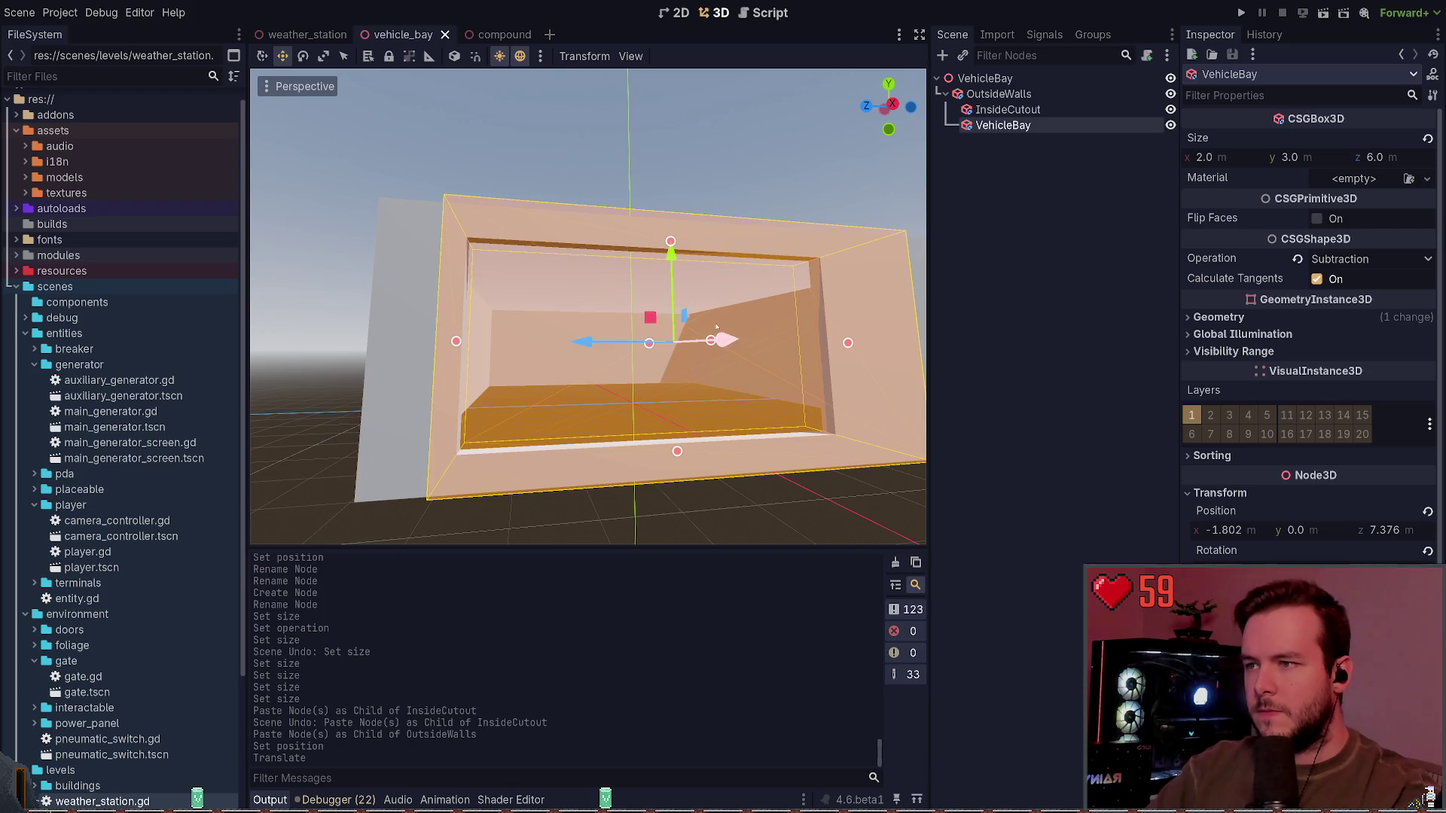
{"action": "left_click_drag", "start_coordinate": [589, 340], "coordinate": [594, 341]}
{"action": "left_click", "coordinate": [1243, 531]}
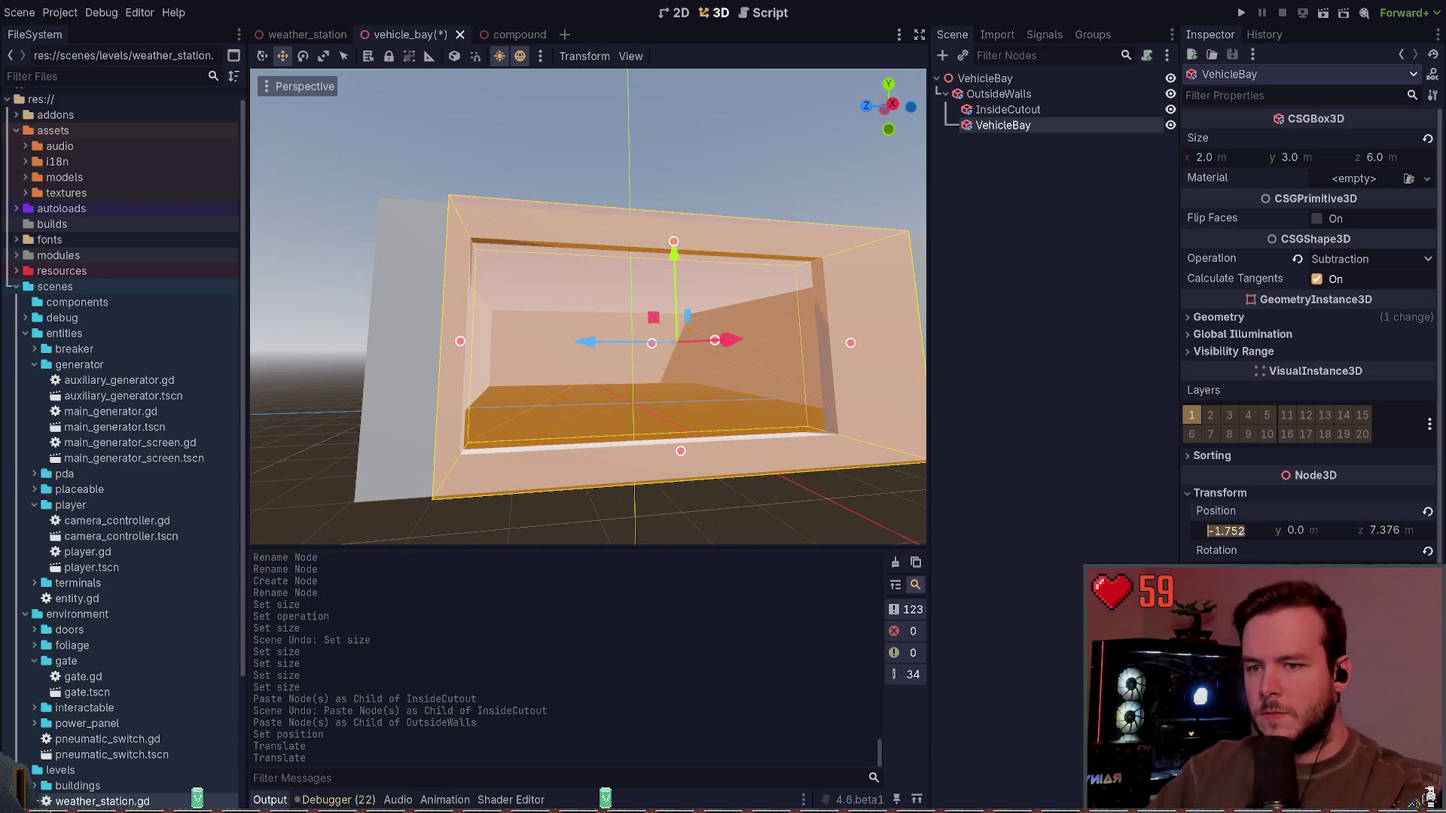
{"action": "type", "text": "-1"}
{"action": "key", "text": "Return"}
{"action": "key", "text": "ctrl+s"}
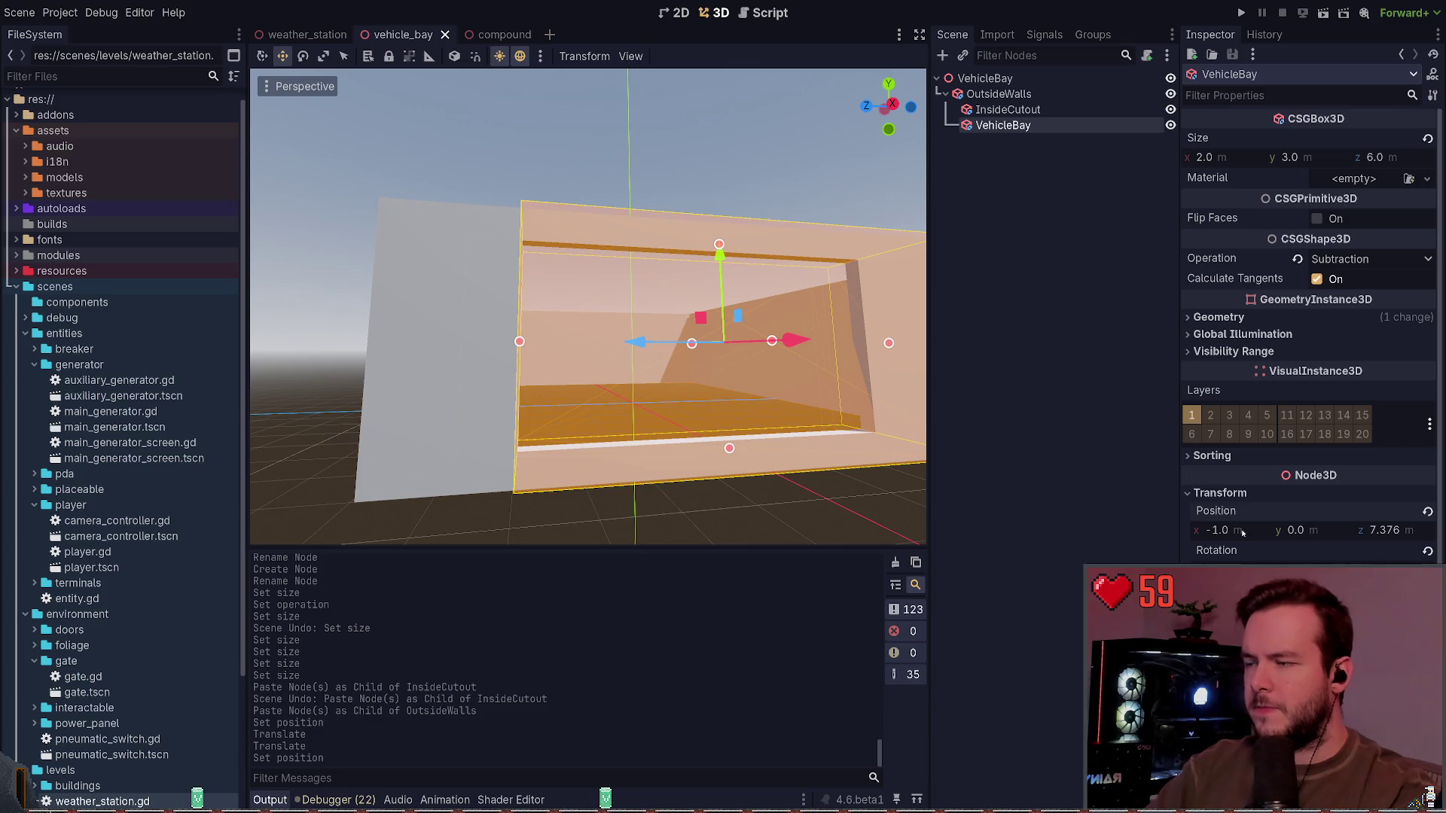
{"action": "left_click", "coordinate": [308, 34]}
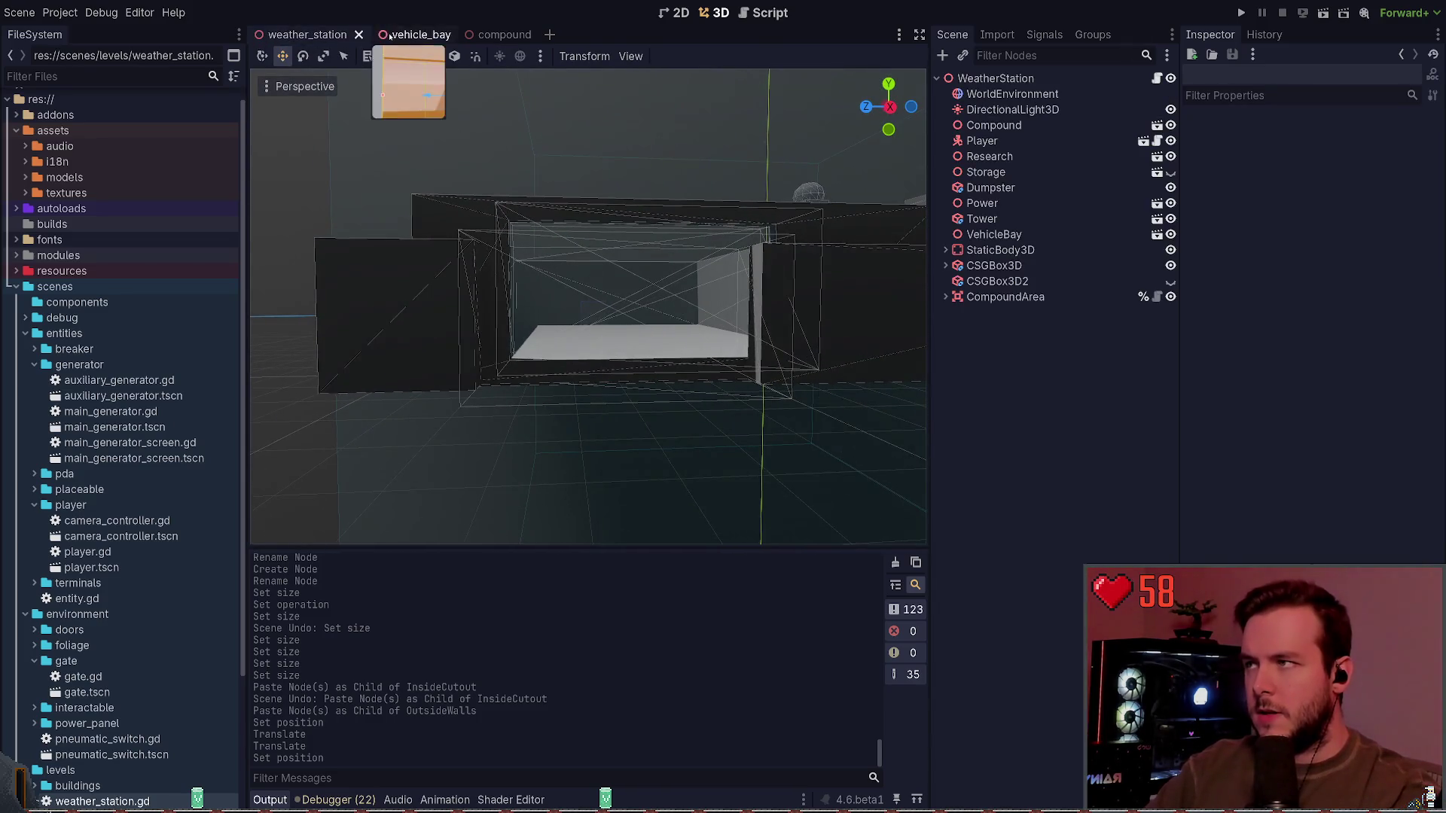
Step: Change the cutout's X position to -1.5 and inspect the door from the level
{"action": "left_click", "coordinate": [414, 34]}
{"action": "type", "text": "-1.5"}
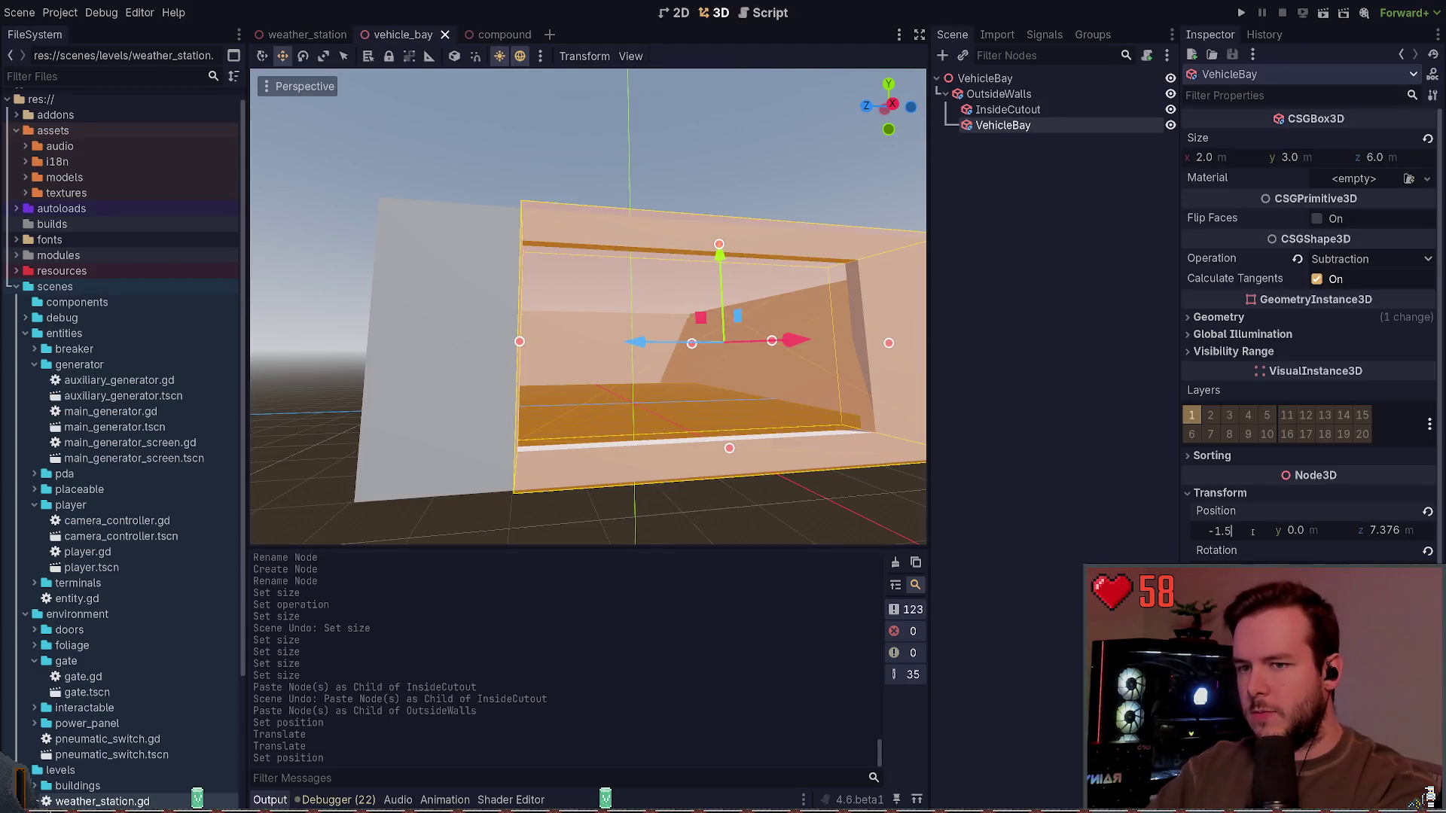
{"action": "key", "text": "Return"}
{"action": "left_click", "coordinate": [307, 34]}
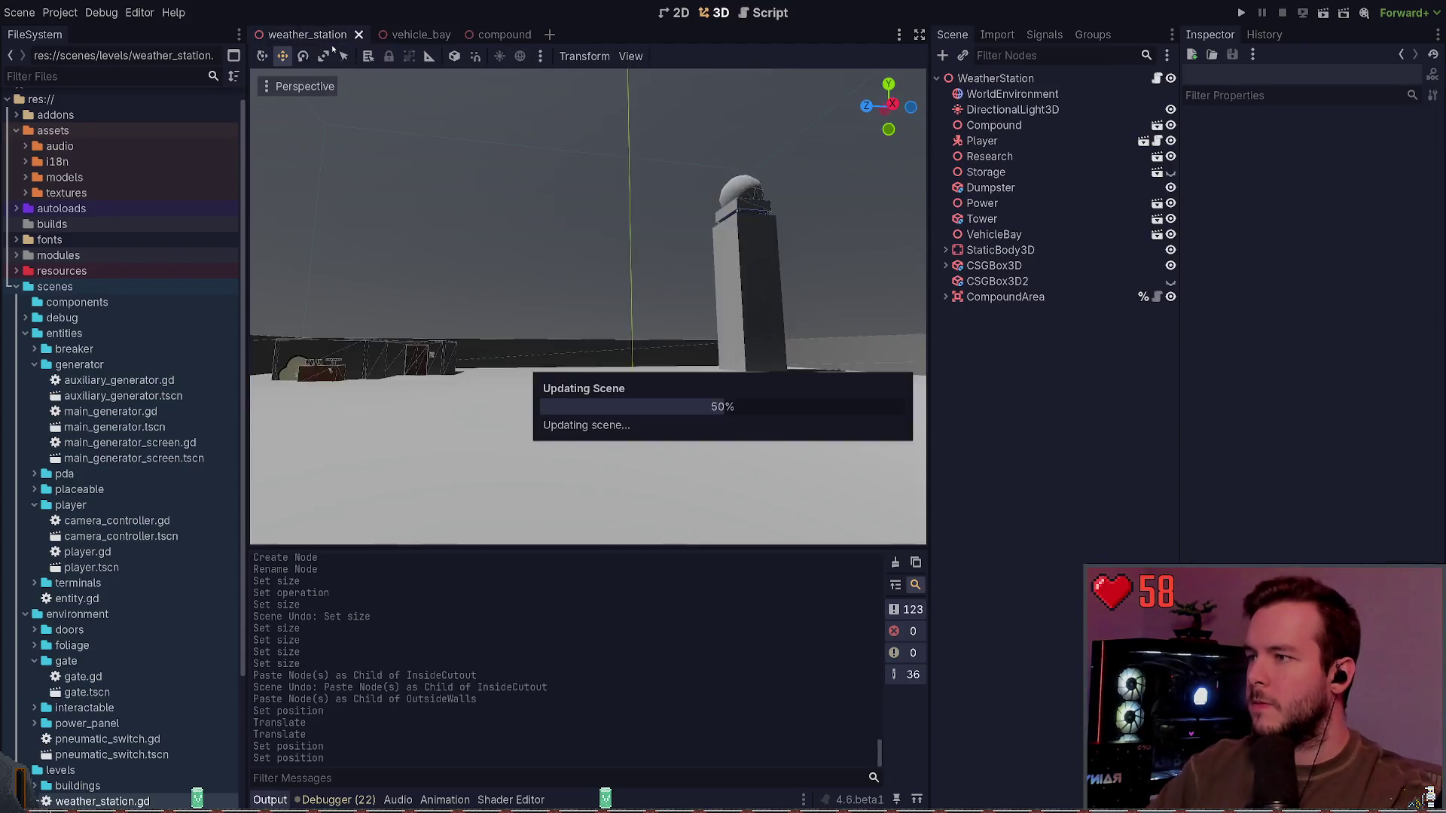
{"action": "key", "text": "w"}
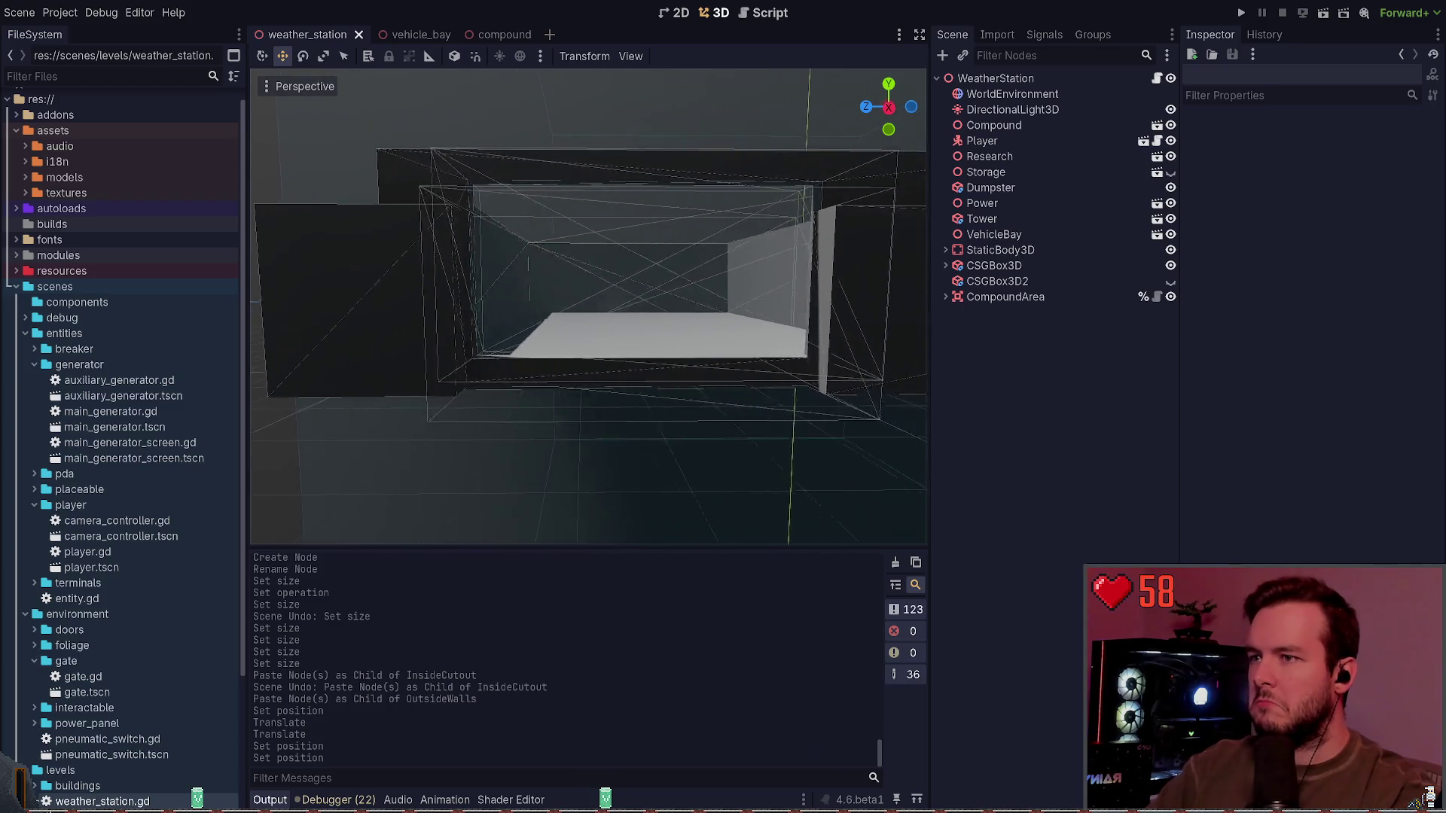
{"action": "key", "text": "s"}
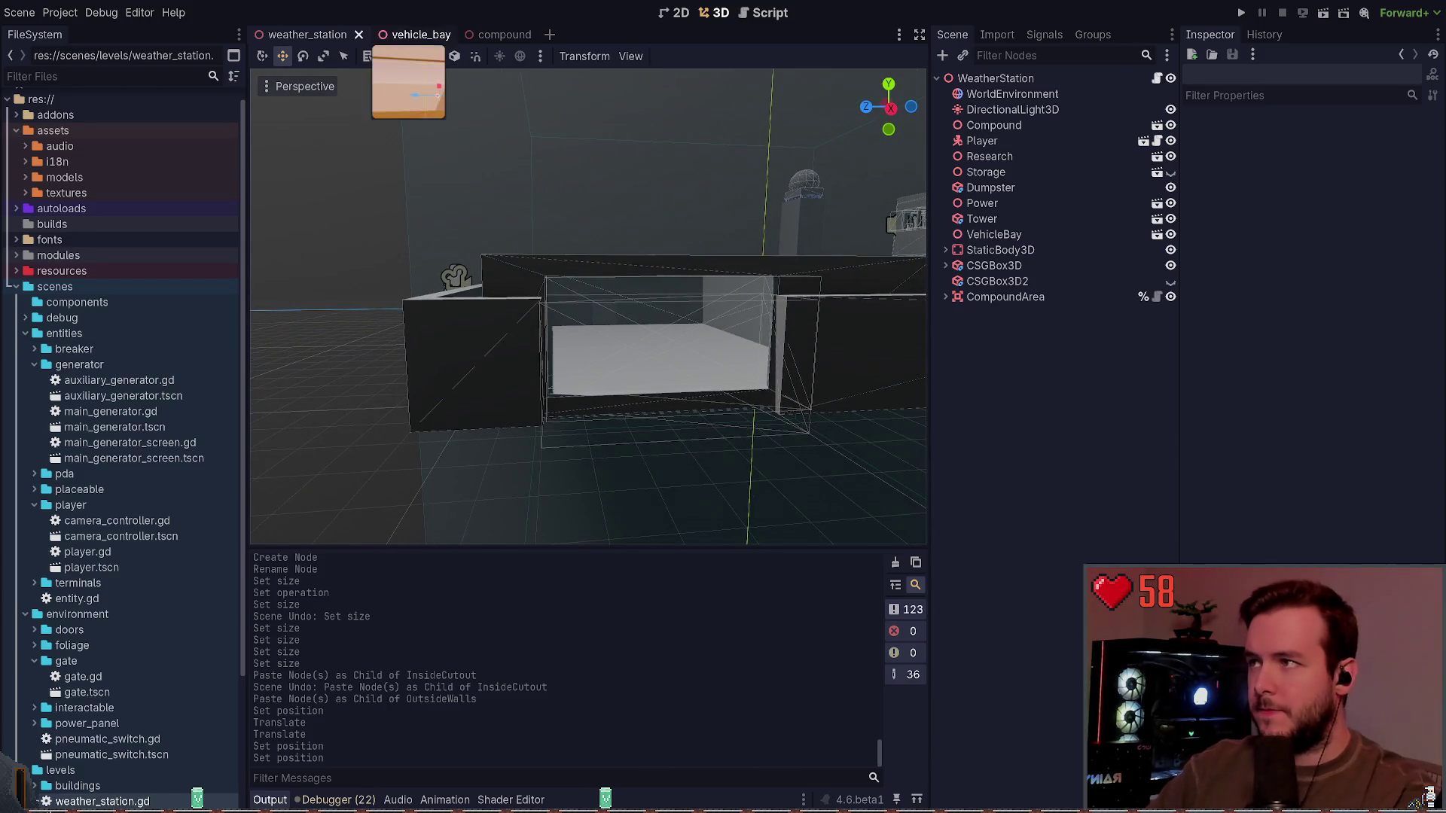
Step: Try cutout X positions of -1.75 and then -1.6, checking each in weather_station
{"action": "left_click", "coordinate": [414, 34]}
{"action": "left_click", "coordinate": [1246, 531]}
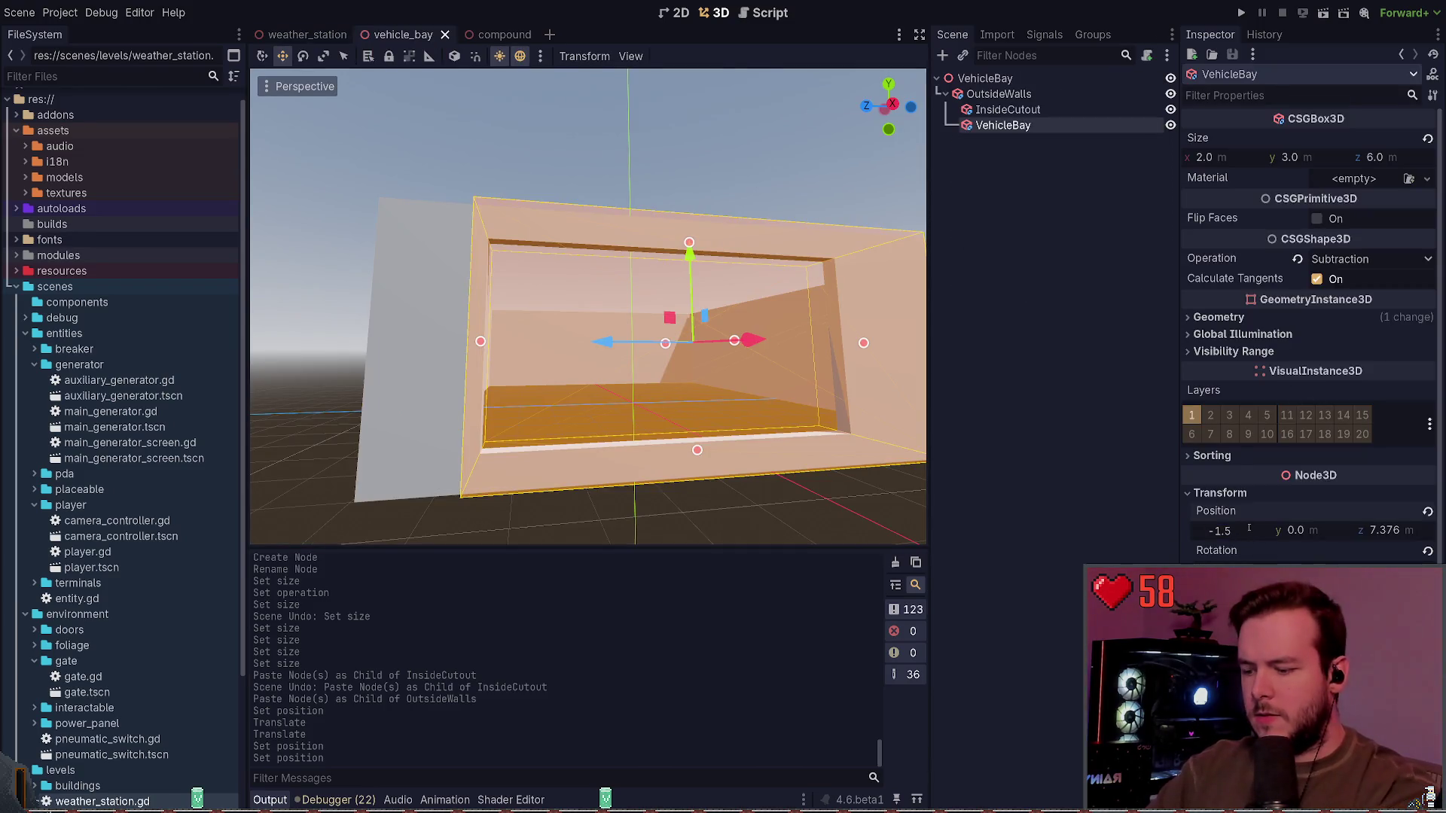
{"action": "key", "text": "Return"}
{"action": "left_click", "coordinate": [307, 34]}
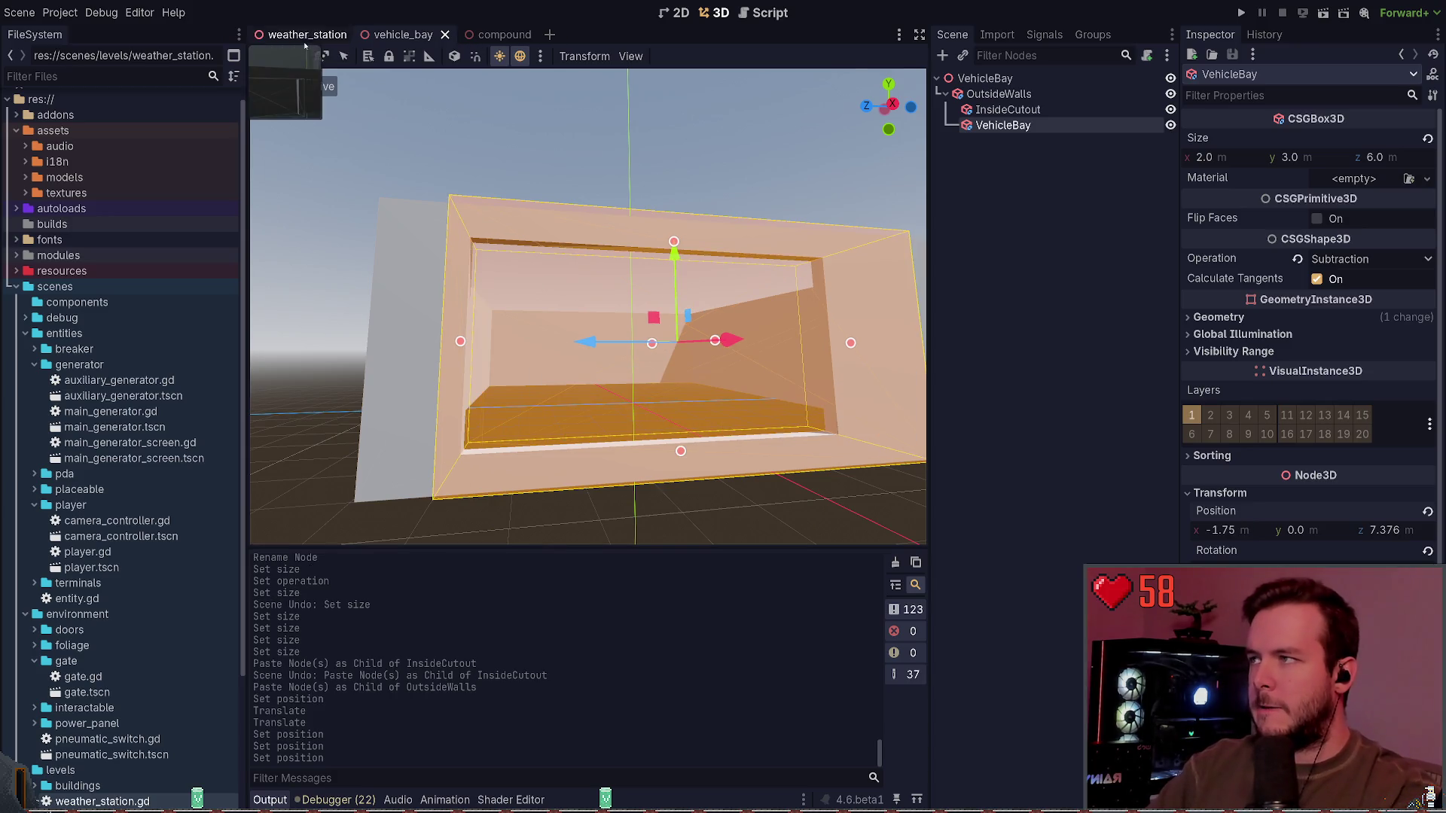
{"action": "scroll", "coordinate": [500, 186], "scroll_direction": "up", "scroll_amount": 6}
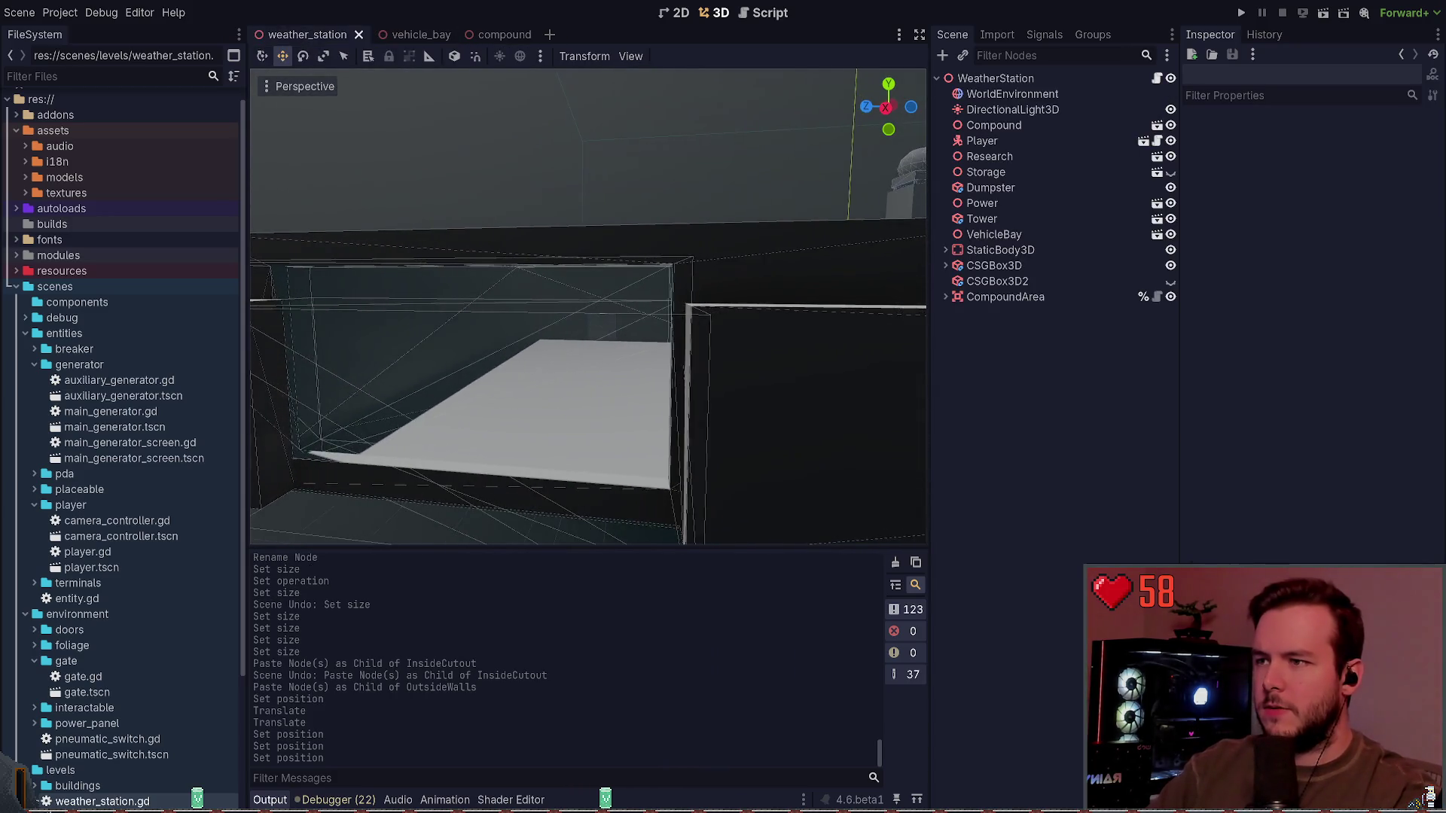
{"action": "left_click", "coordinate": [420, 34]}
{"action": "left_click", "coordinate": [1246, 531]}
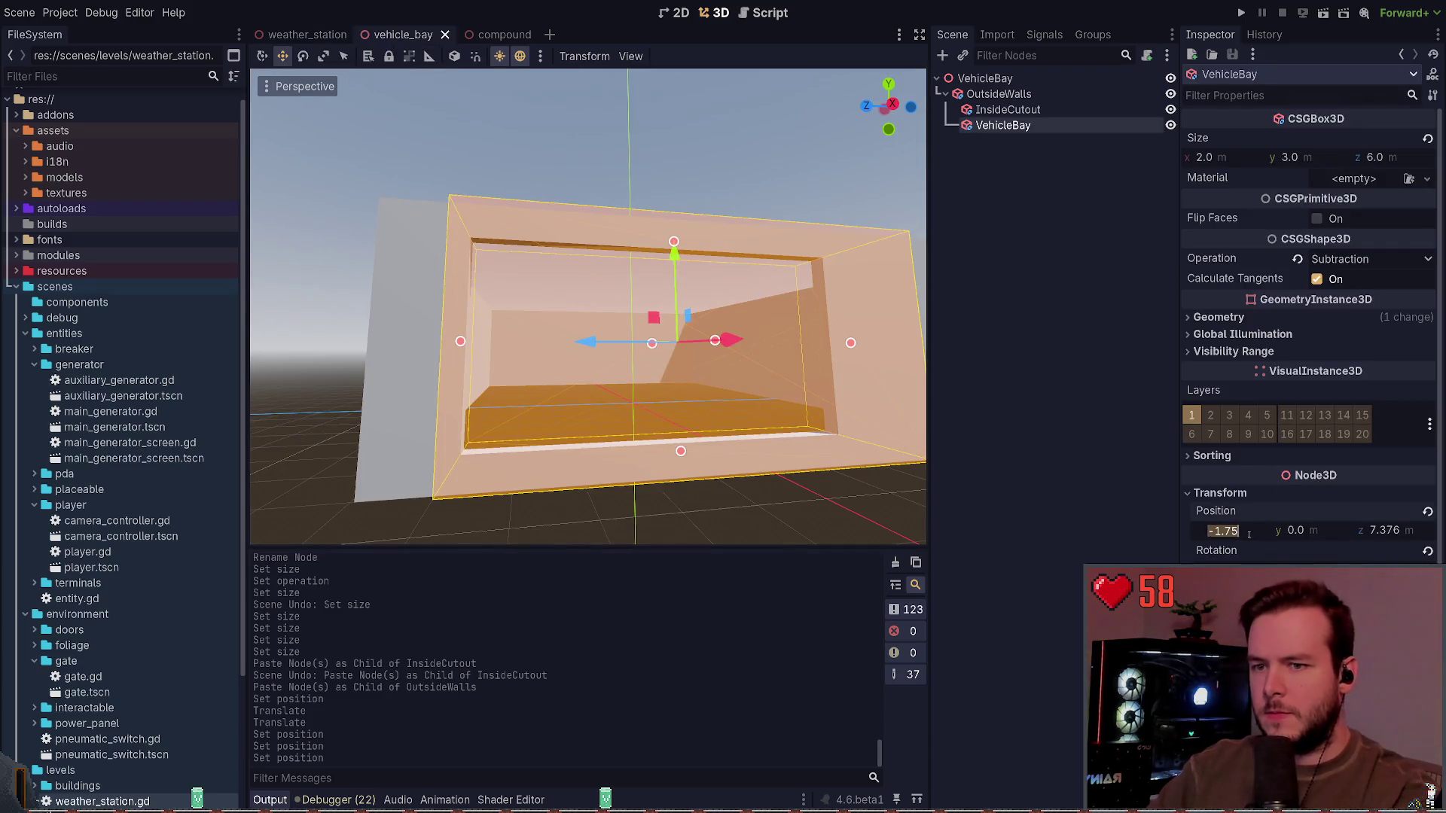
{"action": "type", "text": "-1.6"}
{"action": "key", "text": "Return"}
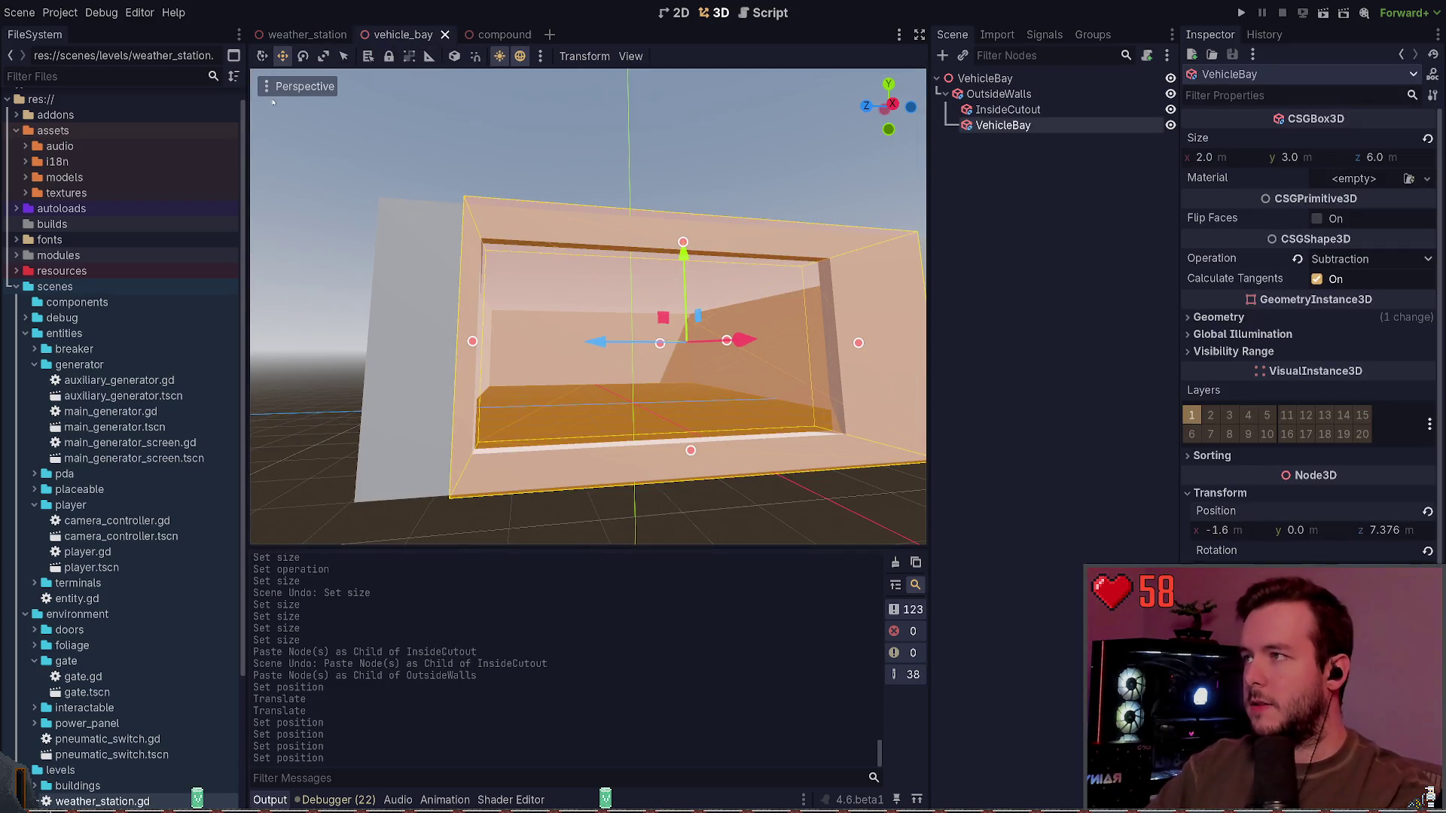
{"action": "left_click", "coordinate": [307, 34]}
{"action": "key", "text": "a"}
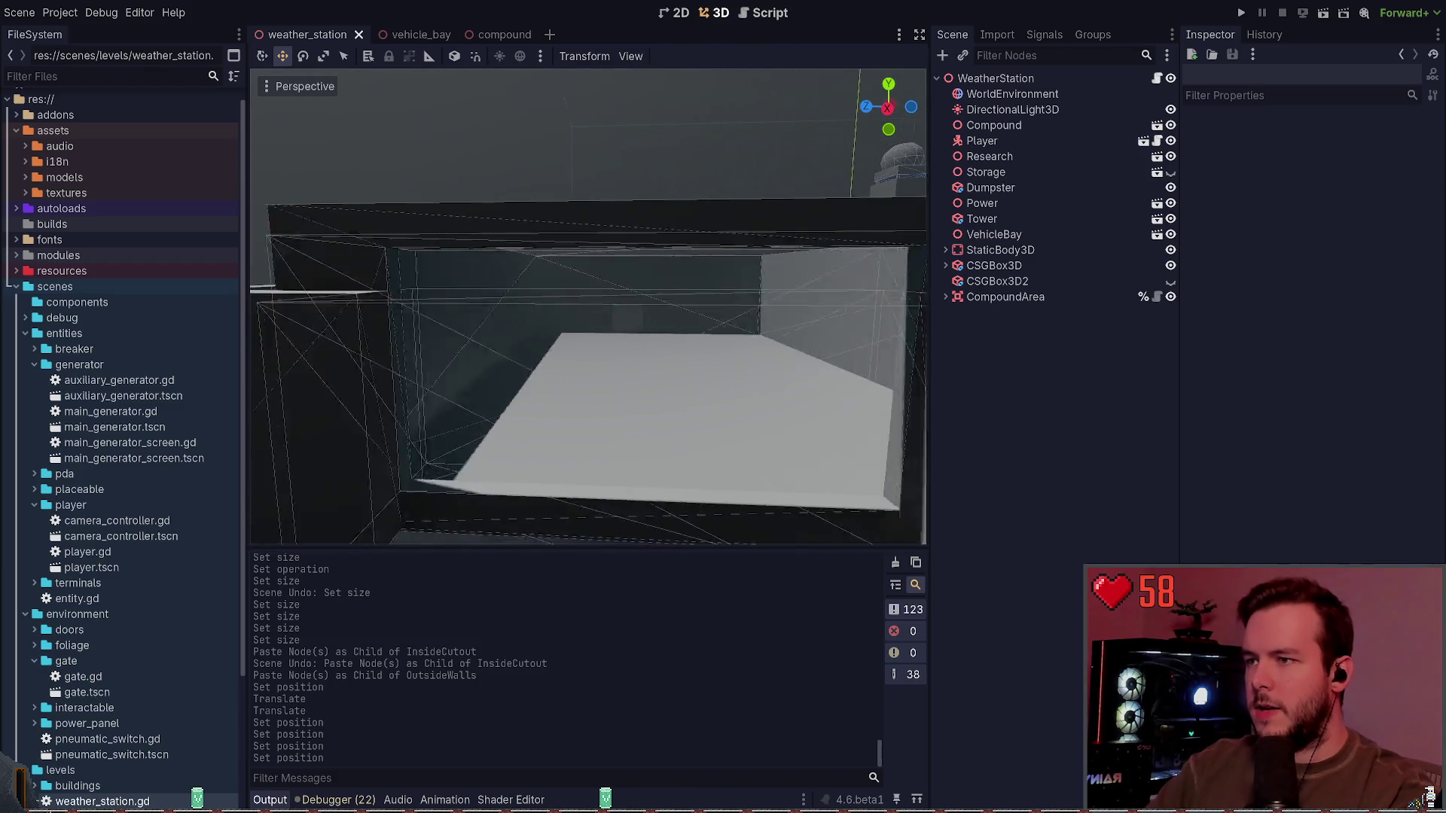
{"action": "key", "text": "s"}
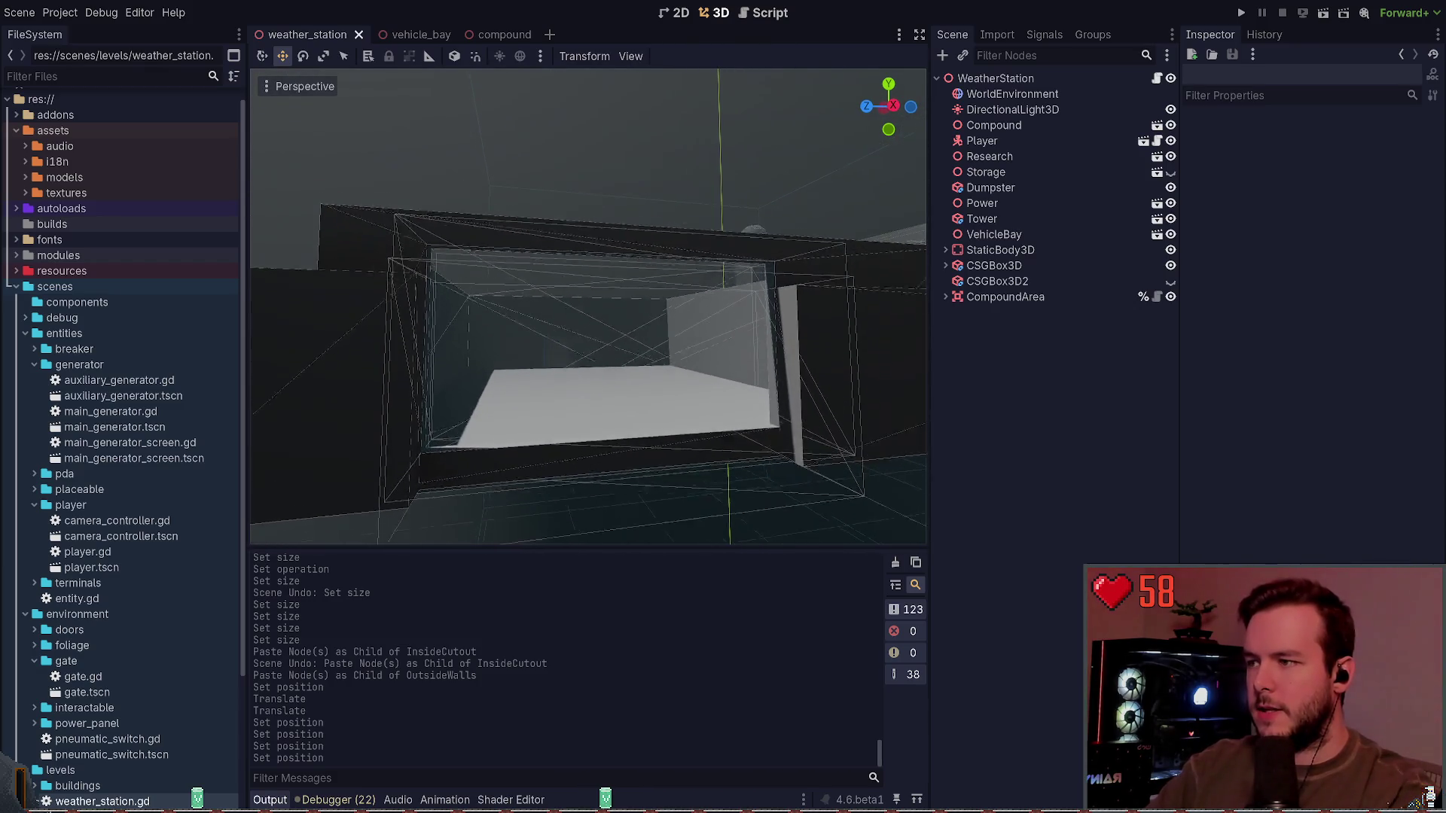
Step: Lower the VehicleBay door opening slightly and return to the weather_station level
{"action": "left_click", "coordinate": [406, 35]}
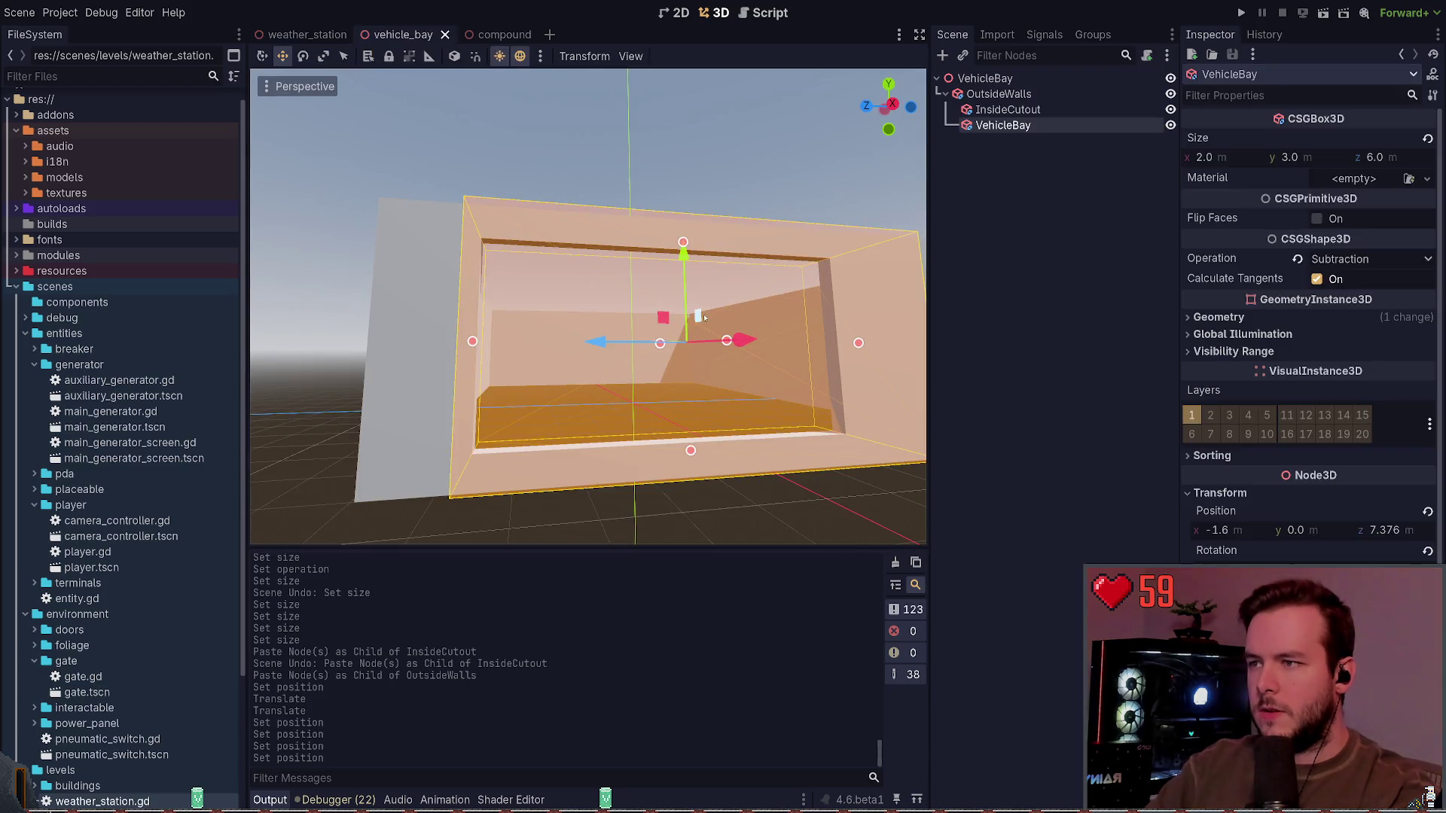
{"action": "left_click_drag", "start_coordinate": [683, 252], "coordinate": [684, 277]}
{"action": "left_click", "coordinate": [307, 35]}
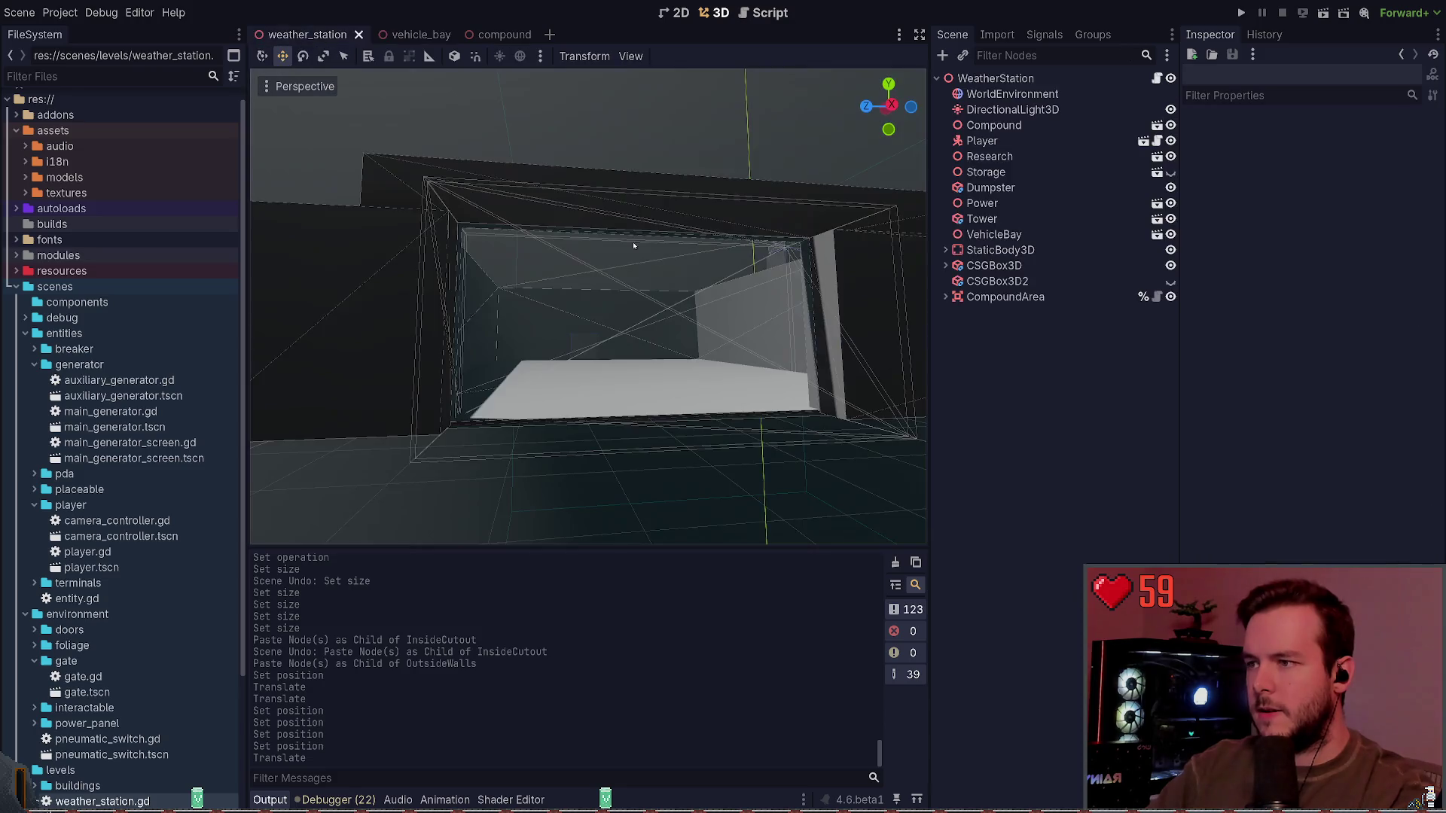
Step: Hide the Dumpster inside the bay and save the weather_station level
{"action": "key", "text": "w"}
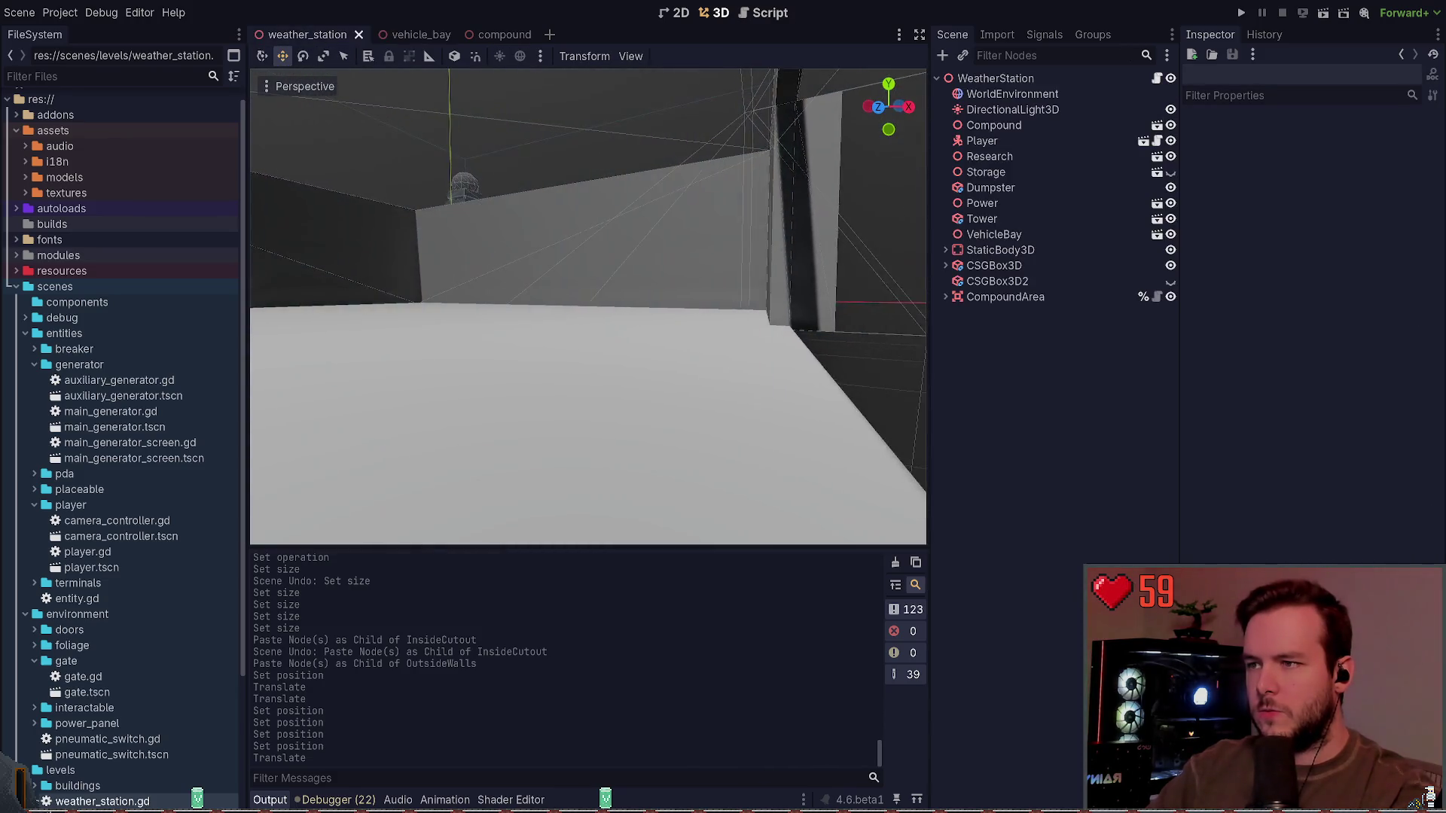
{"action": "key", "text": "w"}
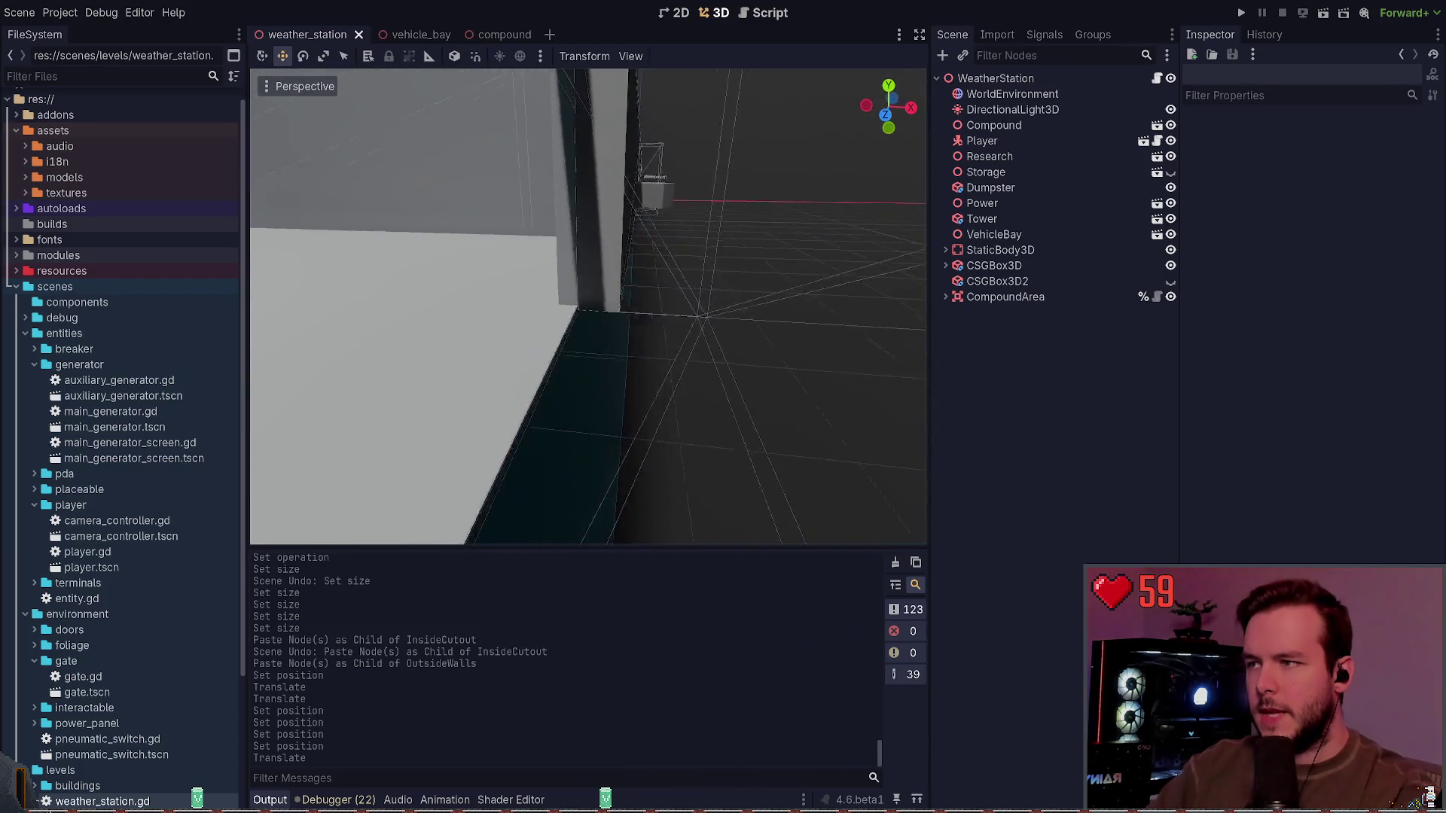
{"action": "key", "text": "w"}
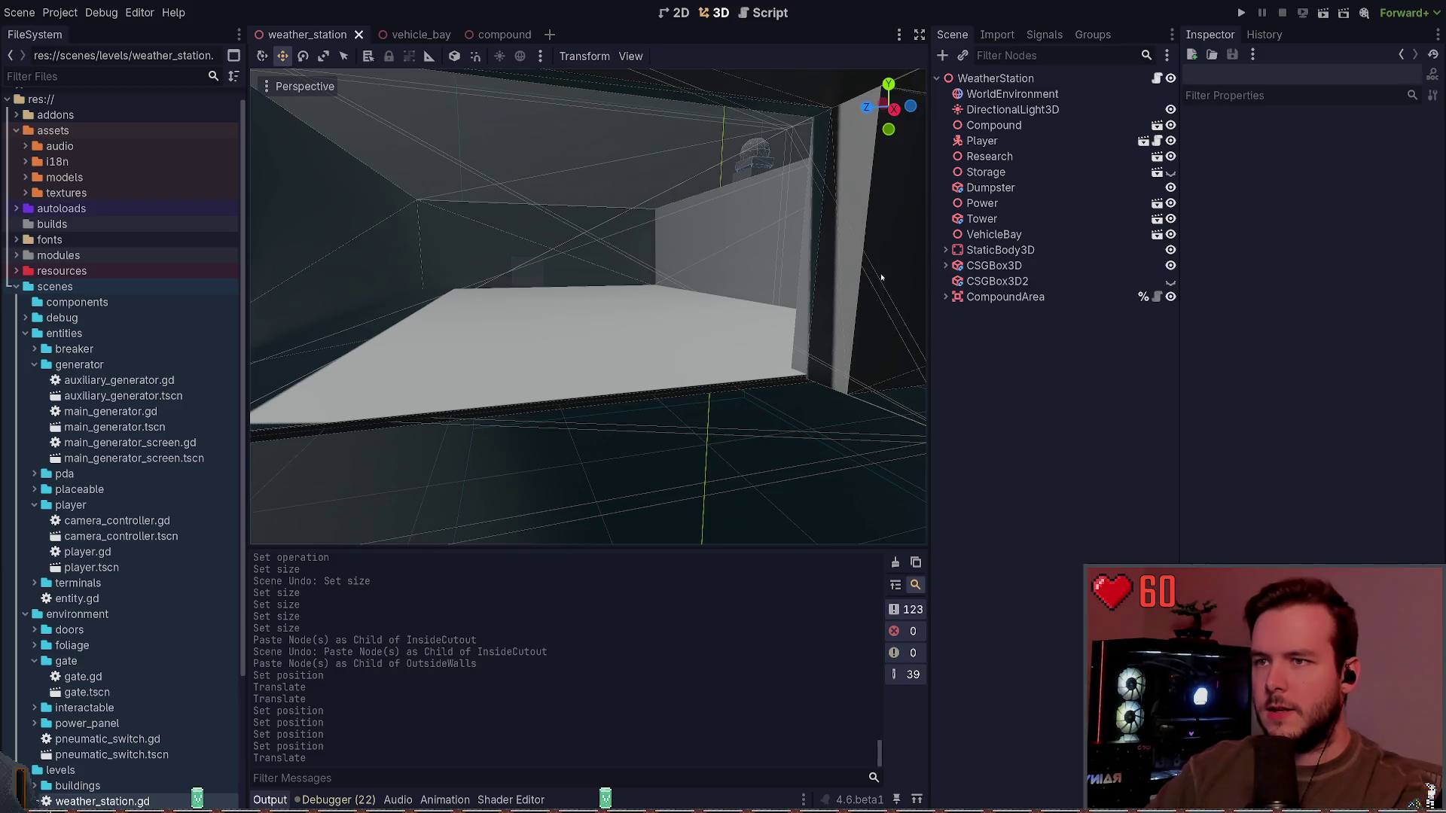
{"action": "left_click", "coordinate": [1170, 187]}
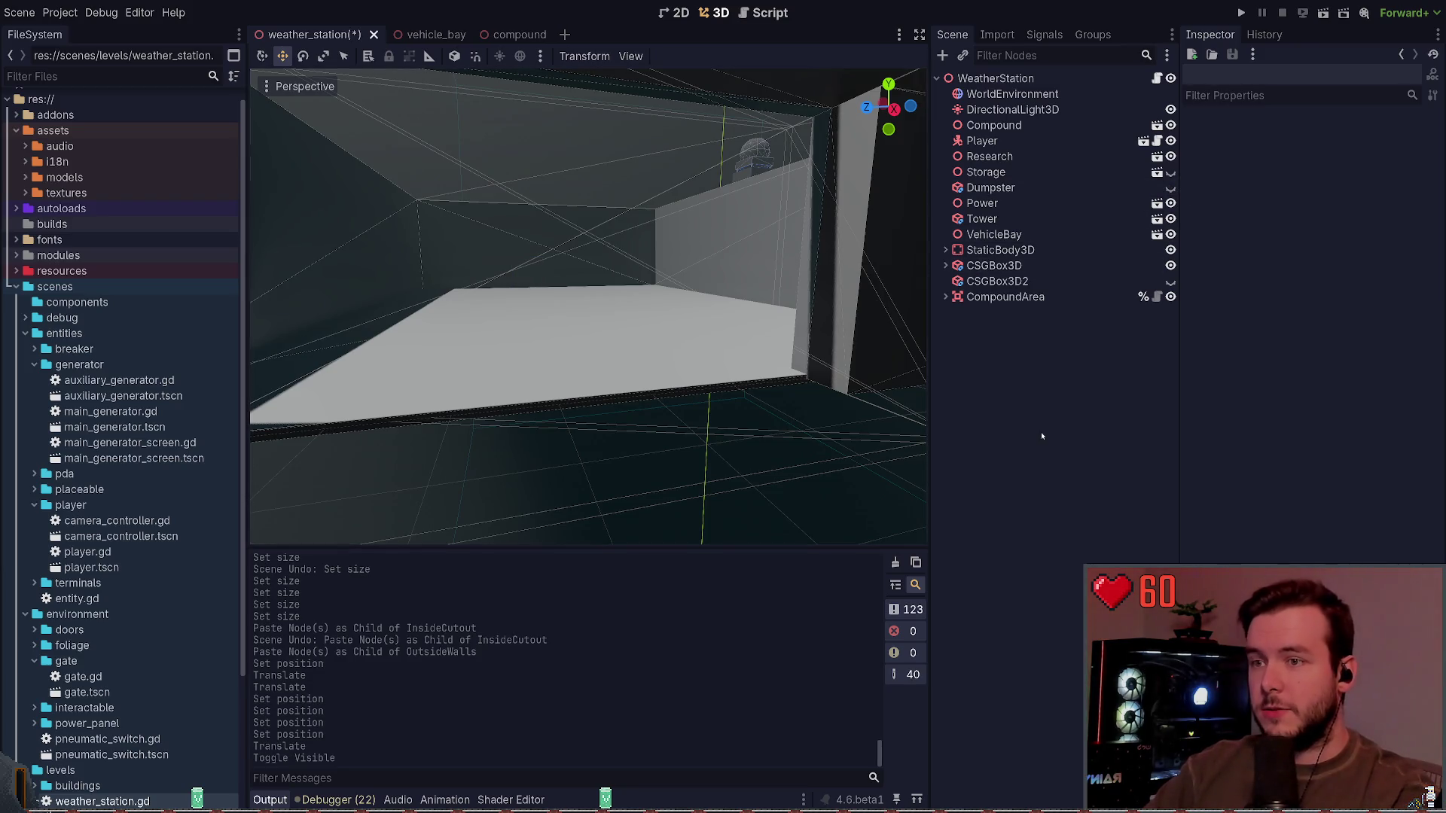
{"action": "key", "text": "ctrl+s"}
Step: Return to vehicle_bay and select the InsideCutout box
{"action": "key", "text": "s"}
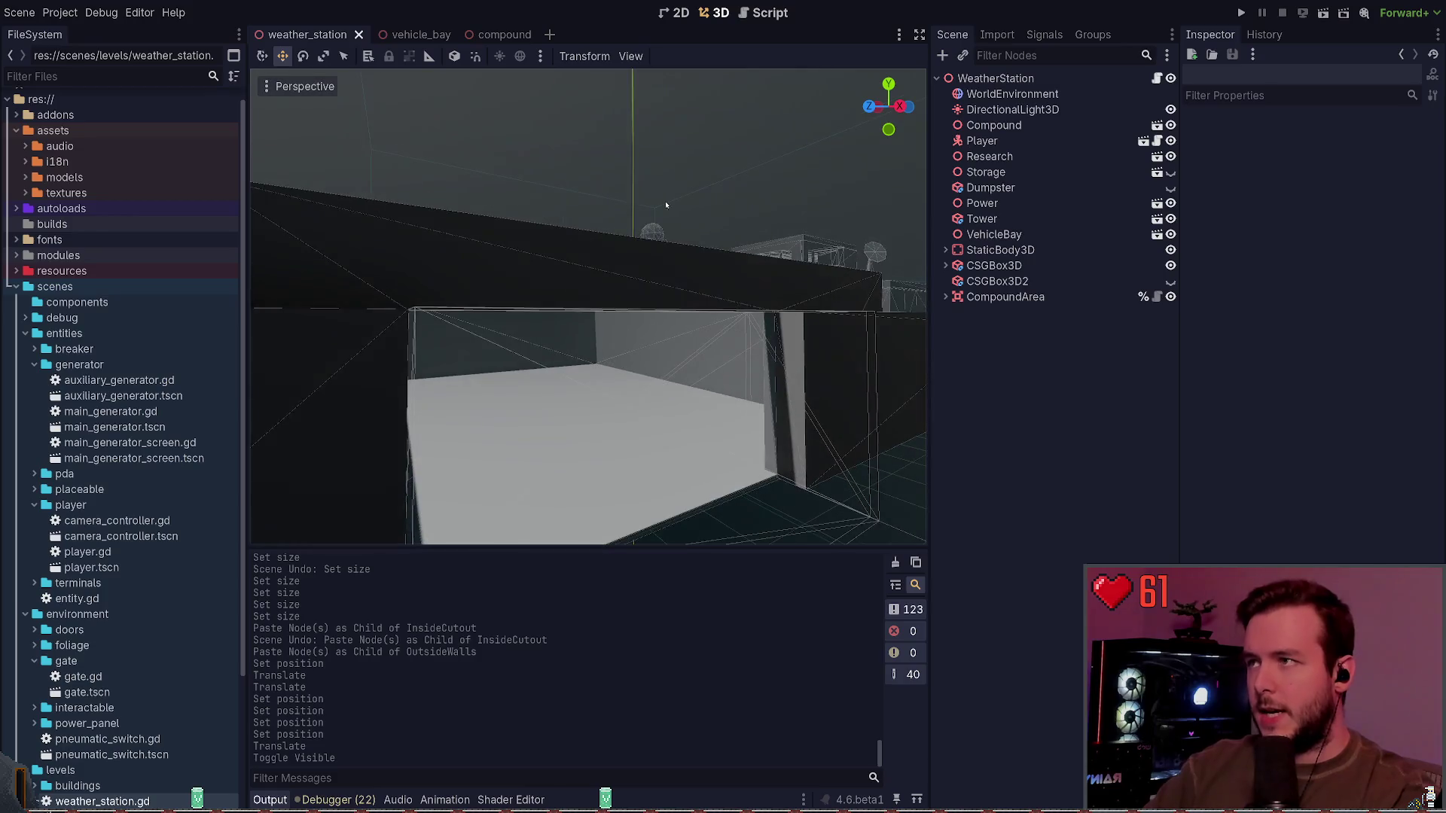
{"action": "left_click", "coordinate": [410, 35]}
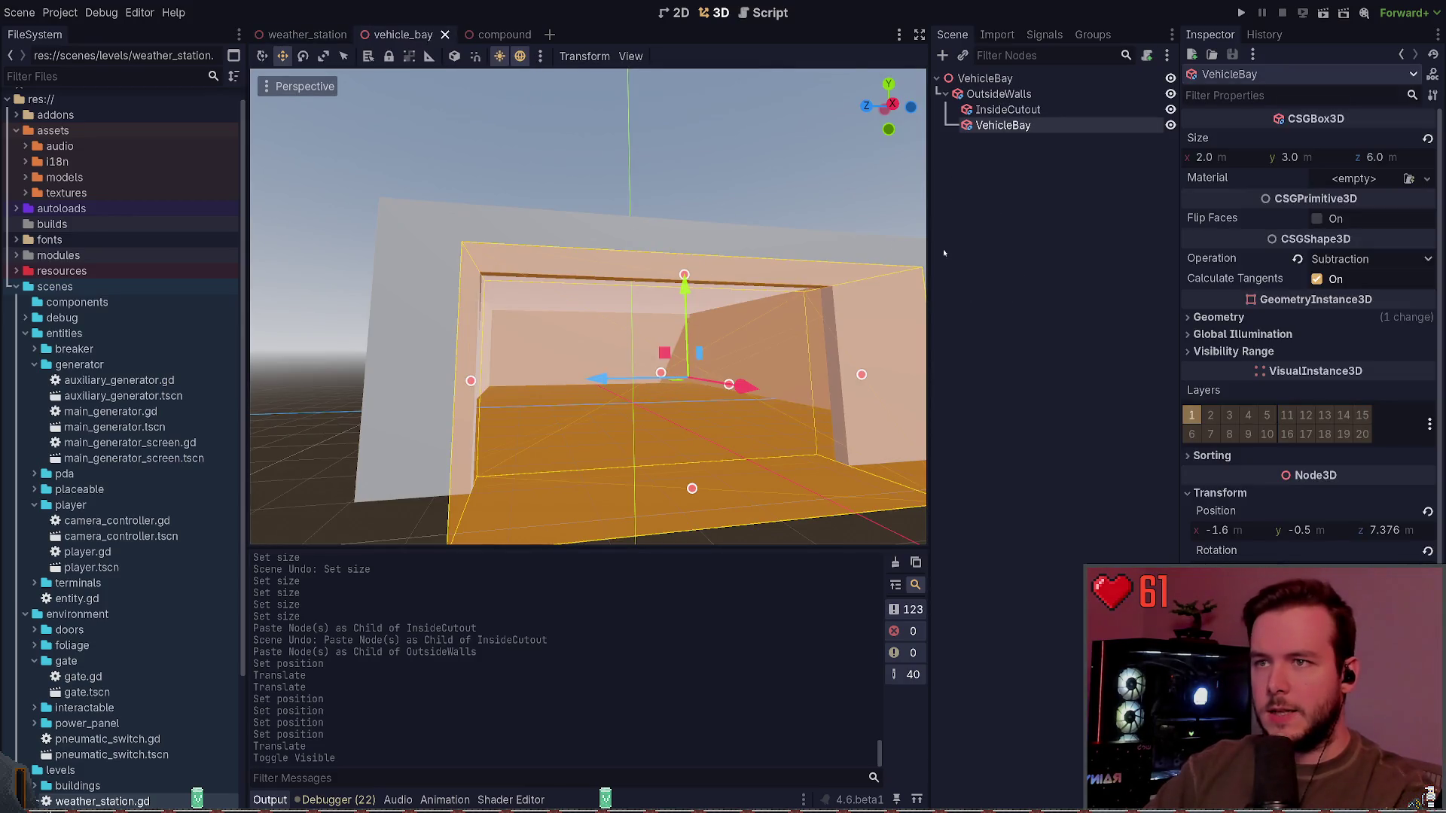
{"action": "left_click", "coordinate": [1008, 109]}
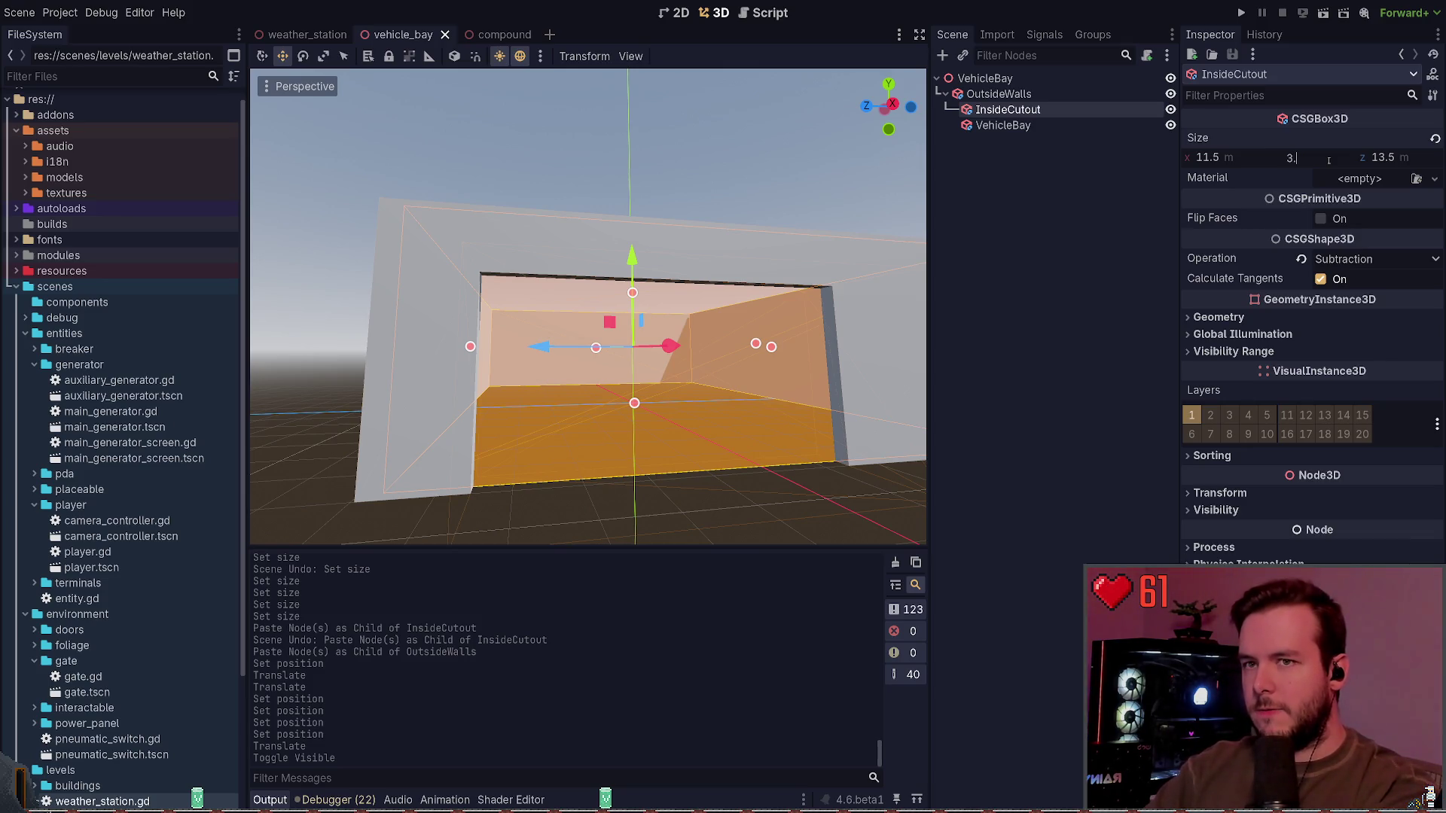
{"action": "type", "text": ".5"}
{"action": "type", "text": "3.6"}
Step: Try InsideCutout heights of 3.5 and 3.8 m, save, and lower the box slightly
{"action": "key", "text": "Return"}
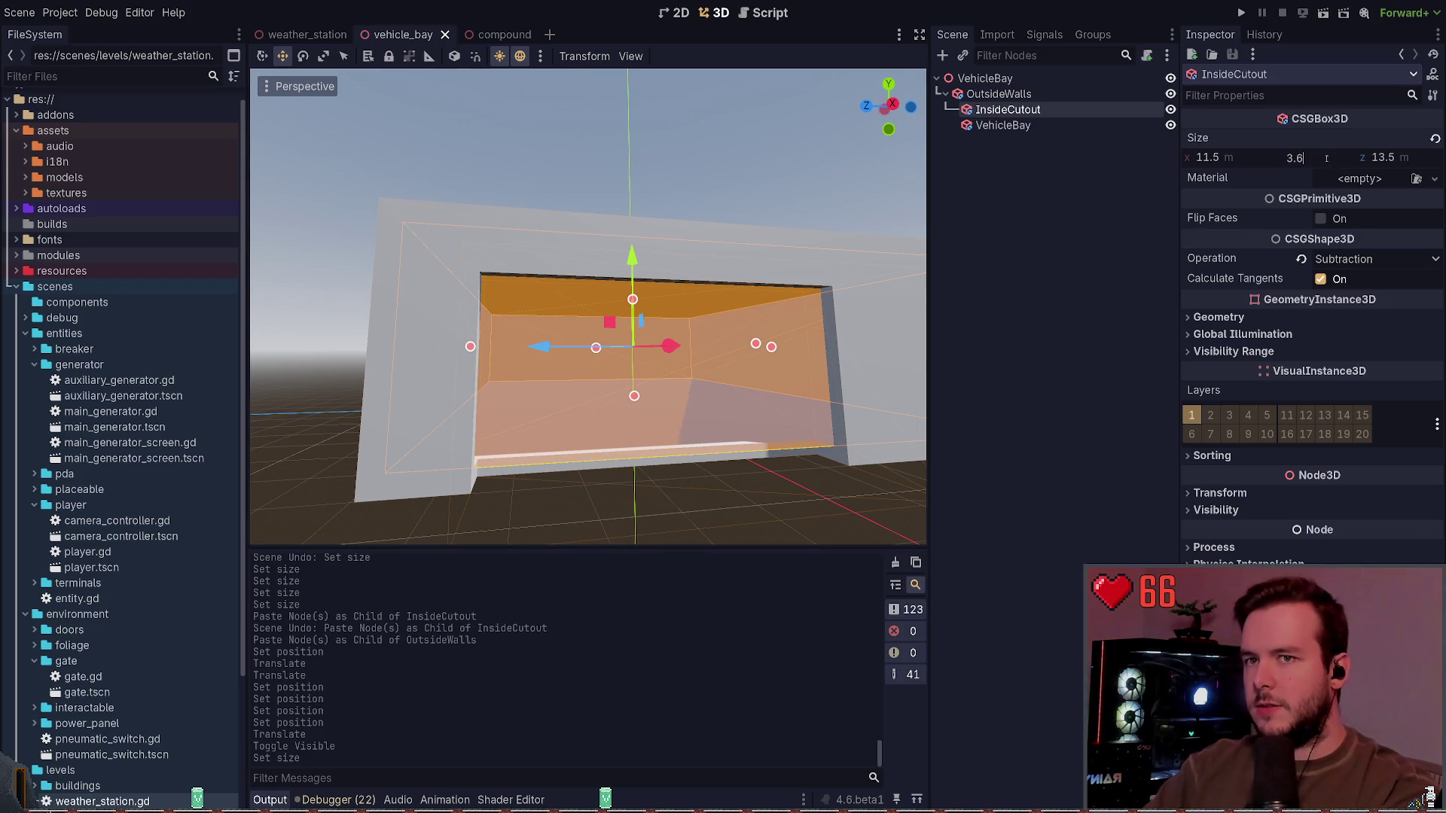
{"action": "key", "text": "BackSpace"}
{"action": "type", "text": "8"}
{"action": "key", "text": "Return"}
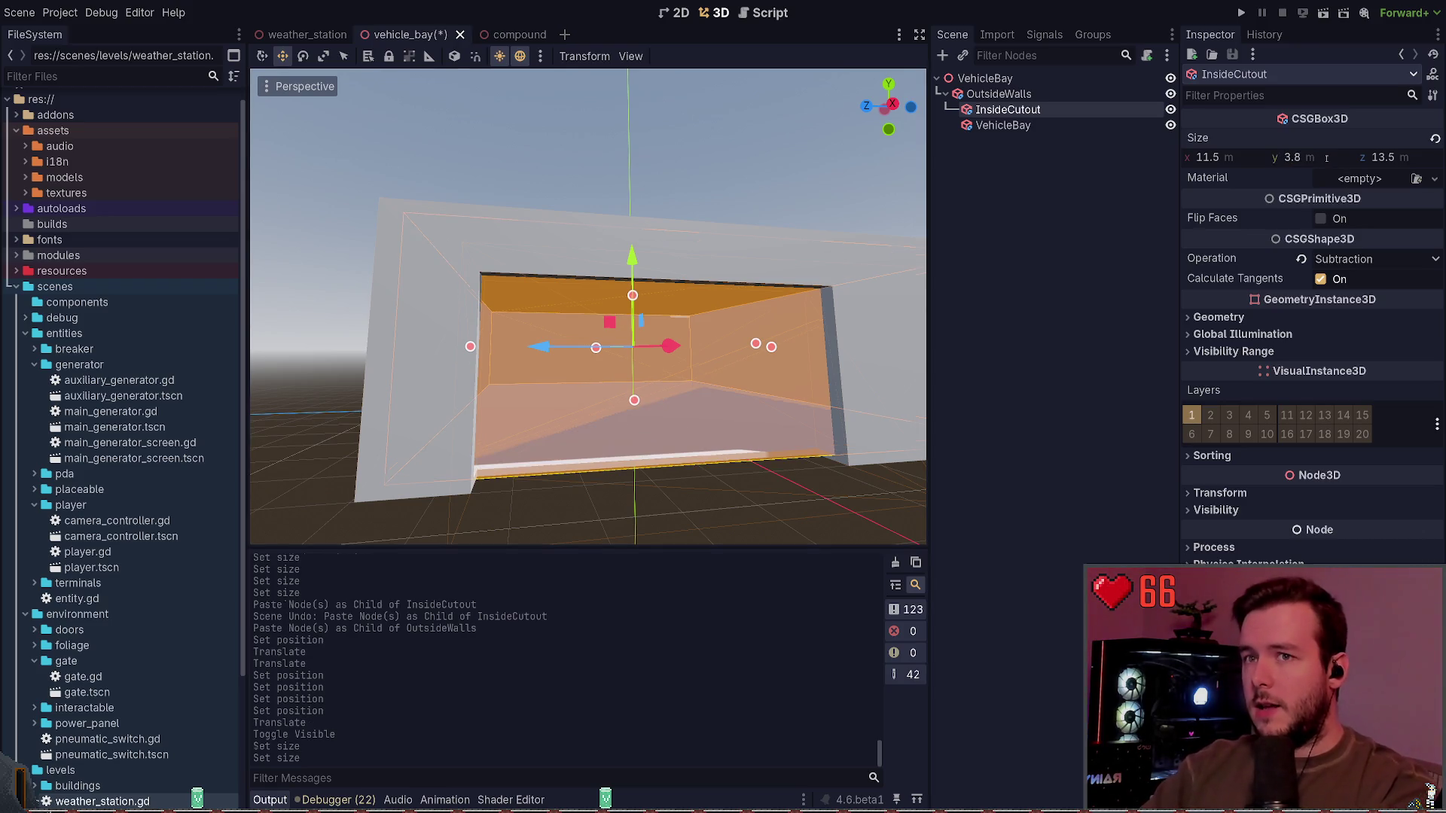
{"action": "key", "text": "ctrl+s"}
{"action": "left_click_drag", "start_coordinate": [632, 256], "coordinate": [633, 261]}
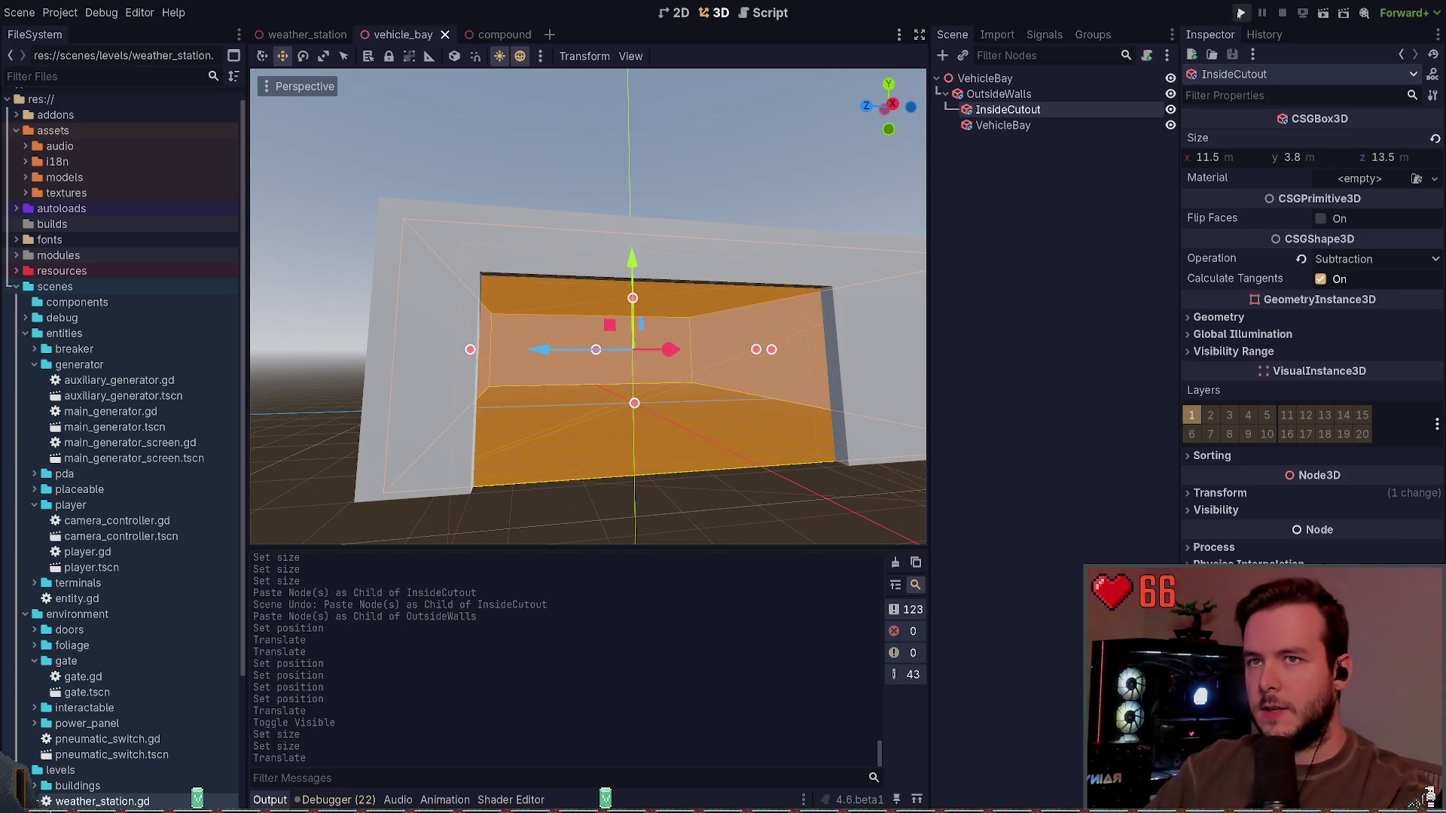
Step: After a test run, set the cutout height to 3.6 m, adjust it vertically, and relaunch the game
{"action": "left_click", "coordinate": [1241, 12]}
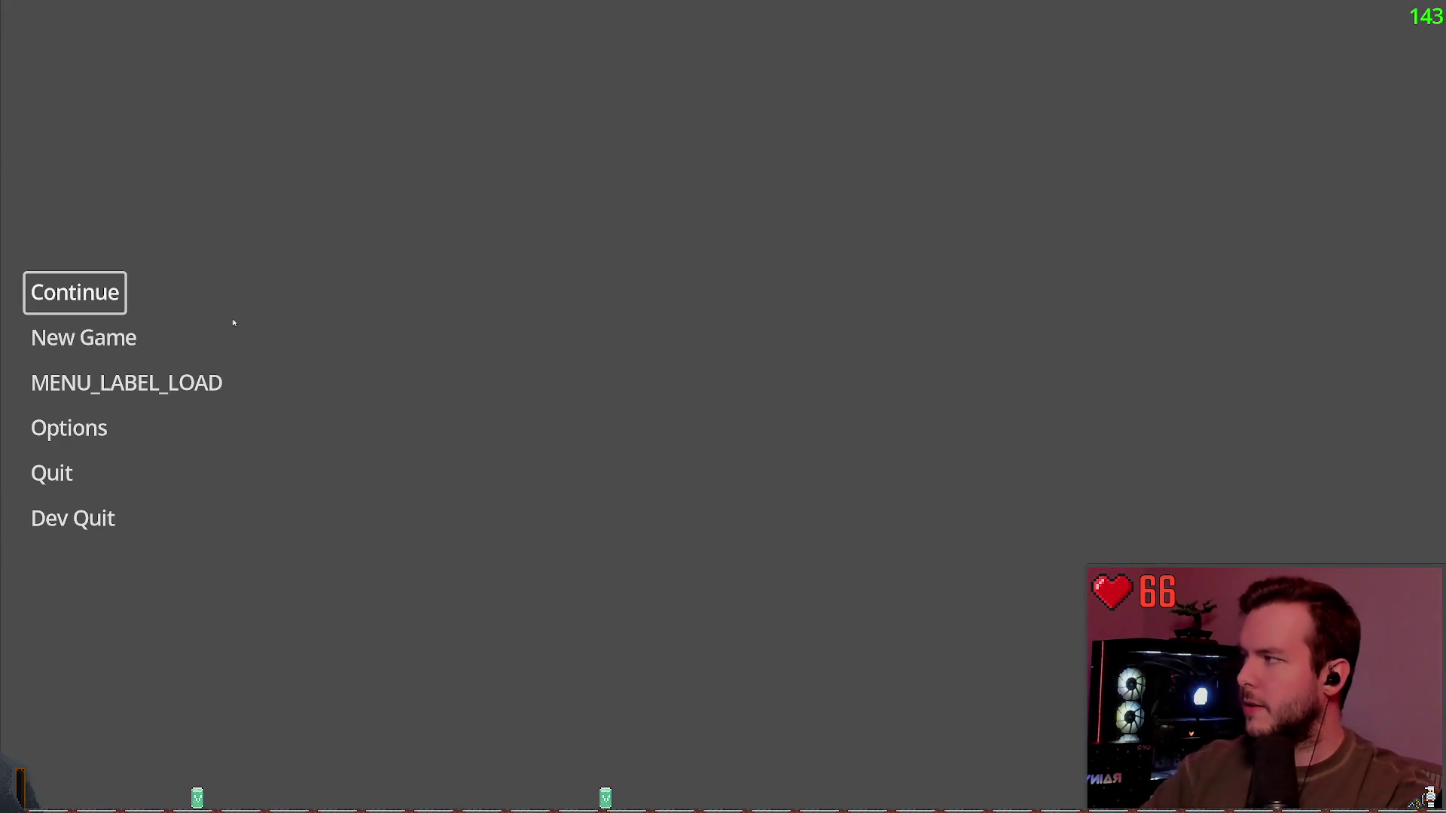
{"action": "left_click", "coordinate": [73, 518]}
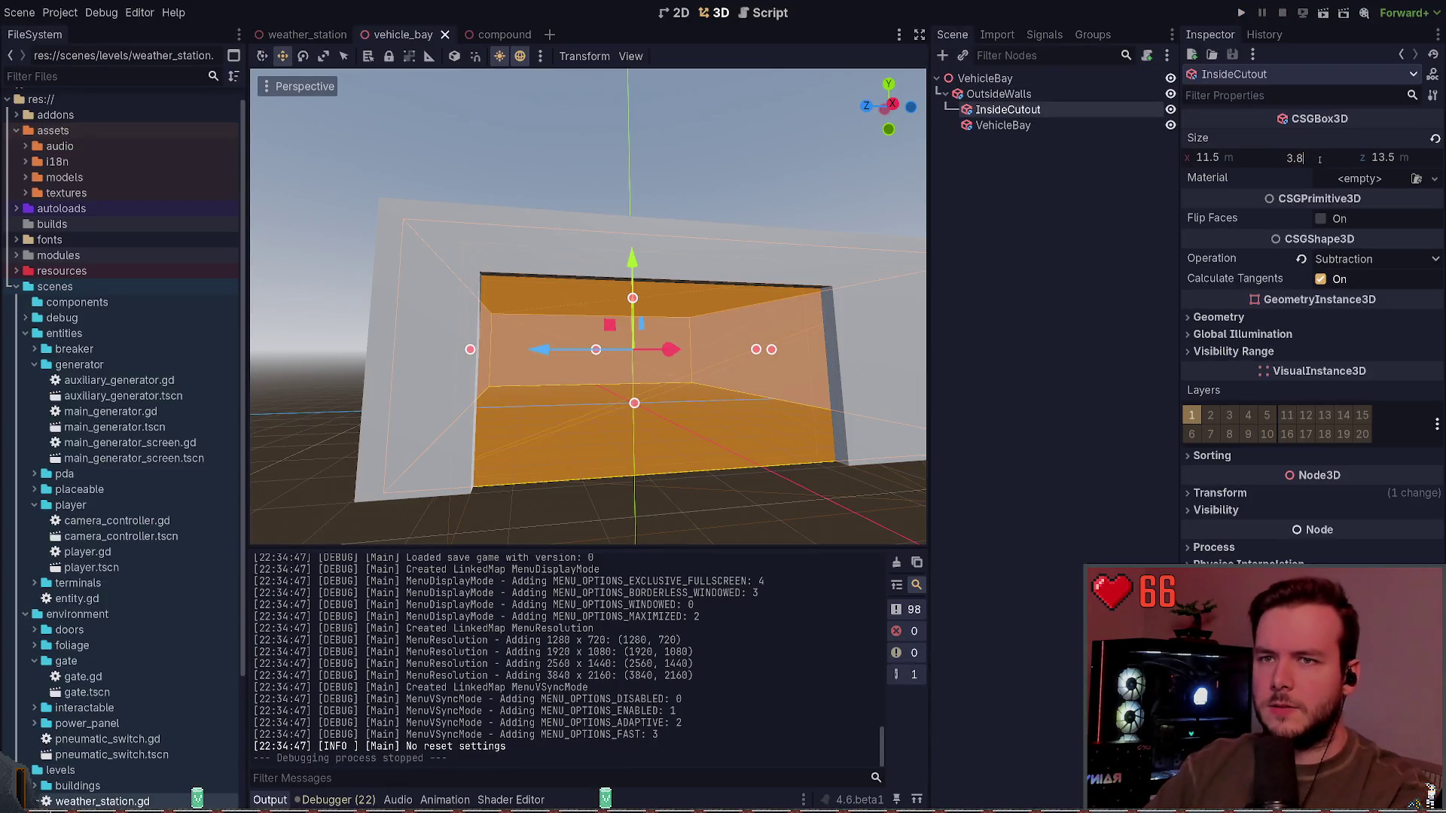
{"action": "type", "text": "6"}
{"action": "key", "text": "Return"}
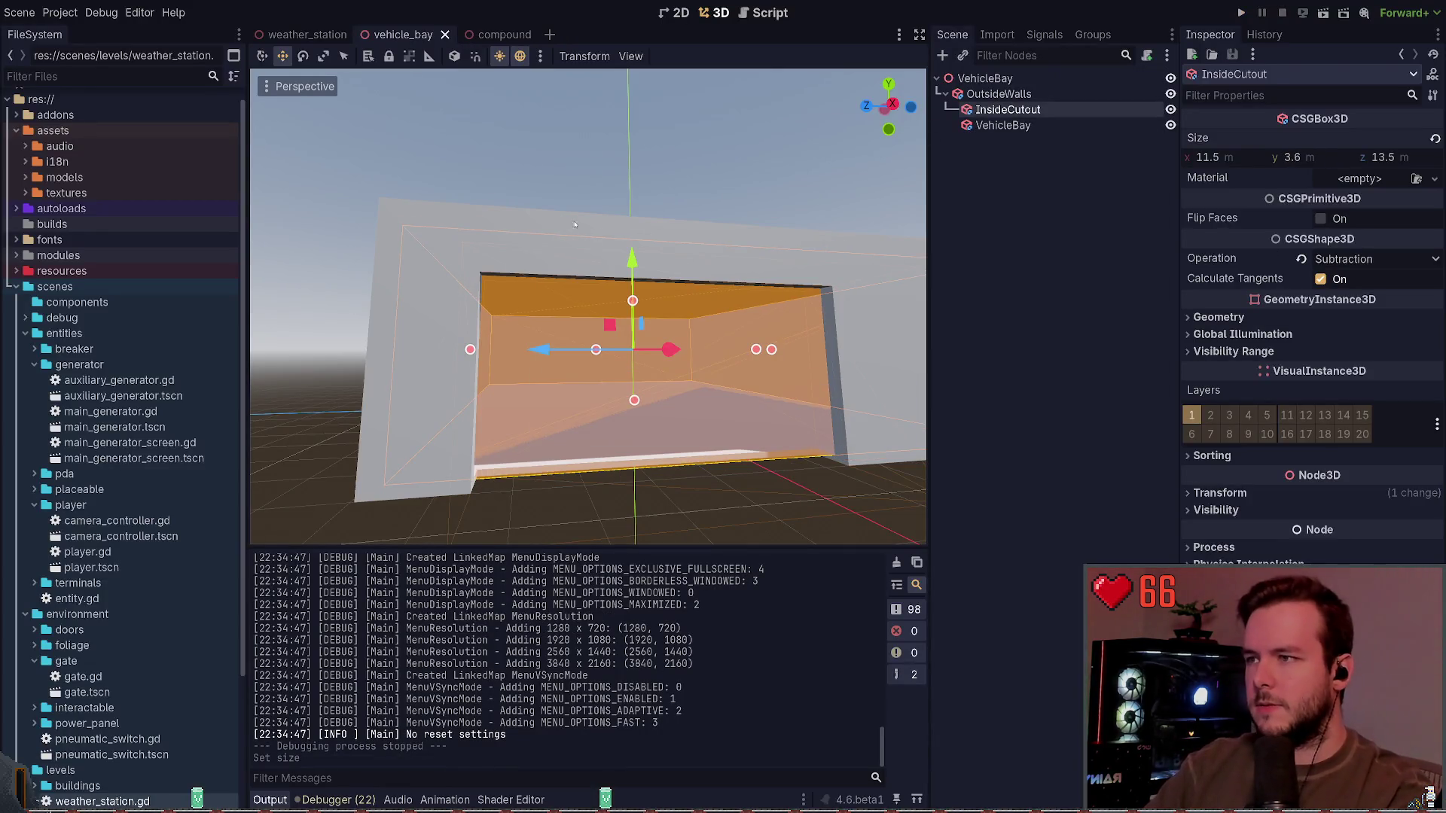
{"action": "left_click_drag", "start_coordinate": [621, 258], "coordinate": [620, 260]}
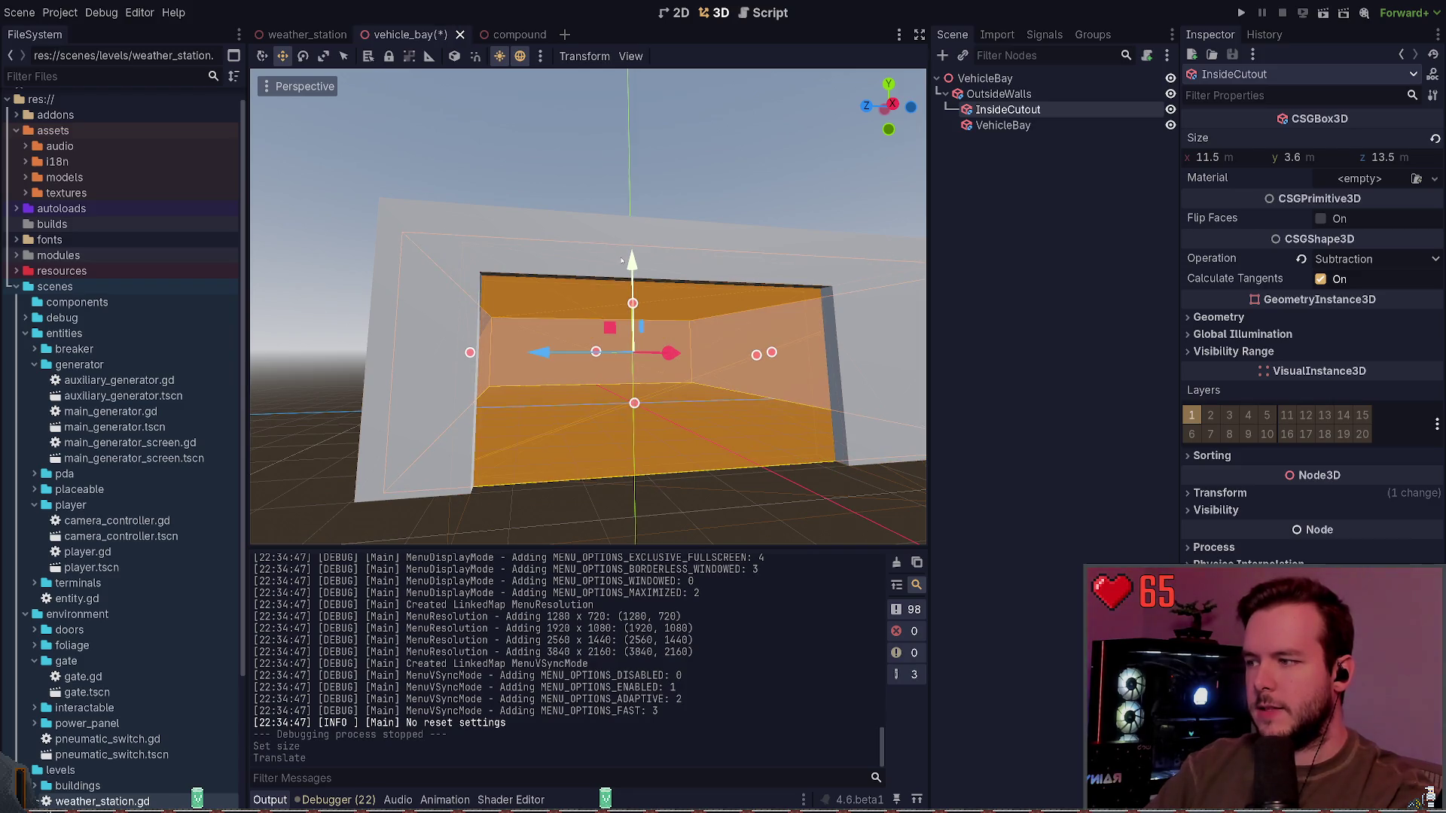
{"action": "key", "text": "F5"}
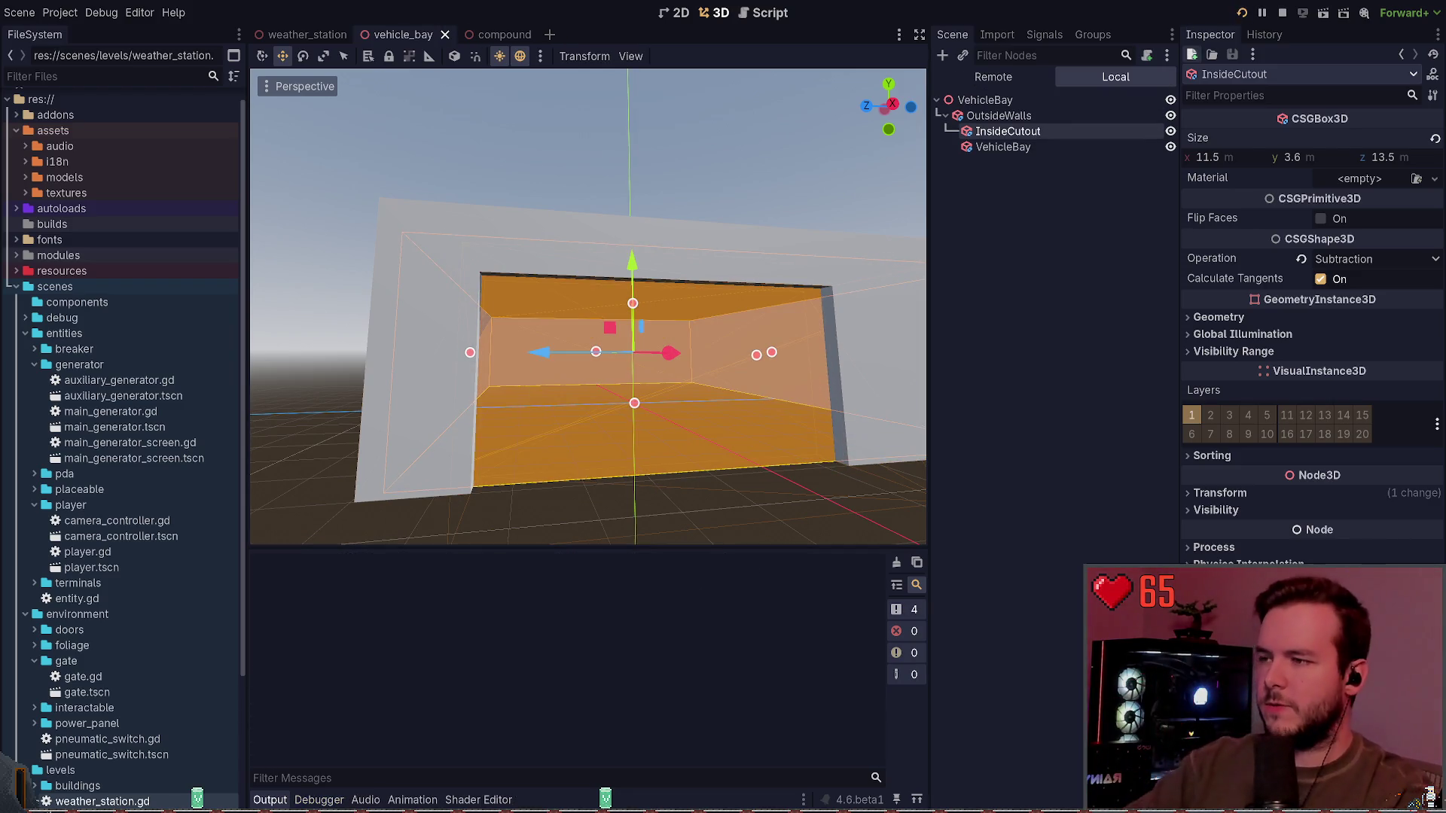
{"action": "key", "text": "Return"}
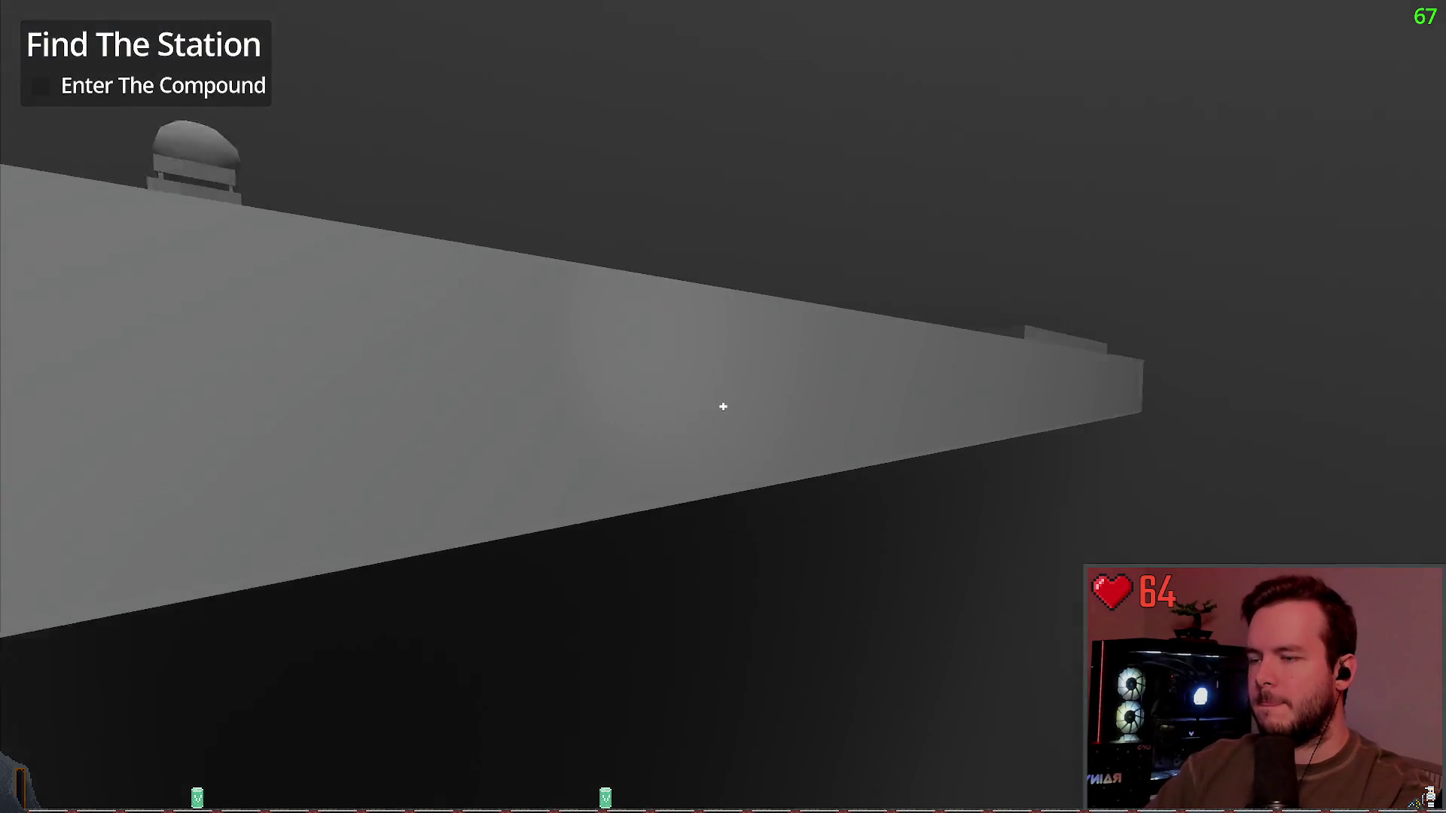
Step: Walk past the compound wall, through the doorway into the dark bay, and back out
{"action": "key", "text": "w"}
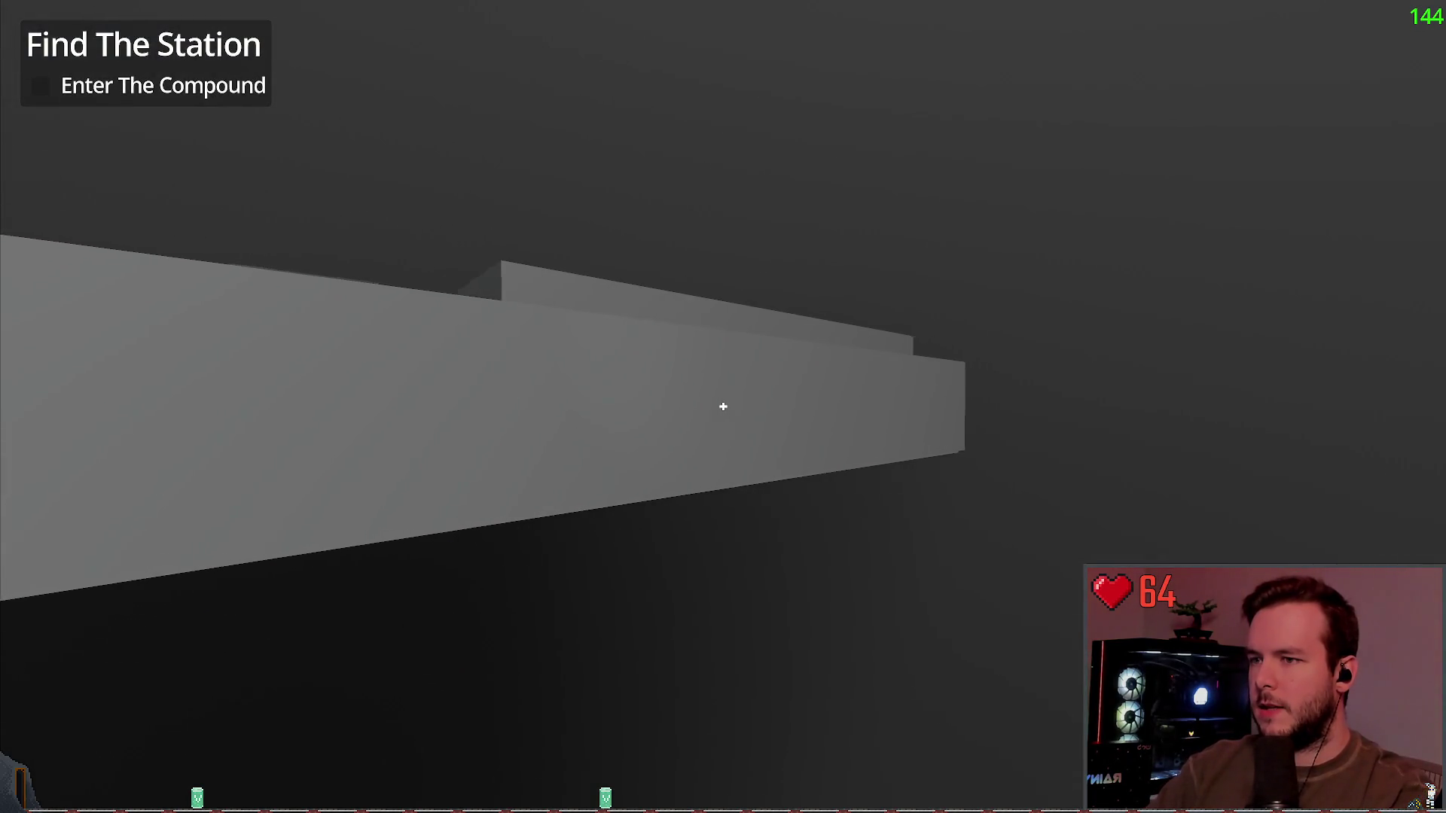
{"action": "key", "text": "w"}
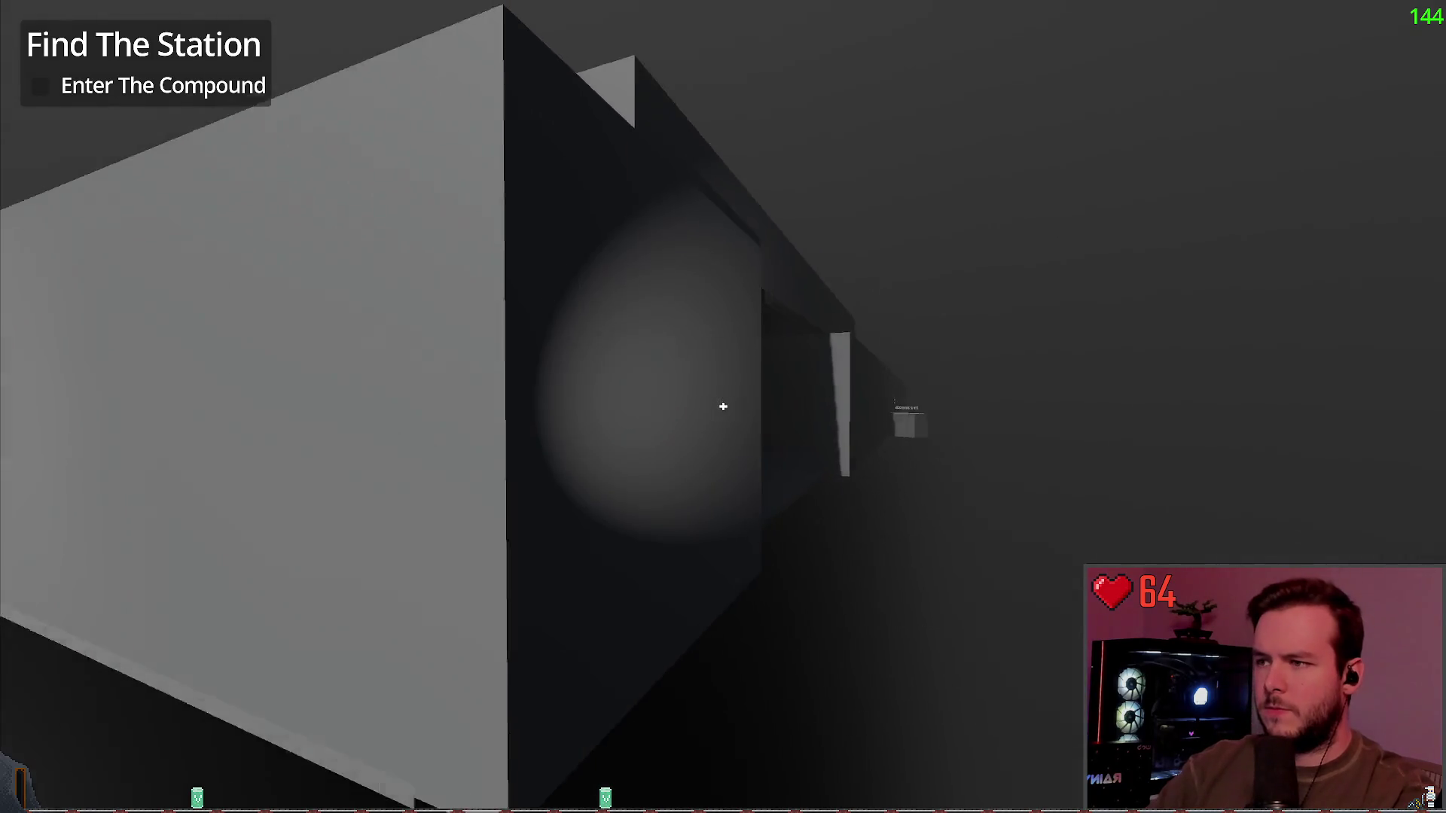
{"action": "key", "text": "w"}
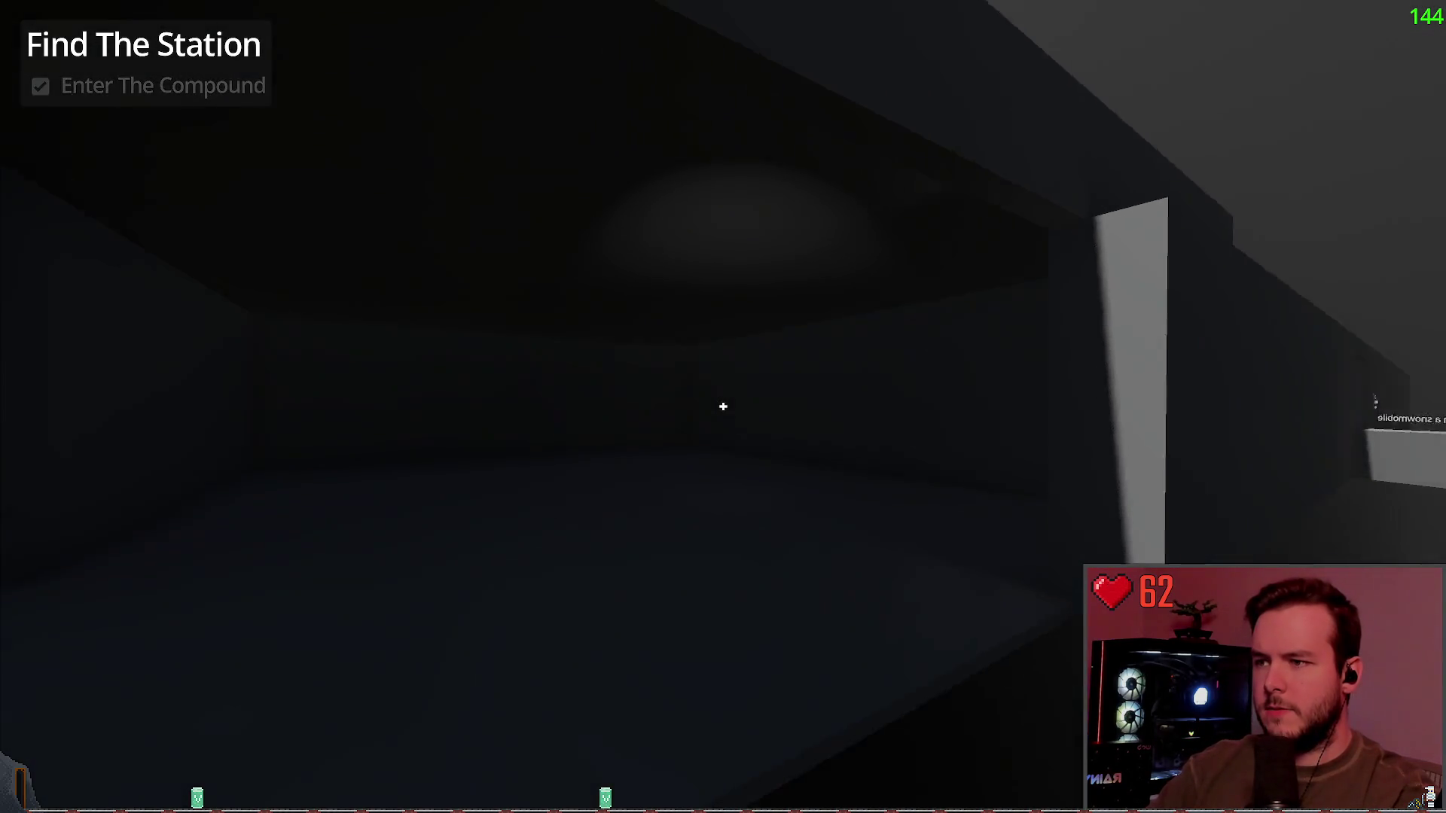
{"action": "key", "text": "w"}
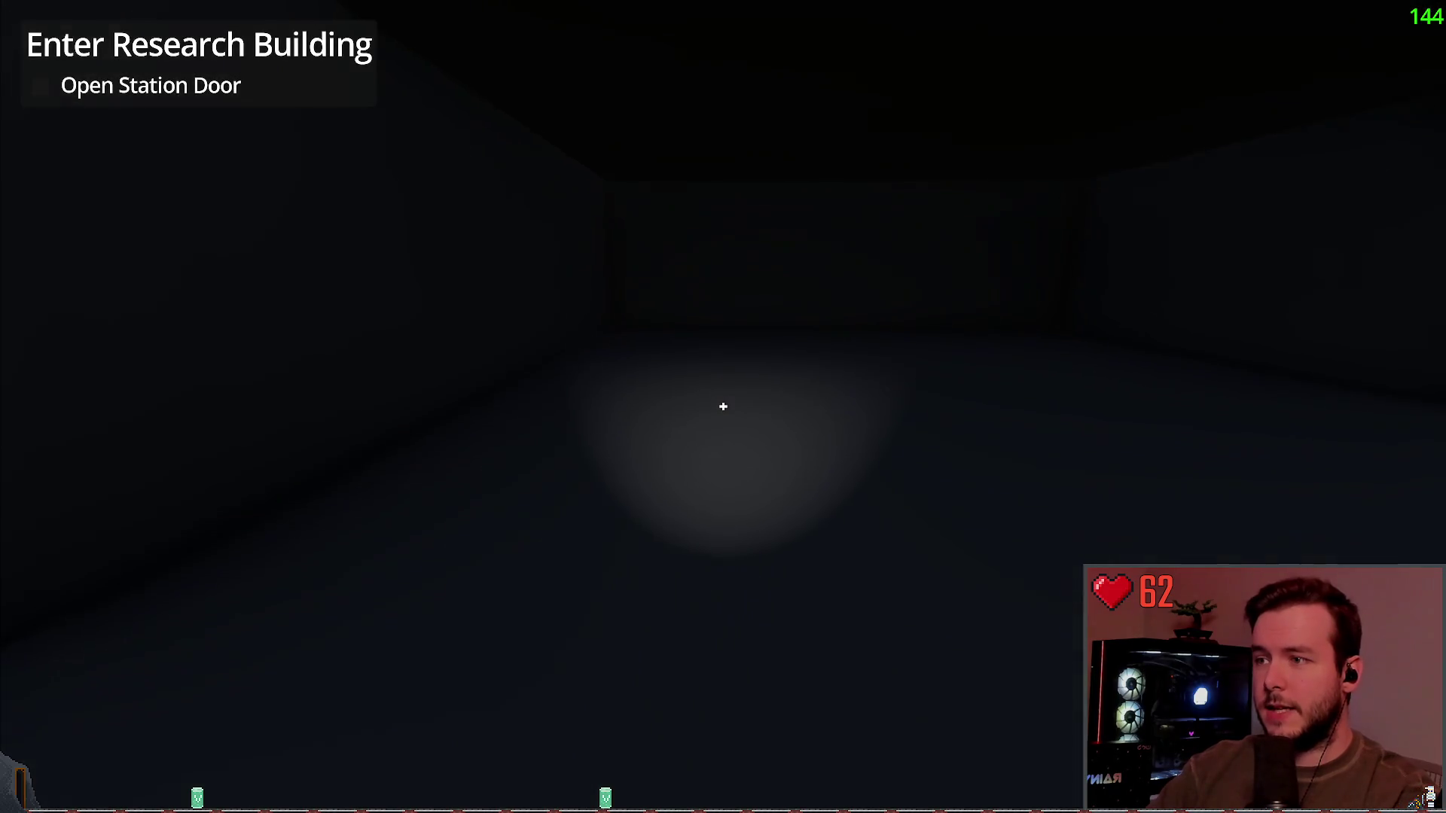
{"action": "key", "text": "w"}
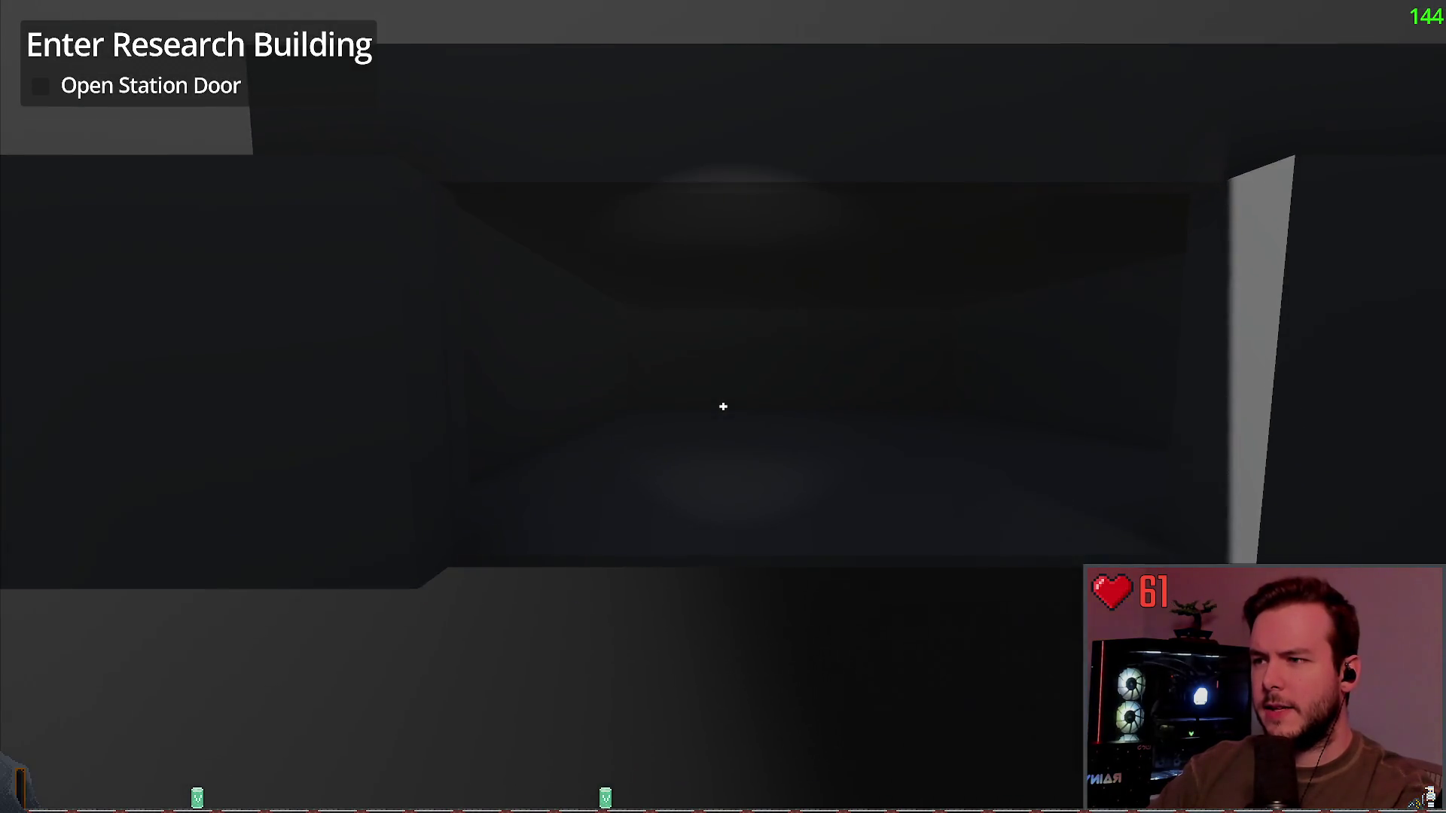
Step: Step back from the bay opening, then turn and walk toward the building again
{"action": "key", "text": "s"}
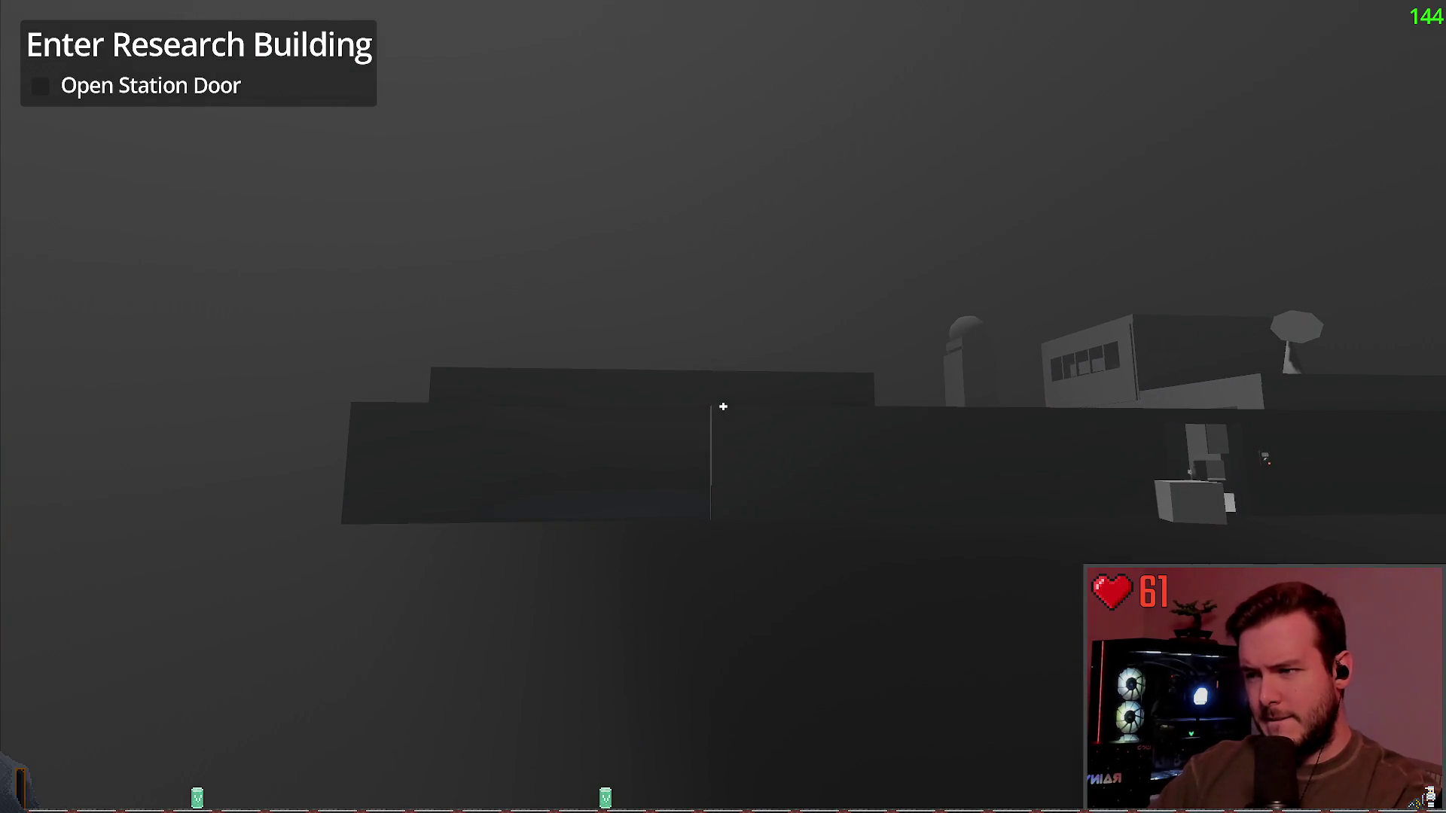
{"action": "key", "text": "w"}
{"action": "key", "text": "s"}
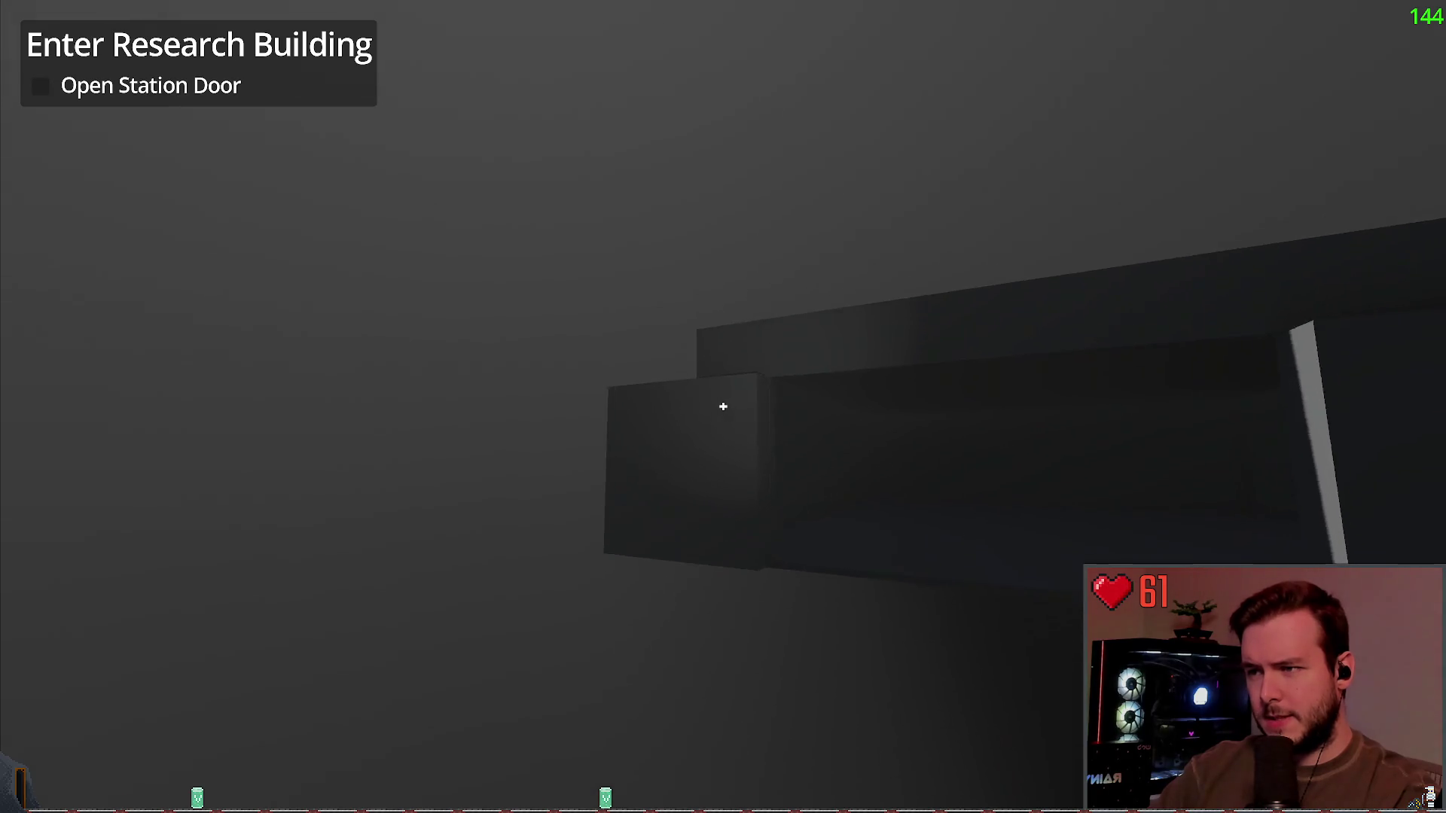
{"action": "key", "text": "s"}
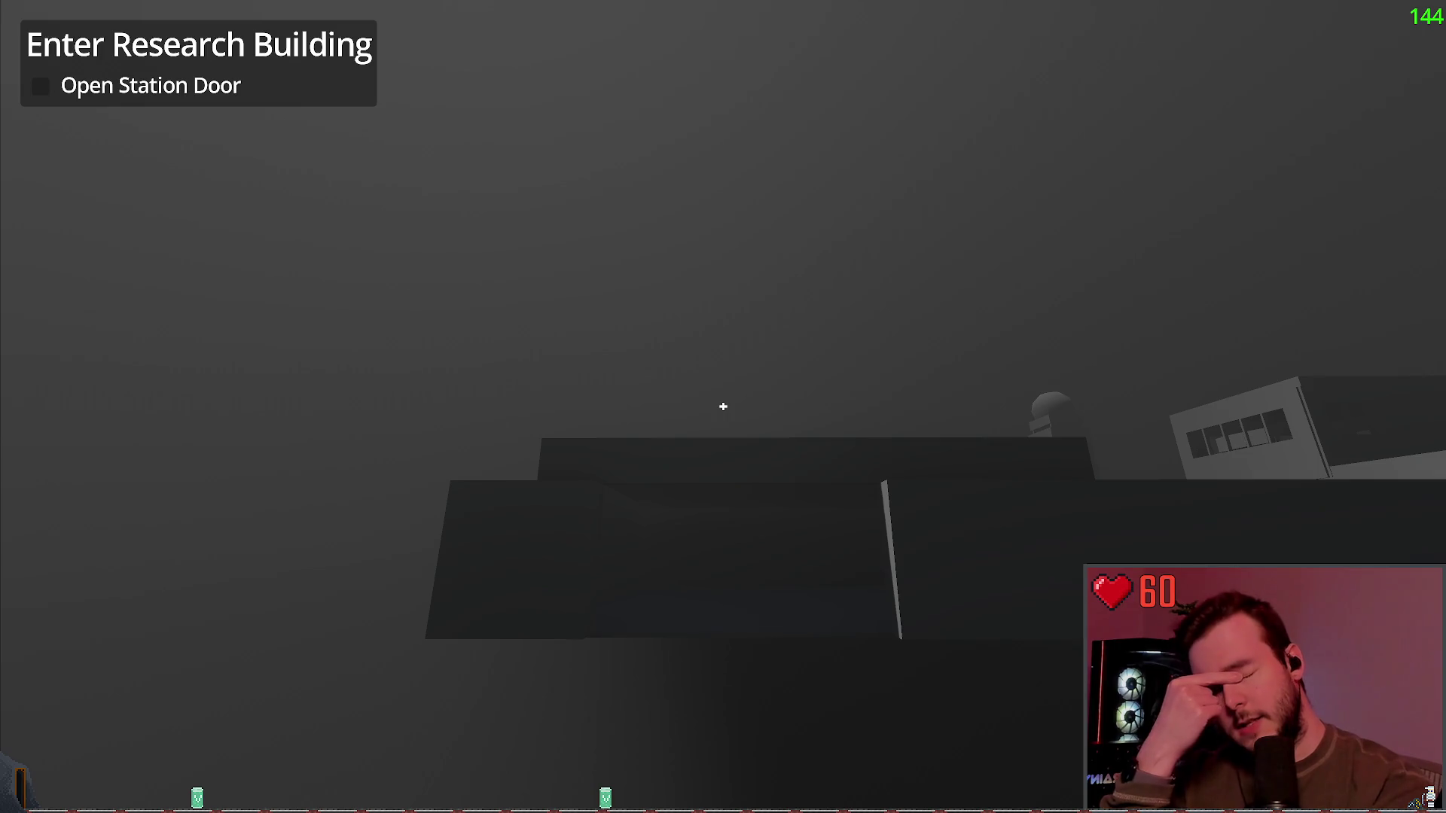
{"action": "key", "text": "s"}
{"action": "key", "text": "w"}
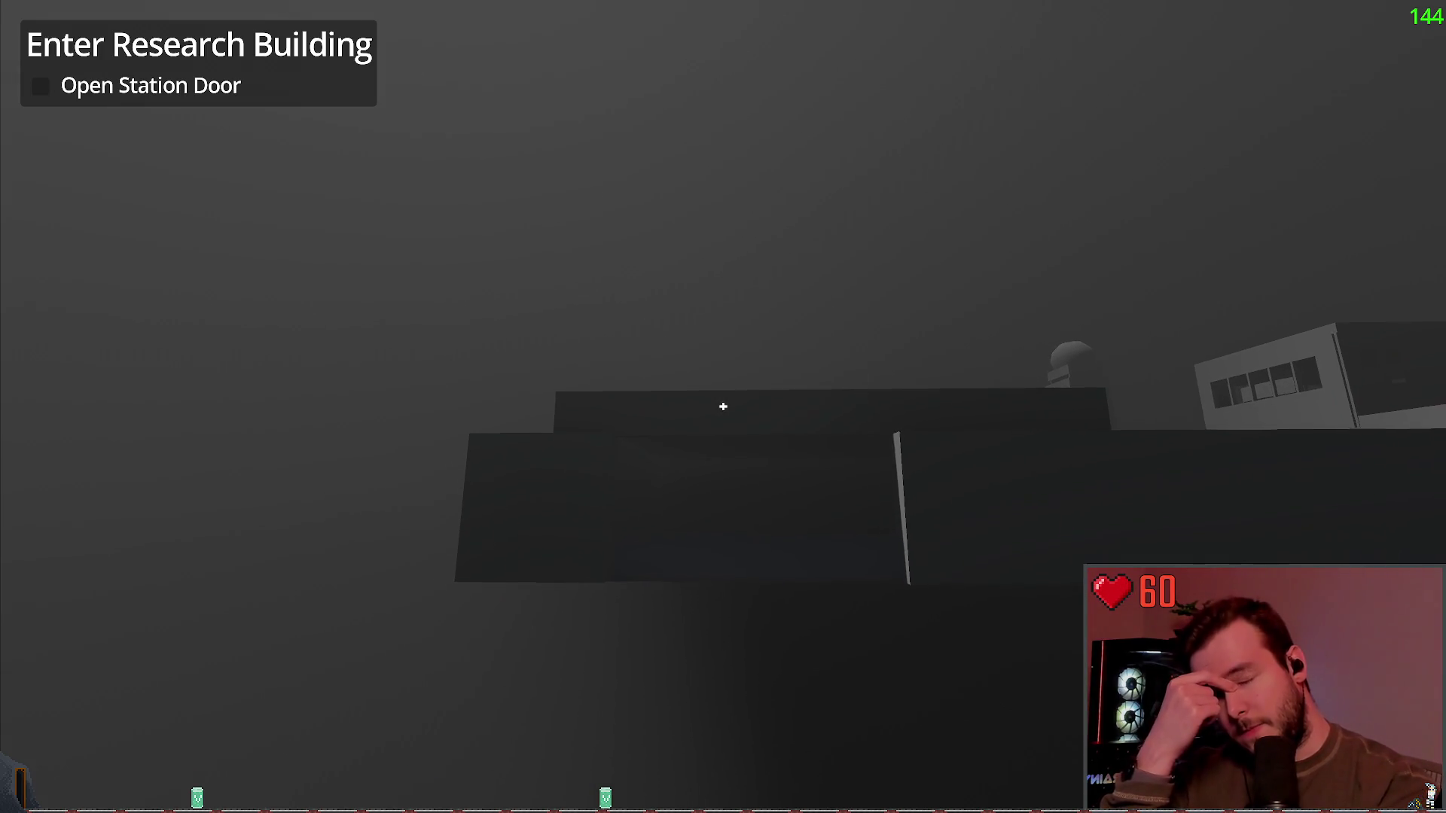
{"action": "mouse_move", "coordinate": [723, 407]}
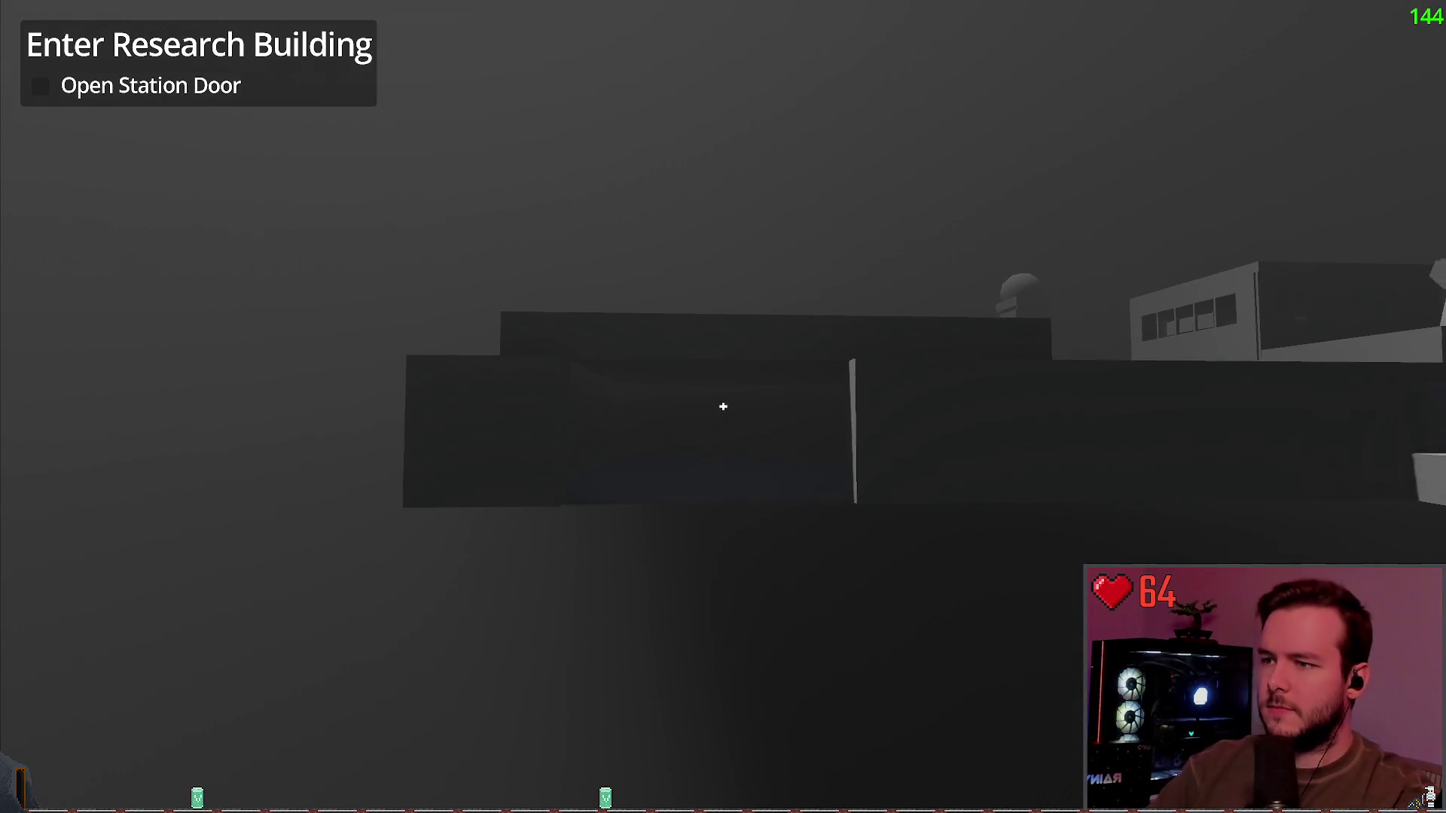
{"action": "key", "text": "w"}
{"action": "key", "text": "w"}
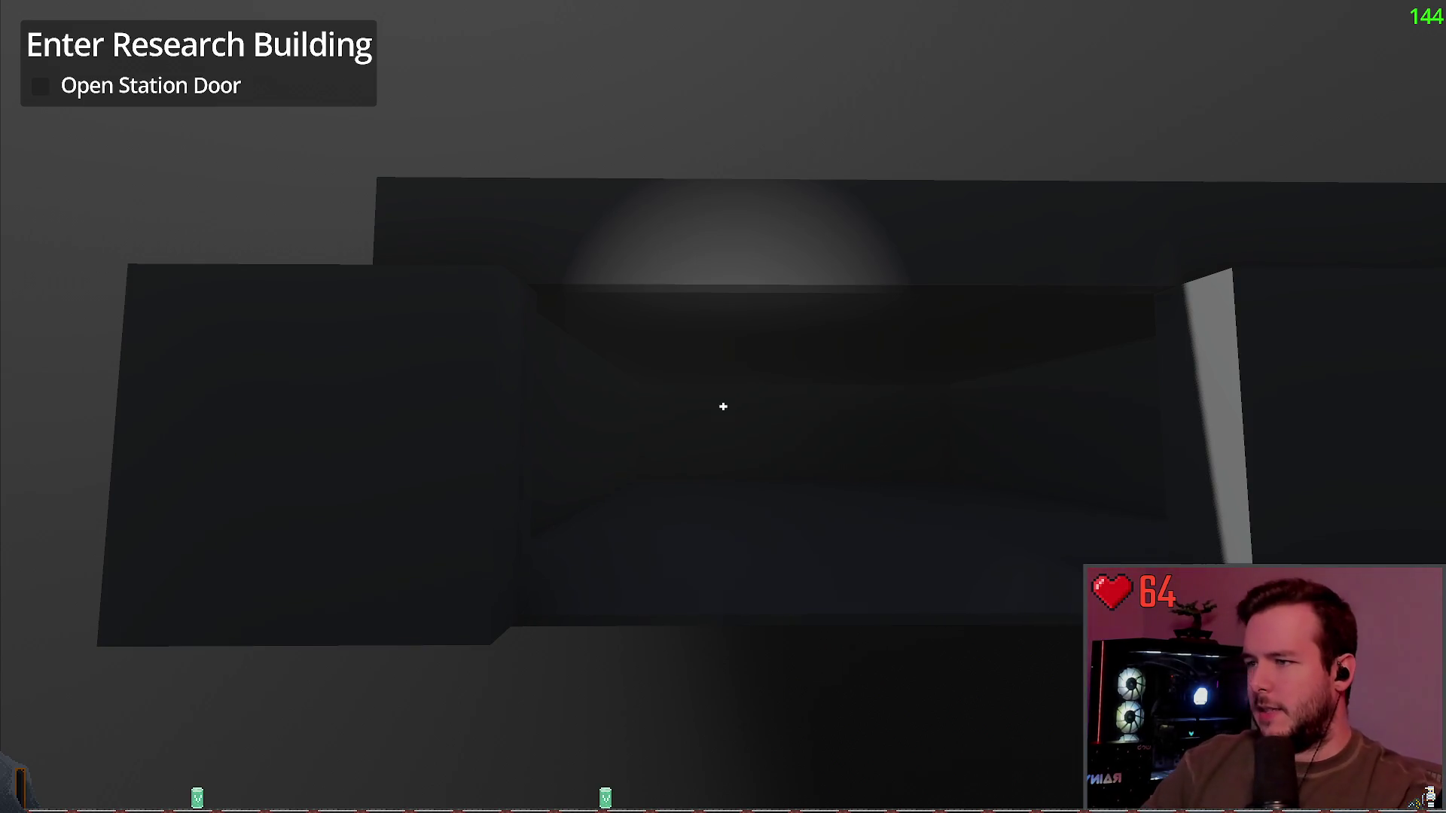
Step: Back away to view the whole bay, enter to see the ceiling light, then exit
{"action": "key", "text": "s"}
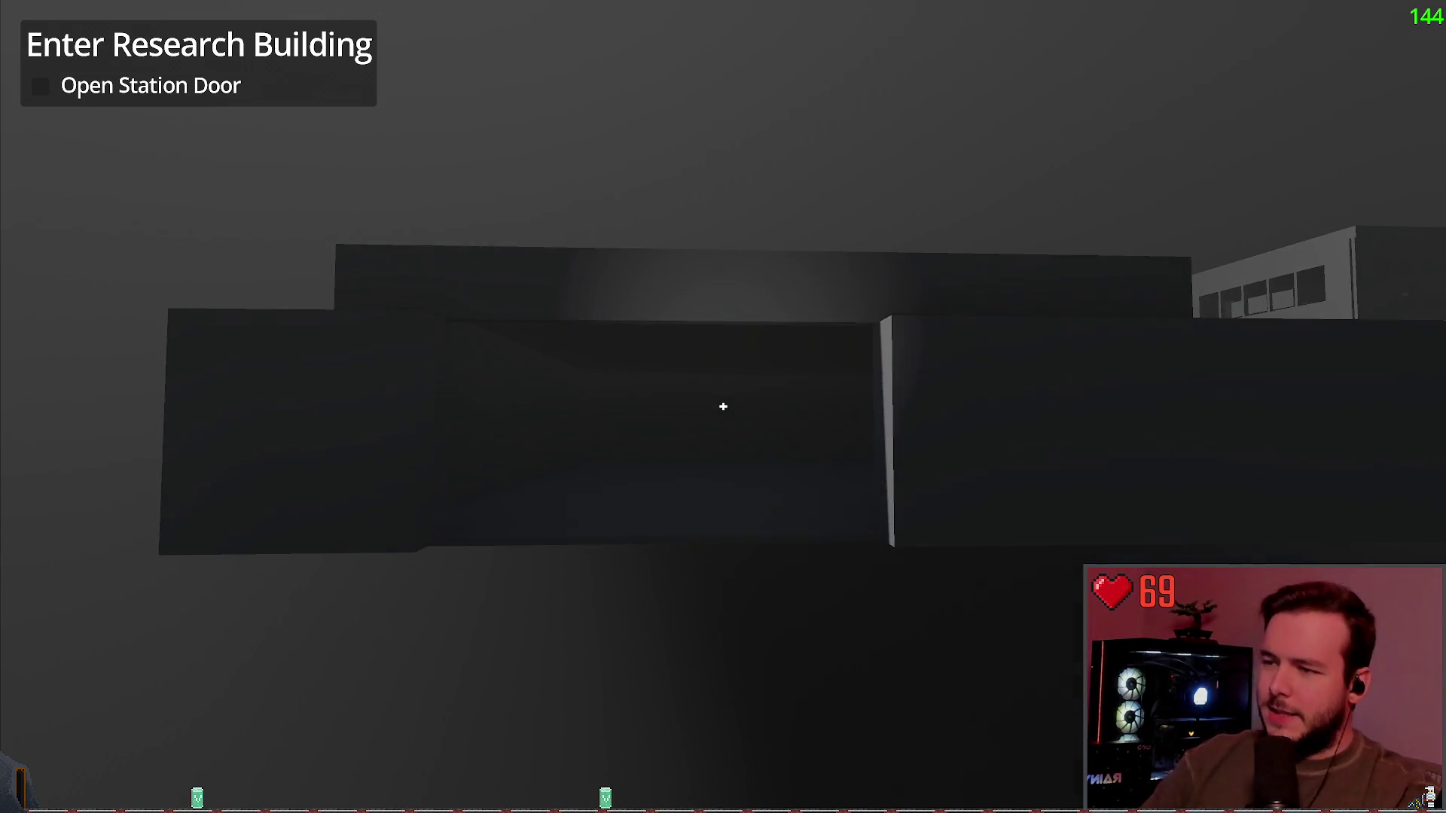
{"action": "key", "text": "d"}
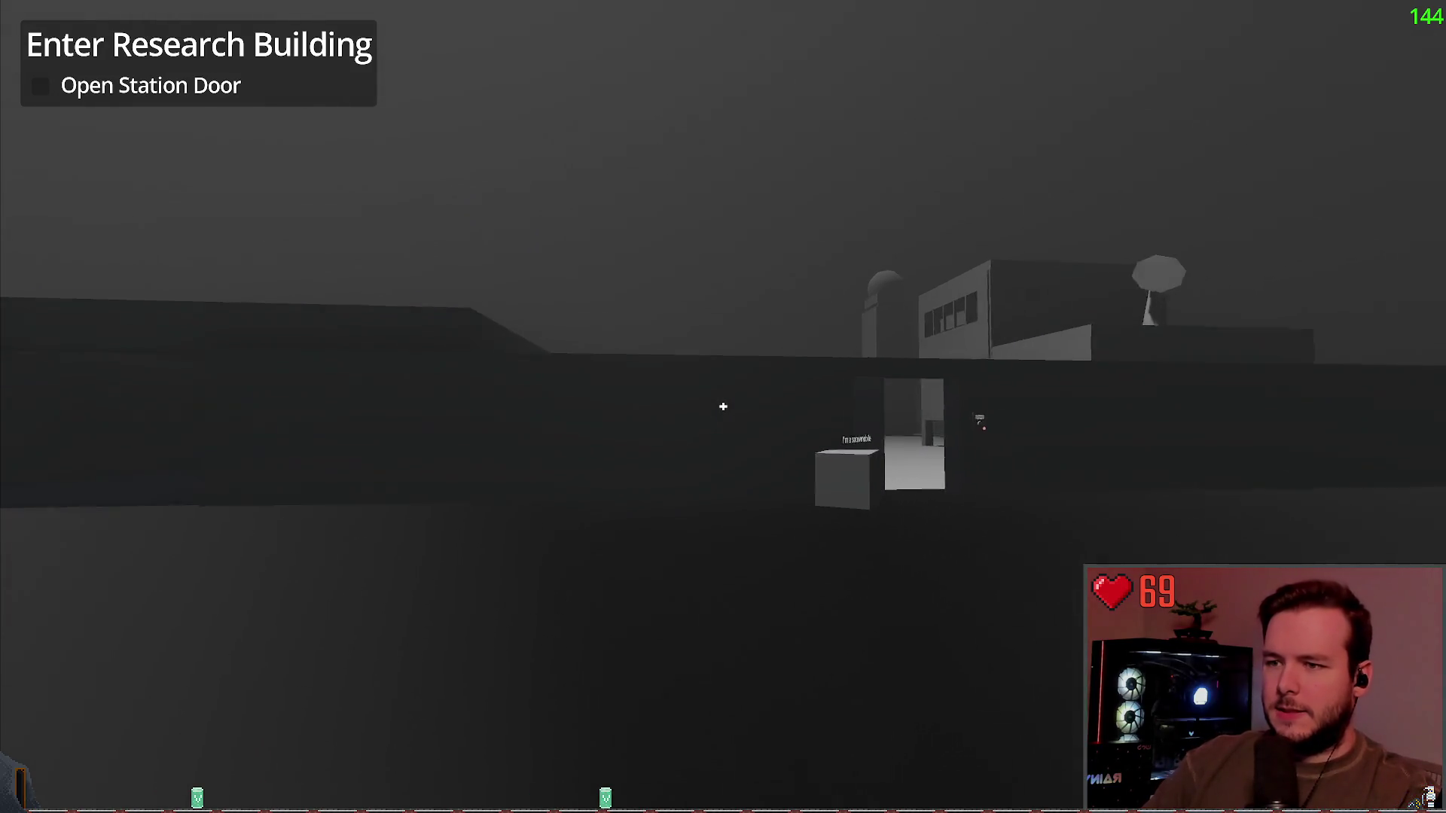
{"action": "key", "text": "w"}
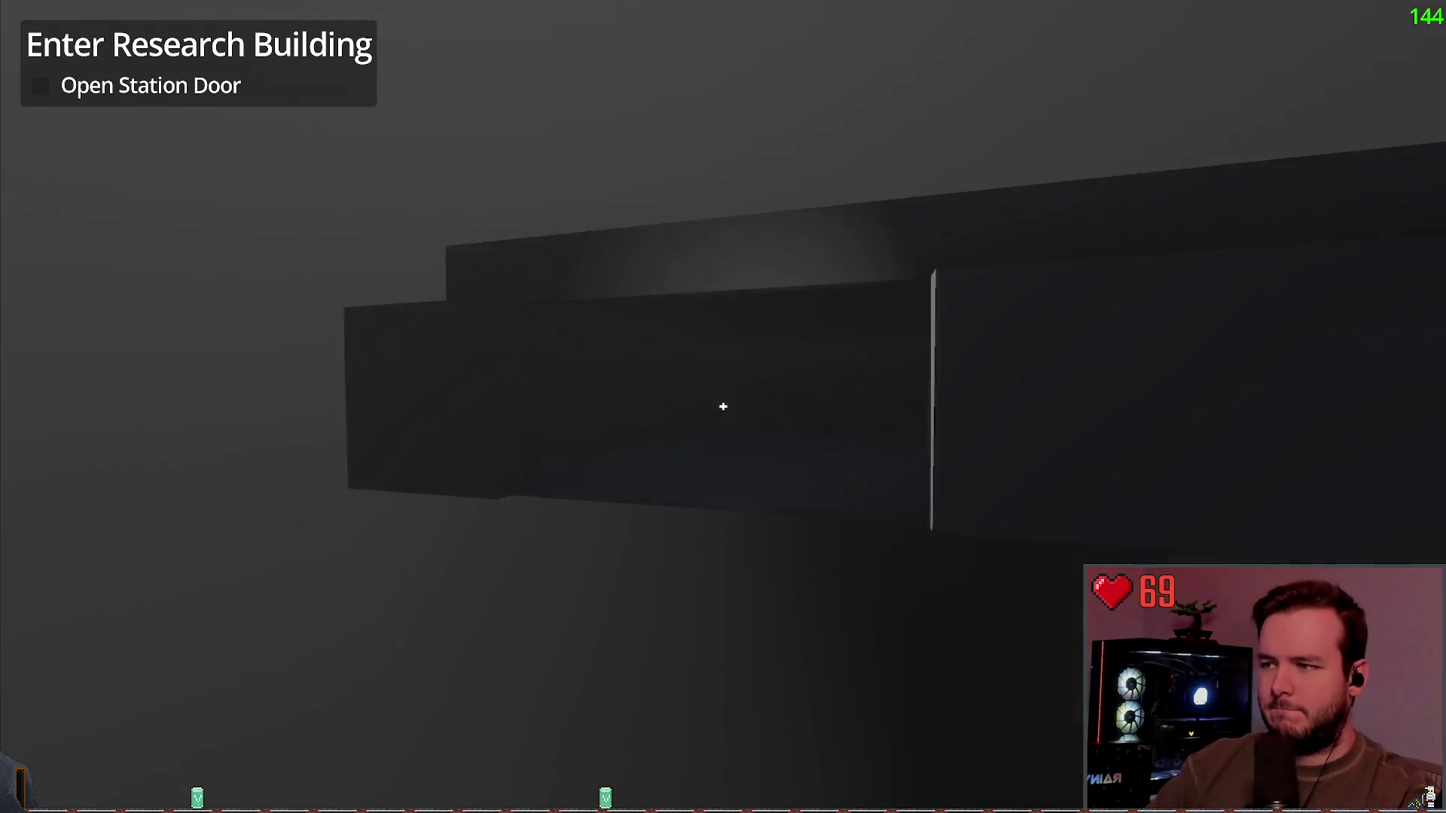
{"action": "key", "text": "w"}
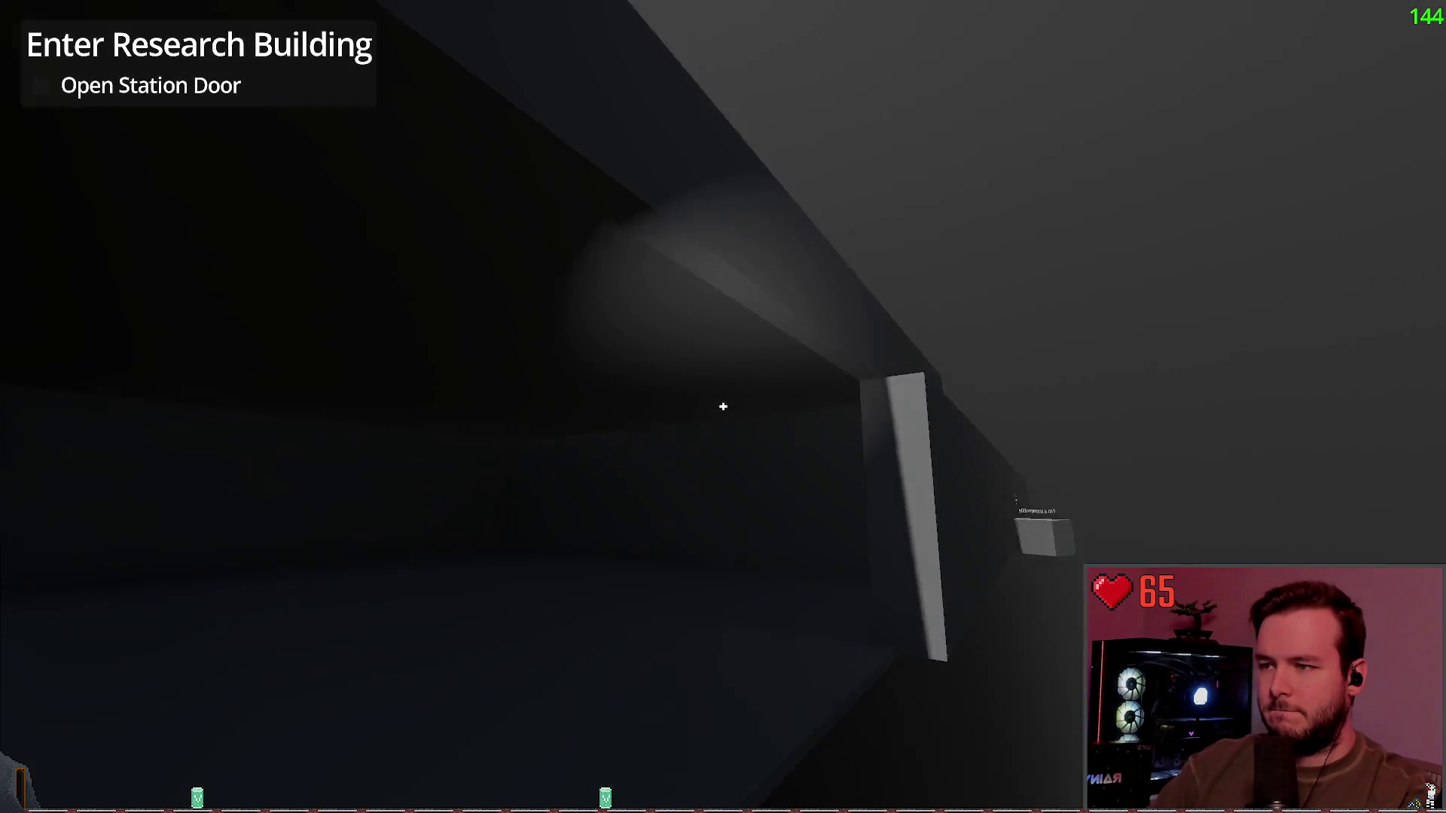
{"action": "key", "text": "s"}
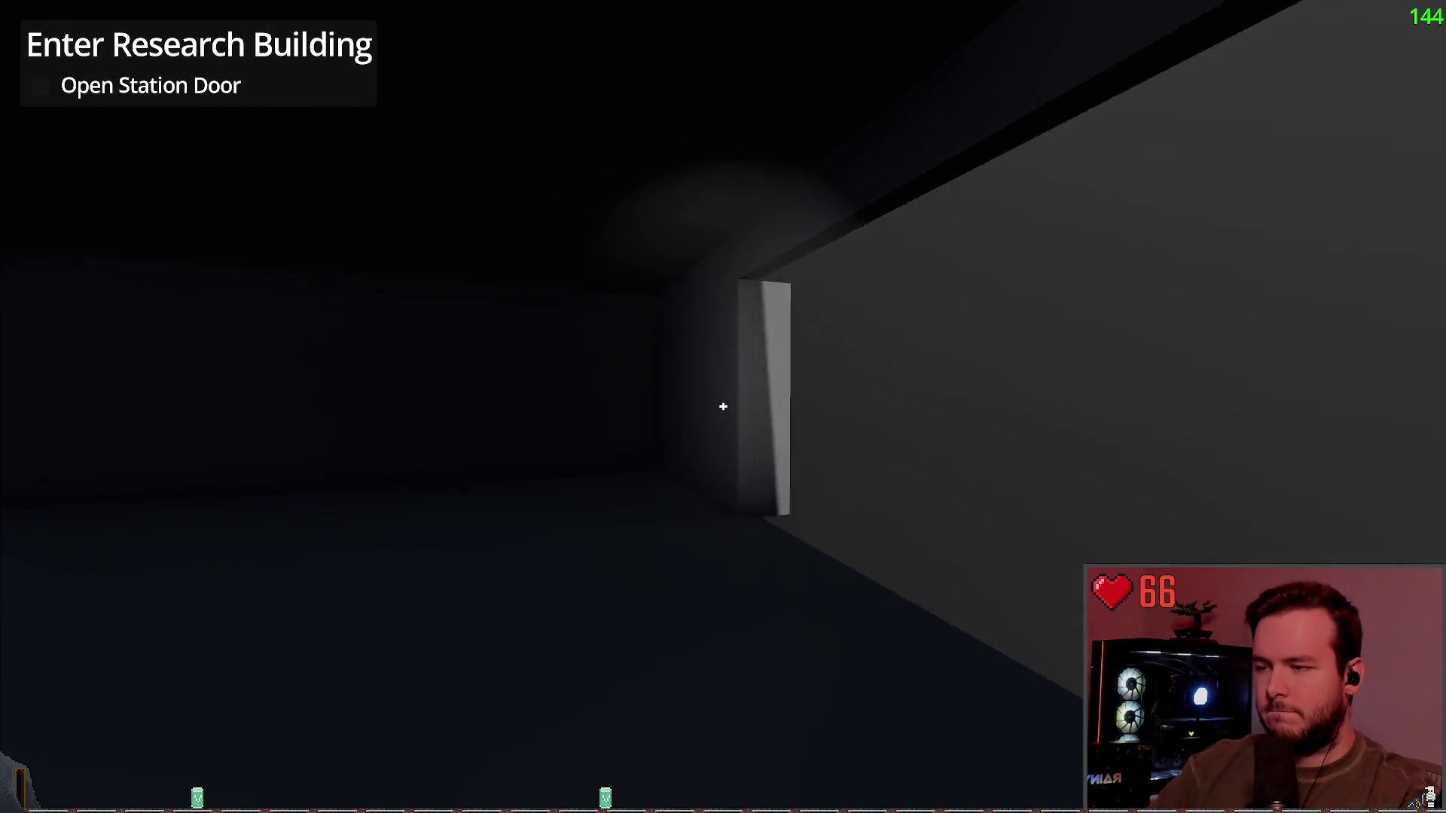
{"action": "key", "text": "w"}
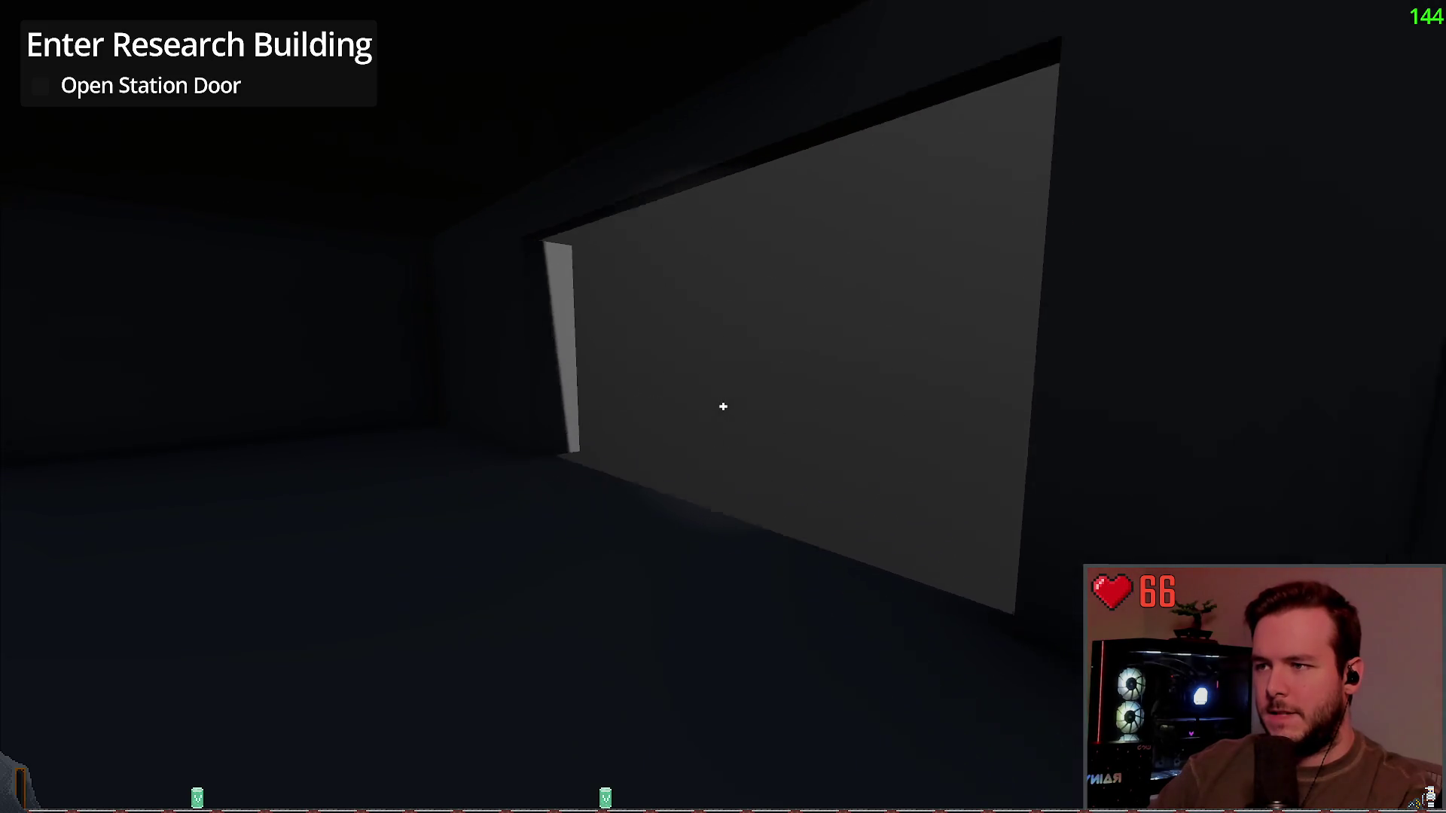
{"action": "key", "text": "s"}
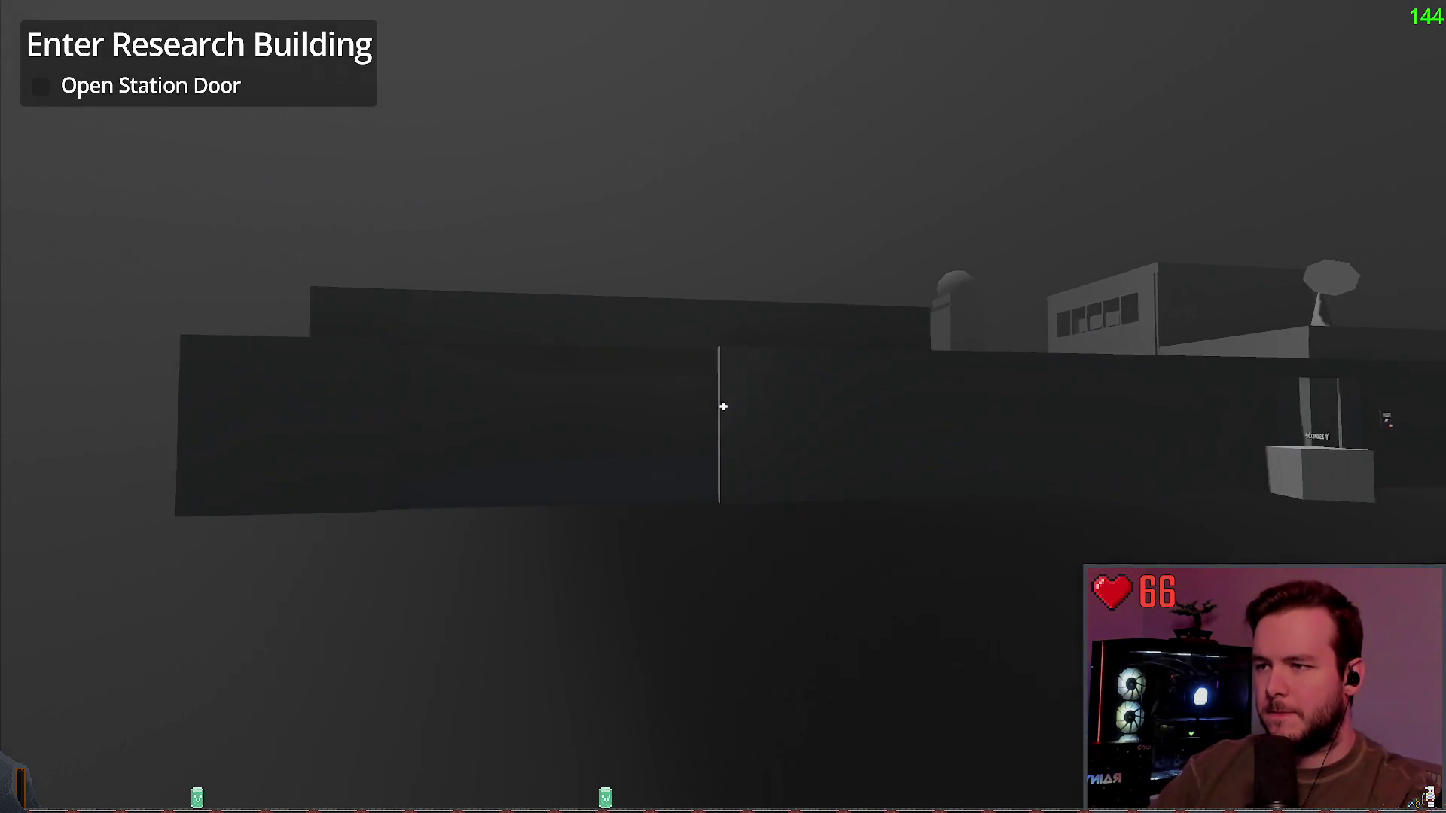
Step: Walk through the doorway deep into the dark room, then return outside facing the research building
{"action": "key", "text": "w"}
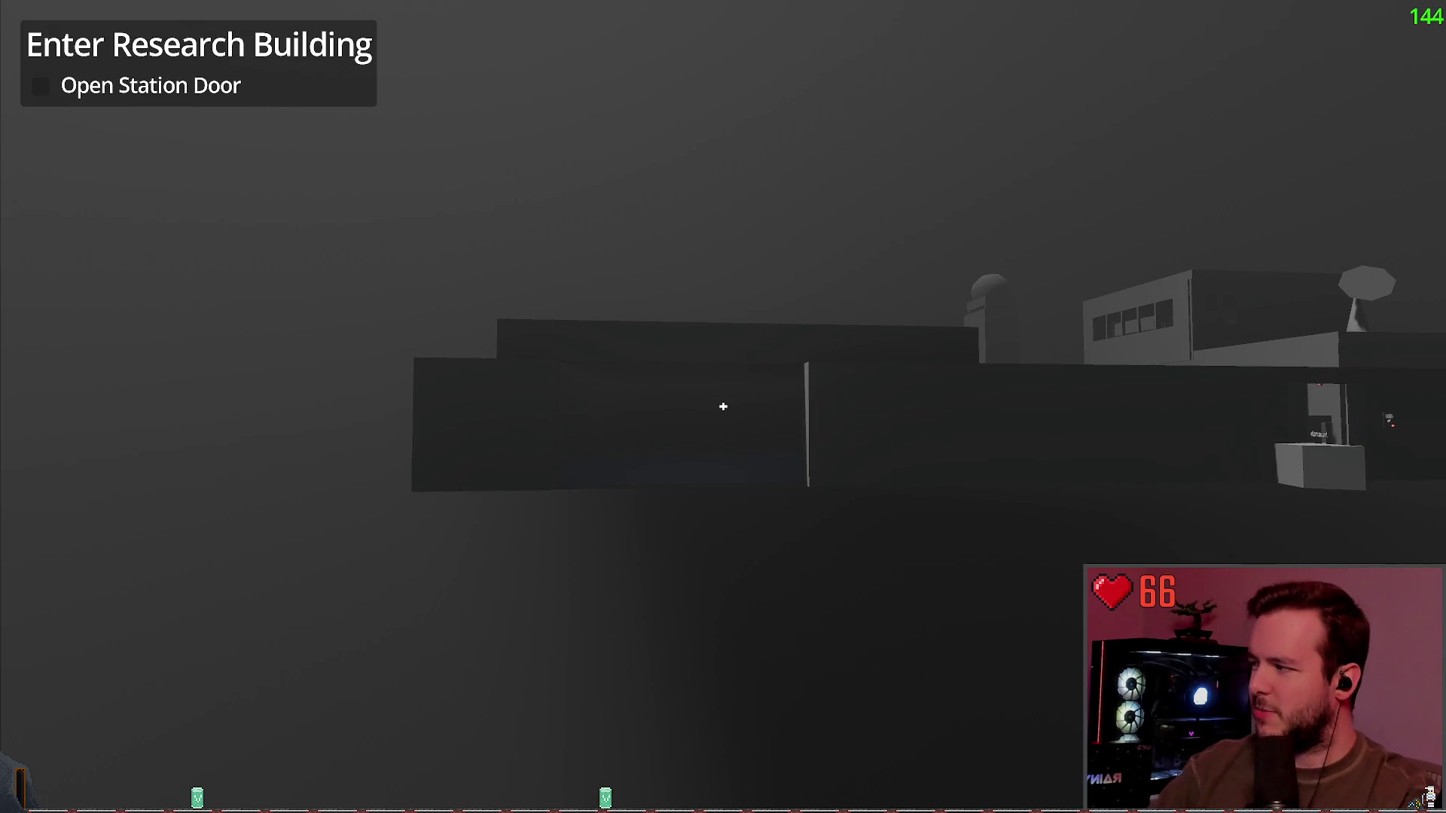
{"action": "key", "text": "w"}
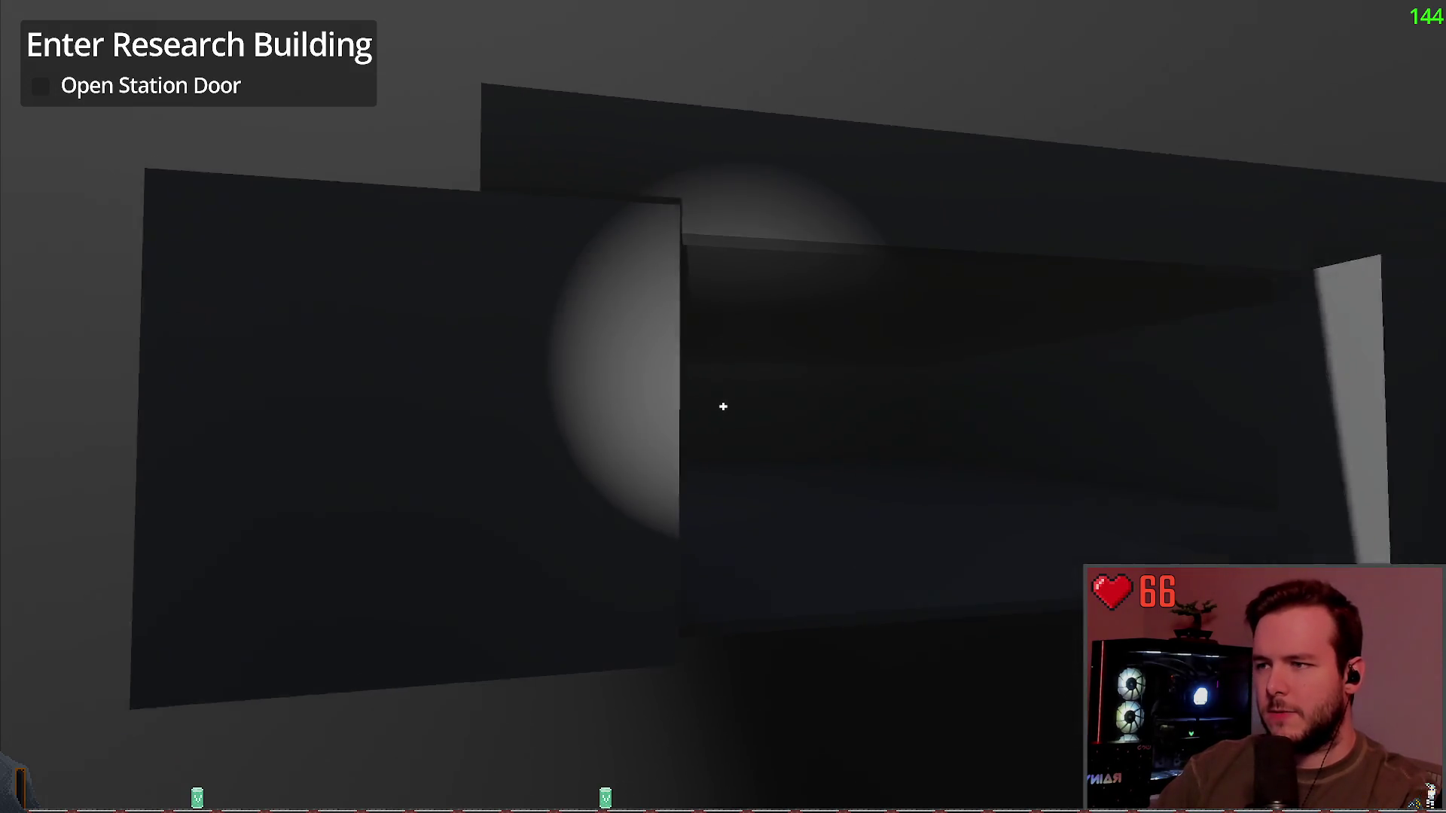
{"action": "key", "text": "w"}
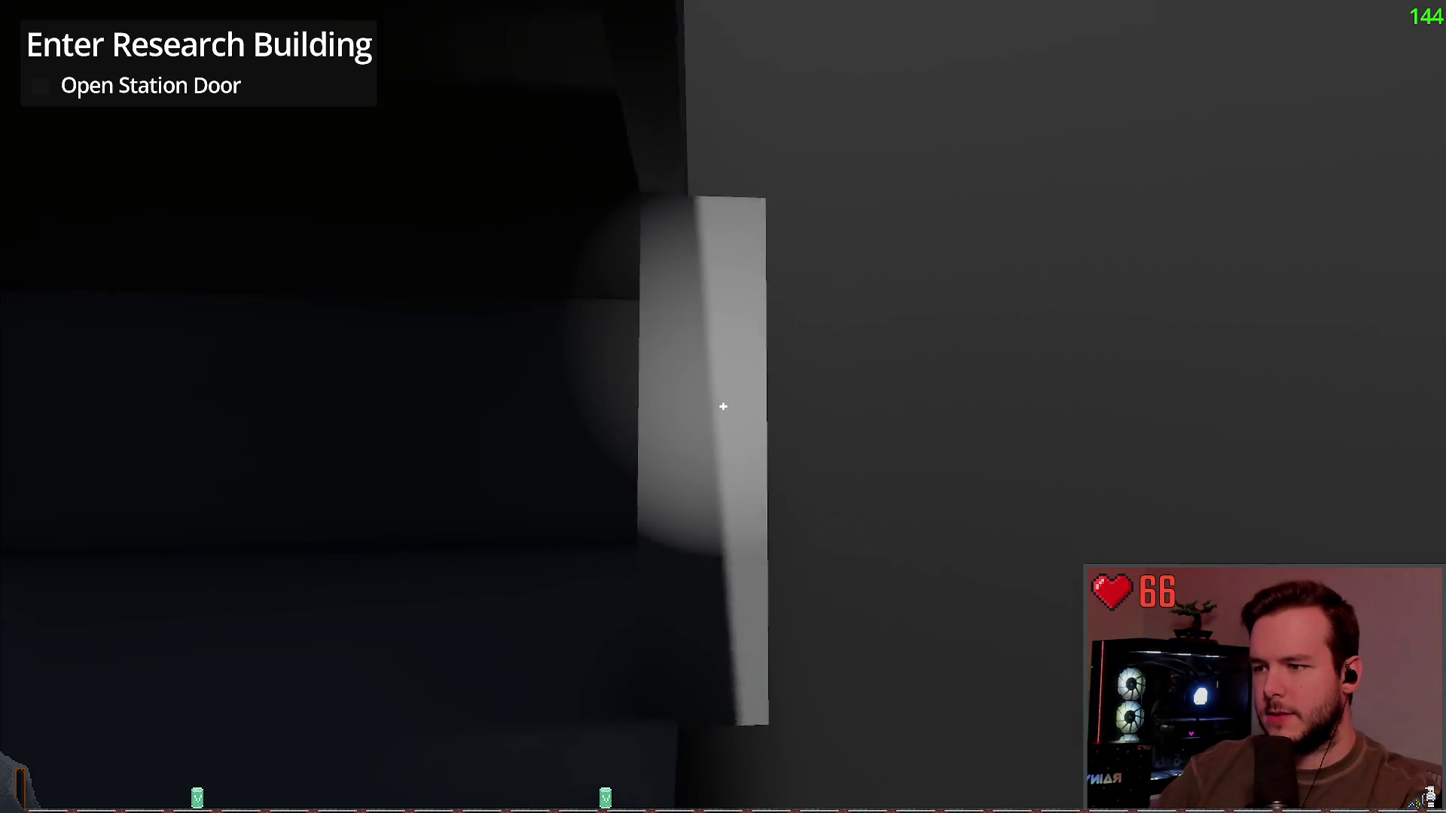
{"action": "key", "text": "w"}
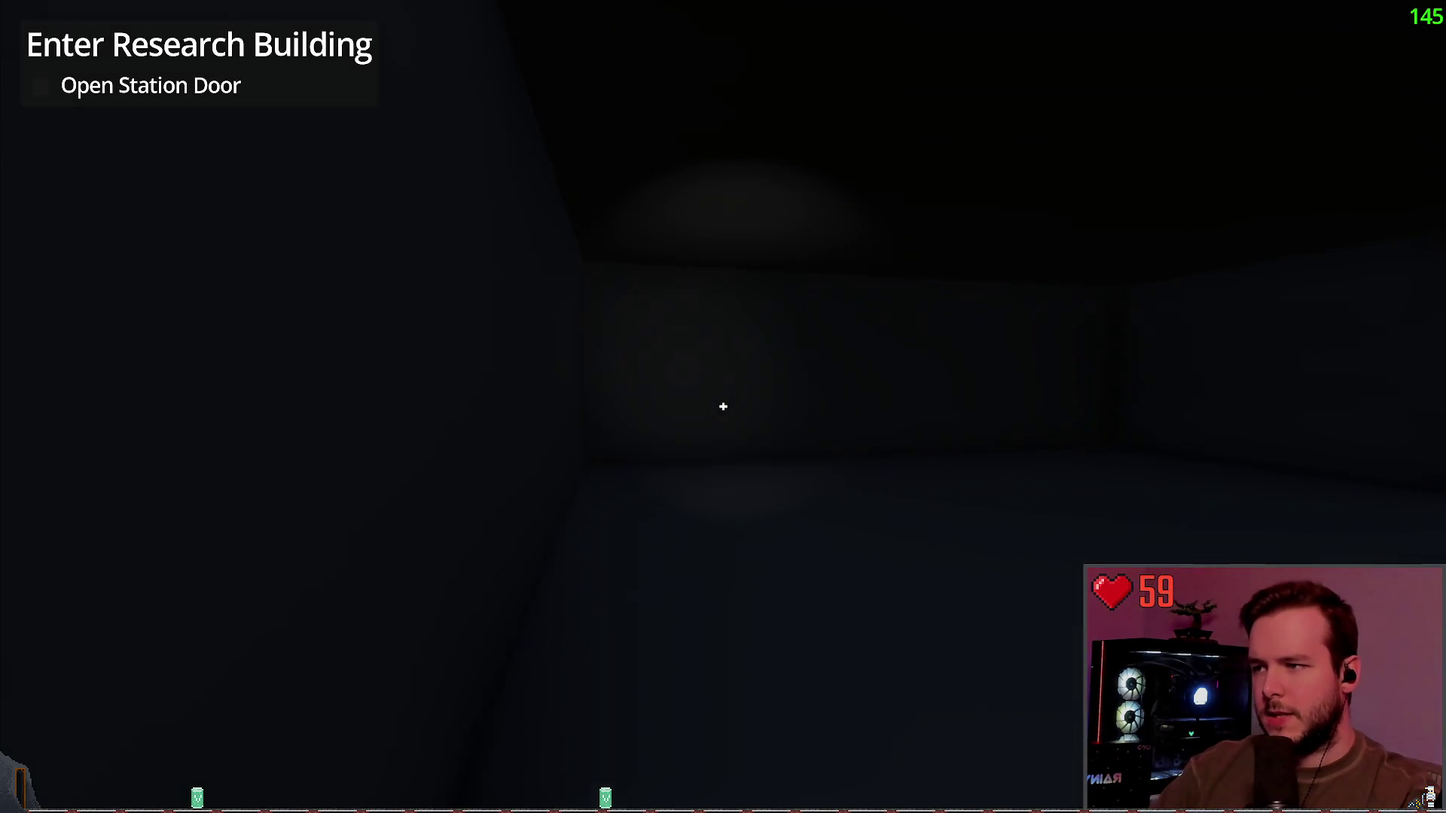
{"action": "key", "text": "w"}
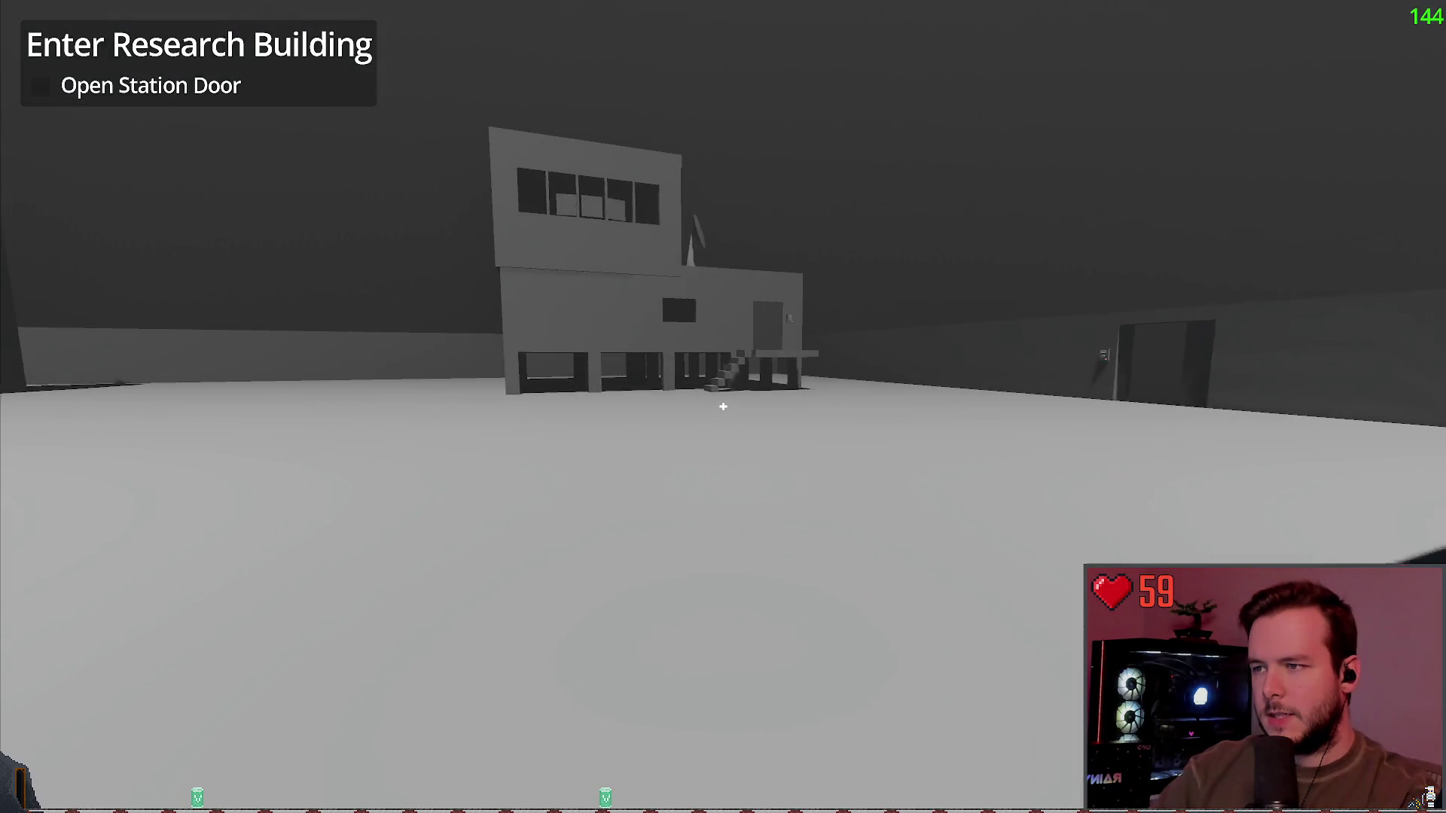
{"action": "key", "text": "w"}
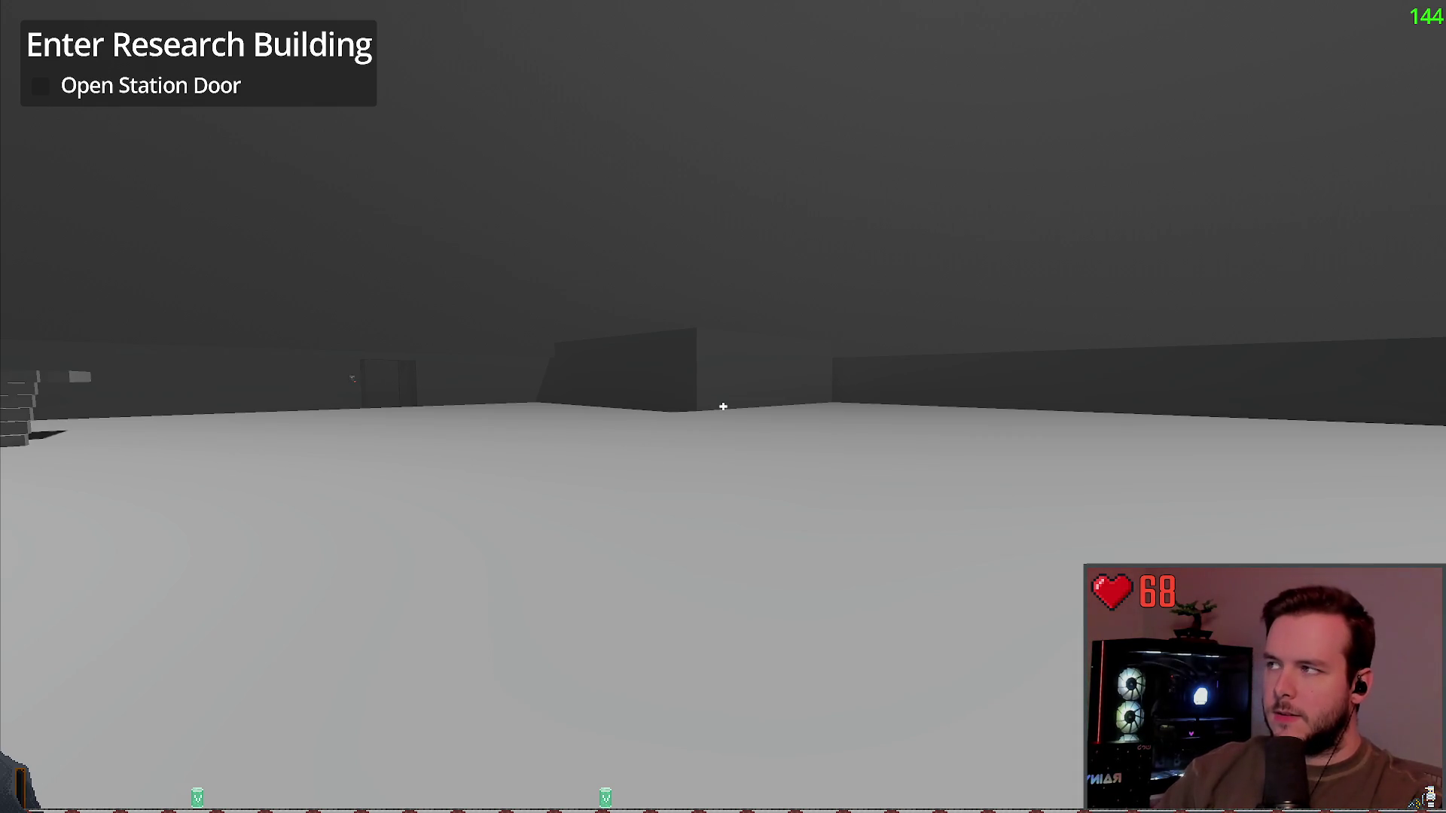
Step: Cross toward the research building's door, then re-enter the bay to inspect its back wall and corners
{"action": "key", "text": "w"}
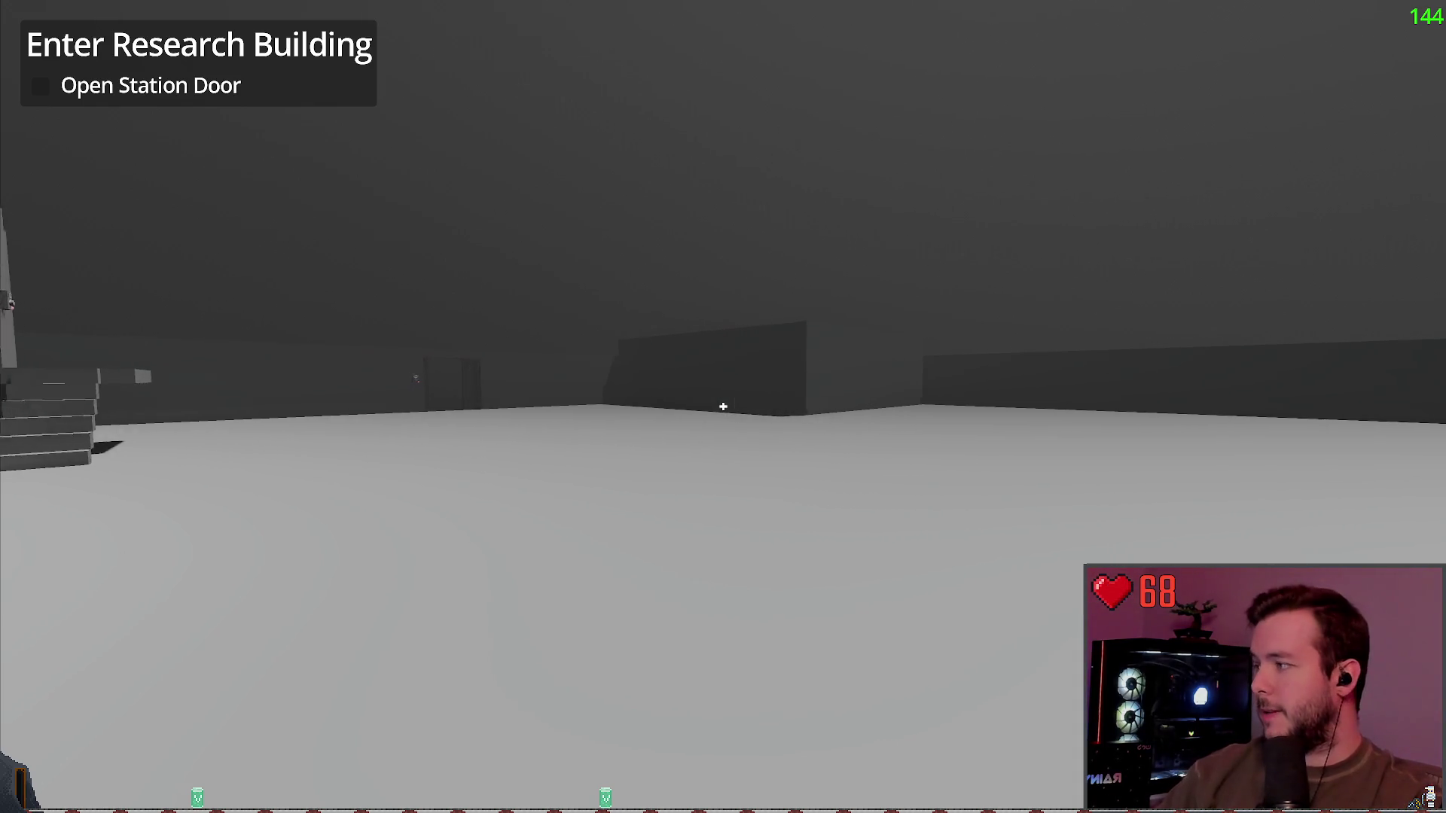
{"action": "key", "text": "w"}
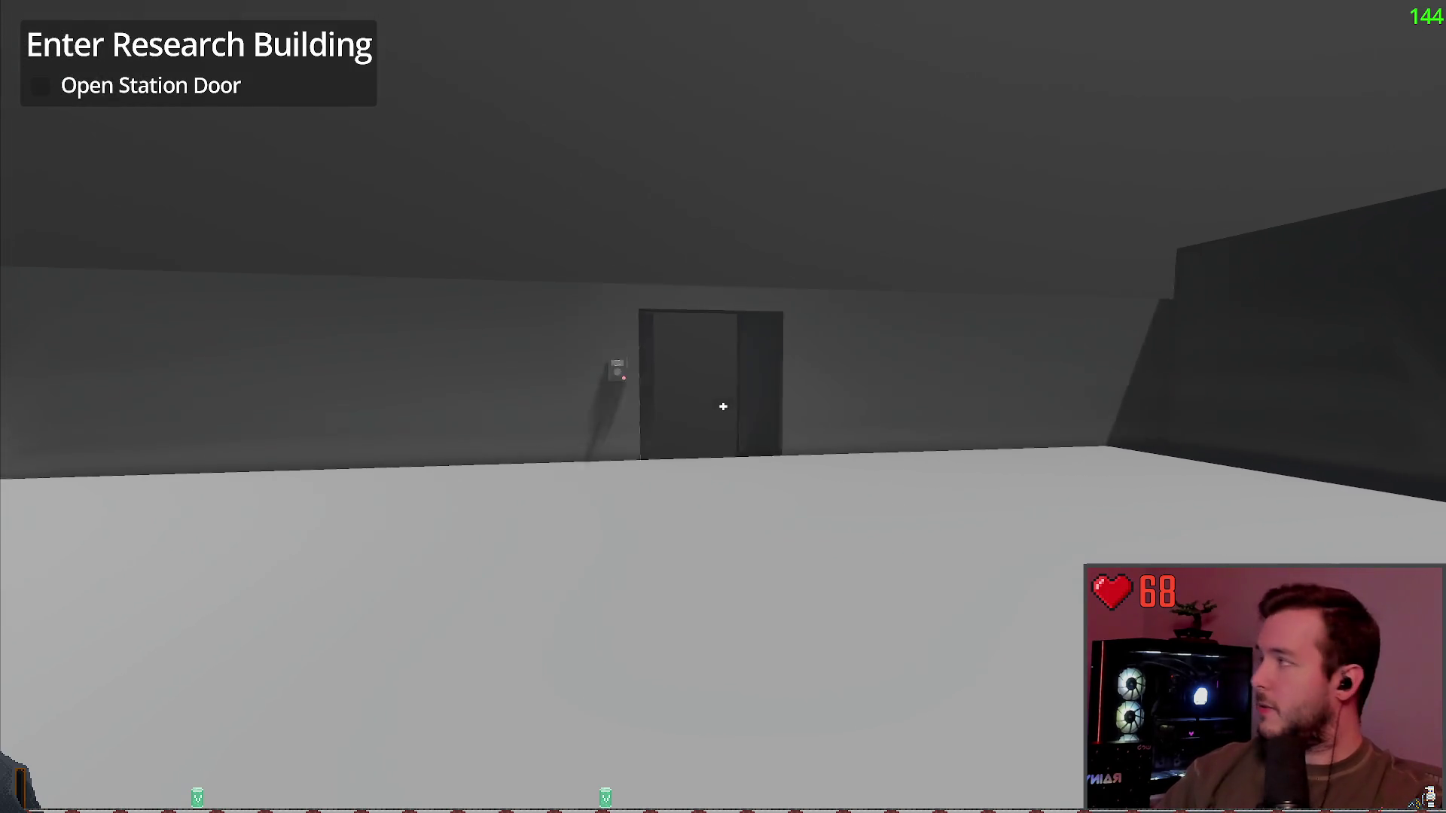
{"action": "key", "text": "w"}
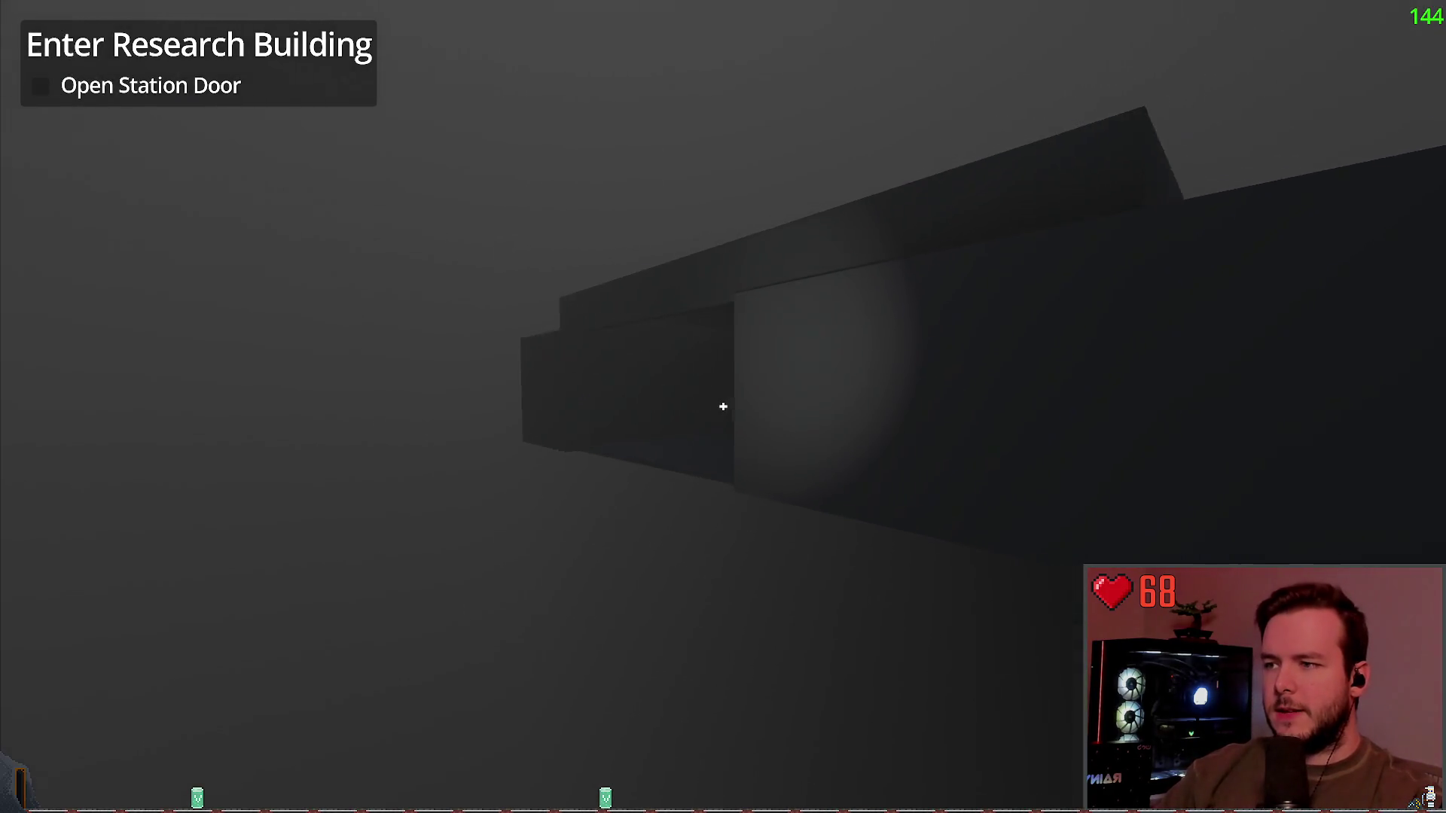
{"action": "key", "text": "w"}
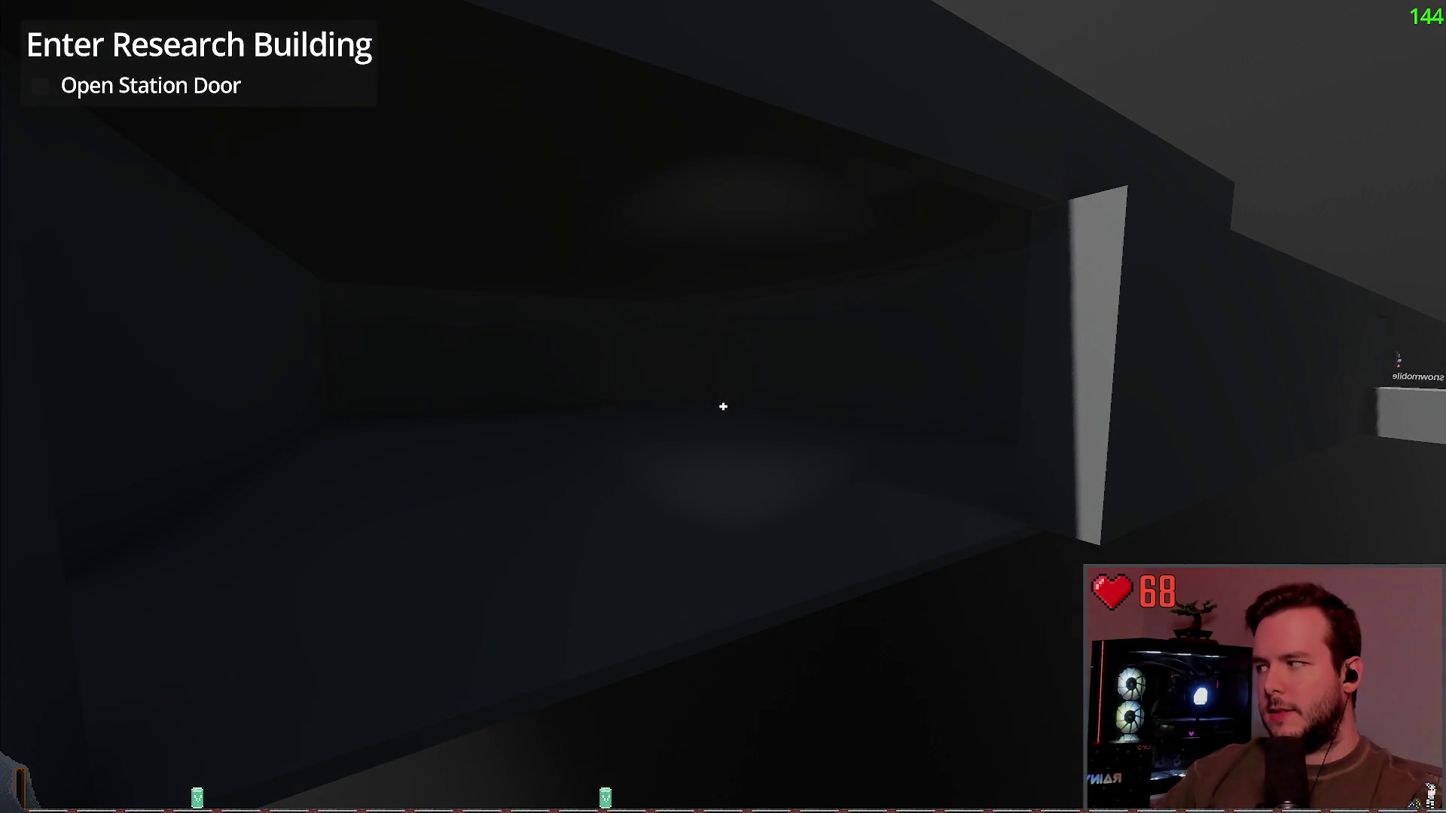
{"action": "key", "text": "w"}
{"action": "key", "text": "s"}
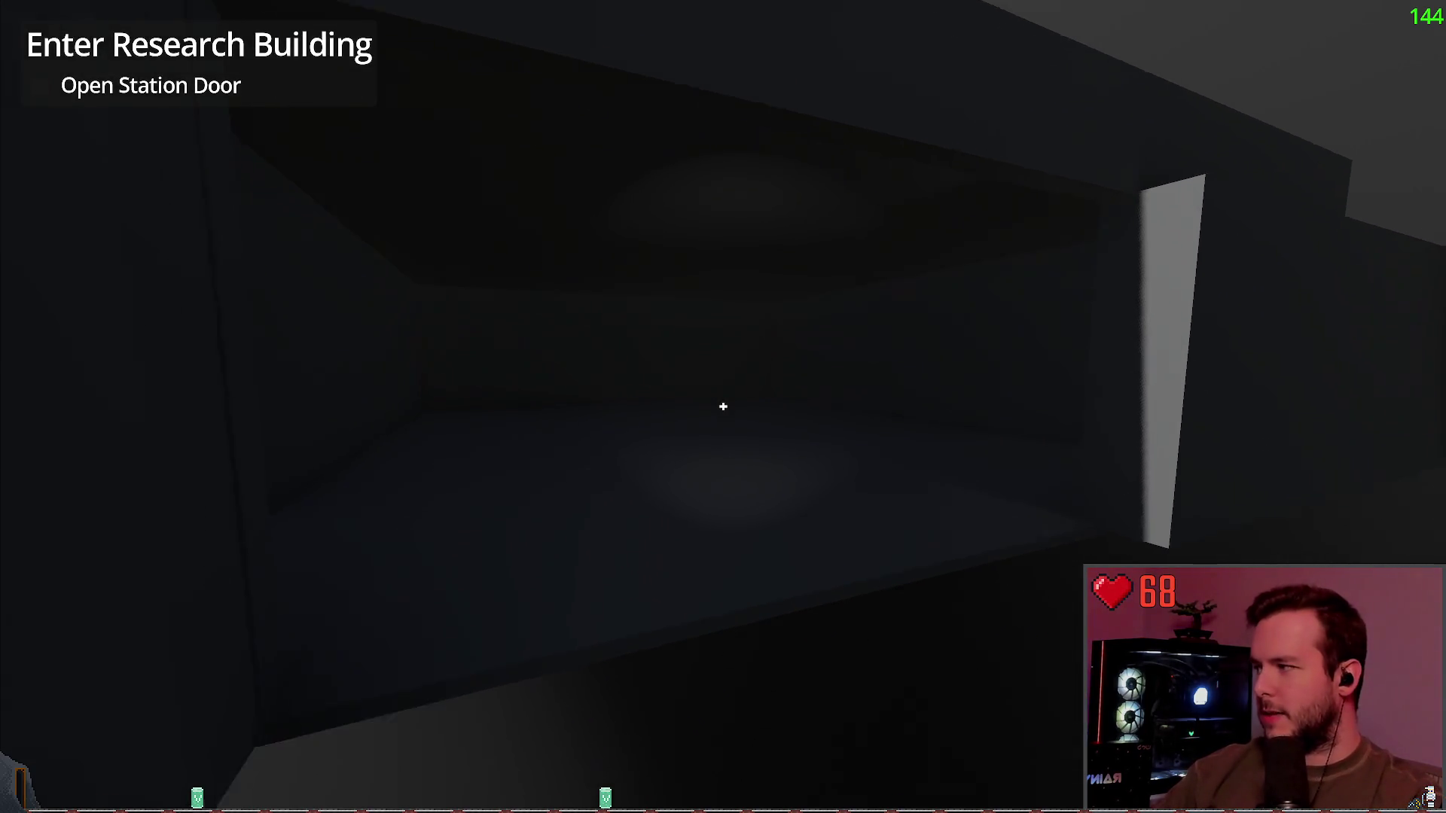
{"action": "key", "text": "w"}
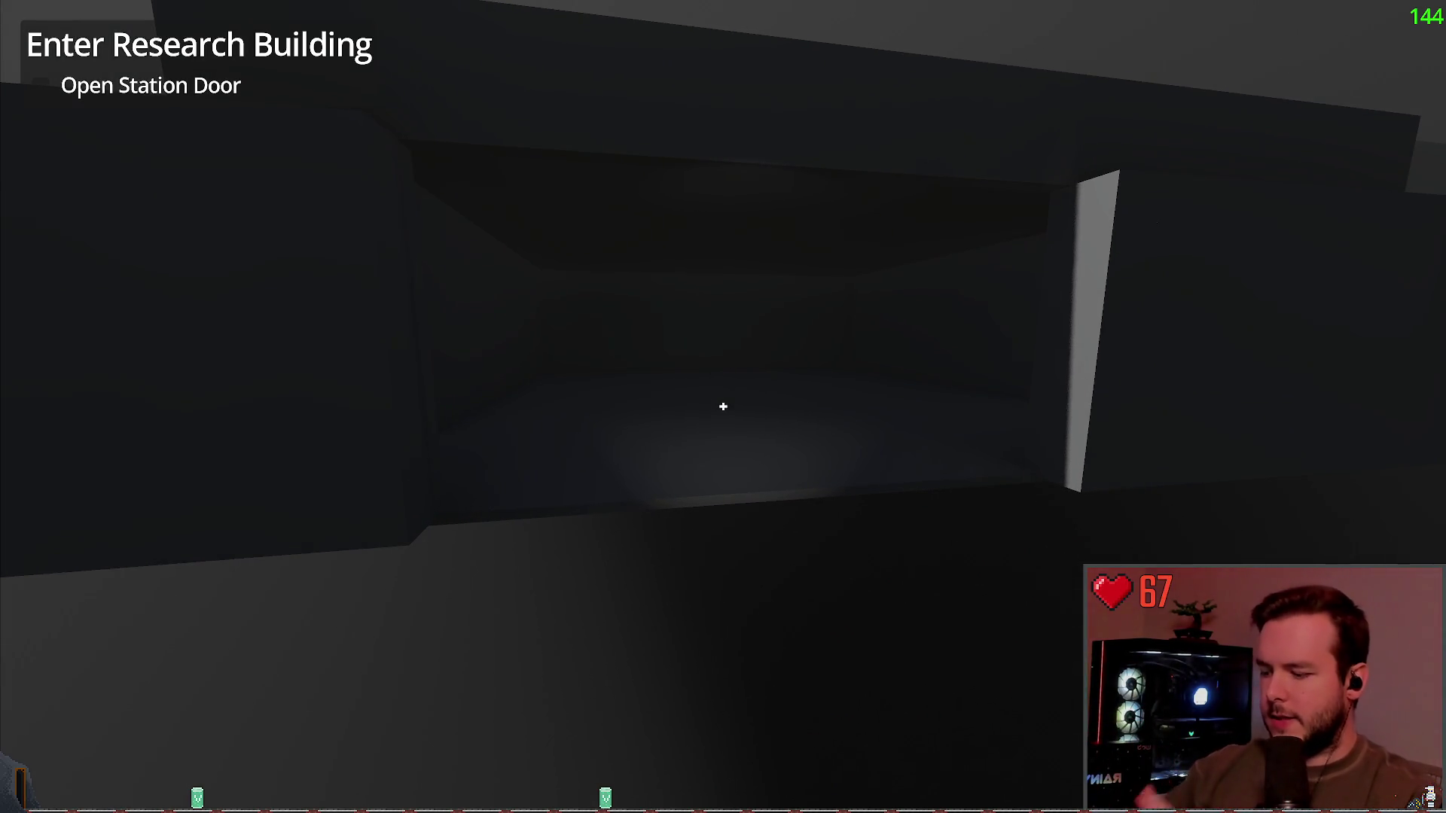
{"action": "key", "text": "w"}
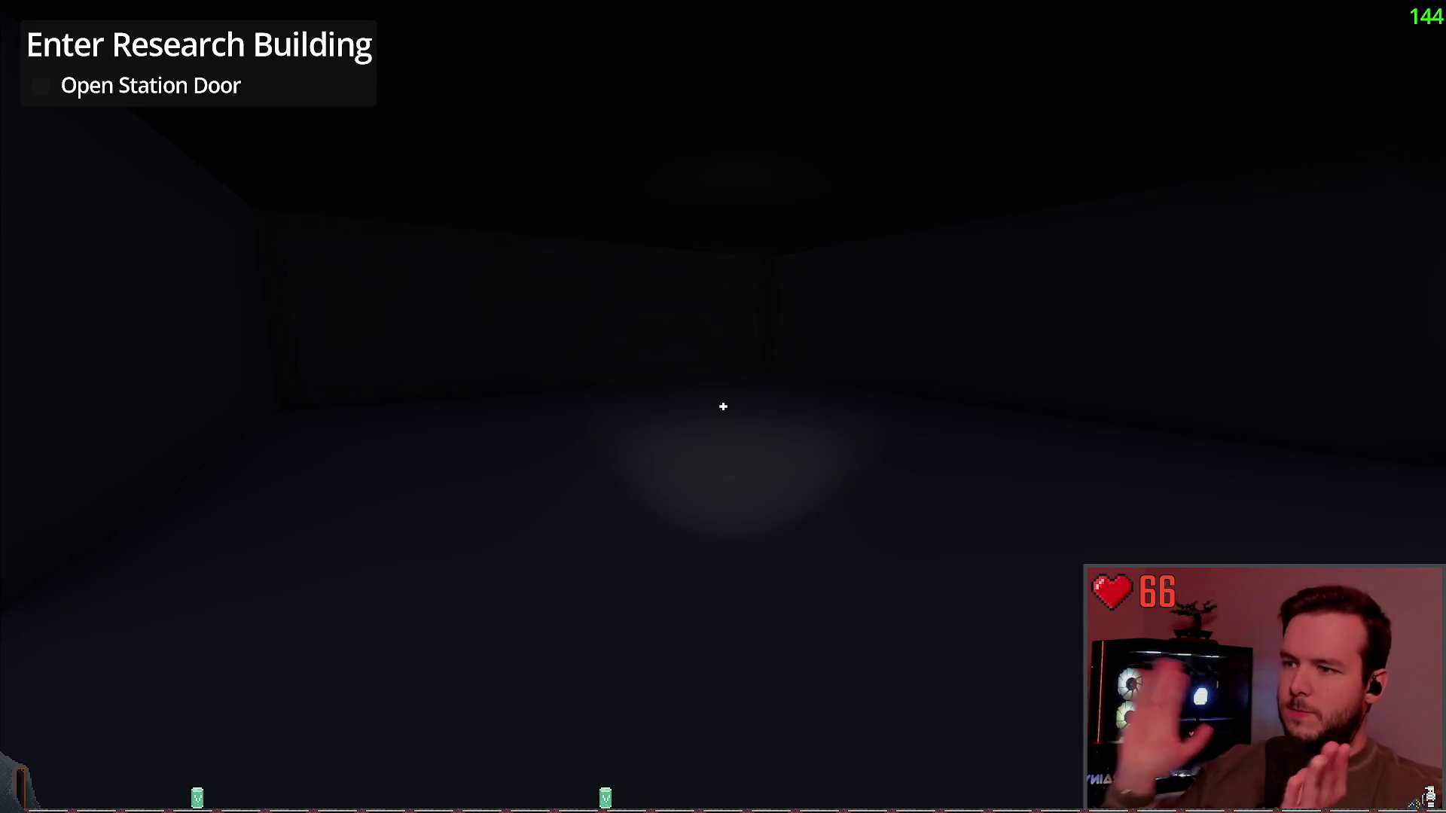
{"action": "key", "text": "s"}
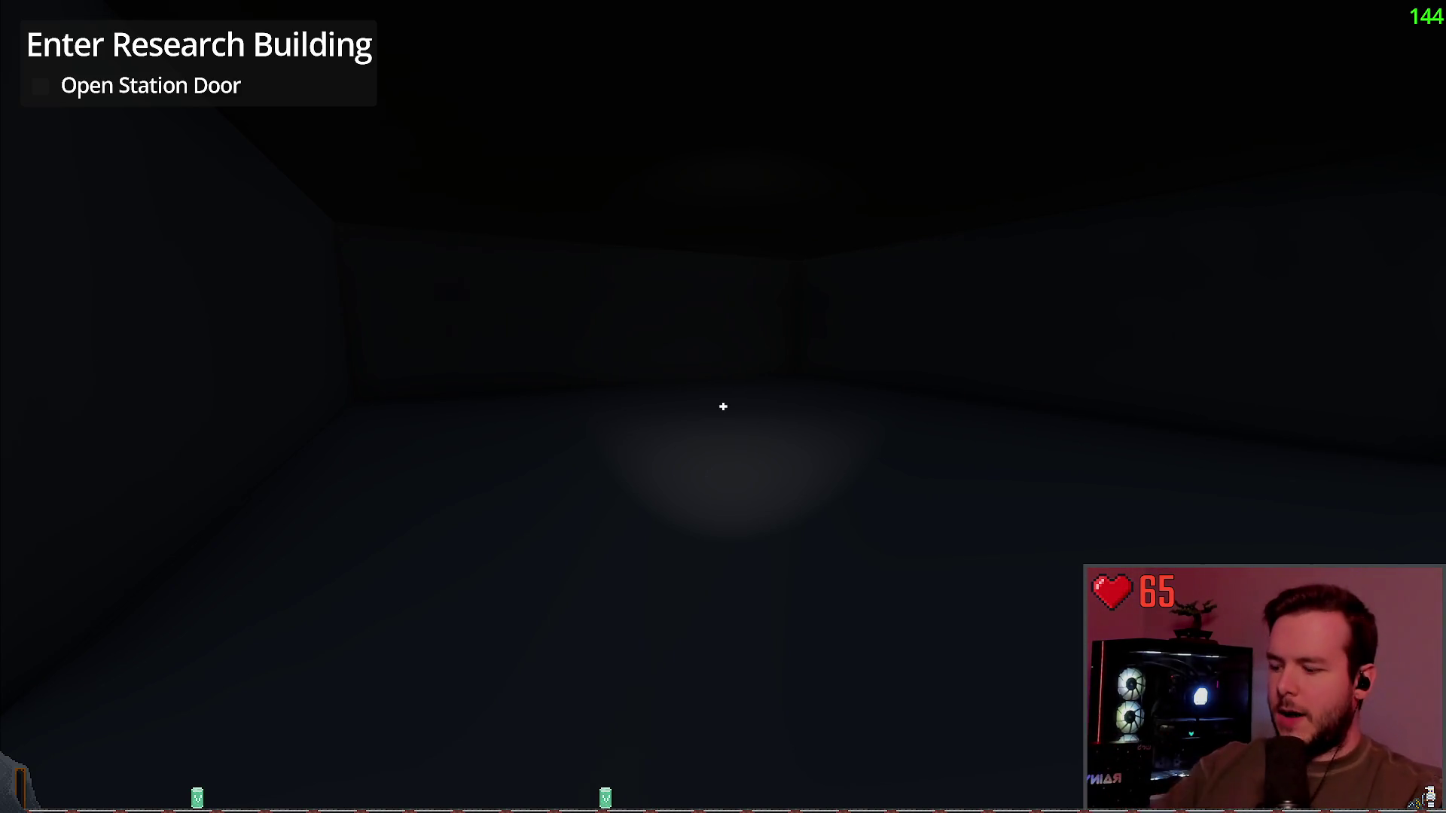
Step: Exit the bay past the snowmobile box, then sidestep along the wall toward the research building
{"action": "key", "text": "s"}
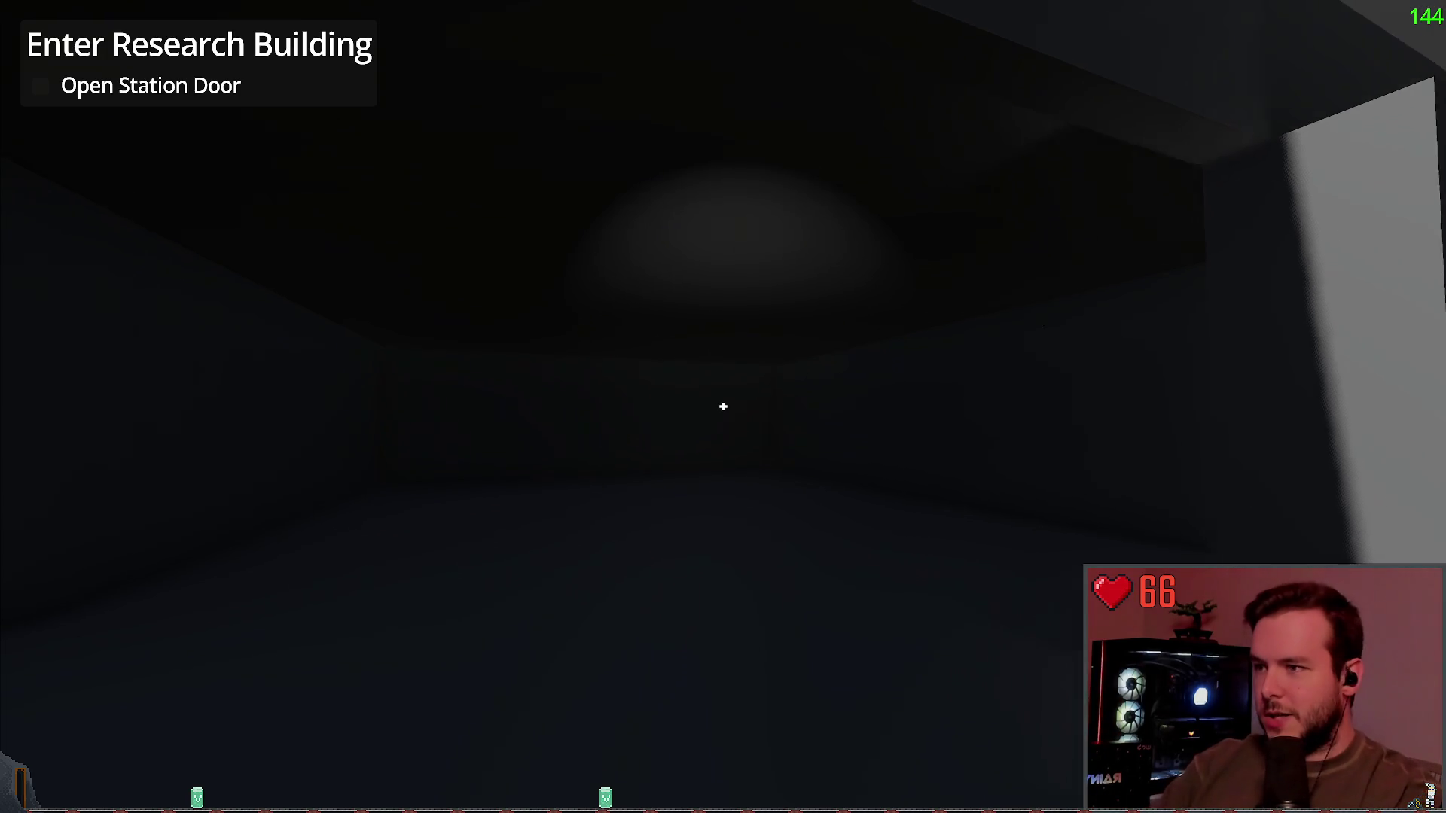
{"action": "key", "text": "s"}
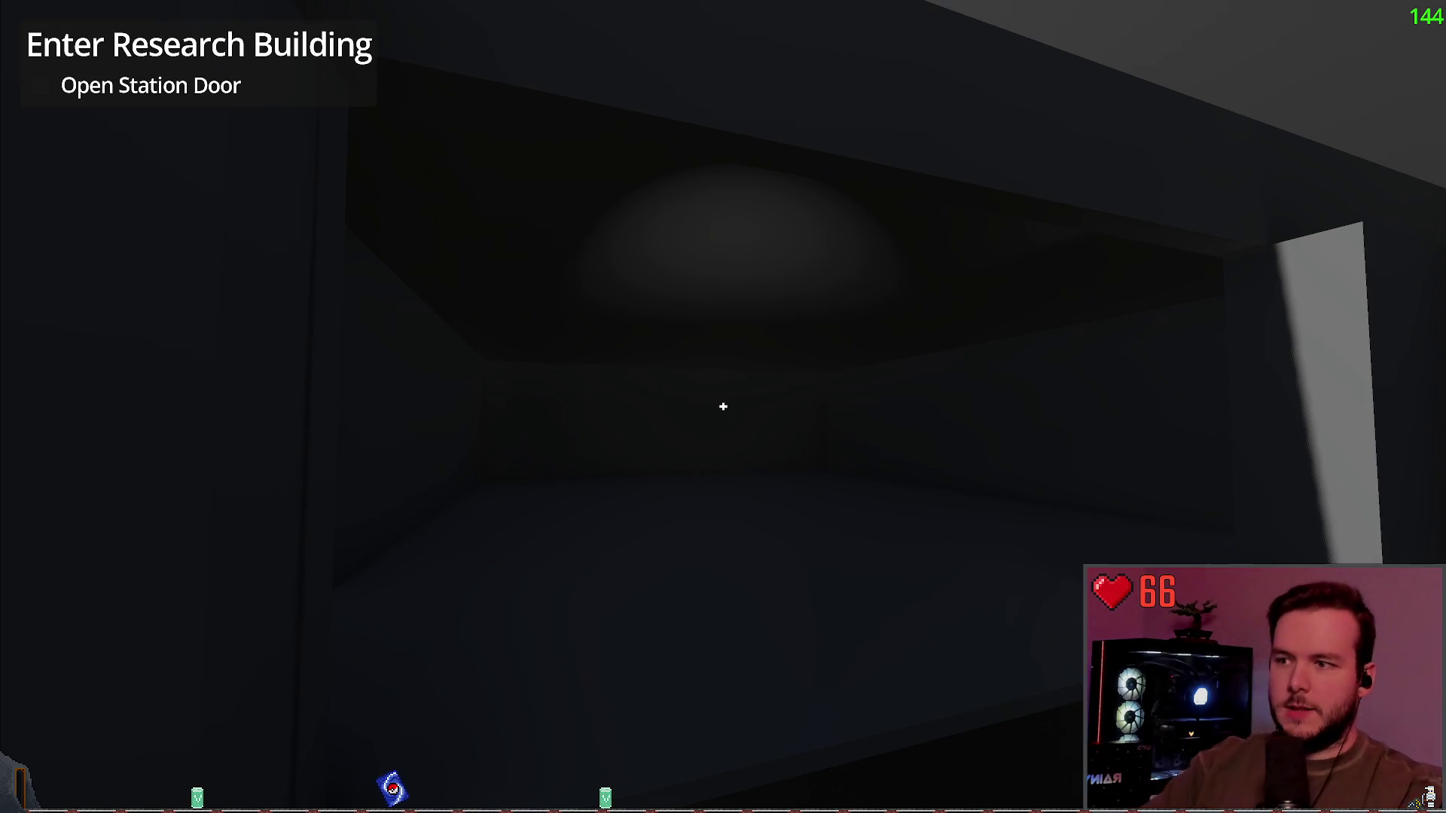
{"action": "key", "text": "w"}
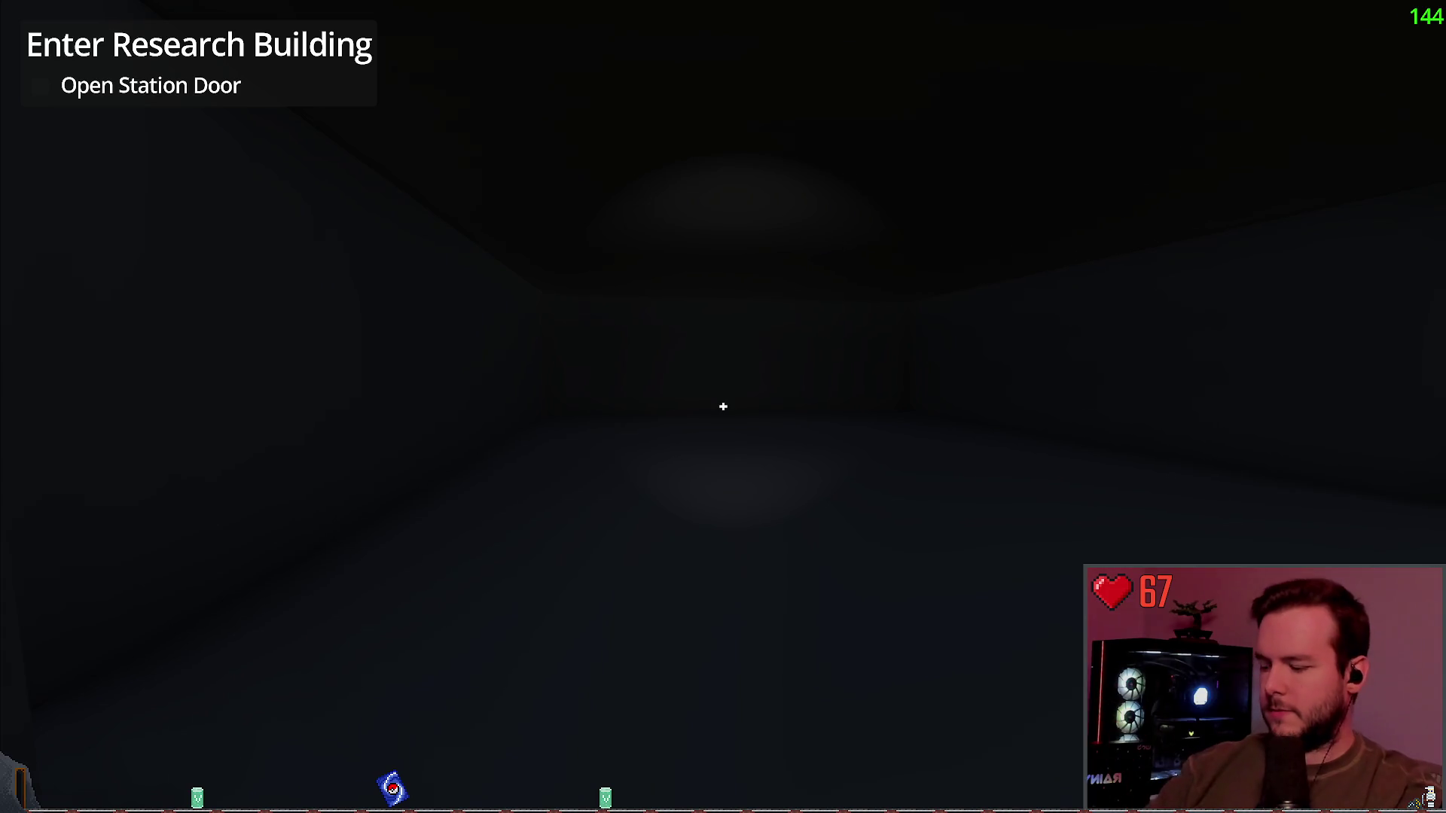
{"action": "key", "text": "w"}
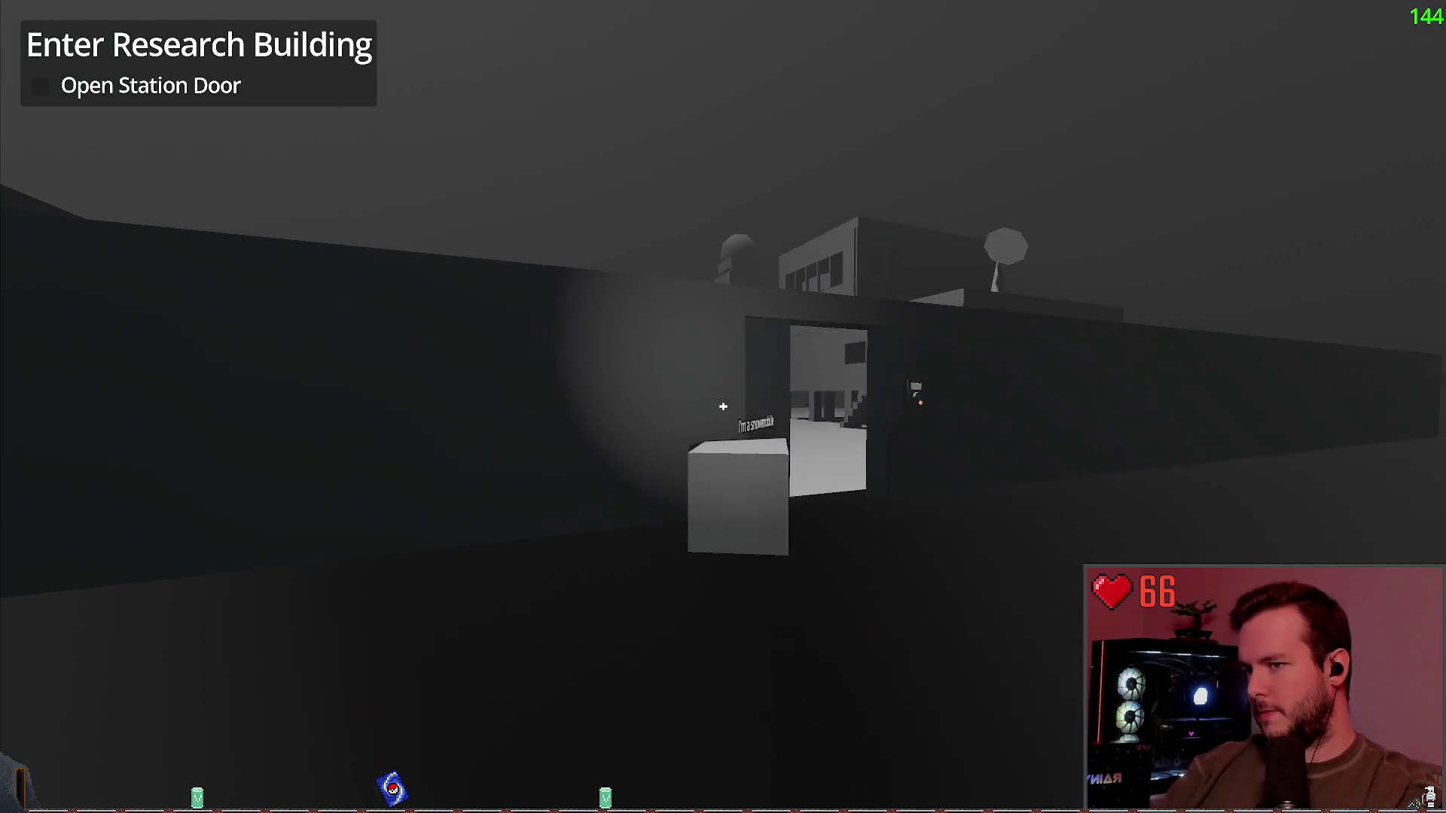
{"action": "key", "text": "w"}
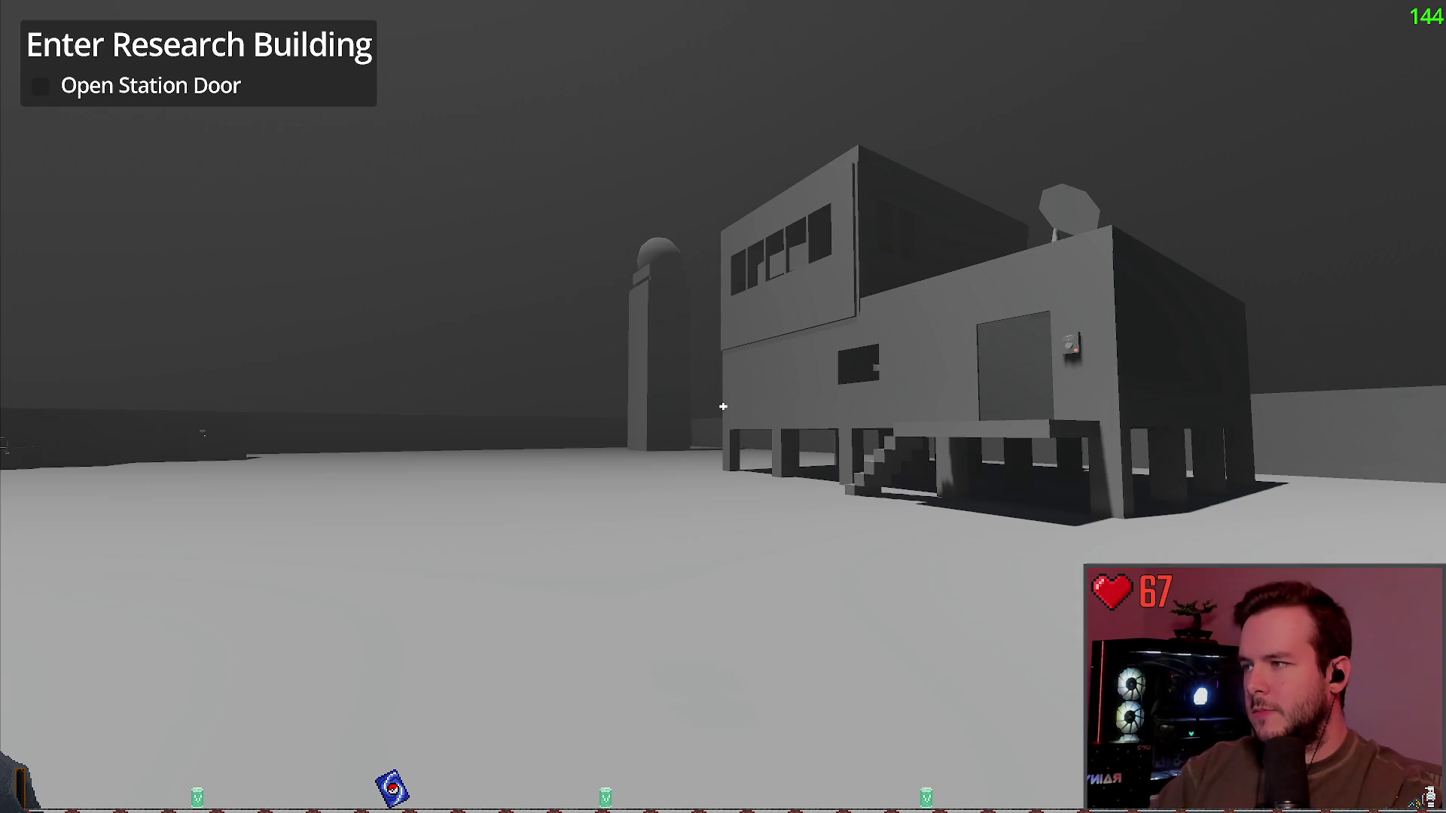
{"action": "key", "text": "a"}
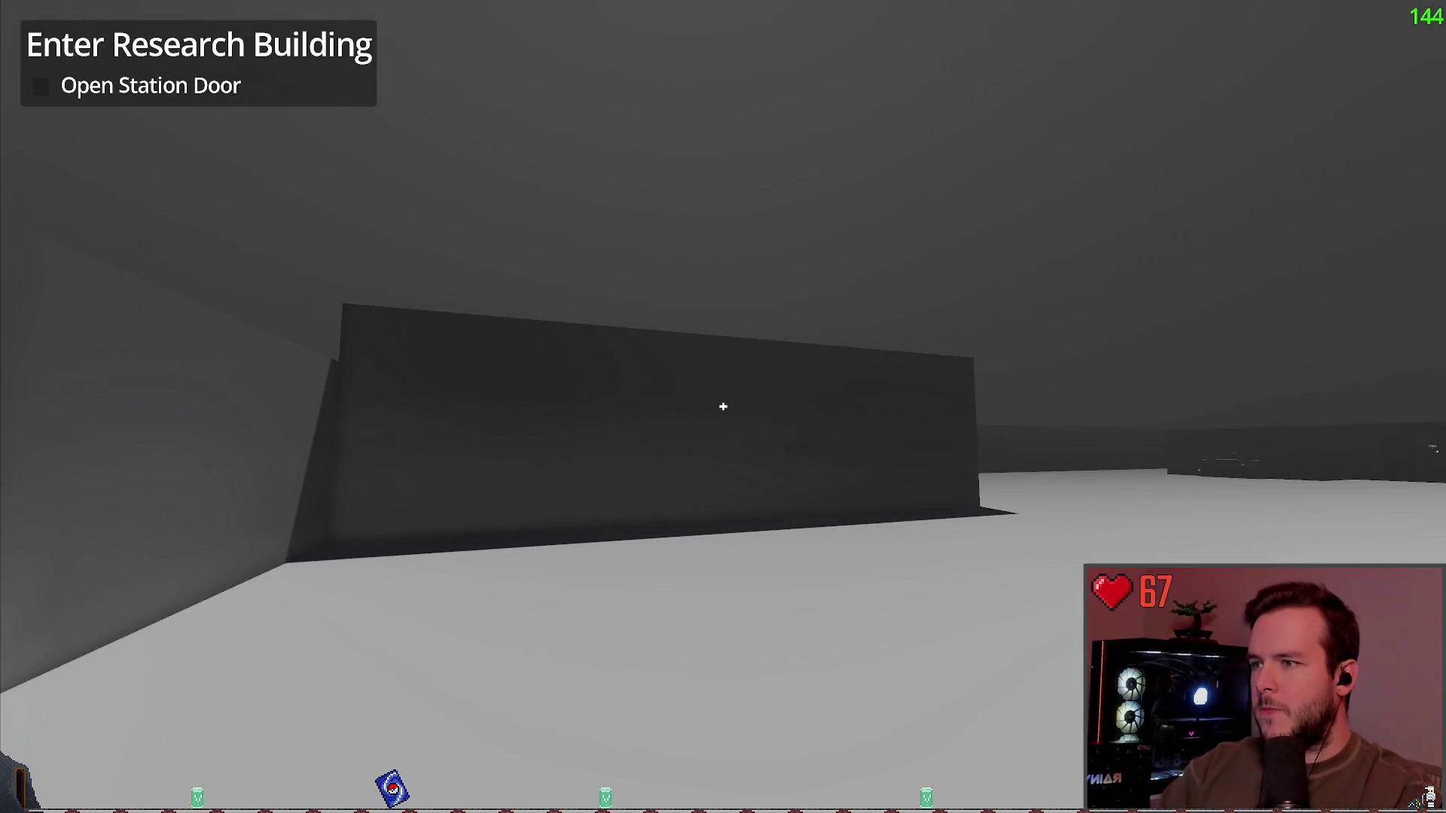
{"action": "key", "text": "s"}
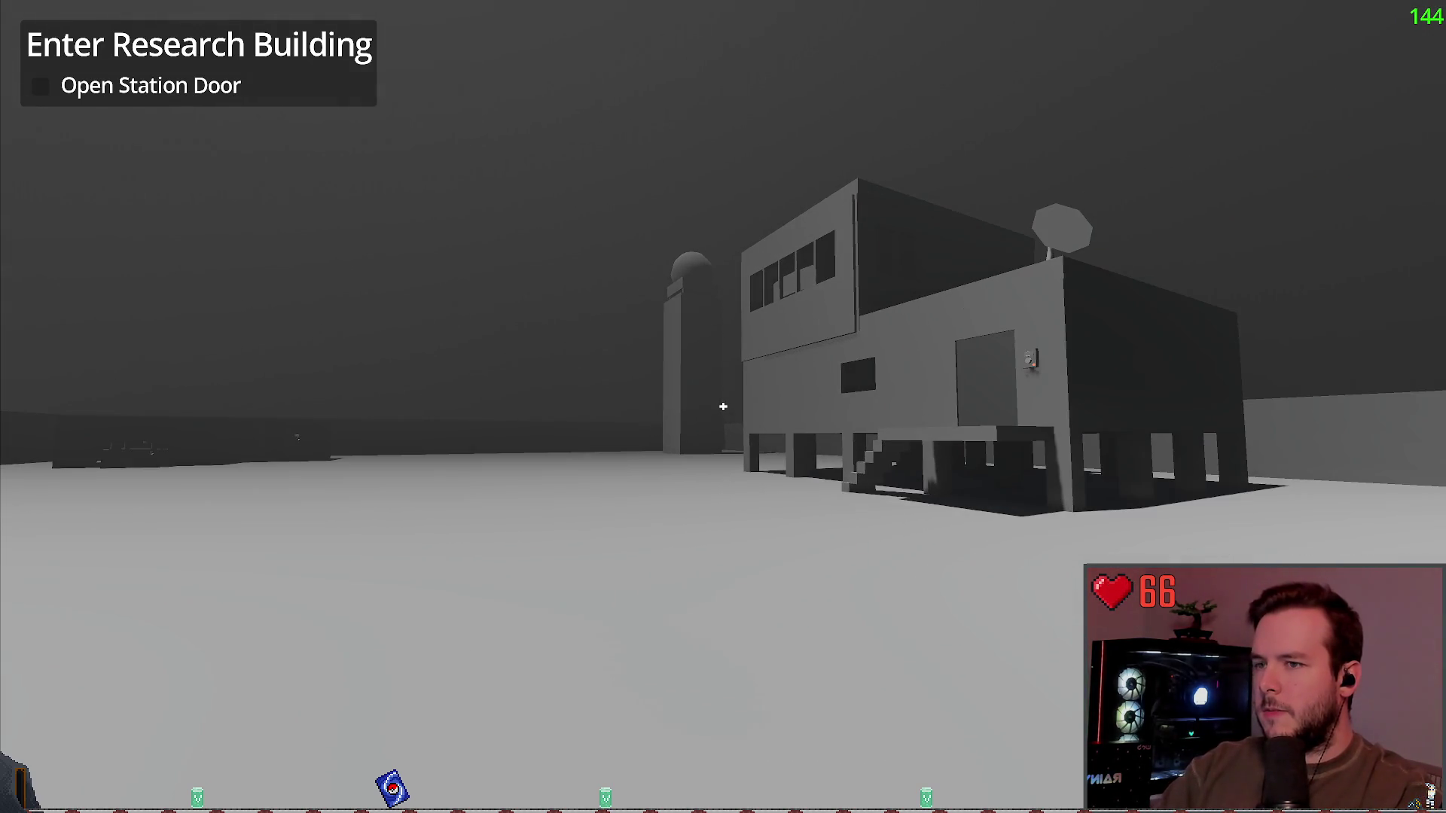